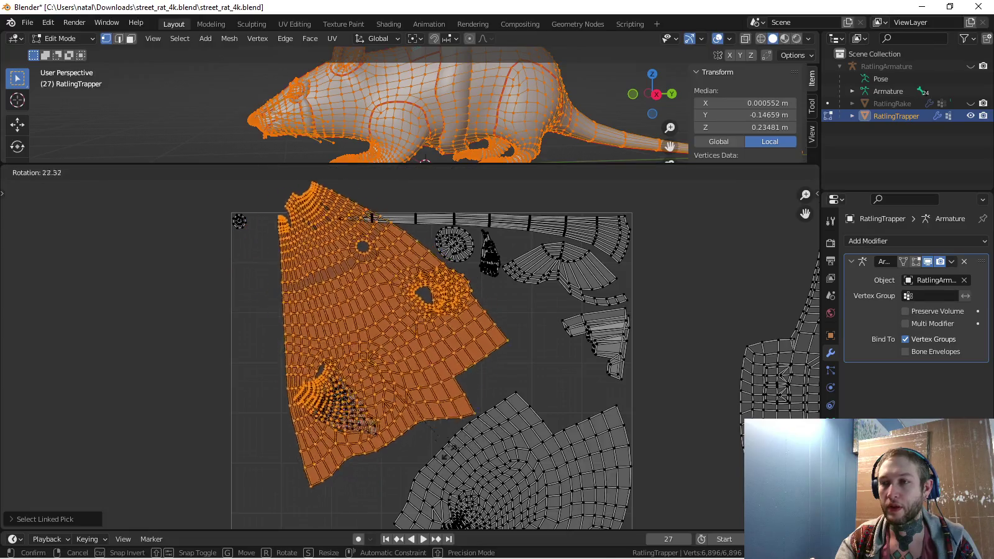
Rotate the large body UV island to a new angle
{"action": "key", "text": "Return"}
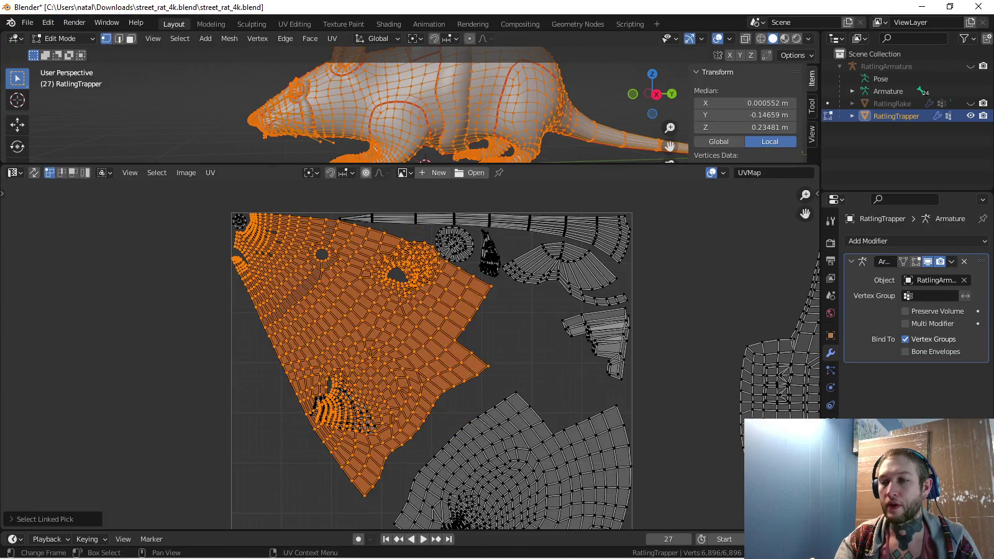
{"action": "scroll", "coordinate": [410, 354], "scroll_direction": "up", "scroll_amount": 2}
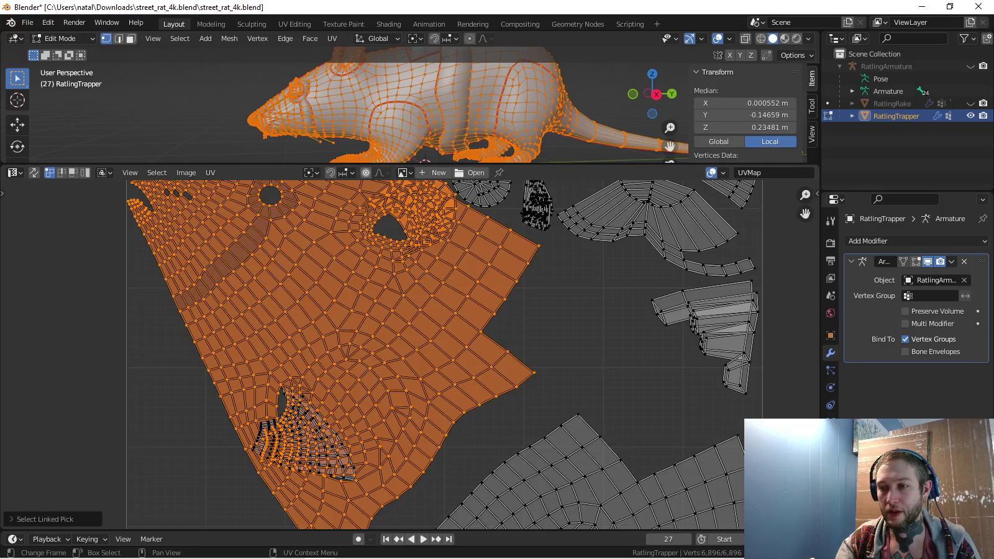
{"action": "scroll", "coordinate": [410, 354], "scroll_direction": "down", "scroll_amount": 3}
{"action": "key", "text": "r"}
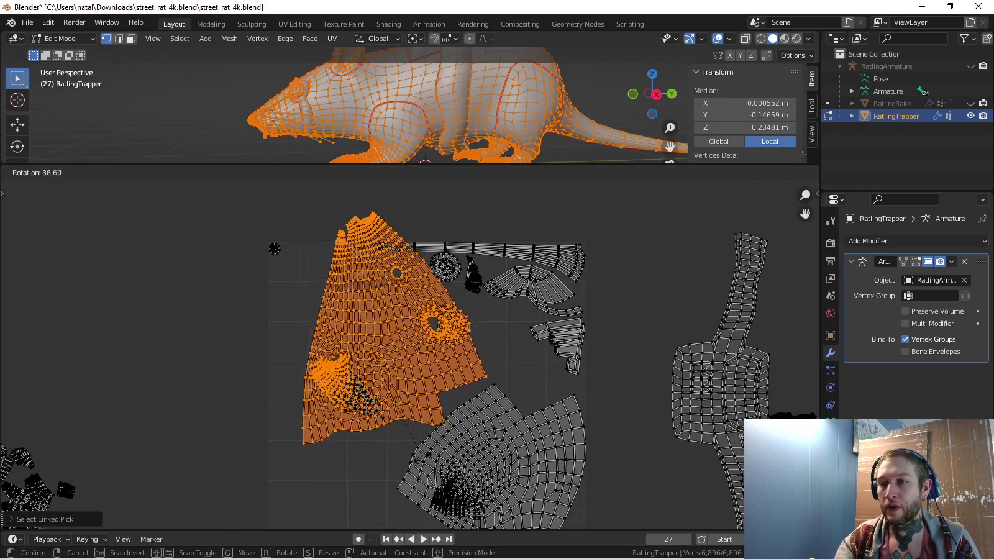
{"action": "key", "text": "Return"}
{"action": "scroll", "coordinate": [409, 355], "scroll_direction": "up", "scroll_amount": 3}
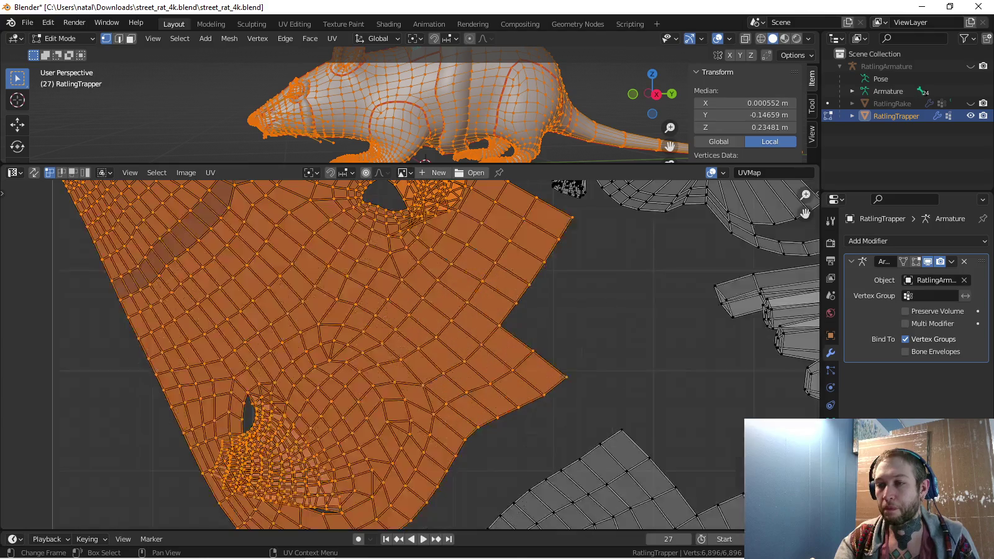
Box-select the large body island, rotate it again and shift it left
{"action": "key", "text": "b"}
{"action": "left_click_drag", "start_coordinate": [282, 268], "coordinate": [452, 467]}
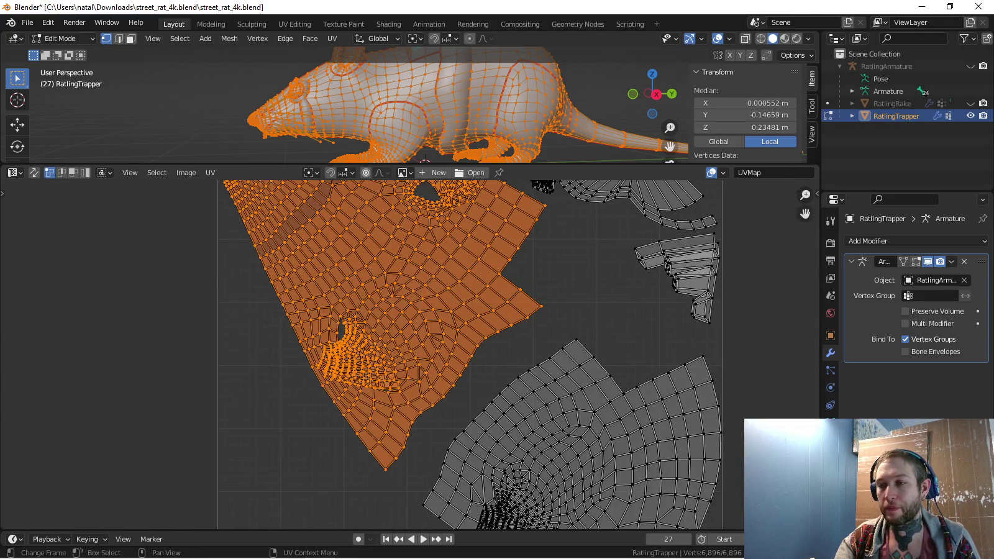
{"action": "scroll", "coordinate": [451, 467], "scroll_direction": "down", "scroll_amount": 3}
{"action": "key", "text": "r"}
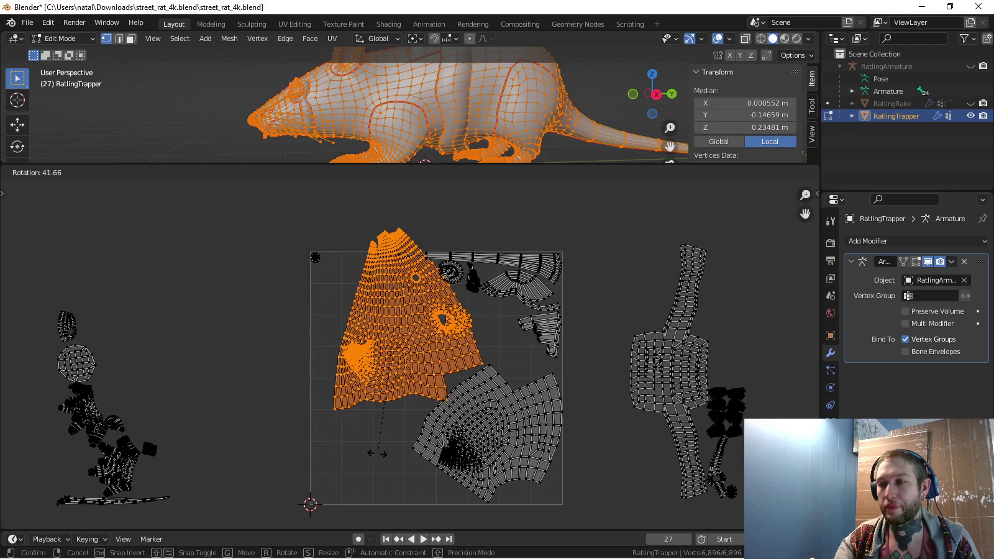
{"action": "key", "text": "Return"}
{"action": "key", "text": "g"}
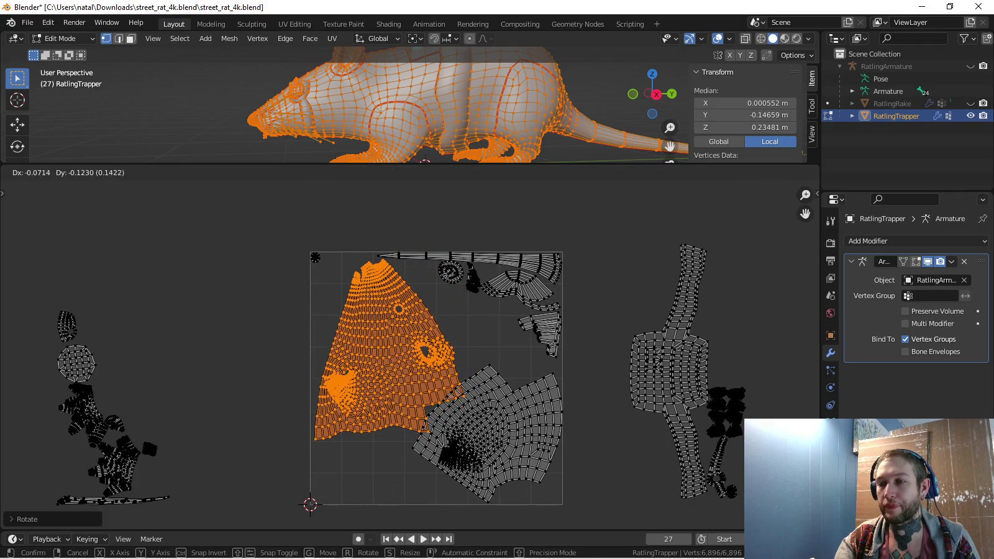
{"action": "key", "text": "Return"}
Select the lower-right island, then rotate it and move it left
{"action": "key", "text": "a"}
{"action": "key", "text": "alt+a"}
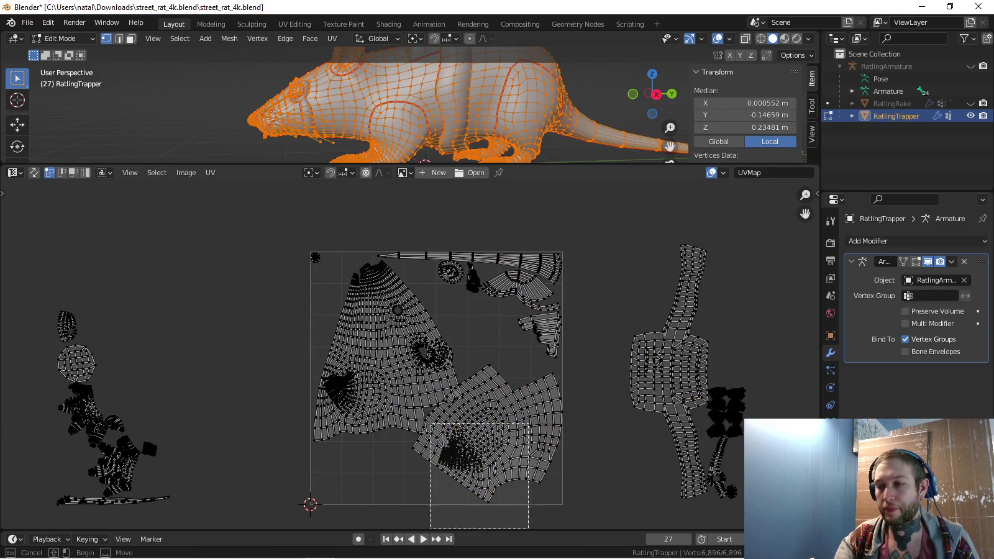
{"action": "left_click_drag", "start_coordinate": [429, 531], "coordinate": [534, 421]}
{"action": "key", "text": "l"}
{"action": "key", "text": "r"}
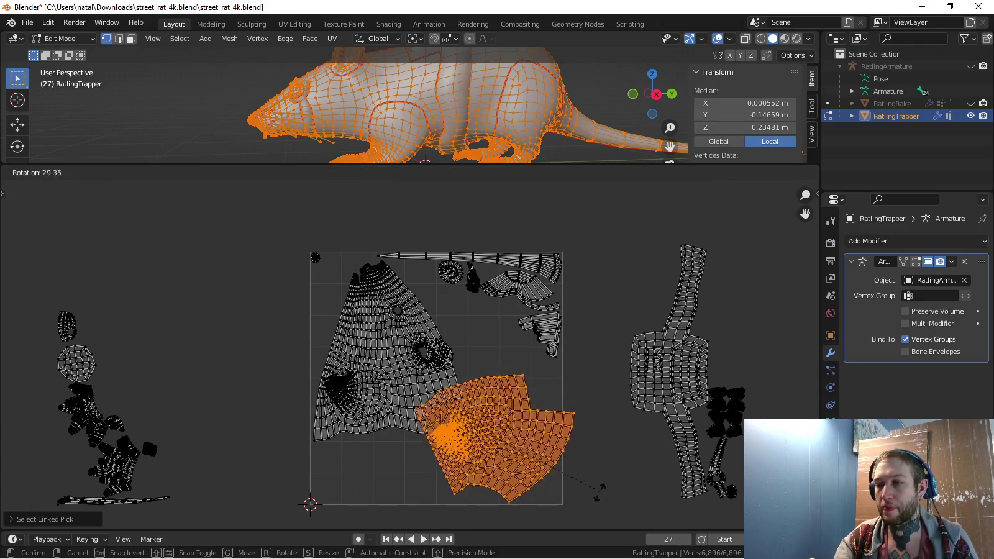
{"action": "key", "text": "Return"}
{"action": "key", "text": "g"}
{"action": "key", "text": "Return"}
Fine-tune the second island's rotation and position in the square's lower left
{"action": "key", "text": "r"}
{"action": "key", "text": "Return"}
{"action": "key", "text": "g"}
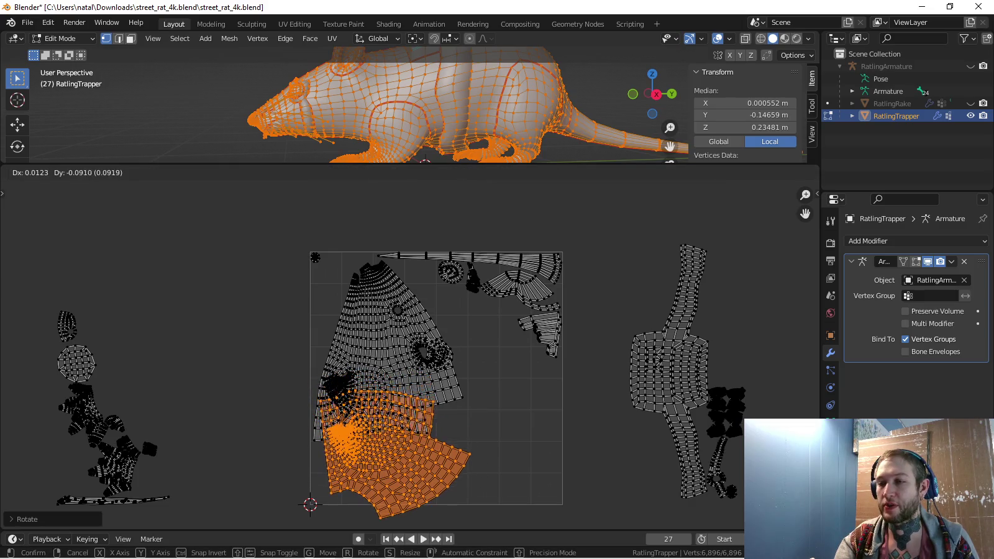
{"action": "key", "text": "Return"}
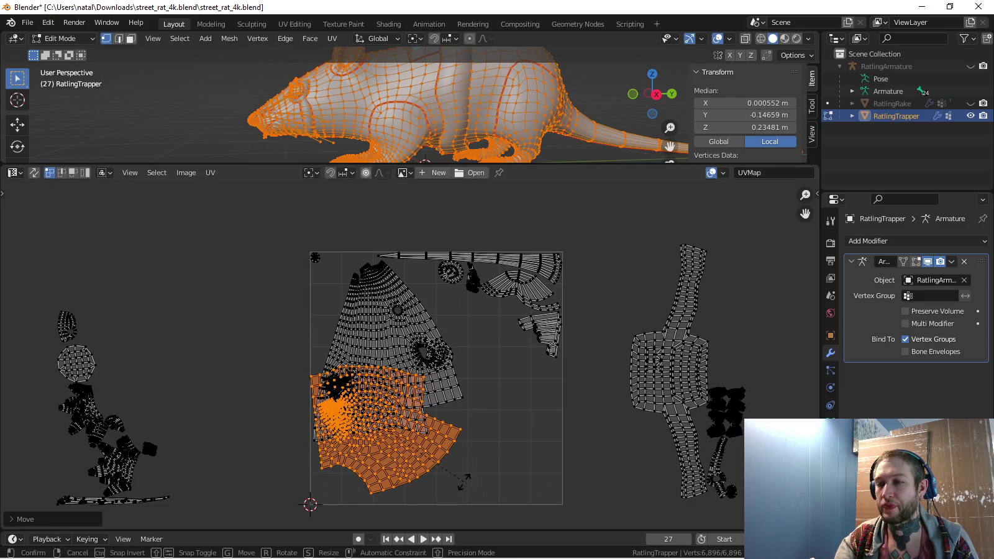
{"action": "key", "text": "r"}
{"action": "key", "text": "Return"}
{"action": "key", "text": "g"}
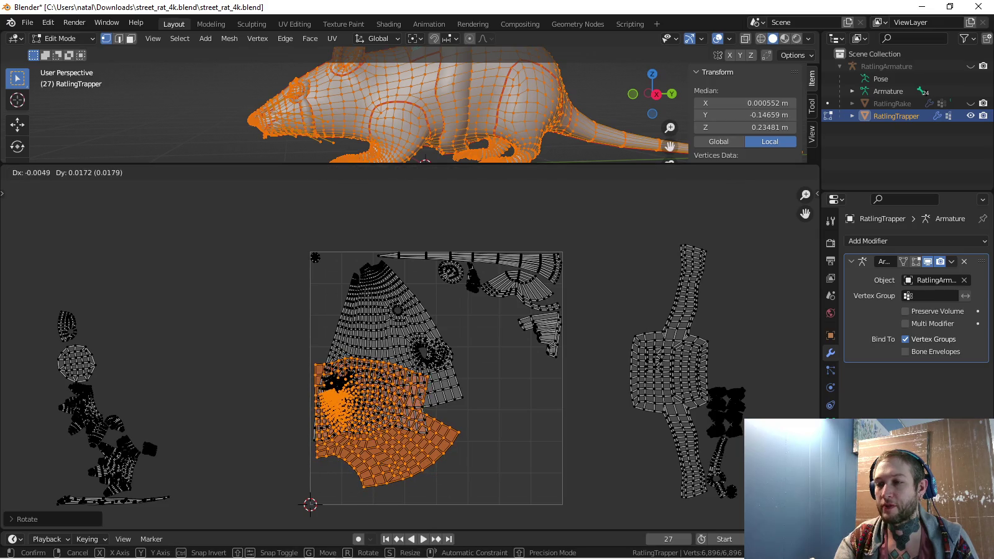
{"action": "key", "text": "Return"}
{"action": "scroll", "coordinate": [410, 355], "scroll_direction": "up", "scroll_amount": 3}
{"action": "scroll", "coordinate": [409, 355], "scroll_direction": "up", "scroll_amount": 1}
{"action": "key", "text": "g"}
{"action": "key", "text": "Return"}
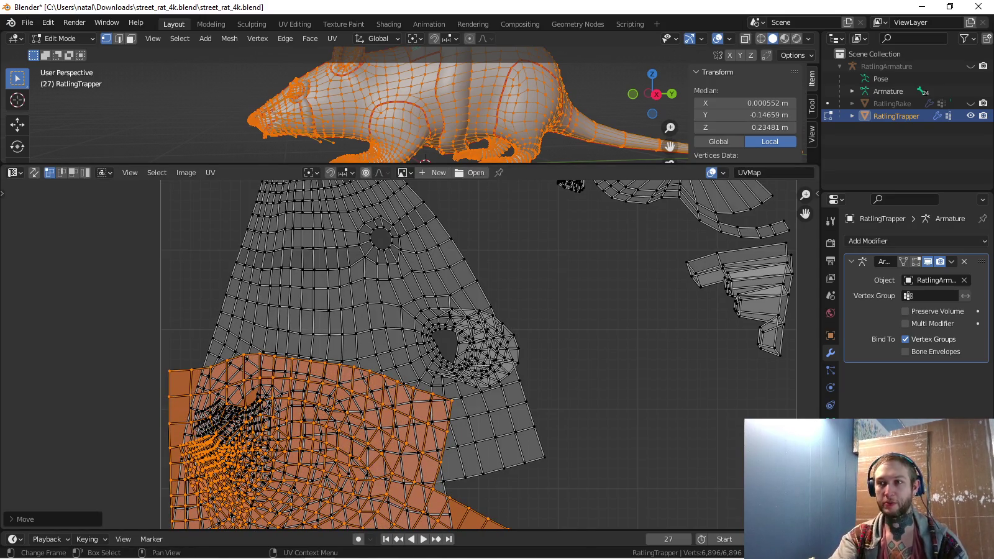
Select the snout's seam-bounded ring piece on the rat's head
{"action": "scroll", "coordinate": [490, 354], "scroll_direction": "down", "scroll_amount": 2}
{"action": "scroll", "coordinate": [491, 354], "scroll_direction": "down", "scroll_amount": 1}
{"action": "scroll", "coordinate": [490, 354], "scroll_direction": "up", "scroll_amount": 2}
{"action": "scroll", "coordinate": [491, 354], "scroll_direction": "up", "scroll_amount": 2}
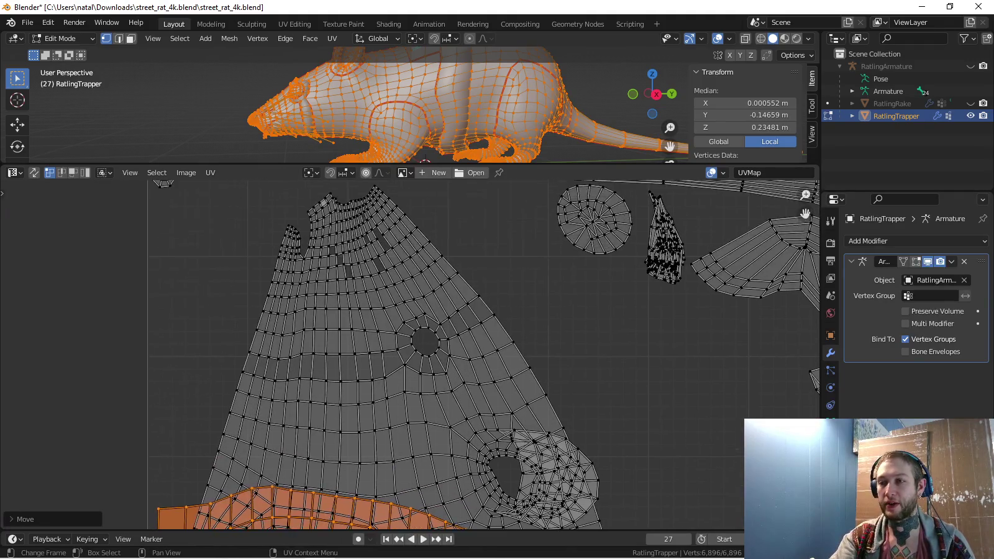
{"action": "scroll", "coordinate": [400, 360], "scroll_direction": "up", "scroll_amount": 2}
{"action": "middle_click_drag", "start_coordinate": [435, 105], "coordinate": [484, 112]}
{"action": "key", "text": "alt+a"}
{"action": "key", "text": "l"}
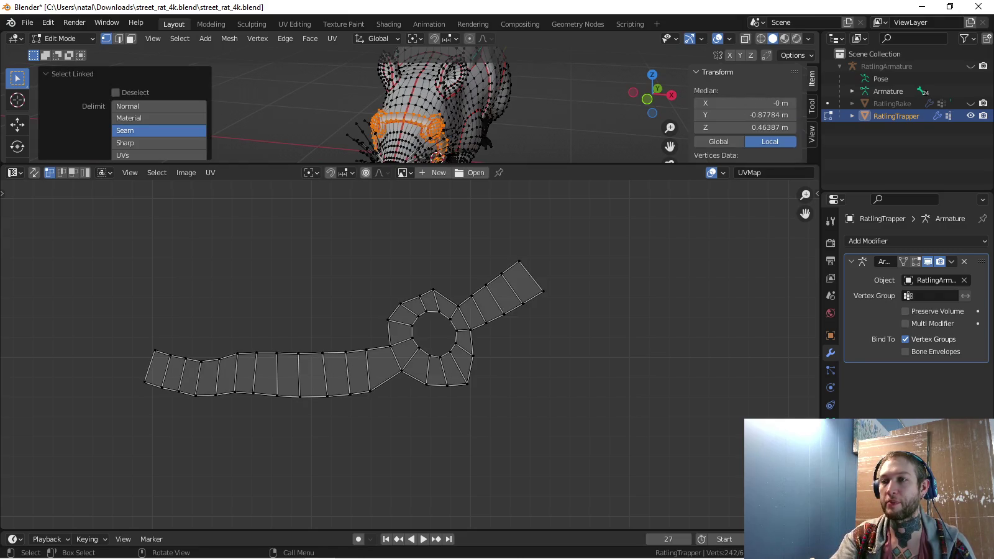
Unwrap the snout piece and move its new islands right of the UV square
{"action": "scroll", "coordinate": [408, 355], "scroll_direction": "down", "scroll_amount": 4}
{"action": "scroll", "coordinate": [409, 355], "scroll_direction": "down", "scroll_amount": 4}
{"action": "key", "text": "u"}
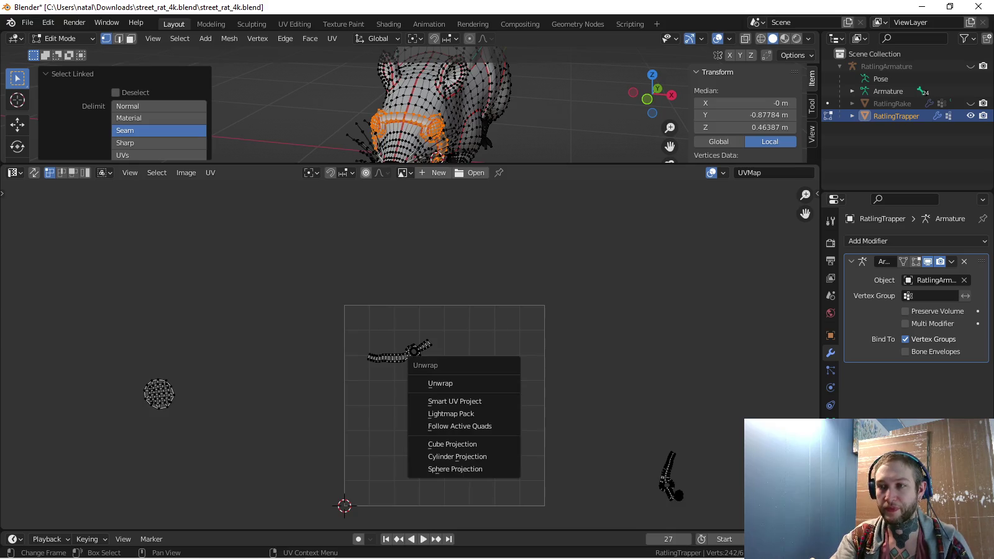
{"action": "key", "text": "Return"}
{"action": "scroll", "coordinate": [409, 352], "scroll_direction": "down", "scroll_amount": 2}
{"action": "key", "text": "a"}
{"action": "key", "text": "g"}
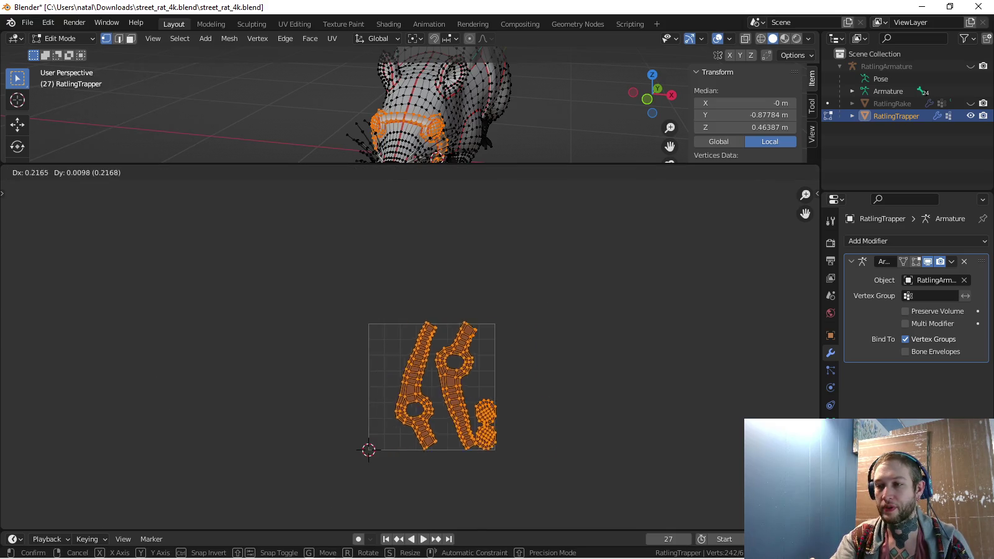
{"action": "key", "text": "Return"}
Display all islands, frame the UV square with the new islands, then deselect
{"action": "key", "text": "a"}
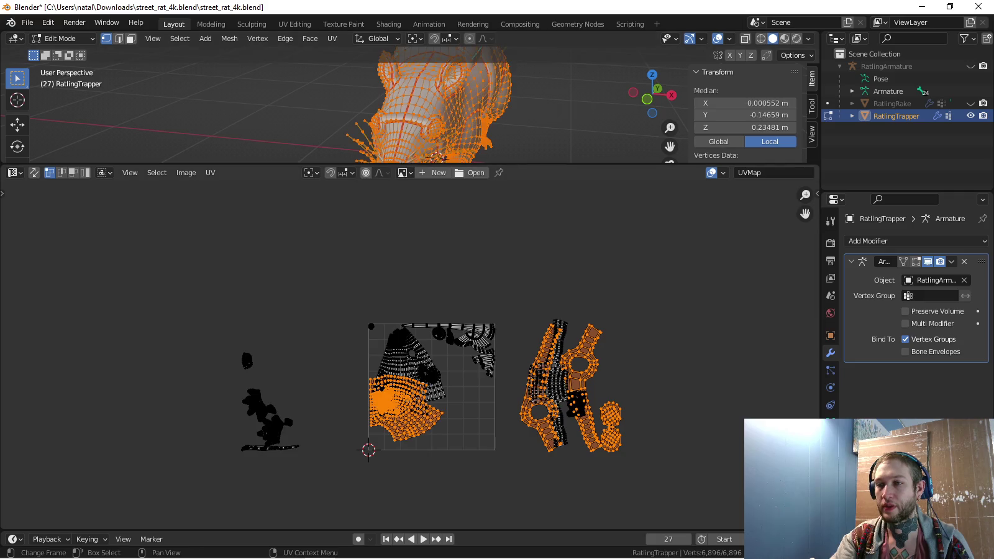
{"action": "scroll", "coordinate": [434, 354], "scroll_direction": "up", "scroll_amount": 2}
{"action": "middle_click_drag", "start_coordinate": [422, 404], "coordinate": [367, 357]}
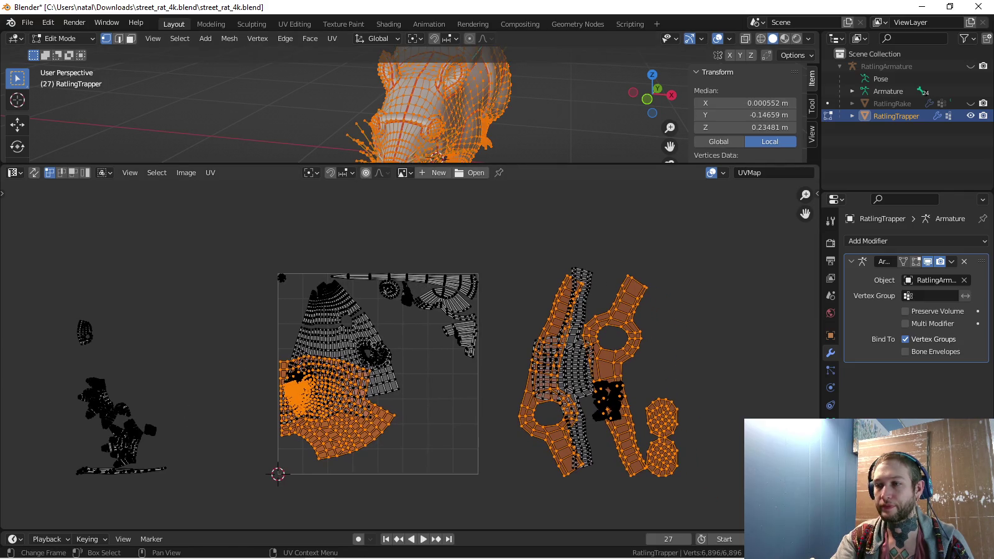
{"action": "scroll", "coordinate": [409, 354], "scroll_direction": "up", "scroll_amount": 1}
{"action": "key", "text": "alt+a"}
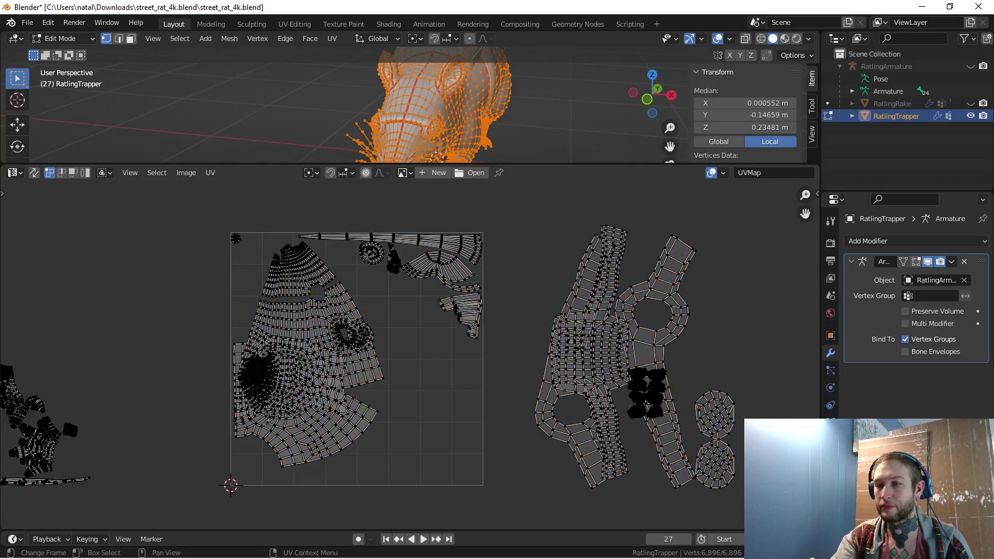
Move the harness island into the square, rotate it 90° and place it lower-middle
{"action": "key", "text": "l"}
{"action": "key", "text": "g"}
{"action": "key", "text": "Return"}
{"action": "key", "text": "r"}
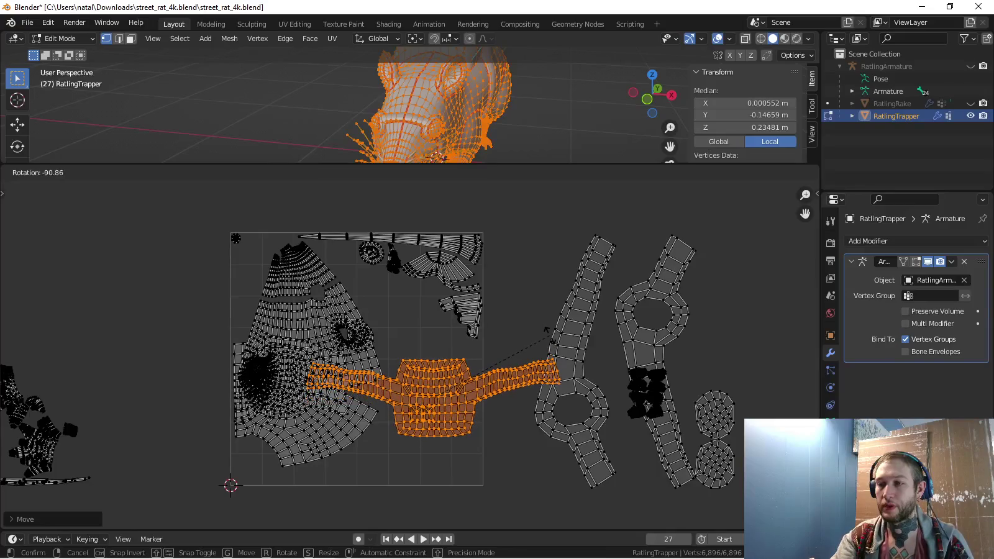
{"action": "key", "text": "Return"}
{"action": "scroll", "coordinate": [410, 357], "scroll_direction": "up", "scroll_amount": 1}
{"action": "scroll", "coordinate": [476, 456], "scroll_direction": "up", "scroll_amount": 2}
{"action": "key", "text": "g"}
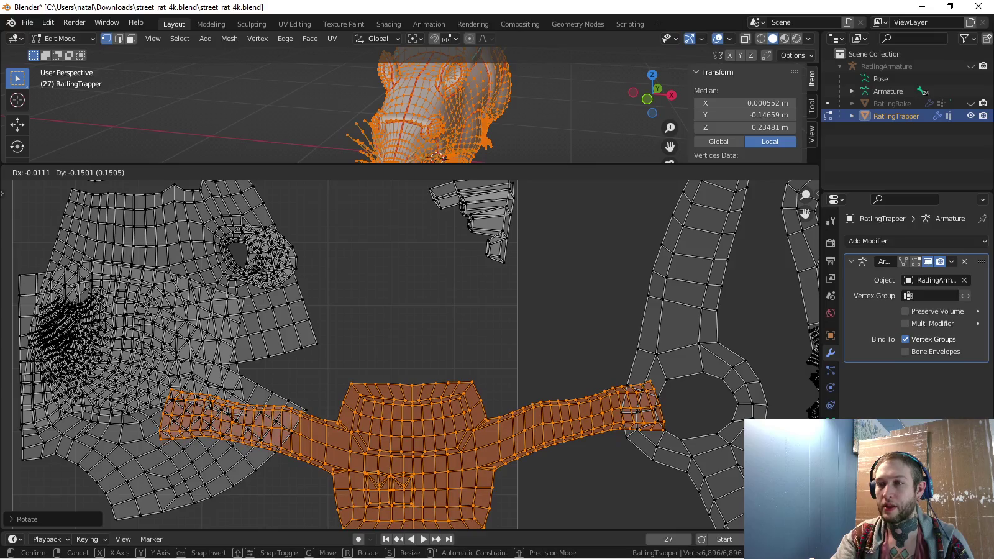
{"action": "key", "text": "Return"}
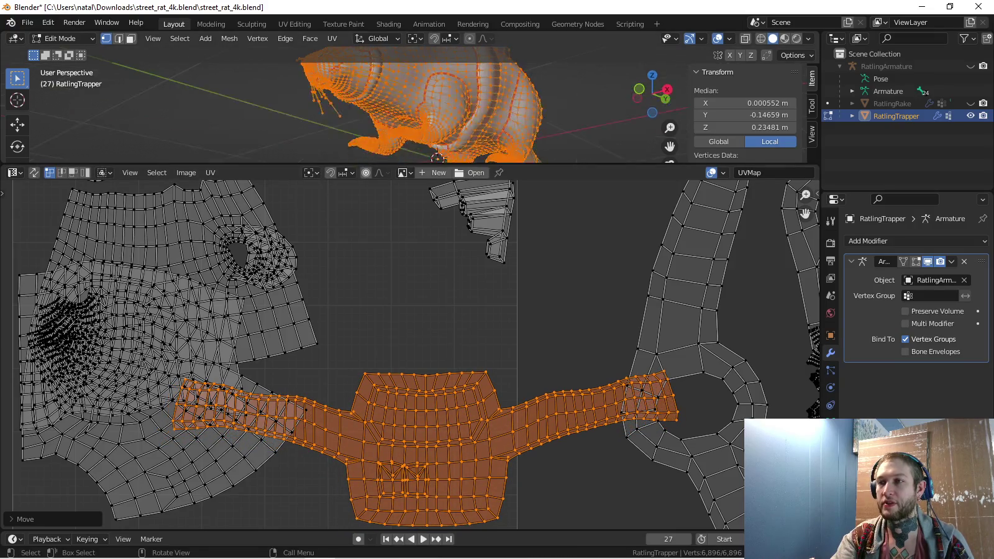
Circle-select faces of a narrow band on the rat's back
{"action": "mouse_move", "coordinate": [435, 105]}
{"action": "middle_mouse_down"}
{"action": "mouse_move", "coordinate": [491, 99]}
{"action": "mouse_move", "coordinate": [422, 99]}
{"action": "mouse_move", "coordinate": [410, 250]}
{"action": "middle_mouse_up"}
{"action": "key", "text": "alt+a"}
{"action": "key", "text": "c"}
{"action": "left_click", "coordinate": [464, 116]}
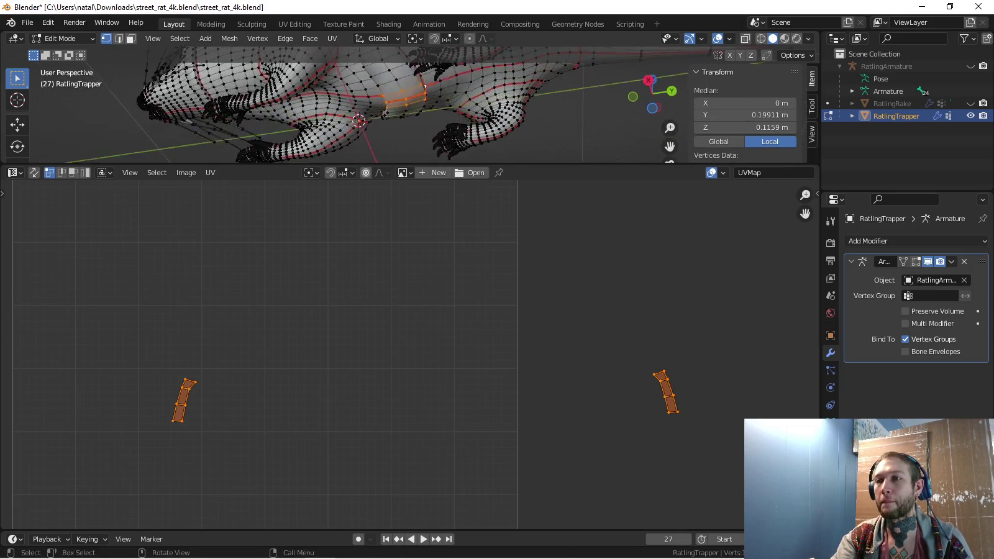
Select the boundary edges of the clothing piece on the rat's back
{"action": "key", "text": "ctrl+e"}
{"action": "left_click", "coordinate": [391, 262]}
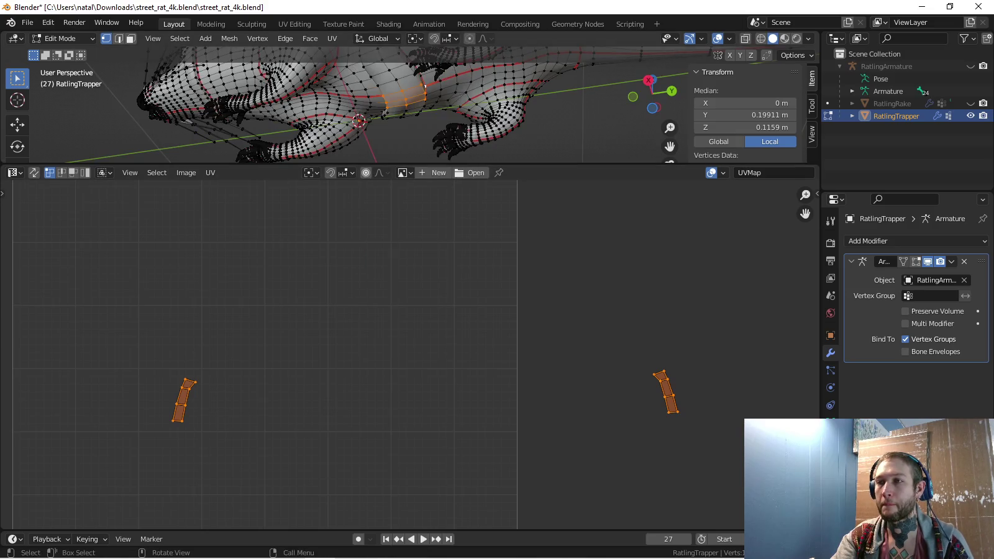
{"action": "middle_click_drag", "start_coordinate": [392, 187], "coordinate": [435, 124]}
{"action": "scroll", "coordinate": [435, 124], "scroll_direction": "up", "scroll_amount": 3}
{"action": "left_click", "coordinate": [433, 131]}
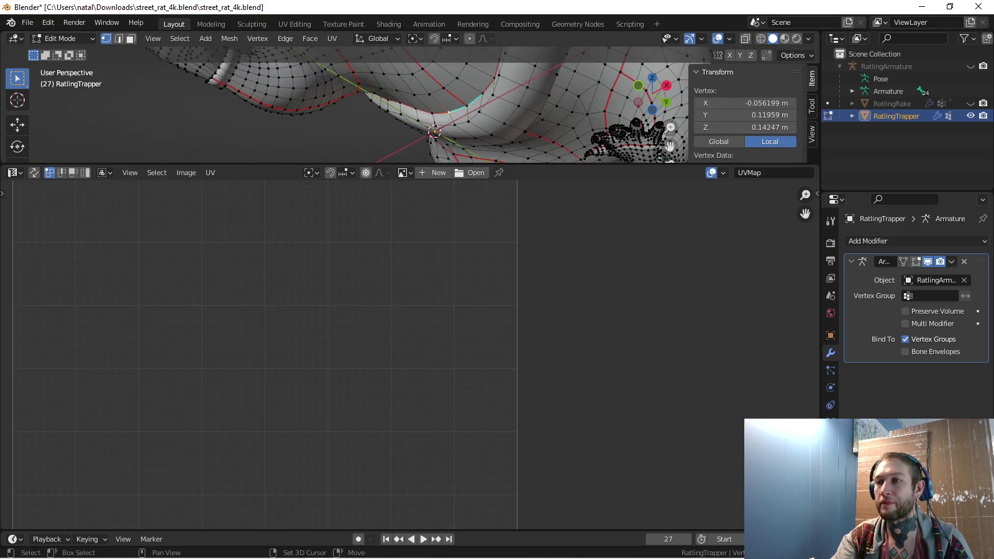
{"action": "middle_click_drag", "start_coordinate": [434, 130], "coordinate": [379, 109]}
Mark the selected clothing edges as seams, then deselect them
{"action": "key", "text": "ctrl+e"}
{"action": "key", "text": "ctrl+e"}
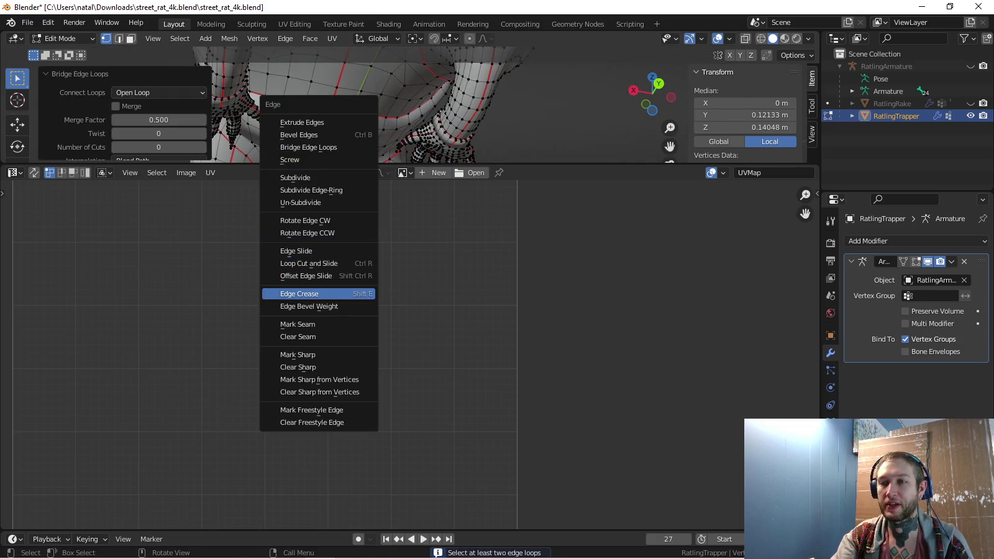
{"action": "left_click", "coordinate": [298, 324]}
{"action": "mouse_move", "coordinate": [323, 118]}
{"action": "middle_mouse_down"}
{"action": "mouse_move", "coordinate": [397, 106]}
{"action": "mouse_move", "coordinate": [298, 118]}
{"action": "mouse_move", "coordinate": [311, 121]}
{"action": "middle_mouse_up"}
{"action": "key", "text": "ctrl+e"}
{"action": "left_click", "coordinate": [323, 250]}
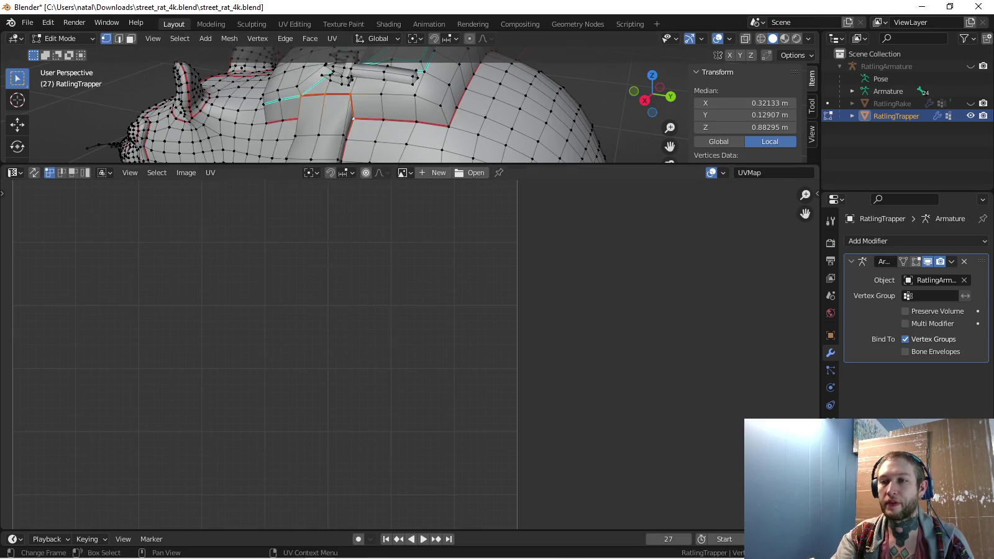
{"action": "key", "text": "alt+a"}
Unwrap the seam-bounded piece and rotate its new UV island 90°
{"action": "key", "text": "l"}
{"action": "key", "text": "u"}
{"action": "left_click", "coordinate": [285, 93]}
{"action": "key", "text": "Home"}
{"action": "key", "text": "g"}
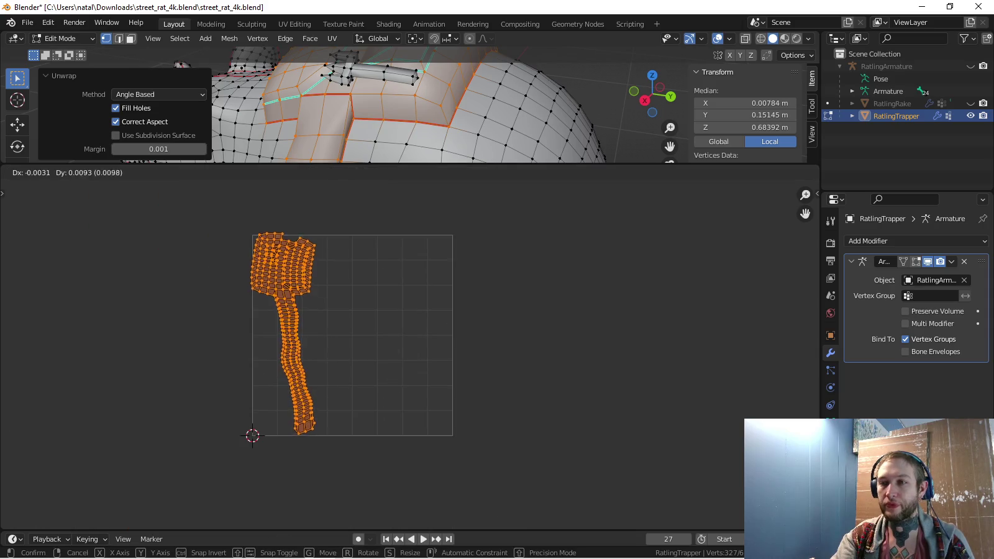
{"action": "key", "text": "Return"}
{"action": "key", "text": "r"}
{"action": "key", "text": "Return"}
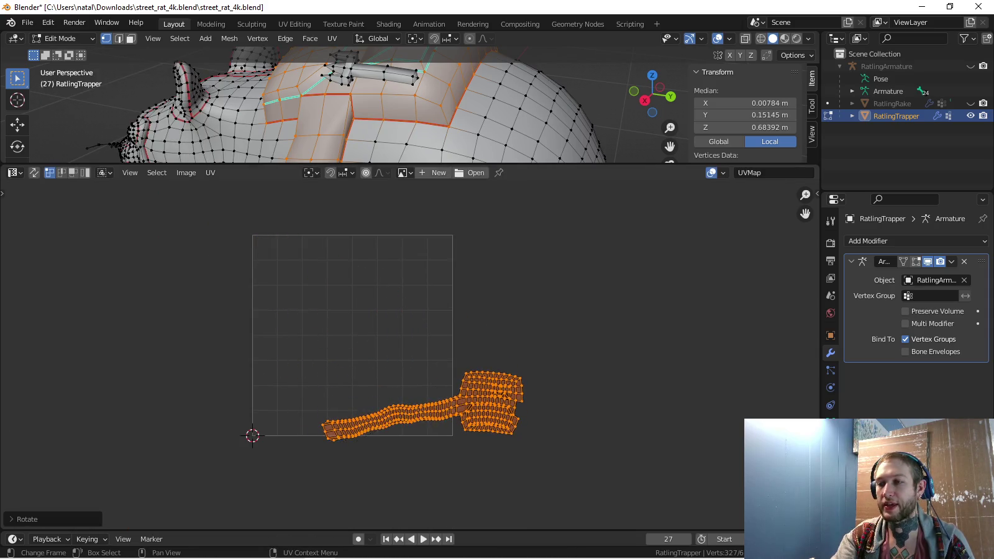
{"action": "scroll", "coordinate": [414, 412], "scroll_direction": "up", "scroll_amount": 4}
Brush-select the strip's left half, mirror it with S X -1, and move it over the other island
{"action": "key", "text": "alt+a"}
{"action": "key", "text": "c"}
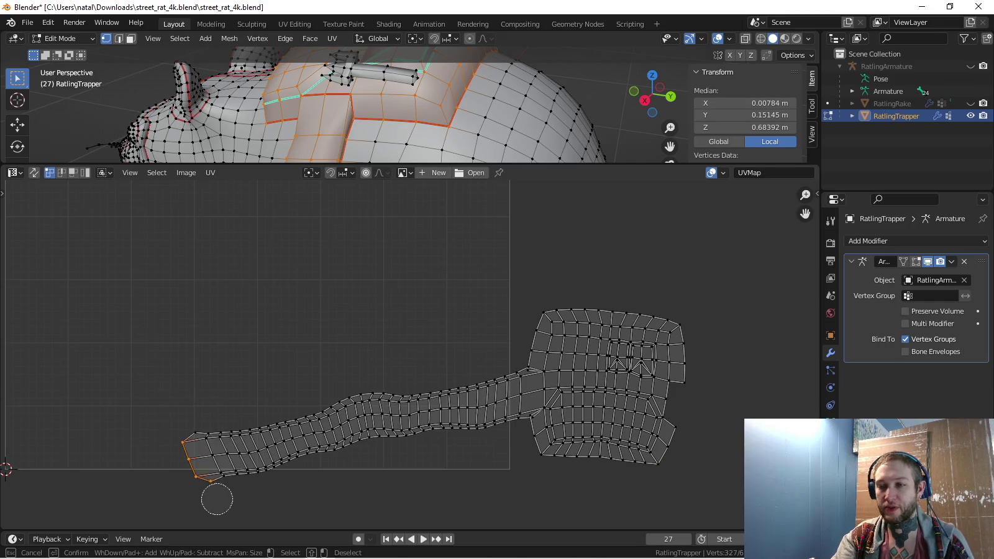
{"action": "left_click_drag", "start_coordinate": [214, 500], "coordinate": [260, 491]}
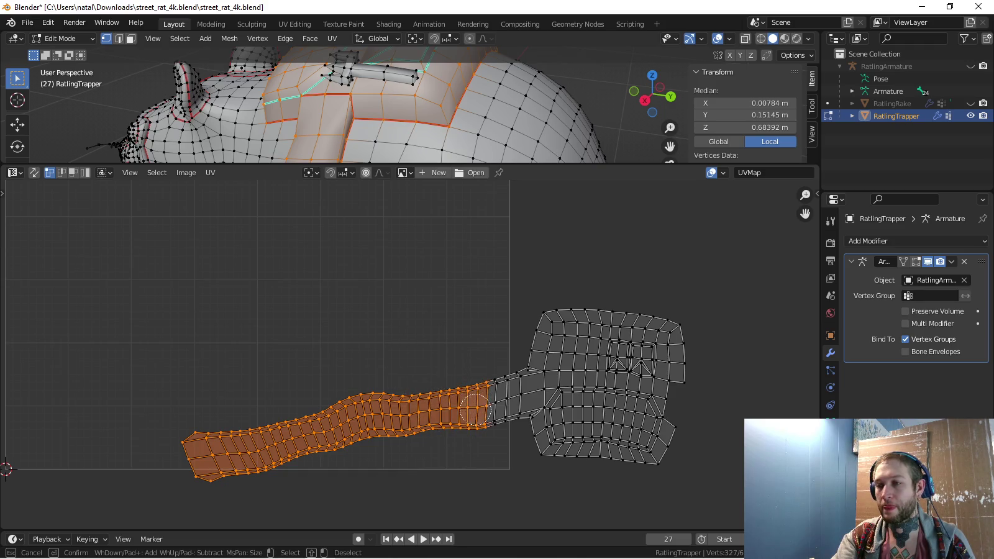
{"action": "key", "text": "r"}
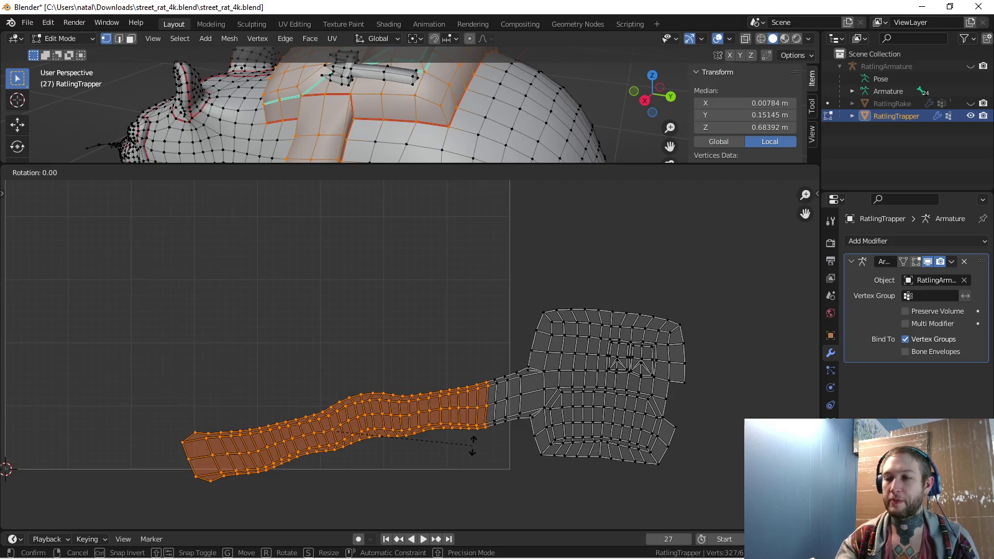
{"action": "key", "text": "s"}
{"action": "key", "text": "x"}
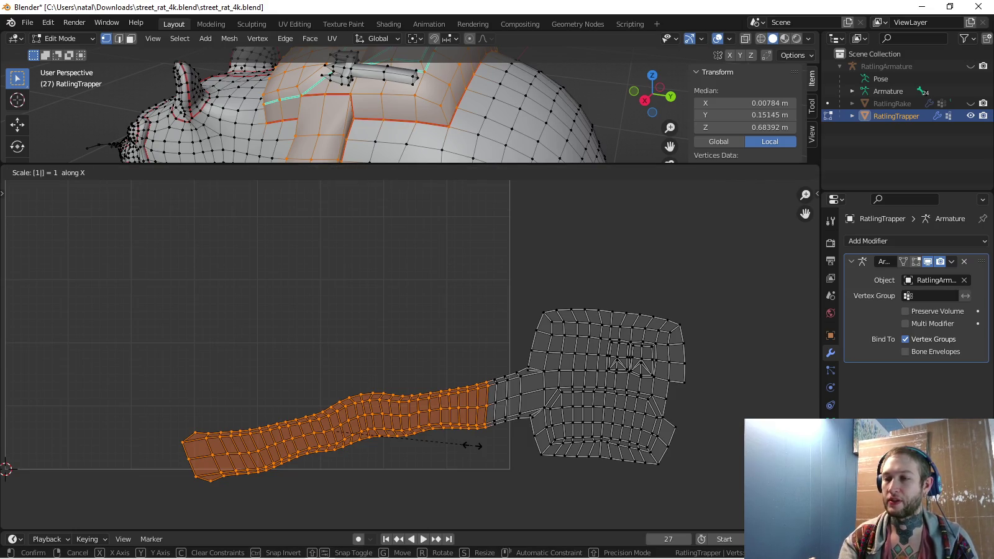
{"action": "key", "text": "minus"}
{"action": "key", "text": "Return"}
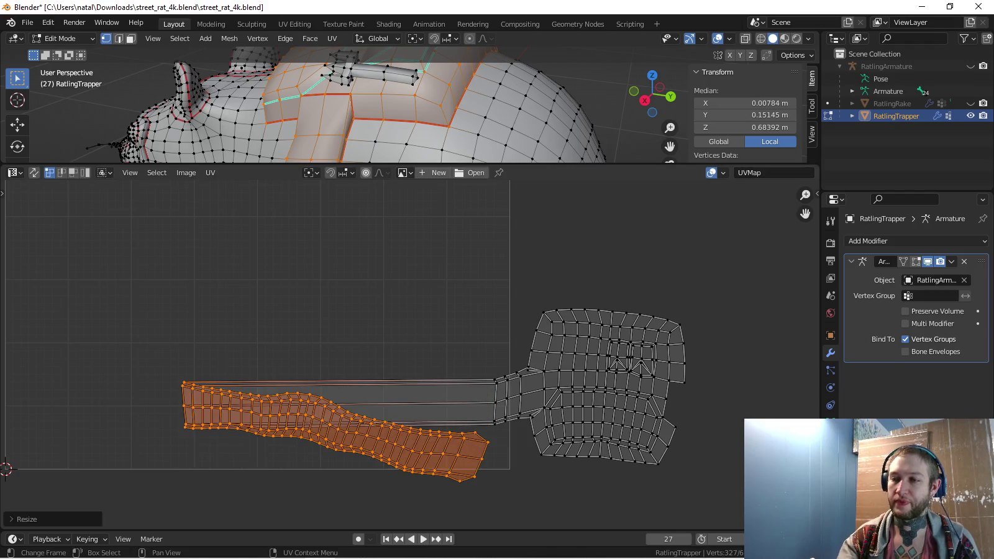
{"action": "key", "text": "g"}
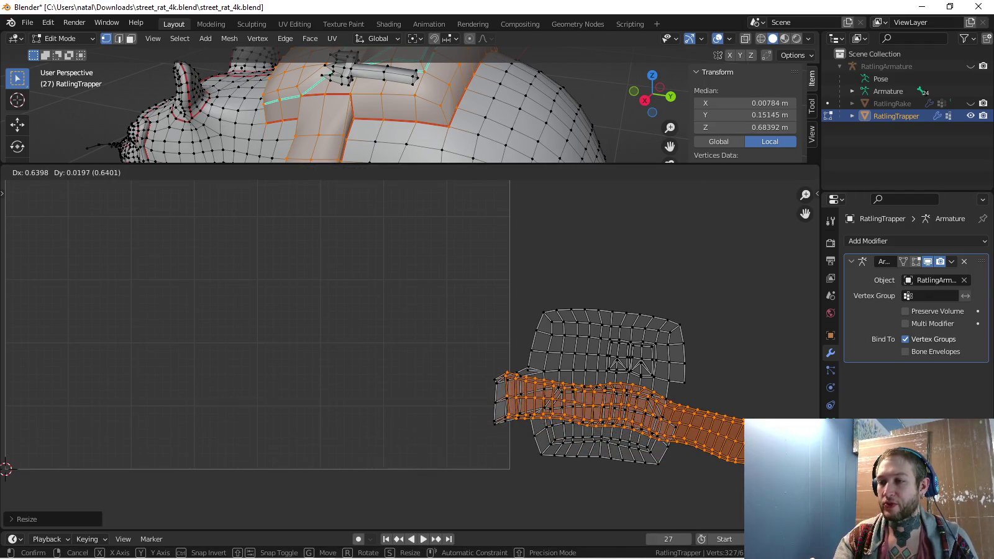
{"action": "key", "text": "Return"}
Nudge the flipped strip section up over the neighbouring island
{"action": "middle_click_drag", "start_coordinate": [559, 372], "coordinate": [373, 398]}
{"action": "scroll", "coordinate": [372, 397], "scroll_direction": "up", "scroll_amount": 2}
{"action": "key", "text": "g"}
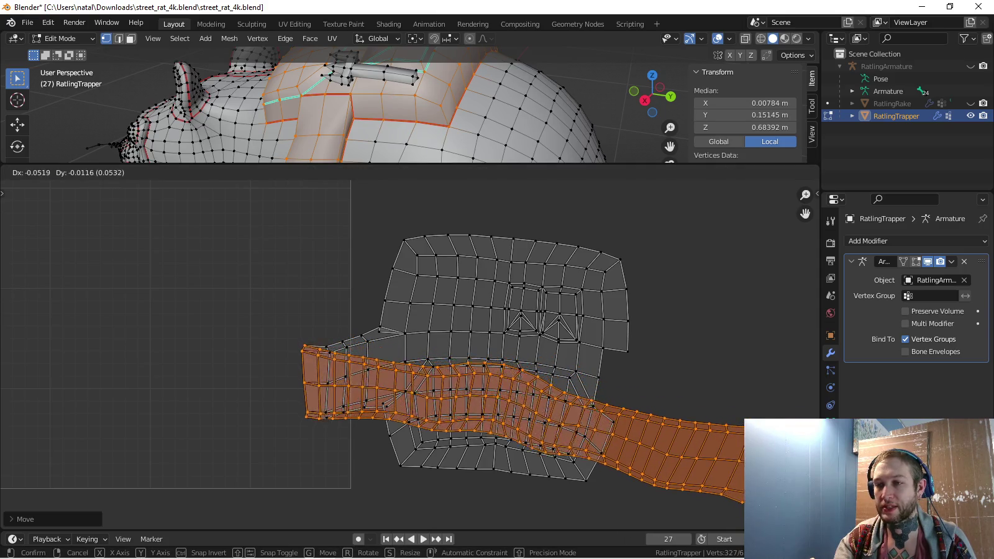
{"action": "key", "text": "Return"}
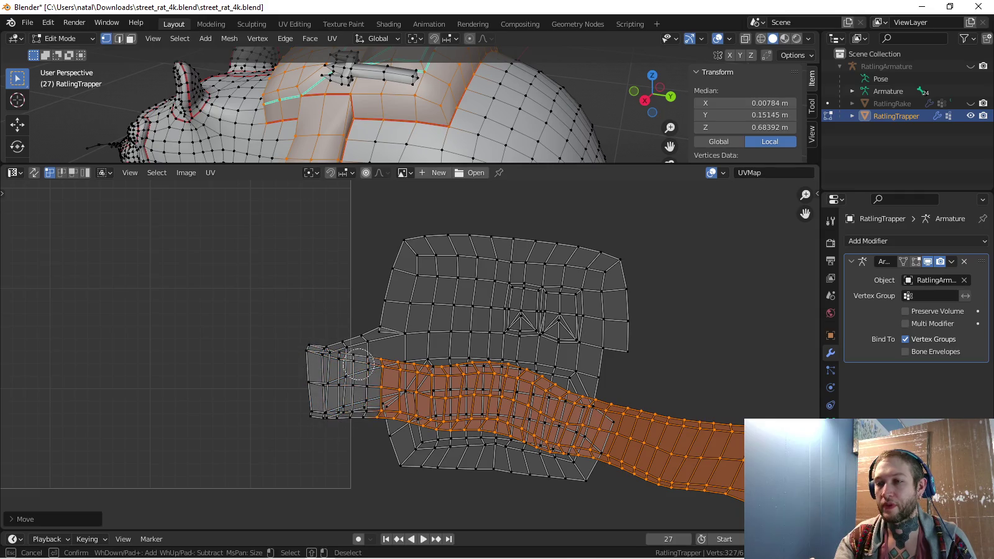
Flip the section vertically with S Y -1 and slide it, rotated flatter, onto the grey island
{"action": "key", "text": "Escape"}
{"action": "type", "text": "sy"}
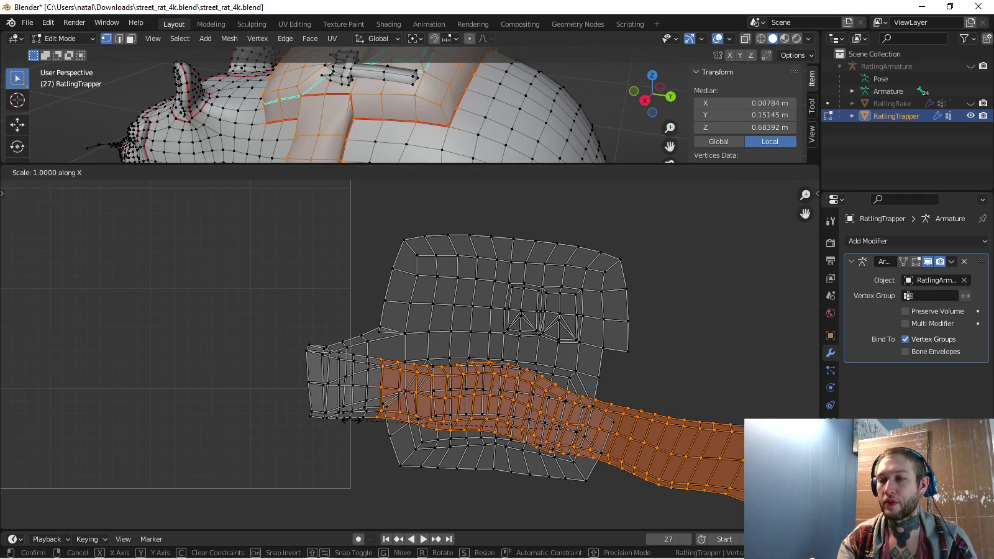
{"action": "type", "text": "-1"}
{"action": "key", "text": "Return"}
{"action": "key", "text": "g"}
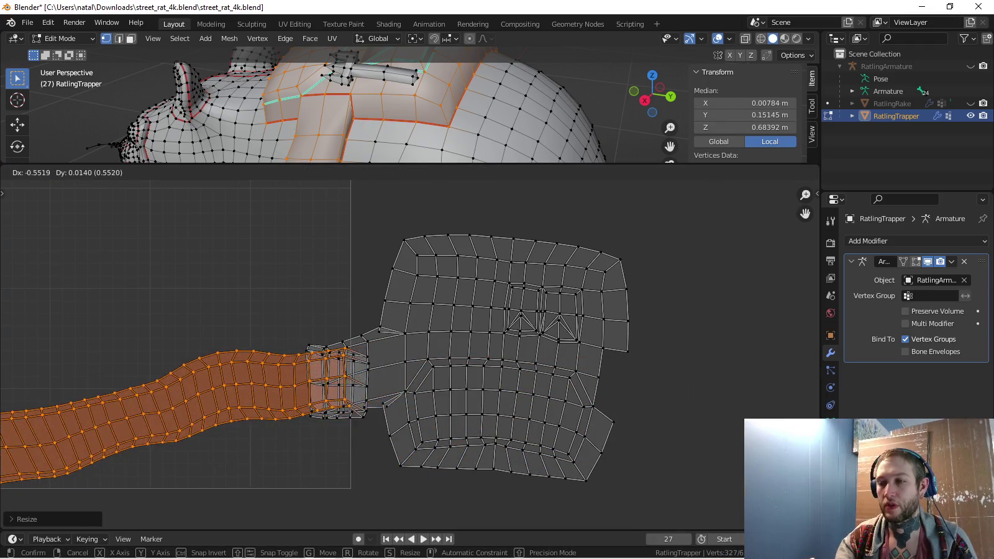
{"action": "key", "text": "Return"}
{"action": "key", "text": "r"}
{"action": "key", "text": "g"}
{"action": "key", "text": "Return"}
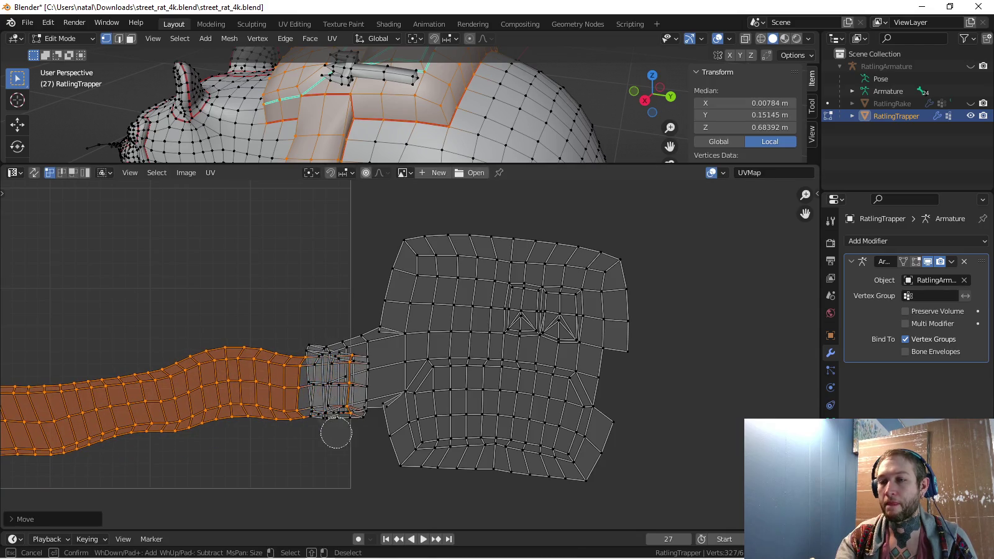
Mirror the next two strip sections horizontally and move them over the islands
{"action": "key", "text": "Escape"}
{"action": "key", "text": "s"}
{"action": "key", "text": "Return"}
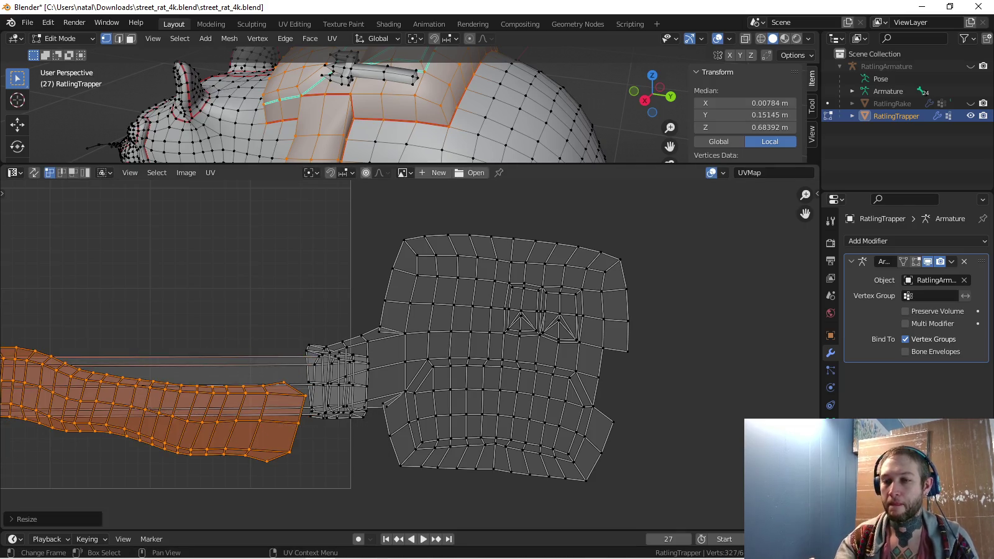
{"action": "key", "text": "g"}
{"action": "key", "text": "Return"}
{"action": "key", "text": "g"}
{"action": "key", "text": "Return"}
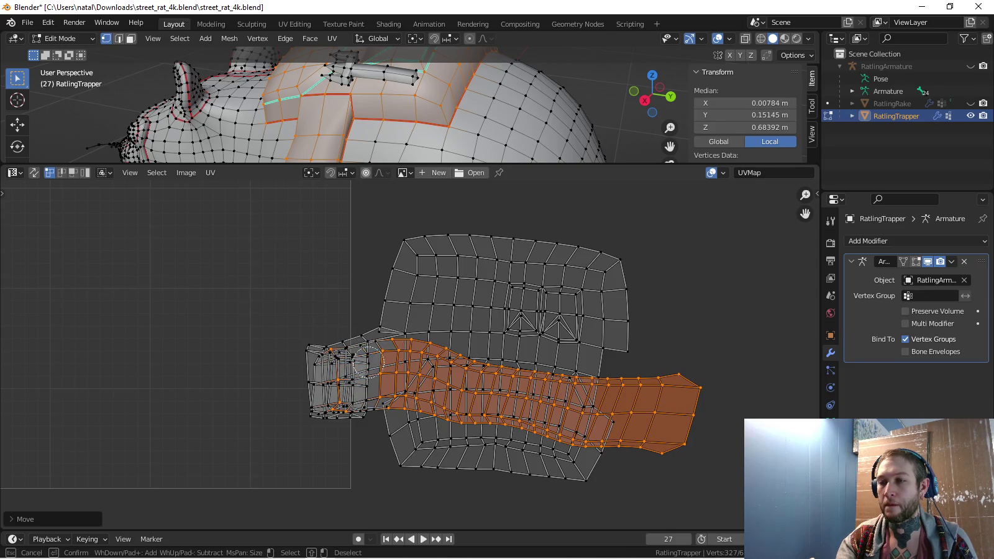
{"action": "key", "text": "Escape"}
{"action": "key", "text": "s"}
{"action": "key", "text": "Return"}
{"action": "key", "text": "g"}
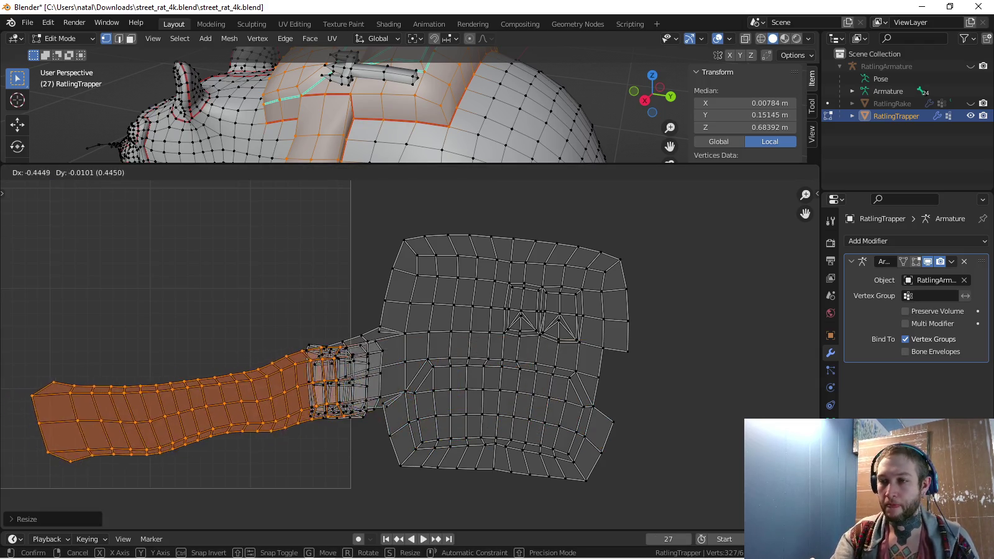
{"action": "key", "text": "Return"}
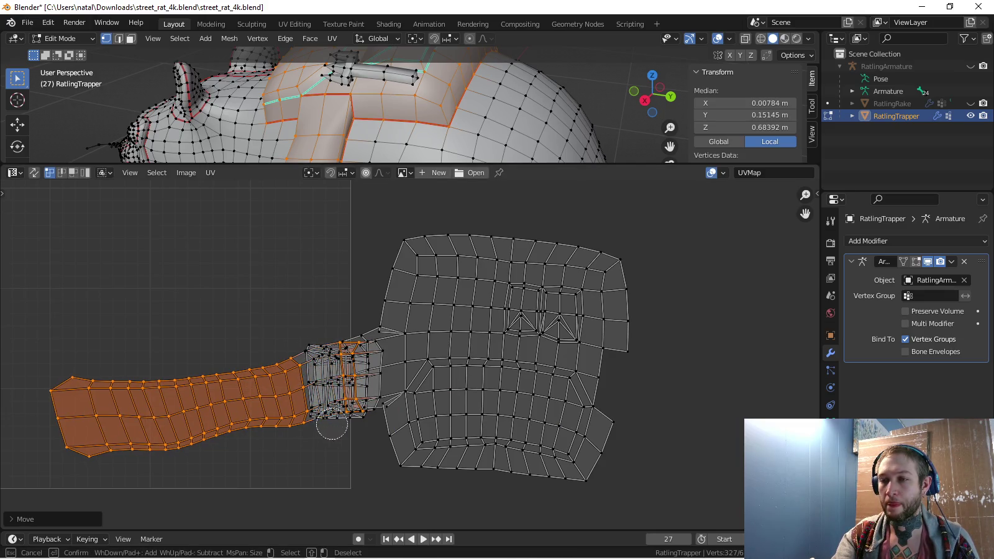
Flip another section horizontally, rotate it slightly, and shift it up and left
{"action": "key", "text": "Escape"}
{"action": "key", "text": "s"}
{"action": "key", "text": "Return"}
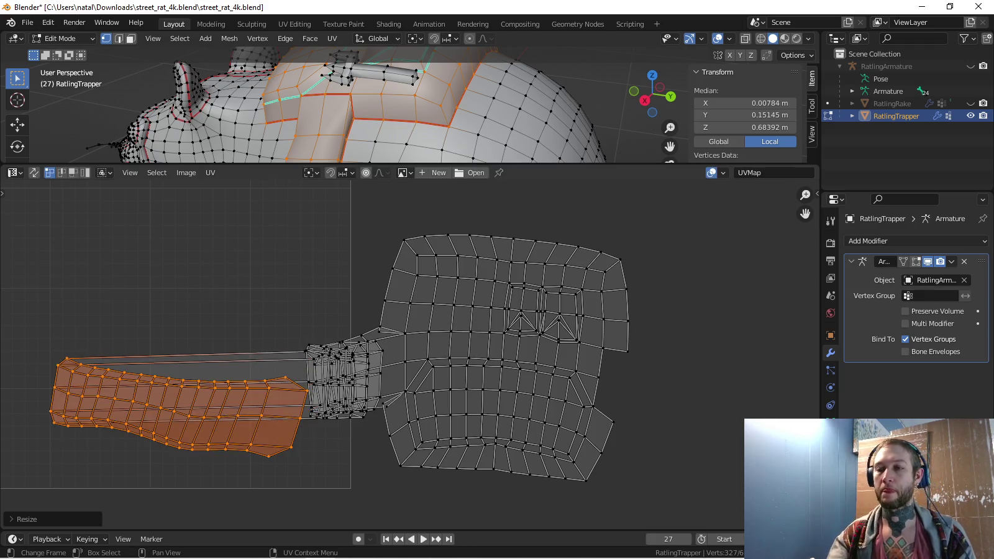
{"action": "key", "text": "g"}
{"action": "key", "text": "Return"}
{"action": "key", "text": "r"}
{"action": "key", "text": "Return"}
{"action": "key", "text": "g"}
{"action": "key", "text": "Return"}
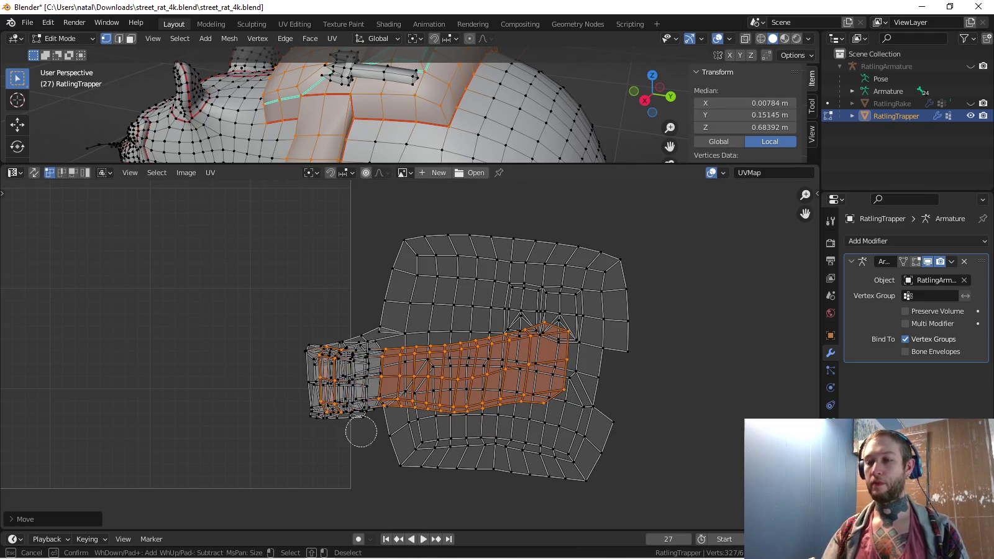
Flip the following strip section horizontally and move it left
{"action": "key", "text": "Escape"}
{"action": "key", "text": "s"}
{"action": "key", "text": "Return"}
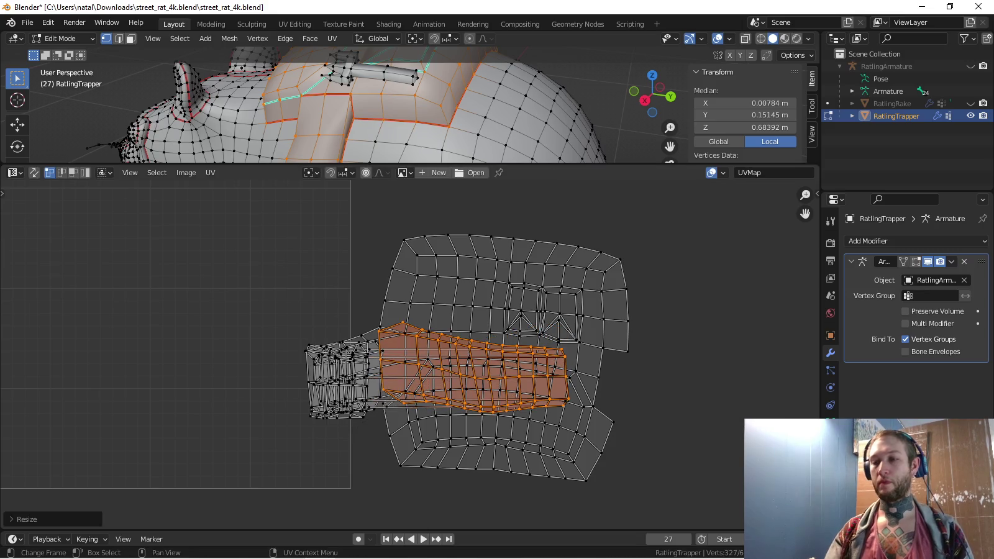
{"action": "key", "text": "g"}
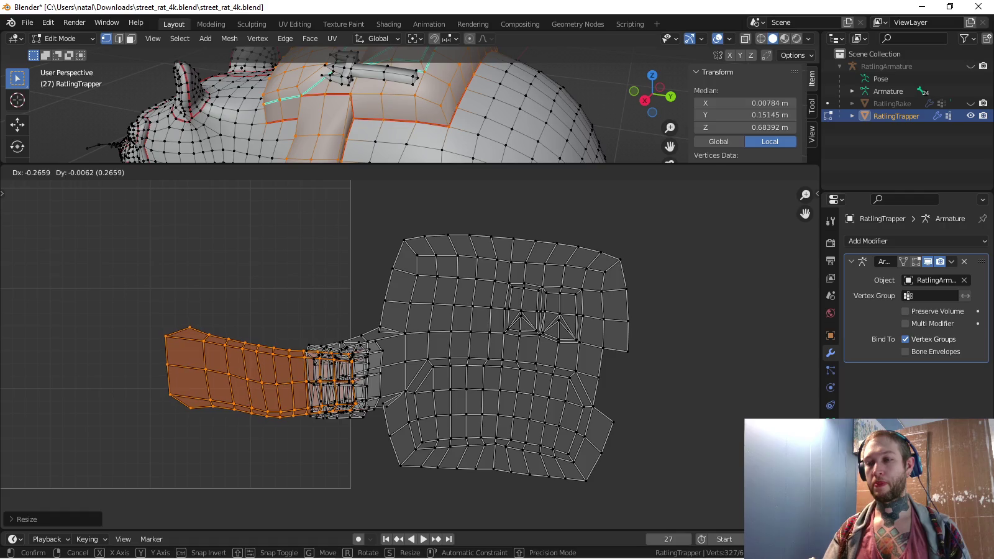
{"action": "key", "text": "Return"}
Brush-select the end section, mirror it with S X -1, and move it onto the middle island
{"action": "key", "text": "c"}
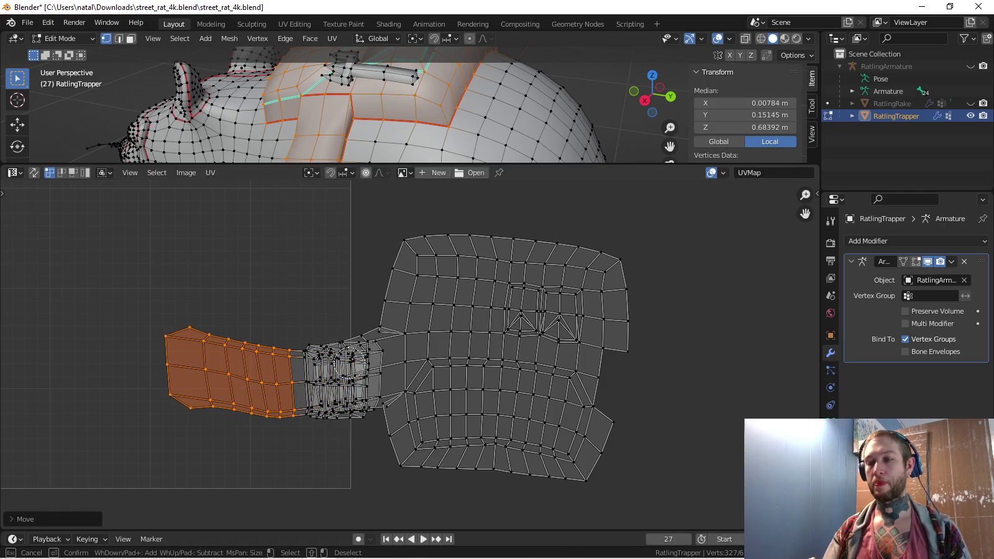
{"action": "right_click", "coordinate": [310, 413]}
{"action": "key", "text": "Escape"}
{"action": "key", "text": "s"}
{"action": "key", "text": "x"}
{"action": "key", "text": "minus"}
{"action": "key", "text": "1"}
{"action": "key", "text": "Return"}
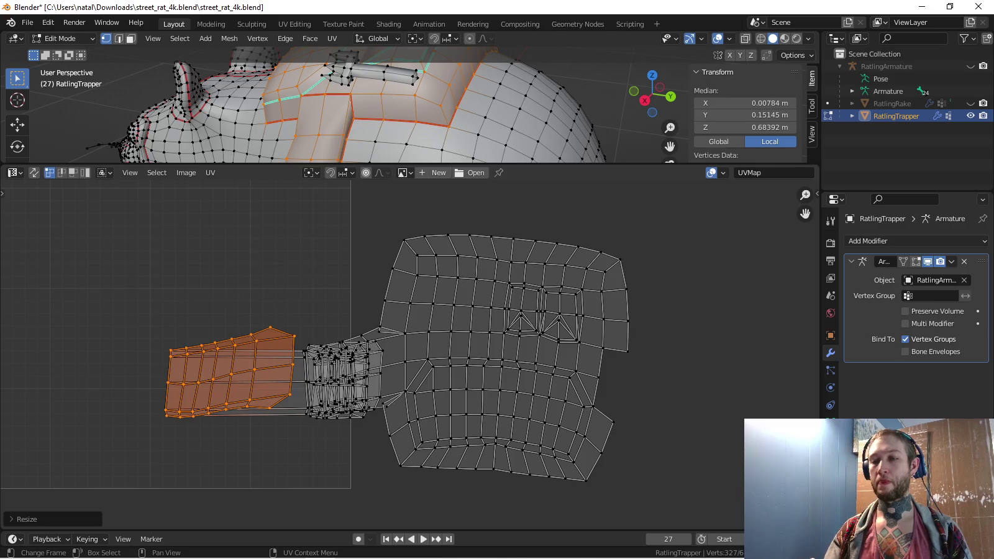
{"action": "key", "text": "g"}
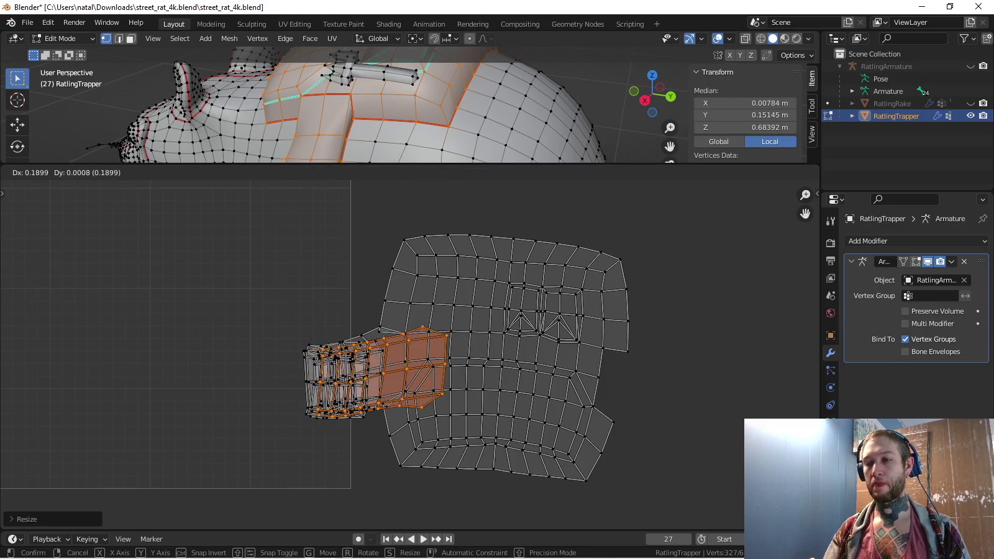
{"action": "key", "text": "Return"}
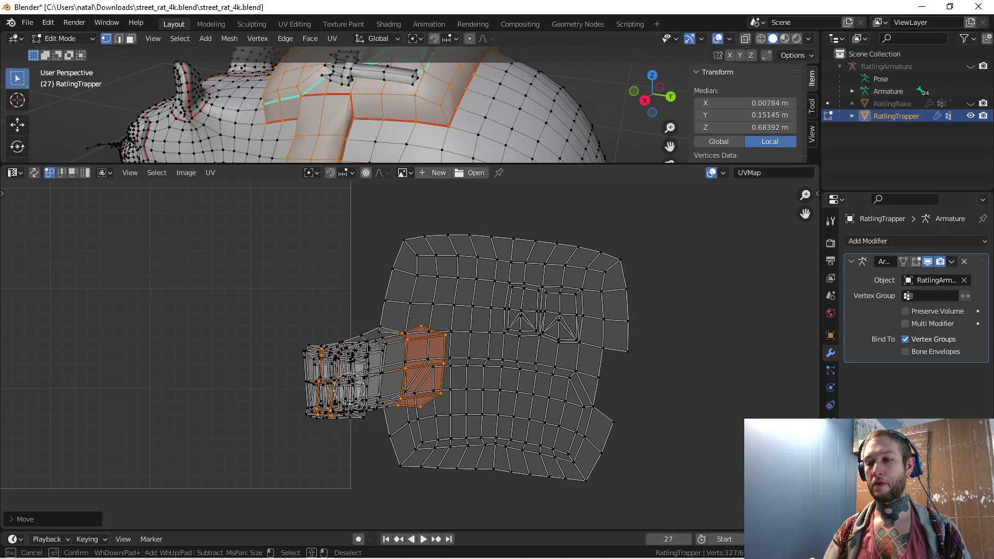
Select and flip the last small strip section
{"action": "key", "text": "Escape"}
{"action": "key", "text": "s"}
{"action": "key", "text": "Return"}
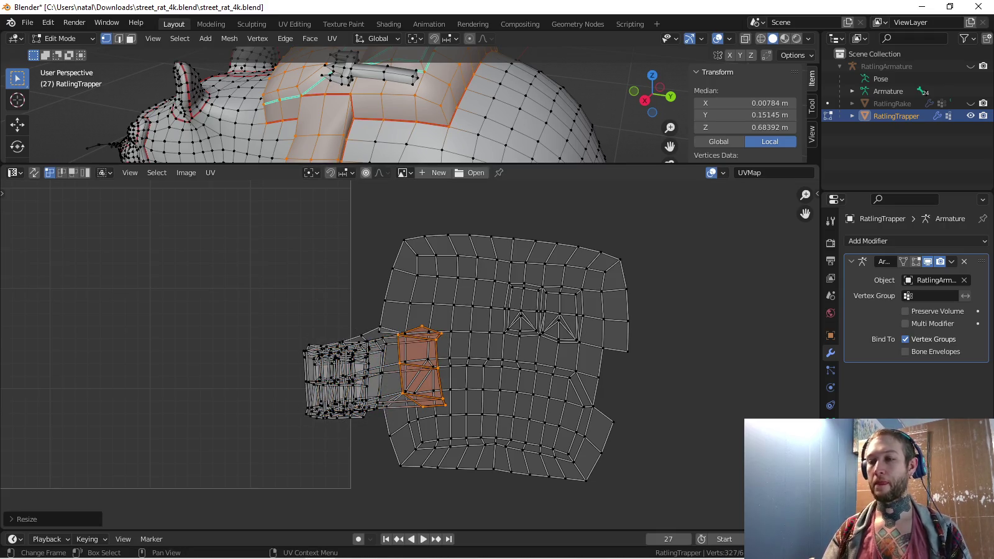
Move the last small section left, then shift all UV islands just right of the UV square
{"action": "key", "text": "g"}
{"action": "key", "text": "Return"}
{"action": "scroll", "coordinate": [410, 354], "scroll_direction": "down", "scroll_amount": 4}
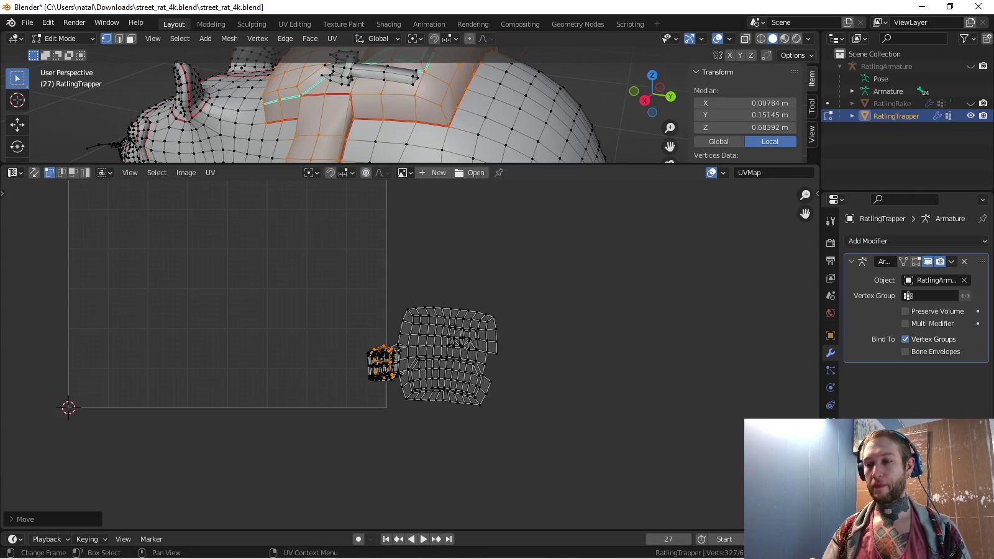
{"action": "key", "text": "a"}
{"action": "key", "text": "g"}
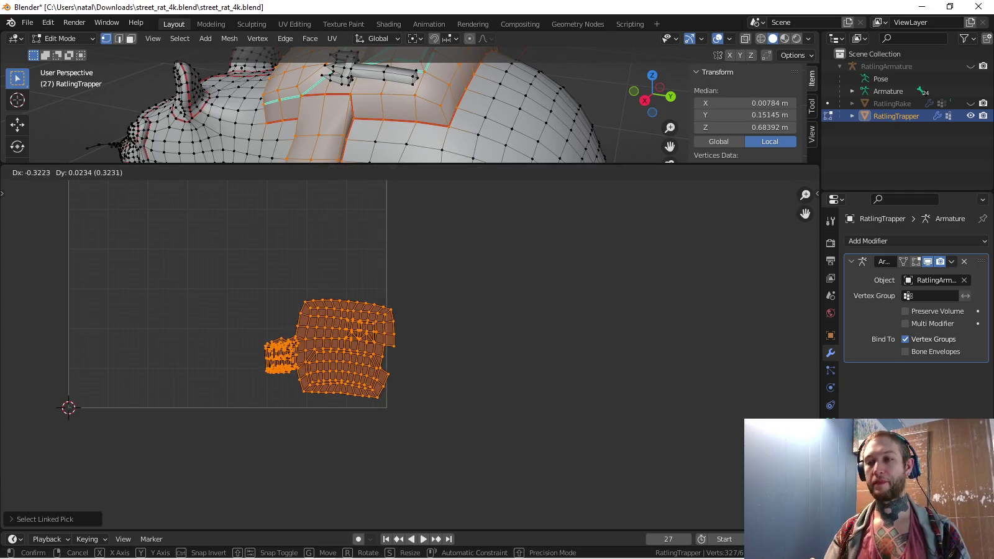
{"action": "key", "text": "Return"}
{"action": "scroll", "coordinate": [410, 354], "scroll_direction": "down", "scroll_amount": 4}
{"action": "key", "text": "g"}
{"action": "key", "text": "Return"}
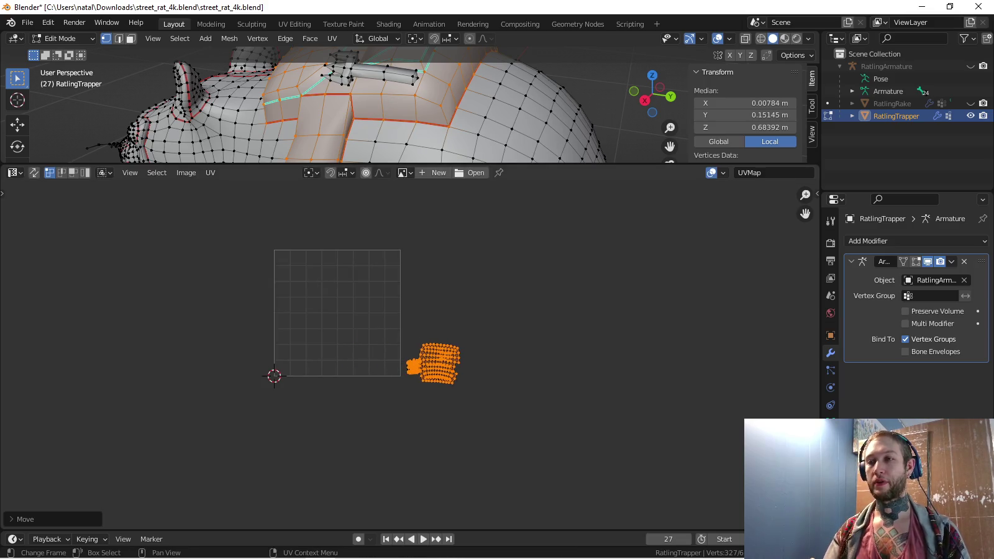
In the 3D view, deselect everything and select the trap handle's linked mesh with L
{"action": "key", "text": "a"}
{"action": "mouse_move", "coordinate": [397, 93]}
{"action": "middle_mouse_down", "text": "shift"}
{"action": "mouse_move", "coordinate": [404, 131]}
{"action": "mouse_move", "coordinate": [335, 124]}
{"action": "middle_mouse_up", "text": "shift"}
{"action": "key", "text": "alt+a"}
{"action": "key", "text": "l"}
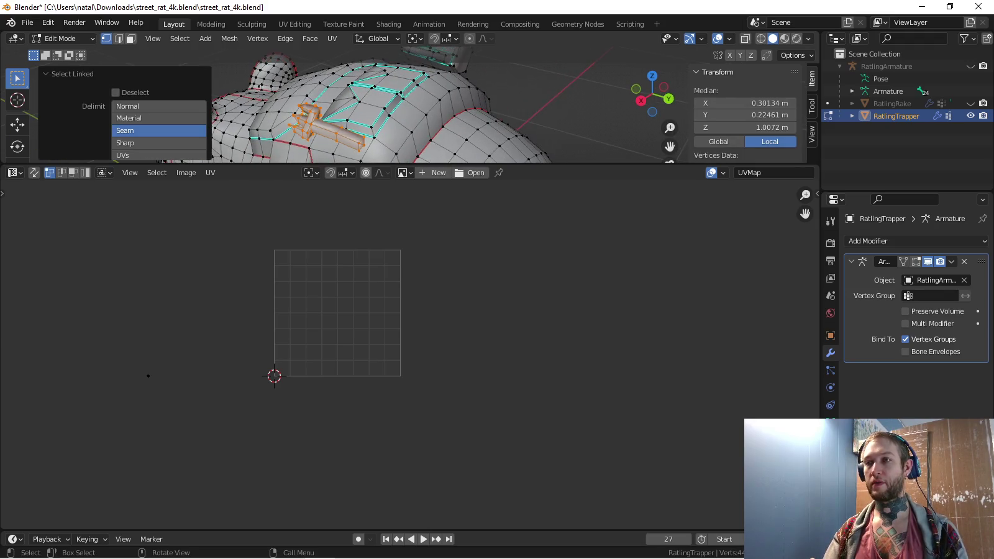
Unwrap the trap handle Angle Based and pick a vertex on it
{"action": "key", "text": "u"}
{"action": "key", "text": "Return"}
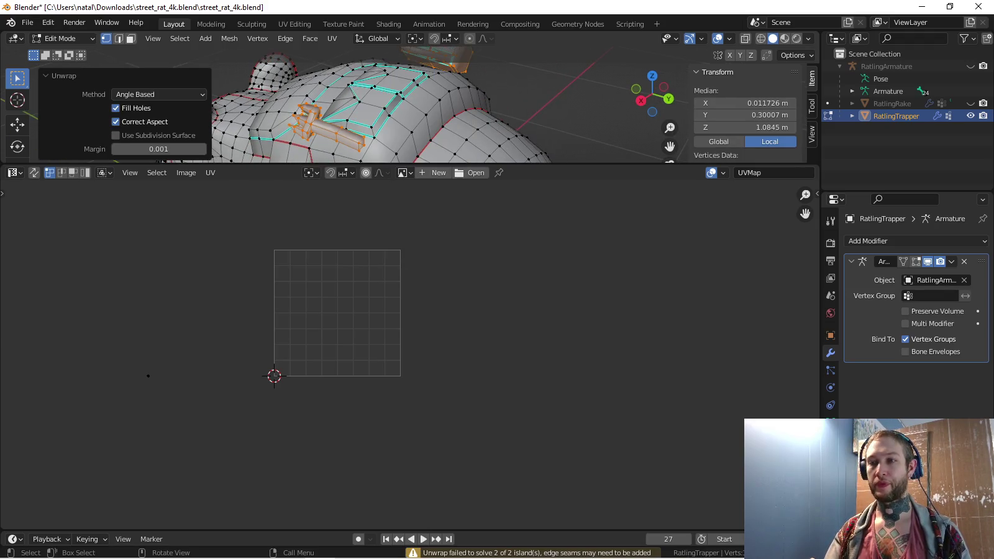
{"action": "mouse_move", "coordinate": [372, 111]}
{"action": "middle_mouse_down"}
{"action": "mouse_move", "coordinate": [336, 124]}
{"action": "mouse_move", "coordinate": [360, 118]}
{"action": "mouse_move", "coordinate": [348, 124]}
{"action": "mouse_move", "coordinate": [314, 115]}
{"action": "middle_mouse_up"}
{"action": "left_click", "coordinate": [328, 126]}
{"action": "left_click_drag", "start_coordinate": [395, 164], "coordinate": [395, 292]}
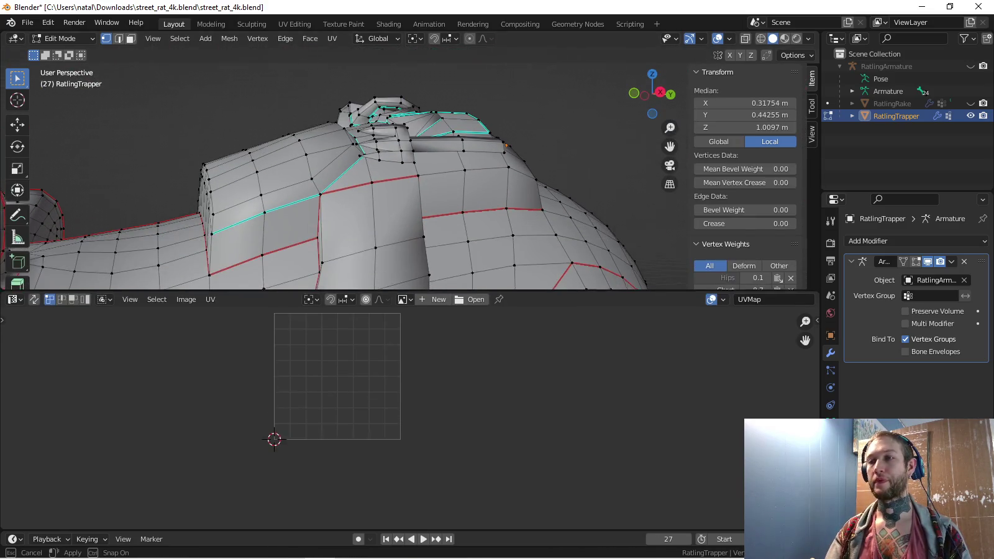
{"action": "middle_click_drag", "start_coordinate": [395, 271], "coordinate": [397, 267]}
With X-ray on, mark the chosen claw edge loop as a seam
{"action": "key", "text": "alt+z"}
{"action": "scroll", "coordinate": [395, 271], "scroll_direction": "down", "scroll_amount": 2}
{"action": "middle_click_drag", "start_coordinate": [464, 269], "coordinate": [463, 185], "text": "shift"}
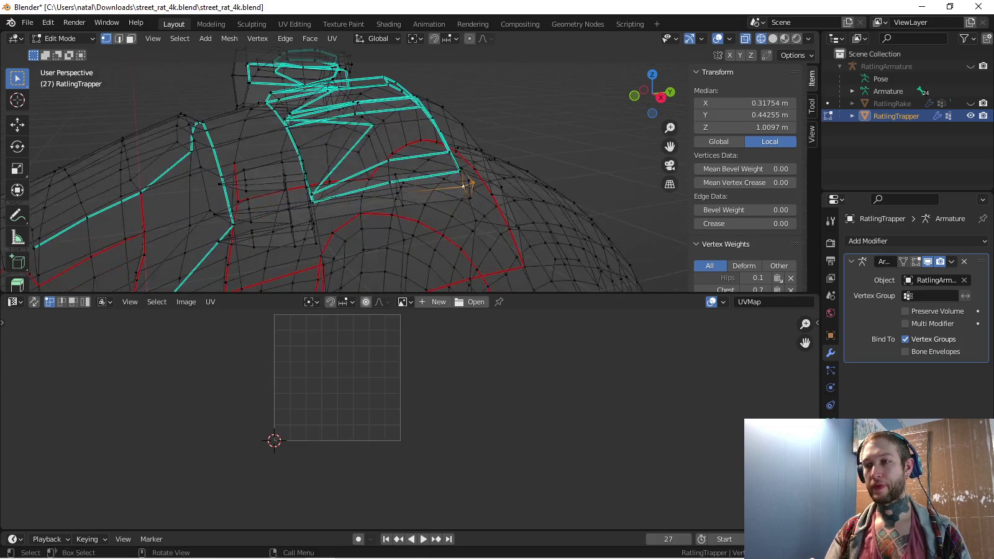
{"action": "mouse_move", "coordinate": [397, 192]}
{"action": "middle_mouse_down"}
{"action": "mouse_move", "coordinate": [443, 169]}
{"action": "mouse_move", "coordinate": [472, 203]}
{"action": "middle_mouse_up"}
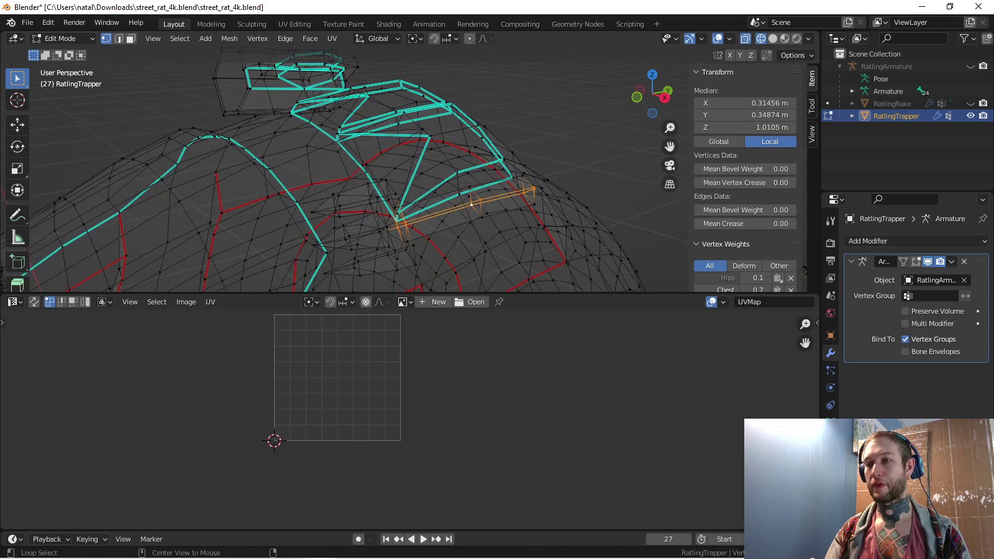
{"action": "middle_click_drag", "start_coordinate": [386, 227], "coordinate": [316, 50]}
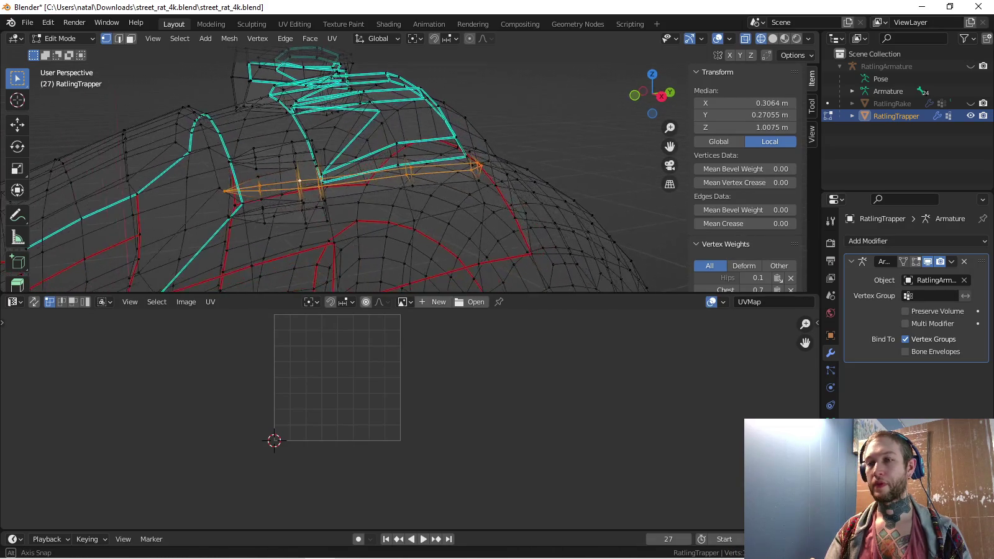
{"action": "key", "text": "ctrl+e"}
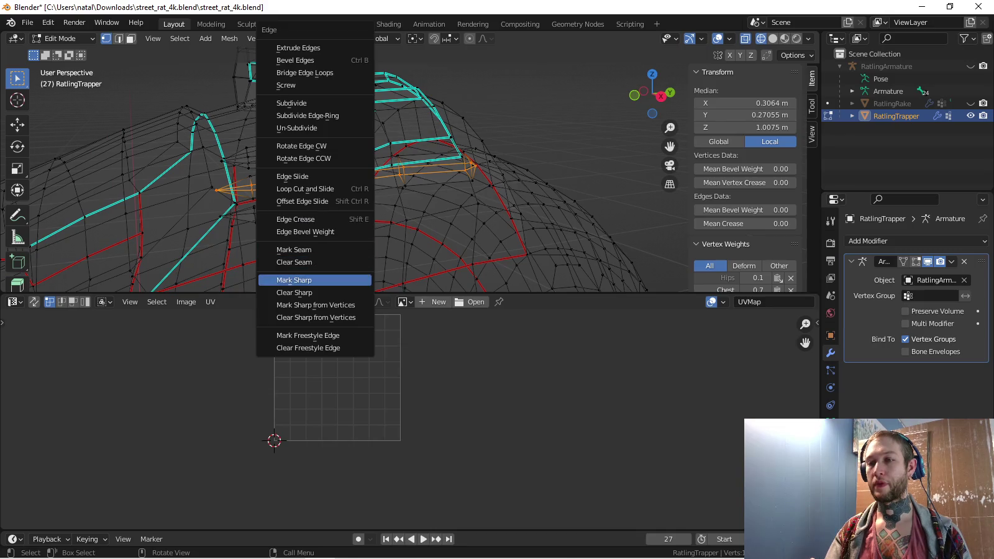
{"action": "left_click", "coordinate": [304, 249]}
Select the claw up to its seams, turn X-ray off, and pick an edge loop along the claw
{"action": "key", "text": "ctrl+l"}
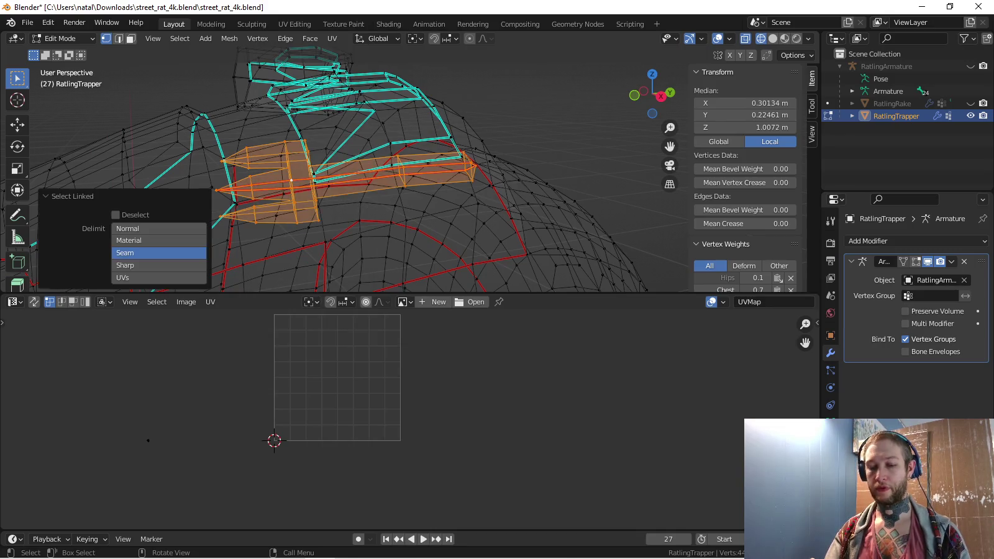
{"action": "key", "text": "u"}
{"action": "scroll", "coordinate": [273, 389], "scroll_direction": "up", "scroll_amount": 1}
{"action": "scroll", "coordinate": [273, 389], "scroll_direction": "up", "scroll_amount": 1}
{"action": "scroll", "coordinate": [273, 389], "scroll_direction": "up", "scroll_amount": 1}
{"action": "scroll", "coordinate": [273, 389], "scroll_direction": "up", "scroll_amount": 1}
{"action": "middle_click_drag", "start_coordinate": [373, 186], "coordinate": [422, 162]}
{"action": "key", "text": "shift+z"}
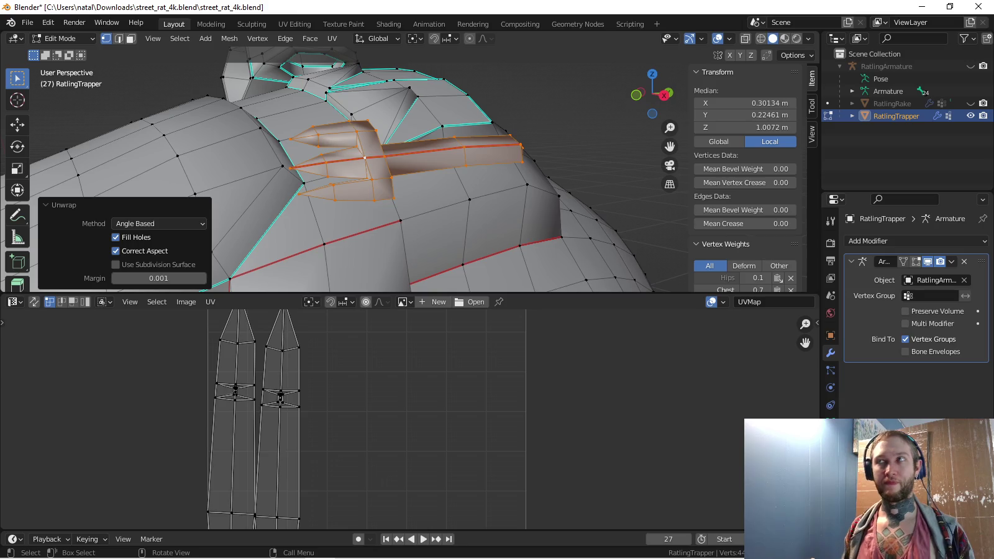
{"action": "left_click", "coordinate": [428, 151], "text": "alt"}
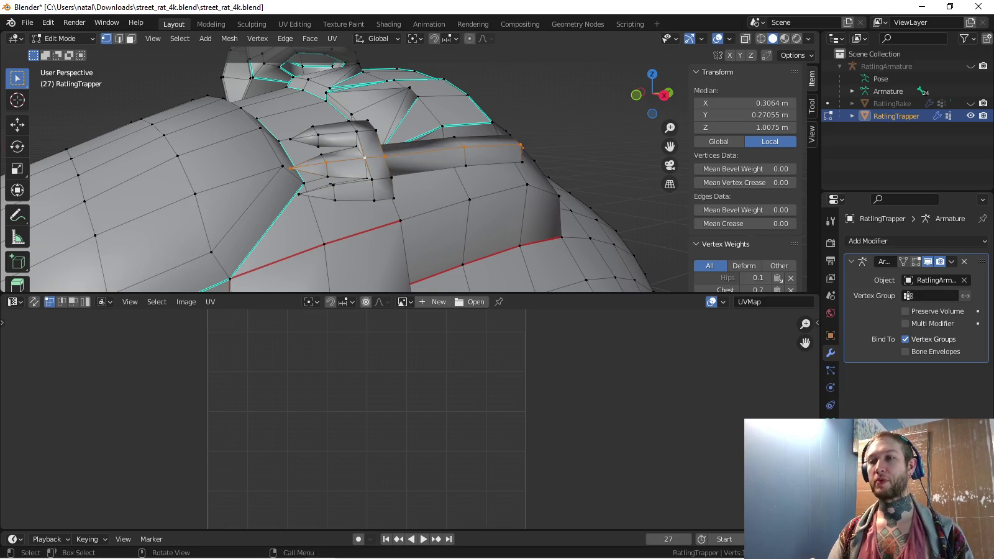
Mark a ring and a loop of claw edges as seams
{"action": "left_click", "coordinate": [428, 150], "text": "ctrl+alt"}
{"action": "key", "text": "ctrl+e"}
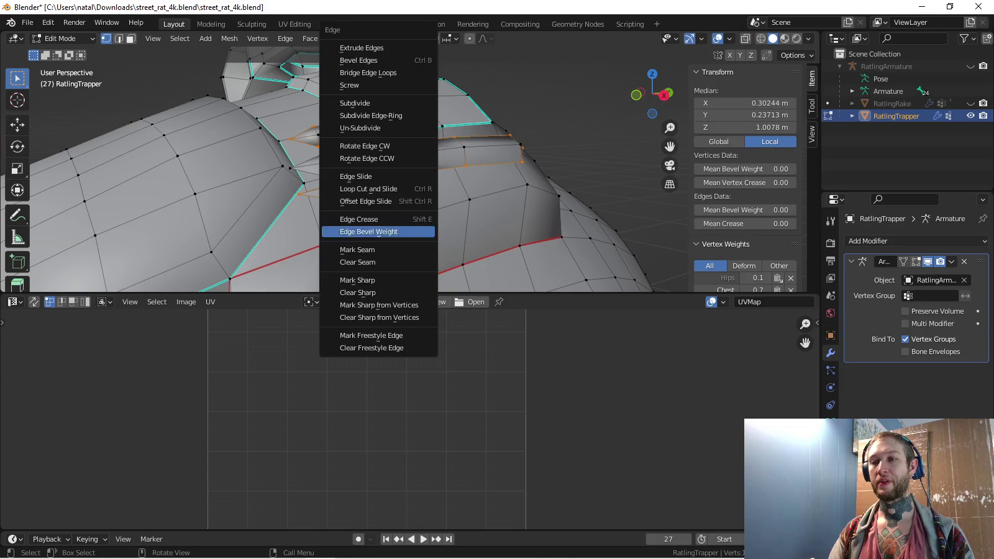
{"action": "left_click", "coordinate": [357, 250]}
{"action": "left_click", "coordinate": [372, 155], "text": "alt"}
{"action": "key", "text": "ctrl+e"}
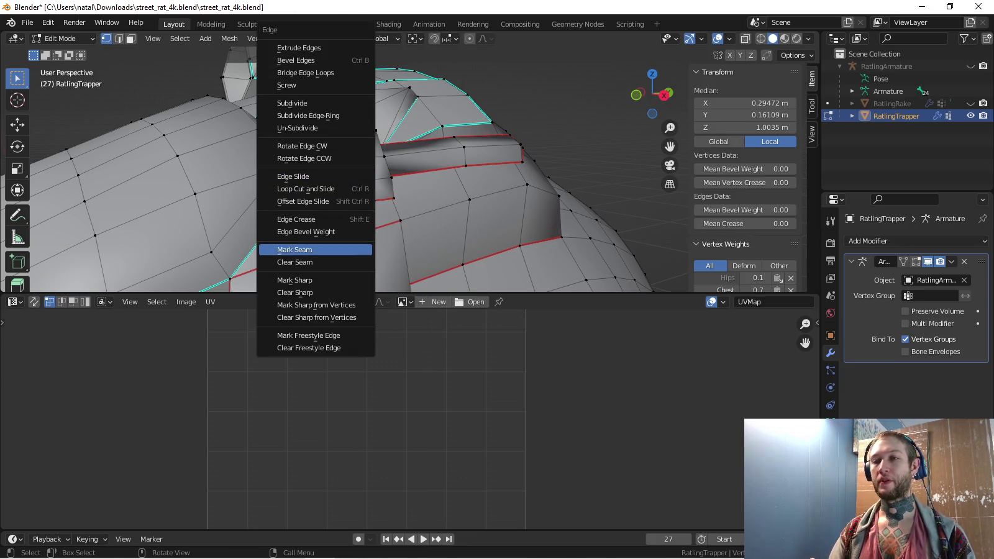
{"action": "left_click", "coordinate": [357, 250]}
Select each claw up to its seams and unwrap both claws
{"action": "key", "text": "ctrl+l"}
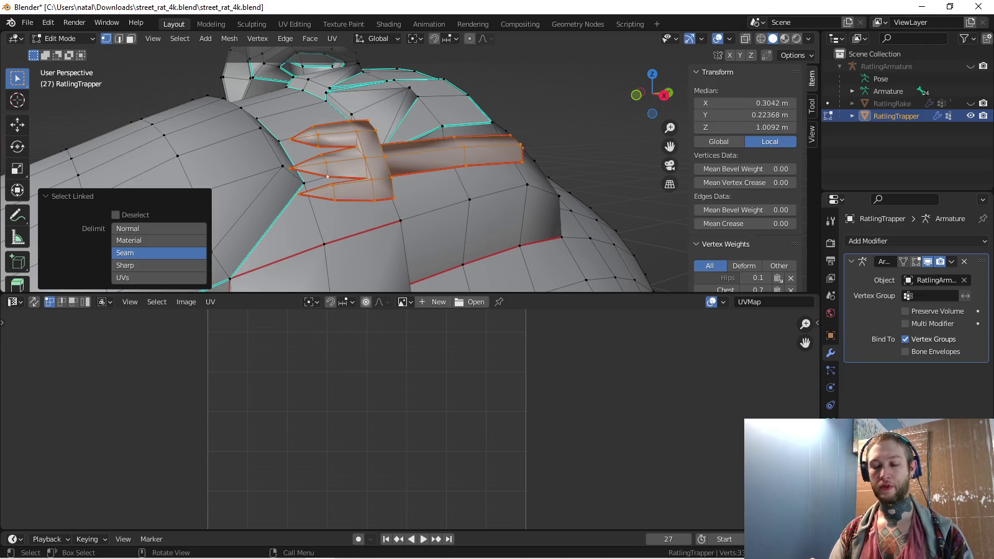
{"action": "key", "text": "u"}
{"action": "key", "text": "Return"}
{"action": "scroll", "coordinate": [391, 428], "scroll_direction": "down", "scroll_amount": 3}
{"action": "mouse_move", "coordinate": [327, 177]}
{"action": "middle_mouse_down"}
{"action": "mouse_move", "coordinate": [357, 140]}
{"action": "mouse_move", "coordinate": [407, 153]}
{"action": "middle_mouse_up"}
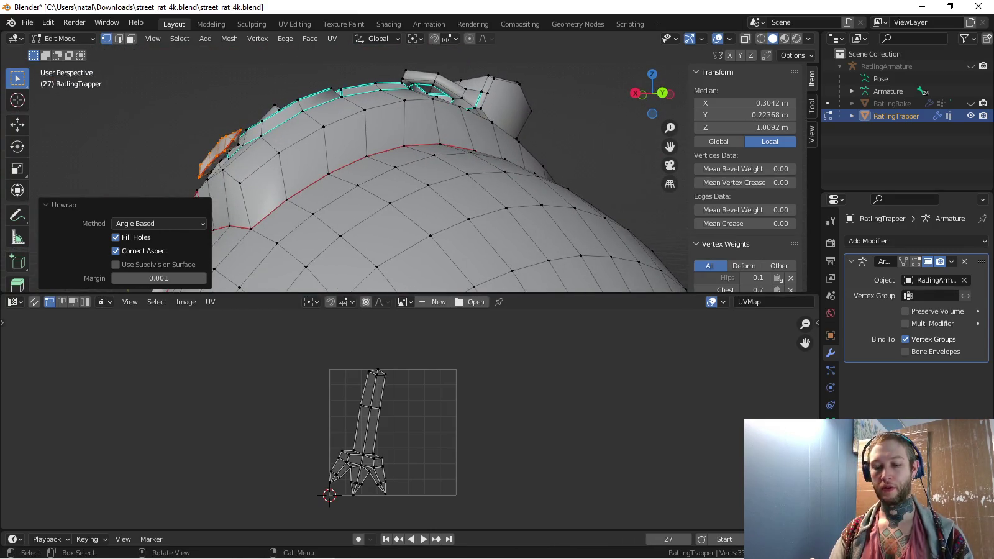
{"action": "key", "text": "ctrl+l"}
{"action": "key", "text": "u"}
{"action": "key", "text": "Return"}
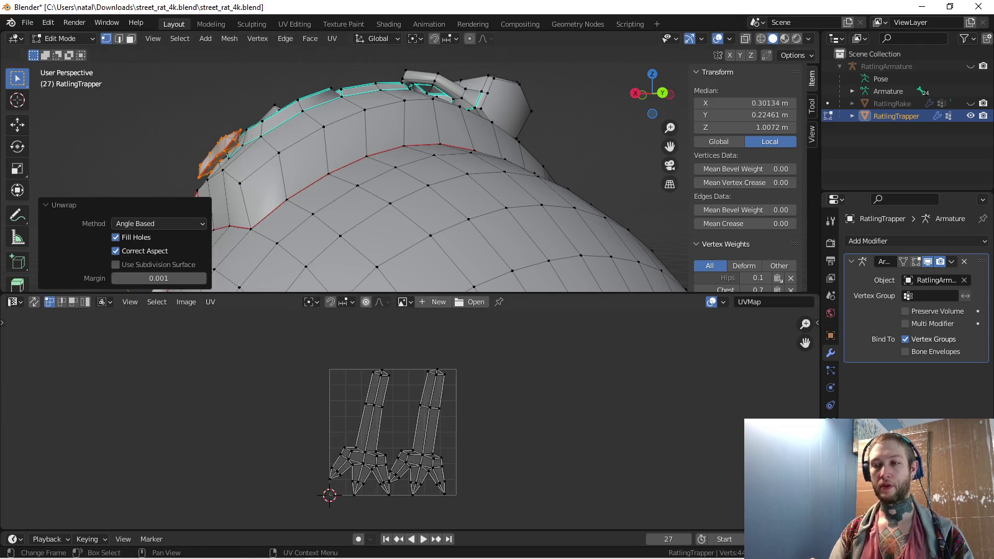
Stack the right claw island on top of the left one
{"action": "key", "text": "l"}
{"action": "key", "text": "g"}
{"action": "key", "text": "l"}
{"action": "key", "text": "g"}
{"action": "key", "text": "Return"}
Park the stacked claw islands left of the UV square
{"action": "scroll", "coordinate": [410, 311], "scroll_direction": "down", "scroll_amount": 2}
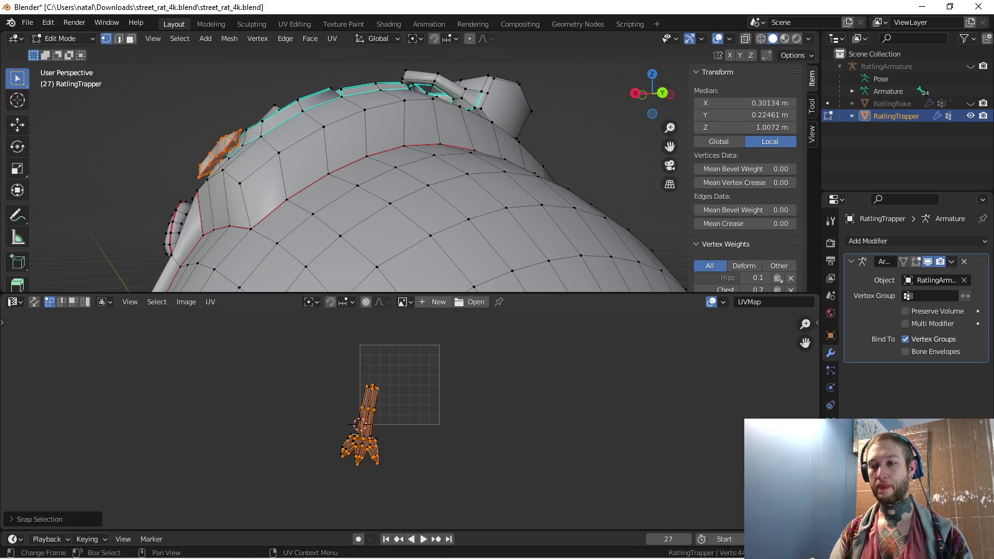
{"action": "key", "text": "g"}
{"action": "key", "text": "Return"}
{"action": "middle_click_drag", "start_coordinate": [348, 404], "coordinate": [358, 475]}
{"action": "mouse_move", "coordinate": [373, 248]}
{"action": "middle_mouse_down"}
{"action": "mouse_move", "coordinate": [388, 283]}
{"action": "mouse_move", "coordinate": [388, 217]}
{"action": "middle_mouse_up"}
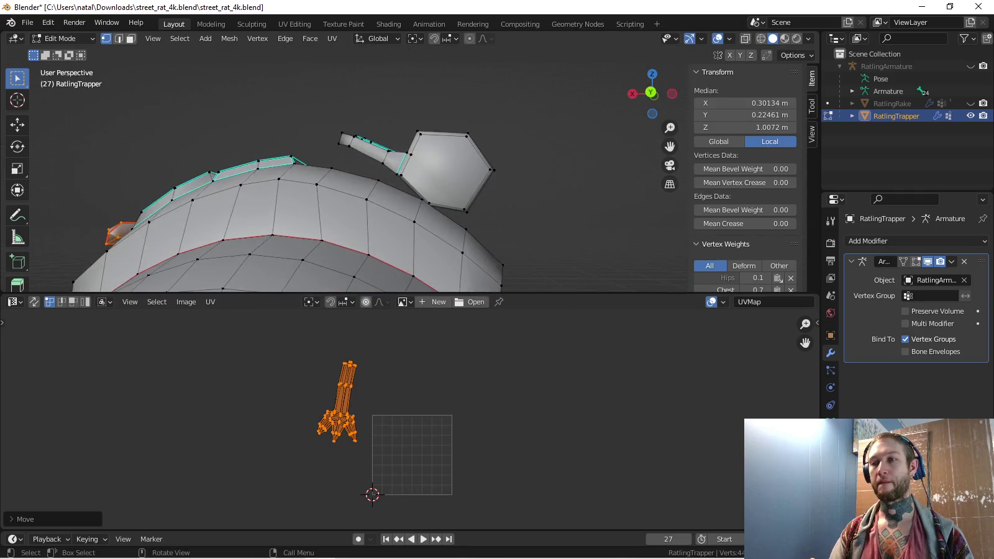
{"action": "scroll", "coordinate": [388, 218], "scroll_direction": "up", "scroll_amount": 3}
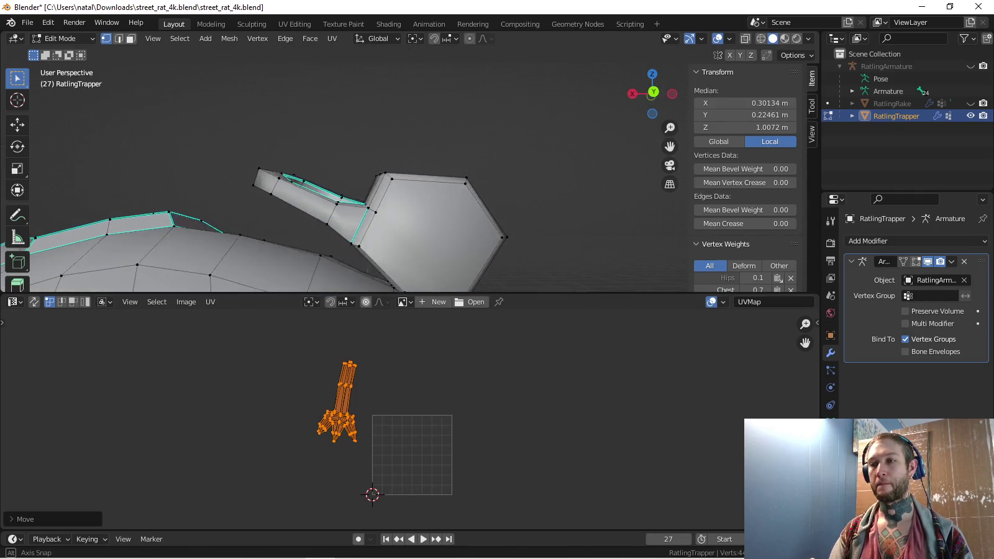
Select the hexagonal cup's edges and mark them as seams
{"action": "middle_click_drag", "start_coordinate": [389, 218], "coordinate": [397, 211]}
{"action": "left_click", "coordinate": [406, 211]}
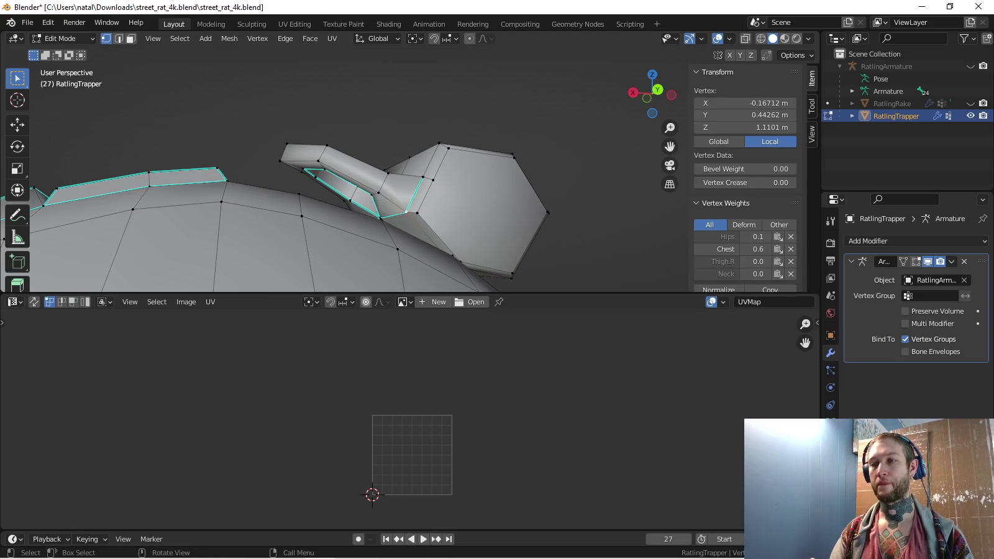
{"action": "left_click", "coordinate": [417, 213], "text": "shift"}
{"action": "middle_click_drag", "start_coordinate": [417, 213], "coordinate": [435, 205]}
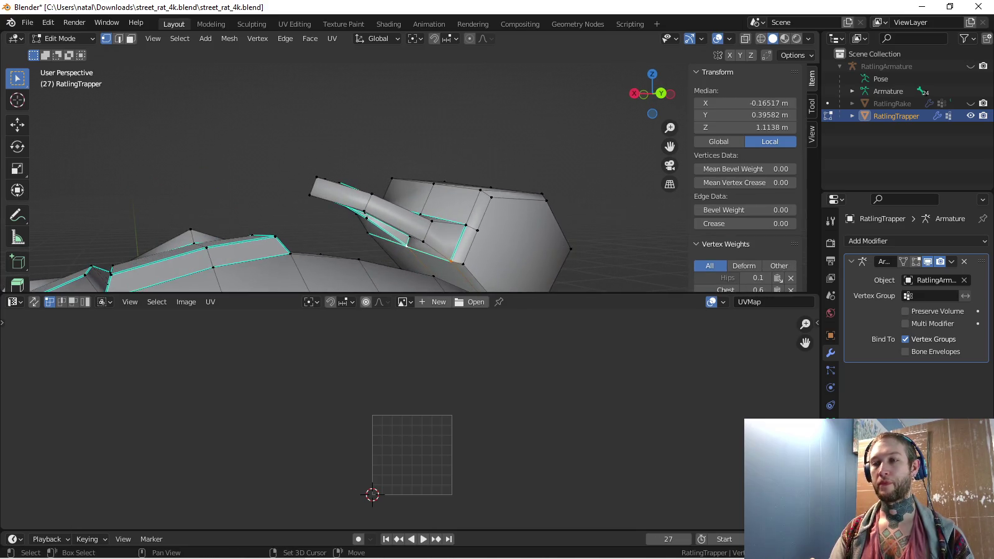
{"action": "left_click", "coordinate": [451, 261], "text": "shift"}
{"action": "mouse_move", "coordinate": [451, 261]}
{"action": "middle_mouse_down"}
{"action": "mouse_move", "coordinate": [510, 248]}
{"action": "mouse_move", "coordinate": [410, 227]}
{"action": "mouse_move", "coordinate": [435, 231]}
{"action": "middle_mouse_up"}
{"action": "left_click", "coordinate": [434, 214], "text": "shift"}
{"action": "left_click", "coordinate": [397, 230], "text": "shift"}
{"action": "left_click", "coordinate": [444, 239], "text": "shift"}
{"action": "key", "text": "ctrl+e"}
{"action": "left_click", "coordinate": [375, 250]}
Select the cup up to its seams and unwrap it
{"action": "key", "text": "l"}
{"action": "key", "text": "u"}
{"action": "left_click", "coordinate": [366, 231]}
{"action": "scroll", "coordinate": [382, 442], "scroll_direction": "up", "scroll_amount": 2}
{"action": "scroll", "coordinate": [464, 521], "scroll_direction": "up", "scroll_amount": 1}
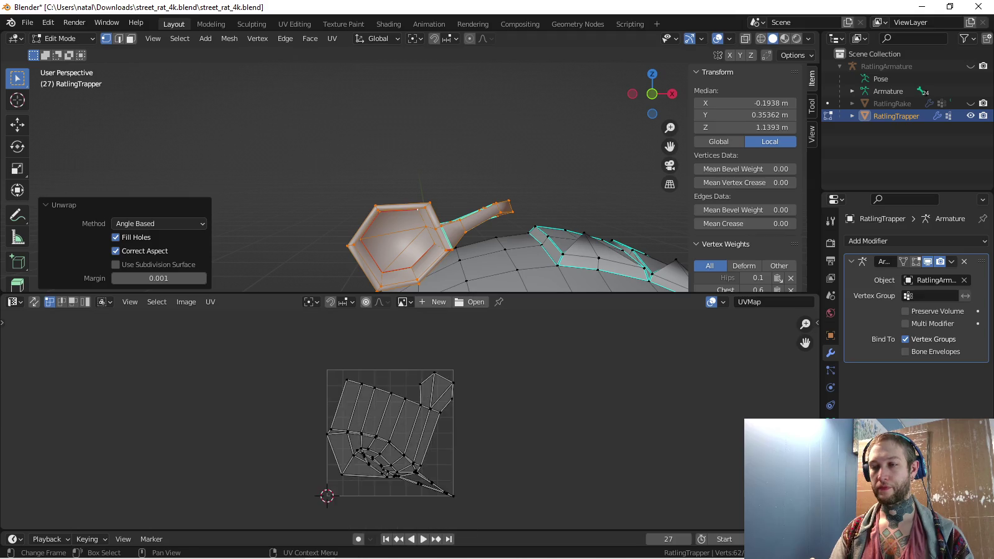
{"action": "scroll", "coordinate": [465, 522], "scroll_direction": "up", "scroll_amount": 2}
Mark a seam on the loop around the cup's hole and re-unwrap the cup
{"action": "middle_click_drag", "start_coordinate": [434, 236], "coordinate": [472, 239]}
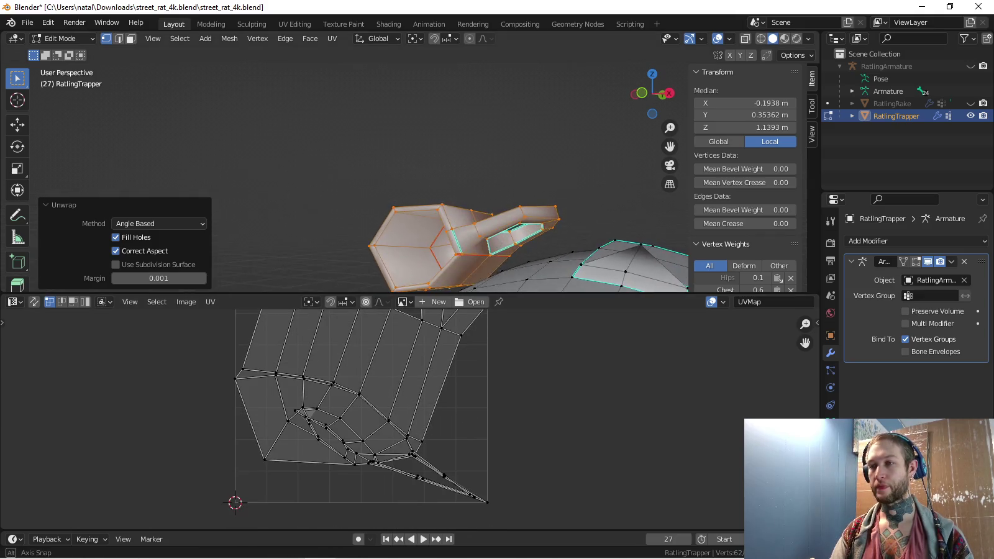
{"action": "left_click", "coordinate": [497, 259]}
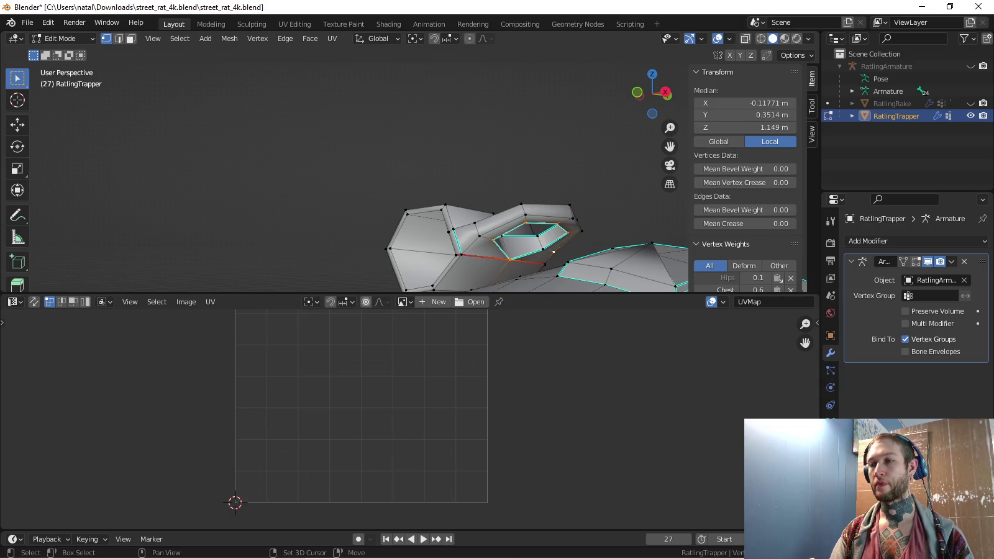
{"action": "right_click", "coordinate": [542, 251]}
{"action": "left_click", "coordinate": [542, 250]}
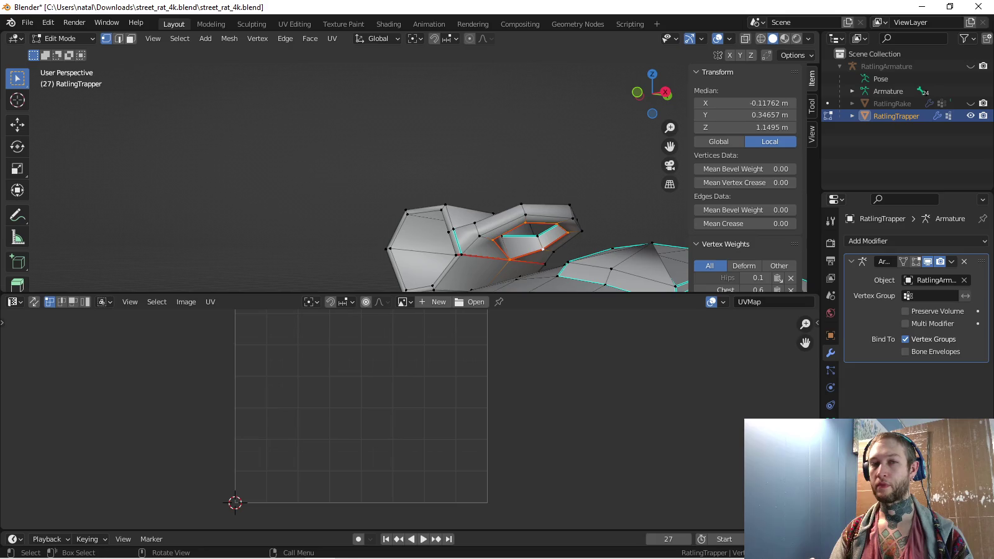
{"action": "key", "text": "a"}
{"action": "key", "text": "ctrl+z"}
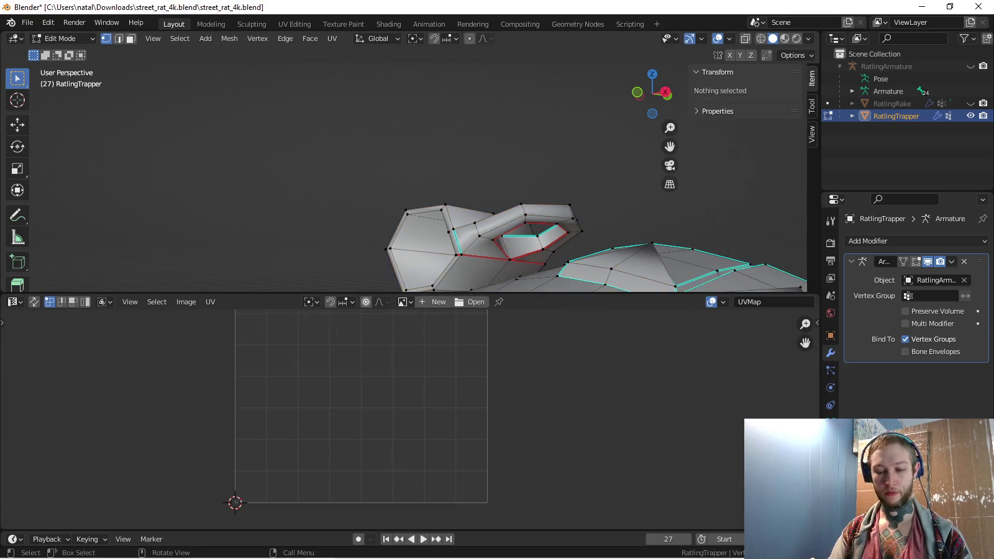
{"action": "key", "text": "ctrl+l"}
{"action": "key", "text": "u"}
{"action": "left_click", "coordinate": [456, 241]}
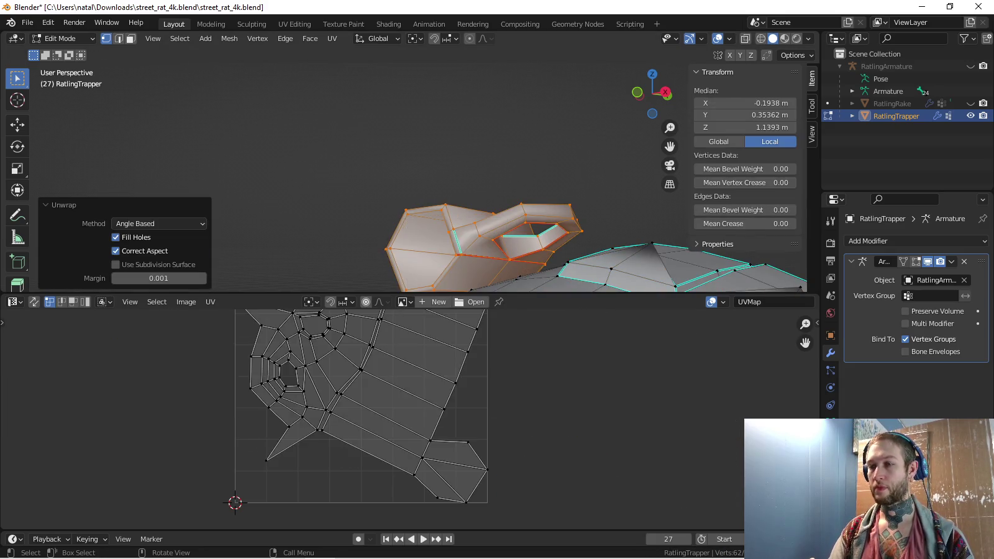
{"action": "scroll", "coordinate": [347, 416], "scroll_direction": "up", "scroll_amount": 3}
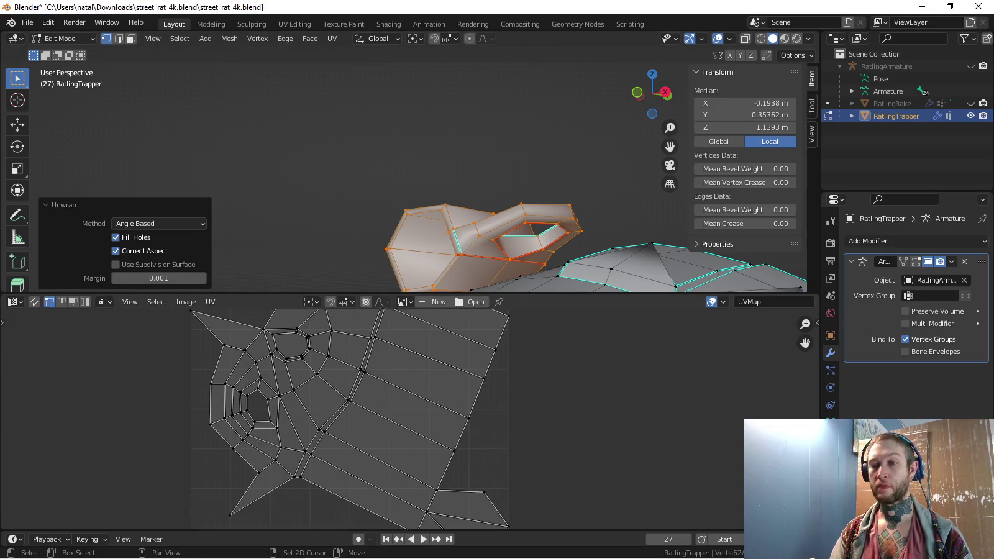
{"action": "scroll", "coordinate": [415, 420], "scroll_direction": "down", "scroll_amount": 1}
{"action": "middle_click_drag", "start_coordinate": [354, 419], "coordinate": [340, 418]}
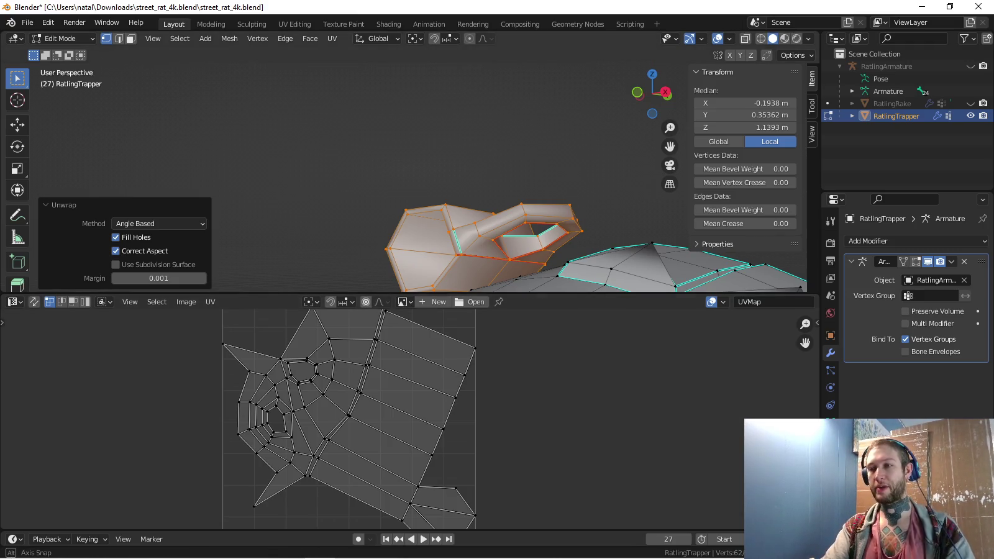
{"action": "middle_click_drag", "start_coordinate": [397, 218], "coordinate": [19, 258]}
{"action": "left_click", "coordinate": [394, 215]}
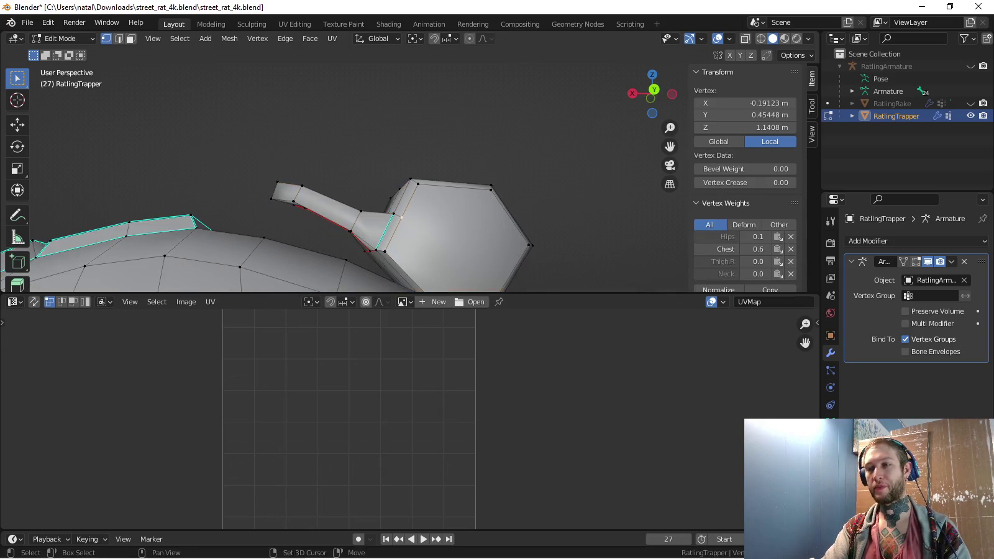
Mark the cup's base edges as additional seams
{"action": "middle_click_drag", "start_coordinate": [394, 215], "coordinate": [397, 186]}
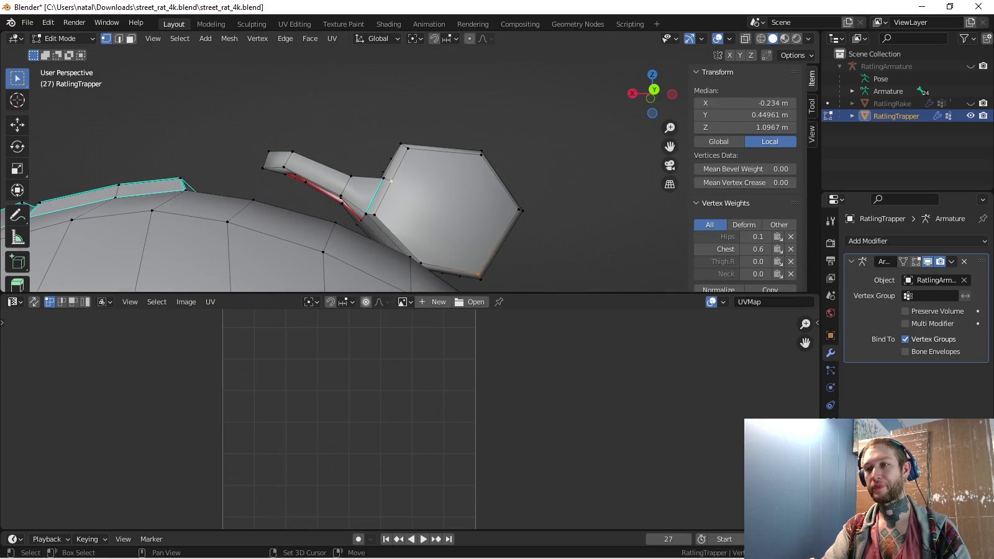
{"action": "left_click", "coordinate": [519, 209], "text": "shift"}
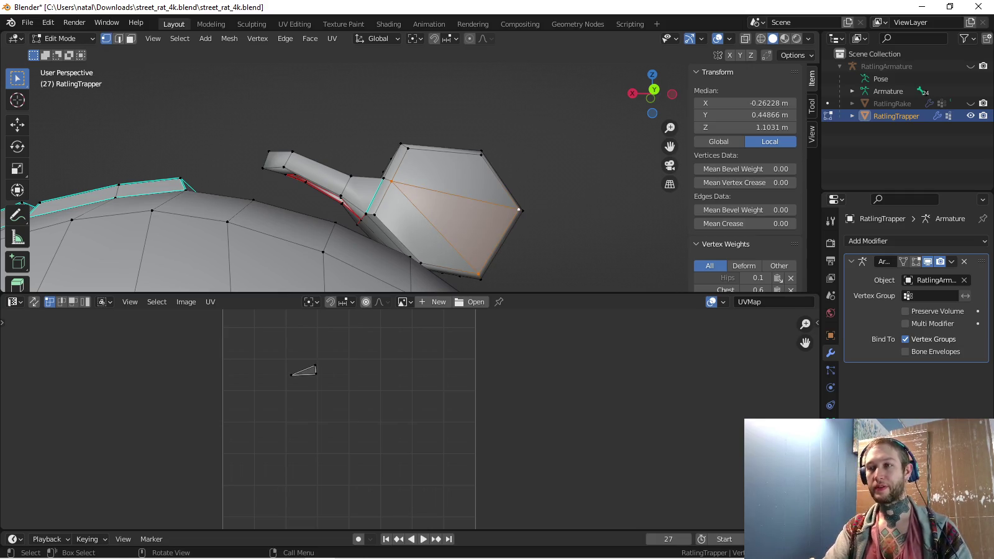
{"action": "left_click", "coordinate": [361, 218]}
{"action": "mouse_move", "coordinate": [362, 218]}
{"action": "middle_mouse_down"}
{"action": "mouse_move", "coordinate": [410, 258]}
{"action": "mouse_move", "coordinate": [421, 249]}
{"action": "middle_mouse_up"}
{"action": "left_click", "coordinate": [386, 234], "text": "shift"}
{"action": "left_click", "coordinate": [423, 261], "text": "shift"}
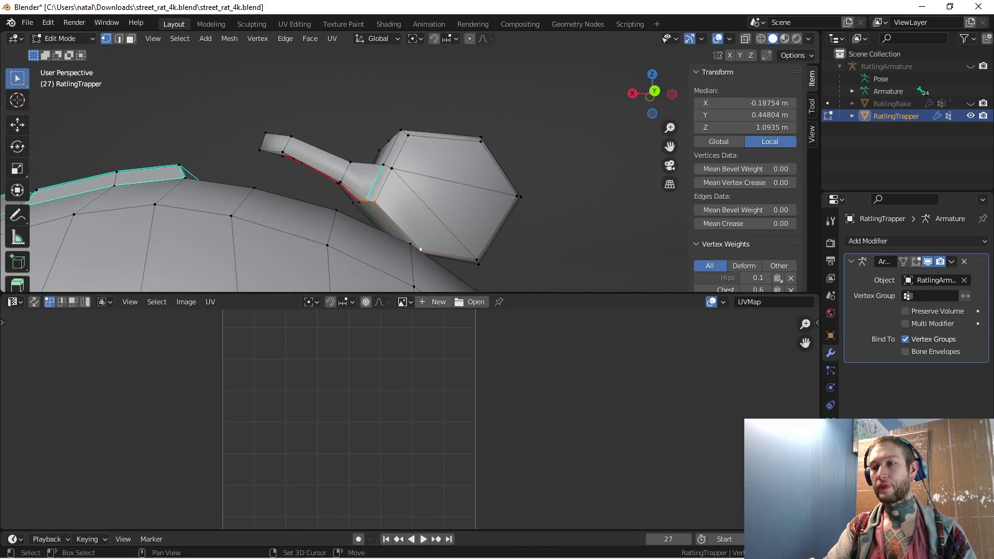
{"action": "key", "text": "ctrl+e"}
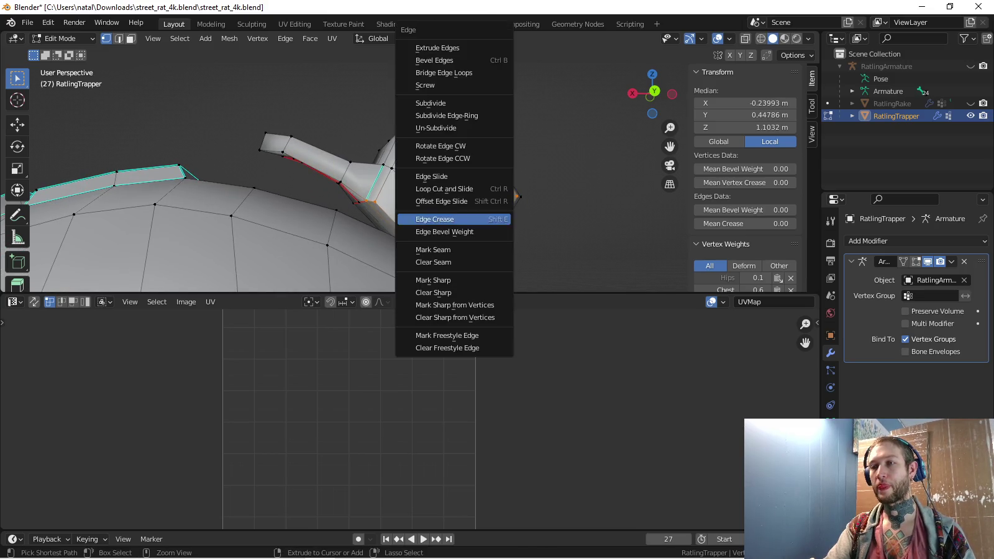
{"action": "left_click", "coordinate": [454, 249]}
Reselect the cup up to its seams and unwrap it again
{"action": "key", "text": "a"}
{"action": "key", "text": "alt+a"}
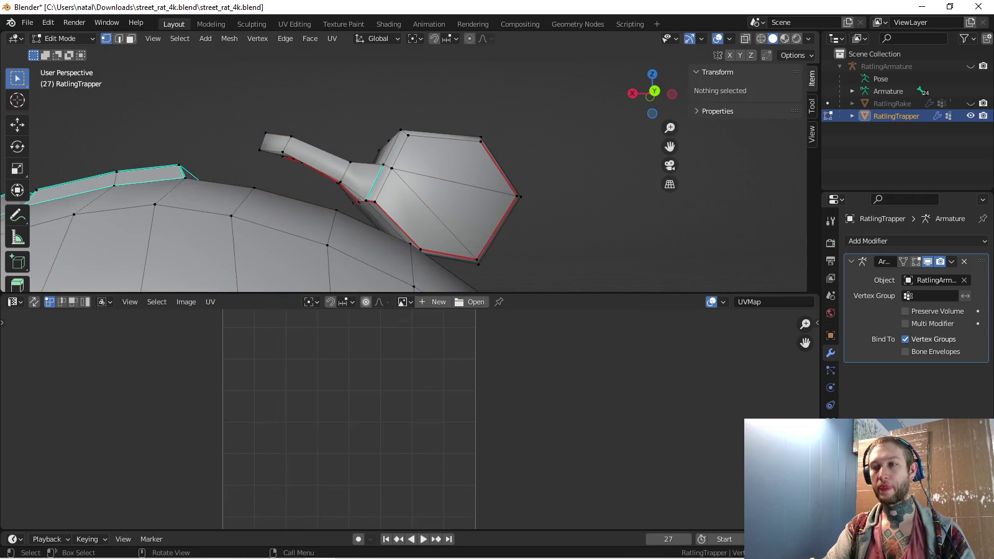
{"action": "key", "text": "l"}
{"action": "key", "text": "u"}
{"action": "left_click", "coordinate": [357, 171]}
{"action": "scroll", "coordinate": [415, 422], "scroll_direction": "down", "scroll_amount": 1}
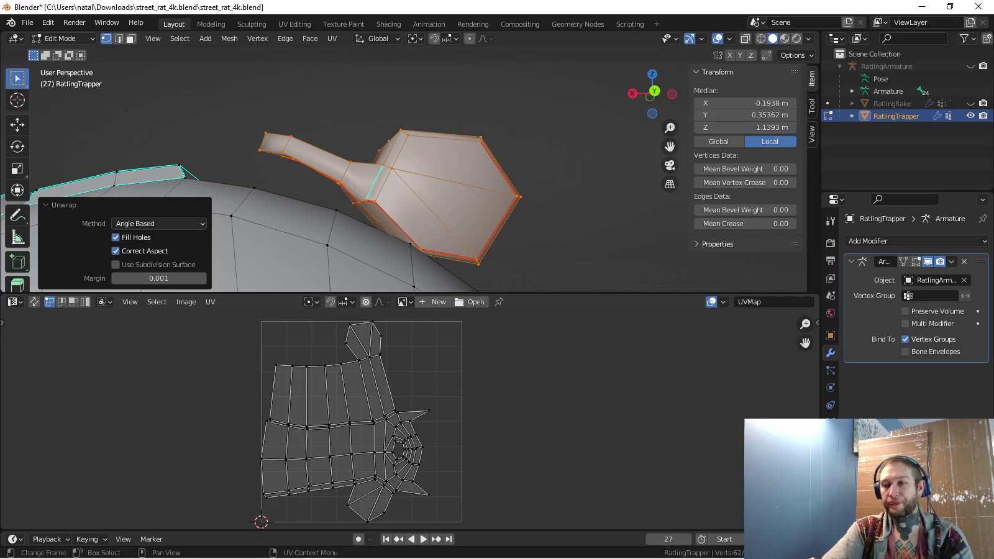
{"action": "middle_click_drag", "start_coordinate": [404, 186], "coordinate": [621, 205]}
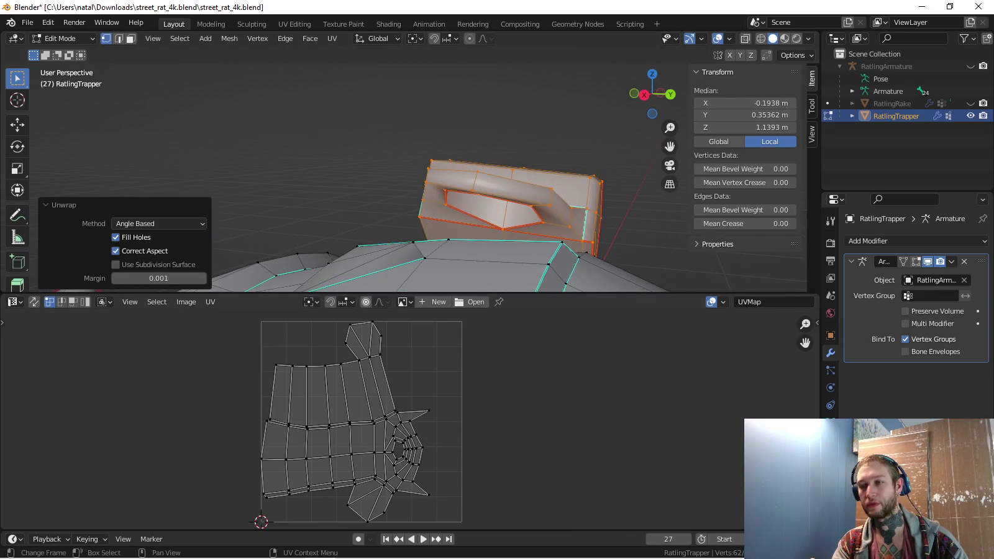
Move the newly unwrapped cup island out of the UV square
{"action": "scroll", "coordinate": [410, 419], "scroll_direction": "down", "scroll_amount": 2}
{"action": "key", "text": "a"}
{"action": "key", "text": "alt+a"}
{"action": "key", "text": "a"}
{"action": "scroll", "coordinate": [410, 419], "scroll_direction": "down", "scroll_amount": 3}
{"action": "key", "text": "g"}
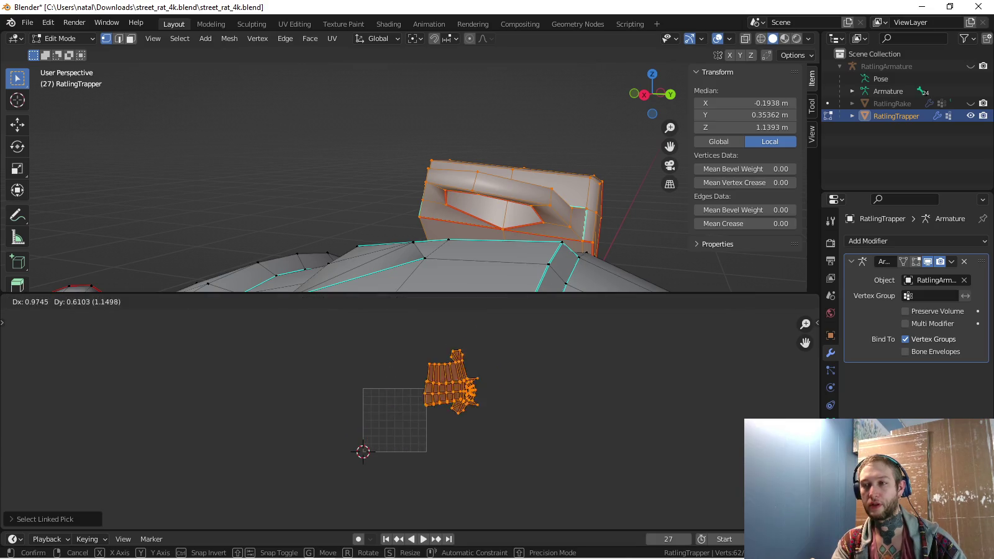
{"action": "left_click", "coordinate": [489, 349]}
{"action": "key", "text": "a"}
{"action": "scroll", "coordinate": [448, 397], "scroll_direction": "up", "scroll_amount": 3}
{"action": "scroll", "coordinate": [448, 398], "scroll_direction": "up", "scroll_amount": 1}
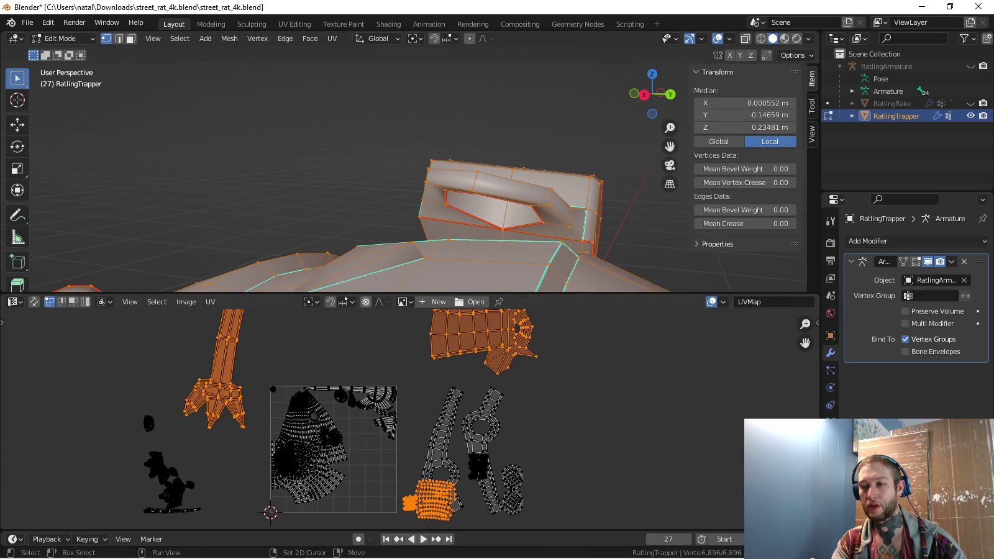
{"action": "key", "text": "a"}
{"action": "key", "text": "alt+a"}
{"action": "middle_click_drag", "start_coordinate": [397, 422], "coordinate": [379, 382]}
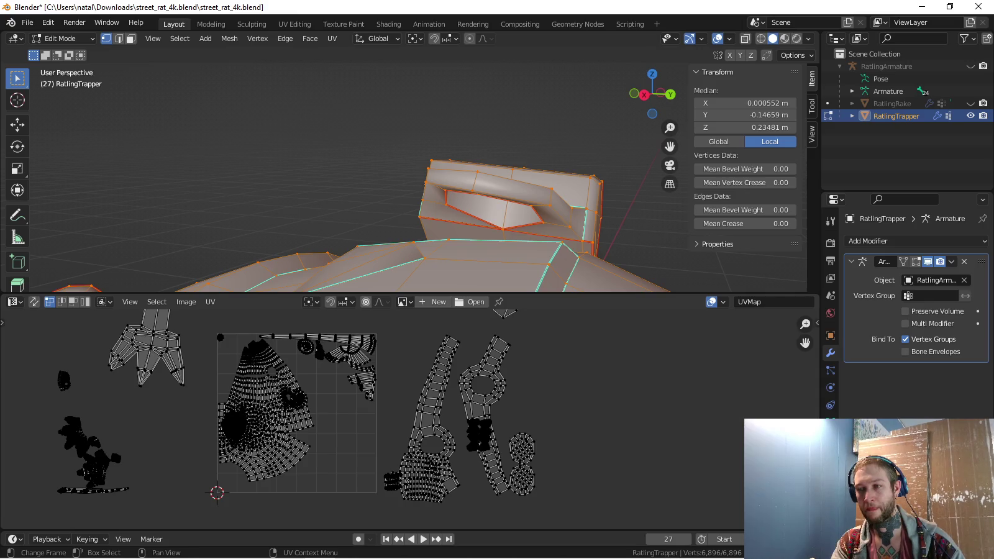
Rotate, enlarge and reposition the orange trapper islands
{"action": "key", "text": "l"}
{"action": "key", "text": "g"}
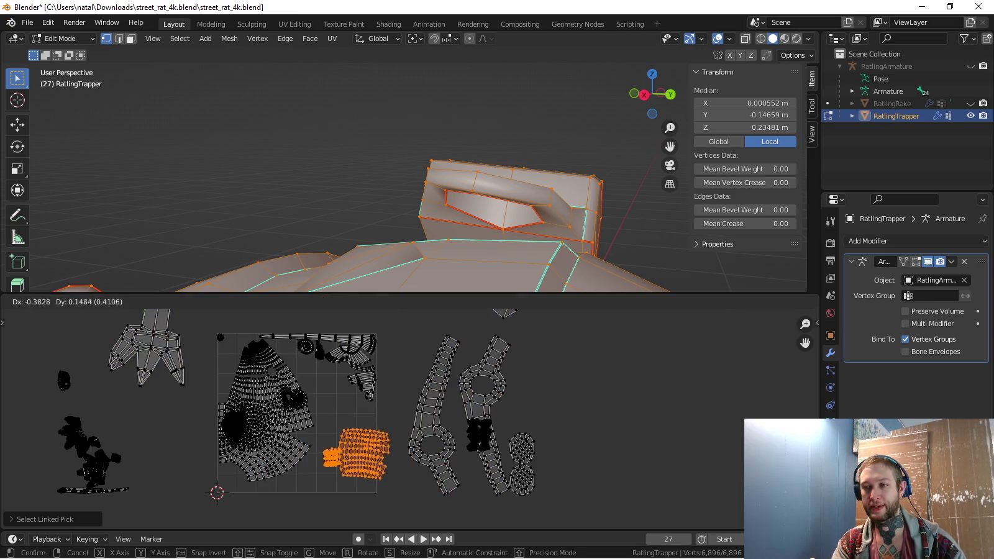
{"action": "left_click", "coordinate": [351, 434]}
{"action": "scroll", "coordinate": [351, 435], "scroll_direction": "up", "scroll_amount": 3}
{"action": "middle_click_drag", "start_coordinate": [373, 422], "coordinate": [422, 379]}
{"action": "key", "text": "r"}
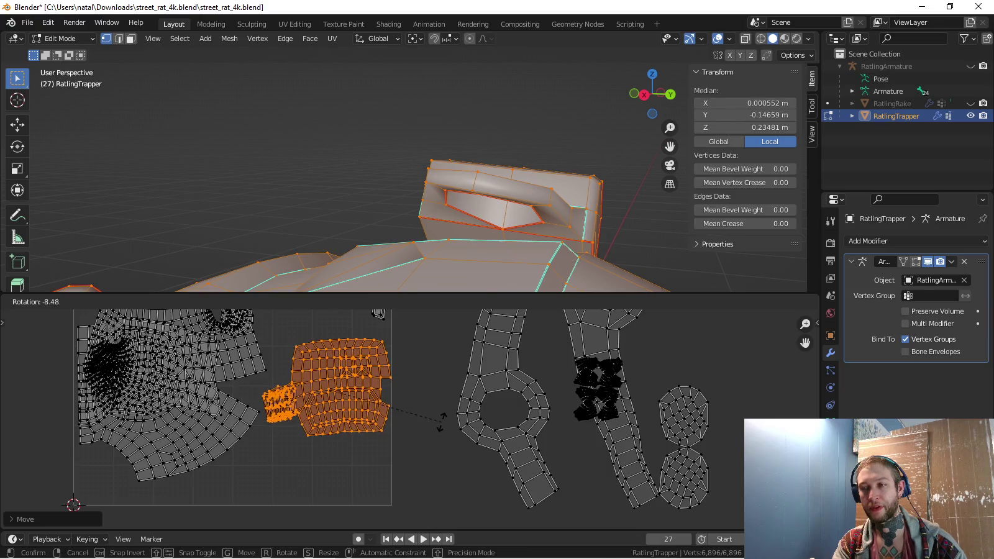
{"action": "key", "text": "Return"}
{"action": "key", "text": "g"}
{"action": "key", "text": "s"}
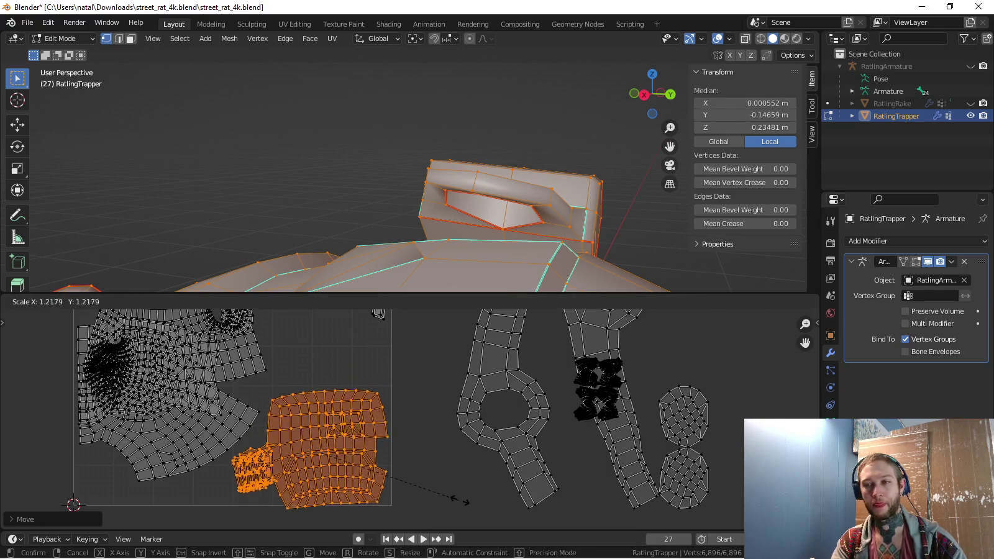
{"action": "key", "text": "Return"}
{"action": "key", "text": "g"}
{"action": "key", "text": "Return"}
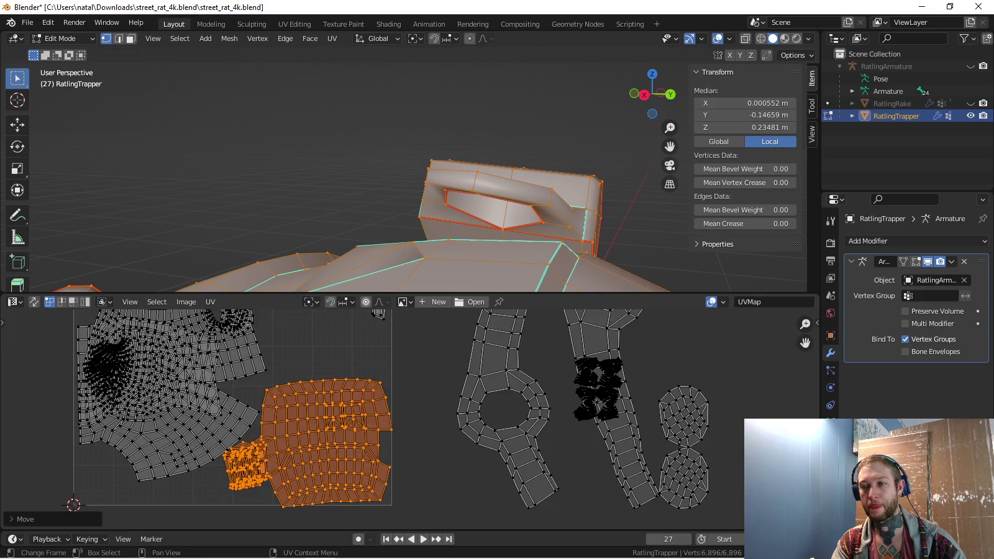
Rotate the trapper islands straight and shift them into place
{"action": "scroll", "coordinate": [279, 422], "scroll_direction": "up", "scroll_amount": 2}
{"action": "scroll", "coordinate": [478, 490], "scroll_direction": "up", "scroll_amount": 2}
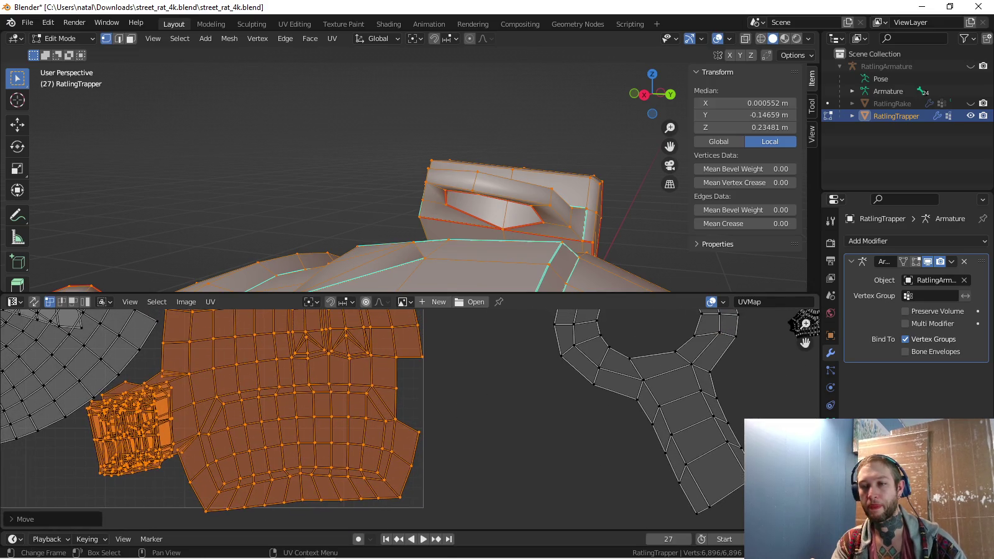
{"action": "key", "text": "r"}
{"action": "key", "text": "Return"}
{"action": "key", "text": "g"}
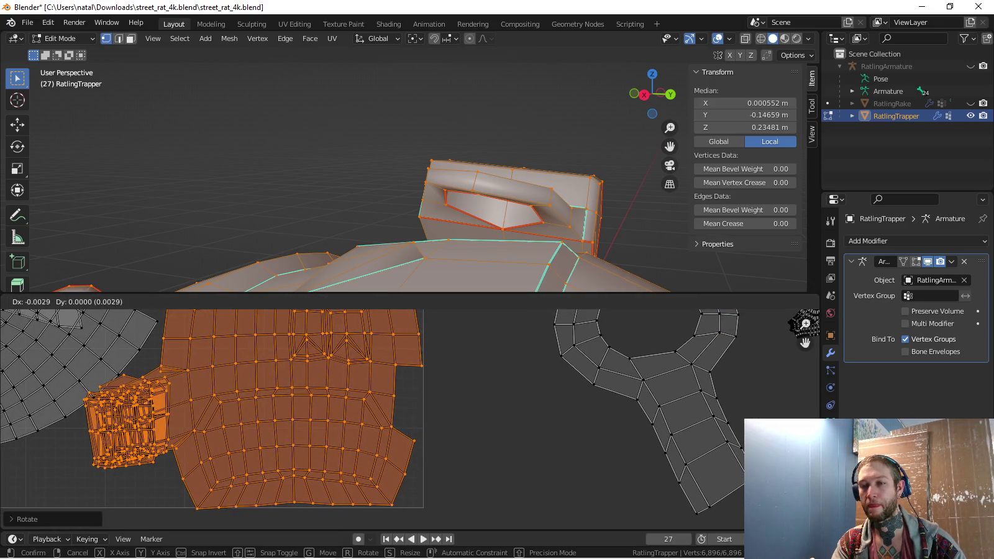
{"action": "key", "text": "Return"}
{"action": "scroll", "coordinate": [211, 410], "scroll_direction": "down", "scroll_amount": 3}
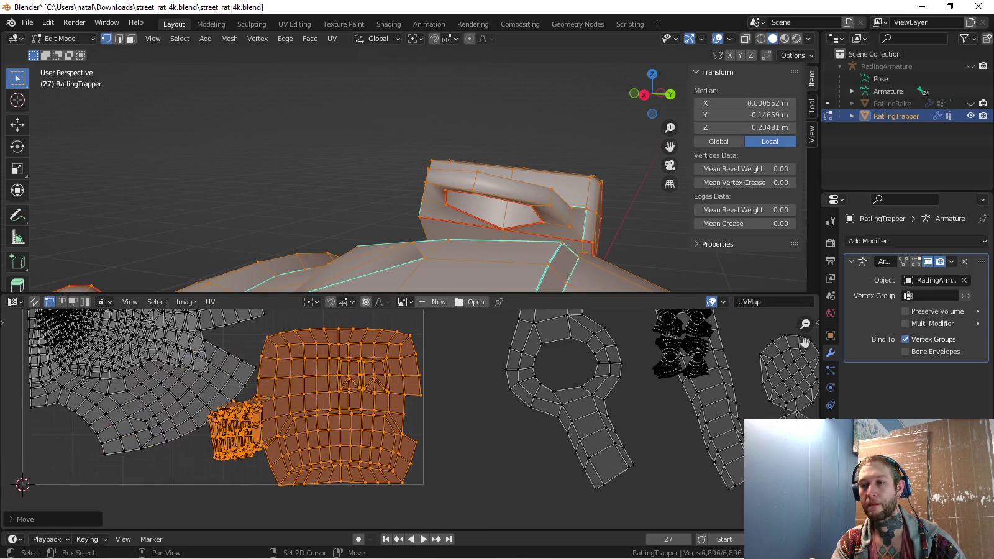
Flip the trapper islands vertically (scale Y -1) and move them up-left
{"action": "key", "text": "s"}
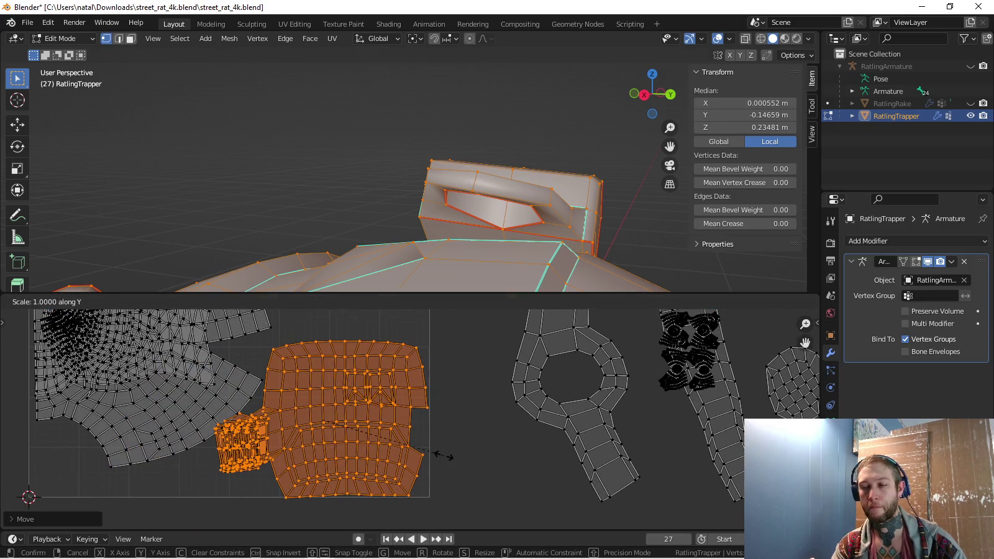
{"action": "key", "text": "y"}
{"action": "key", "text": "minus"}
{"action": "key", "text": "1"}
{"action": "key", "text": "Return"}
{"action": "key", "text": "g"}
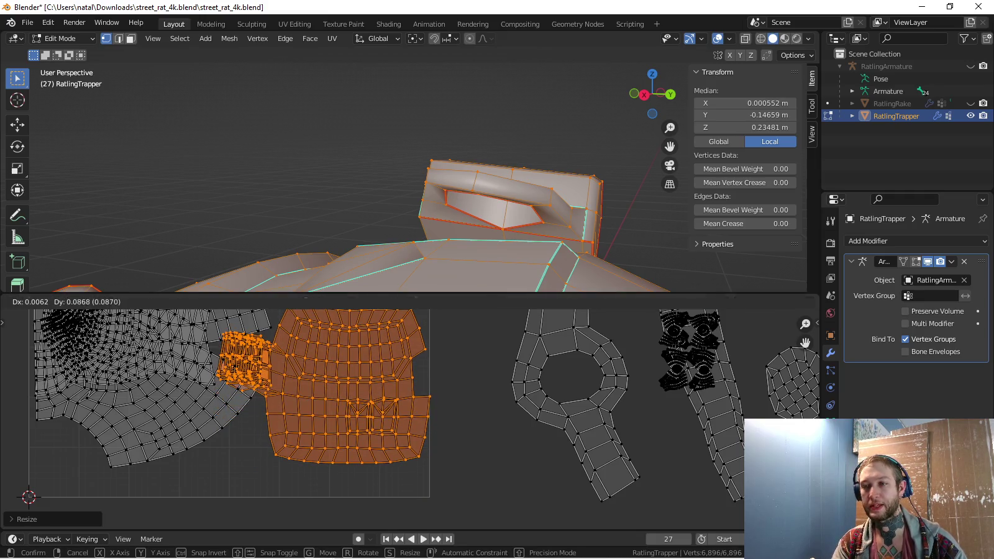
{"action": "key", "text": "Return"}
{"action": "scroll", "coordinate": [421, 500], "scroll_direction": "down", "scroll_amount": 1}
{"action": "scroll", "coordinate": [421, 500], "scroll_direction": "down", "scroll_amount": 2}
{"action": "middle_click_drag", "start_coordinate": [397, 435], "coordinate": [397, 458]}
Place the trapper islands above the UV square, then enlarge the 3D view onto the rat's head
{"action": "key", "text": "g"}
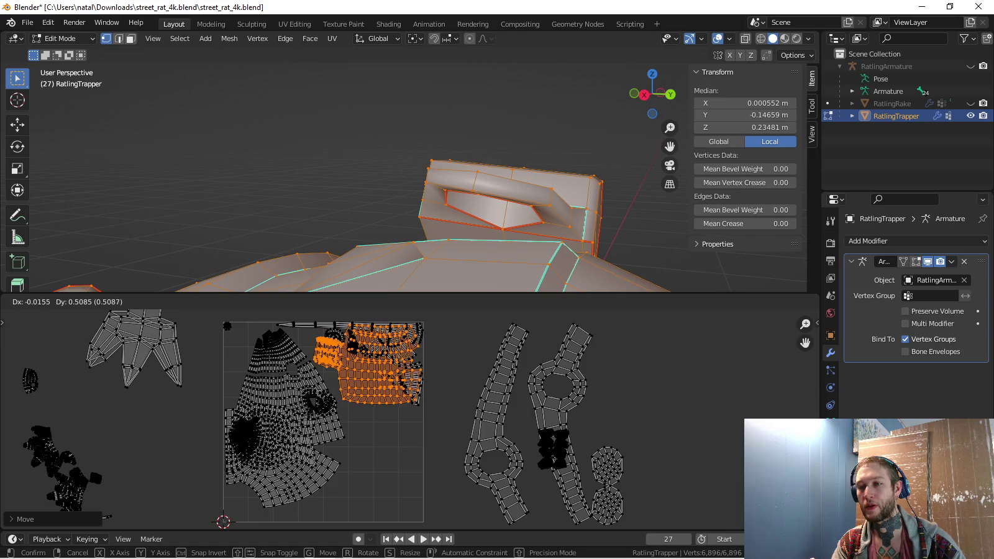
{"action": "key", "text": "Escape"}
{"action": "key", "text": "g"}
{"action": "key", "text": "Return"}
{"action": "key", "text": "g"}
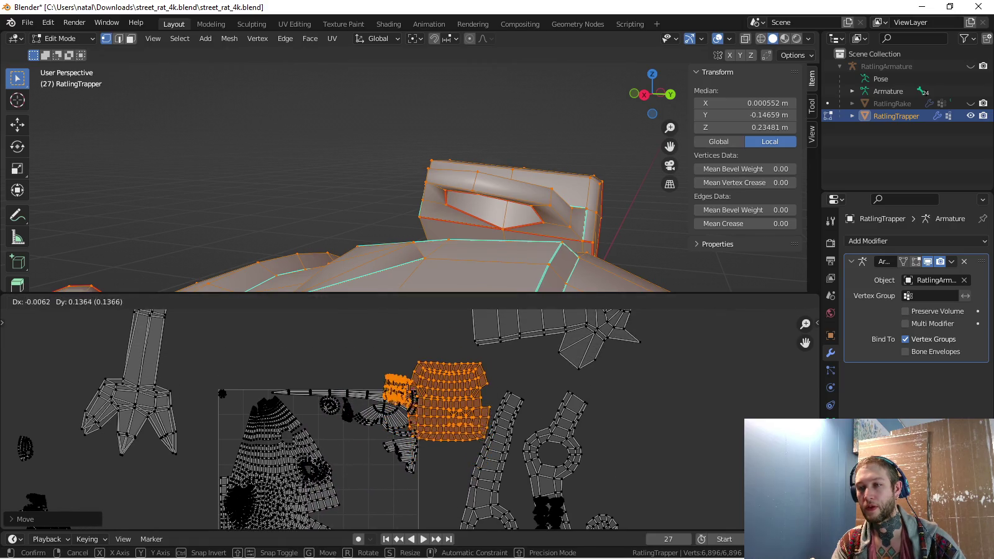
{"action": "key", "text": "Return"}
{"action": "scroll", "coordinate": [411, 408], "scroll_direction": "up", "scroll_amount": 3}
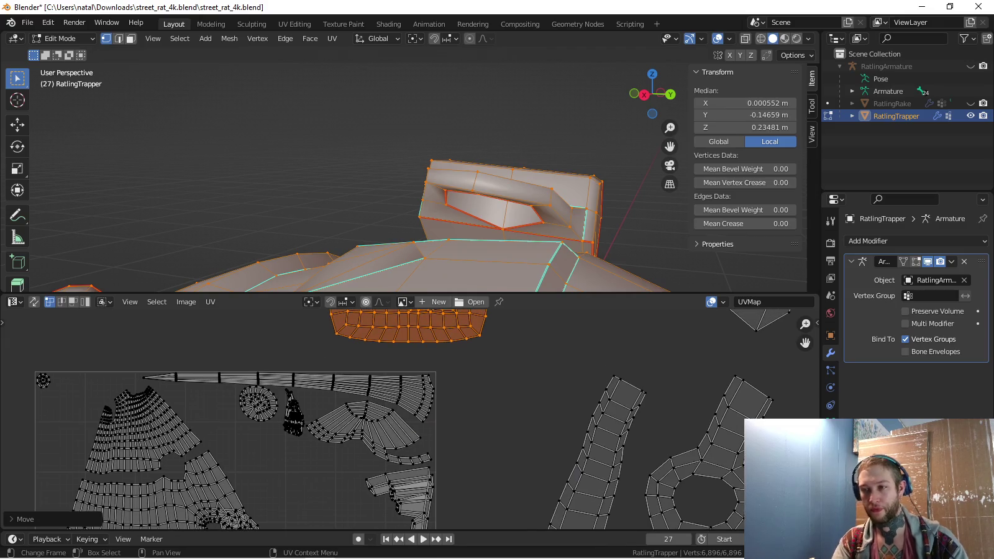
{"action": "scroll", "coordinate": [412, 385], "scroll_direction": "up", "scroll_amount": 1}
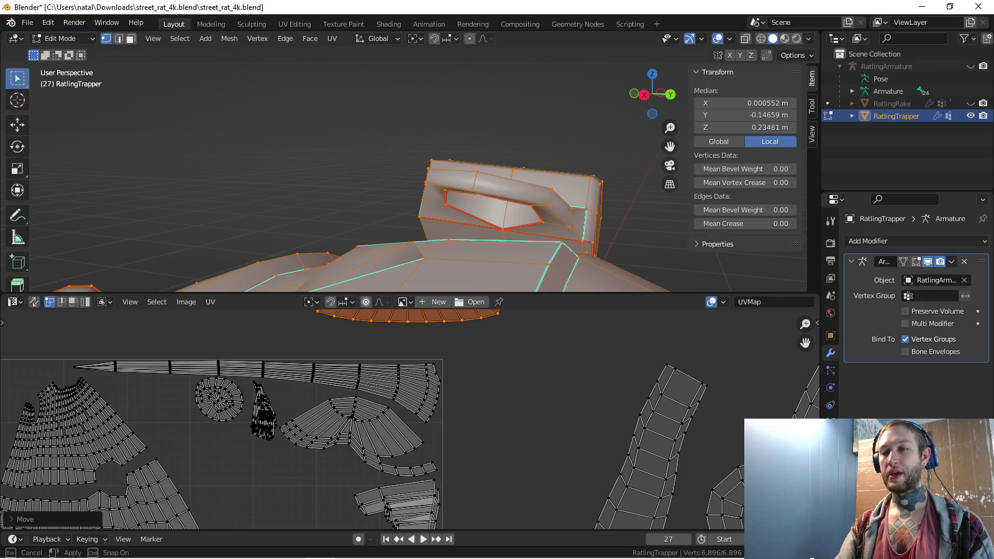
{"action": "left_click_drag", "start_coordinate": [404, 293], "coordinate": [403, 343]}
{"action": "middle_click_drag", "start_coordinate": [403, 311], "coordinate": [347, 292]}
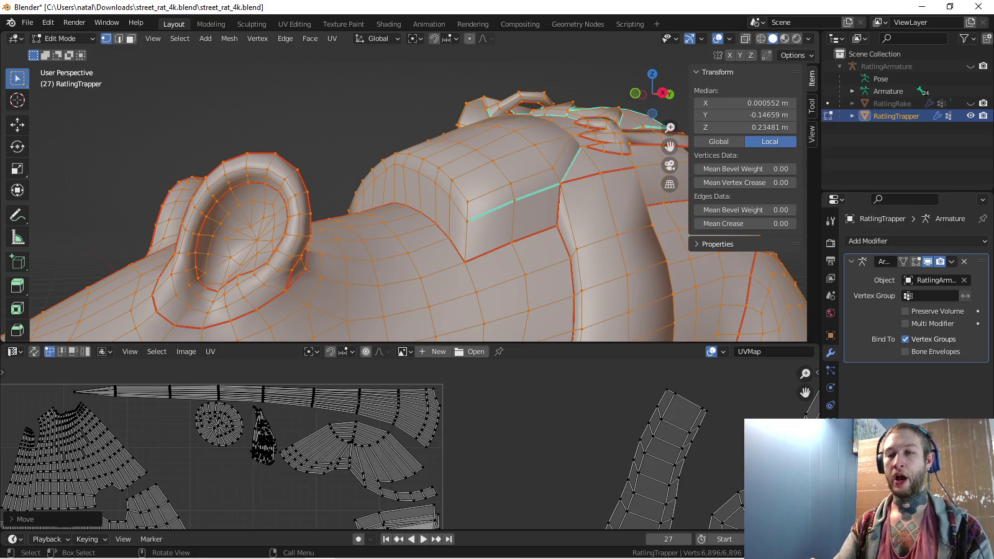
Move a small island into the square and stretch the curved strip horizontally
{"action": "scroll", "coordinate": [410, 434], "scroll_direction": "down", "scroll_amount": 1}
{"action": "left_click", "coordinate": [45, 404]}
{"action": "key", "text": "g"}
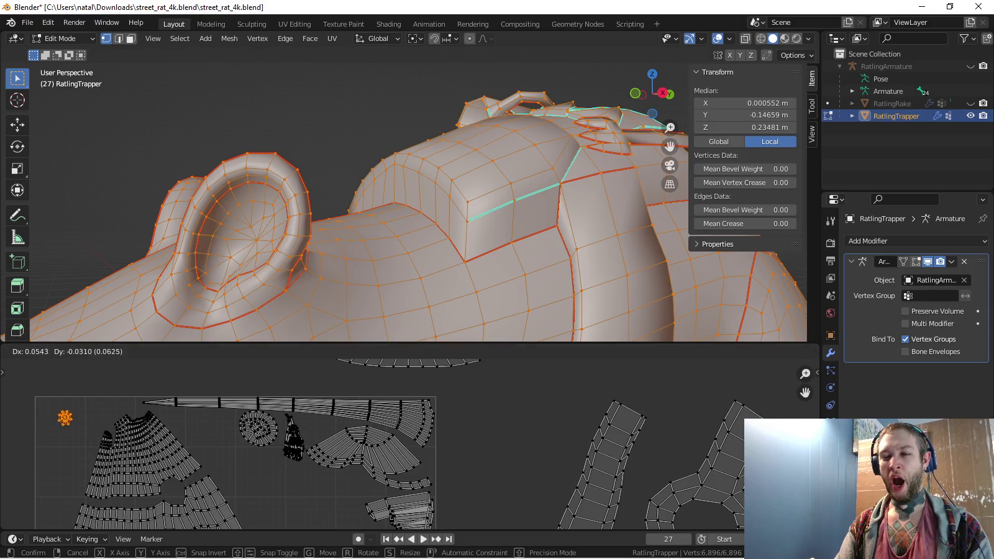
{"action": "left_click", "coordinate": [175, 493]}
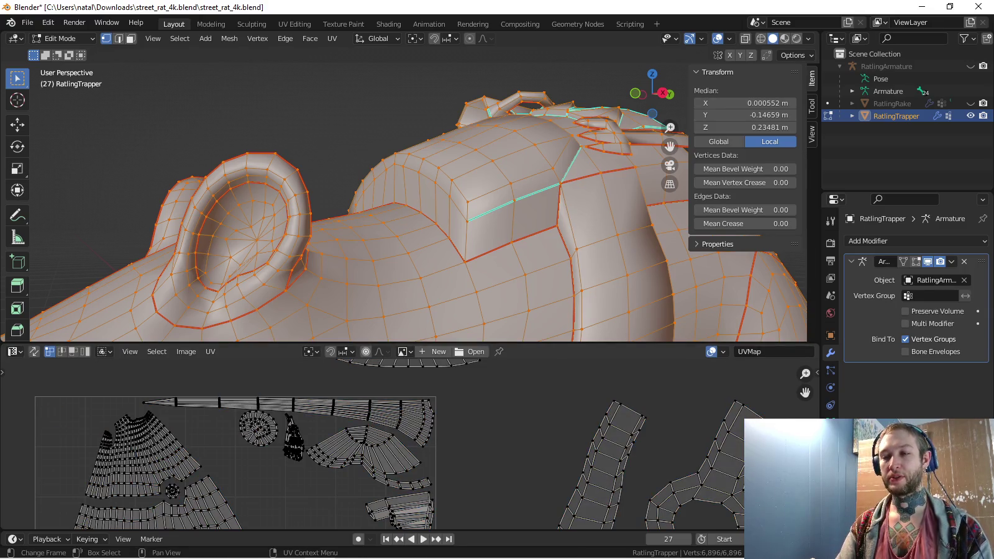
{"action": "key", "text": "l"}
{"action": "key", "text": "s"}
{"action": "key", "text": "x"}
{"action": "key", "text": "Return"}
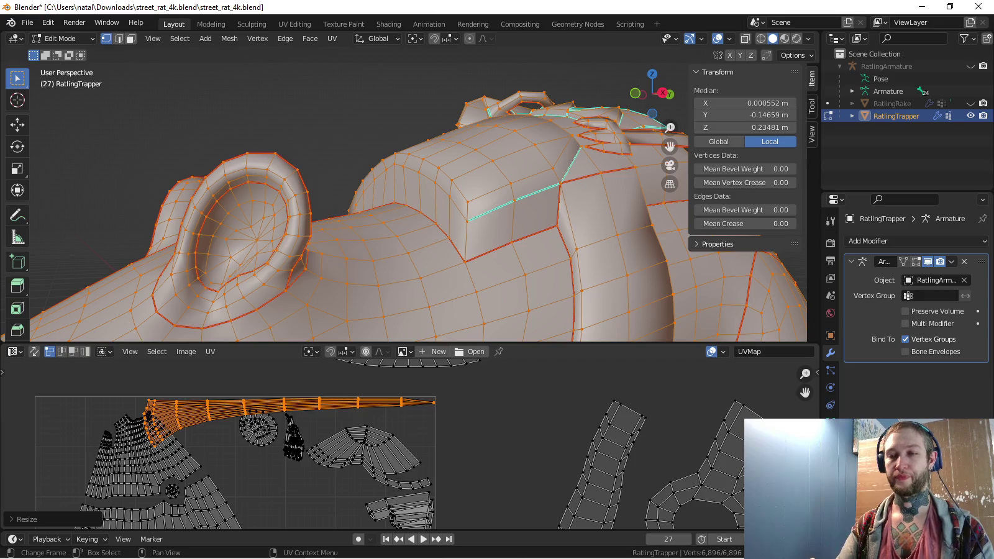
{"action": "key", "text": "g"}
{"action": "key", "text": "x"}
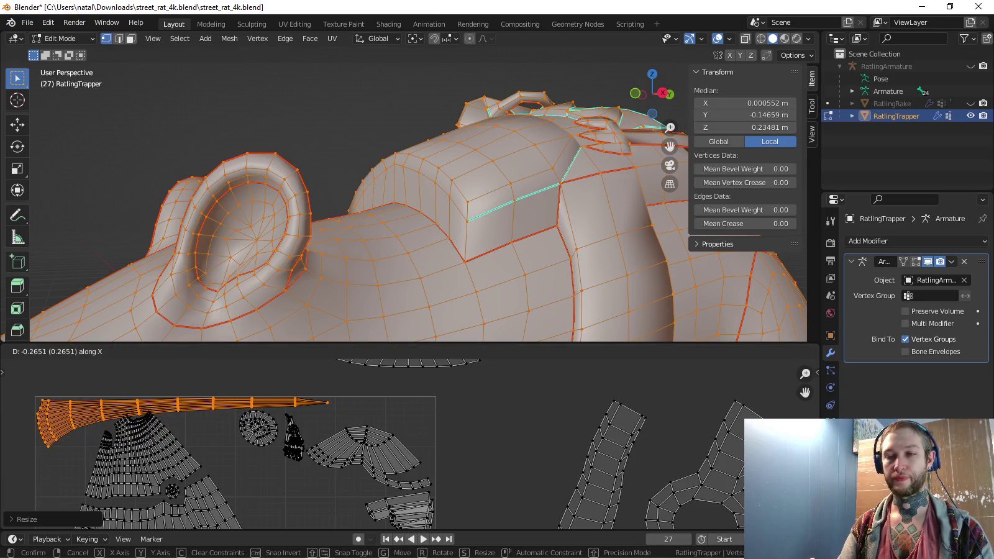
{"action": "key", "text": "Return"}
Reposition the large island in the UV layout
{"action": "middle_click_drag", "start_coordinate": [280, 447], "coordinate": [388, 394]}
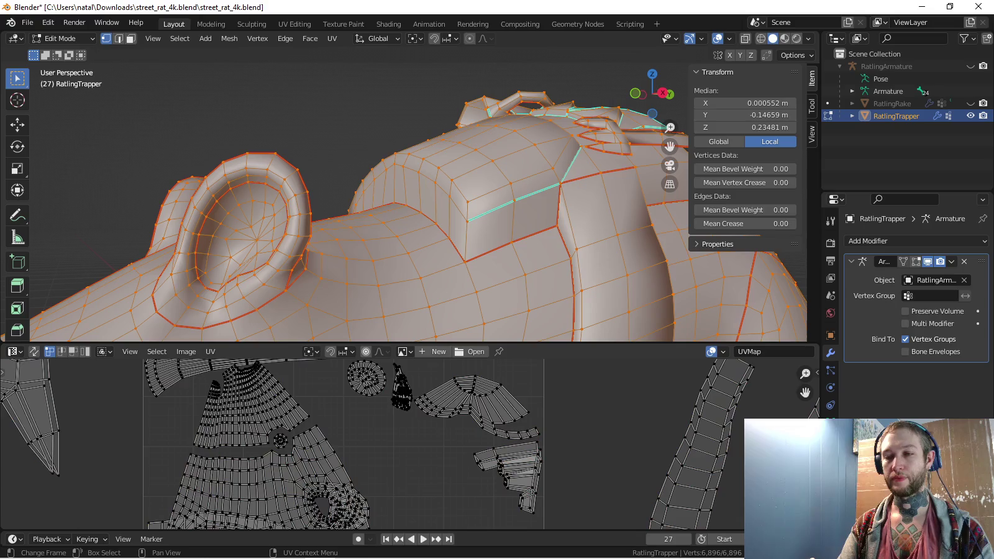
{"action": "key", "text": "l"}
{"action": "scroll", "coordinate": [205, 404], "scroll_direction": "up", "scroll_amount": 2}
{"action": "key", "text": "g"}
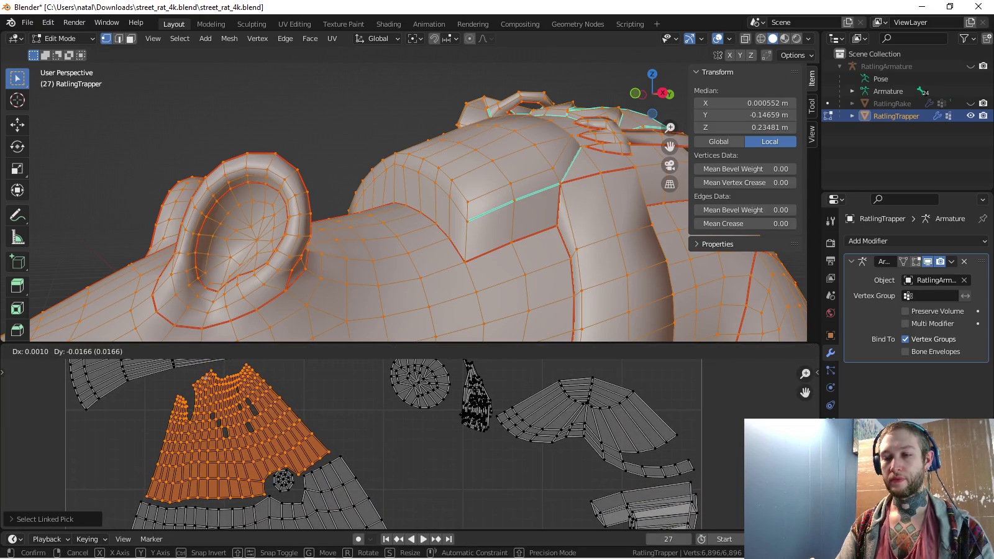
{"action": "key", "text": "Return"}
Move the small circular island to a new spot
{"action": "key", "text": "alt+a"}
{"action": "key", "text": "l"}
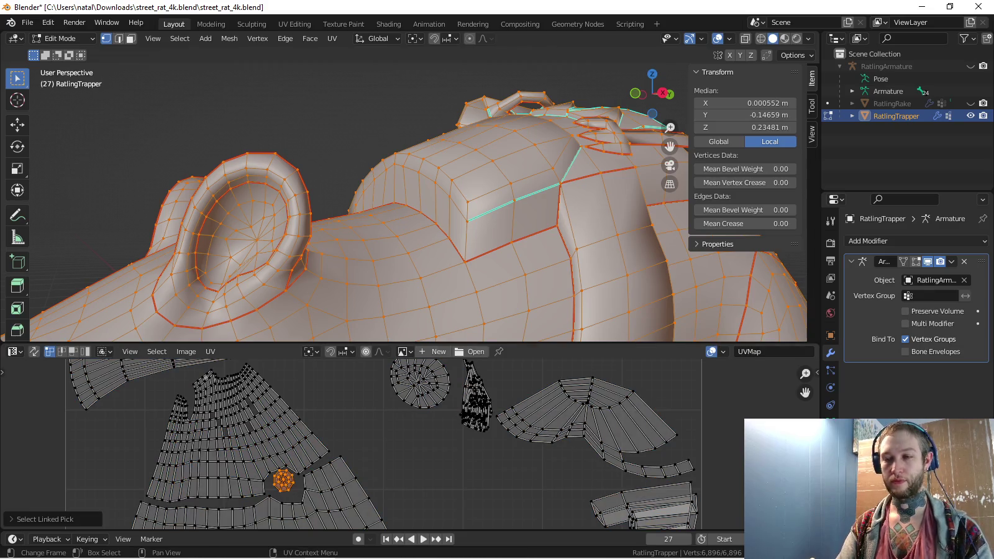
{"action": "key", "text": "g"}
{"action": "key", "text": "Return"}
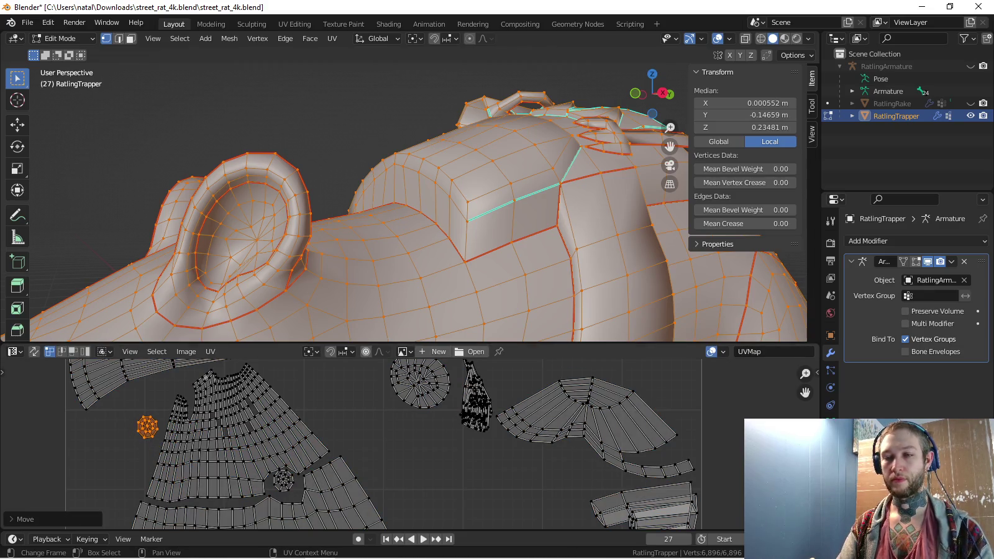
{"action": "key", "text": "ctrl+z"}
{"action": "key", "text": "l"}
{"action": "scroll", "coordinate": [283, 480], "scroll_direction": "up", "scroll_amount": 3}
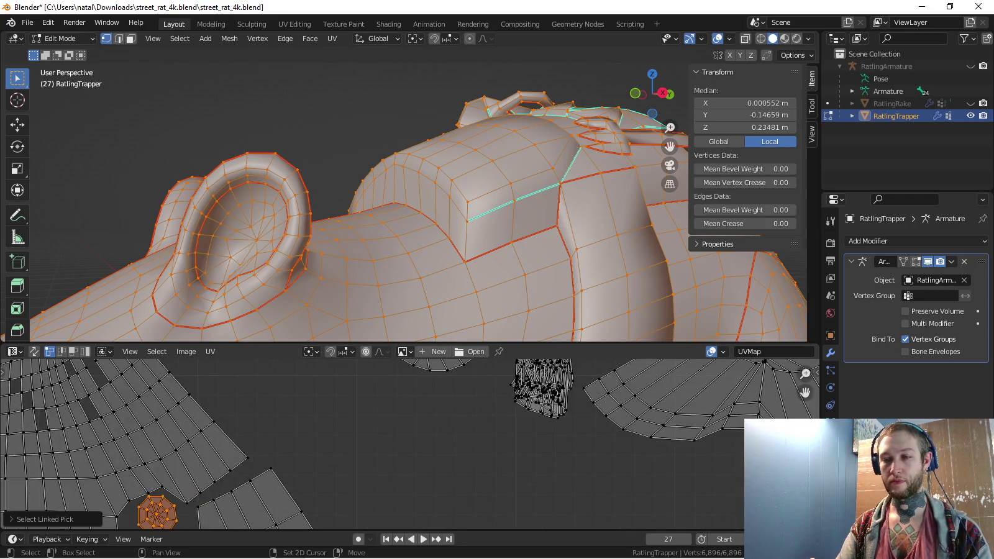
{"action": "middle_click_drag", "start_coordinate": [283, 480], "coordinate": [316, 441]}
{"action": "key", "text": "g"}
{"action": "key", "text": "Return"}
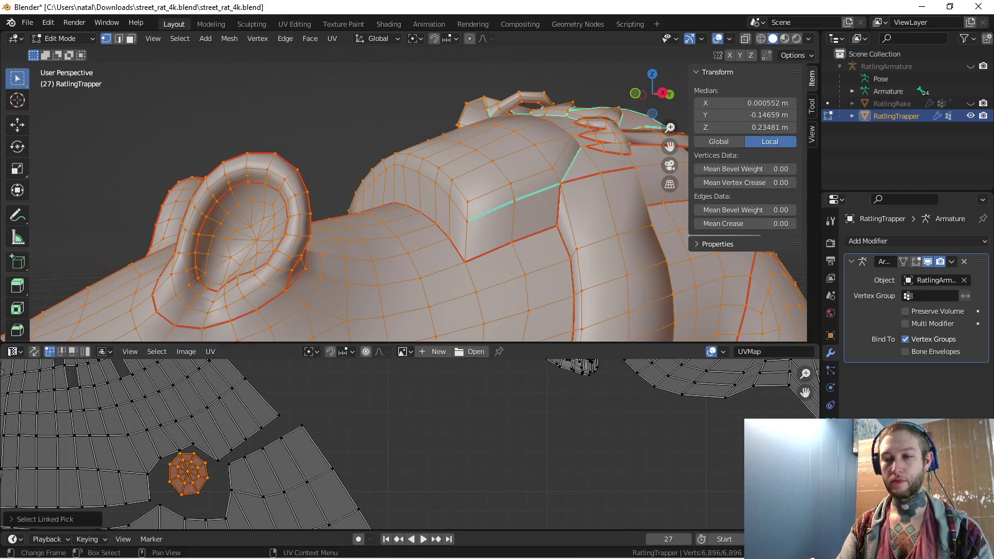
Circle-select the small fan-shaped islands and move them up and right above the square
{"action": "key", "text": "c"}
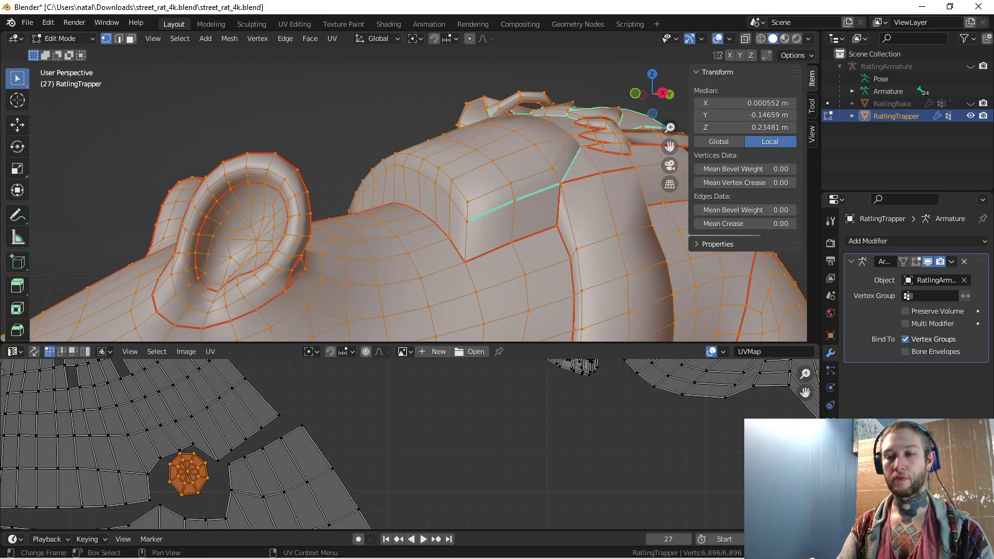
{"action": "key", "text": "Escape"}
{"action": "scroll", "coordinate": [172, 478], "scroll_direction": "down", "scroll_amount": 5}
{"action": "scroll", "coordinate": [93, 385], "scroll_direction": "down", "scroll_amount": 2}
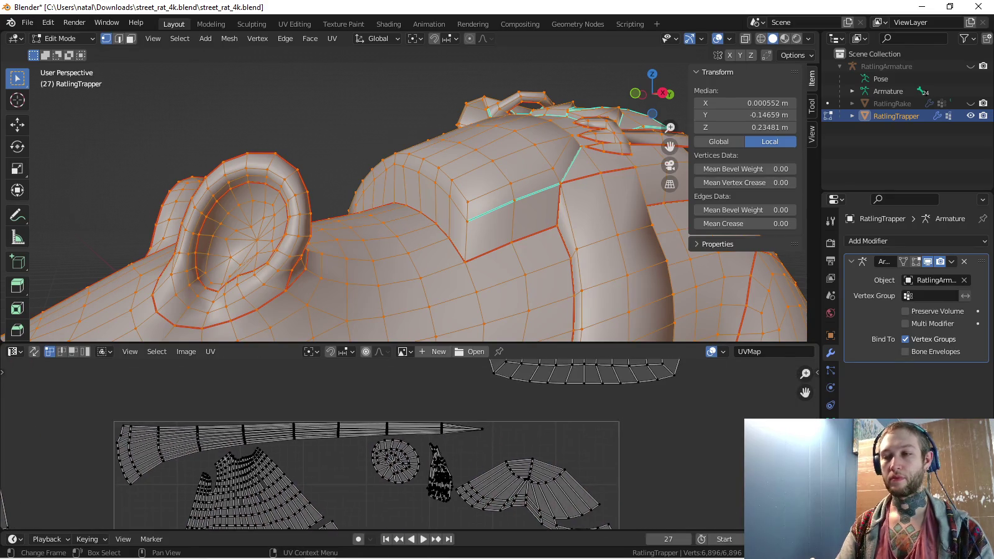
{"action": "key", "text": "l"}
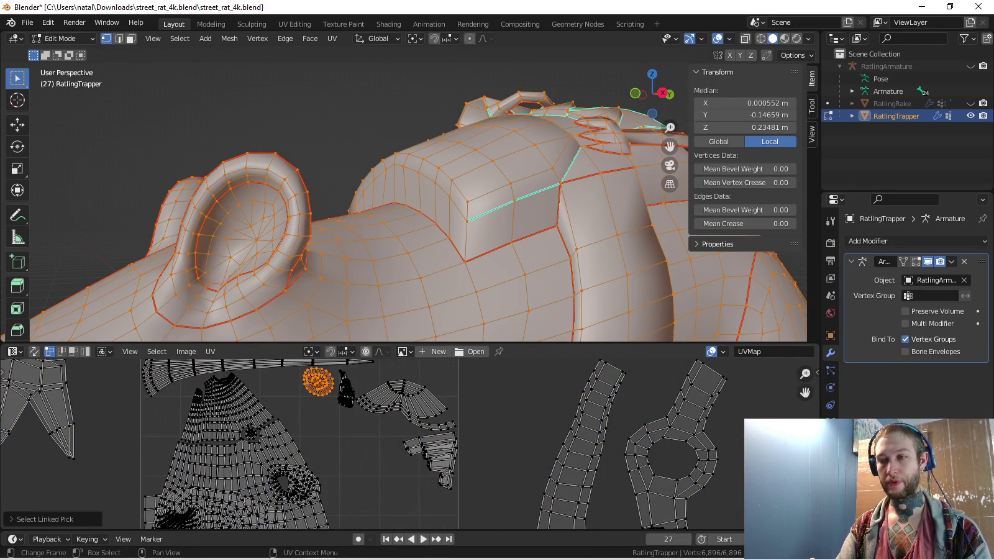
{"action": "key", "text": "c"}
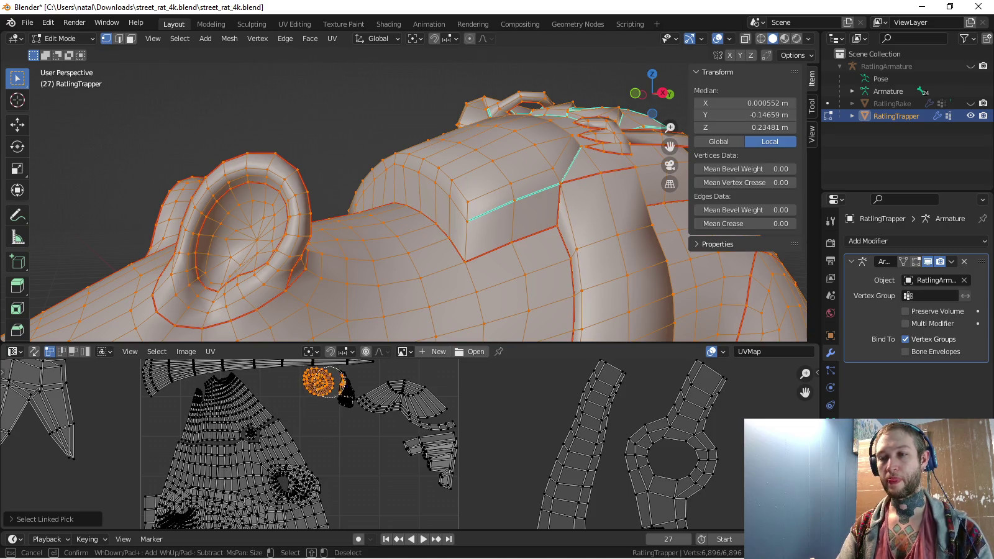
{"action": "left_click_drag", "start_coordinate": [332, 403], "coordinate": [384, 414]}
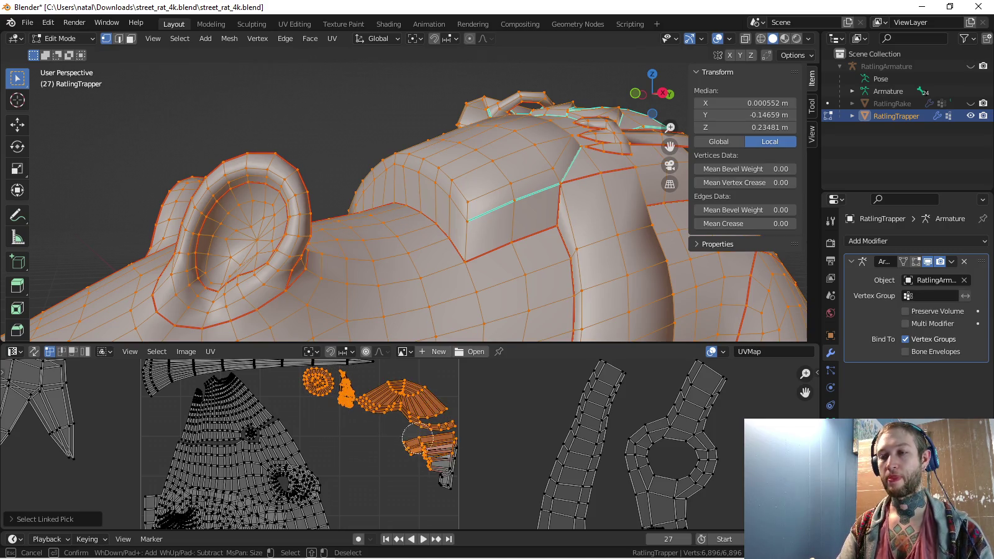
{"action": "key", "text": "Escape"}
{"action": "key", "text": "g"}
{"action": "key", "text": "Return"}
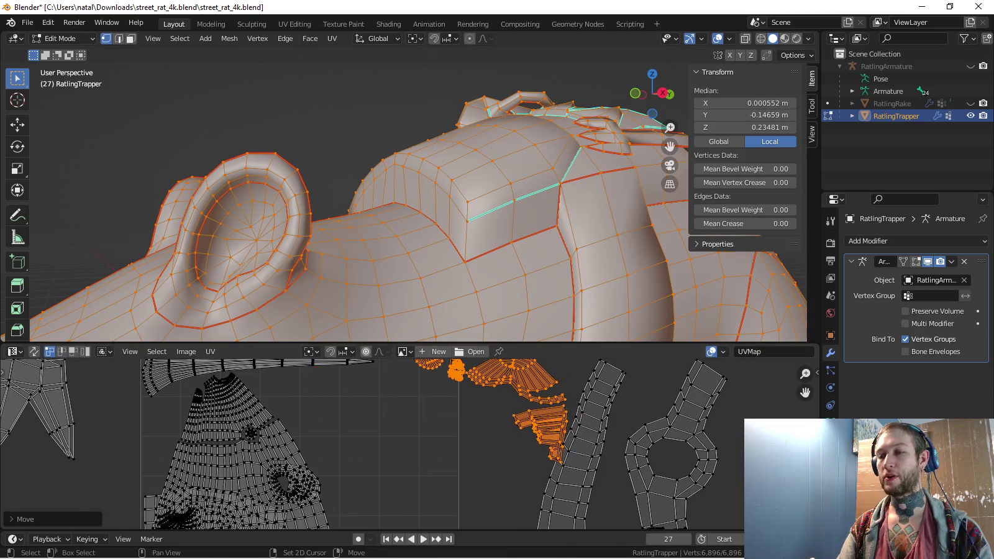
Enlarge the UV editor to nearly the full window height
{"action": "scroll", "coordinate": [372, 444], "scroll_direction": "down", "scroll_amount": 3}
{"action": "middle_click_drag", "start_coordinate": [435, 435], "coordinate": [305, 454]}
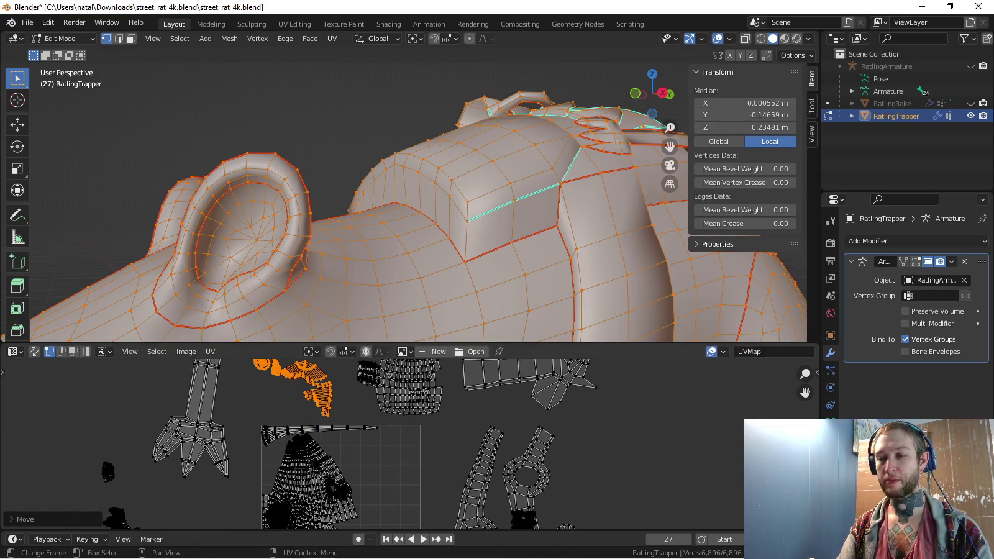
{"action": "middle_click_drag", "start_coordinate": [435, 444], "coordinate": [382, 435]}
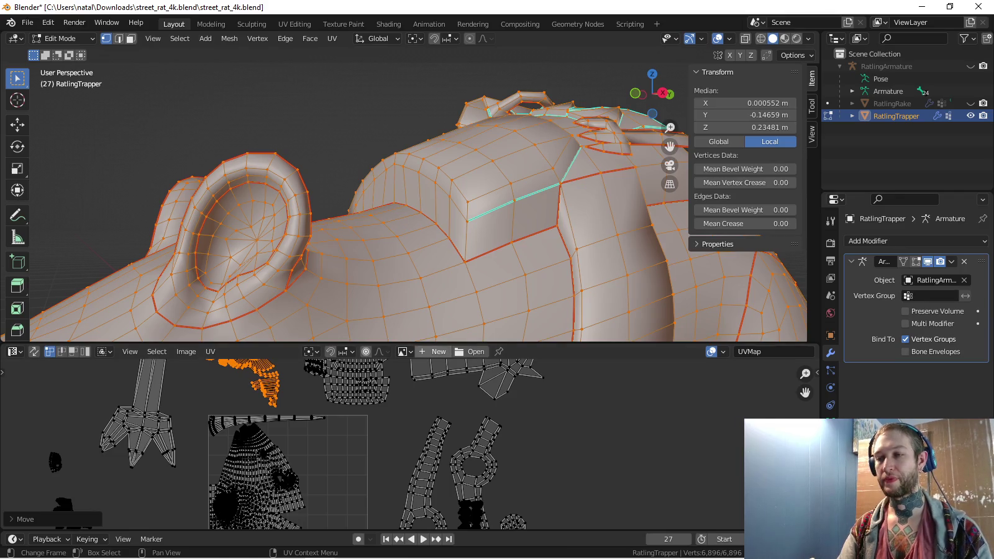
{"action": "left_click_drag", "start_coordinate": [435, 343], "coordinate": [435, 78]}
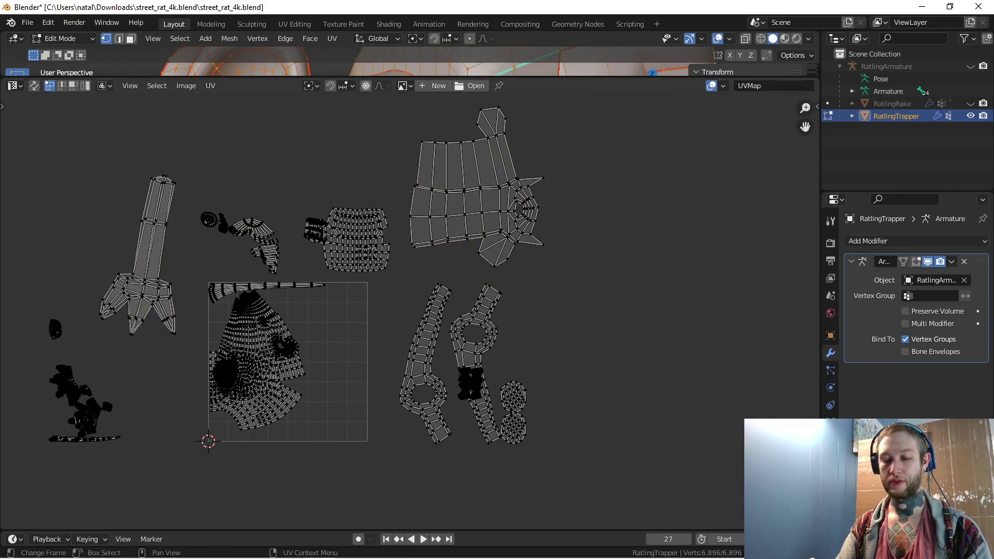
Select the rectangular body island and move it into the UV square
{"action": "key", "text": "l"}
{"action": "middle_click_drag", "start_coordinate": [357, 239], "coordinate": [372, 290]}
{"action": "key", "text": "g"}
{"action": "left_click", "coordinate": [363, 357]}
{"action": "scroll", "coordinate": [373, 339], "scroll_direction": "up", "scroll_amount": 4}
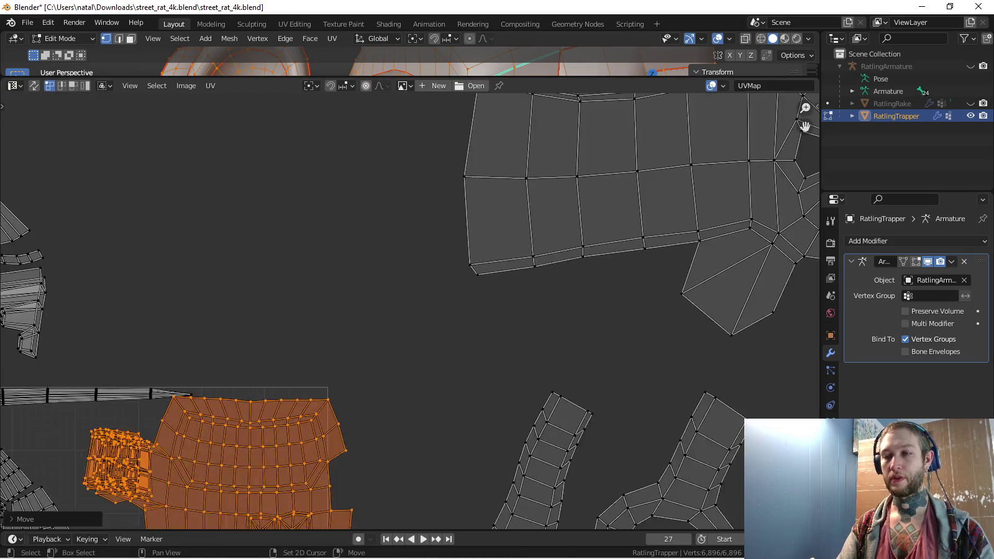
{"action": "middle_click_drag", "start_coordinate": [373, 338], "coordinate": [391, 214]}
{"action": "key", "text": "g"}
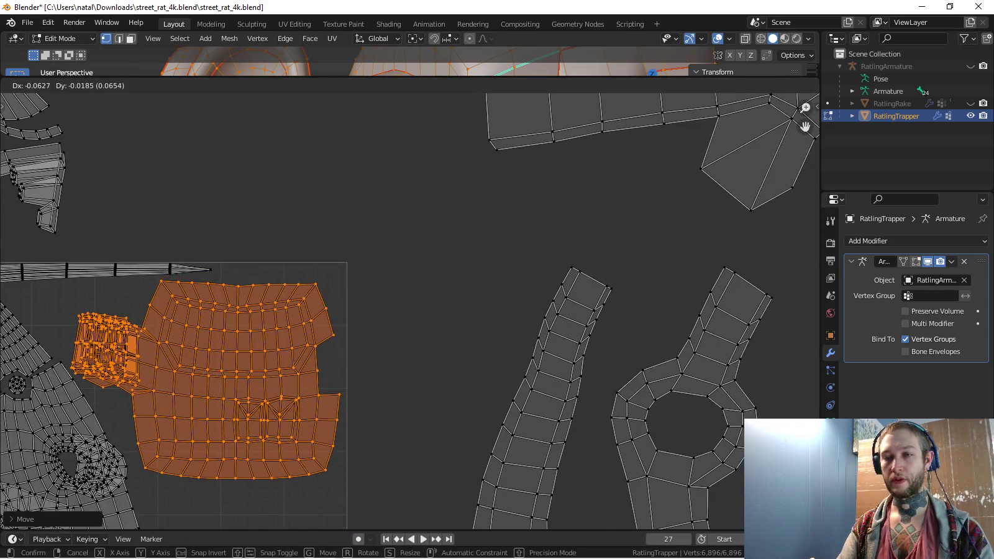
{"action": "key", "text": "Return"}
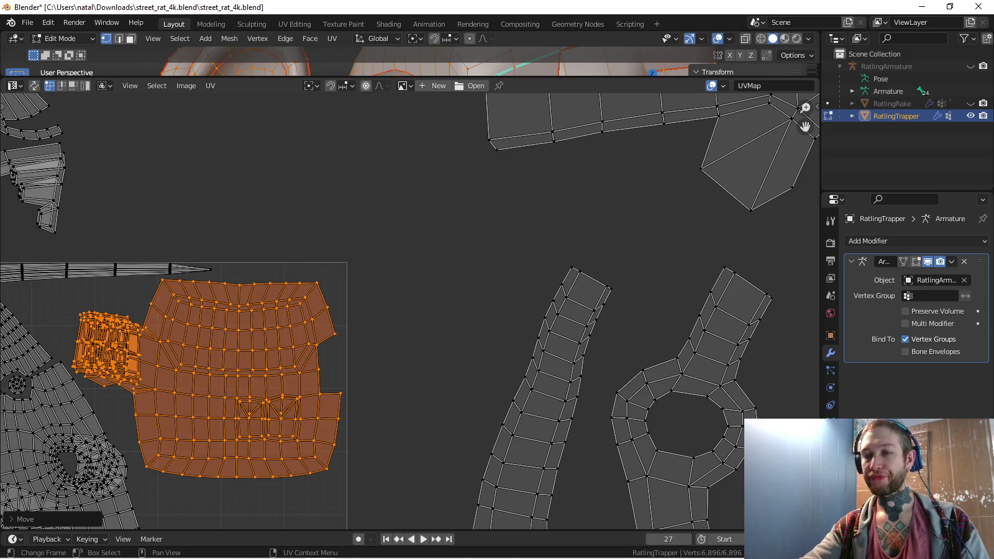
Enlarge the rectangular island slightly, nudge it into the upper right, then deselect all
{"action": "middle_click_drag", "start_coordinate": [388, 469], "coordinate": [410, 437]}
{"action": "key", "text": "s"}
{"action": "key", "text": "Return"}
{"action": "key", "text": "g"}
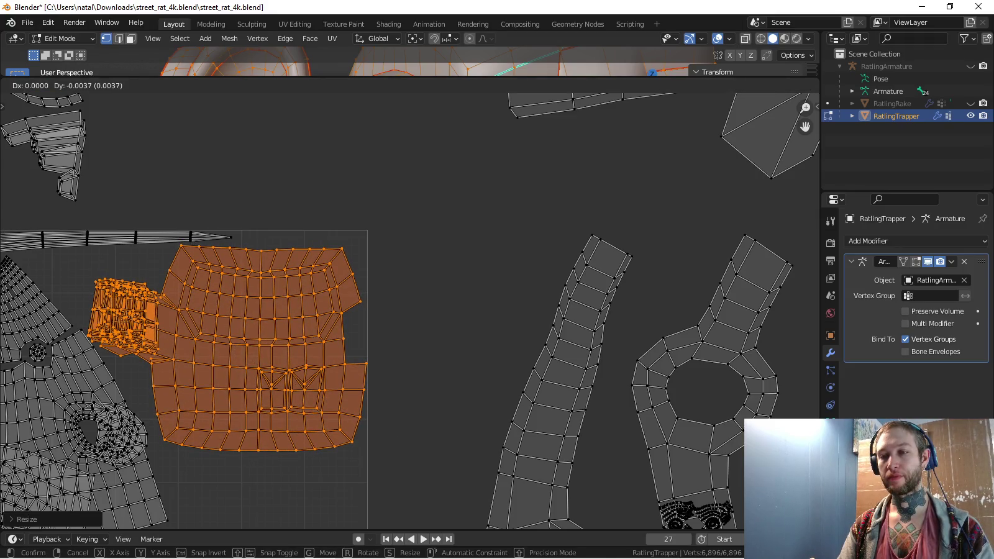
{"action": "key", "text": "Return"}
{"action": "key", "text": "g"}
{"action": "key", "text": "Return"}
{"action": "scroll", "coordinate": [483, 329], "scroll_direction": "down", "scroll_amount": 3}
{"action": "scroll", "coordinate": [473, 345], "scroll_direction": "down", "scroll_amount": 1}
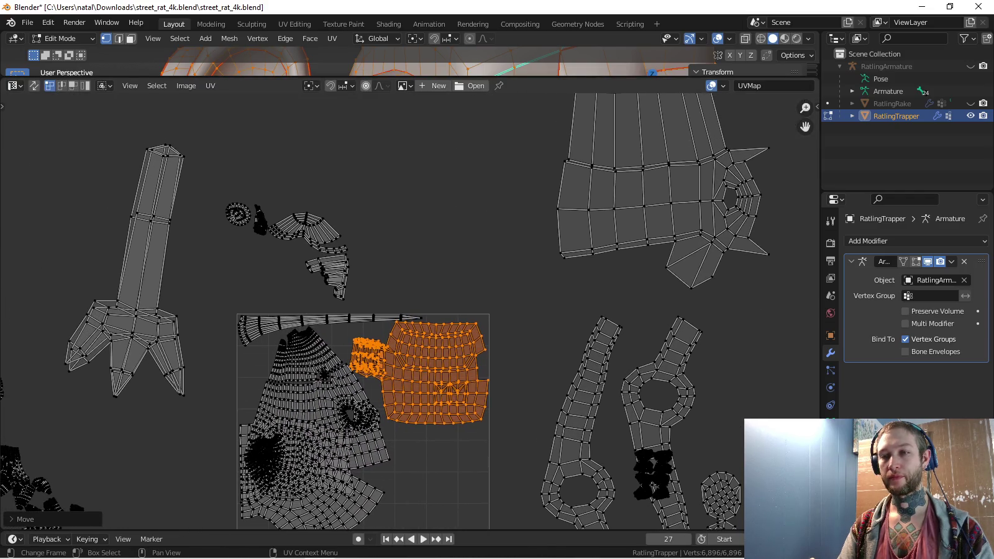
{"action": "scroll", "coordinate": [473, 345], "scroll_direction": "down", "scroll_amount": 2}
{"action": "key", "text": "alt+a"}
Shrink the claw island to about a quarter and drop it inside the UV square
{"action": "key", "text": "l"}
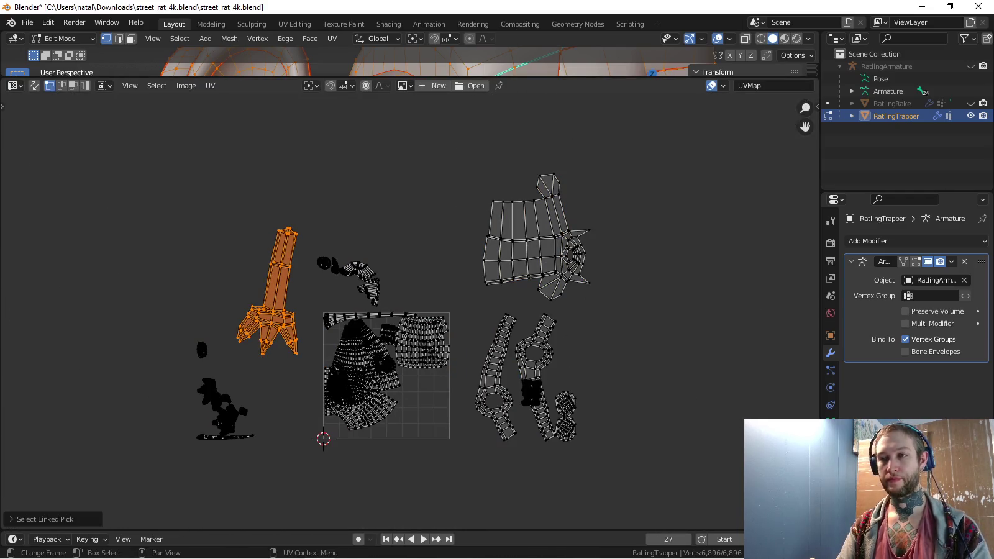
{"action": "scroll", "coordinate": [408, 311], "scroll_direction": "up", "scroll_amount": 3}
{"action": "key", "text": "s"}
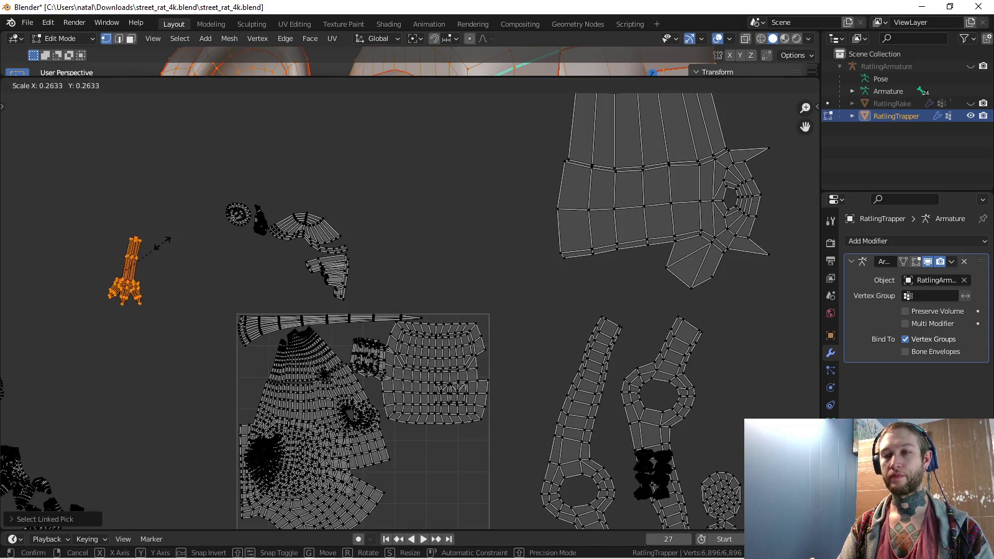
{"action": "left_click", "coordinate": [140, 265]}
{"action": "key", "text": "g"}
{"action": "left_click", "coordinate": [368, 335]}
{"action": "scroll", "coordinate": [368, 335], "scroll_direction": "up", "scroll_amount": 4}
{"action": "middle_click_drag", "start_coordinate": [386, 406], "coordinate": [443, 332]}
Rotate the claw island 180° and place it at the square's top right
{"action": "key", "text": "s"}
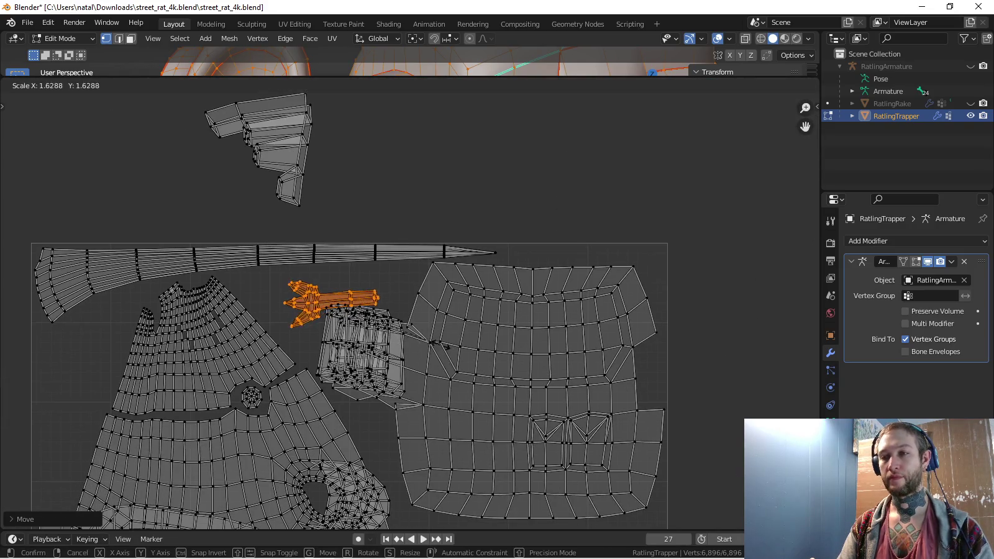
{"action": "key", "text": "r"}
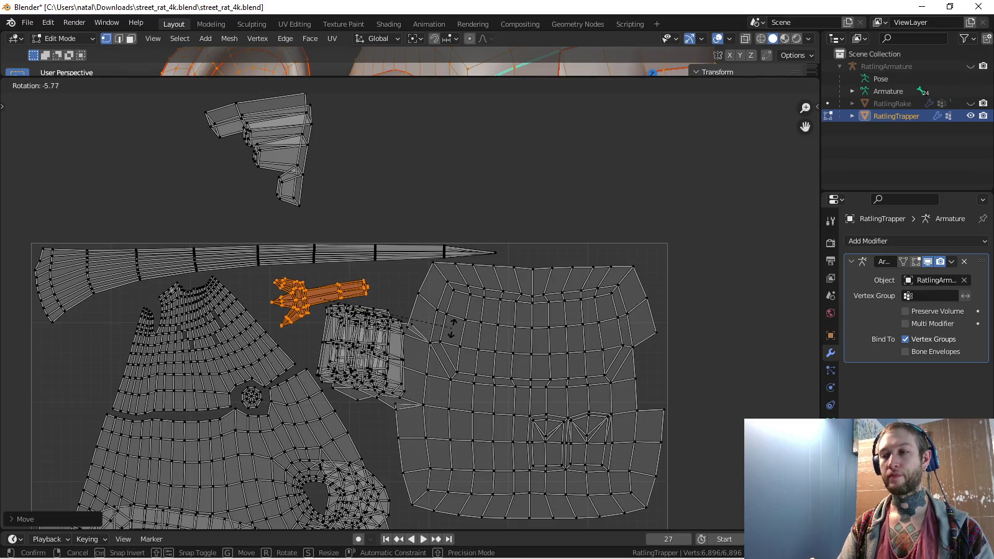
{"action": "left_click", "coordinate": [439, 339]}
{"action": "key", "text": "r"}
{"action": "key", "text": "Return"}
{"action": "key", "text": "g"}
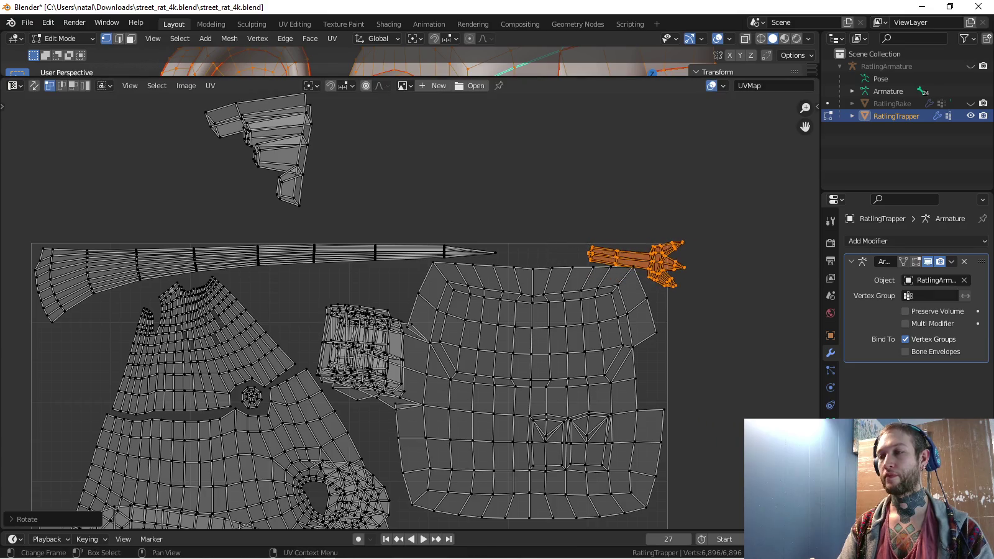
{"action": "left_click", "coordinate": [634, 267]}
{"action": "scroll", "coordinate": [708, 320], "scroll_direction": "up", "scroll_amount": 2}
{"action": "scroll", "coordinate": [708, 320], "scroll_direction": "up", "scroll_amount": 2}
{"action": "scroll", "coordinate": [258, 483], "scroll_direction": "down", "scroll_amount": 2}
Raise the claw above the large island, tilt it slightly, and deselect it
{"action": "key", "text": "g"}
{"action": "key", "text": "Return"}
{"action": "key", "text": "r"}
{"action": "key", "text": "Return"}
{"action": "scroll", "coordinate": [559, 143], "scroll_direction": "up", "scroll_amount": 2}
{"action": "key", "text": "alt+a"}
Circle-select the claw's spike, flip it with S Y -1, and move it under the blade
{"action": "key", "text": "c"}
{"action": "mouse_move", "coordinate": [240, 278]}
{"action": "left_mouse_down"}
{"action": "mouse_move", "coordinate": [435, 277]}
{"action": "mouse_move", "coordinate": [492, 230]}
{"action": "mouse_move", "coordinate": [413, 262]}
{"action": "left_mouse_up"}
{"action": "key", "text": "Escape"}
{"action": "type", "text": "sy"}
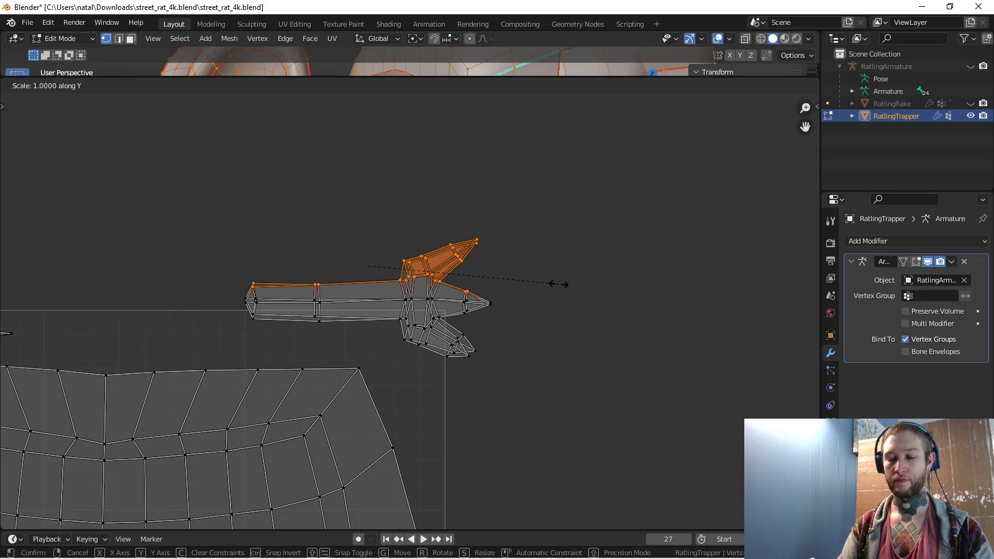
{"action": "type", "text": "-1"}
{"action": "key", "text": "Return"}
{"action": "key", "text": "g"}
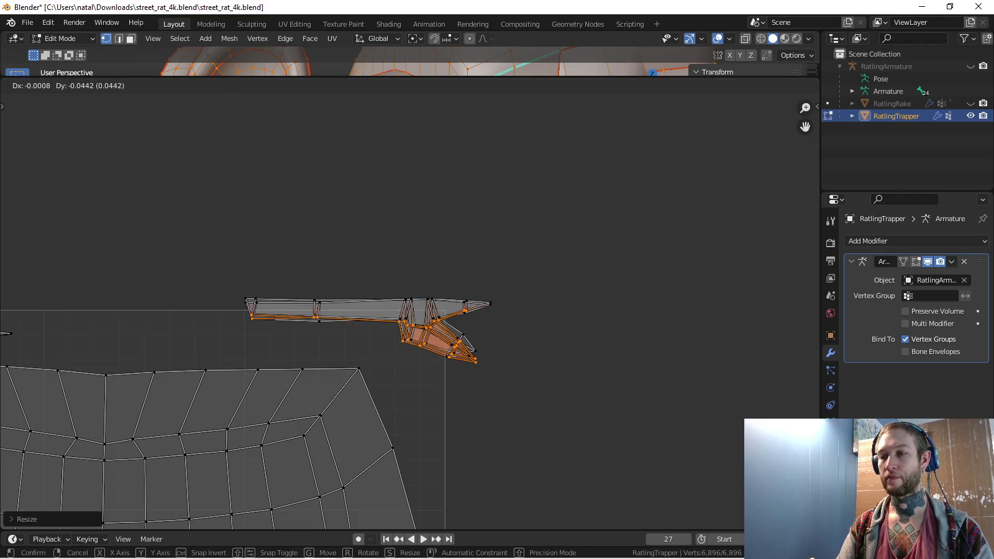
{"action": "key", "text": "Return"}
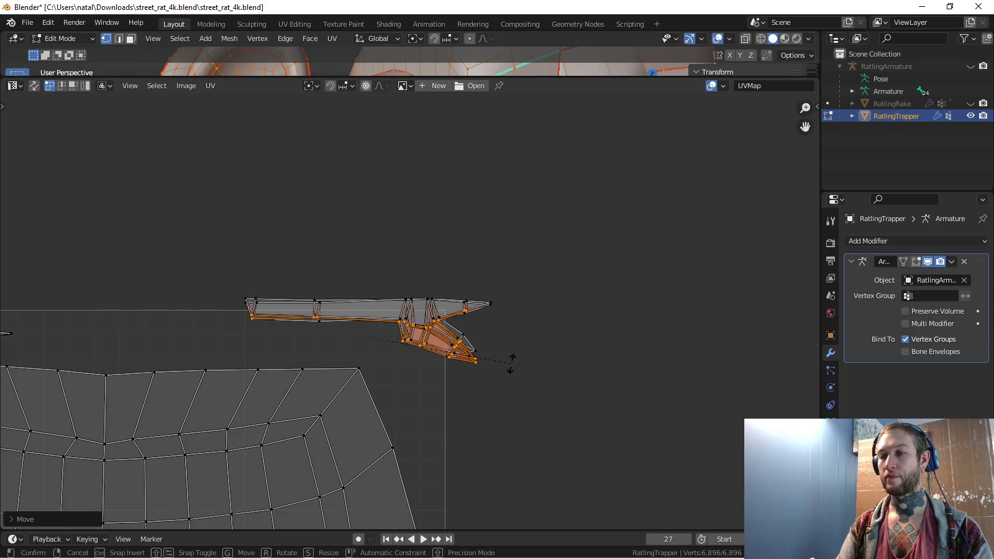
Box-select the whole blade island, then rescale and reposition it in the top-right corner
{"action": "left_click_drag", "start_coordinate": [232, 263], "coordinate": [521, 367]}
{"action": "key", "text": "g"}
{"action": "key", "text": "Return"}
{"action": "key", "text": "s"}
{"action": "key", "text": "Return"}
{"action": "key", "text": "g"}
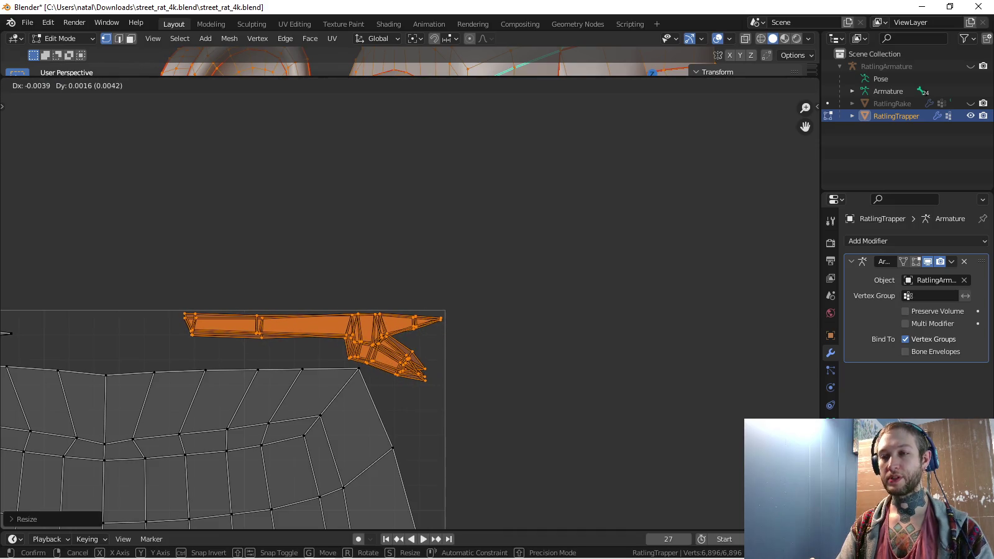
{"action": "key", "text": "Return"}
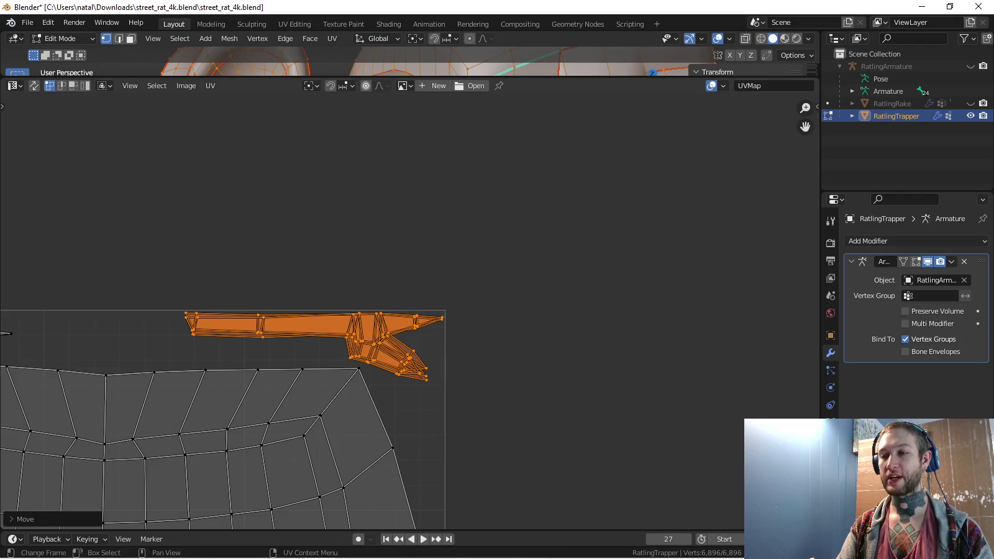
{"action": "scroll", "coordinate": [416, 311], "scroll_direction": "down", "scroll_amount": 3}
{"action": "mouse_move", "coordinate": [416, 311]}
{"action": "middle_mouse_down"}
{"action": "mouse_move", "coordinate": [518, 257]}
{"action": "mouse_move", "coordinate": [348, 273]}
{"action": "middle_mouse_up"}
{"action": "scroll", "coordinate": [410, 311], "scroll_direction": "down", "scroll_amount": 2}
{"action": "scroll", "coordinate": [410, 311], "scroll_direction": "down", "scroll_amount": 2}
{"action": "scroll", "coordinate": [410, 310], "scroll_direction": "down", "scroll_amount": 2}
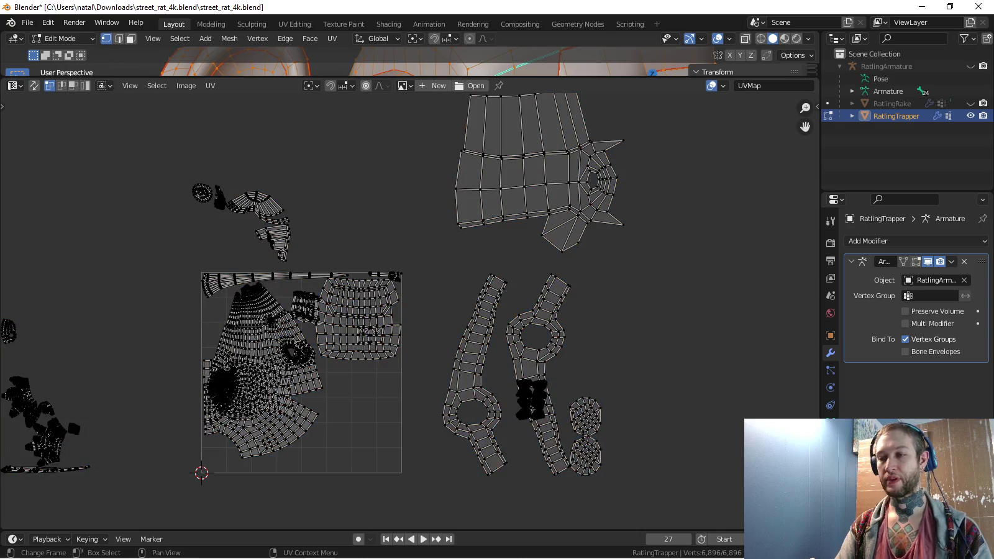
Select the ring-shaped limb island, snap it to the 2D cursor, and shrink it
{"action": "key", "text": "l"}
{"action": "key", "text": "shift+s"}
{"action": "left_click", "coordinate": [468, 341]}
{"action": "key", "text": "a"}
{"action": "key", "text": "alt+a"}
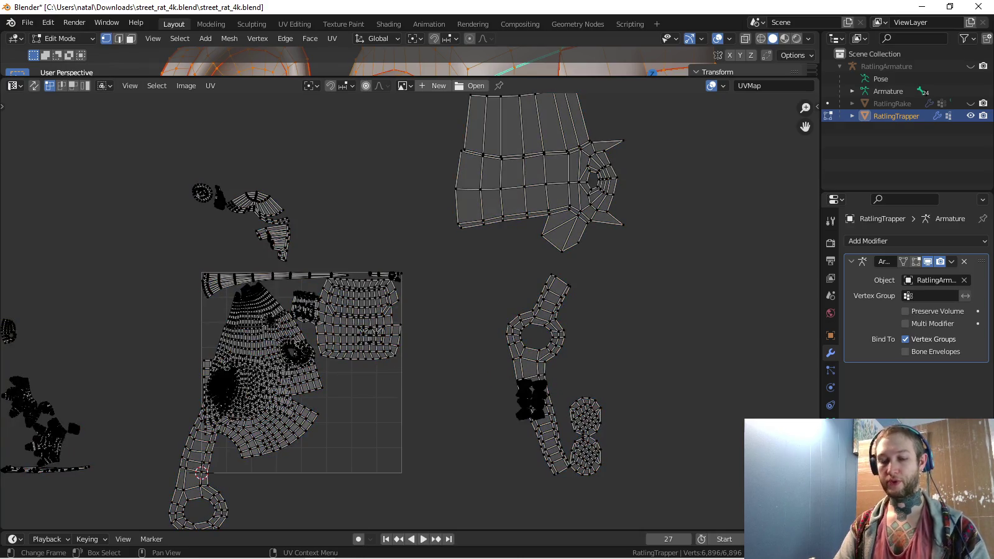
{"action": "key", "text": "l"}
{"action": "key", "text": "shift+s"}
{"action": "left_click", "coordinate": [546, 323]}
{"action": "key", "text": "s"}
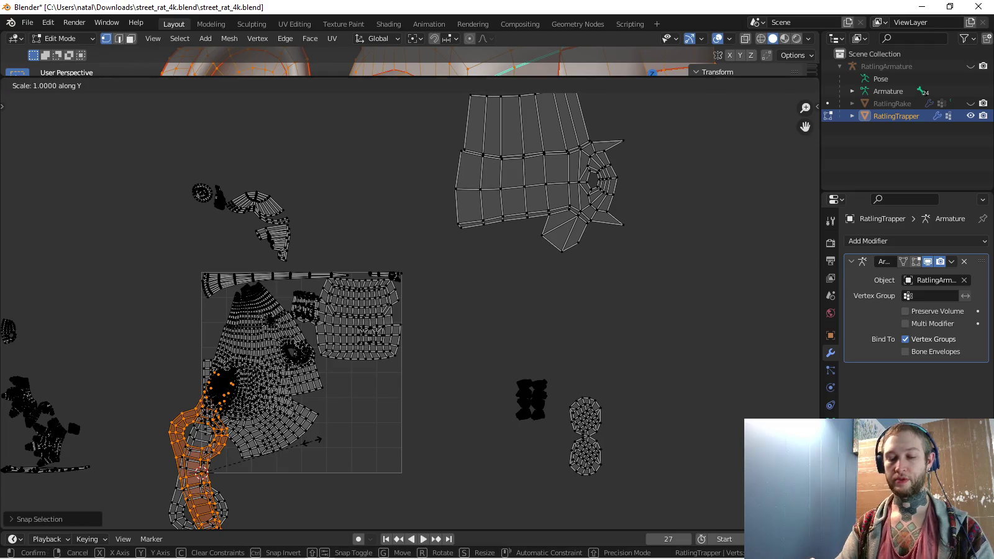
{"action": "key", "text": "Return"}
Shrink the ring island, turn it horizontal, and lay it along the square's bottom
{"action": "middle_click_drag", "start_coordinate": [410, 311], "coordinate": [473, 216]}
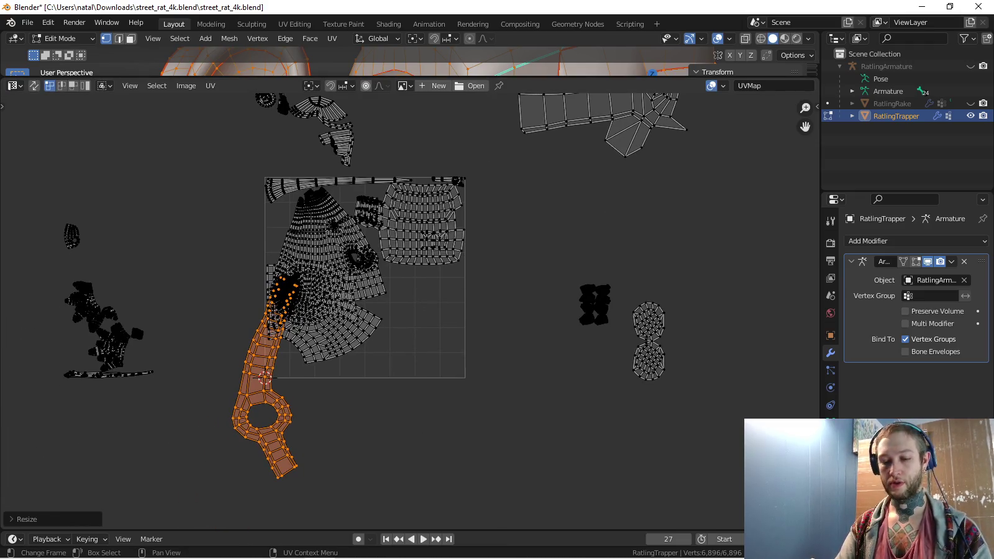
{"action": "key", "text": "g"}
{"action": "left_click", "coordinate": [497, 484]}
{"action": "middle_click_drag", "start_coordinate": [497, 485], "coordinate": [475, 495]}
{"action": "key", "text": "s"}
{"action": "left_click", "coordinate": [433, 442]}
{"action": "key", "text": "r"}
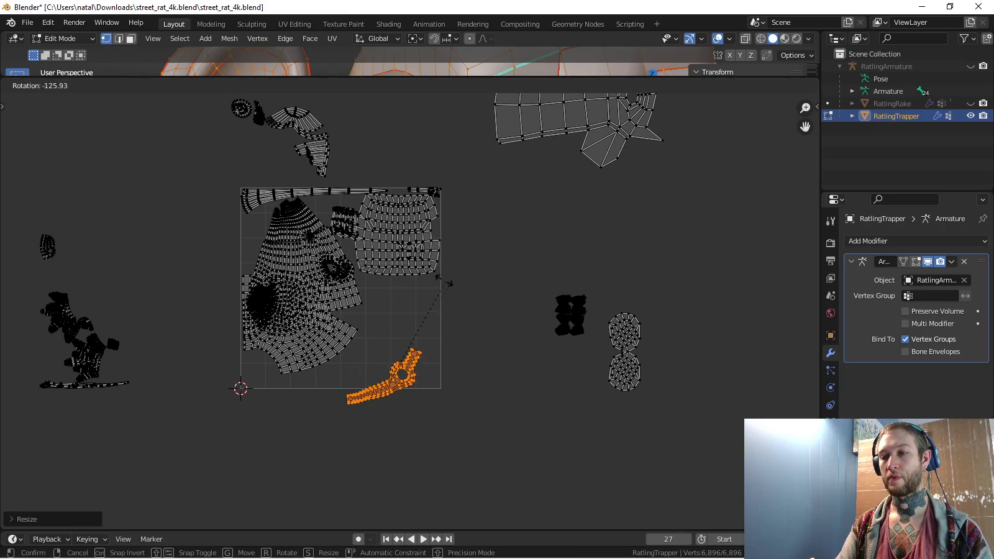
{"action": "left_click", "coordinate": [484, 385]}
{"action": "key", "text": "s"}
{"action": "left_click", "coordinate": [497, 389]}
{"action": "key", "text": "g"}
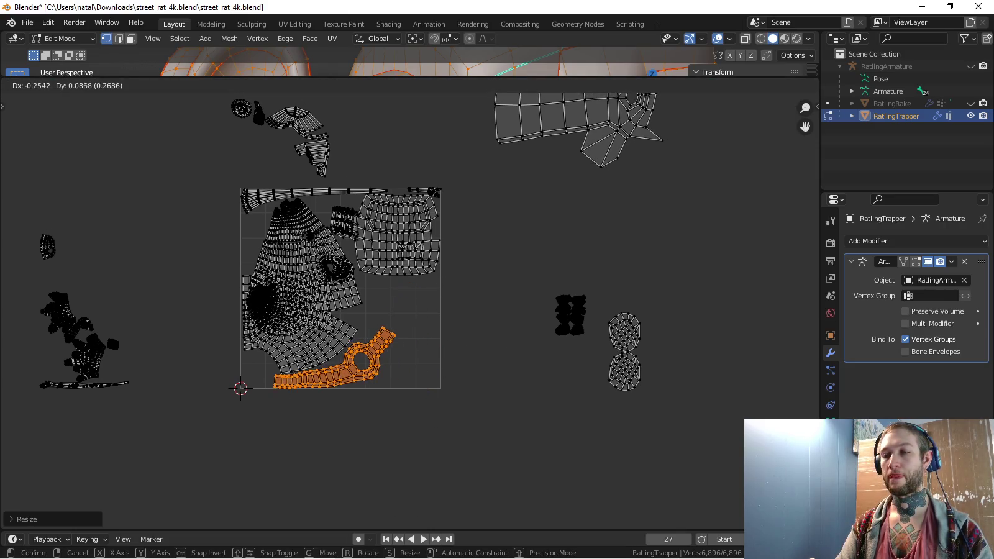
{"action": "left_click", "coordinate": [448, 373]}
Rescale the ring island slightly and shift it left
{"action": "scroll", "coordinate": [409, 304], "scroll_direction": "up", "scroll_amount": 2}
{"action": "middle_click_drag", "start_coordinate": [432, 423], "coordinate": [432, 379]}
{"action": "key", "text": "s"}
{"action": "left_click", "coordinate": [432, 379]}
{"action": "key", "text": "g"}
{"action": "key", "text": "Return"}
{"action": "scroll", "coordinate": [275, 280], "scroll_direction": "up", "scroll_amount": 3}
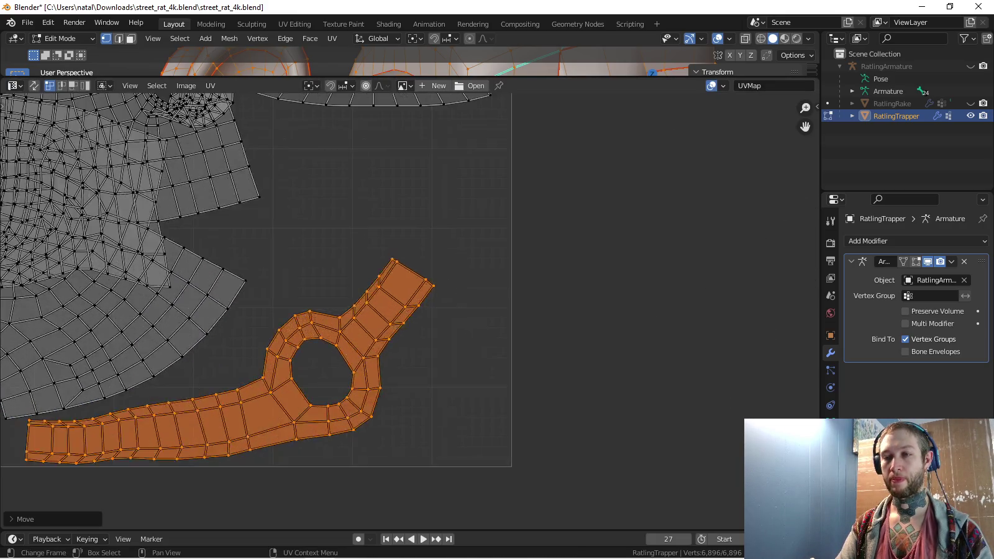
{"action": "key", "text": "g"}
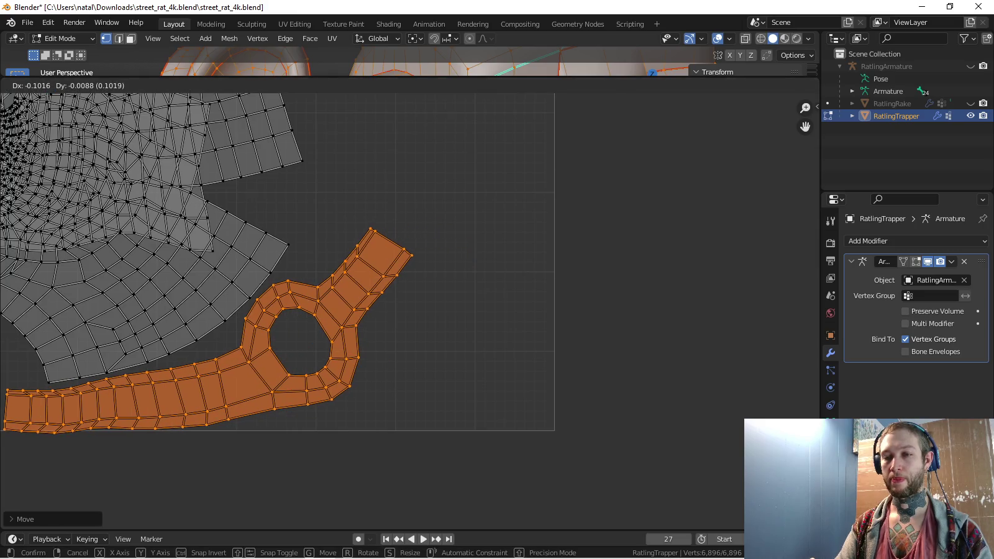
{"action": "key", "text": "Return"}
Select a single edge loop of the ring island and try moving it, then cancel
{"action": "middle_click_drag", "start_coordinate": [311, 280], "coordinate": [397, 286]}
{"action": "middle_click_drag", "start_coordinate": [217, 246], "coordinate": [267, 292]}
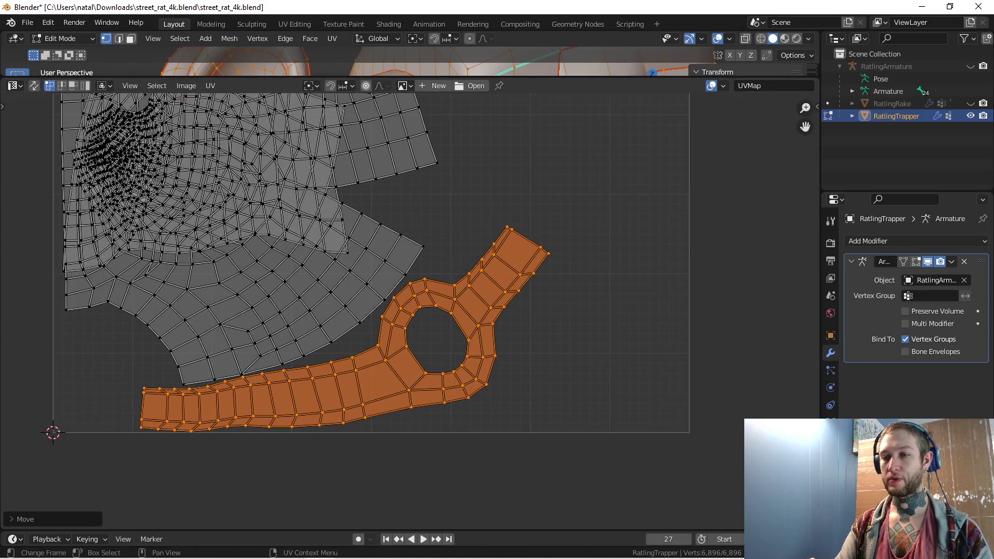
{"action": "scroll", "coordinate": [267, 291], "scroll_direction": "up", "scroll_amount": 1}
{"action": "scroll", "coordinate": [267, 292], "scroll_direction": "up", "scroll_amount": 1}
{"action": "scroll", "coordinate": [408, 308], "scroll_direction": "down", "scroll_amount": 1}
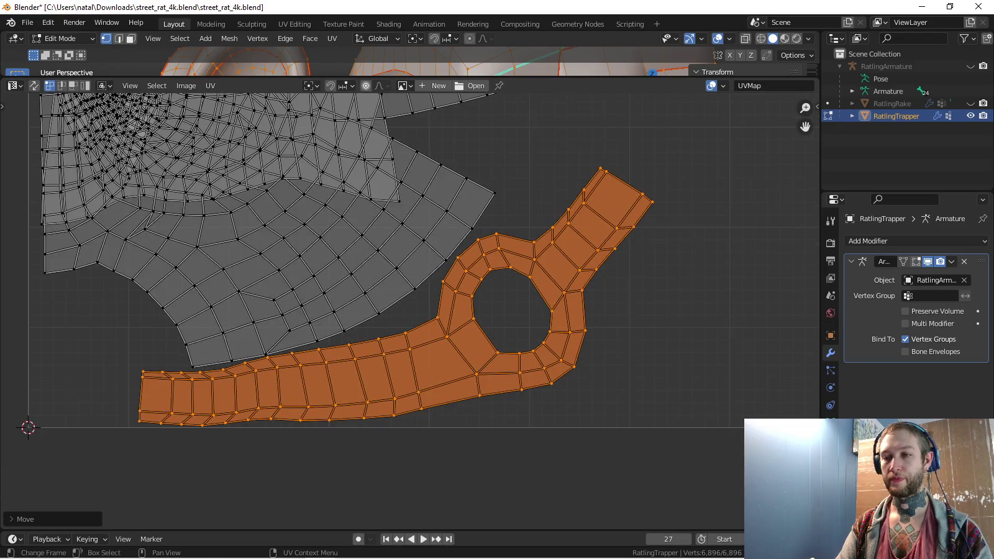
{"action": "left_click", "coordinate": [267, 386], "text": "alt"}
{"action": "scroll", "coordinate": [435, 279], "scroll_direction": "up", "scroll_amount": 2}
{"action": "scroll", "coordinate": [434, 279], "scroll_direction": "up", "scroll_amount": 1}
{"action": "key", "text": "g"}
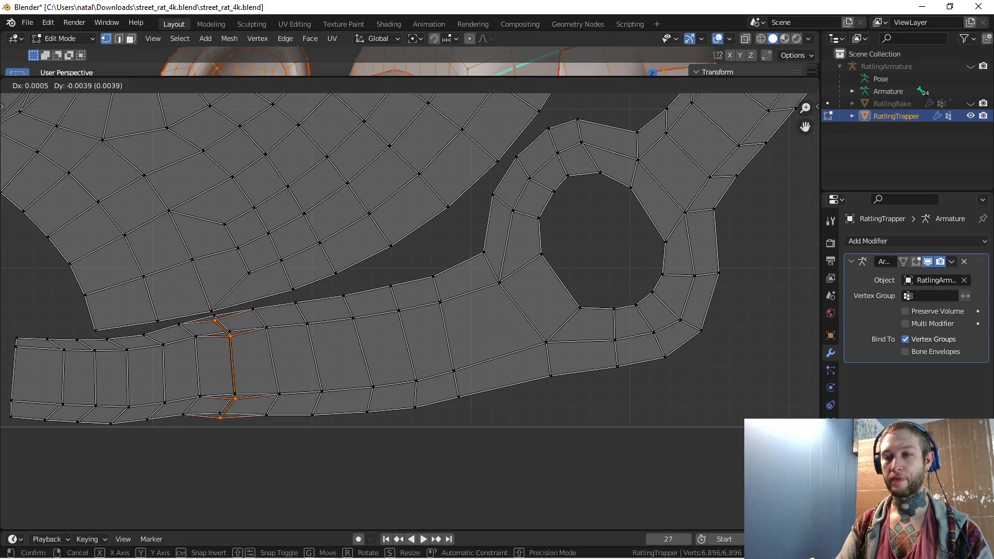
{"action": "key", "text": "Escape"}
Circle-select the vertical strip of tail faces, nudge it slightly, and deselect
{"action": "key", "text": "c"}
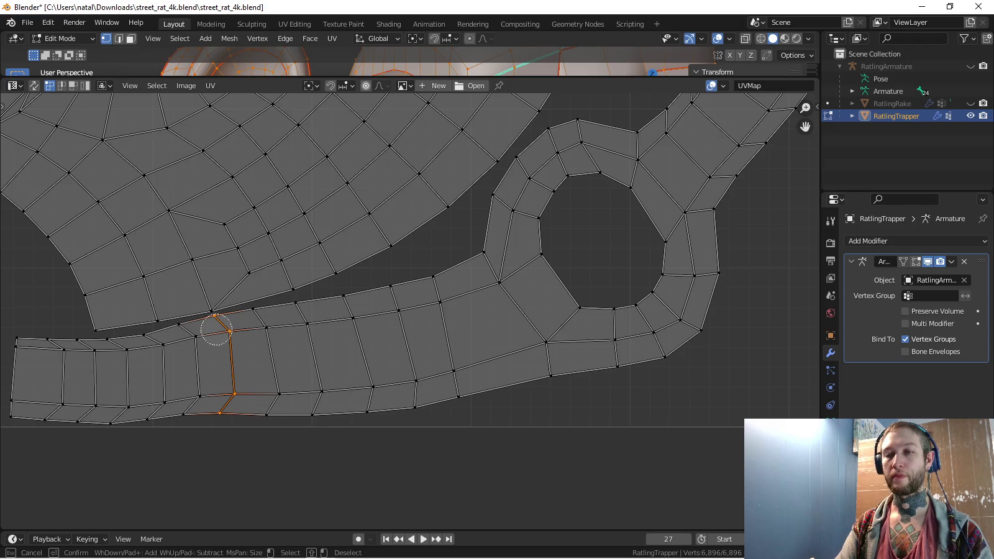
{"action": "left_click_drag", "start_coordinate": [207, 397], "coordinate": [186, 341]}
{"action": "key", "text": "Escape"}
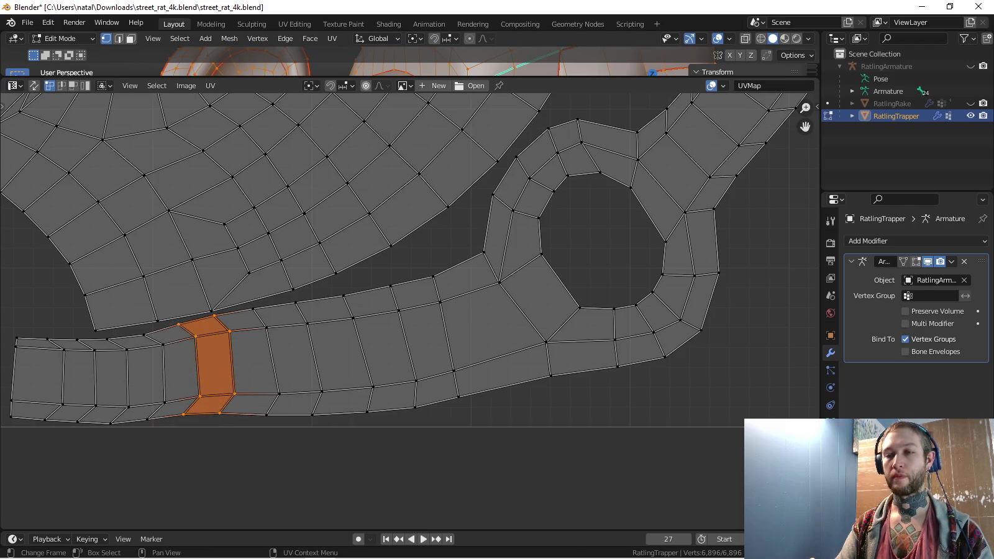
{"action": "key", "text": "g"}
{"action": "key", "text": "Escape"}
{"action": "key", "text": "alt+a"}
Select all UV islands, frame them with Home, deselect, and zoom out over the layout
{"action": "key", "text": "c"}
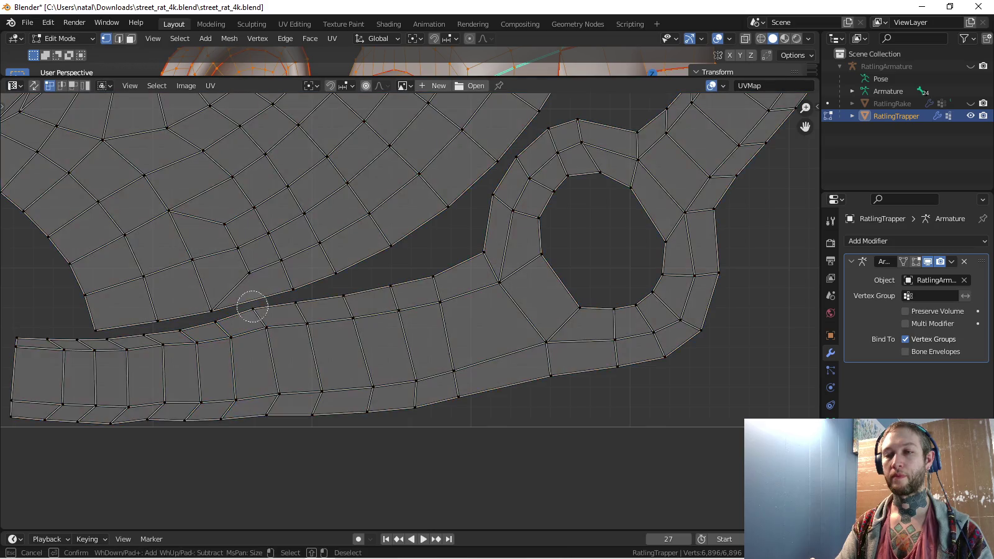
{"action": "key", "text": "Escape"}
{"action": "key", "text": "g"}
{"action": "key", "text": "Return"}
{"action": "key", "text": "a"}
{"action": "key", "text": "Home"}
{"action": "key", "text": "alt+a"}
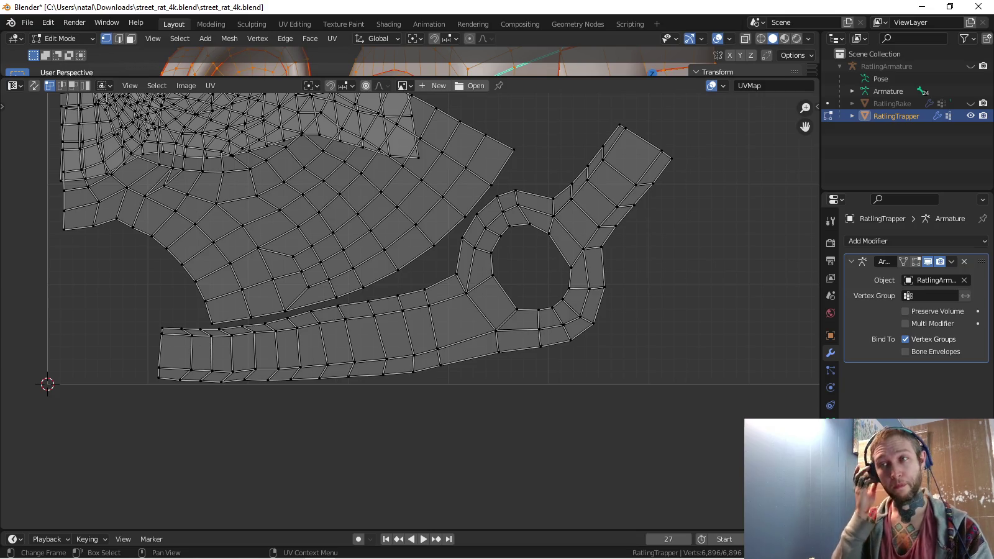
{"action": "scroll", "coordinate": [410, 310], "scroll_direction": "down", "scroll_amount": 4}
{"action": "scroll", "coordinate": [556, 331], "scroll_direction": "down", "scroll_amount": 1}
{"action": "scroll", "coordinate": [556, 332], "scroll_direction": "down", "scroll_amount": 1}
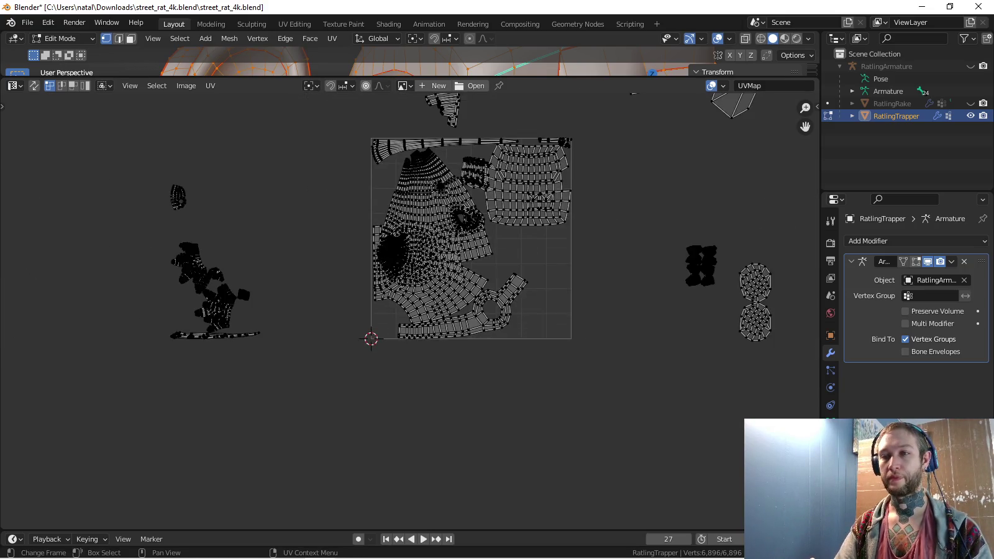
Select the foot islands on the left, then cancel a move of them
{"action": "middle_click_drag", "start_coordinate": [556, 332], "coordinate": [526, 373]}
{"action": "scroll", "coordinate": [395, 326], "scroll_direction": "up", "scroll_amount": 4}
{"action": "middle_click_drag", "start_coordinate": [280, 323], "coordinate": [524, 316]}
{"action": "key", "text": "a"}
{"action": "key", "text": "alt+a"}
{"action": "key", "text": "l"}
{"action": "key", "text": "l"}
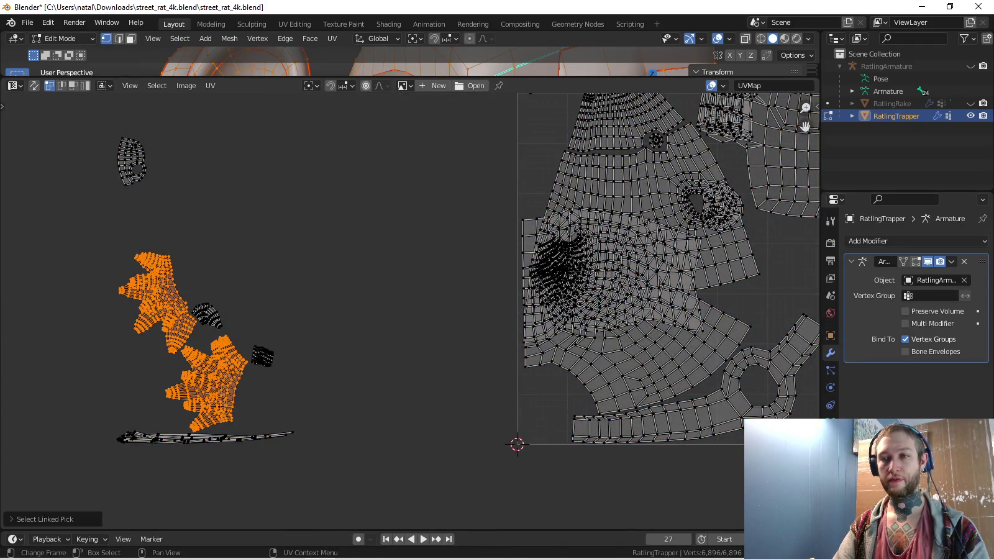
{"action": "key", "text": "g"}
{"action": "key", "text": "Escape"}
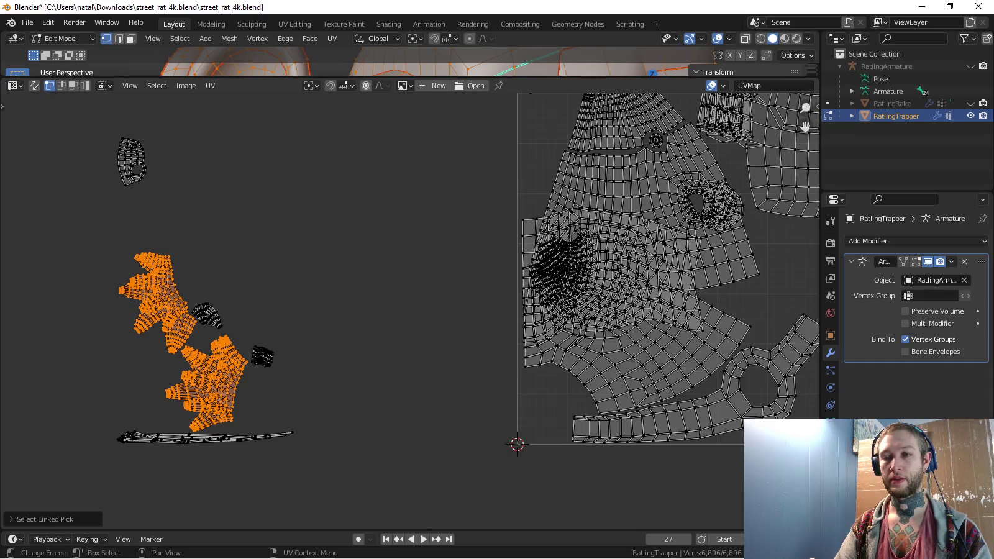
Drag the area divider down to enlarge the 3D viewport above the UV editor
{"action": "scroll", "coordinate": [213, 325], "scroll_direction": "up", "scroll_amount": 4}
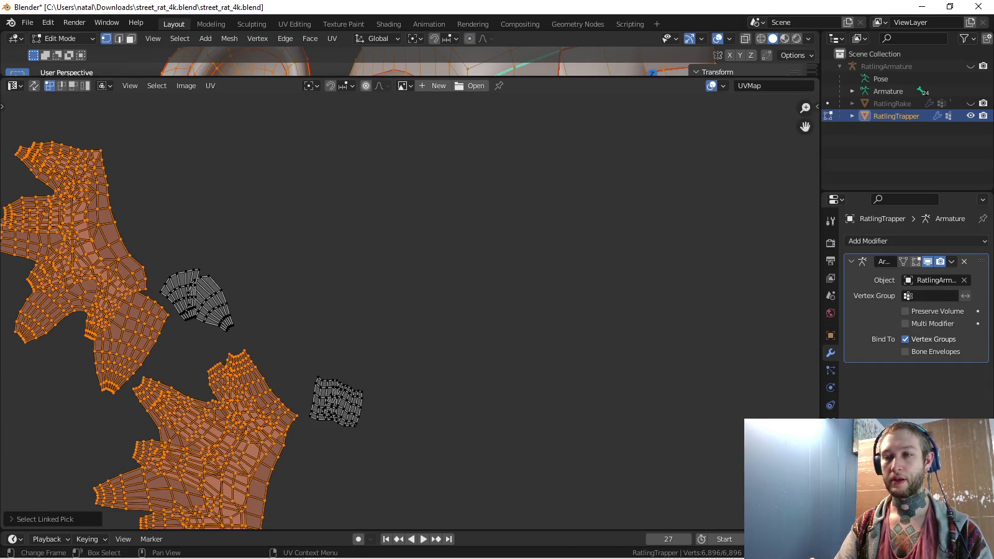
{"action": "scroll", "coordinate": [416, 334], "scroll_direction": "up", "scroll_amount": 2}
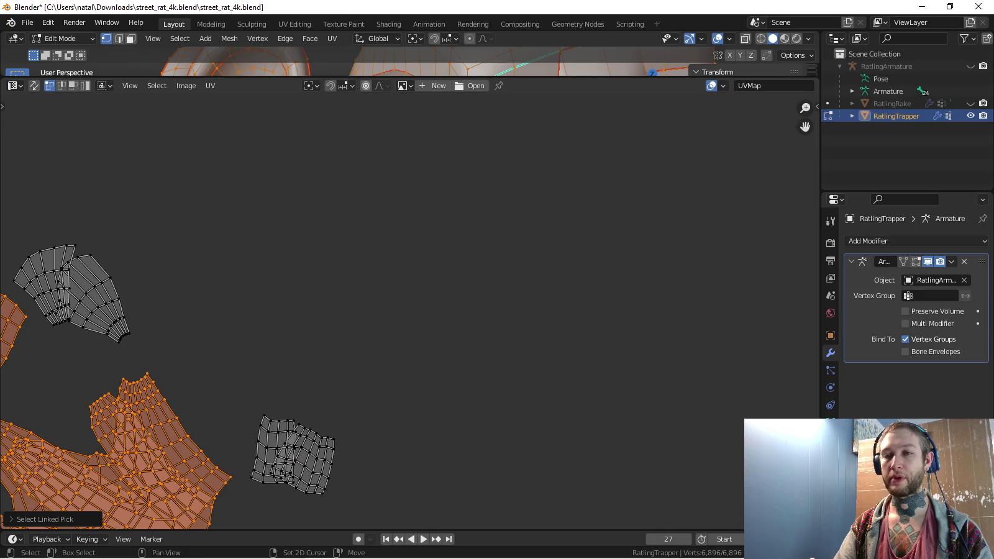
{"action": "scroll", "coordinate": [416, 311], "scroll_direction": "left", "scroll_amount": 5, "text": "ctrl"}
{"action": "scroll", "coordinate": [413, 292], "scroll_direction": "up", "scroll_amount": 2}
{"action": "scroll", "coordinate": [408, 310], "scroll_direction": "down", "scroll_amount": 3}
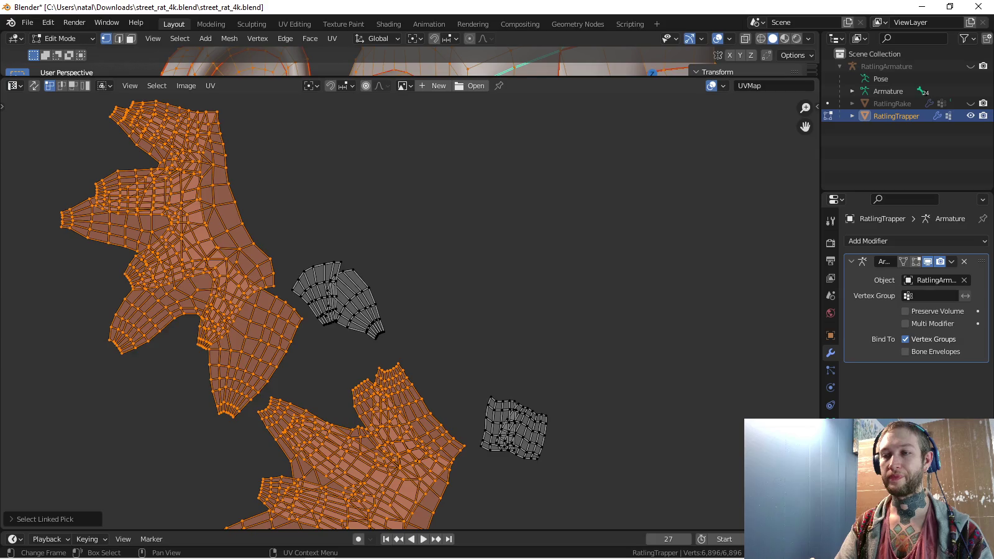
{"action": "scroll", "coordinate": [410, 311], "scroll_direction": "down", "scroll_amount": 2}
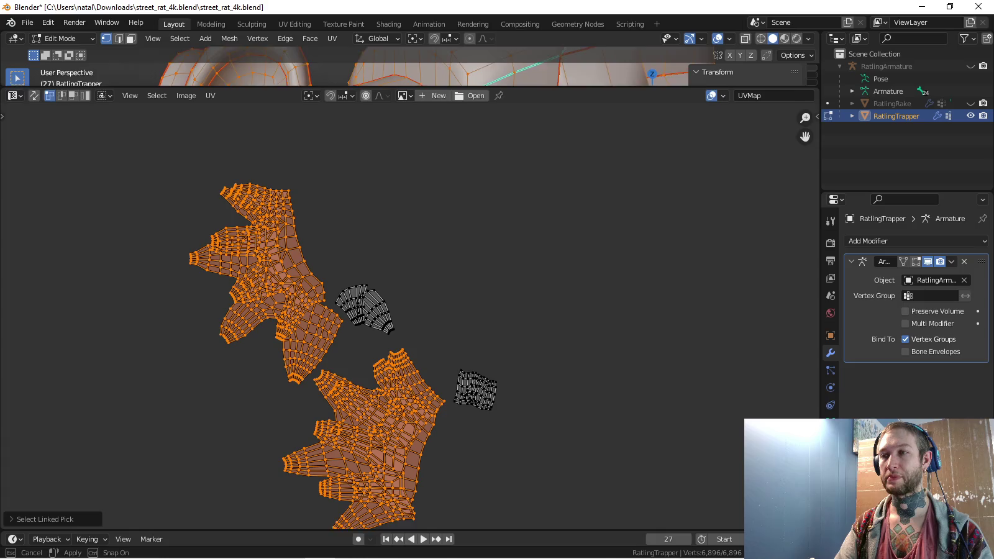
{"action": "left_click_drag", "start_coordinate": [410, 78], "coordinate": [410, 372]}
{"action": "scroll", "coordinate": [422, 273], "scroll_direction": "down", "scroll_amount": 5}
Orbit to a low side view, deselect all, and select the front foot's toes
{"action": "mouse_move", "coordinate": [422, 273]}
{"action": "middle_mouse_down"}
{"action": "mouse_move", "coordinate": [459, 267]}
{"action": "mouse_move", "coordinate": [410, 277]}
{"action": "middle_mouse_up"}
{"action": "scroll", "coordinate": [429, 280], "scroll_direction": "up", "scroll_amount": 2}
{"action": "scroll", "coordinate": [433, 283], "scroll_direction": "up", "scroll_amount": 2}
{"action": "key", "text": "alt+a"}
{"action": "key", "text": "l"}
{"action": "key", "text": "l"}
{"action": "key", "text": "l"}
Move the selected toe UV islands to the left of the UV square
{"action": "scroll", "coordinate": [385, 466], "scroll_direction": "down", "scroll_amount": 2}
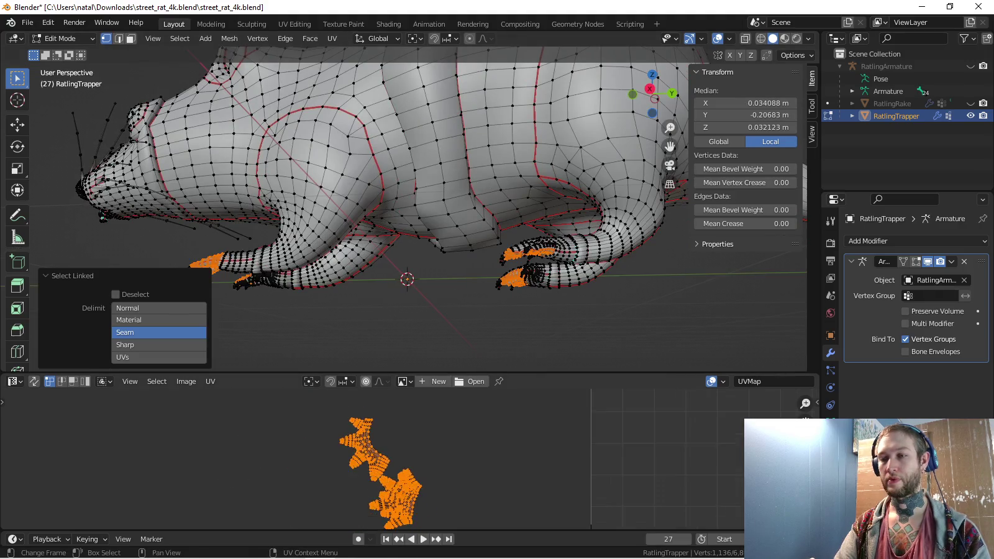
{"action": "scroll", "coordinate": [385, 466], "scroll_direction": "down", "scroll_amount": 2}
{"action": "key", "text": "g"}
{"action": "key", "text": "Return"}
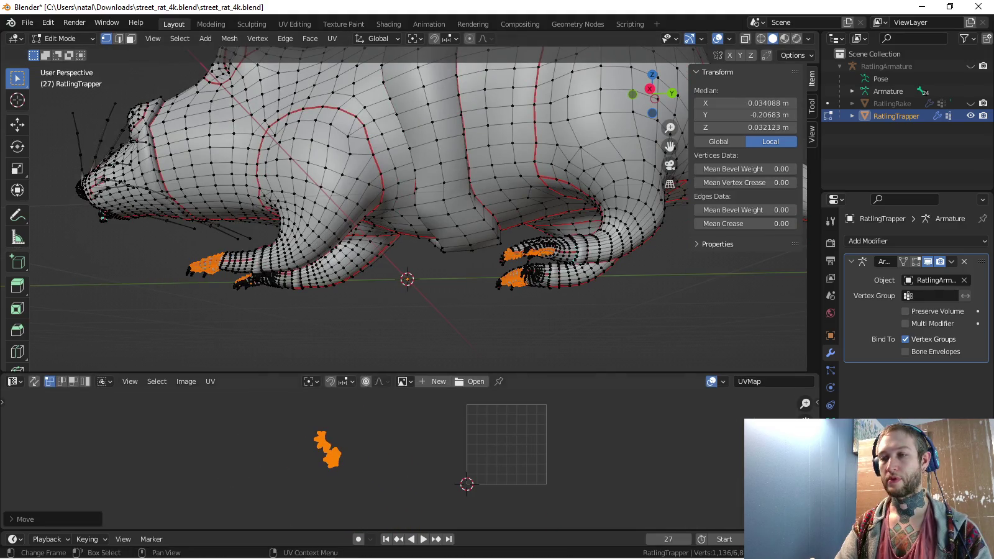
Orbit under the feet, deselect the toes and pick a claw up to its seams with L
{"action": "scroll", "coordinate": [435, 249], "scroll_direction": "up", "scroll_amount": 2}
{"action": "middle_click_drag", "start_coordinate": [434, 248], "coordinate": [447, 205]}
{"action": "scroll", "coordinate": [447, 205], "scroll_direction": "up", "scroll_amount": 2}
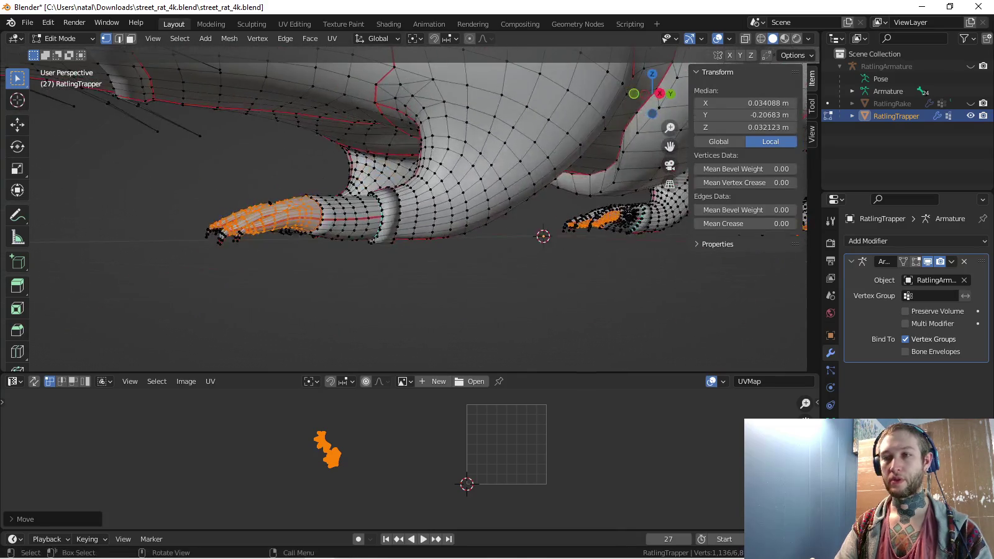
{"action": "middle_click_drag", "start_coordinate": [435, 249], "coordinate": [447, 205]}
{"action": "key", "text": "alt+a"}
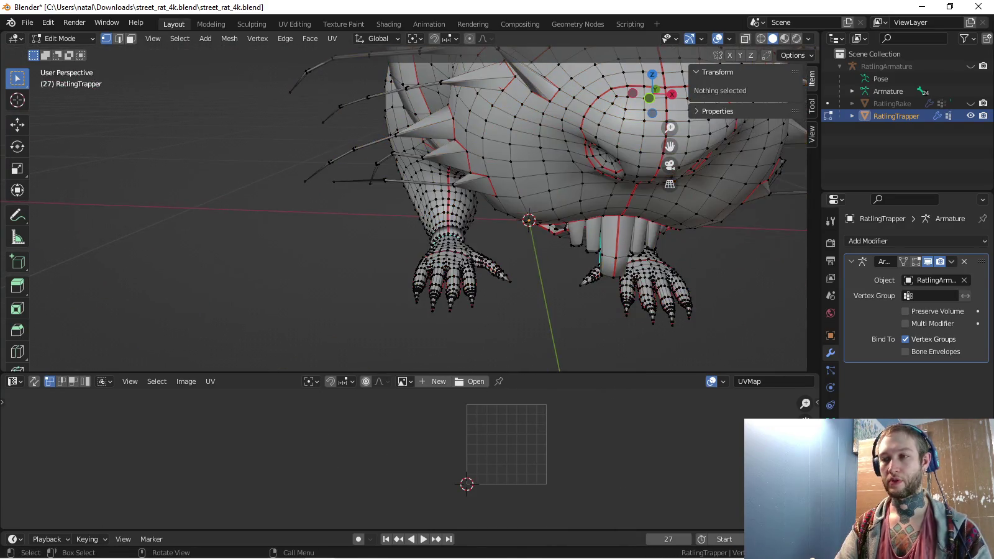
{"action": "key", "text": "l"}
{"action": "middle_click_drag", "start_coordinate": [497, 273], "coordinate": [515, 236]}
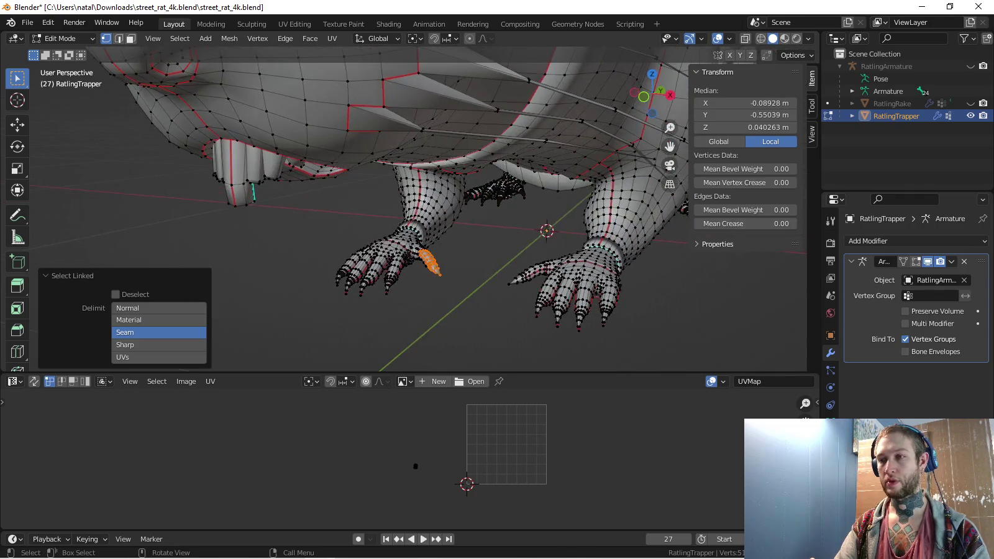
{"action": "key", "text": "ctrl+z"}
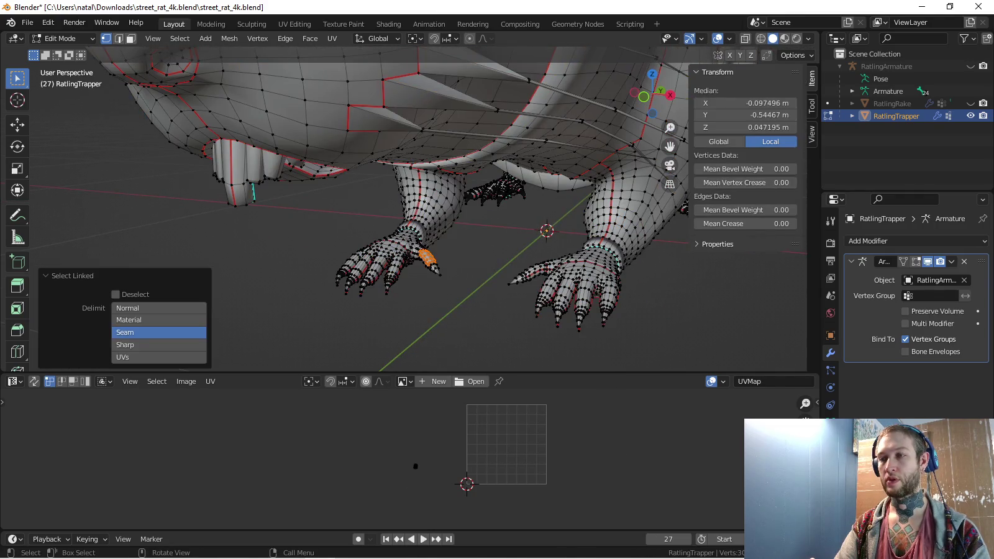
Orbit around the rat's belly to reach the remaining paw tips
{"action": "scroll", "coordinate": [404, 249], "scroll_direction": "up", "scroll_amount": 5}
{"action": "mouse_move", "coordinate": [404, 249]}
{"action": "middle_mouse_down"}
{"action": "mouse_move", "coordinate": [410, 261]}
{"action": "mouse_move", "coordinate": [435, 236]}
{"action": "mouse_move", "coordinate": [435, 261]}
{"action": "middle_mouse_up"}
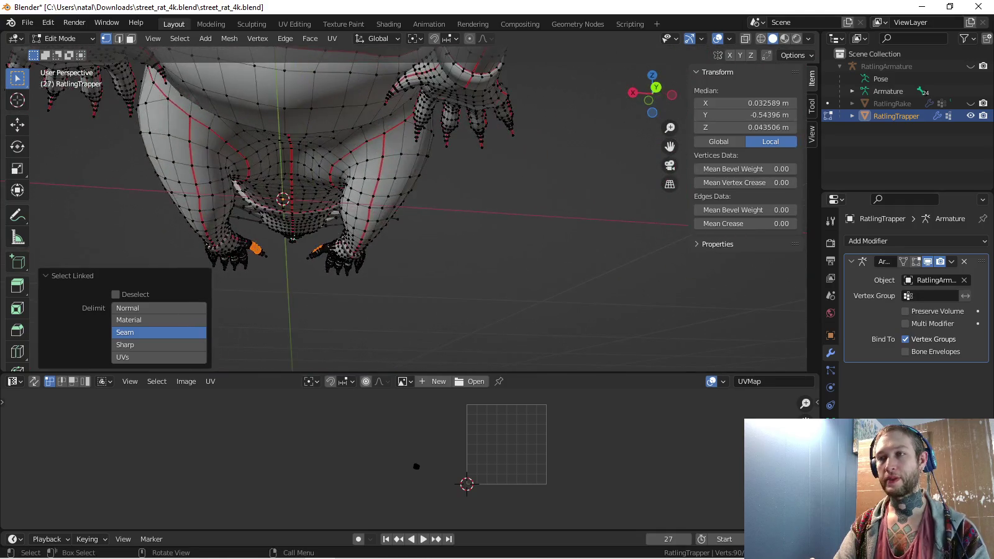
{"action": "scroll", "coordinate": [307, 284], "scroll_direction": "up", "scroll_amount": 3}
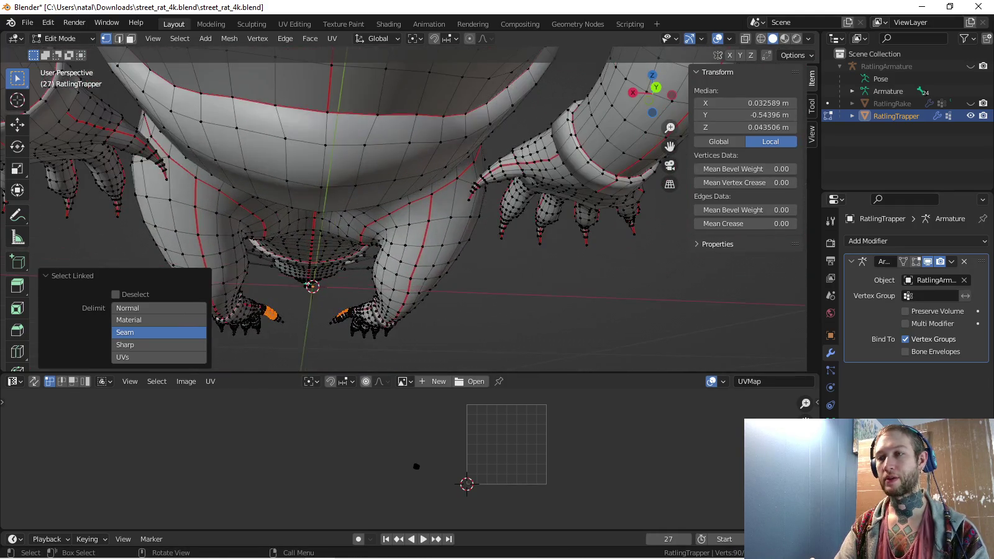
{"action": "middle_click_drag", "start_coordinate": [308, 283], "coordinate": [340, 293]}
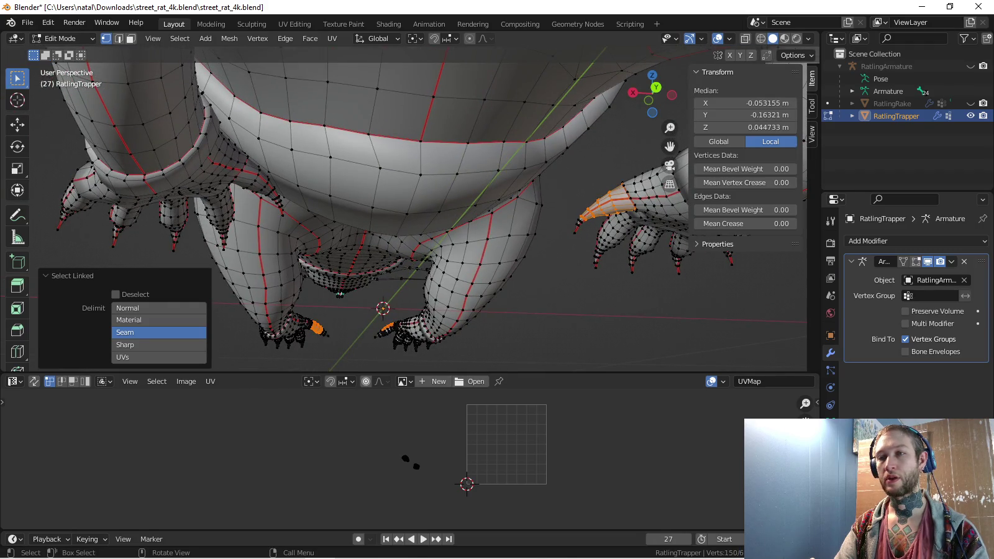
{"action": "mouse_move", "coordinate": [340, 293]}
{"action": "middle_mouse_down"}
{"action": "mouse_move", "coordinate": [395, 305]}
{"action": "mouse_move", "coordinate": [409, 284]}
{"action": "middle_mouse_up"}
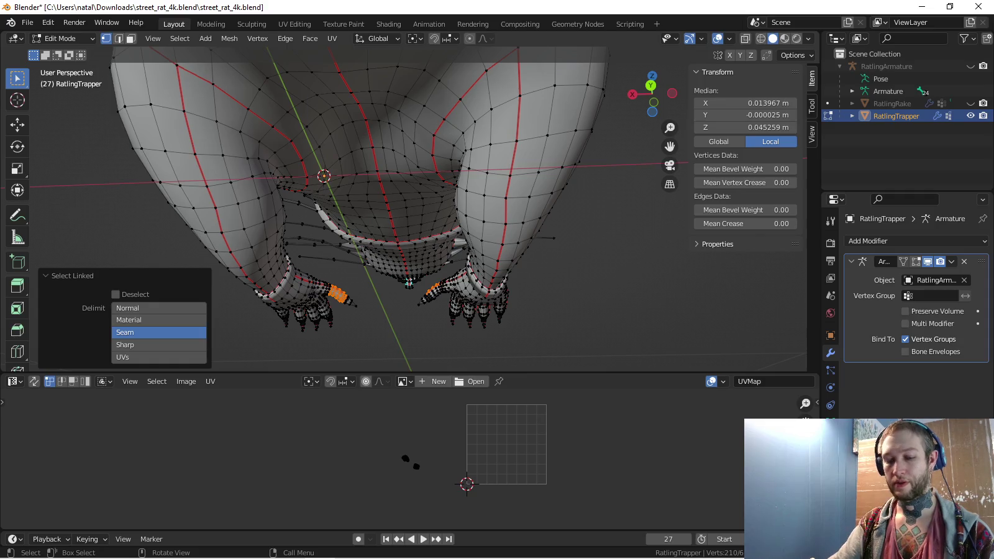
{"action": "middle_click_drag", "start_coordinate": [408, 283], "coordinate": [406, 335]}
{"action": "scroll", "coordinate": [411, 458], "scroll_direction": "up", "scroll_amount": 1}
Move the claw islands just outside the right edge of the UV square and enlarge the UV editor
{"action": "key", "text": "a"}
{"action": "key", "text": "g"}
{"action": "key", "text": "Return"}
{"action": "left_click_drag", "start_coordinate": [463, 373], "coordinate": [463, 50]}
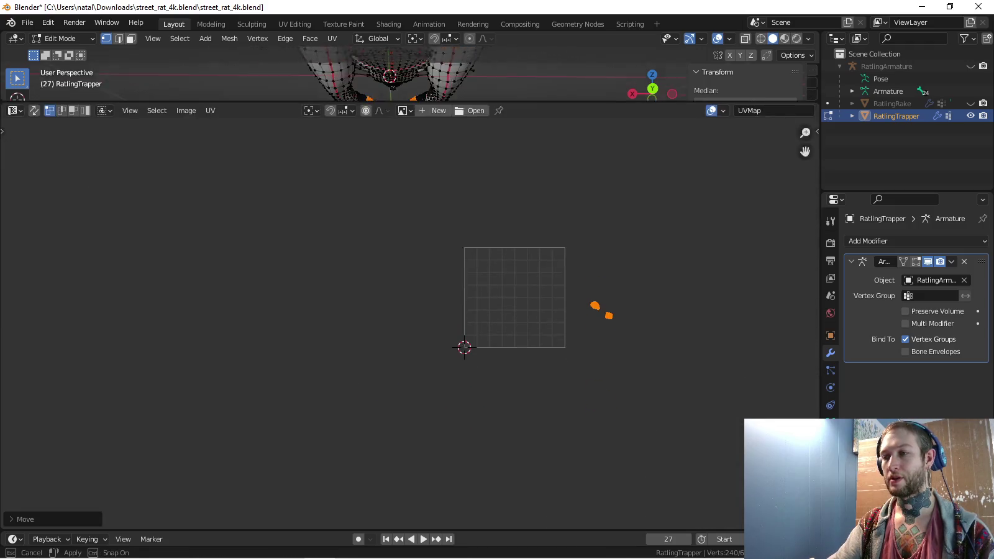
Move the claw islands down and left below the UV square and bring them into view
{"action": "scroll", "coordinate": [463, 290], "scroll_direction": "up", "scroll_amount": 5}
{"action": "scroll", "coordinate": [410, 292], "scroll_direction": "down", "scroll_amount": 5}
{"action": "key", "text": "g"}
{"action": "key", "text": "Return"}
{"action": "scroll", "coordinate": [392, 422], "scroll_direction": "up", "scroll_amount": 3}
{"action": "middle_click_drag", "start_coordinate": [391, 422], "coordinate": [354, 215]}
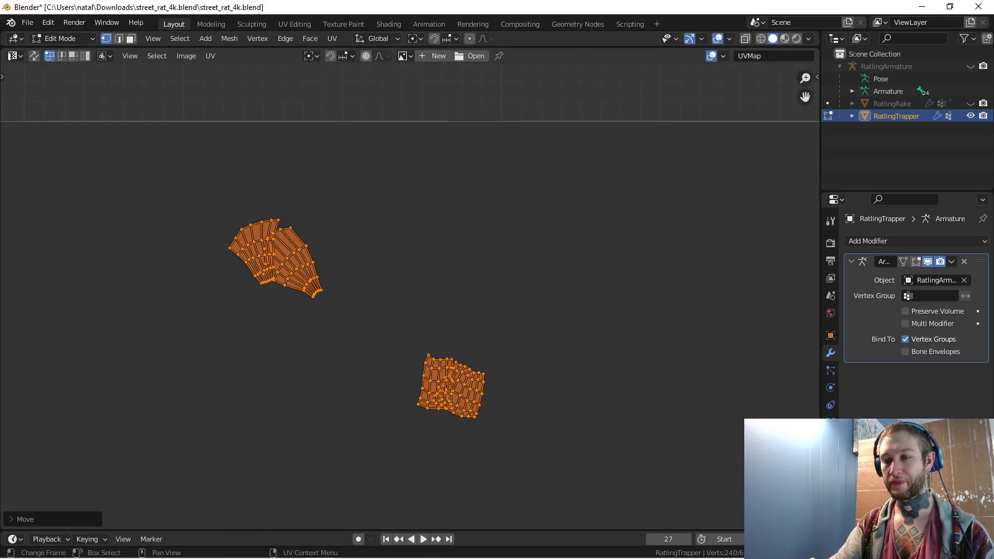
Isolate a single claw island with L and frame it in the UV editor
{"action": "key", "text": "alt+a"}
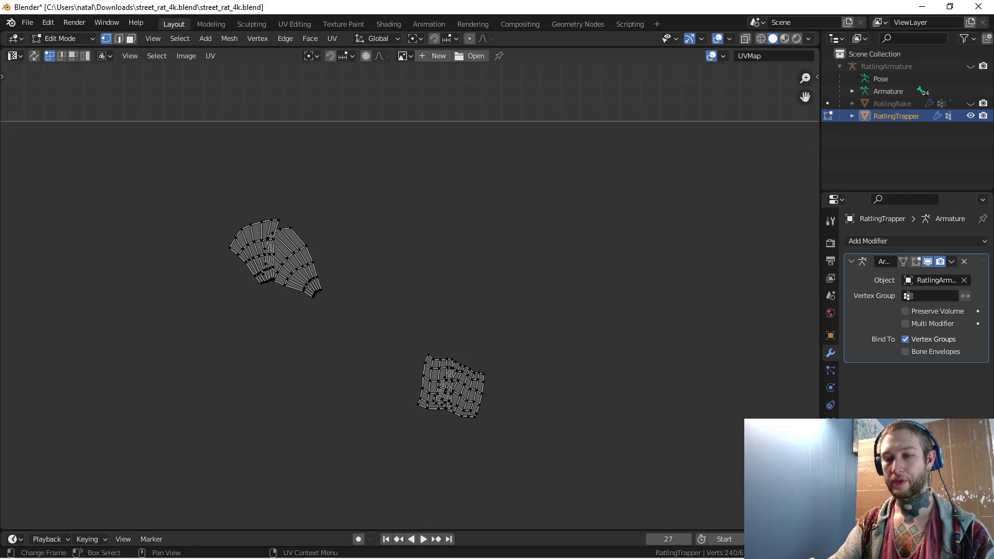
{"action": "key", "text": "l"}
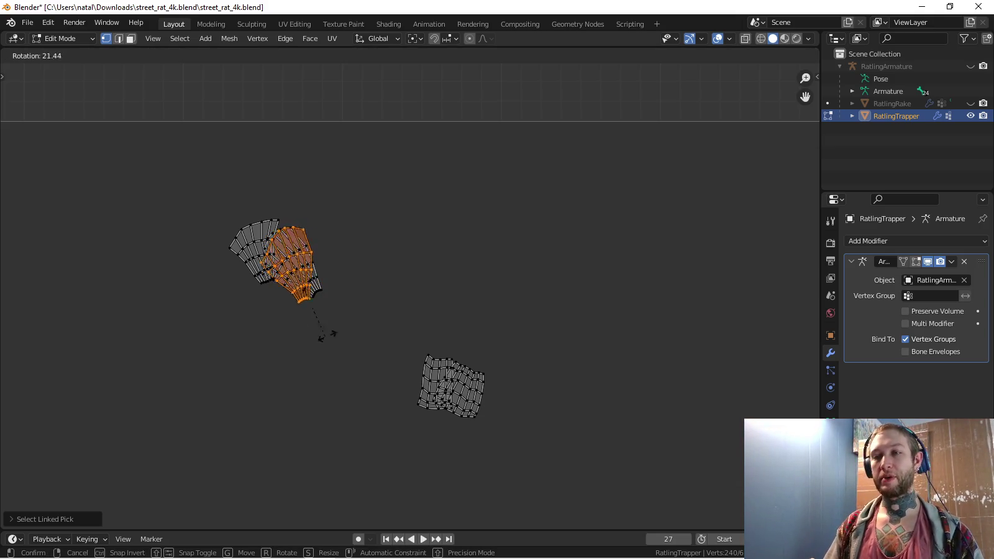
{"action": "key", "text": "KP_Decimal"}
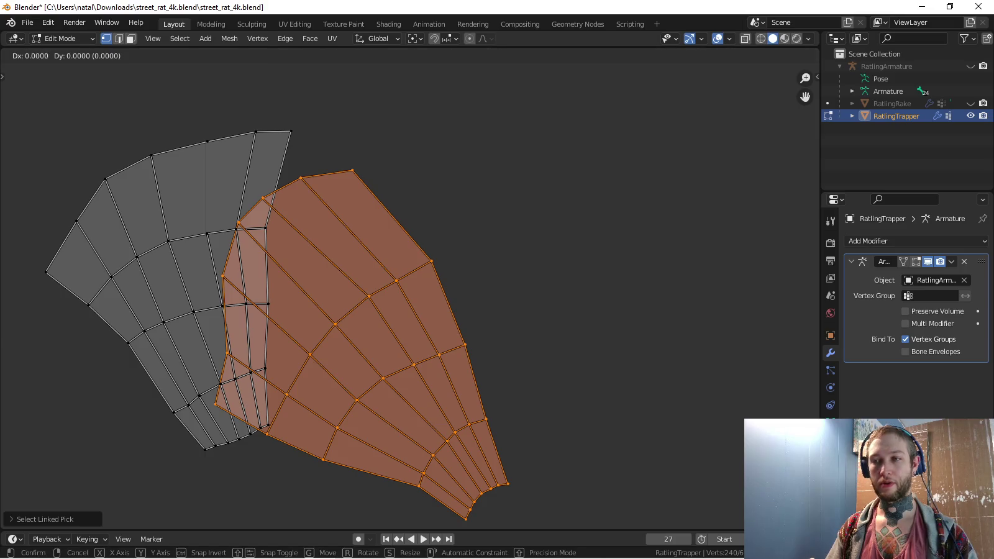
{"action": "scroll", "coordinate": [410, 292], "scroll_direction": "down", "scroll_amount": 6}
Slide the claw island along X to sit beside the other islands
{"action": "key", "text": "g"}
{"action": "key", "text": "x"}
{"action": "key", "text": "Escape"}
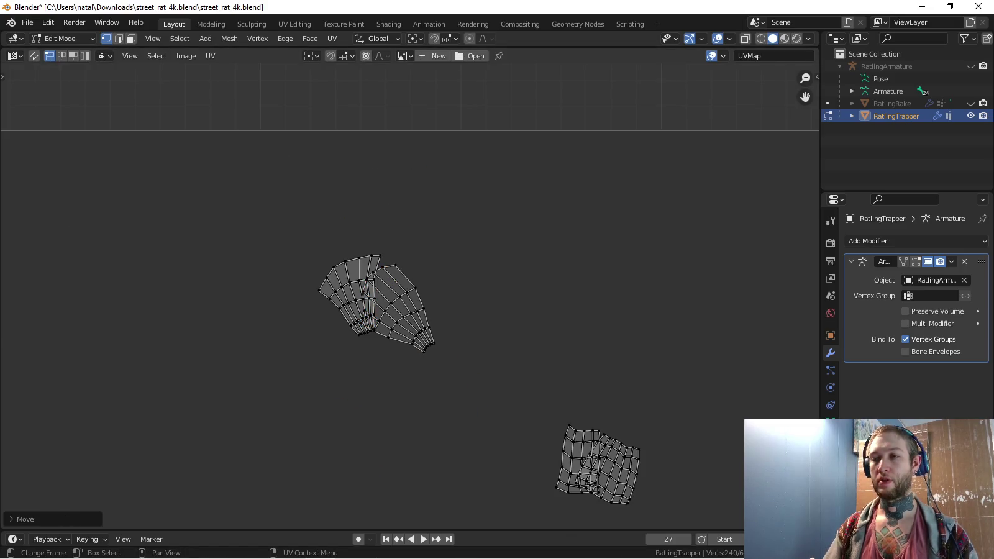
{"action": "key", "text": "l"}
{"action": "key", "text": "g"}
{"action": "key", "text": "x"}
{"action": "key", "text": "Return"}
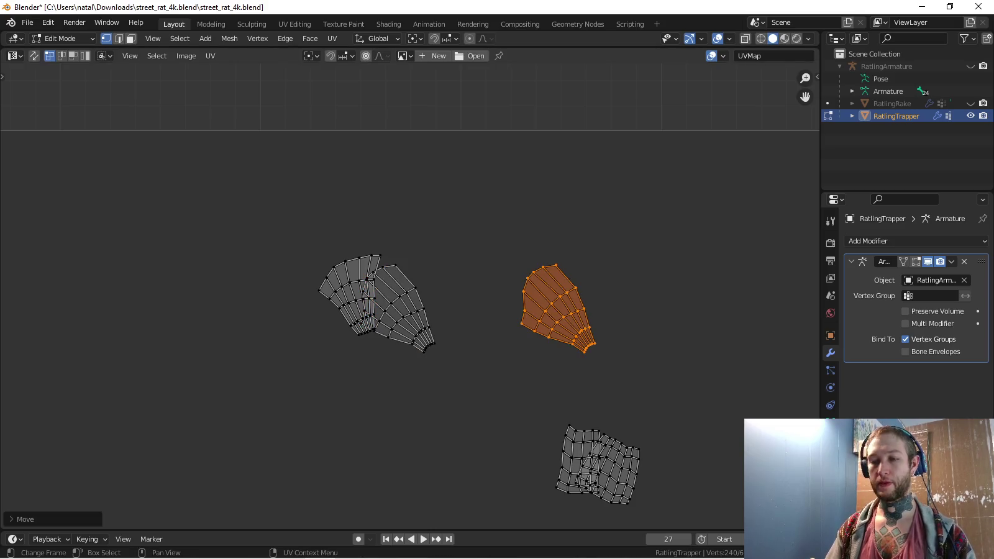
Pick the right claw island, then select and deselect all UV islands
{"action": "key", "text": "l"}
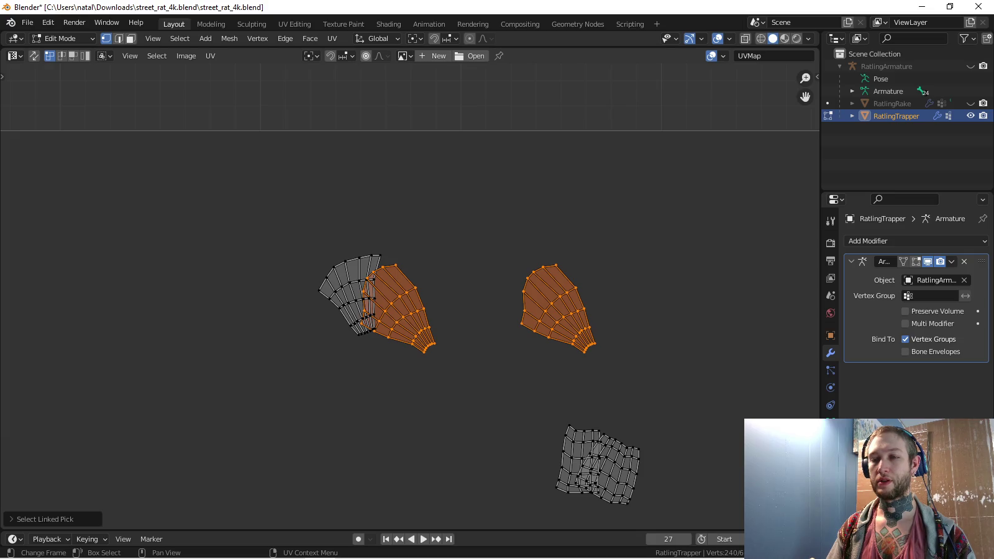
{"action": "key", "text": "a"}
{"action": "scroll", "coordinate": [412, 294], "scroll_direction": "down", "scroll_amount": 4}
{"action": "key", "text": "alt+a"}
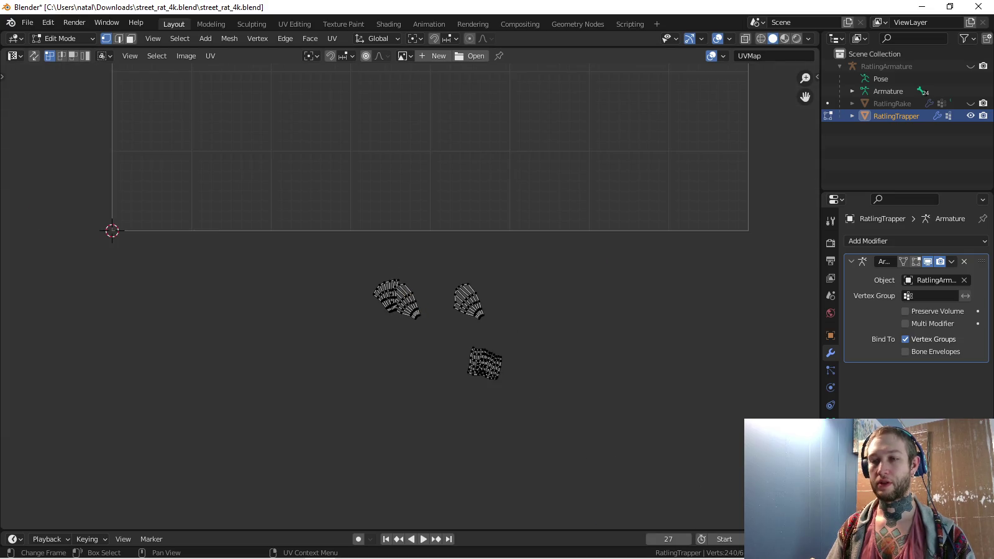
Snap the left claw island and the fan island onto the 2D cursor
{"action": "key", "text": "l"}
{"action": "key", "text": "shift+s"}
{"action": "key", "text": "alt+a"}
{"action": "key", "text": "l"}
{"action": "key", "text": "shift+s"}
{"action": "key", "text": "alt+a"}
Reposition the fan island beside the others and snap it to the 2D cursor
{"action": "key", "text": "l"}
{"action": "key", "text": "g"}
{"action": "key", "text": "Return"}
{"action": "key", "text": "shift+s"}
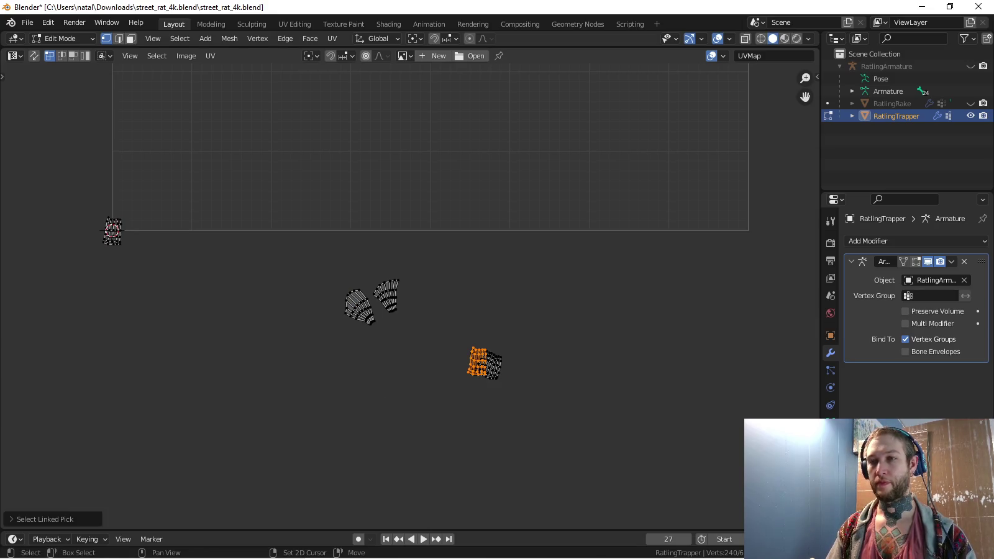
{"action": "key", "text": "ctrl+z"}
Move and rotate the orange claw island so it sits on the grey claw
{"action": "key", "text": "g"}
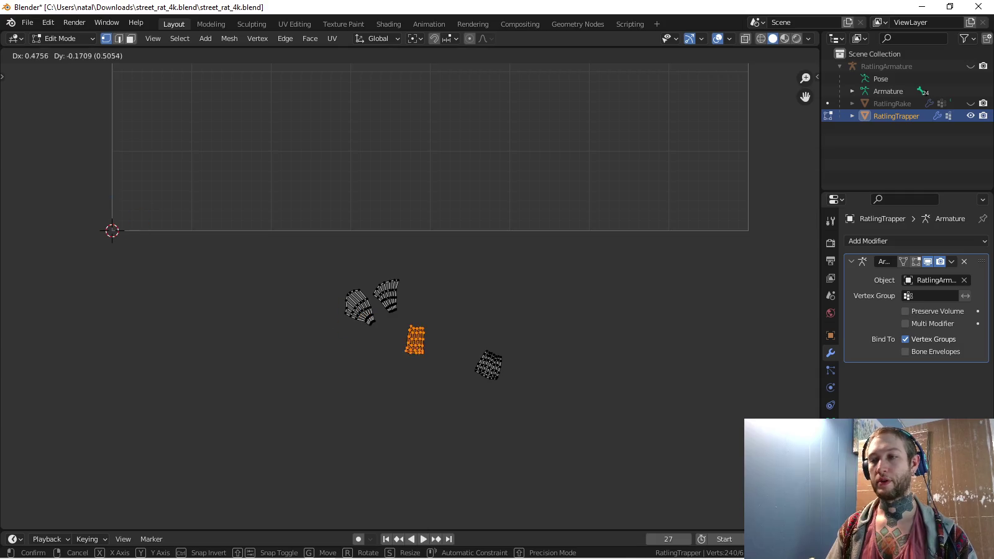
{"action": "left_click", "coordinate": [478, 354]}
{"action": "scroll", "coordinate": [515, 366], "scroll_direction": "up", "scroll_amount": 4}
{"action": "key", "text": "r"}
{"action": "left_click", "coordinate": [420, 315]}
{"action": "key", "text": "g"}
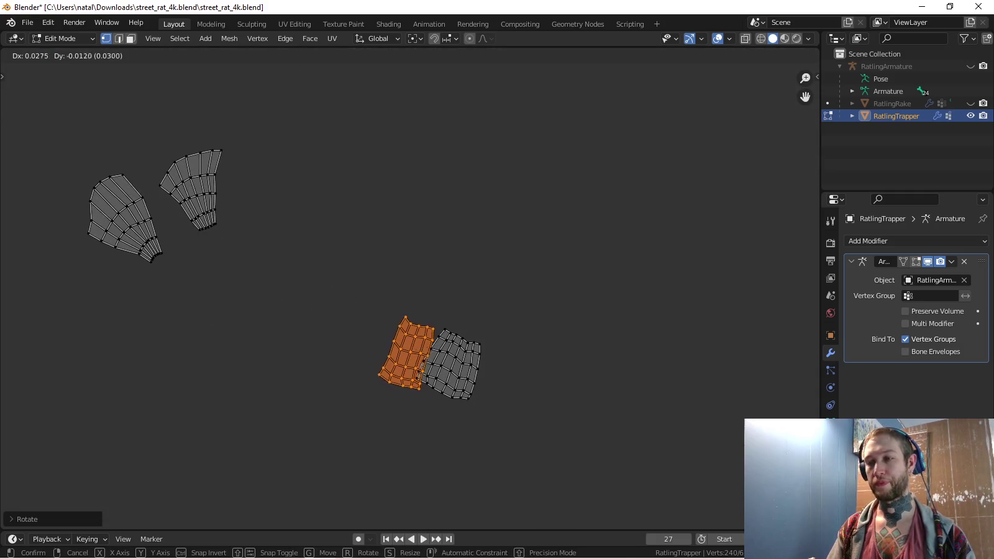
{"action": "key", "text": "Return"}
Box-select the left claw island, then move and rotate it onto its neighbour
{"action": "key", "text": "a"}
{"action": "key", "text": "alt+a"}
{"action": "left_click_drag", "start_coordinate": [67, 159], "coordinate": [157, 298]}
{"action": "key", "text": "g"}
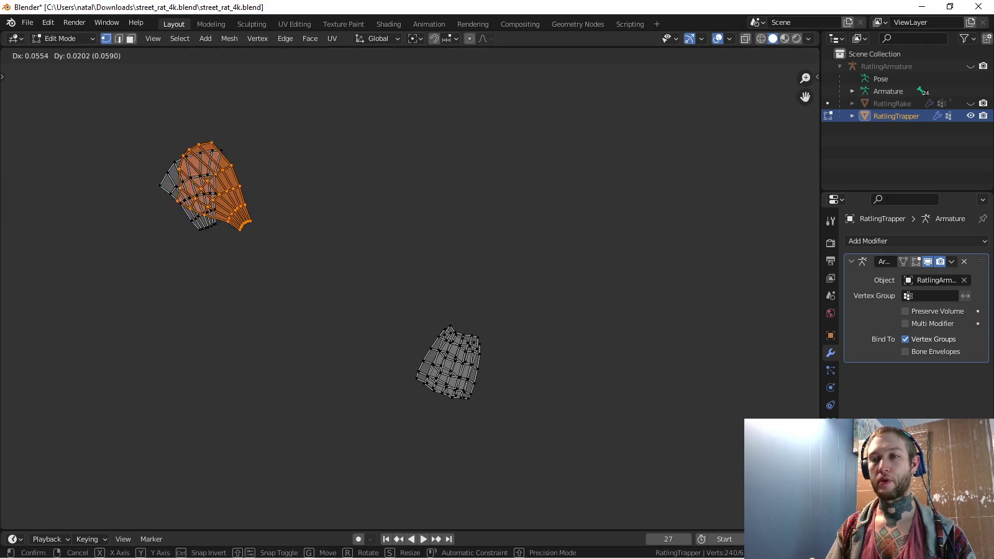
{"action": "key", "text": "Return"}
{"action": "key", "text": "r"}
{"action": "key", "text": "Return"}
{"action": "key", "text": "g"}
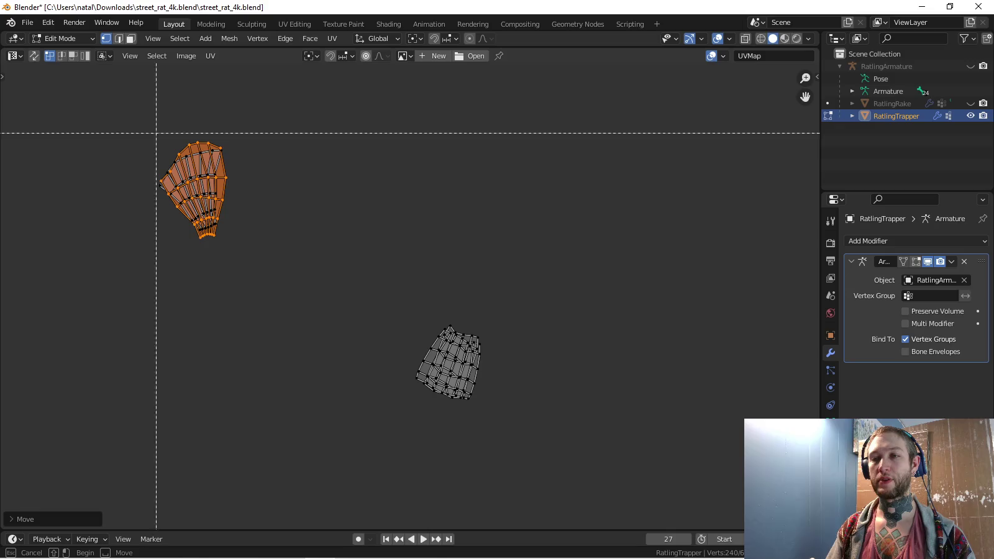
Move and rotate the stacked pair to line up with the bottom claws
{"action": "key", "text": "Return"}
{"action": "key", "text": "g"}
{"action": "key", "text": "Return"}
{"action": "key", "text": "r"}
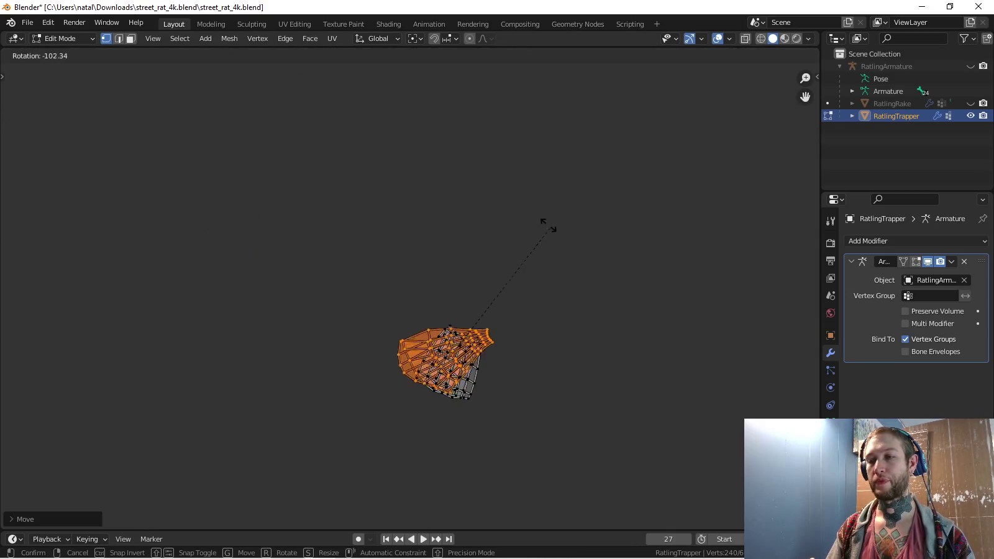
{"action": "key", "text": "Return"}
{"action": "key", "text": "g"}
{"action": "key", "text": "Return"}
Box-select the whole claw stack, reposition it, and restore the 3D view above the UV editor
{"action": "key", "text": "b"}
{"action": "left_click_drag", "start_coordinate": [397, 224], "coordinate": [510, 400]}
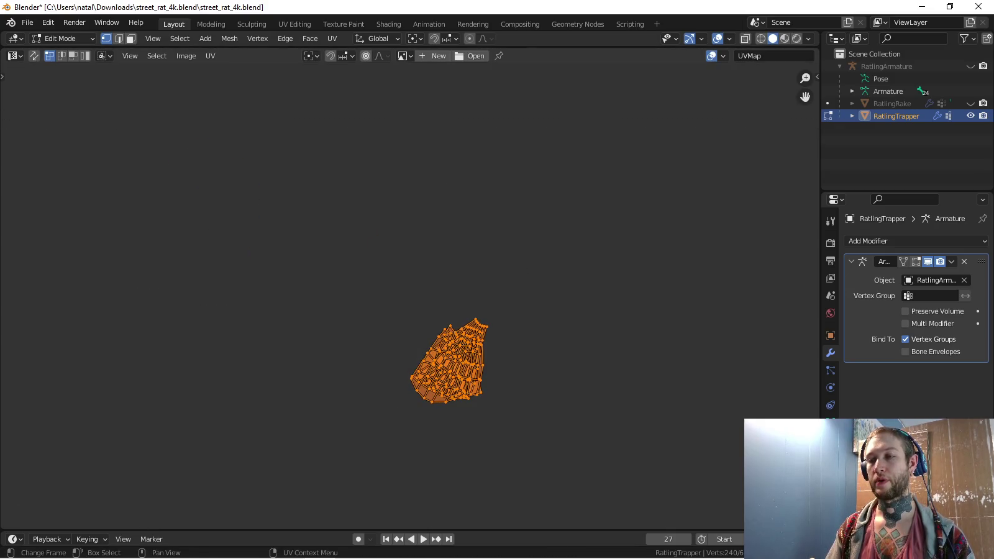
{"action": "key", "text": "g"}
{"action": "key", "text": "Return"}
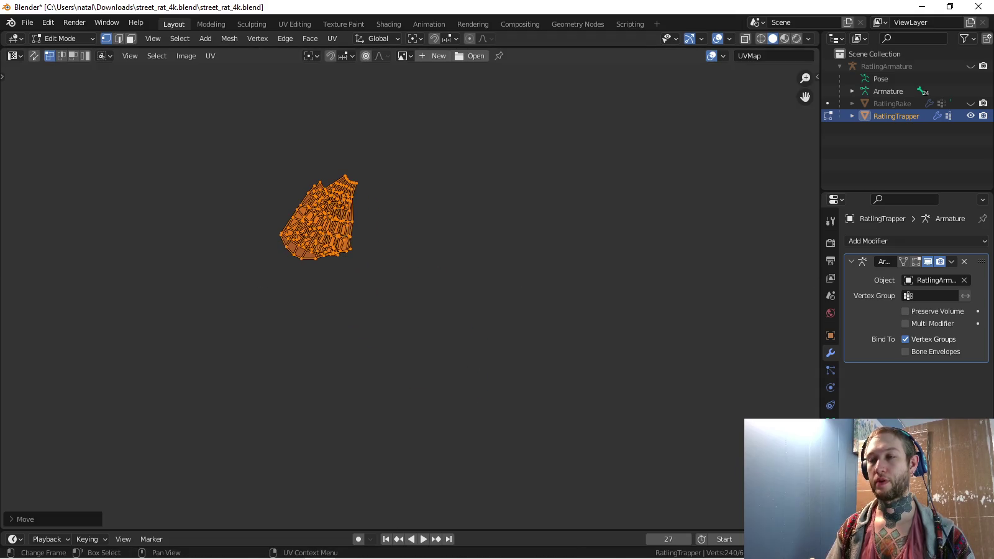
{"action": "key", "text": "ctrl+space"}
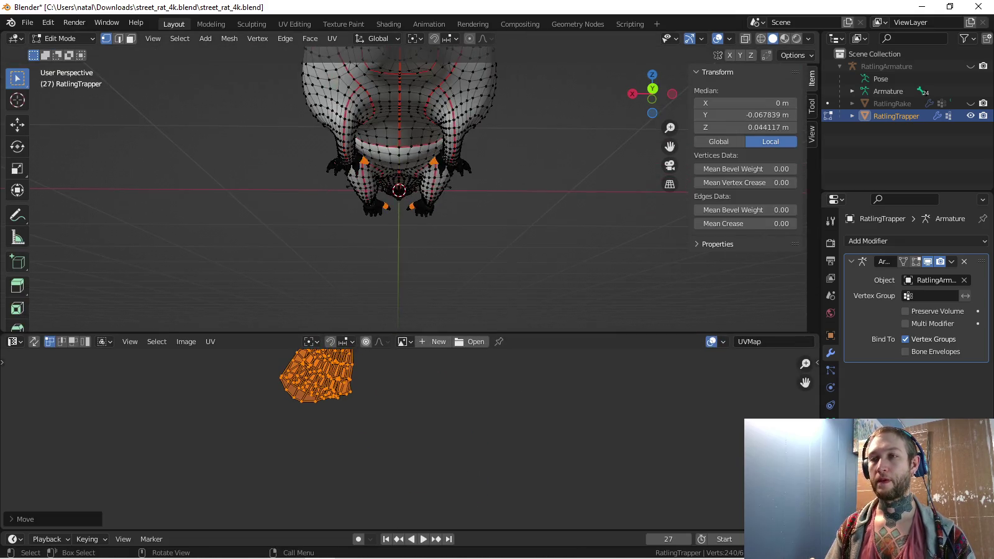
Show all UV islands and move and rotate the small orange islands toward the UV square
{"action": "key", "text": "a"}
{"action": "key", "text": "g"}
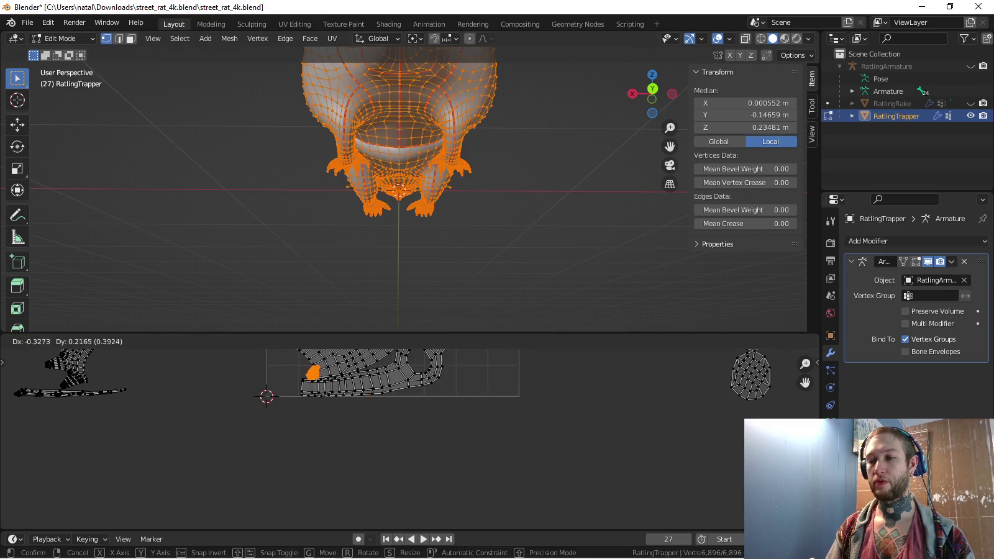
{"action": "key", "text": "Return"}
{"action": "key", "text": "g"}
{"action": "scroll", "coordinate": [385, 435], "scroll_direction": "up", "scroll_amount": 2}
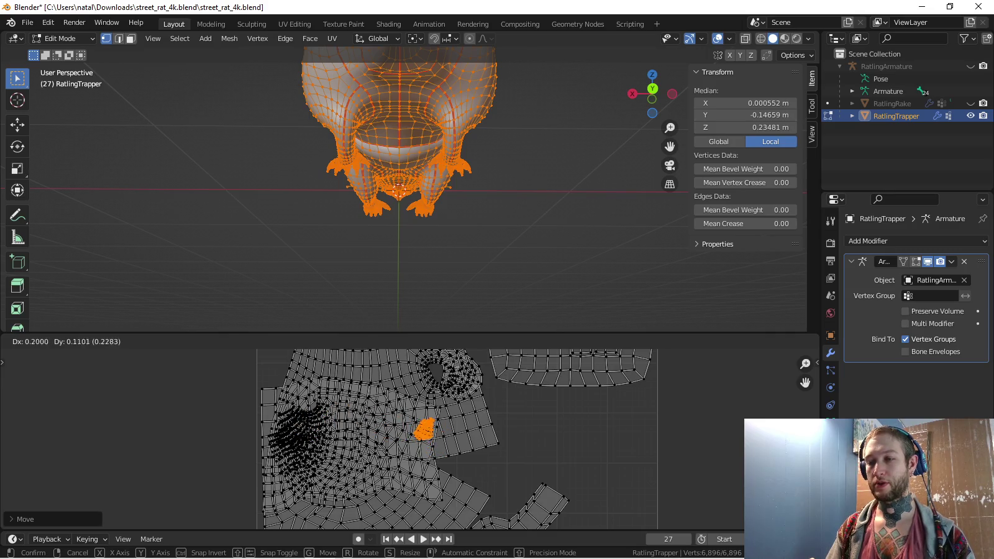
{"action": "key", "text": "Return"}
{"action": "scroll", "coordinate": [385, 434], "scroll_direction": "down", "scroll_amount": 3}
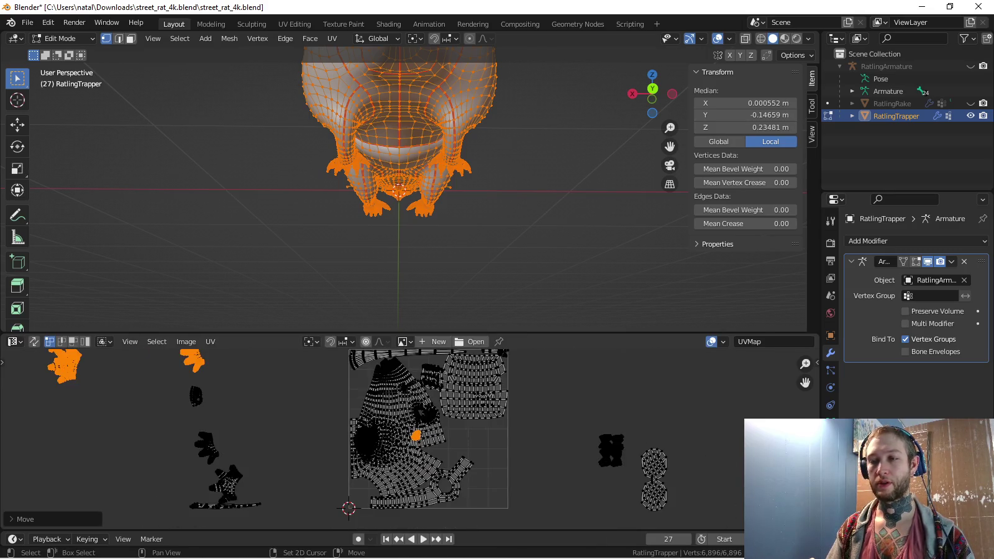
{"action": "key", "text": "r"}
{"action": "key", "text": "Return"}
{"action": "scroll", "coordinate": [410, 439], "scroll_direction": "down", "scroll_amount": 4}
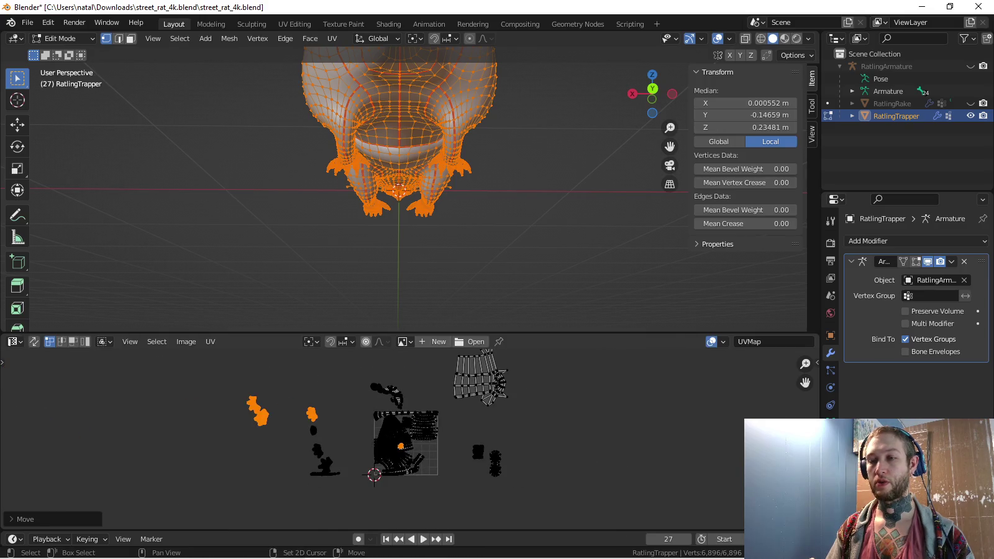
{"action": "scroll", "coordinate": [410, 439], "scroll_direction": "up", "scroll_amount": 4}
{"action": "key", "text": "g"}
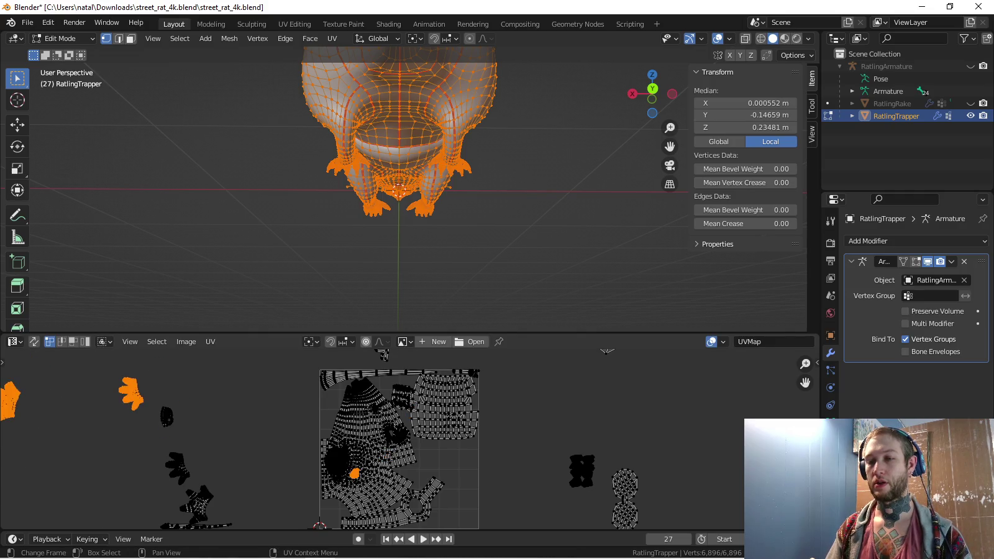
{"action": "key", "text": "Return"}
{"action": "scroll", "coordinate": [410, 440], "scroll_direction": "down", "scroll_amount": 5}
Rotate and reposition the orange island, then enlarge the UV editor to see outside islands
{"action": "key", "text": "ctrl+z"}
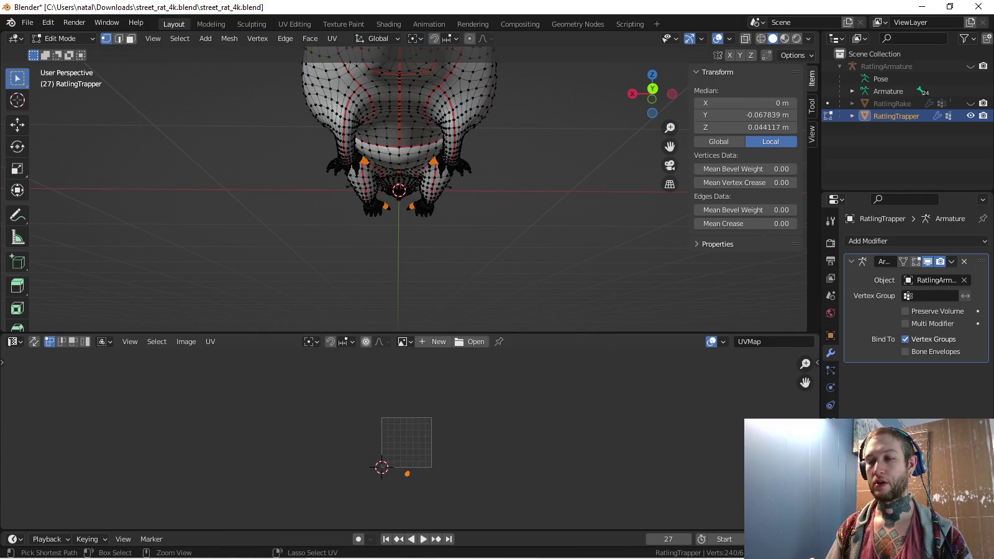
{"action": "key", "text": "ctrl+shift+z"}
{"action": "scroll", "coordinate": [410, 439], "scroll_direction": "up", "scroll_amount": 2}
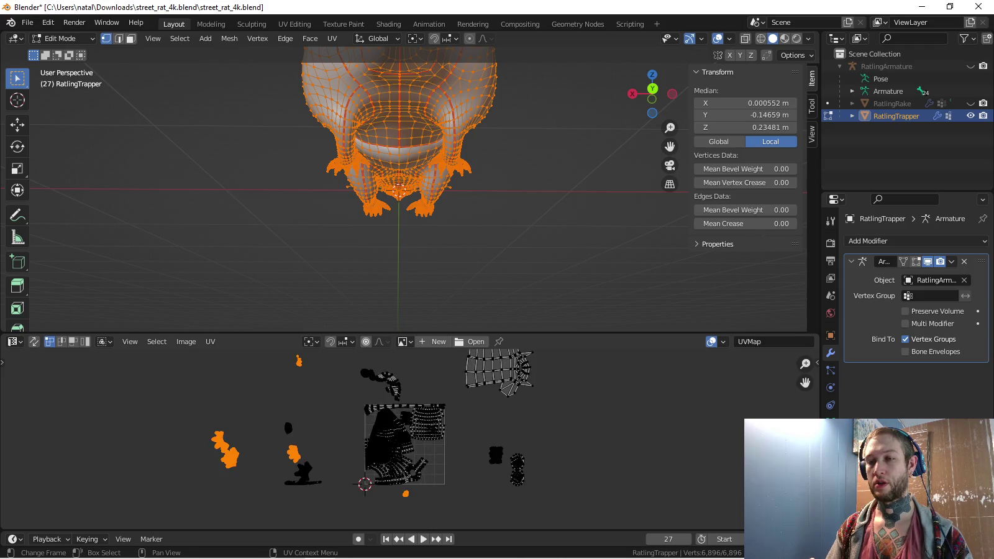
{"action": "scroll", "coordinate": [435, 511], "scroll_direction": "up", "scroll_amount": 5}
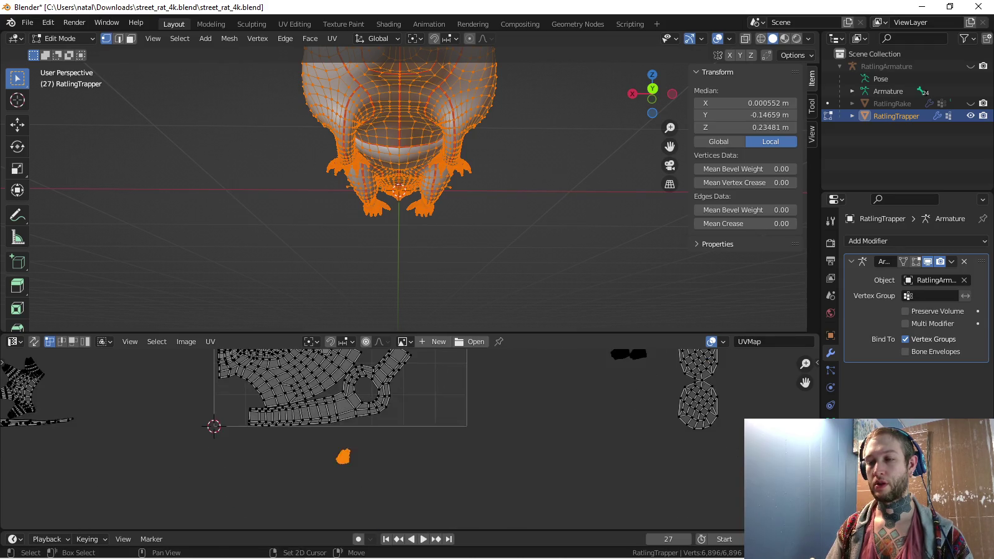
{"action": "key", "text": "r"}
{"action": "key", "text": "Return"}
{"action": "left_click_drag", "start_coordinate": [398, 334], "coordinate": [397, 80]}
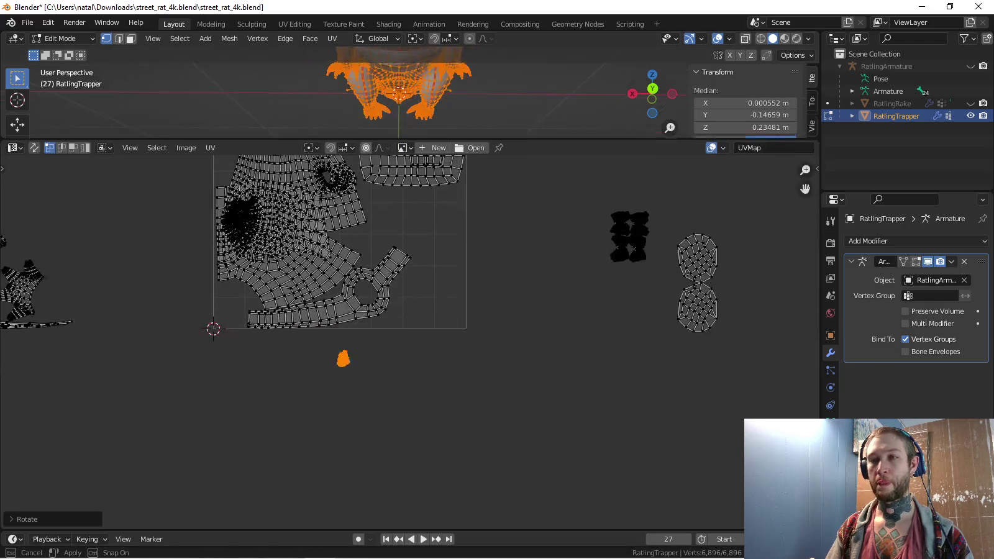
{"action": "key", "text": "g"}
{"action": "key", "text": "Return"}
{"action": "mouse_move", "coordinate": [342, 292]}
{"action": "middle_mouse_down"}
{"action": "mouse_move", "coordinate": [561, 348]}
{"action": "mouse_move", "coordinate": [622, 337]}
{"action": "middle_mouse_up"}
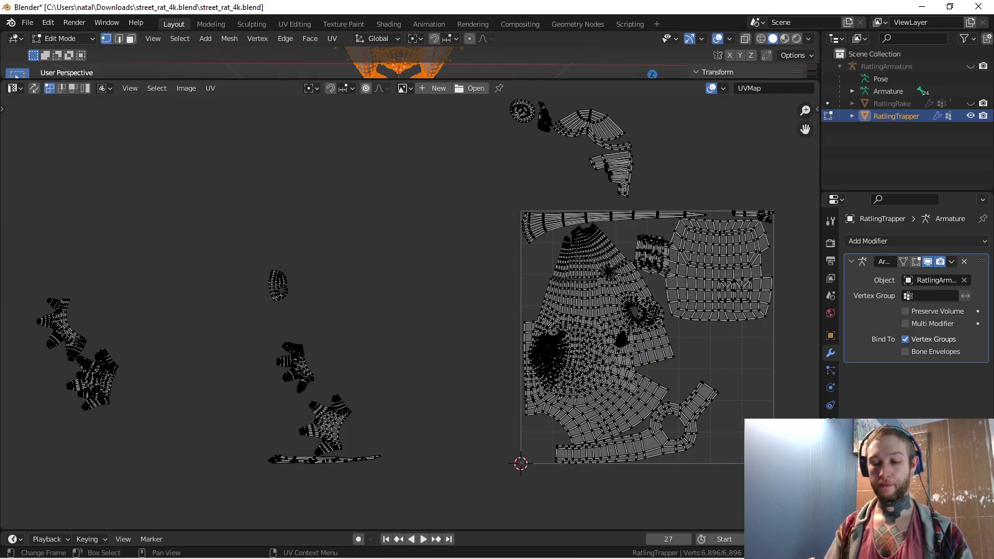
Select both claw islands, rotate them about 97° and fit them into a gap in the UV square
{"action": "key", "text": "l"}
{"action": "scroll", "coordinate": [62, 329], "scroll_direction": "up", "scroll_amount": 1}
{"action": "middle_click_drag", "start_coordinate": [62, 329], "coordinate": [218, 298]}
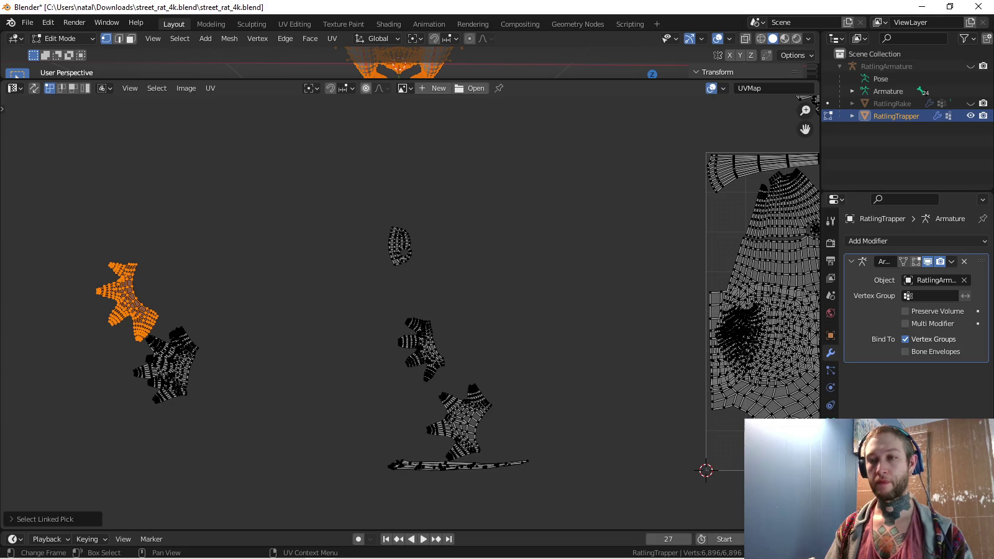
{"action": "key", "text": "g"}
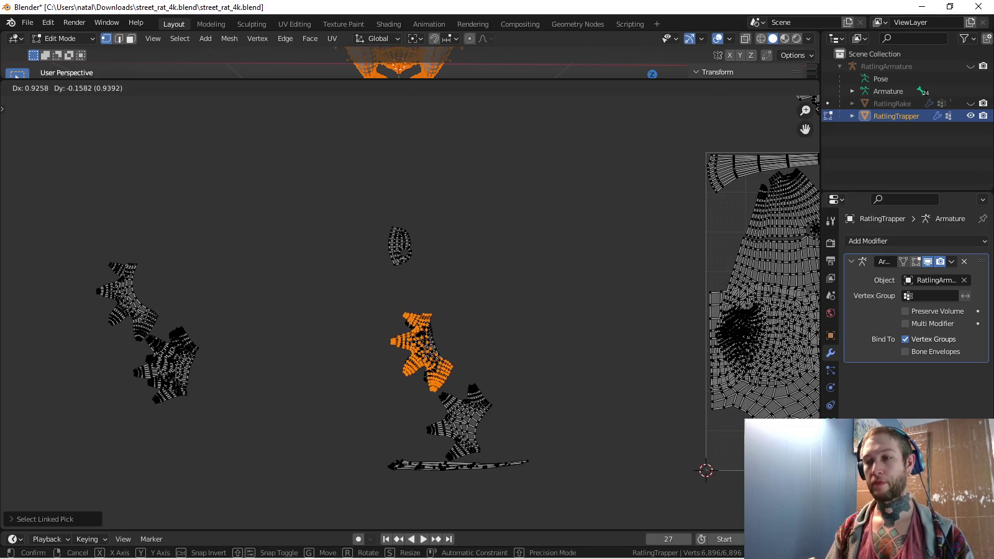
{"action": "key", "text": "Escape"}
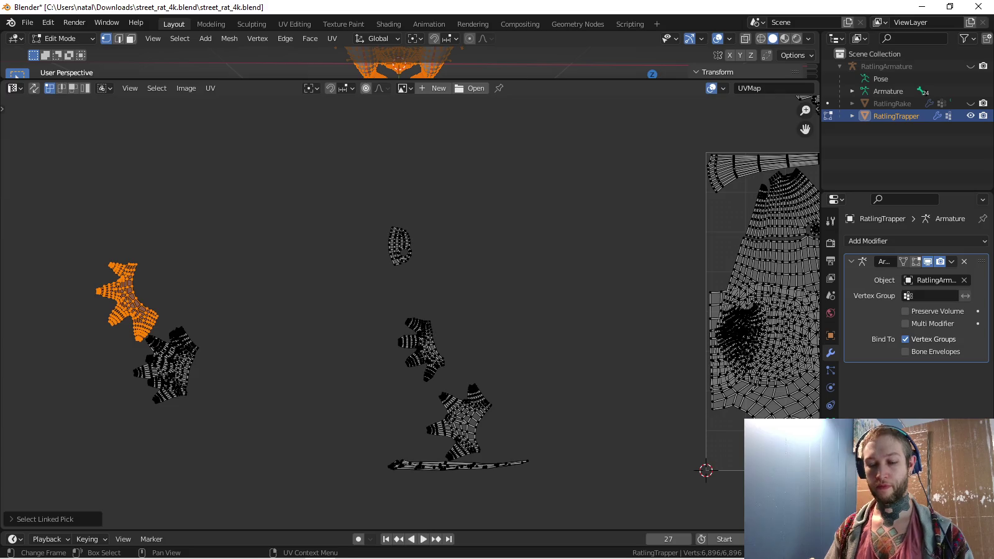
{"action": "key", "text": "n"}
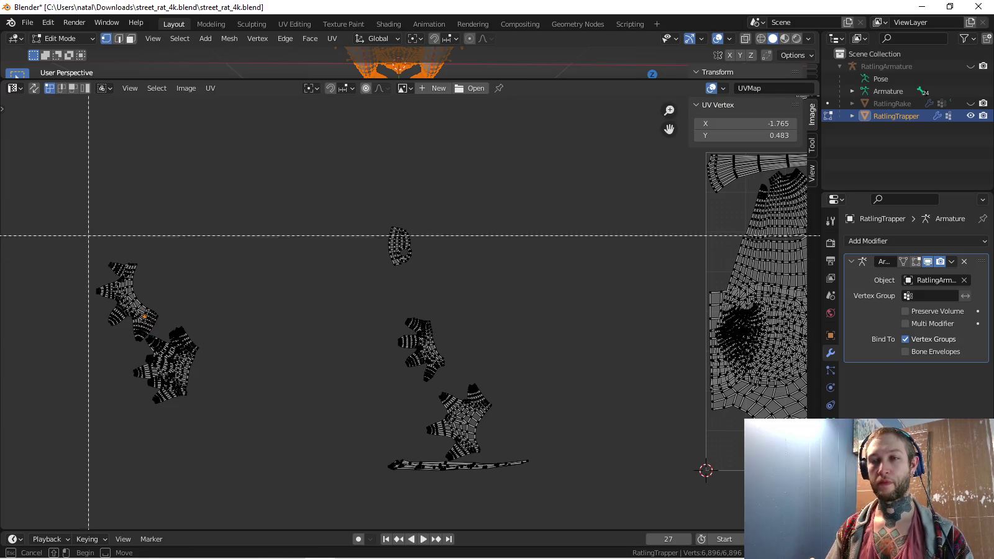
{"action": "key", "text": "l"}
{"action": "key", "text": "r"}
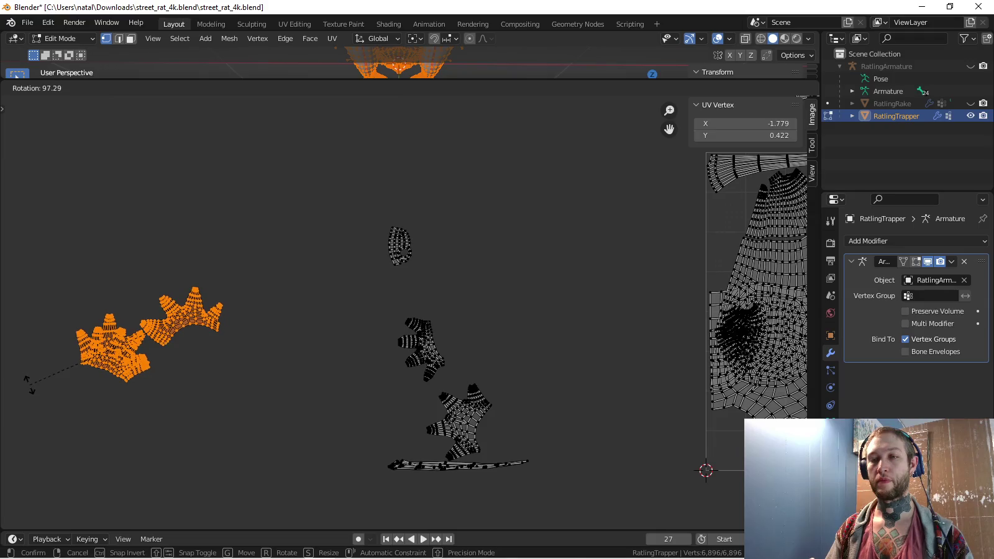
{"action": "left_click", "coordinate": [28, 383]}
{"action": "key", "text": "g"}
{"action": "left_click", "coordinate": [543, 380]}
{"action": "middle_click_drag", "start_coordinate": [543, 380], "coordinate": [382, 385]}
{"action": "key", "text": "r"}
{"action": "key", "text": "Return"}
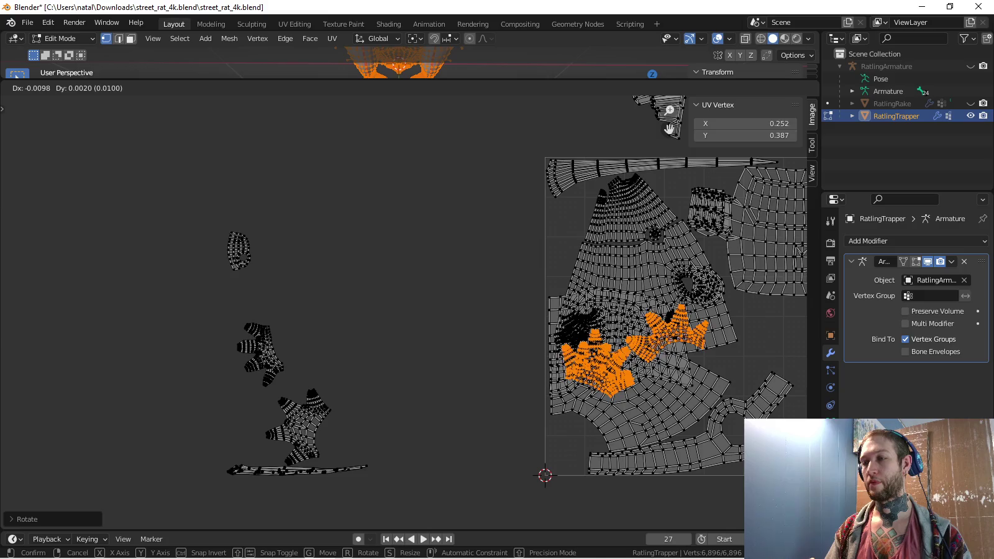
{"action": "key", "text": "Return"}
Box-select the two lower-left islands, rotate them about 90° and place them inside the square
{"action": "key", "text": "a"}
{"action": "key", "text": "a"}
{"action": "key", "text": "Escape"}
{"action": "key", "text": "b"}
{"action": "left_click_drag", "start_coordinate": [215, 310], "coordinate": [333, 411]}
{"action": "scroll", "coordinate": [390, 329], "scroll_direction": "up", "scroll_amount": 4}
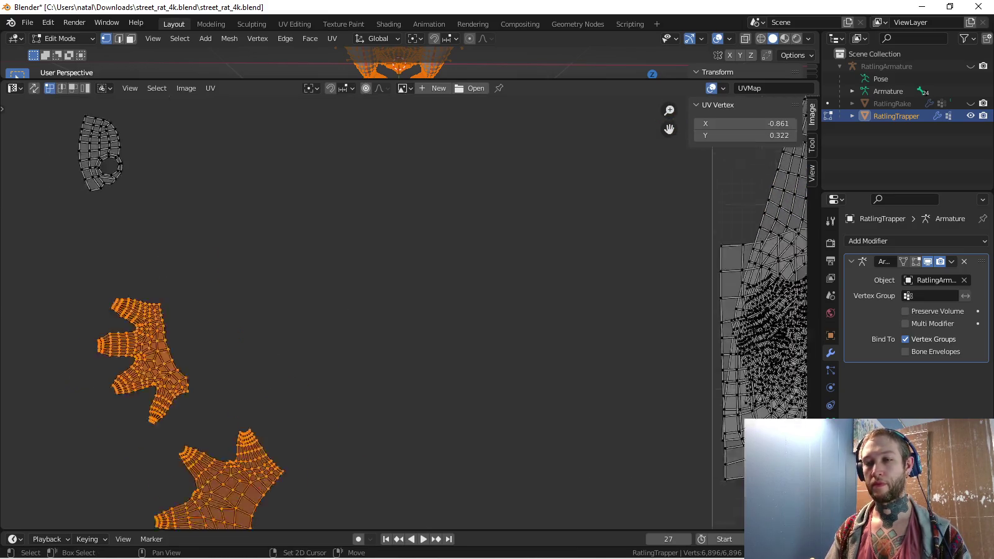
{"action": "middle_click_drag", "start_coordinate": [164, 530], "coordinate": [277, 405]}
{"action": "key", "text": "c"}
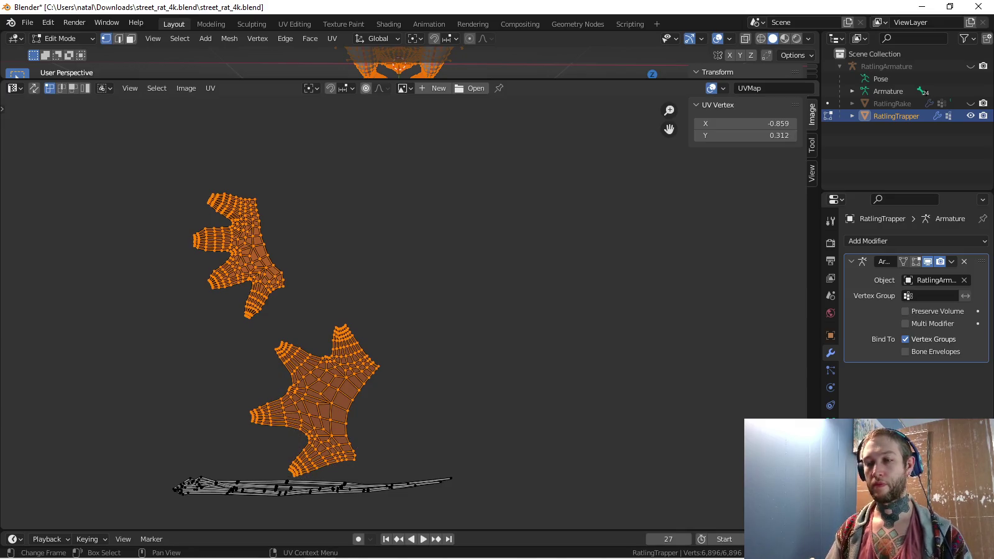
{"action": "scroll", "coordinate": [403, 311], "scroll_direction": "down", "scroll_amount": 2}
{"action": "scroll", "coordinate": [403, 310], "scroll_direction": "down", "scroll_amount": 4}
{"action": "key", "text": "r"}
{"action": "key", "text": "Return"}
{"action": "key", "text": "g"}
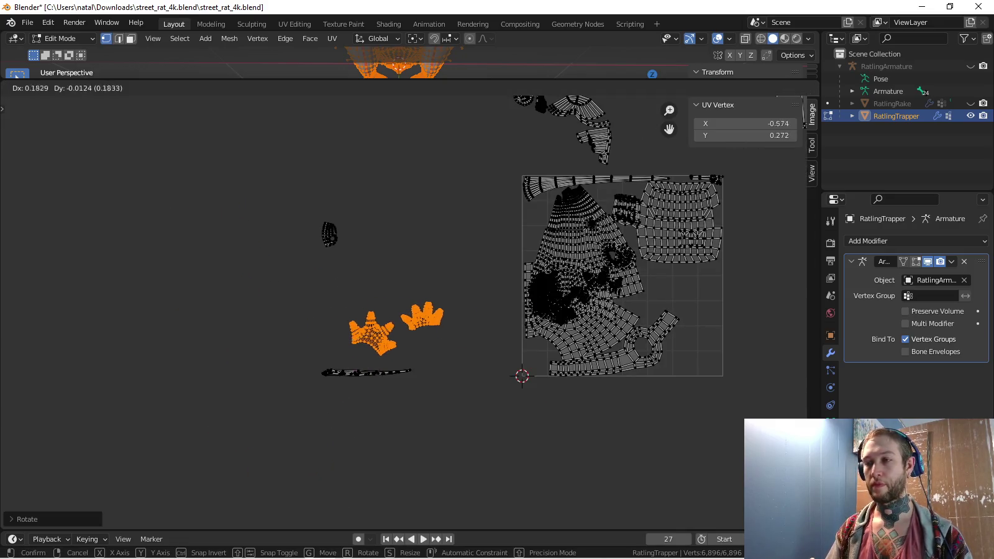
{"action": "key", "text": "Return"}
Move the small oval island into the layout, then select the long thin island
{"action": "scroll", "coordinate": [491, 221], "scroll_direction": "up", "scroll_amount": 1}
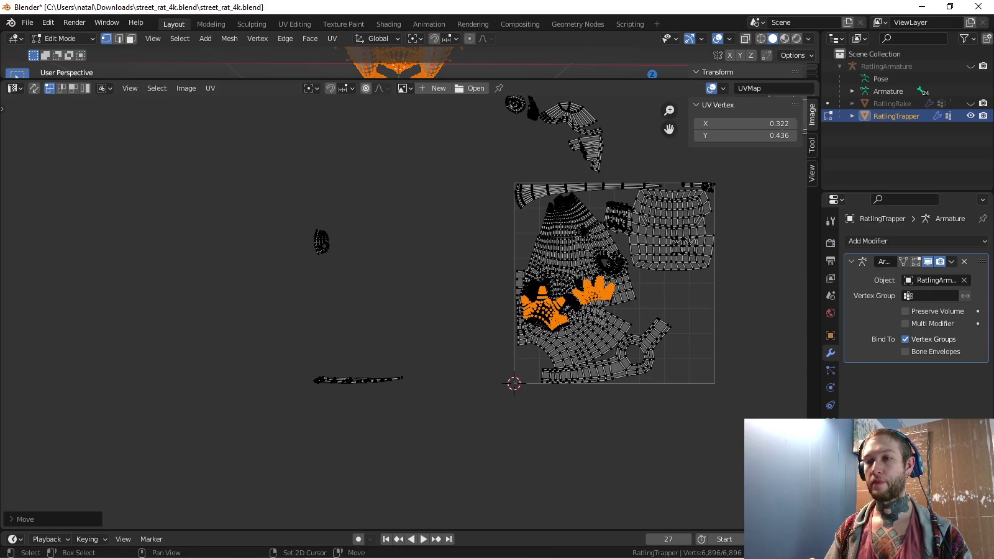
{"action": "scroll", "coordinate": [491, 220], "scroll_direction": "up", "scroll_amount": 1}
{"action": "key", "text": "a"}
{"action": "key", "text": "alt+a"}
{"action": "key", "text": "c"}
{"action": "left_click_drag", "start_coordinate": [248, 263], "coordinate": [244, 259]}
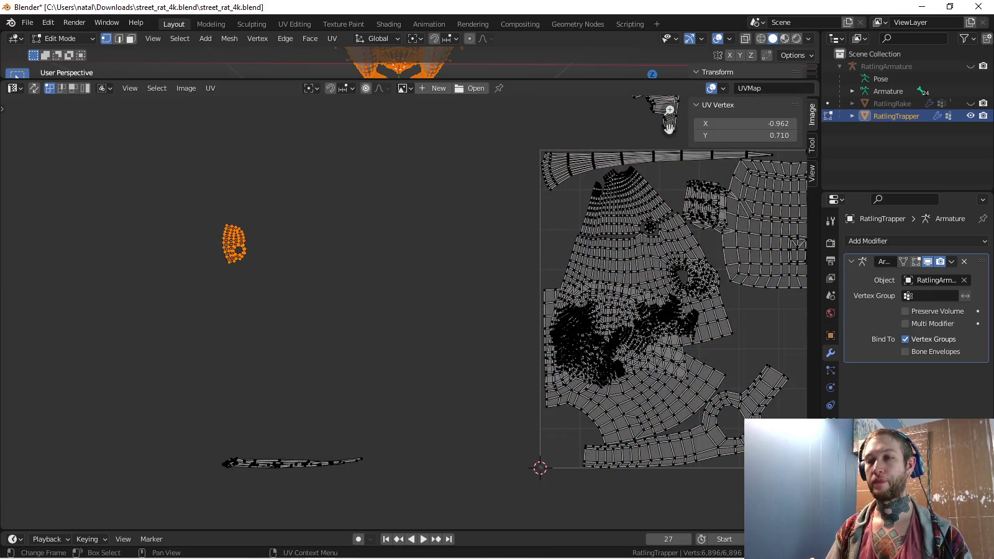
{"action": "key", "text": "g"}
{"action": "key", "text": "Return"}
{"action": "key", "text": "a"}
{"action": "key", "text": "alt+a"}
{"action": "key", "text": "c"}
{"action": "left_click", "coordinate": [238, 461]}
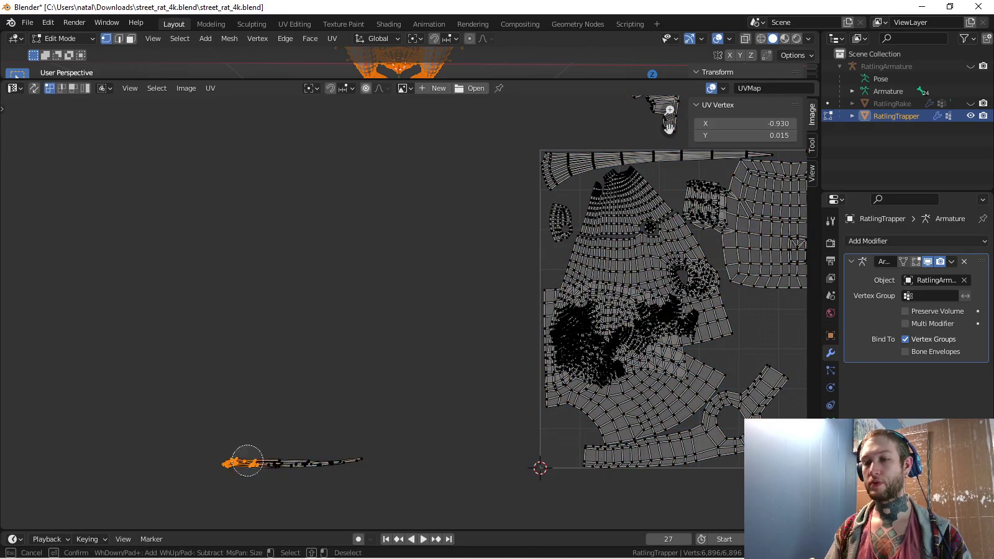
Move the thin sliver island into the UV square and rotate it to a diagonal
{"action": "scroll", "coordinate": [668, 127], "scroll_direction": "down", "scroll_amount": 3}
{"action": "key", "text": "g"}
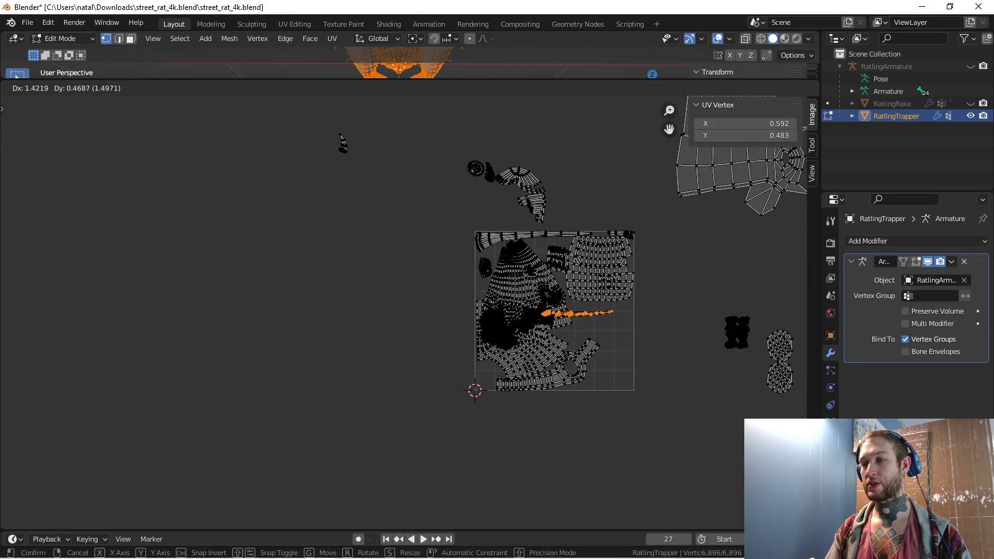
{"action": "key", "text": "Return"}
{"action": "scroll", "coordinate": [694, 305], "scroll_direction": "up", "scroll_amount": 2}
{"action": "scroll", "coordinate": [694, 305], "scroll_direction": "up", "scroll_amount": 1}
{"action": "scroll", "coordinate": [694, 305], "scroll_direction": "up", "scroll_amount": 1}
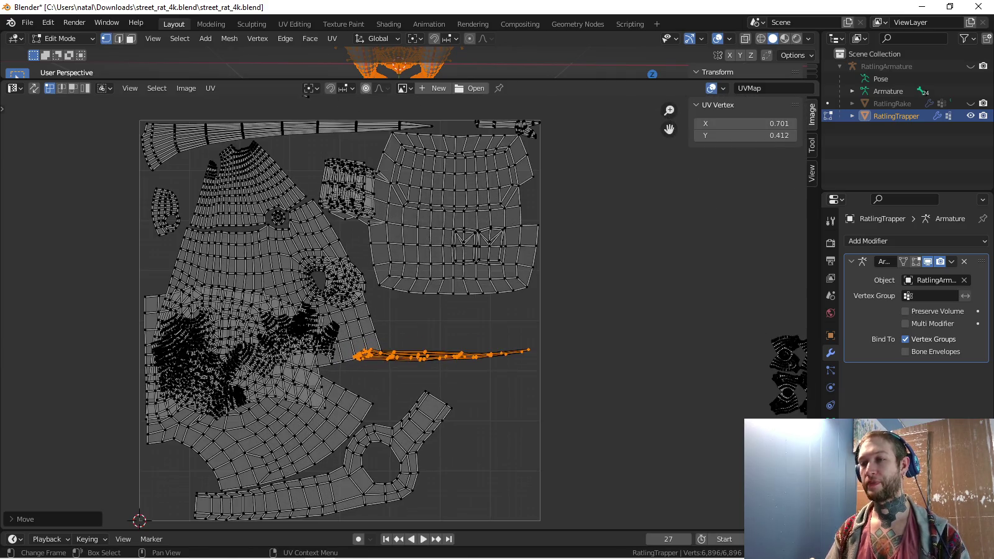
{"action": "key", "text": "r"}
{"action": "key", "text": "Return"}
{"action": "key", "text": "g"}
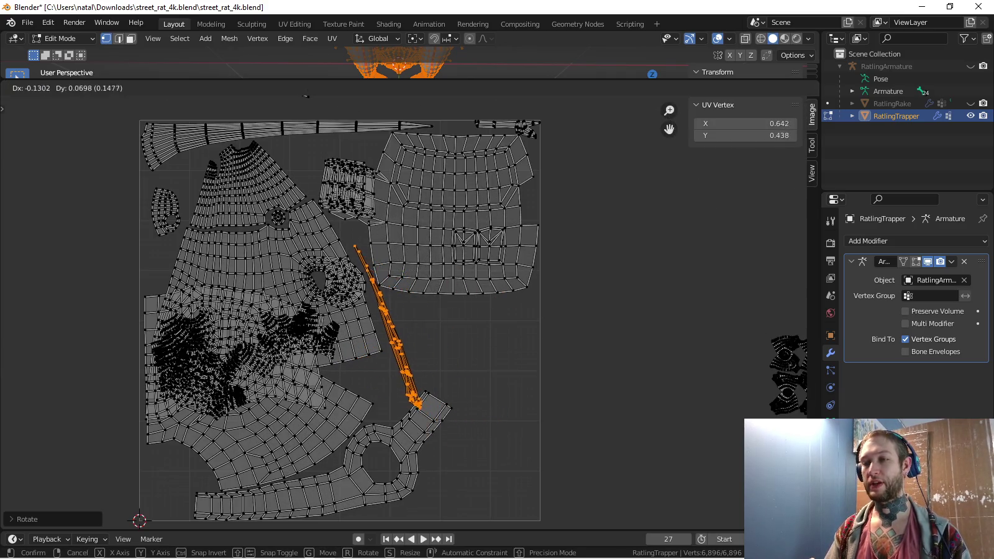
{"action": "key", "text": "r"}
{"action": "key", "text": "Return"}
Nudge the diagonal sliver island into its final spot inside the square
{"action": "scroll", "coordinate": [403, 317], "scroll_direction": "up", "scroll_amount": 3}
{"action": "middle_click_drag", "start_coordinate": [397, 311], "coordinate": [408, 327]}
{"action": "key", "text": "g"}
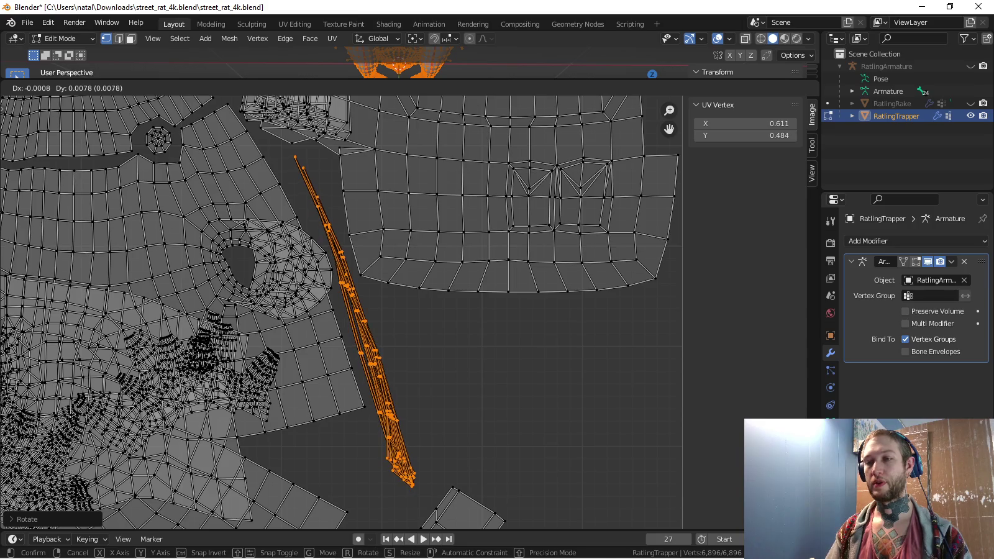
{"action": "key", "text": "Return"}
{"action": "scroll", "coordinate": [408, 312], "scroll_direction": "down", "scroll_amount": 1}
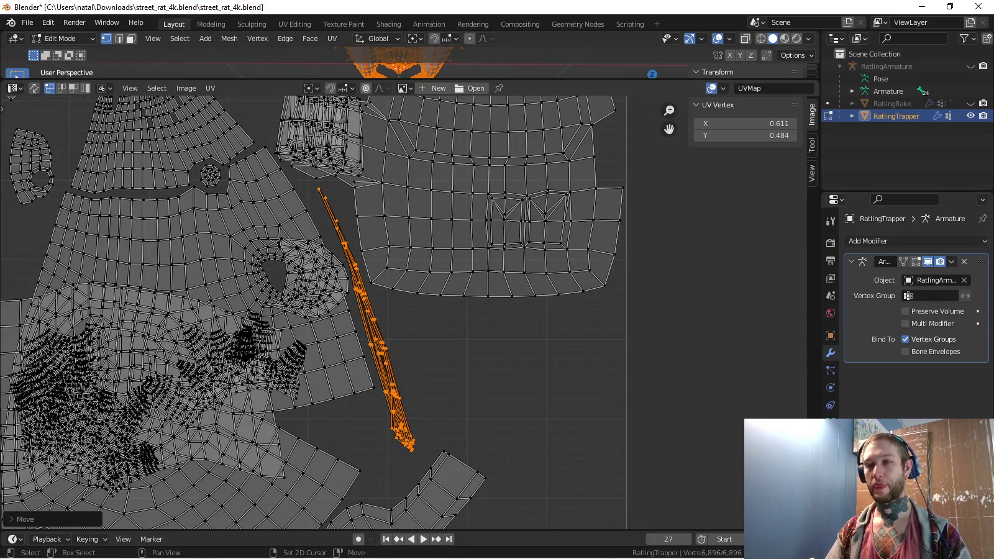
{"action": "middle_click_drag", "start_coordinate": [408, 312], "coordinate": [561, 331]}
{"action": "scroll", "coordinate": [327, 373], "scroll_direction": "down", "scroll_amount": 1}
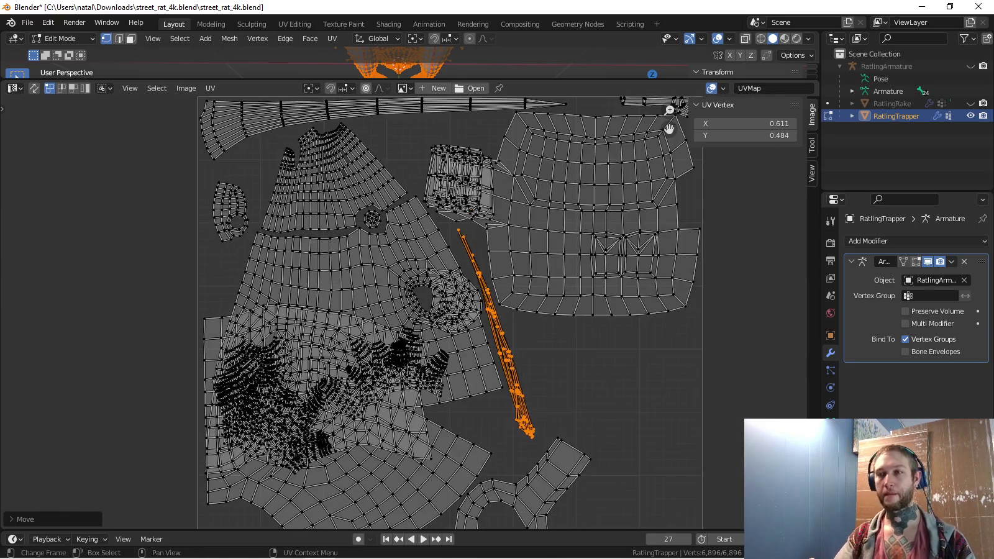
{"action": "scroll", "coordinate": [327, 373], "scroll_direction": "down", "scroll_amount": 1}
{"action": "scroll", "coordinate": [327, 373], "scroll_direction": "down", "scroll_amount": 4}
{"action": "scroll", "coordinate": [411, 305], "scroll_direction": "up", "scroll_amount": 2}
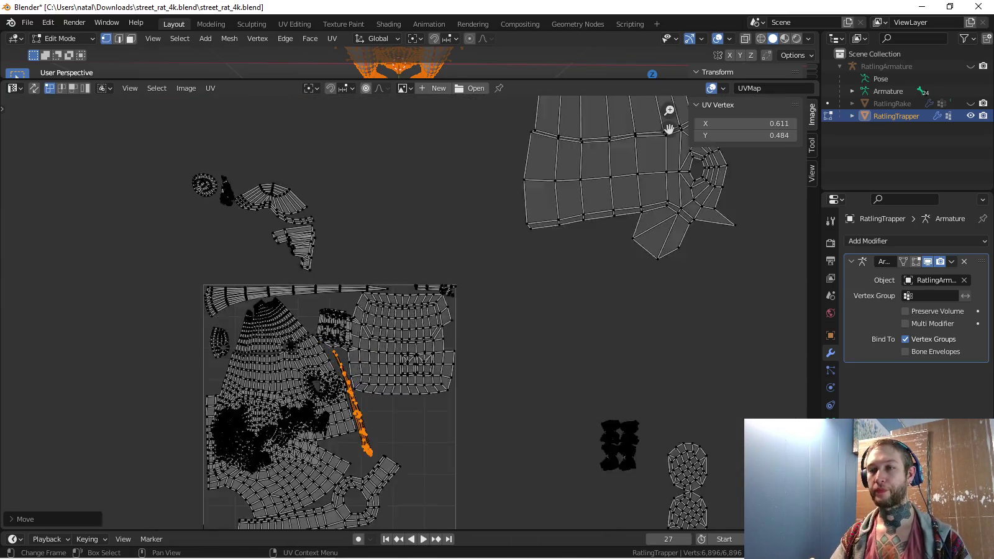
{"action": "scroll", "coordinate": [412, 305], "scroll_direction": "up", "scroll_amount": 1}
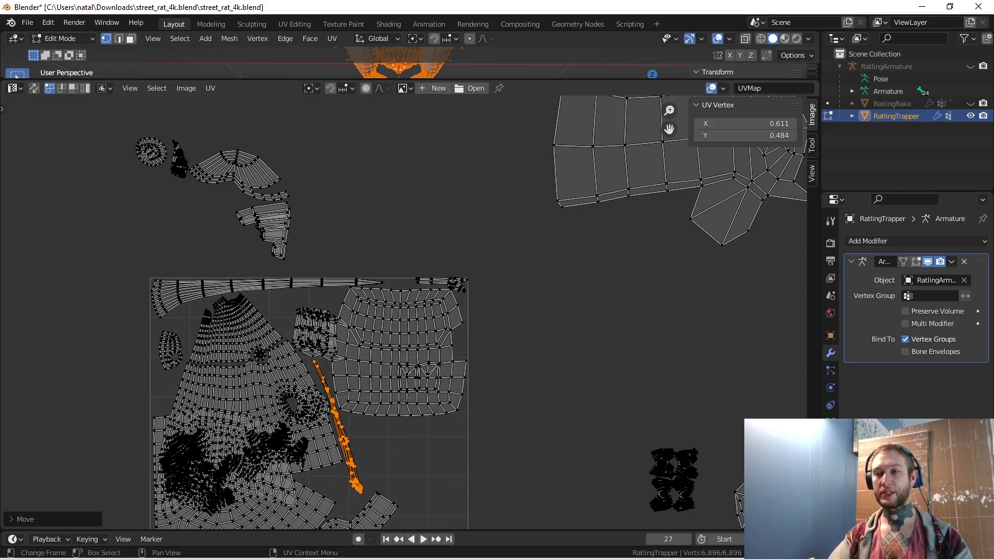
Select the angular island outside the square, rotate it, move it inside and rescale it
{"action": "key", "text": "alt+a"}
{"action": "key", "text": "l"}
{"action": "key", "text": "r"}
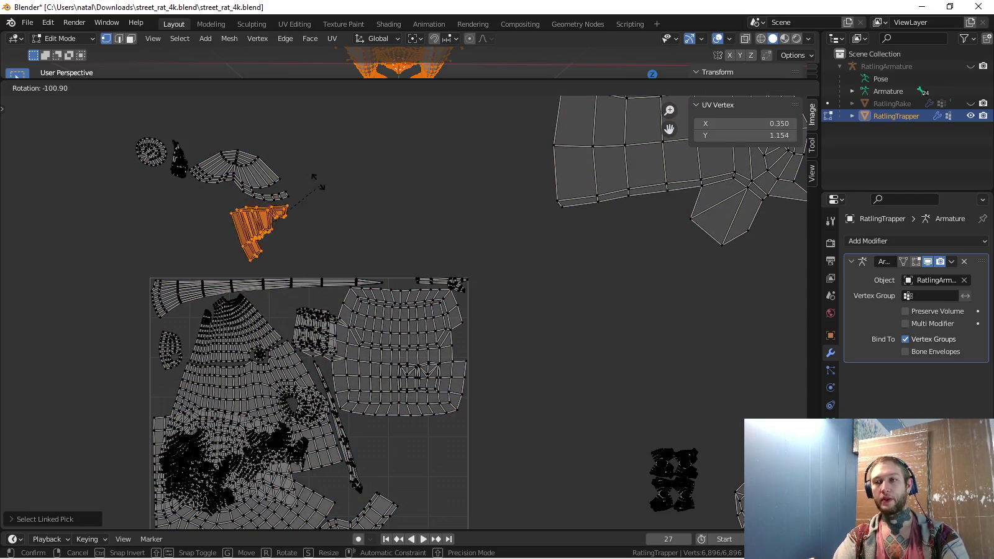
{"action": "left_click", "coordinate": [329, 191]}
{"action": "key", "text": "g"}
{"action": "left_click", "coordinate": [351, 261]}
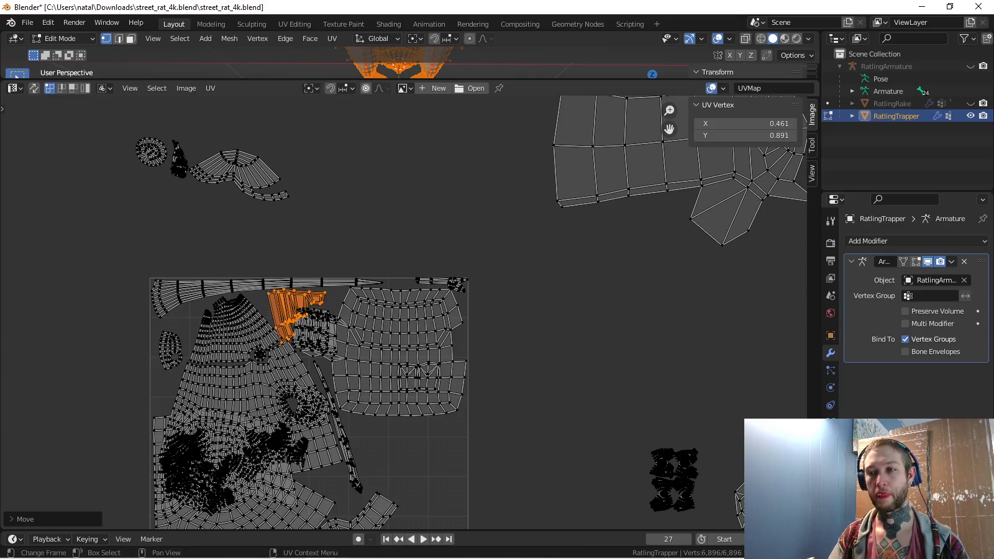
{"action": "scroll", "coordinate": [348, 292], "scroll_direction": "up", "scroll_amount": 3}
{"action": "key", "text": "s"}
{"action": "left_click", "coordinate": [367, 303]}
Fine-tune the angular island's rotation and position along the UV square's top edge
{"action": "key", "text": "r"}
{"action": "key", "text": "g"}
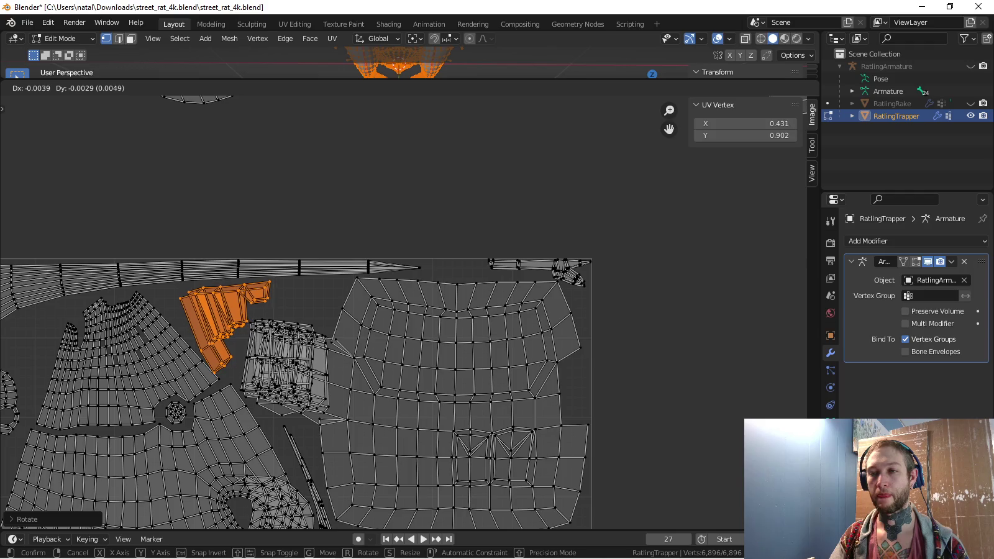
{"action": "key", "text": "r"}
{"action": "key", "text": "g"}
{"action": "left_click", "coordinate": [371, 292]}
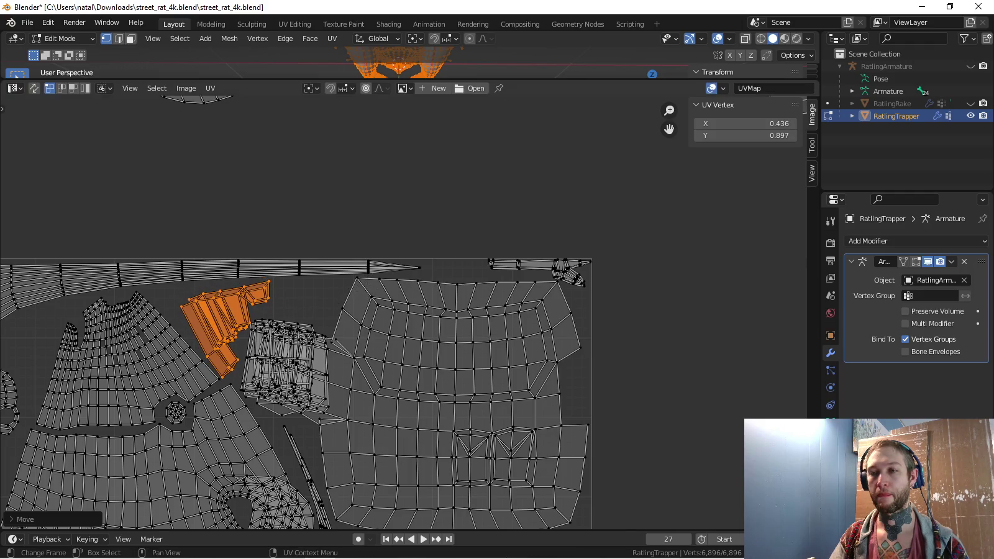
{"action": "scroll", "coordinate": [371, 310], "scroll_direction": "up", "scroll_amount": 2}
{"action": "key", "text": "r"}
{"action": "left_click", "coordinate": [370, 331]}
{"action": "key", "text": "g"}
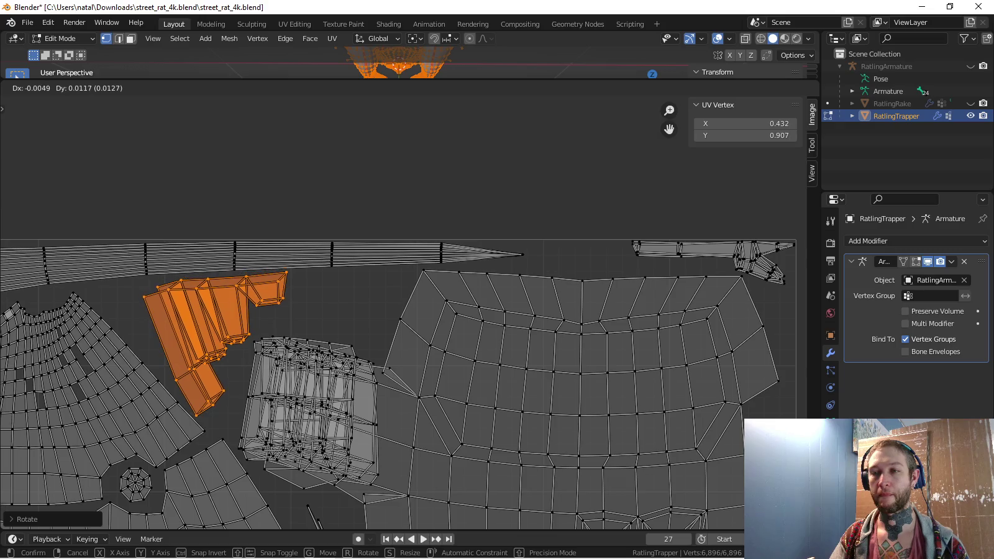
{"action": "left_click", "coordinate": [373, 329]}
{"action": "scroll", "coordinate": [403, 310], "scroll_direction": "down", "scroll_amount": 5}
{"action": "scroll", "coordinate": [279, 280], "scroll_direction": "up", "scroll_amount": 2}
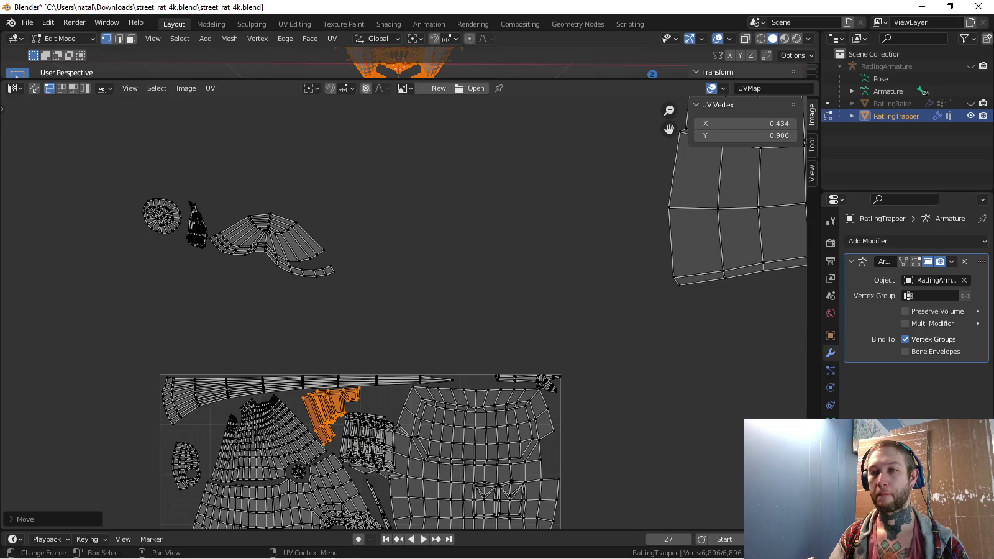
{"action": "scroll", "coordinate": [279, 280], "scroll_direction": "up", "scroll_amount": 2}
{"action": "scroll", "coordinate": [280, 280], "scroll_direction": "up", "scroll_amount": 3}
Move the round island into the UV square, keeping its original size
{"action": "key", "text": "l"}
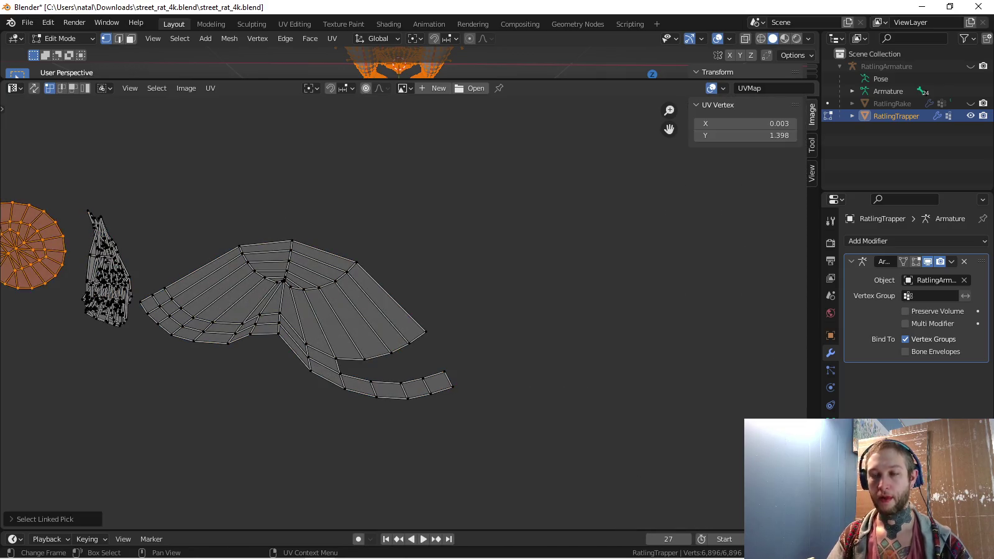
{"action": "scroll", "coordinate": [404, 260], "scroll_direction": "down", "scroll_amount": 5}
{"action": "key", "text": "g"}
{"action": "left_click", "coordinate": [370, 445]}
{"action": "scroll", "coordinate": [438, 482], "scroll_direction": "up", "scroll_amount": 1}
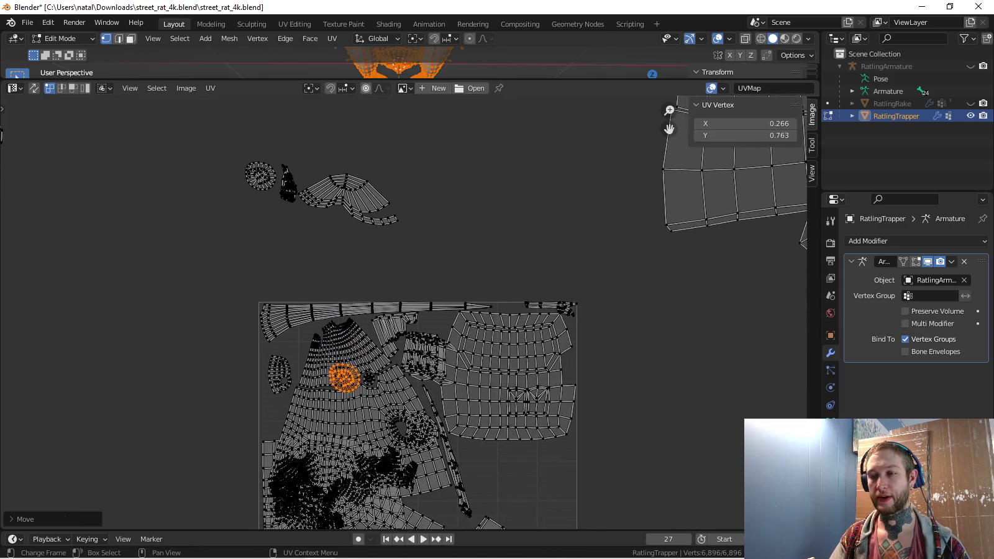
{"action": "scroll", "coordinate": [437, 482], "scroll_direction": "up", "scroll_amount": 2}
{"action": "scroll", "coordinate": [438, 482], "scroll_direction": "up", "scroll_amount": 2}
{"action": "key", "text": "s"}
{"action": "key", "text": "Escape"}
{"action": "key", "text": "g"}
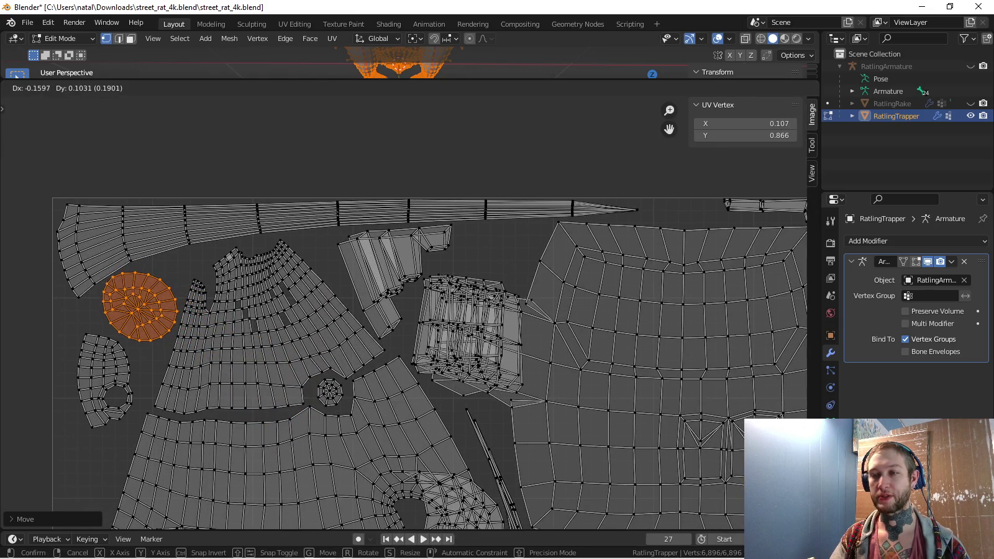
{"action": "key", "text": "Return"}
Snap the upper oval island onto the 2D cursor
{"action": "scroll", "coordinate": [456, 322], "scroll_direction": "down", "scroll_amount": 5}
{"action": "middle_click_drag", "start_coordinate": [456, 322], "coordinate": [357, 312]}
{"action": "key", "text": "alt+a"}
{"action": "key", "text": "l"}
{"action": "key", "text": "shift+s"}
{"action": "left_click", "coordinate": [503, 380]}
{"action": "key", "text": "a"}
{"action": "key", "text": "alt+a"}
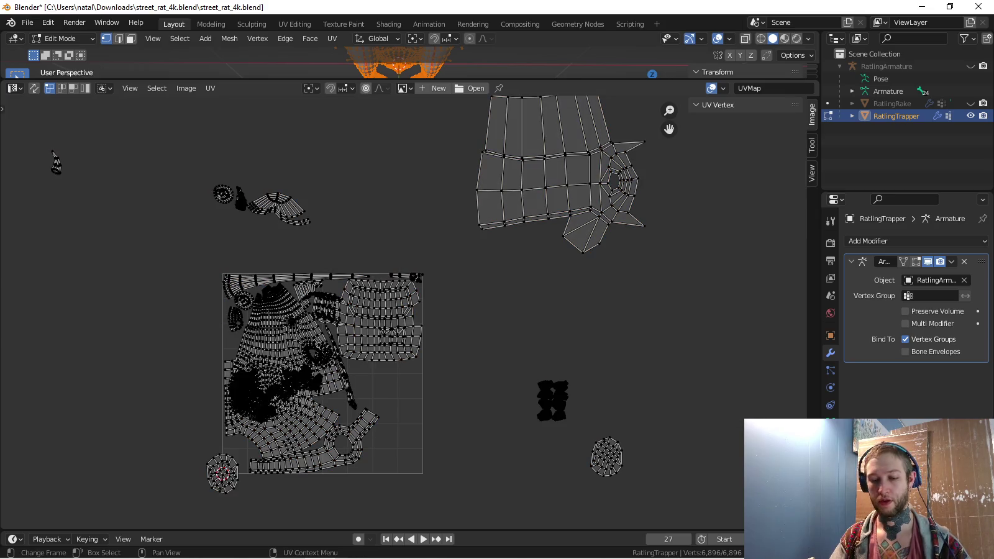
Snap the right oval onto the 2D cursor so both ovals stack as one
{"action": "key", "text": "l"}
{"action": "key", "text": "shift+s"}
{"action": "key", "text": "s"}
{"action": "key", "text": "Return"}
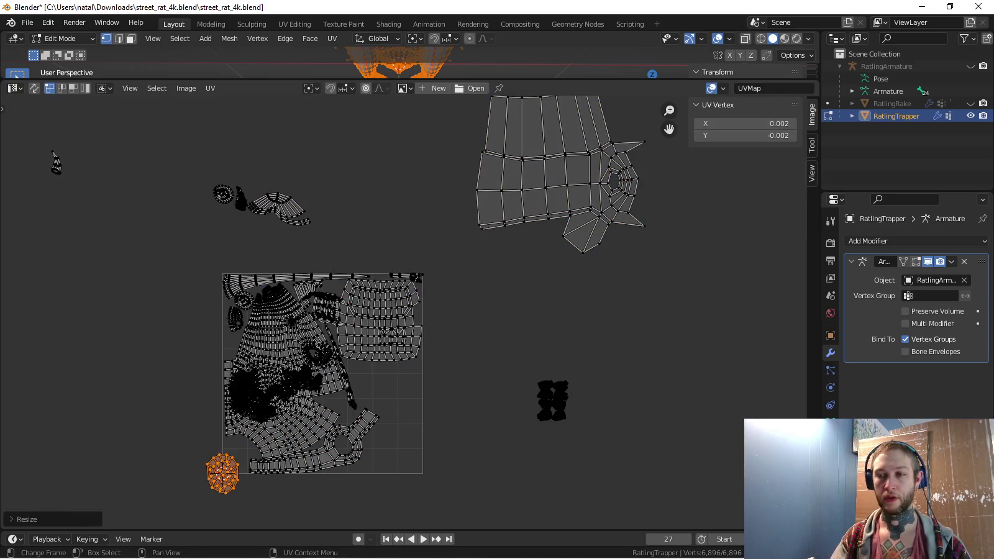
{"action": "key", "text": "c"}
{"action": "key", "text": "Escape"}
Position and resize the stacked oval islands inside the UV square
{"action": "key", "text": "g"}
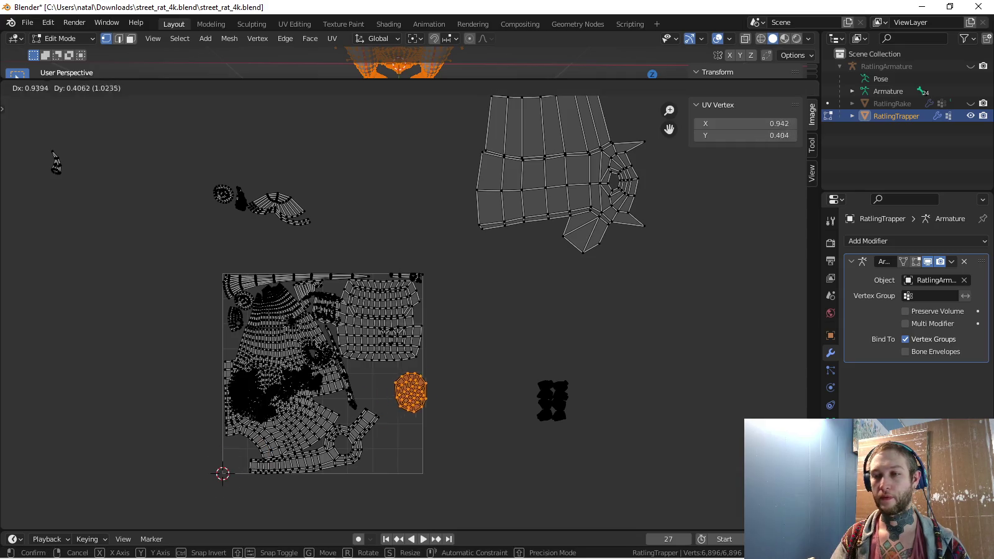
{"action": "key", "text": "Return"}
{"action": "scroll", "coordinate": [439, 470], "scroll_direction": "up", "scroll_amount": 2}
{"action": "scroll", "coordinate": [439, 470], "scroll_direction": "up", "scroll_amount": 2}
{"action": "key", "text": "s"}
{"action": "key", "text": "Return"}
{"action": "key", "text": "g"}
{"action": "key", "text": "Return"}
Pan and zoom the UV editor to inspect the black claw islands
{"action": "middle_click_drag", "start_coordinate": [665, 329], "coordinate": [366, 326]}
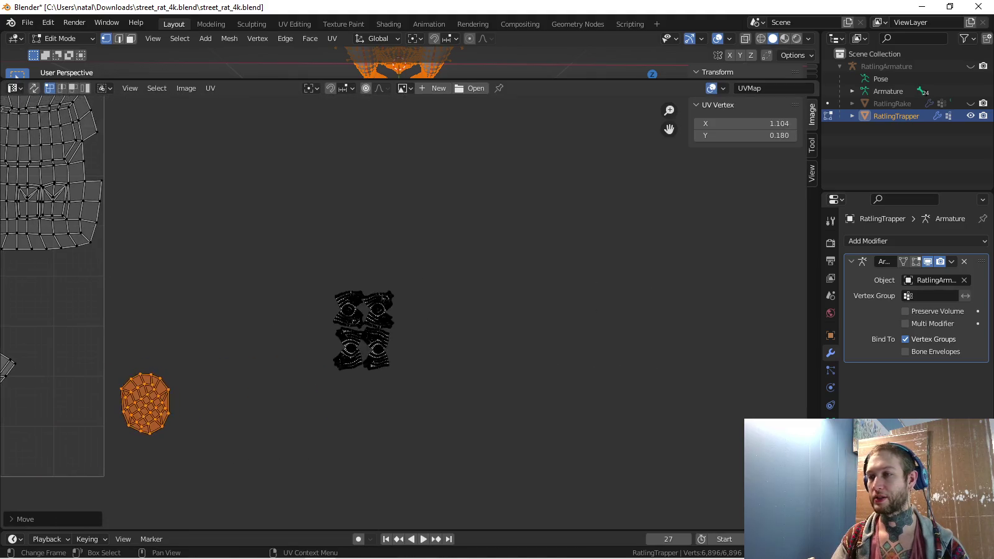
{"action": "scroll", "coordinate": [404, 310], "scroll_direction": "up", "scroll_amount": 4}
{"action": "scroll", "coordinate": [267, 314], "scroll_direction": "up", "scroll_amount": 2}
{"action": "scroll", "coordinate": [267, 314], "scroll_direction": "up", "scroll_amount": 1}
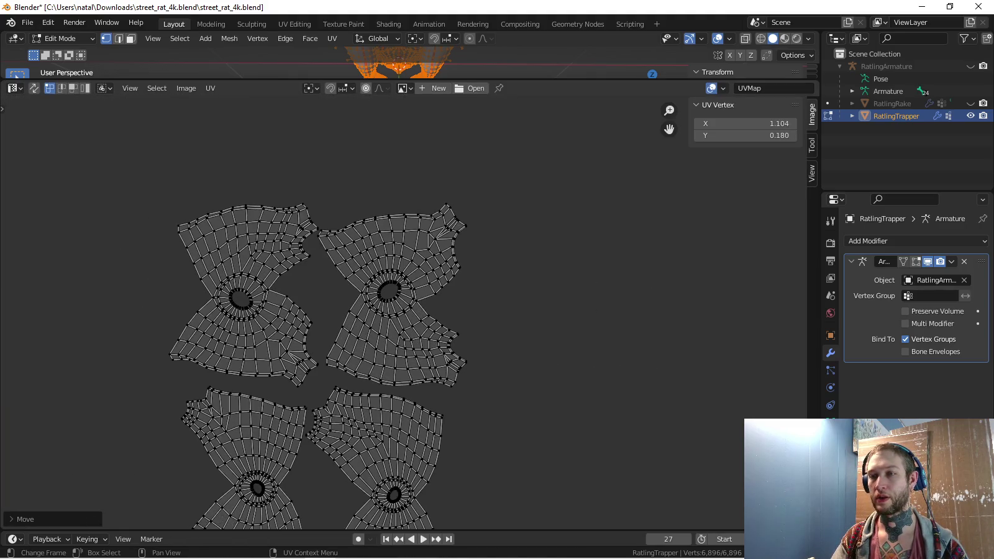
{"action": "scroll", "coordinate": [409, 313], "scroll_direction": "down", "scroll_amount": 3}
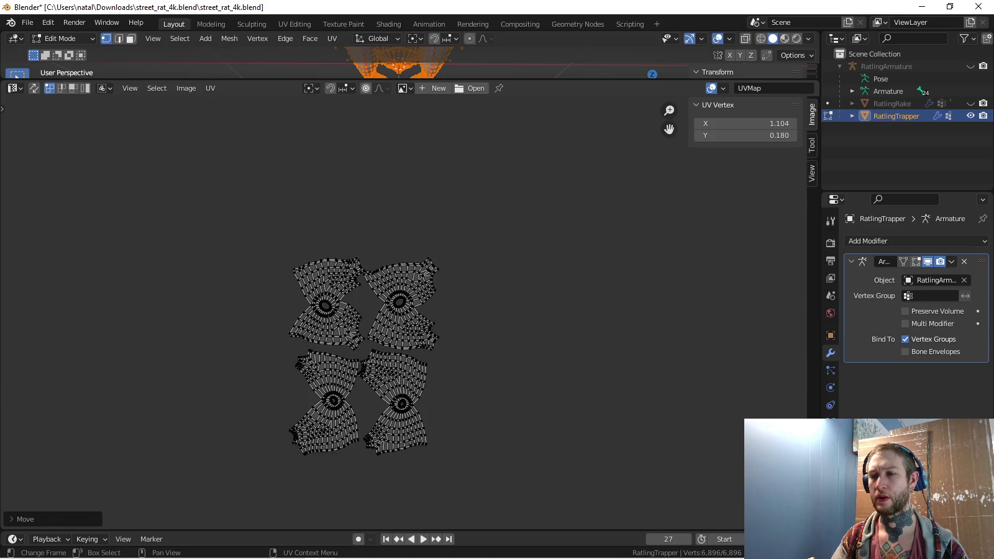
{"action": "scroll", "coordinate": [410, 311], "scroll_direction": "down", "scroll_amount": 4}
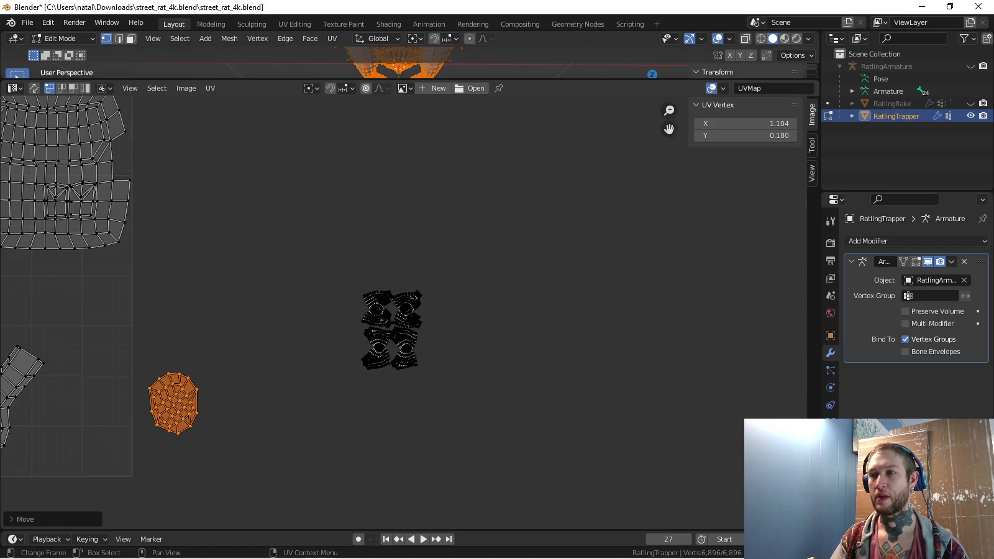
Enlarge the 3D viewport and orbit the rat so it faces left
{"action": "left_click_drag", "start_coordinate": [397, 63], "coordinate": [398, 287]}
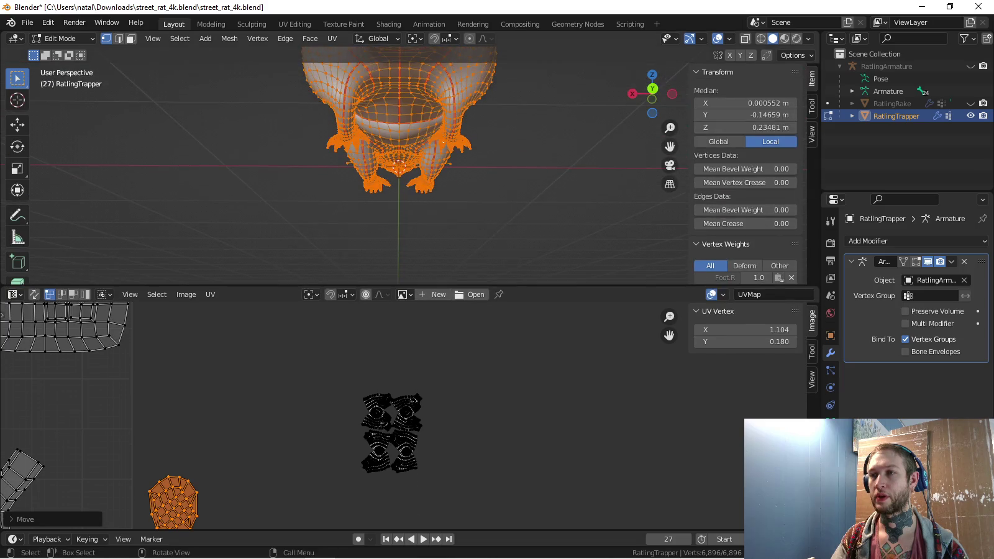
{"action": "middle_click_drag", "start_coordinate": [373, 155], "coordinate": [435, 161]}
{"action": "middle_click_drag", "start_coordinate": [372, 156], "coordinate": [472, 161]}
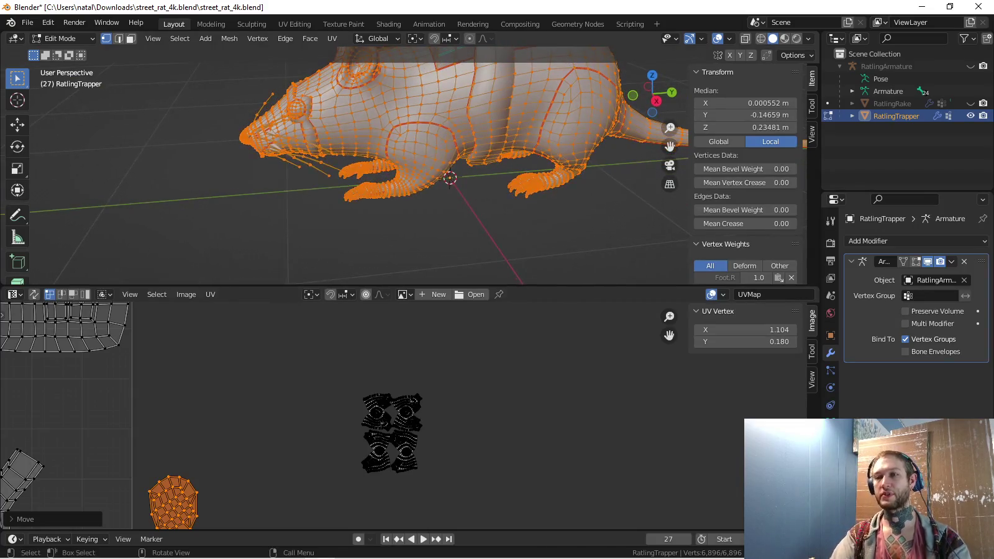
{"action": "scroll", "coordinate": [410, 418], "scroll_direction": "up", "scroll_amount": 5}
{"action": "scroll", "coordinate": [367, 480], "scroll_direction": "up", "scroll_amount": 2}
{"action": "scroll", "coordinate": [367, 481], "scroll_direction": "up", "scroll_amount": 2}
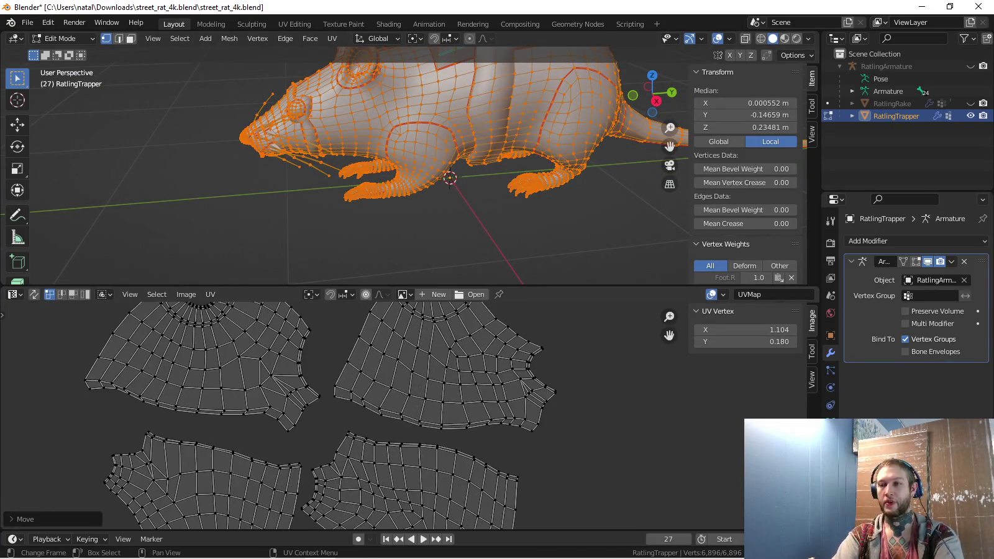
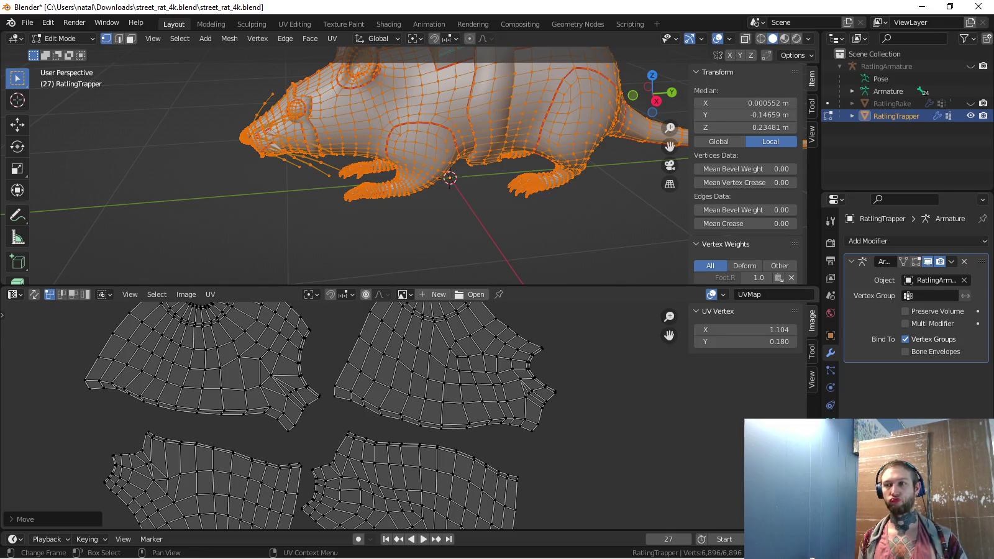
Deselect the whole mesh and zoom and orbit in close on the rat's leg and foot
{"action": "key", "text": "alt+a"}
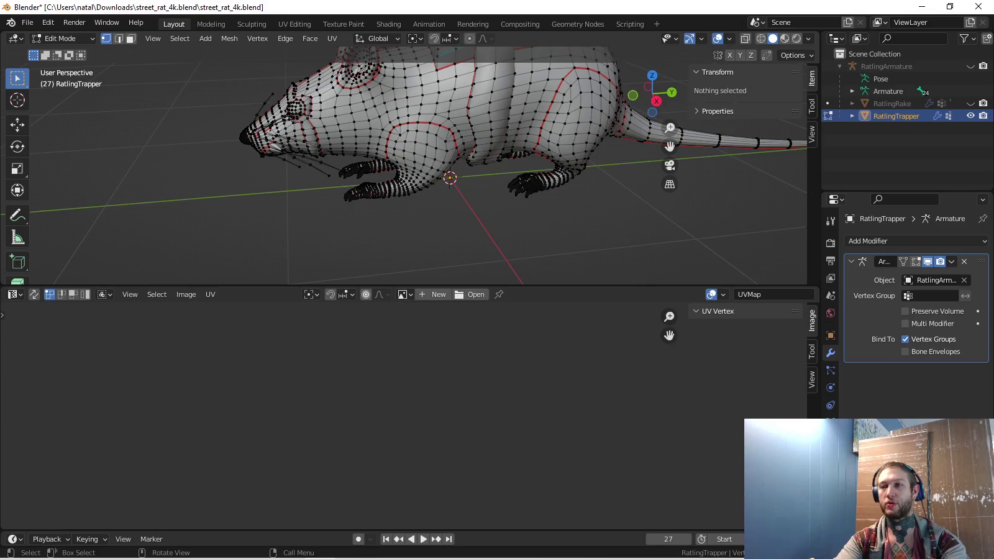
{"action": "scroll", "coordinate": [434, 155], "scroll_direction": "up", "scroll_amount": 5}
{"action": "middle_click_drag", "start_coordinate": [449, 178], "coordinate": [556, 163], "text": "shift"}
{"action": "middle_click_drag", "start_coordinate": [403, 162], "coordinate": [559, 155]}
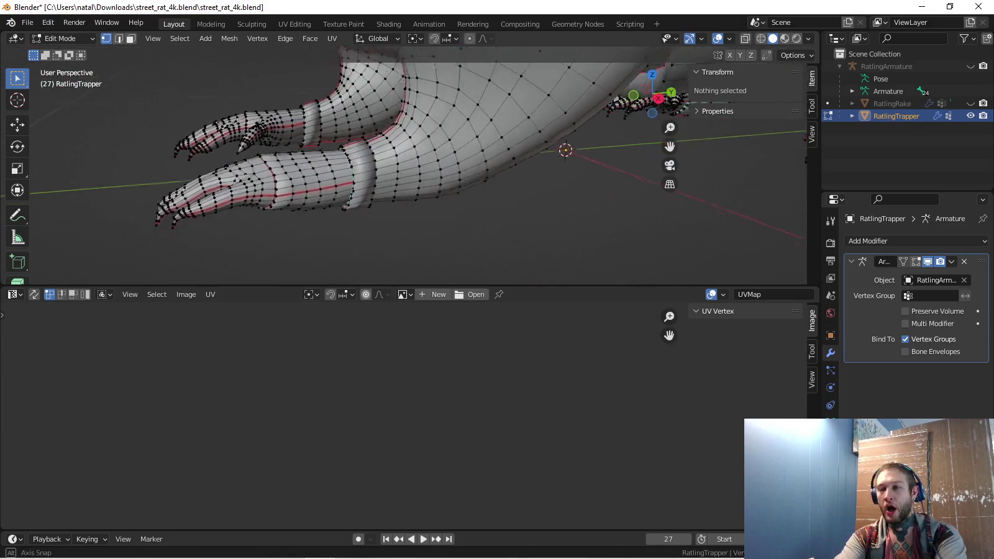
{"action": "scroll", "coordinate": [403, 161], "scroll_direction": "up", "scroll_amount": 3}
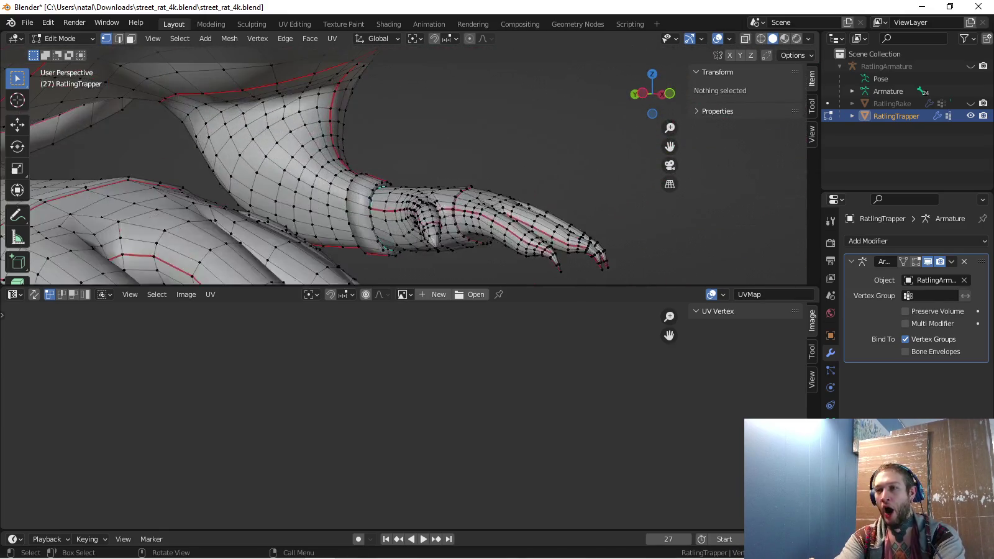
{"action": "mouse_move", "coordinate": [372, 162]}
{"action": "middle_mouse_down"}
{"action": "mouse_move", "coordinate": [466, 149]}
{"action": "mouse_move", "coordinate": [373, 149]}
{"action": "mouse_move", "coordinate": [435, 155]}
{"action": "middle_mouse_up"}
{"action": "scroll", "coordinate": [404, 162], "scroll_direction": "up", "scroll_amount": 4}
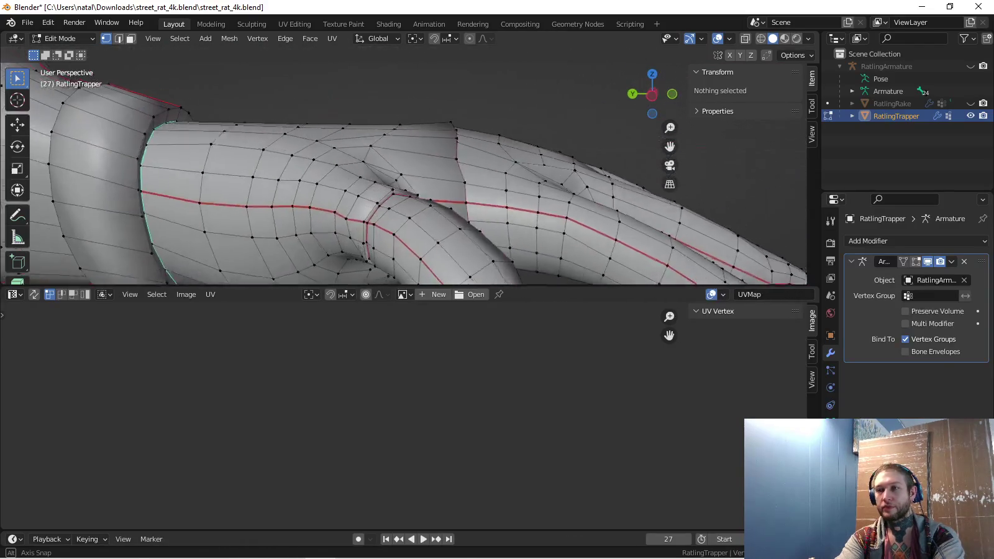
Select the seam-bounded lower-leg piece with L so its UV island appears
{"action": "key", "text": "l"}
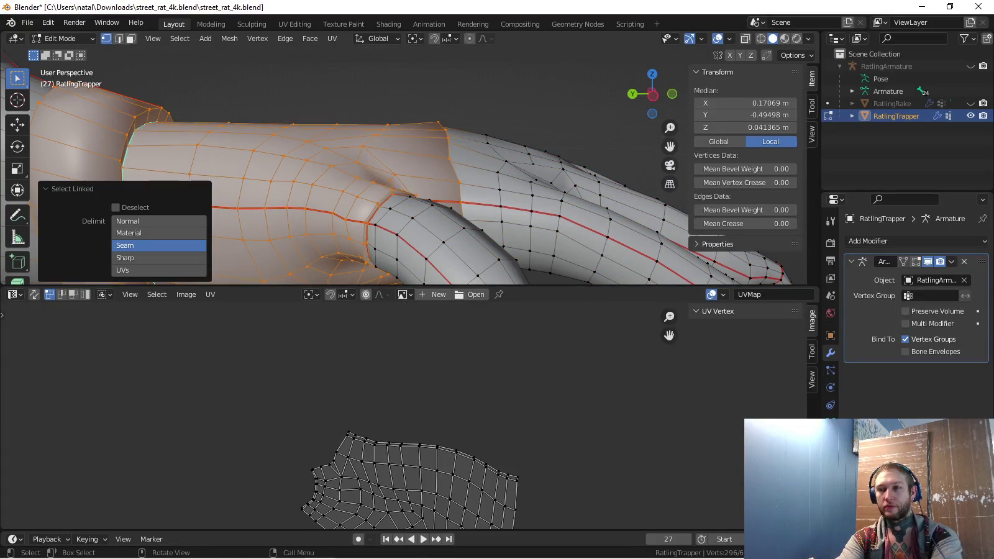
{"action": "scroll", "coordinate": [373, 168], "scroll_direction": "down", "scroll_amount": 2}
{"action": "mouse_move", "coordinate": [373, 168]}
{"action": "middle_mouse_down"}
{"action": "mouse_move", "coordinate": [534, 155]}
{"action": "mouse_move", "coordinate": [659, 118]}
{"action": "mouse_move", "coordinate": [534, 137]}
{"action": "middle_mouse_up"}
Select a short wrist-joint edge and bring up the Ctrl+E edge operations list
{"action": "left_click", "coordinate": [217, 166]}
{"action": "scroll", "coordinate": [372, 167], "scroll_direction": "down", "scroll_amount": 5}
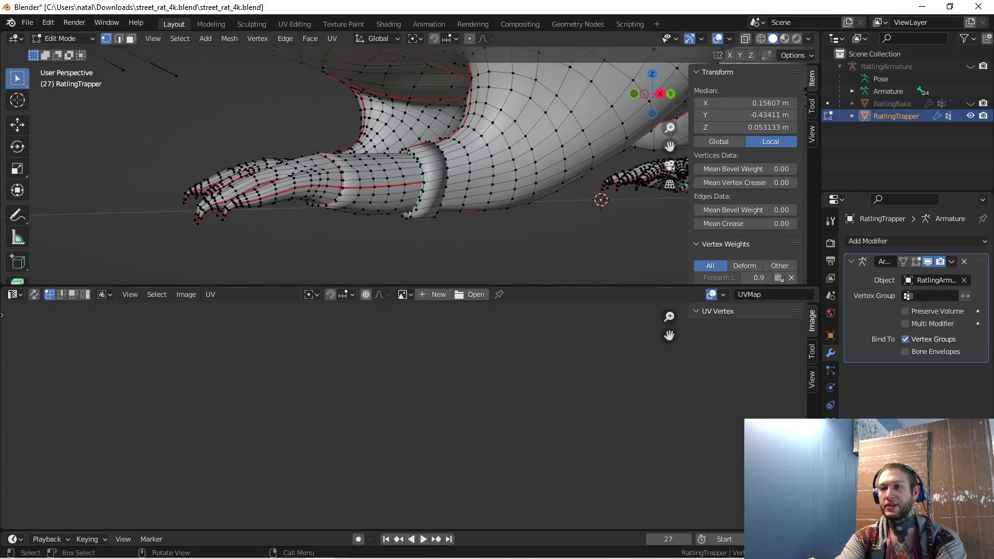
{"action": "scroll", "coordinate": [372, 168], "scroll_direction": "up", "scroll_amount": 3}
{"action": "mouse_move", "coordinate": [373, 167]}
{"action": "middle_mouse_down"}
{"action": "mouse_move", "coordinate": [385, 162]}
{"action": "mouse_move", "coordinate": [373, 167]}
{"action": "mouse_move", "coordinate": [410, 232]}
{"action": "middle_mouse_up"}
{"action": "scroll", "coordinate": [373, 167], "scroll_direction": "up", "scroll_amount": 3}
{"action": "key", "text": "ctrl+e"}
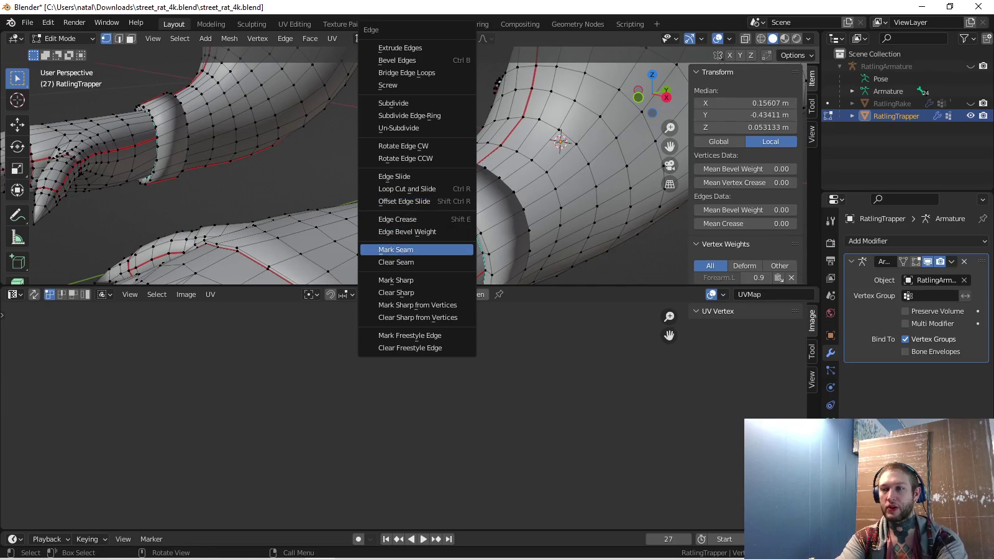
Mark the selected wrist edge as a seam and another wrist edge as sharp
{"action": "left_click", "coordinate": [396, 249]}
{"action": "left_click", "coordinate": [372, 168]}
{"action": "middle_click_drag", "start_coordinate": [372, 168], "coordinate": [398, 187]}
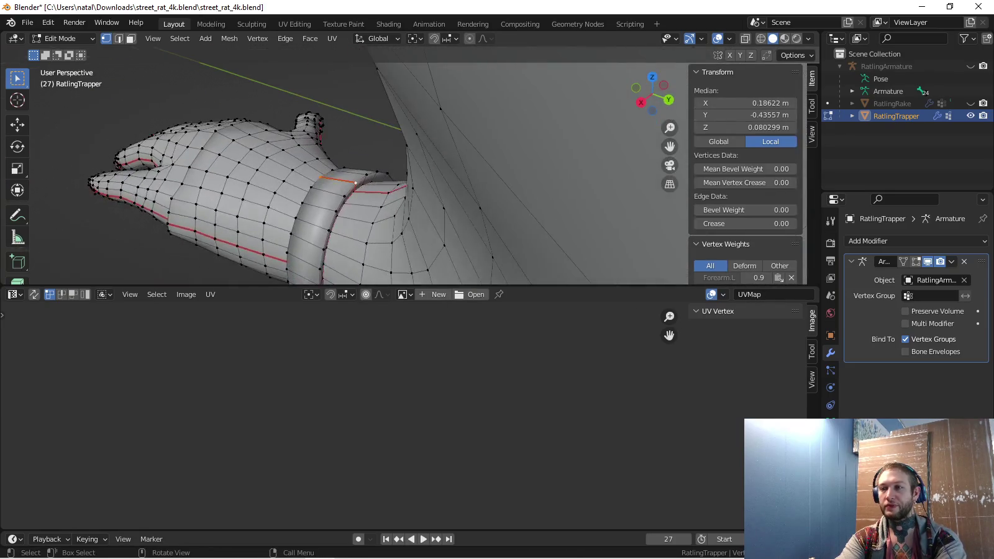
{"action": "key", "text": "ctrl+e"}
{"action": "left_click", "coordinate": [330, 281]}
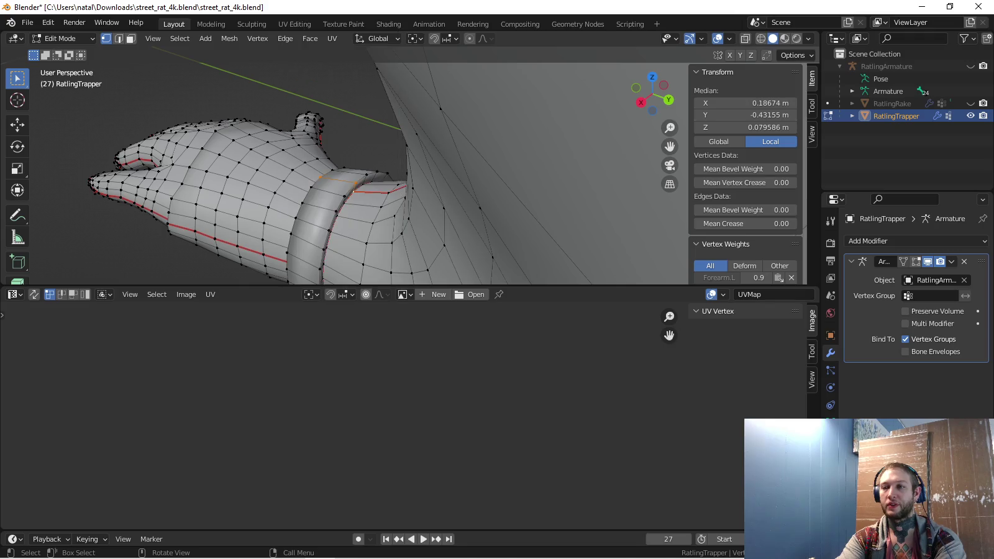
{"action": "mouse_move", "coordinate": [435, 187]}
{"action": "middle_mouse_down"}
{"action": "mouse_move", "coordinate": [540, 177]}
{"action": "mouse_move", "coordinate": [685, 135]}
{"action": "middle_mouse_up"}
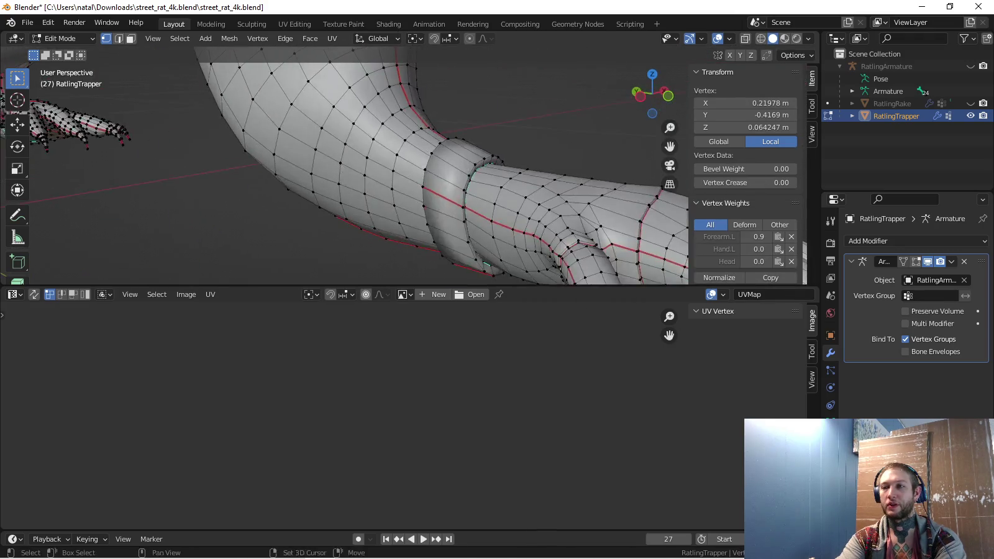
Switch to wireframe shading and clear the seam from the wrist edge loop
{"action": "key", "text": "z"}
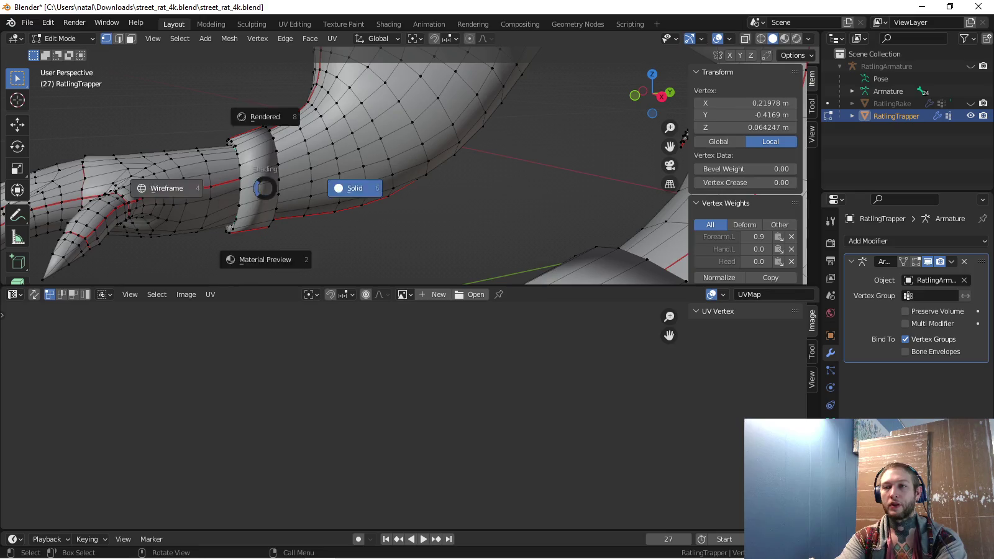
{"action": "left_click", "coordinate": [155, 187]}
{"action": "key", "text": "a"}
{"action": "key", "text": "alt+a"}
{"action": "middle_click_drag", "start_coordinate": [255, 186], "coordinate": [373, 156]}
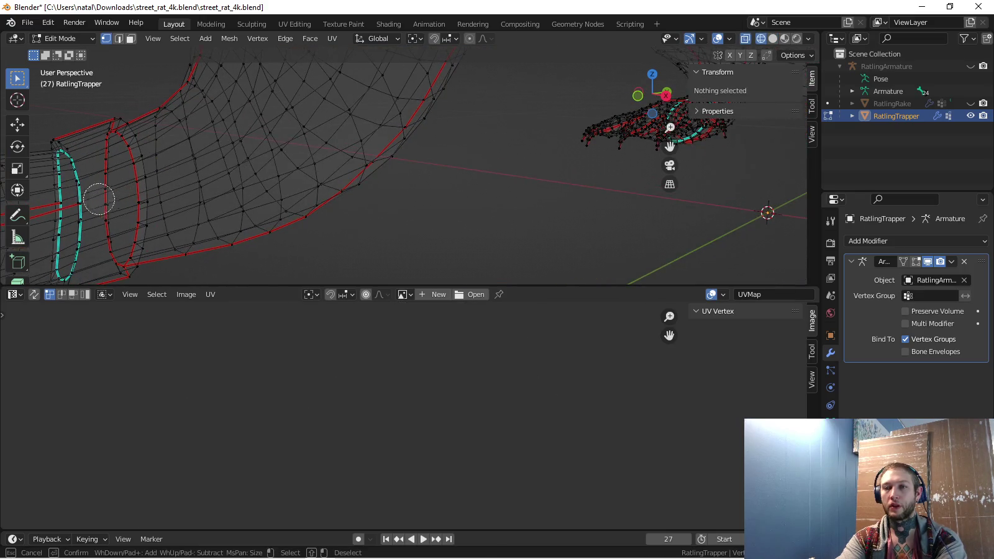
{"action": "left_click", "coordinate": [80, 197]}
{"action": "key", "text": "Return"}
{"action": "key", "text": "Return"}
{"action": "middle_click_drag", "start_coordinate": [139, 184], "coordinate": [277, 232]}
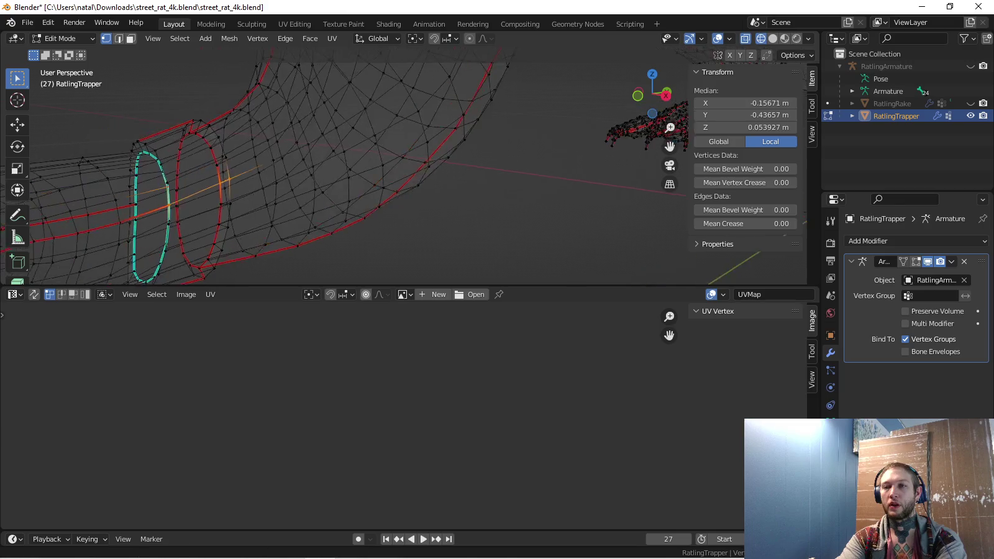
{"action": "key", "text": "ctrl+e"}
{"action": "key", "text": "ctrl+e"}
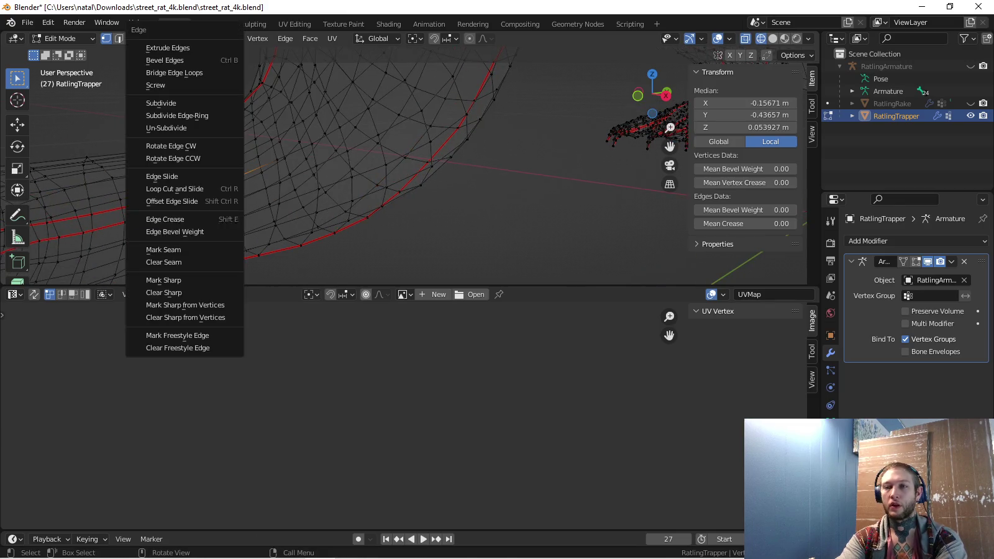
{"action": "left_click", "coordinate": [163, 262]}
Re-mark the adjacent wrist cuff edge loop as a seam
{"action": "middle_click_drag", "start_coordinate": [163, 262], "coordinate": [186, 248], "text": "shift"}
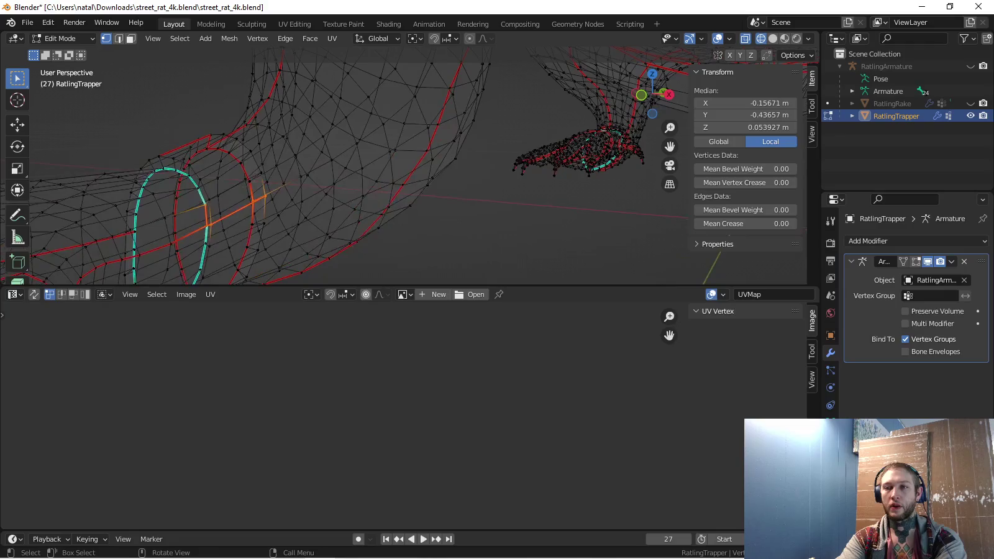
{"action": "left_click", "coordinate": [190, 249]}
{"action": "key", "text": "ctrl+e"}
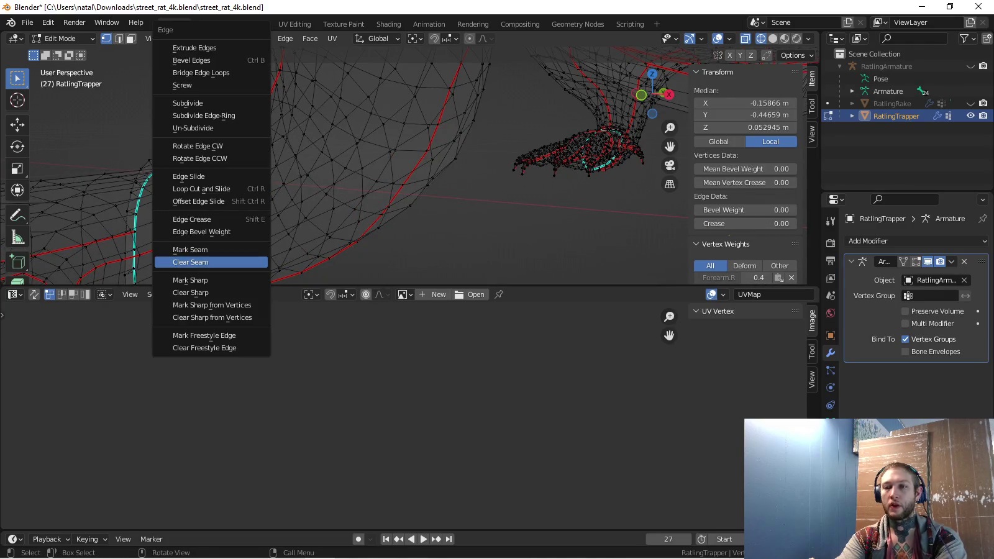
{"action": "left_click", "coordinate": [190, 262]}
Turn off see-through display and select an edge loop at the wrist
{"action": "key", "text": "a"}
{"action": "middle_click_drag", "start_coordinate": [186, 249], "coordinate": [243, 155]}
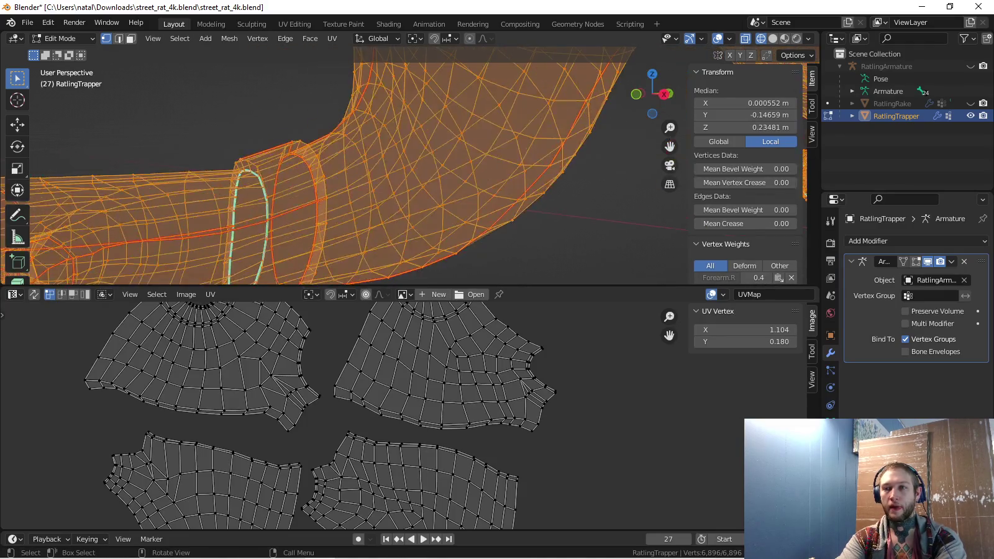
{"action": "key", "text": "alt+a"}
{"action": "key", "text": "c"}
{"action": "left_click", "coordinate": [244, 154]}
{"action": "key", "text": "alt+z"}
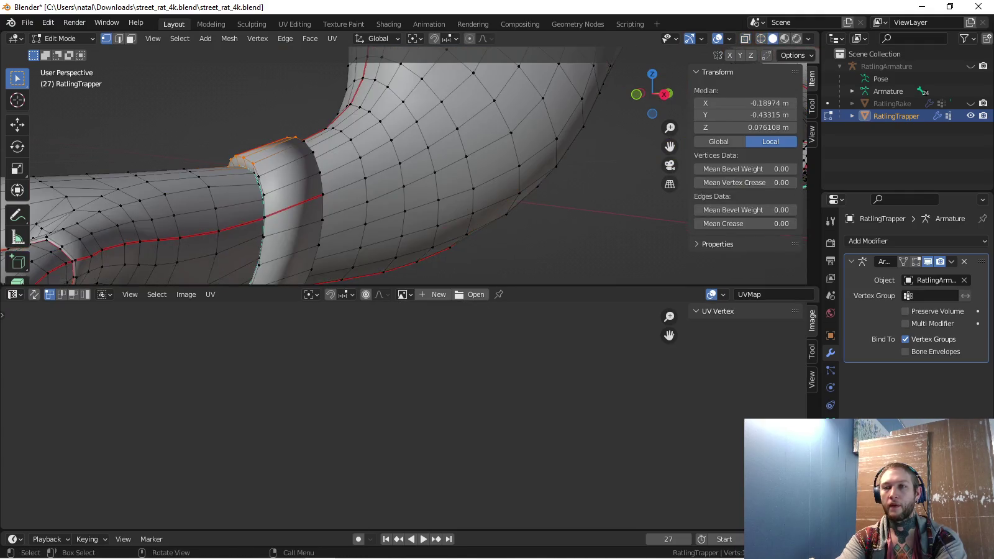
{"action": "key", "text": "a"}
{"action": "key", "text": "alt+a"}
{"action": "middle_click_drag", "start_coordinate": [373, 186], "coordinate": [410, 174]}
{"action": "left_click", "coordinate": [298, 125], "text": "alt"}
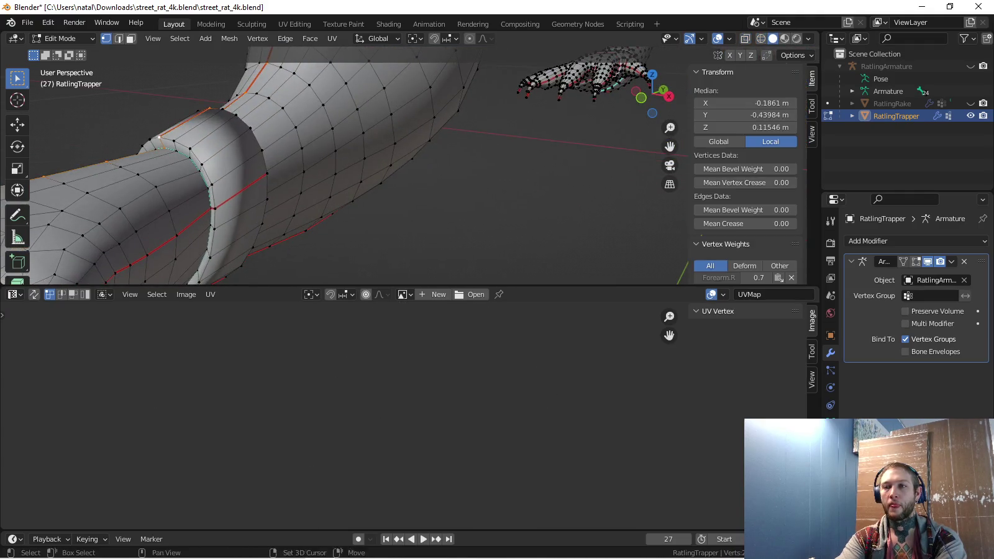
{"action": "mouse_move", "coordinate": [298, 124]}
{"action": "middle_mouse_down"}
{"action": "mouse_move", "coordinate": [458, 209]}
{"action": "mouse_move", "coordinate": [435, 187]}
{"action": "mouse_move", "coordinate": [472, 174]}
{"action": "mouse_move", "coordinate": [435, 186]}
{"action": "mouse_move", "coordinate": [397, 174]}
{"action": "mouse_move", "coordinate": [360, 198]}
{"action": "mouse_move", "coordinate": [397, 186]}
{"action": "mouse_move", "coordinate": [416, 201]}
{"action": "middle_mouse_up"}
Switch to orthographic view and clear the seam from an arm edge
{"action": "scroll", "coordinate": [435, 187], "scroll_direction": "up", "scroll_amount": 3}
{"action": "scroll", "coordinate": [435, 186], "scroll_direction": "up", "scroll_amount": 3}
{"action": "key", "text": "KP_5"}
{"action": "left_click", "coordinate": [355, 206]}
{"action": "left_click", "coordinate": [373, 180], "text": "shift"}
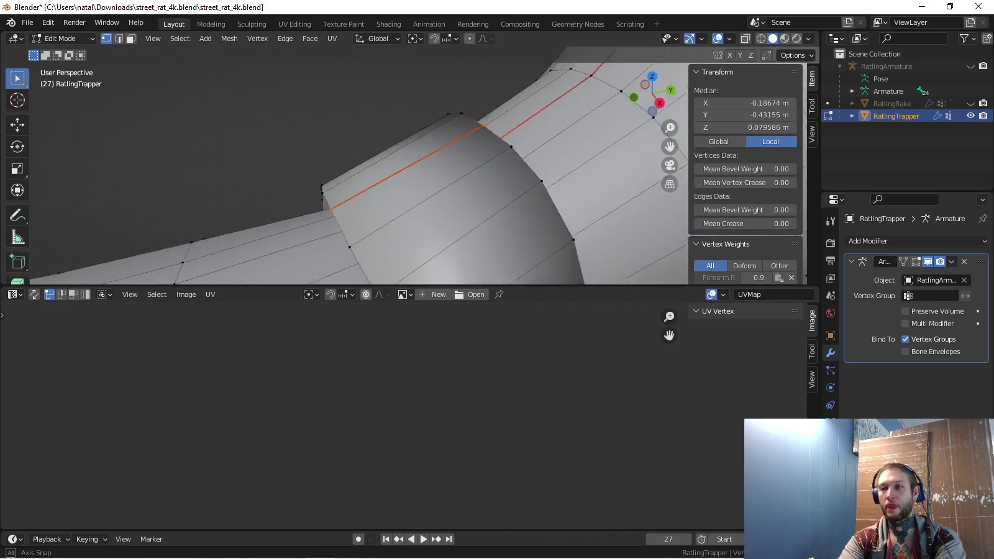
{"action": "key", "text": "ctrl+e"}
{"action": "left_click", "coordinate": [408, 263]}
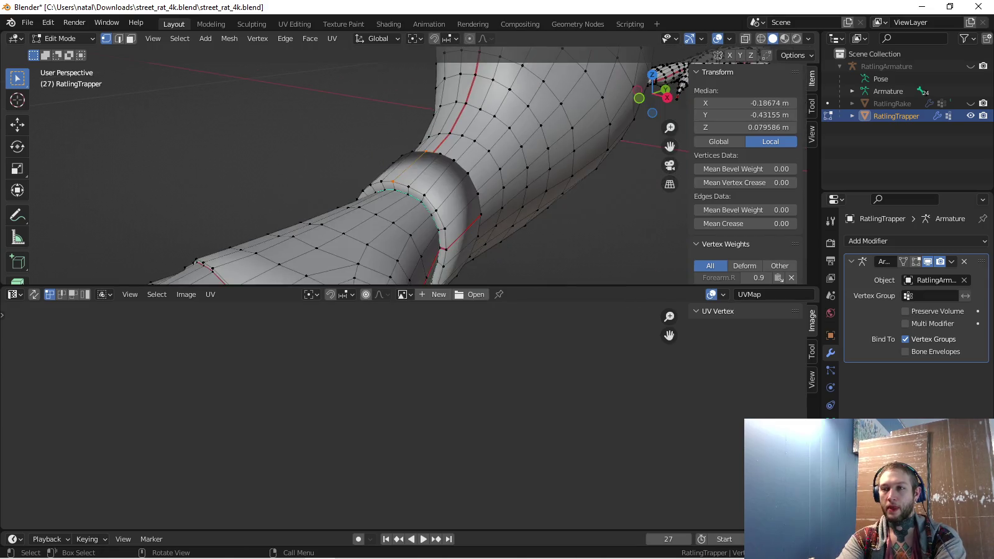
Clear the seam from an edge near the foot
{"action": "middle_click_drag", "start_coordinate": [408, 262], "coordinate": [435, 187]}
{"action": "left_click", "coordinate": [597, 176]}
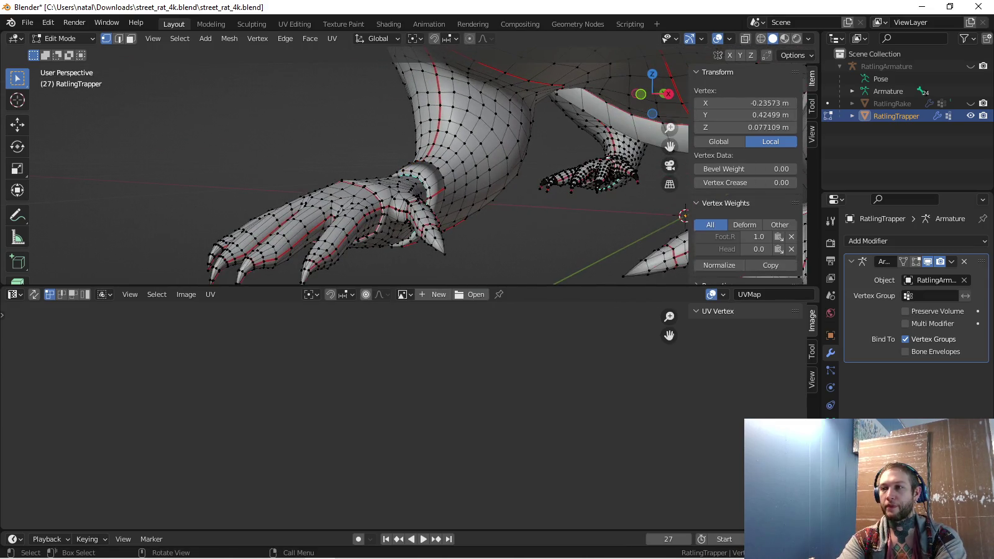
{"action": "key", "text": "KP_Decimal"}
{"action": "scroll", "coordinate": [347, 175], "scroll_direction": "down", "scroll_amount": 5}
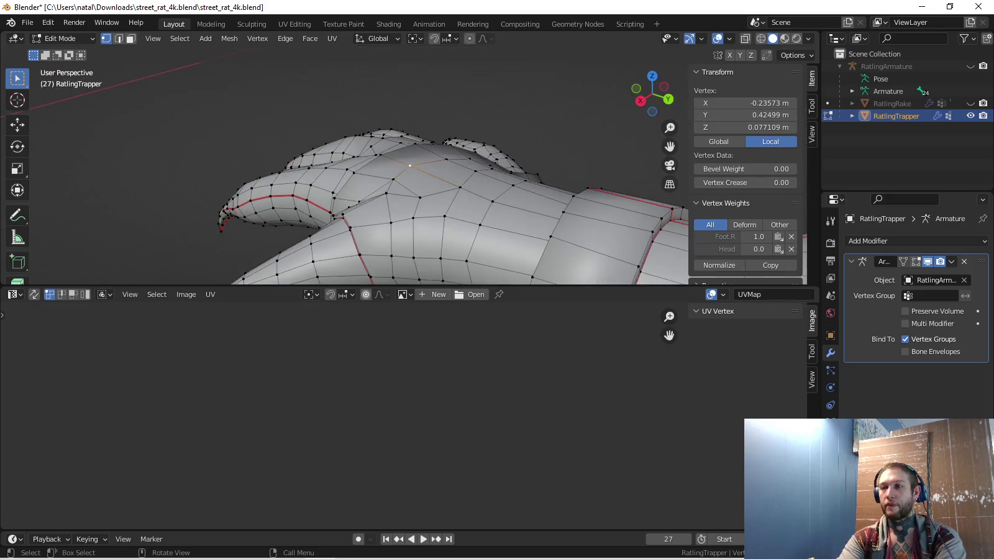
{"action": "left_click", "coordinate": [491, 185], "text": "shift"}
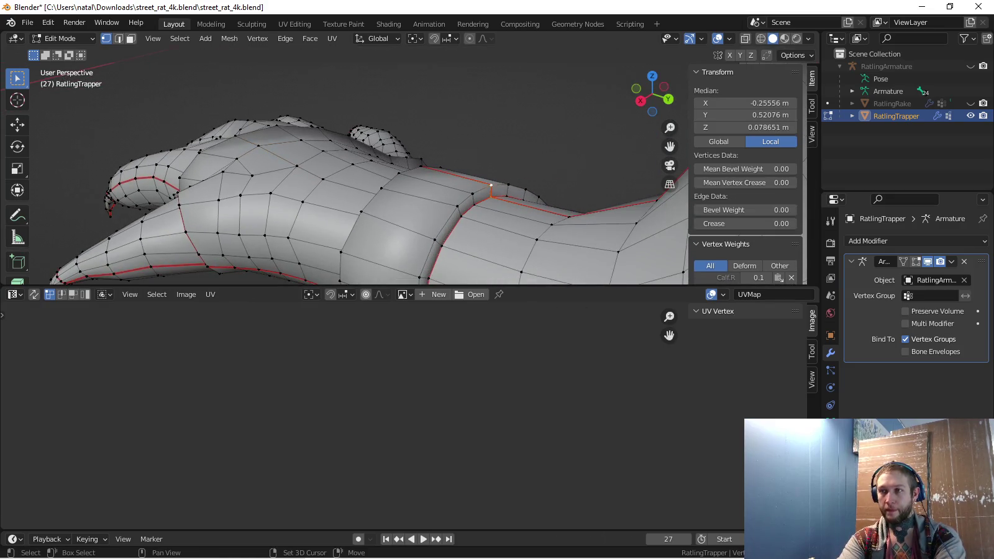
{"action": "middle_click_drag", "start_coordinate": [435, 187], "coordinate": [505, 189]}
{"action": "key", "text": "ctrl+e"}
{"action": "left_click", "coordinate": [491, 263]}
Mark a leg edge as a seam
{"action": "mouse_move", "coordinate": [491, 262]}
{"action": "middle_mouse_down"}
{"action": "mouse_move", "coordinate": [456, 144]}
{"action": "mouse_move", "coordinate": [410, 261]}
{"action": "mouse_move", "coordinate": [398, 186]}
{"action": "mouse_move", "coordinate": [410, 186]}
{"action": "middle_mouse_up"}
{"action": "left_click", "coordinate": [457, 144], "text": "shift"}
{"action": "key", "text": "ctrl+e"}
{"action": "left_click", "coordinate": [372, 251]}
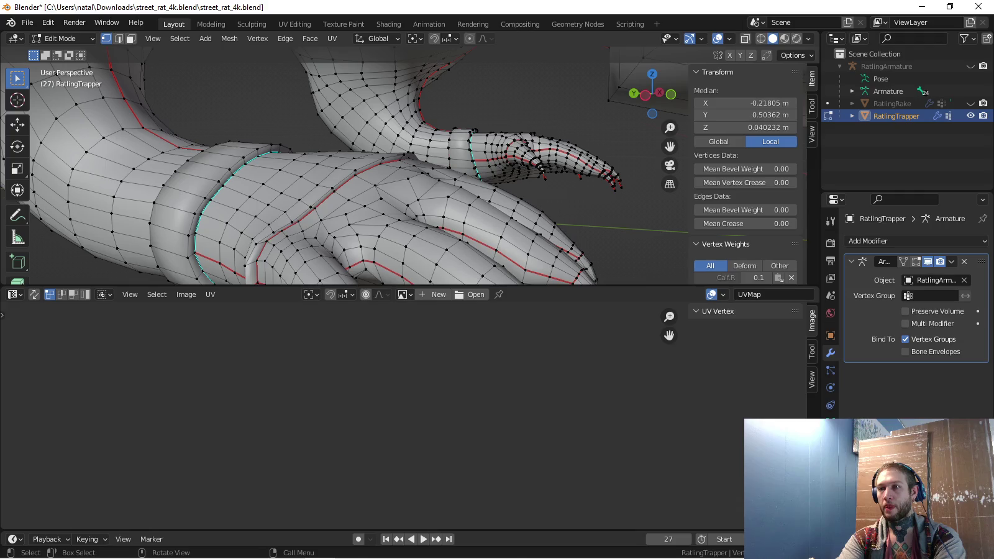
Mark another adjacent limb edge as a seam
{"action": "left_click", "coordinate": [410, 187]}
{"action": "key", "text": "KP_Decimal"}
{"action": "scroll", "coordinate": [410, 187], "scroll_direction": "down", "scroll_amount": 3}
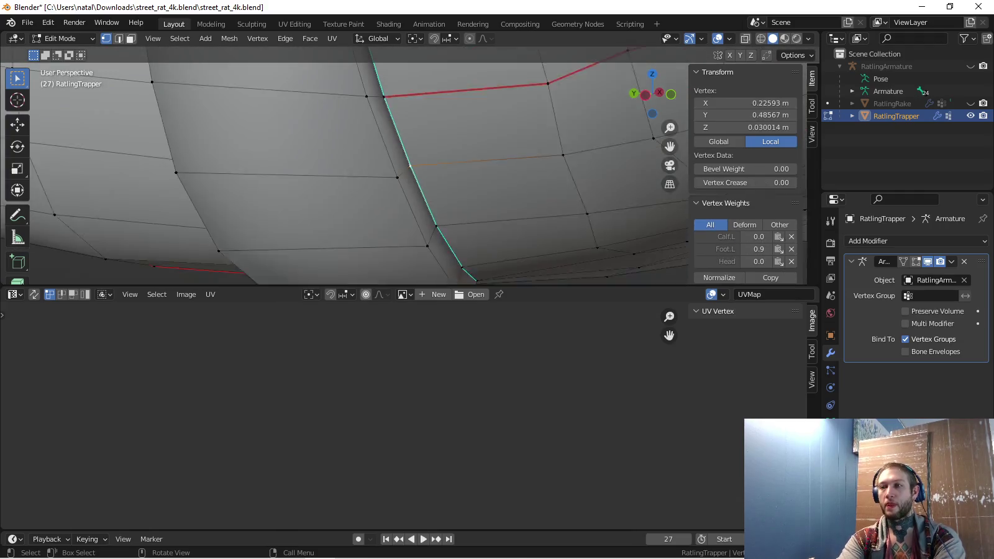
{"action": "left_click", "coordinate": [374, 109], "text": "shift"}
{"action": "middle_click_drag", "start_coordinate": [411, 186], "coordinate": [435, 174]}
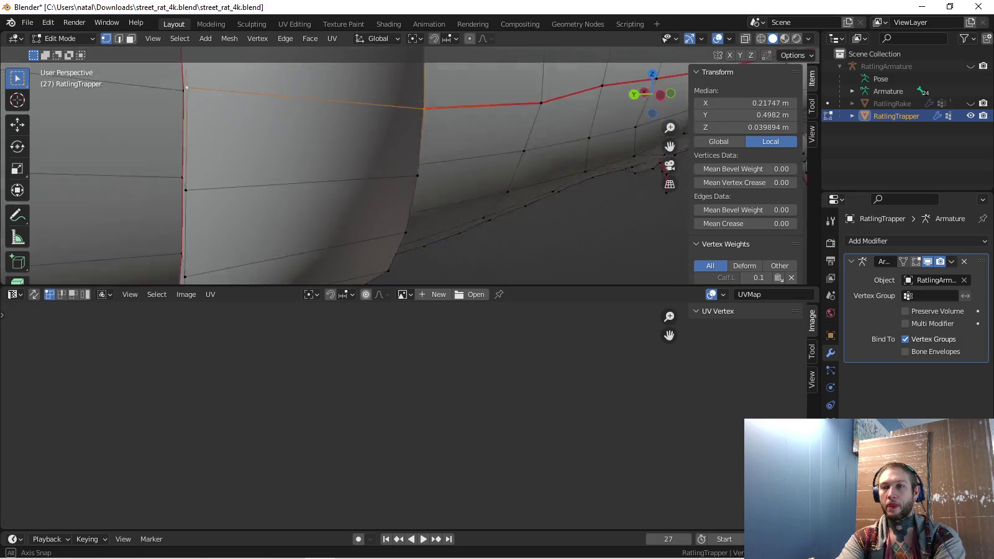
{"action": "key", "text": "ctrl+e"}
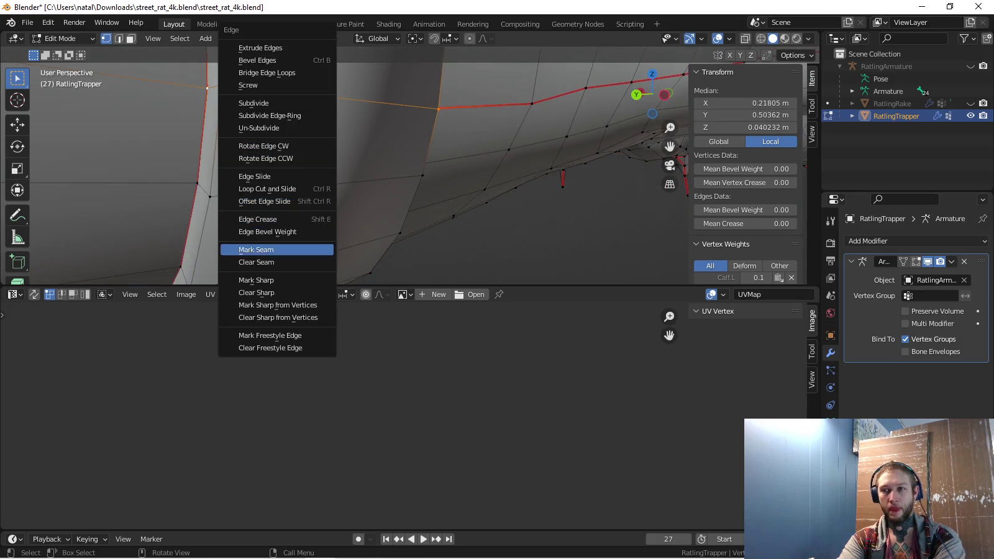
{"action": "left_click", "coordinate": [273, 249]}
Clear the seam from a stray red seam edge on the limb
{"action": "mouse_move", "coordinate": [273, 249]}
{"action": "middle_mouse_down"}
{"action": "mouse_move", "coordinate": [373, 186]}
{"action": "mouse_move", "coordinate": [448, 162]}
{"action": "mouse_move", "coordinate": [475, 137]}
{"action": "middle_mouse_up"}
{"action": "left_click", "coordinate": [324, 114]}
{"action": "left_click", "coordinate": [421, 185], "text": "shift"}
{"action": "key", "text": "ctrl+e"}
{"action": "left_click", "coordinate": [438, 261]}
Deselect all and pick the wrist and ankle cuff pieces with L, showing their UV islands
{"action": "key", "text": "alt+a"}
{"action": "middle_click_drag", "start_coordinate": [404, 155], "coordinate": [472, 131]}
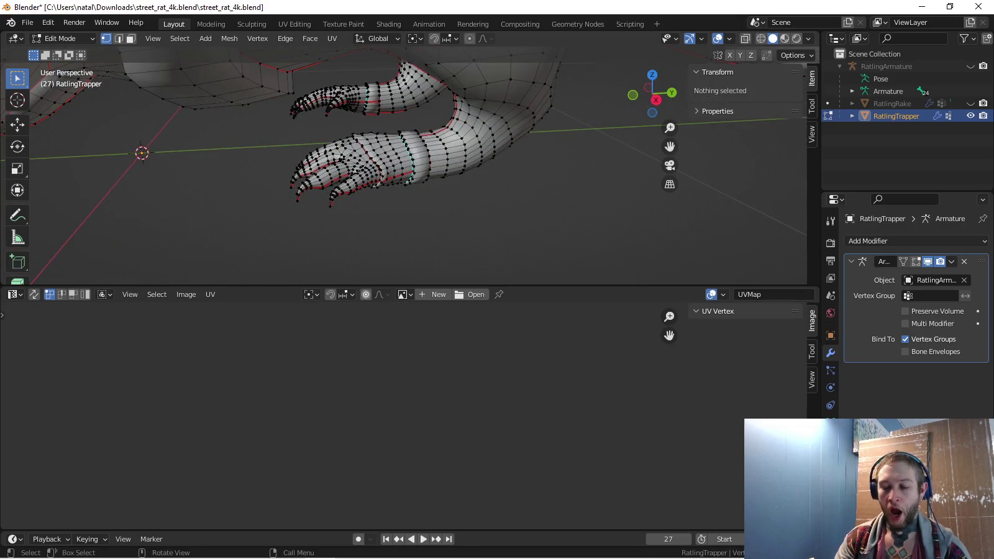
{"action": "key", "text": "l"}
{"action": "key", "text": "l"}
{"action": "scroll", "coordinate": [372, 124], "scroll_direction": "down", "scroll_amount": 3}
{"action": "scroll", "coordinate": [373, 125], "scroll_direction": "down", "scroll_amount": 2}
{"action": "key", "text": "l"}
{"action": "middle_click_drag", "start_coordinate": [224, 142], "coordinate": [228, 133]}
{"action": "key", "text": "l"}
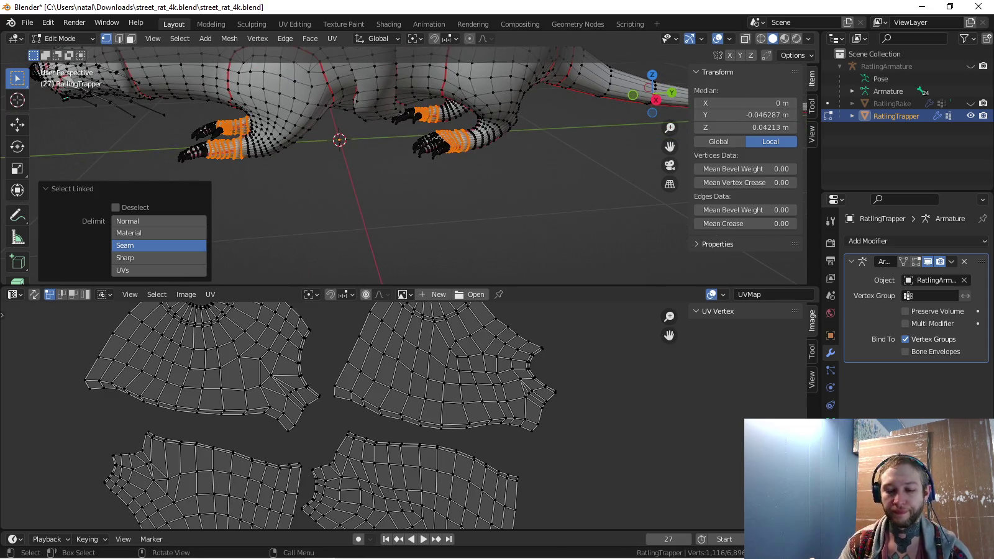
{"action": "key", "text": "u"}
{"action": "left_click", "coordinate": [180, 149]}
{"action": "scroll", "coordinate": [336, 410], "scroll_direction": "down", "scroll_amount": 5}
{"action": "scroll", "coordinate": [335, 410], "scroll_direction": "up", "scroll_amount": 8}
{"action": "scroll", "coordinate": [336, 410], "scroll_direction": "down", "scroll_amount": 2}
{"action": "middle_click_drag", "start_coordinate": [335, 410], "coordinate": [273, 410]}
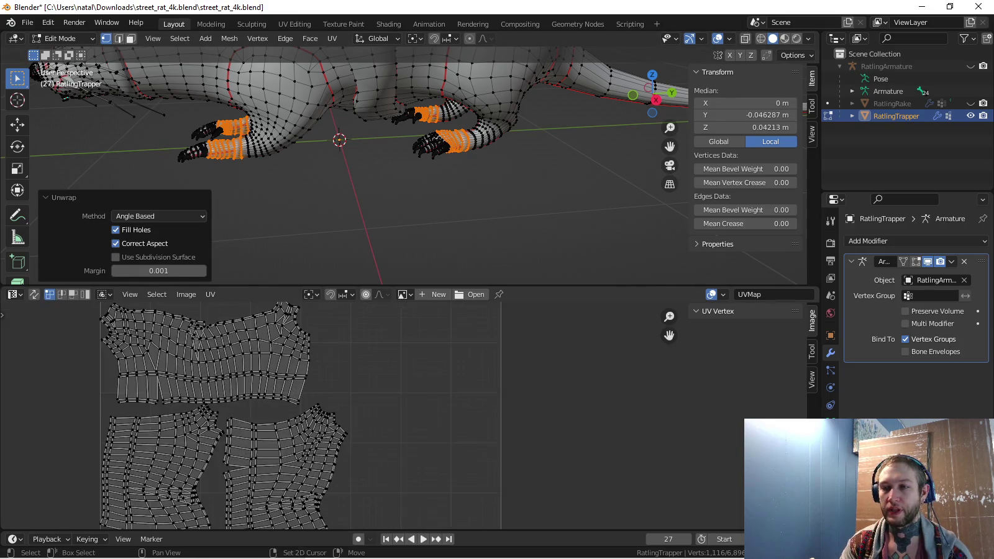
{"action": "scroll", "coordinate": [348, 416], "scroll_direction": "up", "scroll_amount": 2}
{"action": "middle_click_drag", "start_coordinate": [348, 481], "coordinate": [362, 531]}
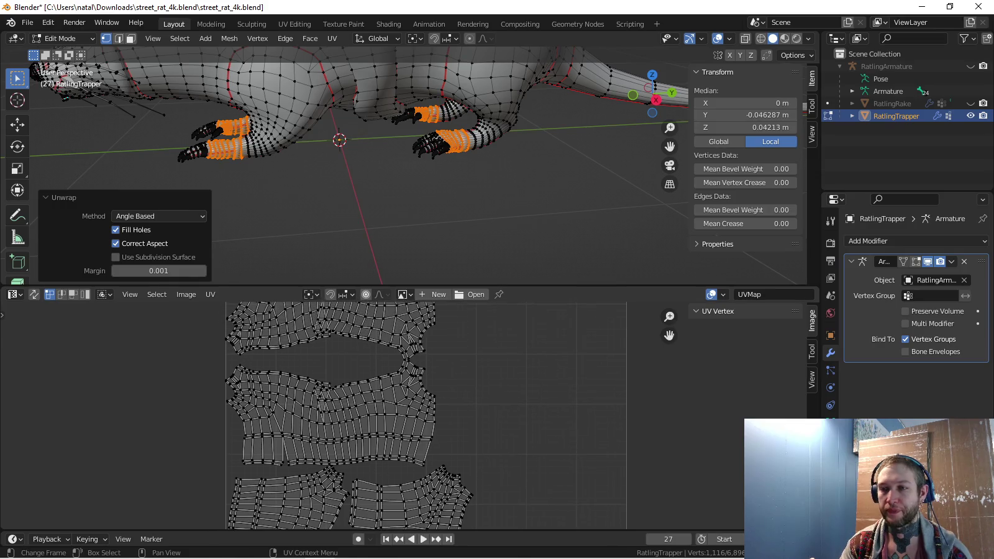
{"action": "scroll", "coordinate": [410, 417], "scroll_direction": "up", "scroll_amount": 3}
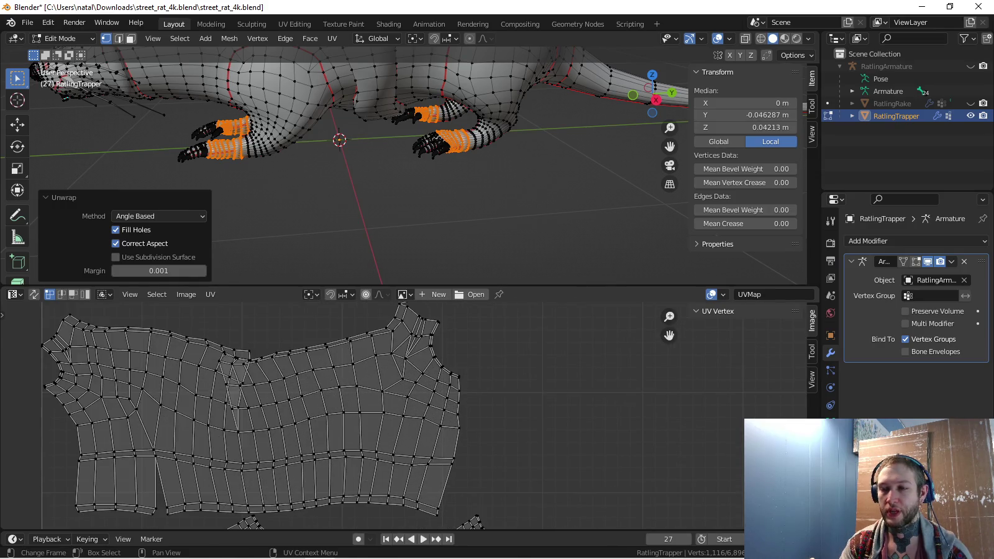
{"action": "scroll", "coordinate": [348, 416], "scroll_direction": "down", "scroll_amount": 3}
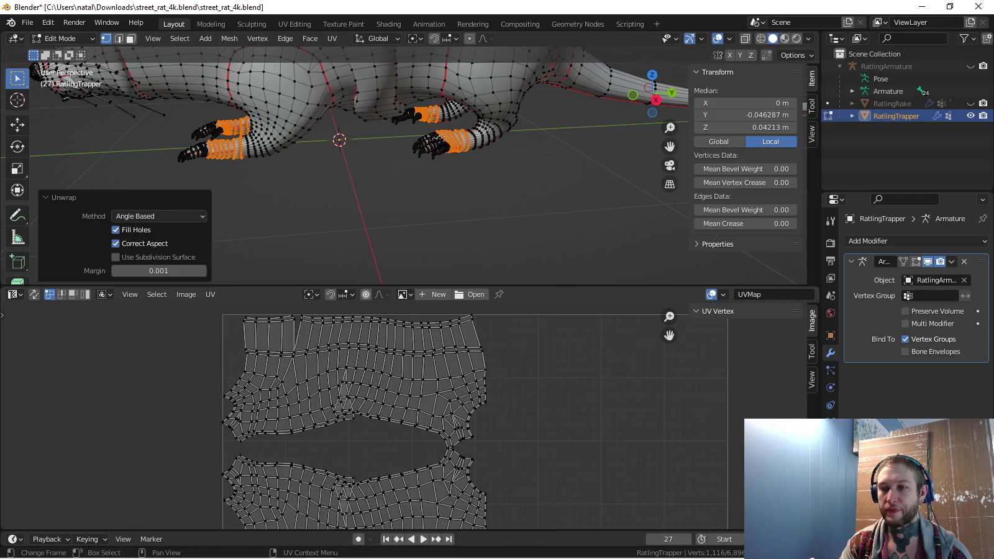
{"action": "key", "text": "a"}
{"action": "key", "text": "alt+a"}
{"action": "middle_click_drag", "start_coordinate": [373, 498], "coordinate": [353, 432]}
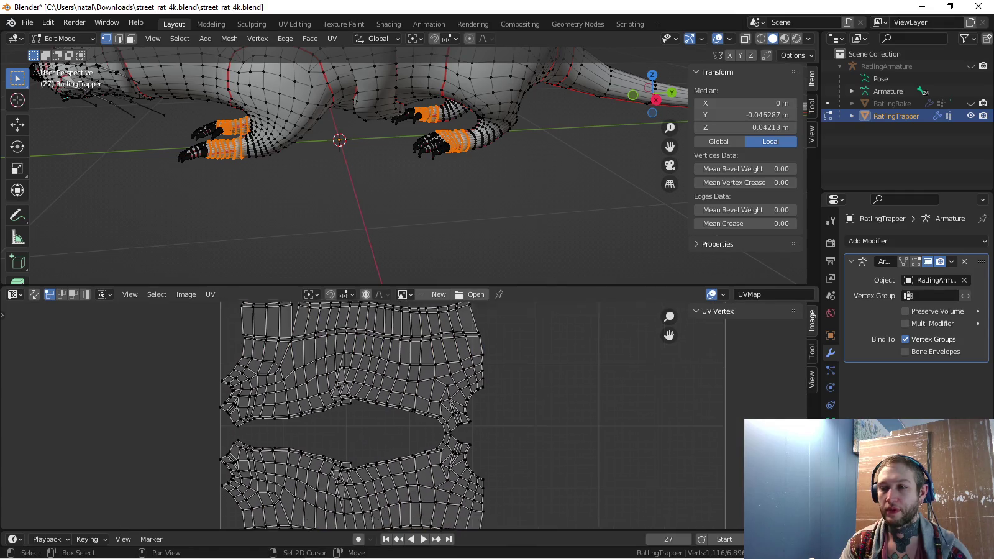
{"action": "mouse_move", "coordinate": [434, 187]}
{"action": "middle_mouse_down"}
{"action": "mouse_move", "coordinate": [373, 174]}
{"action": "mouse_move", "coordinate": [348, 187]}
{"action": "middle_mouse_up"}
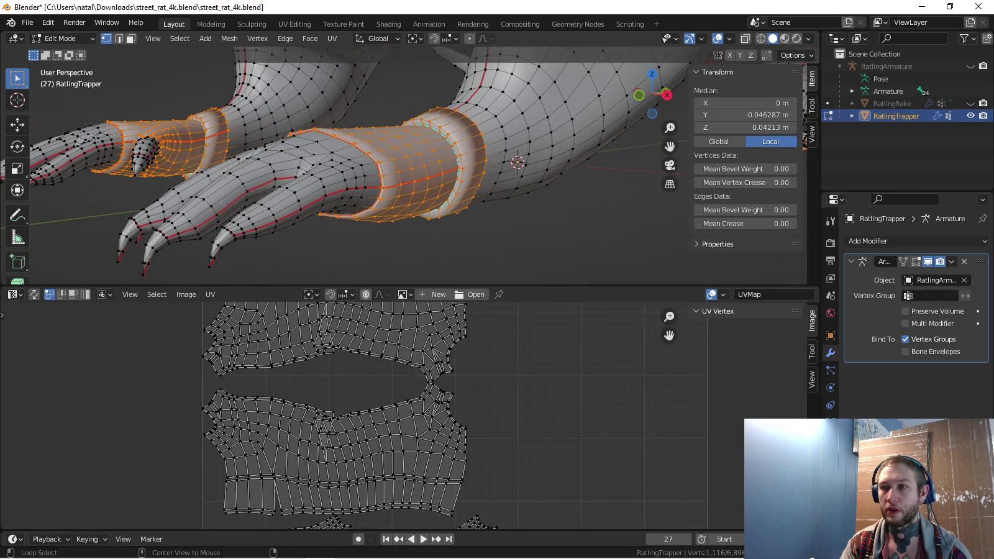
Select edges of the lengthwise forearm seam and bring up the edge operations list
{"action": "left_click", "coordinate": [428, 179], "text": "alt"}
{"action": "left_click", "coordinate": [400, 184]}
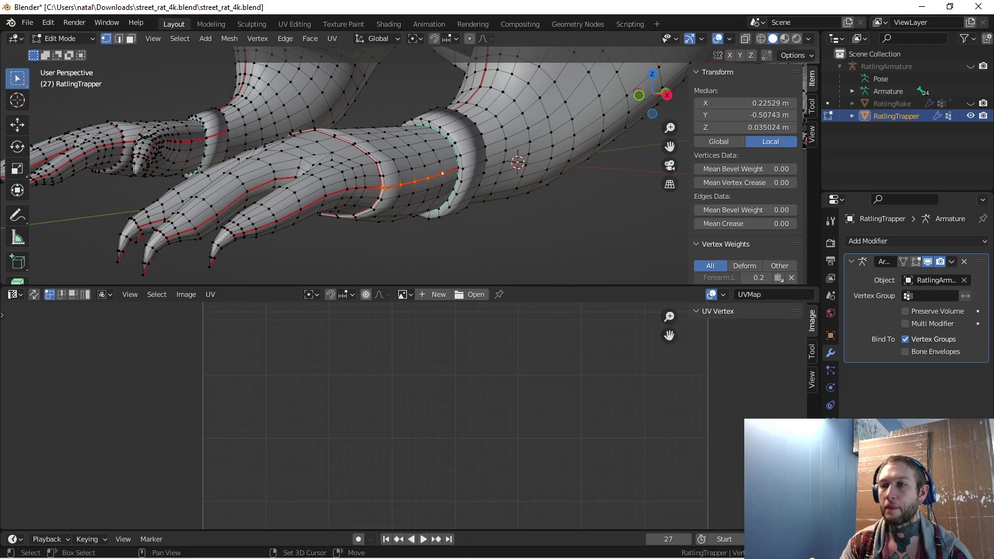
{"action": "mouse_move", "coordinate": [348, 187]}
{"action": "middle_mouse_down"}
{"action": "mouse_move", "coordinate": [373, 174]}
{"action": "mouse_move", "coordinate": [398, 186]}
{"action": "middle_mouse_up"}
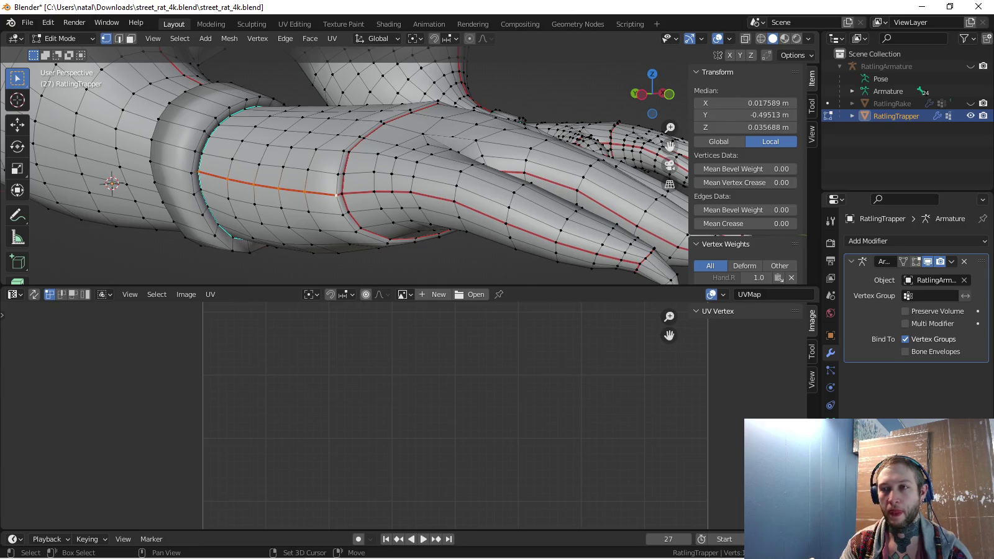
{"action": "mouse_move", "coordinate": [372, 174]}
{"action": "middle_mouse_down"}
{"action": "mouse_move", "coordinate": [348, 161]}
{"action": "mouse_move", "coordinate": [305, 187]}
{"action": "mouse_move", "coordinate": [324, 171]}
{"action": "middle_mouse_up"}
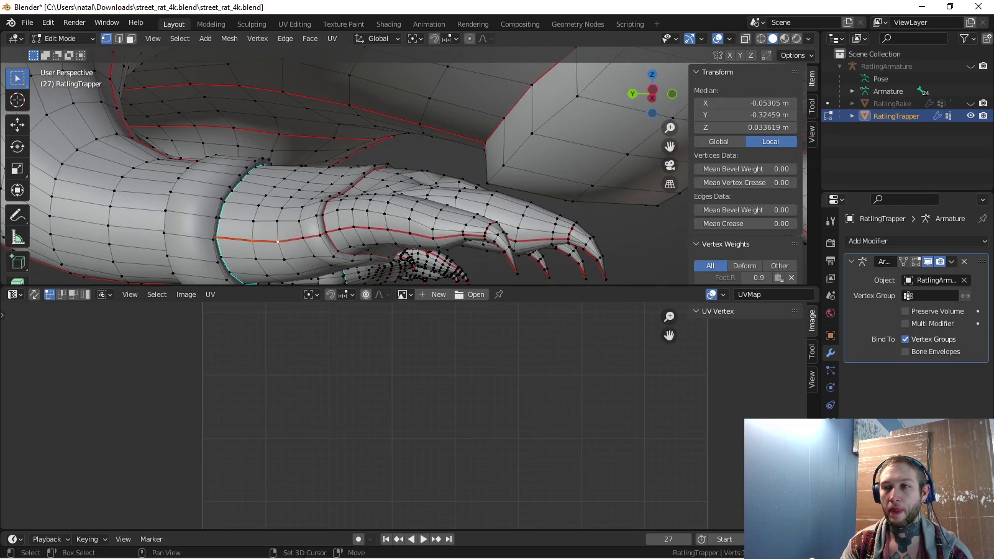
{"action": "middle_click_drag", "start_coordinate": [324, 170], "coordinate": [423, 146]}
{"action": "scroll", "coordinate": [342, 161], "scroll_direction": "up", "scroll_amount": 4}
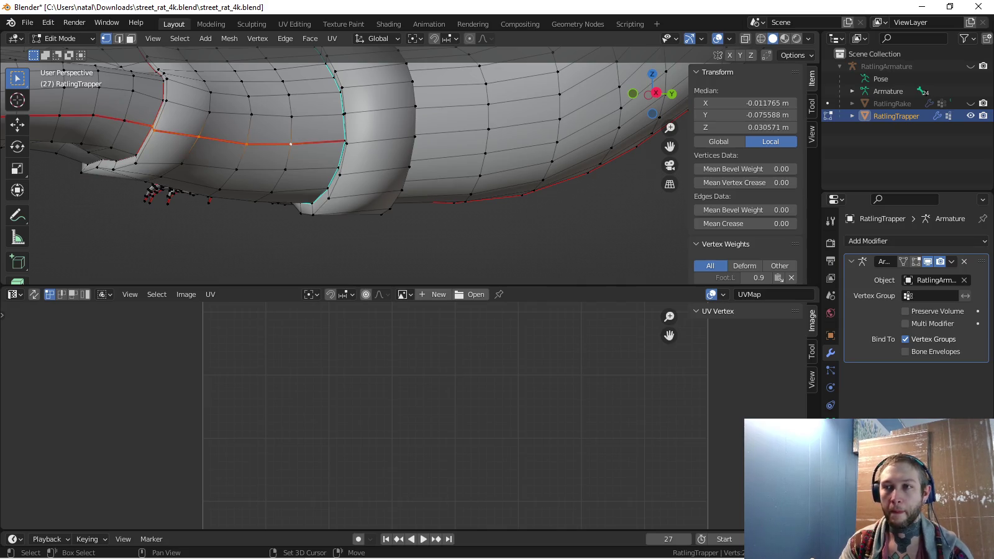
{"action": "key", "text": "ctrl+e"}
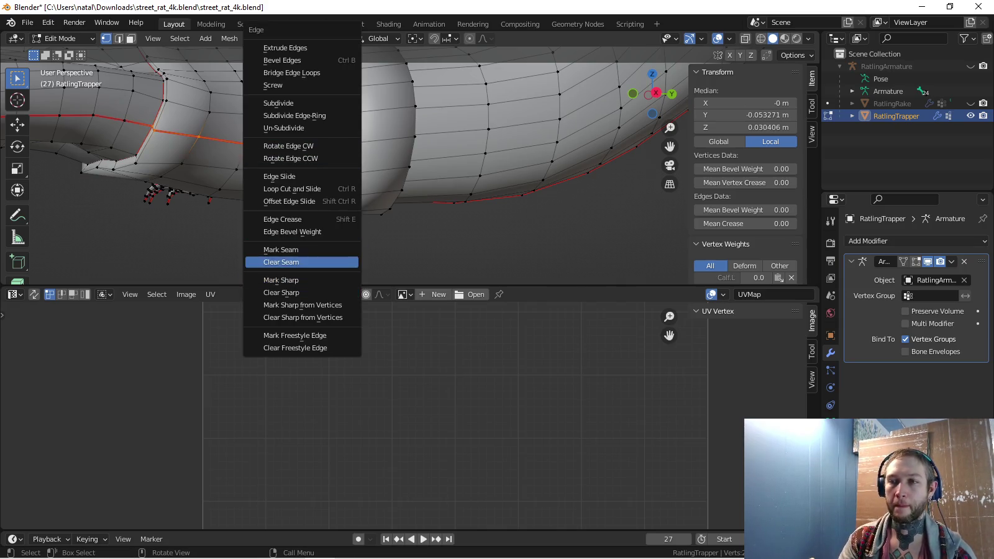
Clear the lengthwise limb seam and select the seam-bounded limb pieces
{"action": "left_click", "coordinate": [281, 262]}
{"action": "scroll", "coordinate": [371, 116], "scroll_direction": "down", "scroll_amount": 3}
{"action": "key", "text": "alt+a"}
{"action": "key", "text": "l"}
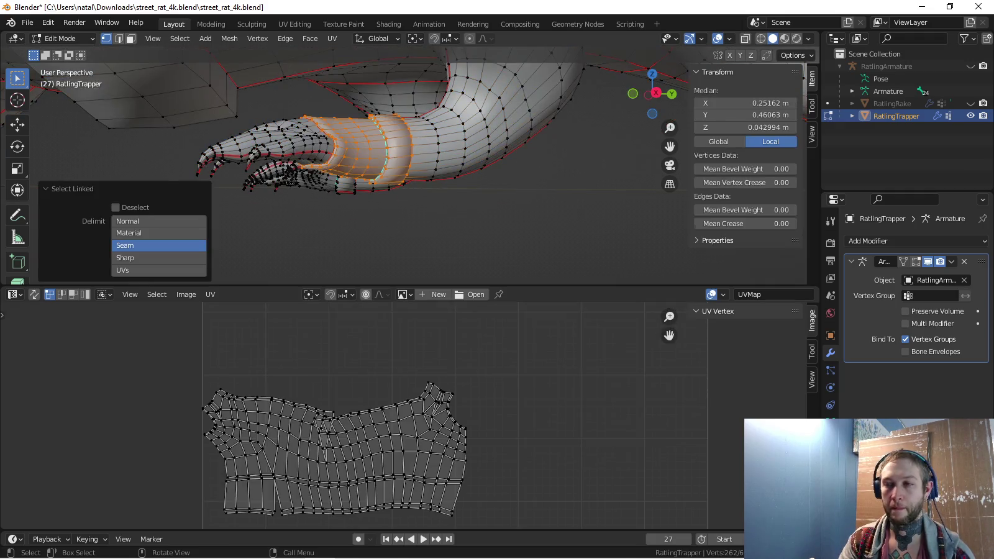
{"action": "mouse_move", "coordinate": [371, 117]}
{"action": "middle_mouse_down"}
{"action": "mouse_move", "coordinate": [348, 155]}
{"action": "mouse_move", "coordinate": [398, 155]}
{"action": "middle_mouse_up"}
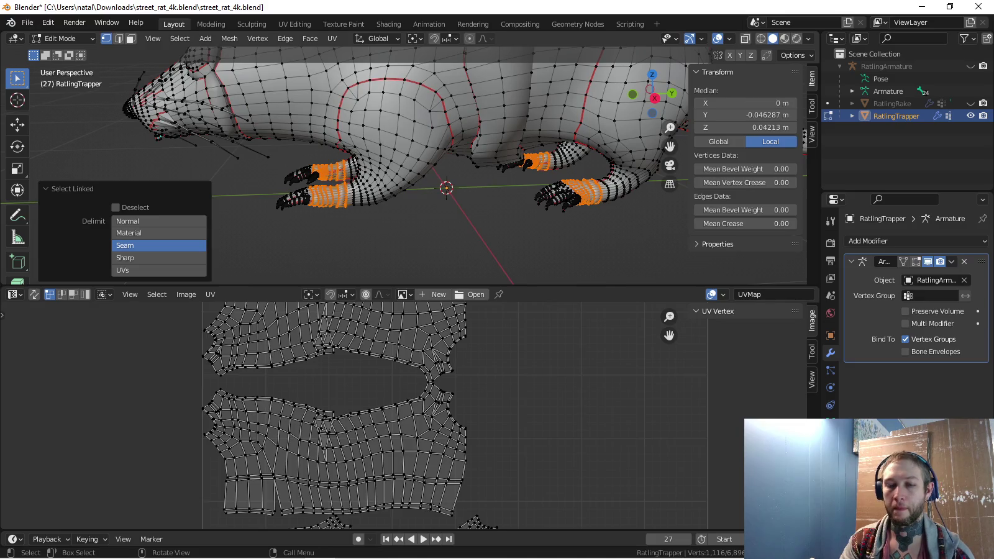
Unwrap the selected limbs and zoom the UV editor to view the new islands
{"action": "key", "text": "u"}
{"action": "left_click", "coordinate": [268, 193]}
{"action": "scroll", "coordinate": [397, 417], "scroll_direction": "down", "scroll_amount": 2}
{"action": "scroll", "coordinate": [398, 417], "scroll_direction": "down", "scroll_amount": 2}
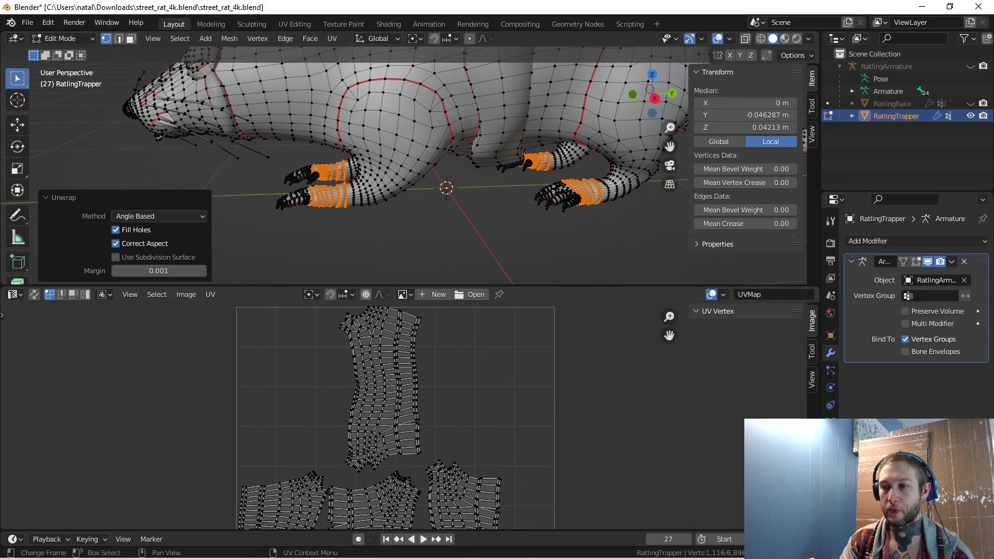
{"action": "middle_click_drag", "start_coordinate": [398, 436], "coordinate": [396, 326]}
{"action": "middle_click_drag", "start_coordinate": [373, 155], "coordinate": [398, 152]}
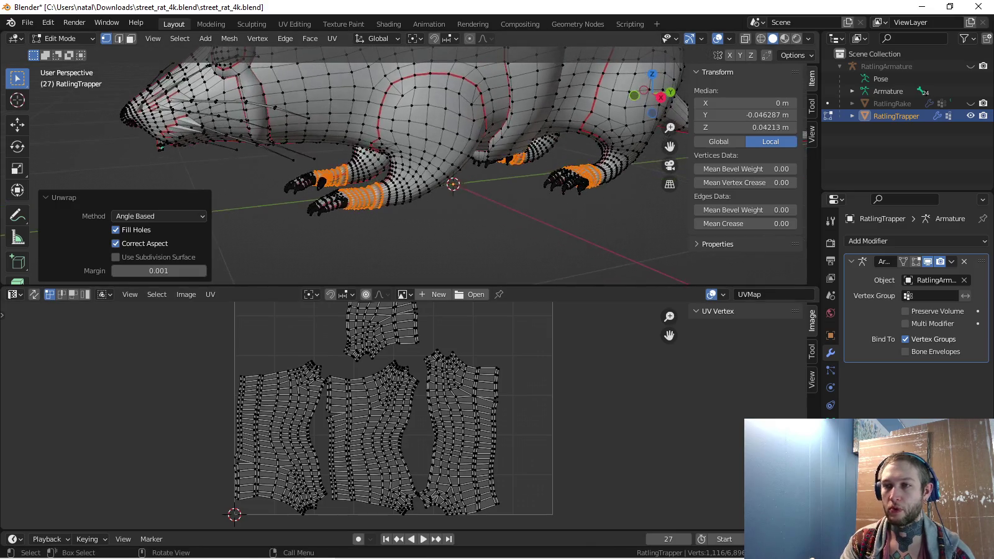
{"action": "scroll", "coordinate": [408, 402], "scroll_direction": "up", "scroll_amount": 2}
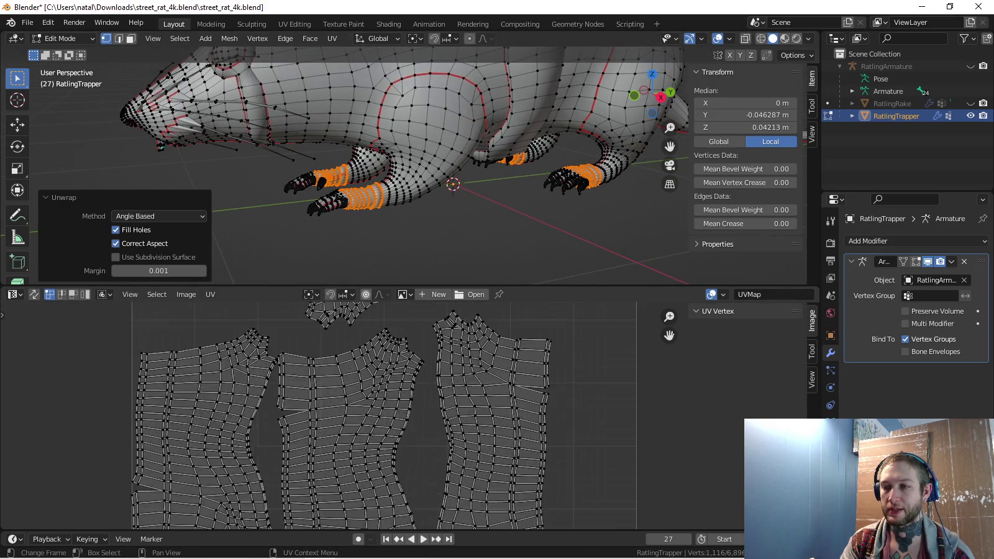
{"action": "scroll", "coordinate": [408, 403], "scroll_direction": "up", "scroll_amount": 2}
{"action": "middle_click_drag", "start_coordinate": [373, 156], "coordinate": [466, 142]}
Select the right forearm's seam edges and clear their seam
{"action": "key", "text": "alt+a"}
{"action": "middle_click_drag", "start_coordinate": [404, 156], "coordinate": [591, 122]}
{"action": "left_click", "coordinate": [300, 88]}
{"action": "scroll", "coordinate": [342, 168], "scroll_direction": "down", "scroll_amount": 4}
{"action": "middle_click_drag", "start_coordinate": [559, 261], "coordinate": [410, 232], "text": "shift"}
{"action": "key", "text": "ctrl+e"}
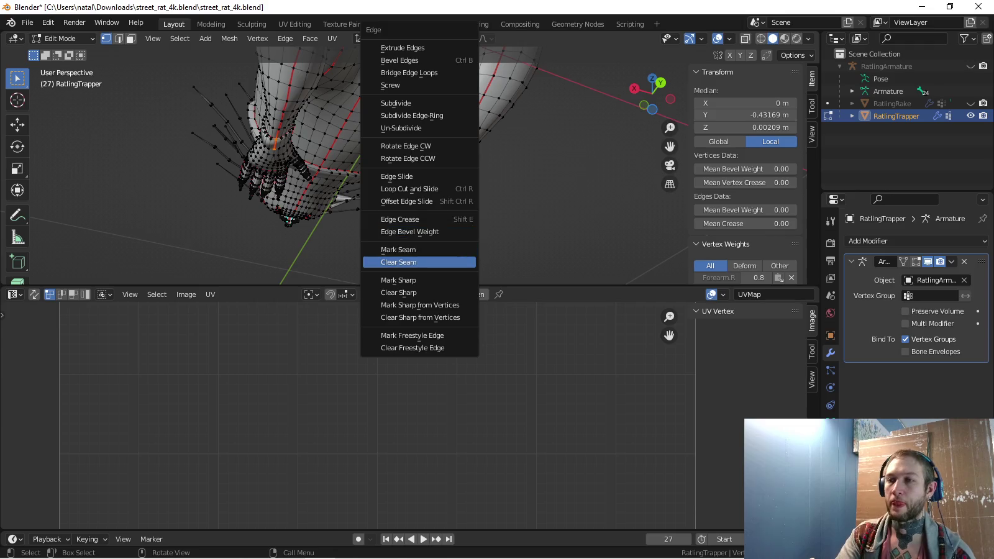
{"action": "left_click", "coordinate": [398, 262]}
Select a leg vertex and centre the view on it
{"action": "scroll", "coordinate": [404, 168], "scroll_direction": "down", "scroll_amount": 3}
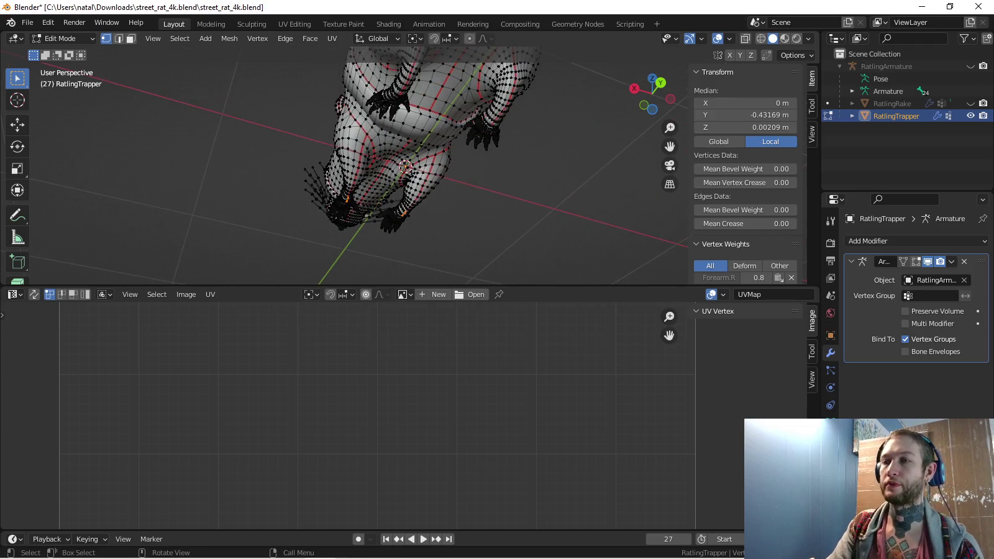
{"action": "left_click", "coordinate": [394, 93]}
{"action": "key", "text": "KP_Decimal"}
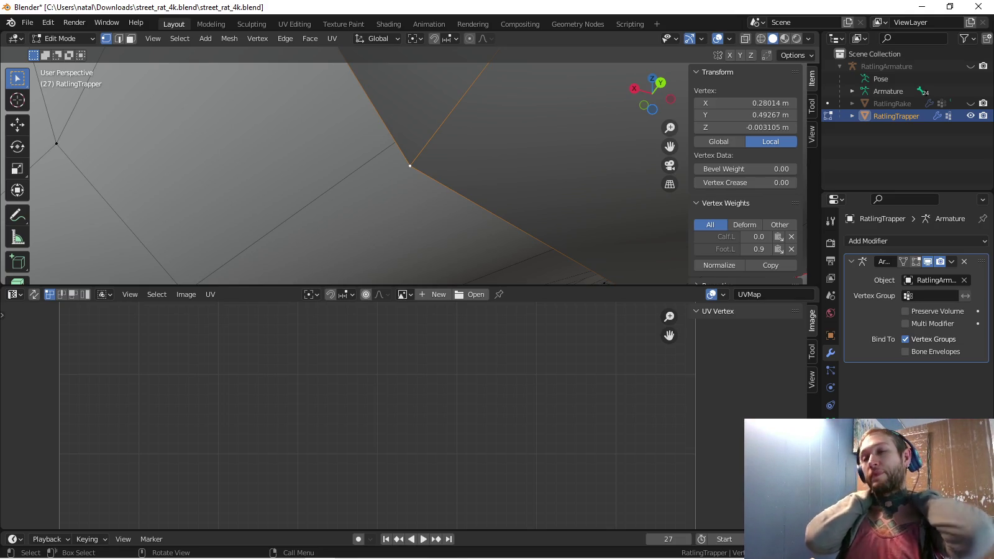
Mark a new seam across the leg through the selected neighbouring vertices
{"action": "scroll", "coordinate": [410, 166], "scroll_direction": "down", "scroll_amount": 2}
{"action": "scroll", "coordinate": [409, 165], "scroll_direction": "down", "scroll_amount": 1}
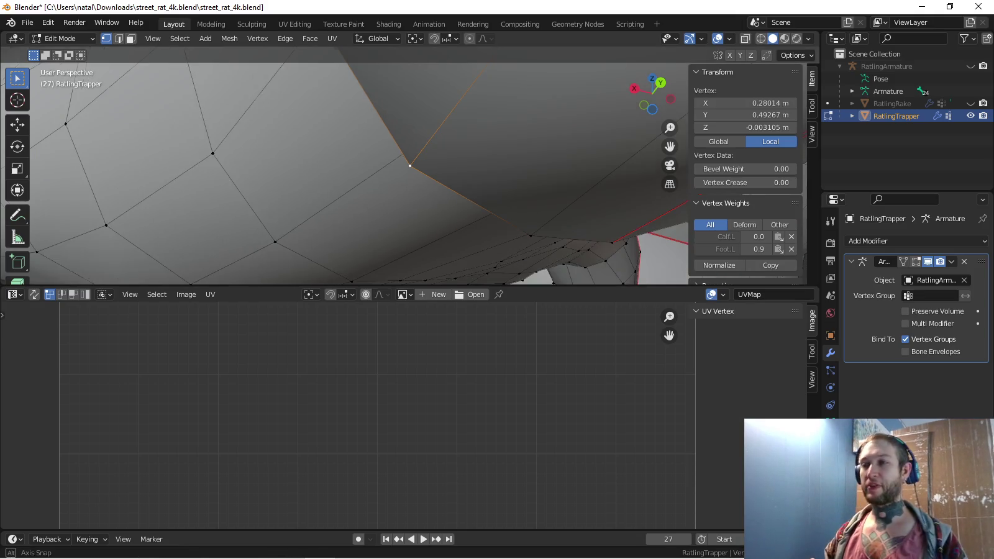
{"action": "scroll", "coordinate": [411, 165], "scroll_direction": "down", "scroll_amount": 2}
{"action": "scroll", "coordinate": [410, 166], "scroll_direction": "down", "scroll_amount": 1}
{"action": "scroll", "coordinate": [410, 166], "scroll_direction": "down", "scroll_amount": 1}
{"action": "scroll", "coordinate": [409, 166], "scroll_direction": "down", "scroll_amount": 2}
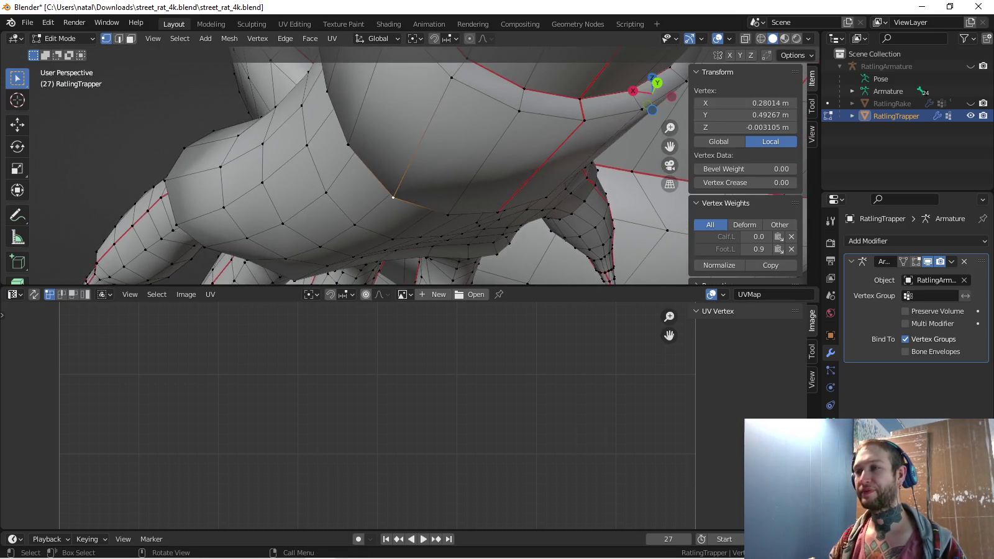
{"action": "left_click", "coordinate": [583, 119], "text": "shift"}
{"action": "left_click", "coordinate": [496, 213], "text": "shift"}
{"action": "mouse_move", "coordinate": [496, 213]}
{"action": "middle_mouse_down"}
{"action": "mouse_move", "coordinate": [2, 222]}
{"action": "mouse_move", "coordinate": [684, 223]}
{"action": "middle_mouse_up"}
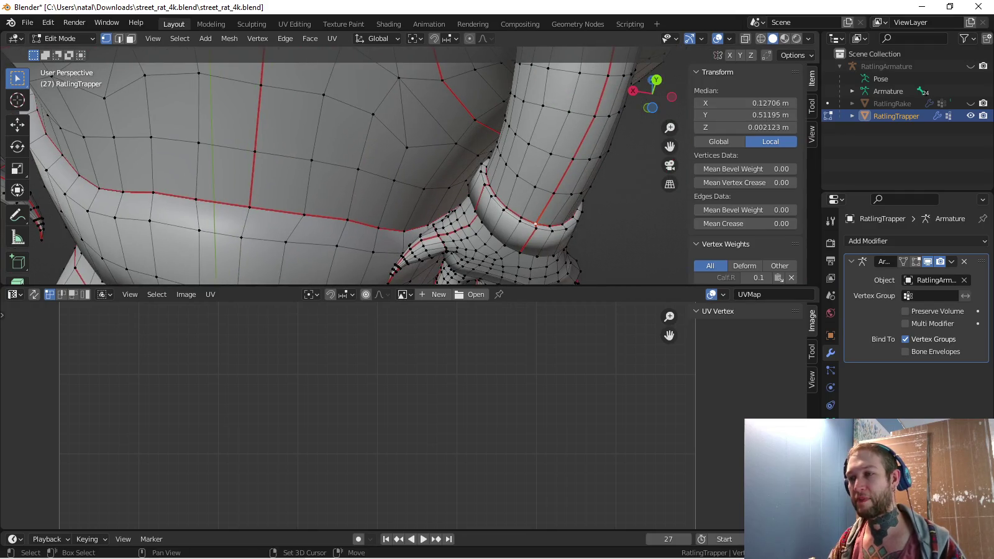
{"action": "key", "text": "ctrl+e"}
{"action": "left_click", "coordinate": [473, 261]}
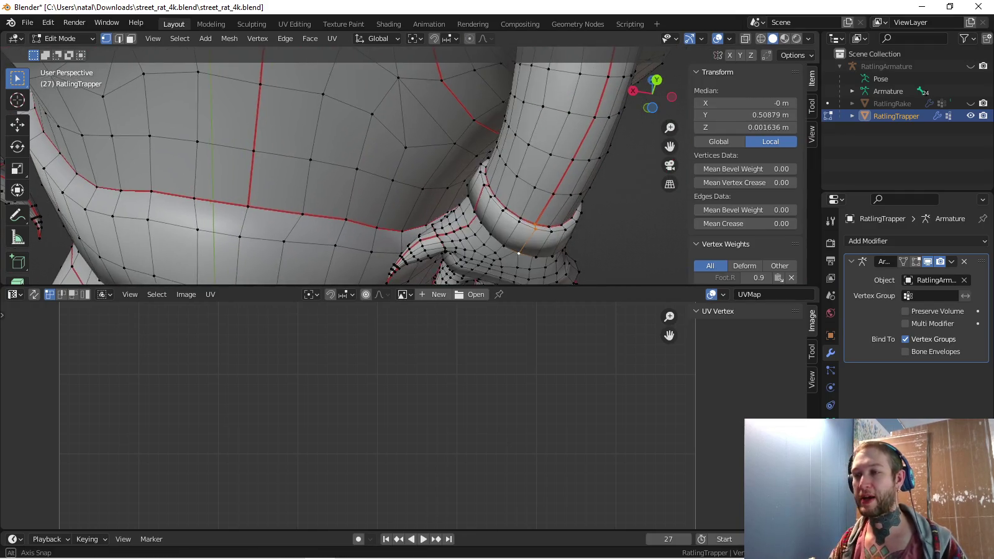
Select the cut-off wrist cuff section with L so its UV island appears
{"action": "key", "text": "a"}
{"action": "key", "text": "alt+a"}
{"action": "key", "text": "l"}
{"action": "key", "text": "l"}
{"action": "middle_click_drag", "start_coordinate": [124, 94], "coordinate": [261, 124]}
{"action": "middle_click_drag", "start_coordinate": [373, 155], "coordinate": [496, 124]}
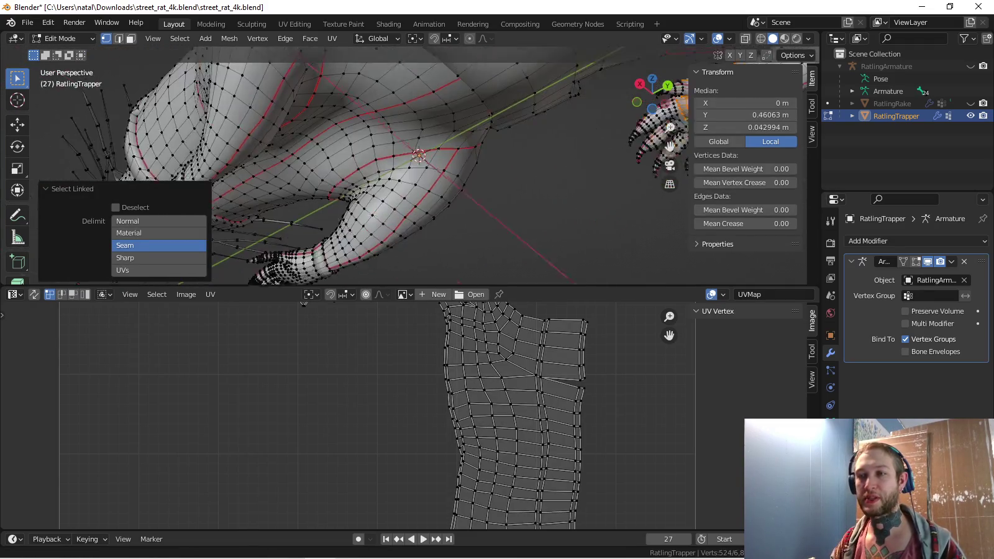
Add the forearm section to the selection and unwrap the selected limb sections
{"action": "key", "text": "l"}
{"action": "key", "text": "l"}
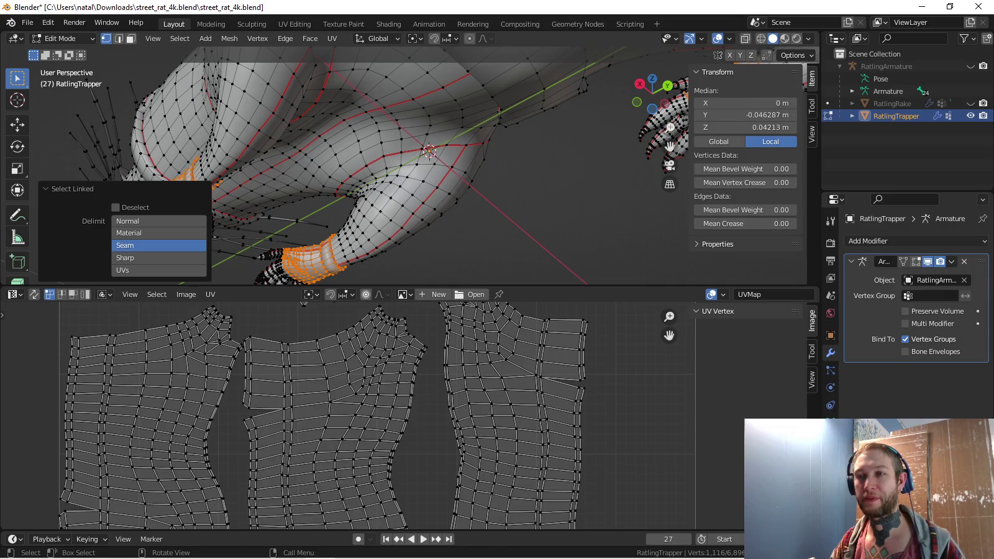
{"action": "key", "text": "u"}
{"action": "left_click", "coordinate": [288, 216]}
{"action": "scroll", "coordinate": [397, 404], "scroll_direction": "down", "scroll_amount": 3}
{"action": "scroll", "coordinate": [398, 404], "scroll_direction": "up", "scroll_amount": 1}
Snap the top-left leg-cuff UV island onto the 2D cursor
{"action": "key", "text": "a"}
{"action": "key", "text": "alt+a"}
{"action": "middle_click_drag", "start_coordinate": [404, 373], "coordinate": [414, 420]}
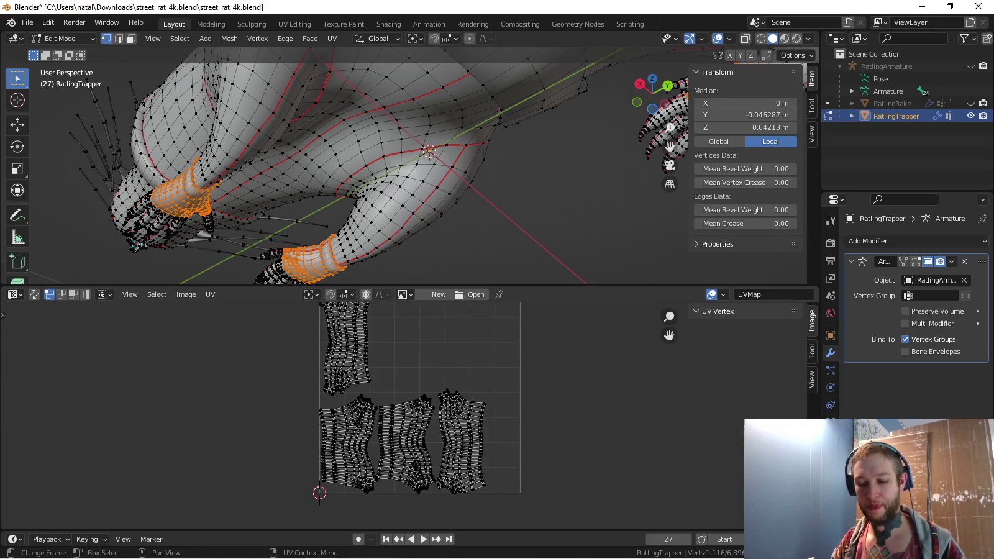
{"action": "key", "text": "l"}
{"action": "key", "text": "shift+s"}
{"action": "left_click", "coordinate": [344, 374]}
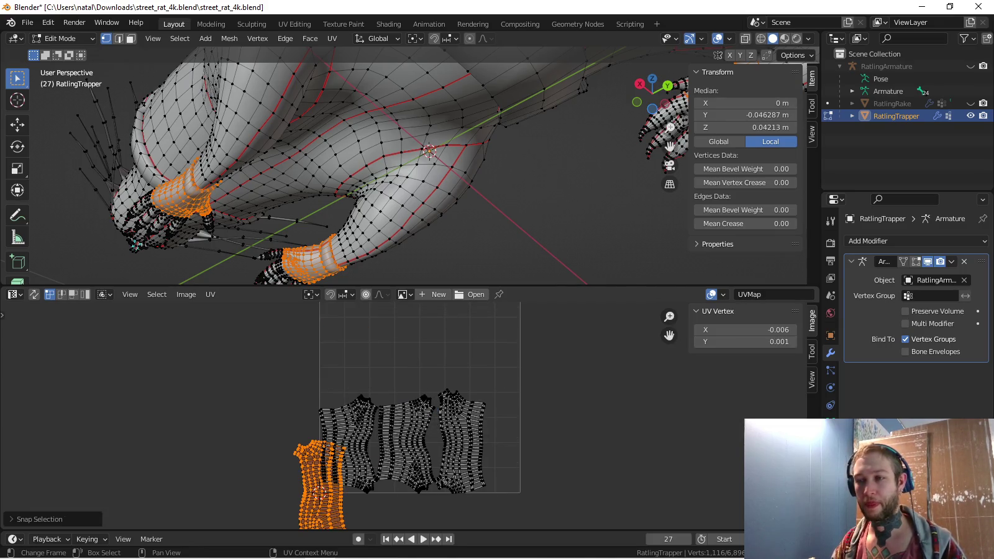
{"action": "key", "text": "alt+a"}
Resize the right-hand island and place the middle island beside it
{"action": "key", "text": "l"}
{"action": "middle_click_drag", "start_coordinate": [313, 477], "coordinate": [370, 418]}
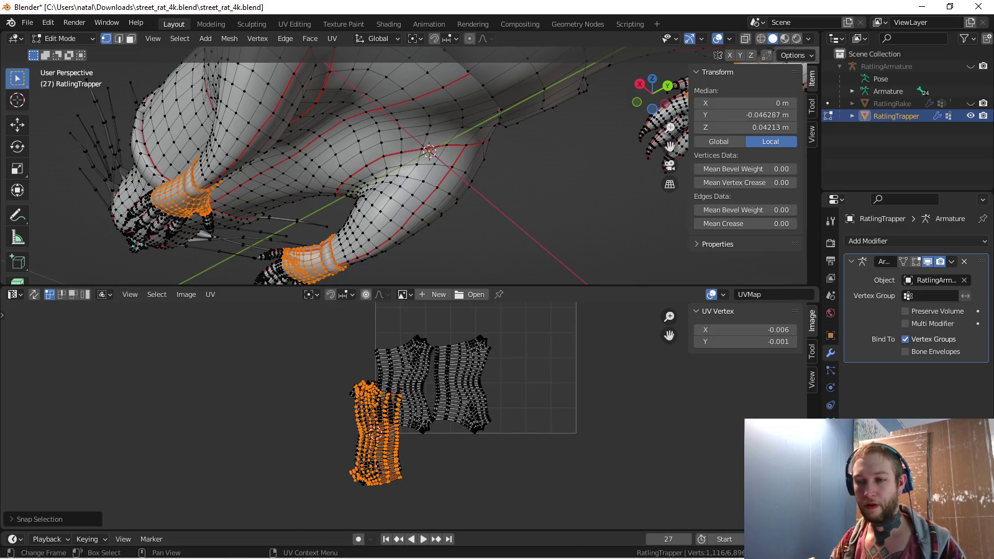
{"action": "key", "text": "s"}
{"action": "left_click", "coordinate": [377, 434]}
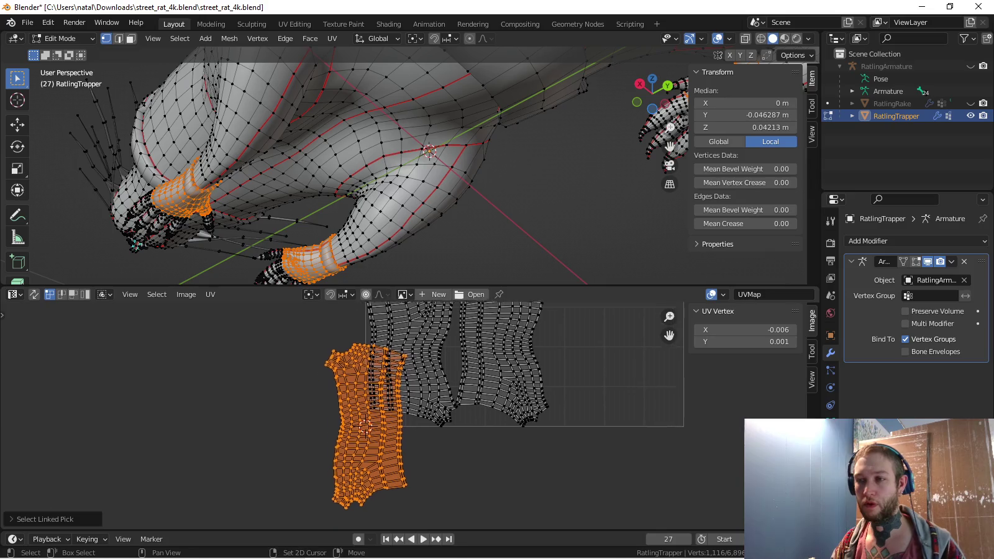
{"action": "key", "text": "alt+a"}
{"action": "key", "text": "l"}
{"action": "key", "text": "g"}
{"action": "left_click", "coordinate": [491, 386]}
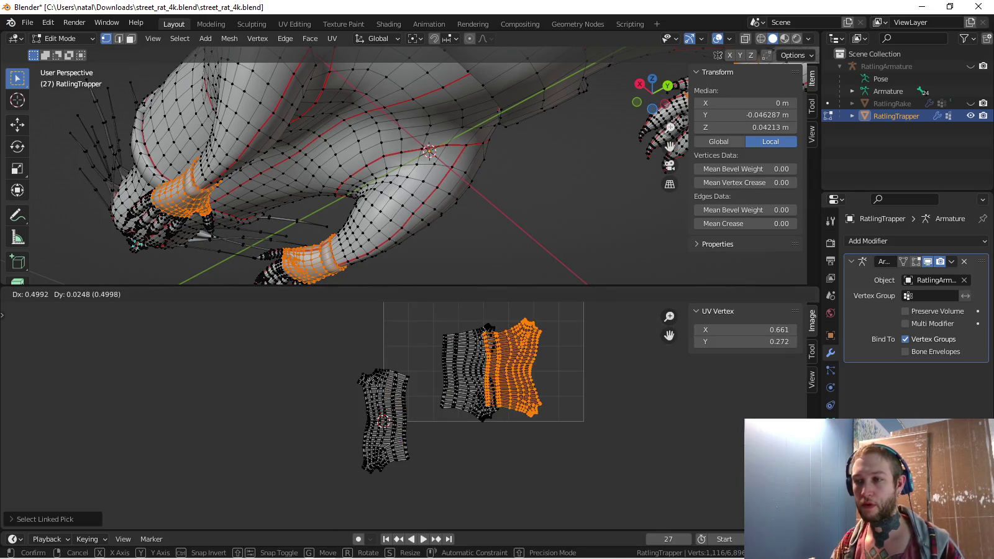
Box-select the left UV island and move it below the grid
{"action": "key", "text": "alt+a"}
{"action": "left_click_drag", "start_coordinate": [343, 346], "coordinate": [414, 487]}
{"action": "scroll", "coordinate": [483, 385], "scroll_direction": "down", "scroll_amount": 3}
{"action": "key", "text": "g"}
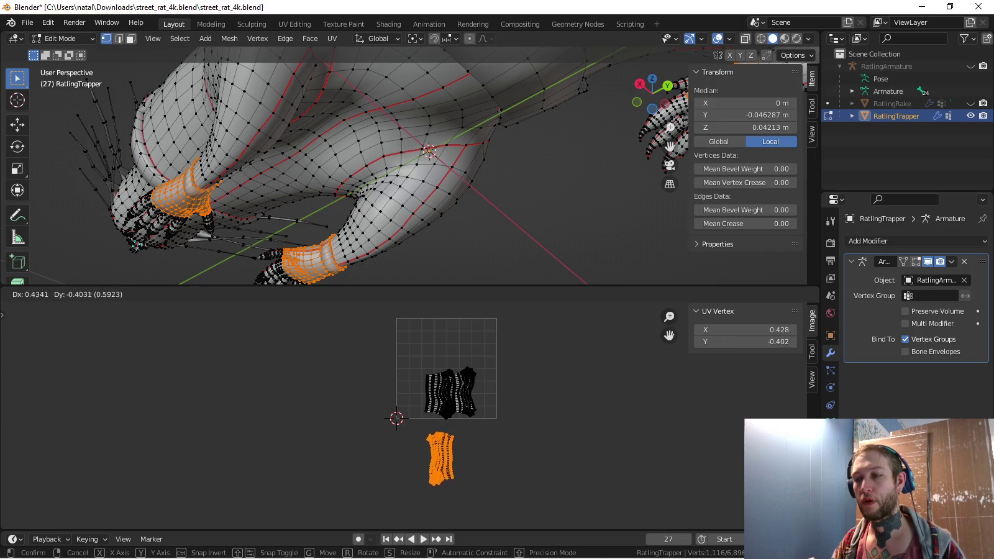
{"action": "key", "text": "a"}
{"action": "key", "text": "alt+a"}
Snap the next linked island onto the UV cursor and pick the middle island
{"action": "key", "text": "l"}
{"action": "key", "text": "shift+s"}
{"action": "key", "text": "a"}
{"action": "key", "text": "alt+a"}
{"action": "key", "text": "l"}
{"action": "key", "text": "shift+s"}
Mirror the orange cuff island vertically with S Y -1 and move it beside the black island
{"action": "type", "text": "sy-1"}
{"action": "key", "text": "Return"}
{"action": "key", "text": "alt+a"}
{"action": "key", "text": "l"}
{"action": "key", "text": "g"}
{"action": "key", "text": "Return"}
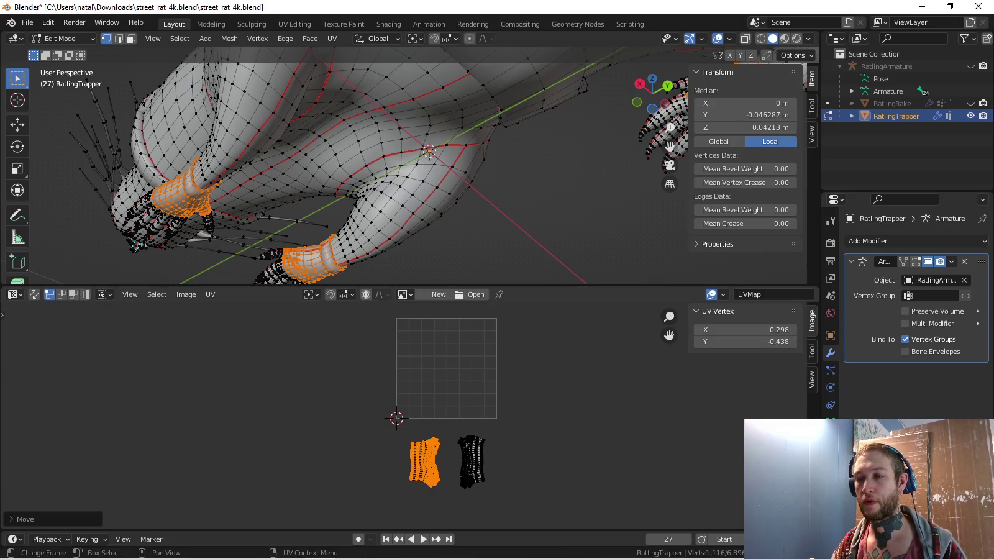
{"action": "key", "text": "a"}
{"action": "scroll", "coordinate": [435, 419], "scroll_direction": "up", "scroll_amount": 2}
{"action": "key", "text": "alt+a"}
Move the cuff island into the UV tile, shrink it and shift it upward
{"action": "key", "text": "l"}
{"action": "key", "text": "g"}
{"action": "key", "text": "Return"}
{"action": "scroll", "coordinate": [373, 414], "scroll_direction": "up", "scroll_amount": 3}
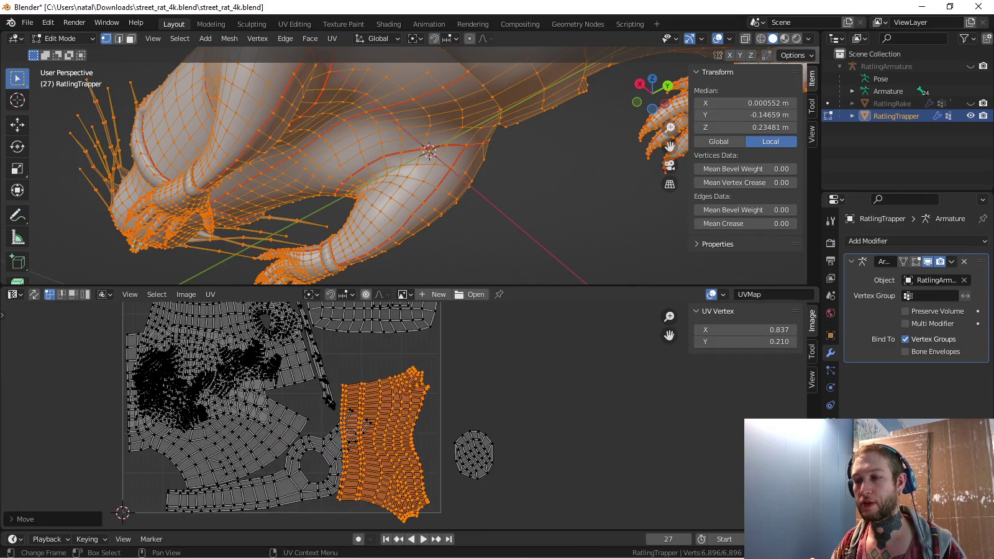
{"action": "key", "text": "s"}
{"action": "key", "text": "Return"}
{"action": "key", "text": "g"}
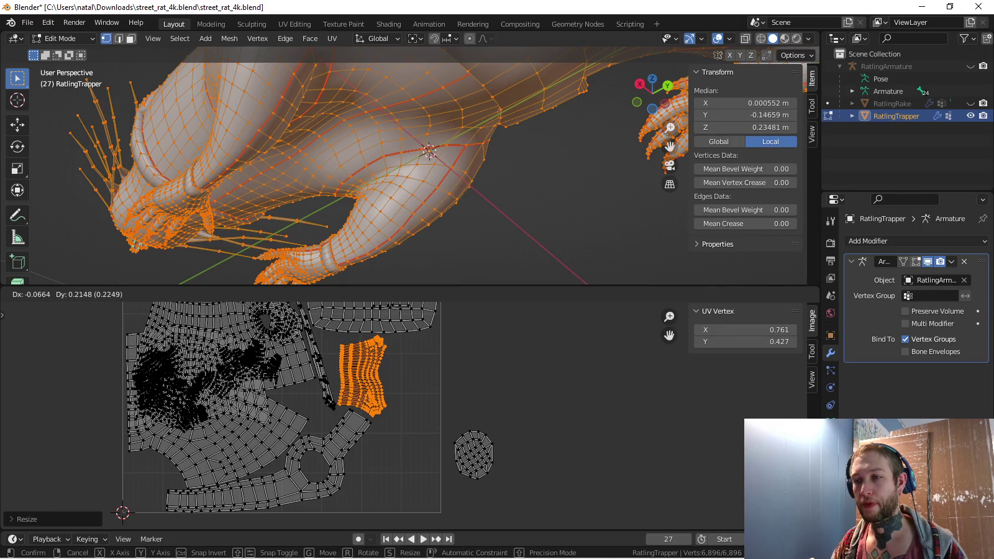
{"action": "key", "text": "Return"}
{"action": "scroll", "coordinate": [408, 366], "scroll_direction": "down", "scroll_amount": 3}
Select the lower cuff island, shrink it and move it upward
{"action": "key", "text": "a"}
{"action": "key", "text": "alt+a"}
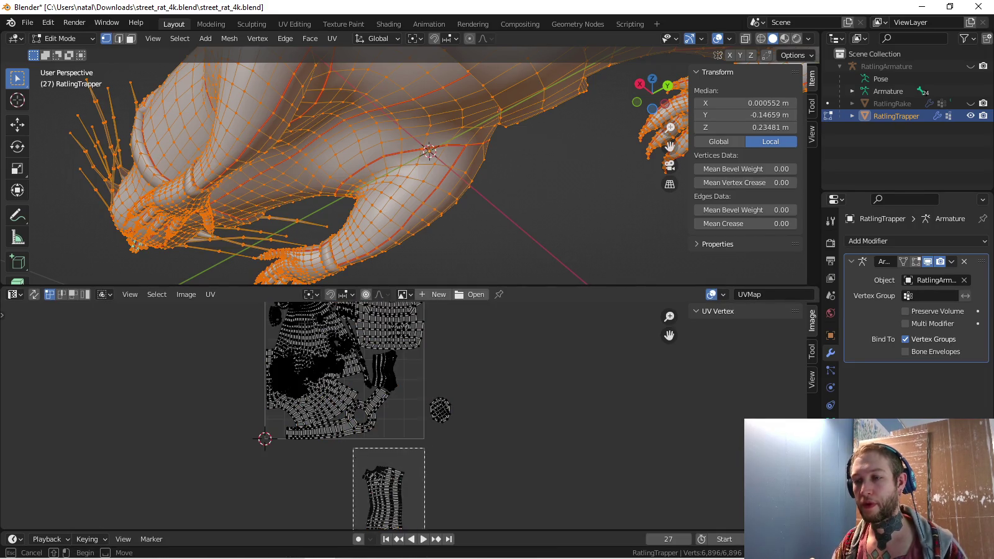
{"action": "left_click_drag", "start_coordinate": [423, 528], "coordinate": [423, 528]}
{"action": "middle_click_drag", "start_coordinate": [424, 528], "coordinate": [413, 498]}
{"action": "key", "text": "s"}
{"action": "key", "text": "Return"}
{"action": "key", "text": "g"}
{"action": "key", "text": "Return"}
Fine-tune the cuff island's size and nudge it into place
{"action": "scroll", "coordinate": [427, 377], "scroll_direction": "up", "scroll_amount": 2}
{"action": "scroll", "coordinate": [427, 377], "scroll_direction": "up", "scroll_amount": 2}
{"action": "key", "text": "s"}
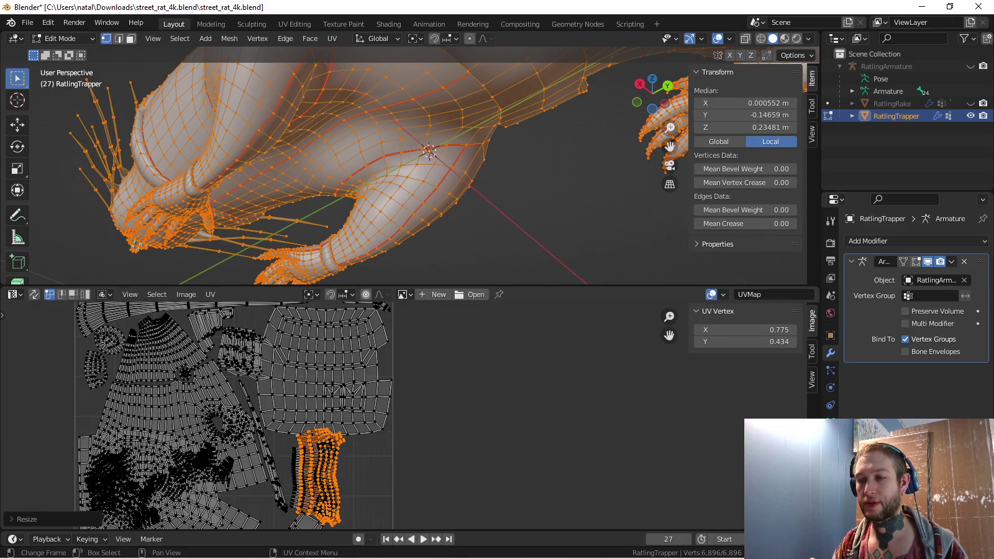
{"action": "scroll", "coordinate": [410, 453], "scroll_direction": "up", "scroll_amount": 1}
{"action": "scroll", "coordinate": [400, 469], "scroll_direction": "up", "scroll_amount": 2}
{"action": "key", "text": "g"}
{"action": "key", "text": "Return"}
{"action": "key", "text": "s"}
{"action": "key", "text": "Return"}
{"action": "scroll", "coordinate": [366, 486], "scroll_direction": "down", "scroll_amount": 1}
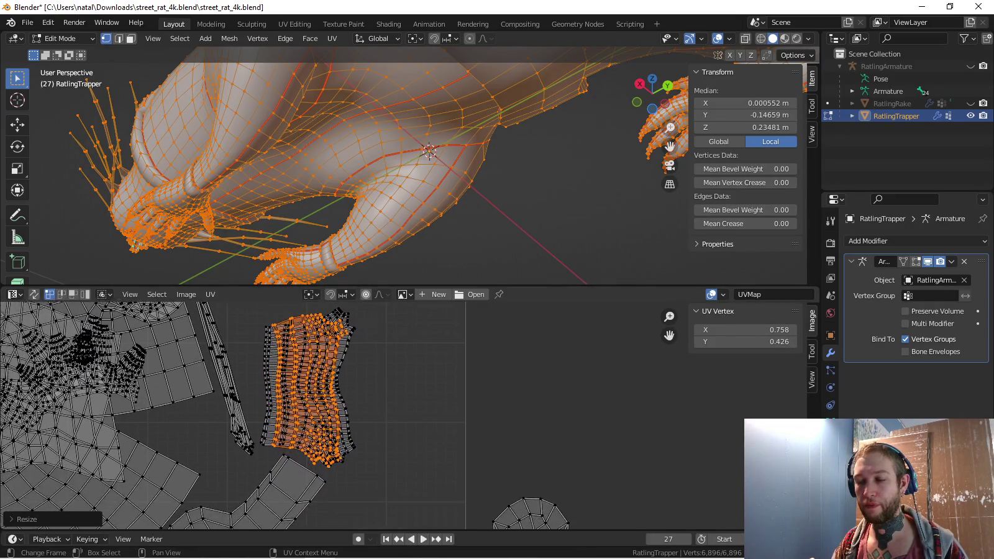
{"action": "scroll", "coordinate": [372, 447], "scroll_direction": "up", "scroll_amount": 3}
{"action": "scroll", "coordinate": [380, 418], "scroll_direction": "down", "scroll_amount": 1}
Reshape the cuff island, widening it along X and rescaling along Y
{"action": "key", "text": "x"}
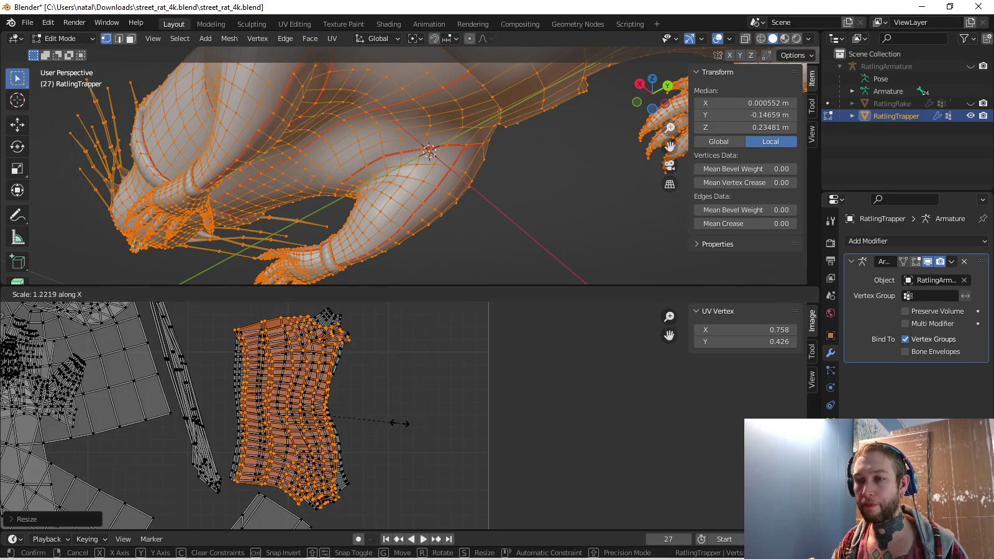
{"action": "key", "text": "Return"}
{"action": "key", "text": "s"}
{"action": "key", "text": "y"}
{"action": "key", "text": "Return"}
{"action": "key", "text": "g"}
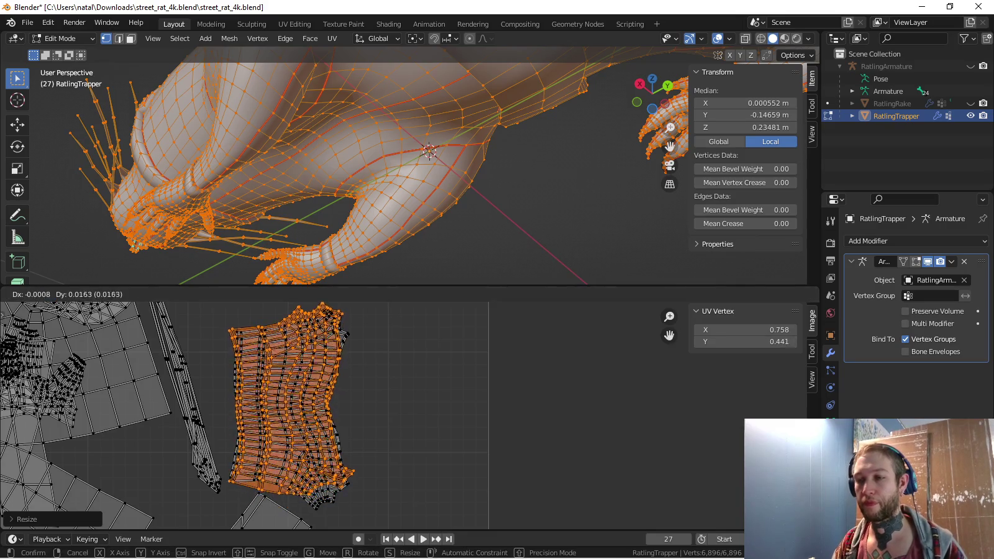
{"action": "key", "text": "Escape"}
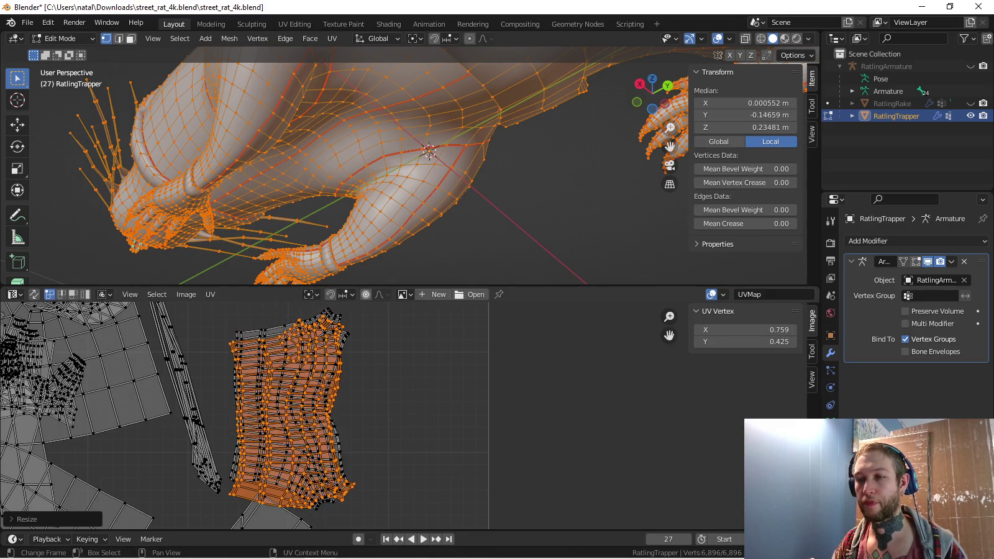
{"action": "key", "text": "s"}
{"action": "key", "text": "Return"}
{"action": "scroll", "coordinate": [416, 416], "scroll_direction": "down", "scroll_amount": 2}
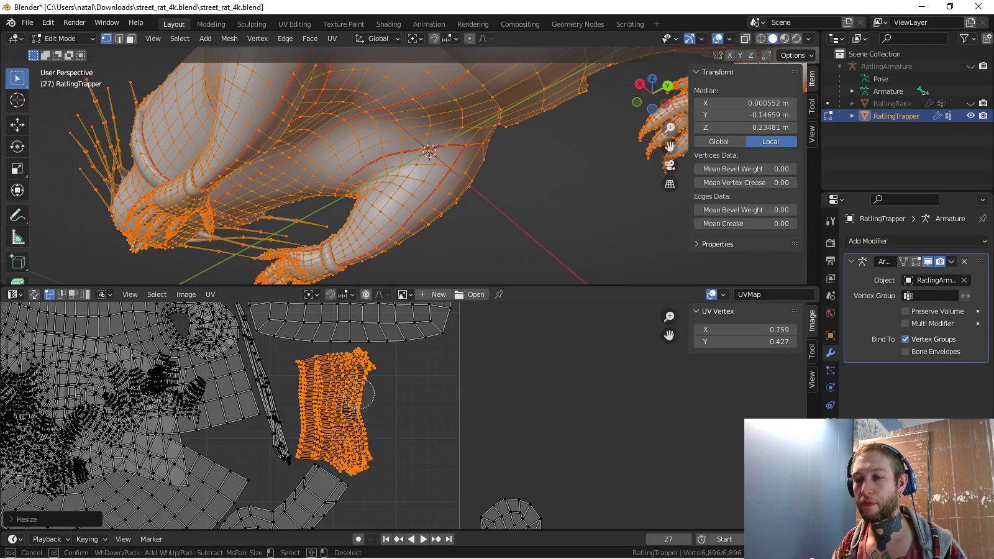
Rotate the cuff island roughly horizontal, enlarge it and move it into free space
{"action": "key", "text": "g"}
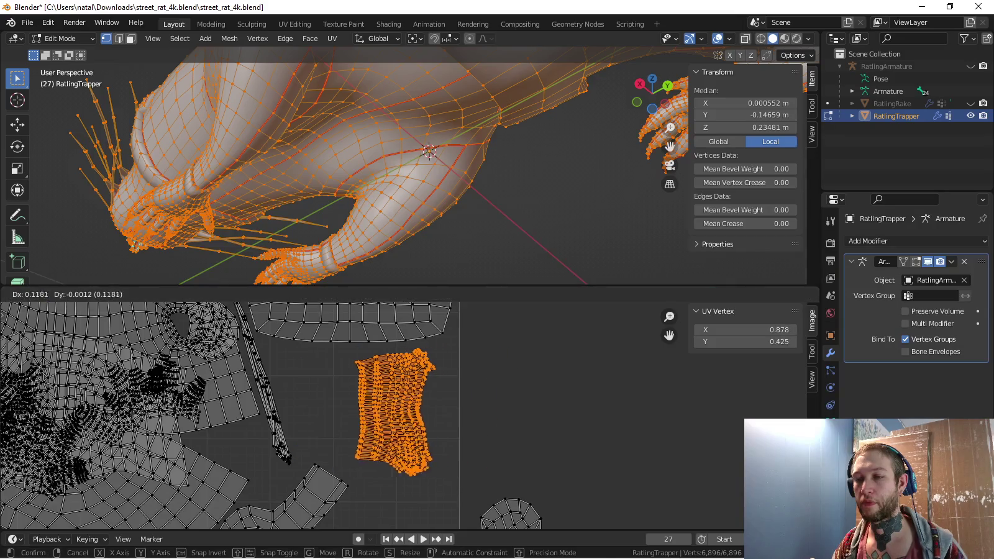
{"action": "key", "text": "Escape"}
{"action": "scroll", "coordinate": [373, 403], "scroll_direction": "down", "scroll_amount": 1}
{"action": "key", "text": "r"}
{"action": "left_click", "coordinate": [421, 380]}
{"action": "key", "text": "s"}
{"action": "left_click", "coordinate": [443, 403]}
{"action": "key", "text": "g"}
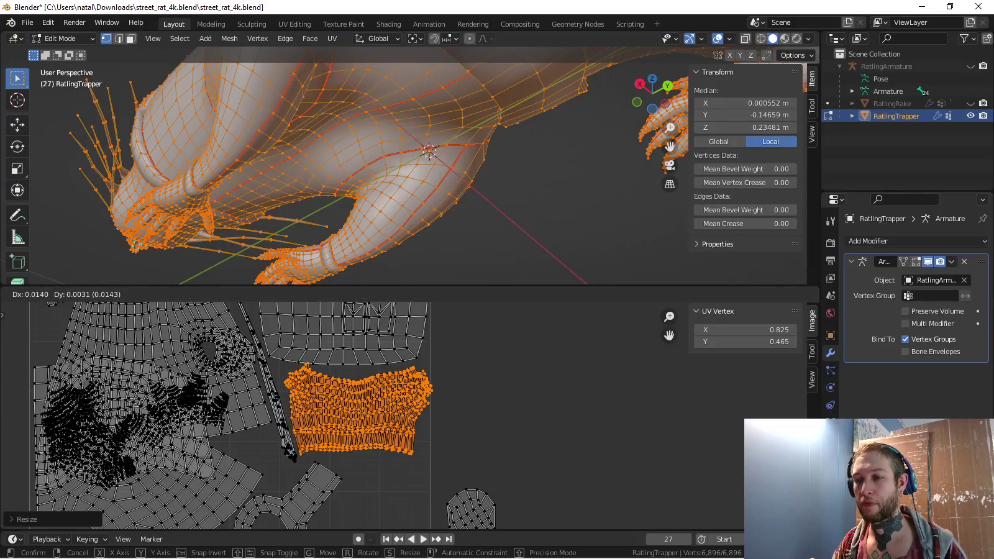
{"action": "left_click", "coordinate": [478, 401]}
{"action": "key", "text": "r"}
{"action": "left_click", "coordinate": [483, 394]}
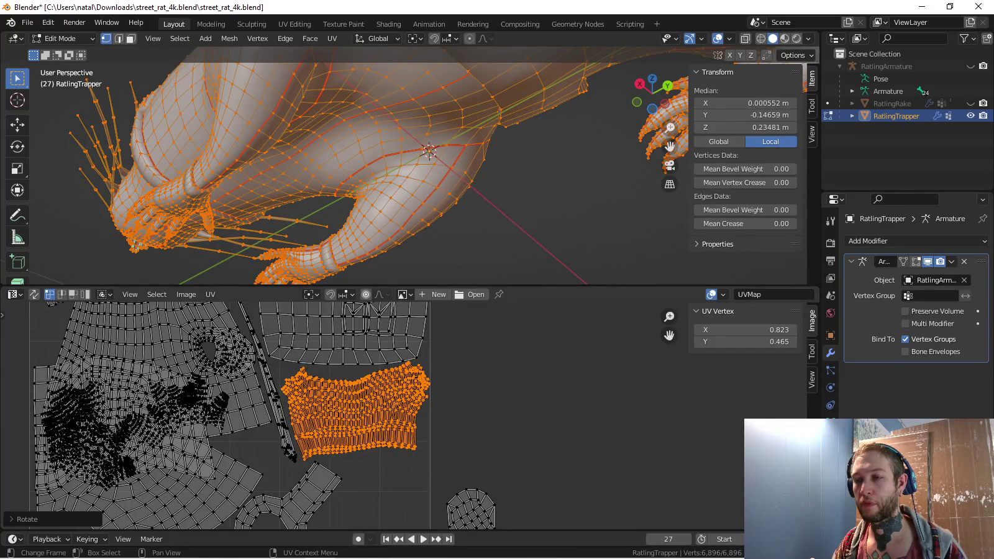
Slightly rescale, rotate and shift the cuff island to the right
{"action": "scroll", "coordinate": [411, 421], "scroll_direction": "up", "scroll_amount": 2}
{"action": "key", "text": "s"}
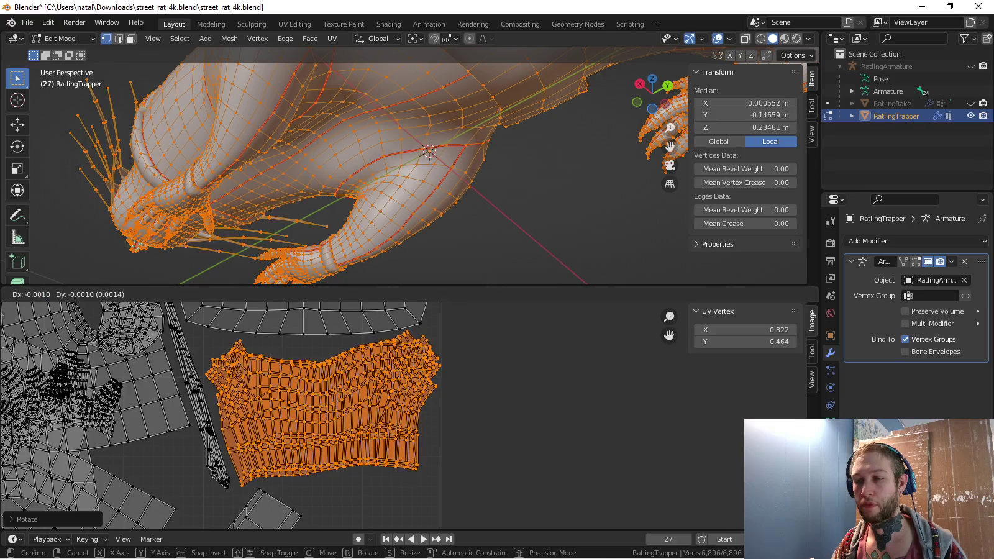
{"action": "left_click", "coordinate": [526, 421]}
{"action": "key", "text": "r"}
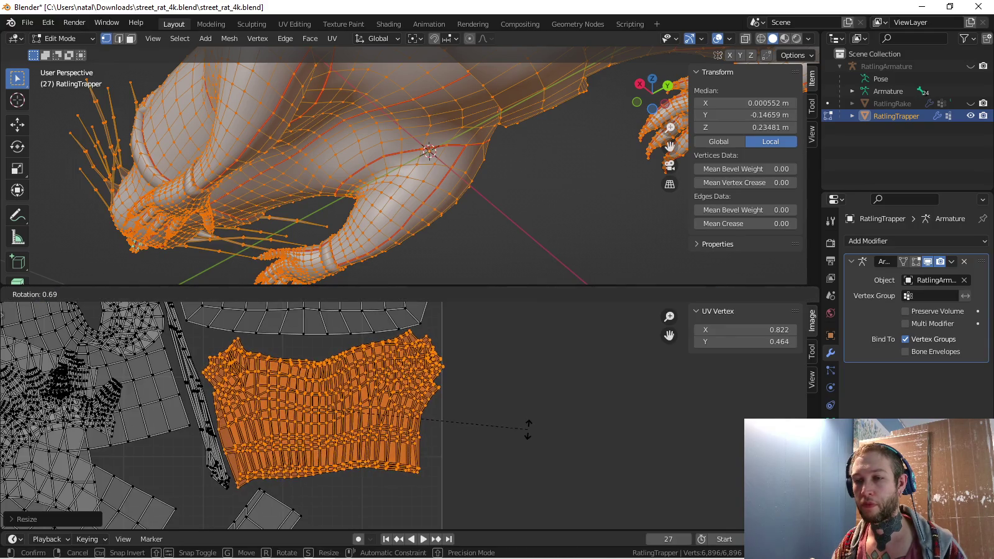
{"action": "left_click", "coordinate": [528, 427]}
{"action": "key", "text": "g"}
{"action": "key", "text": "r"}
{"action": "key", "text": "g"}
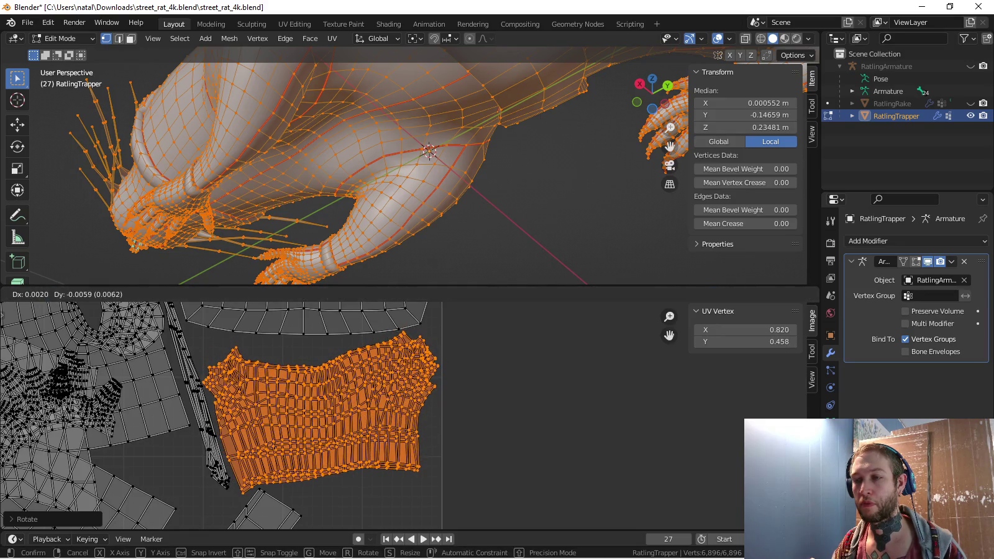
{"action": "key", "text": "Return"}
Give the cuff island a very slight final rotation and nudge
{"action": "key", "text": "r"}
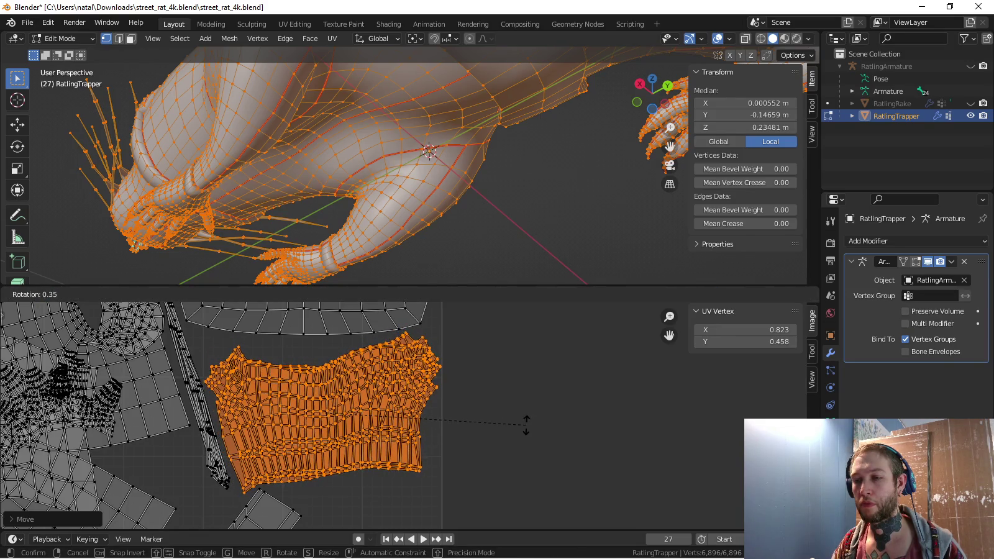
{"action": "key", "text": "Return"}
{"action": "key", "text": "g"}
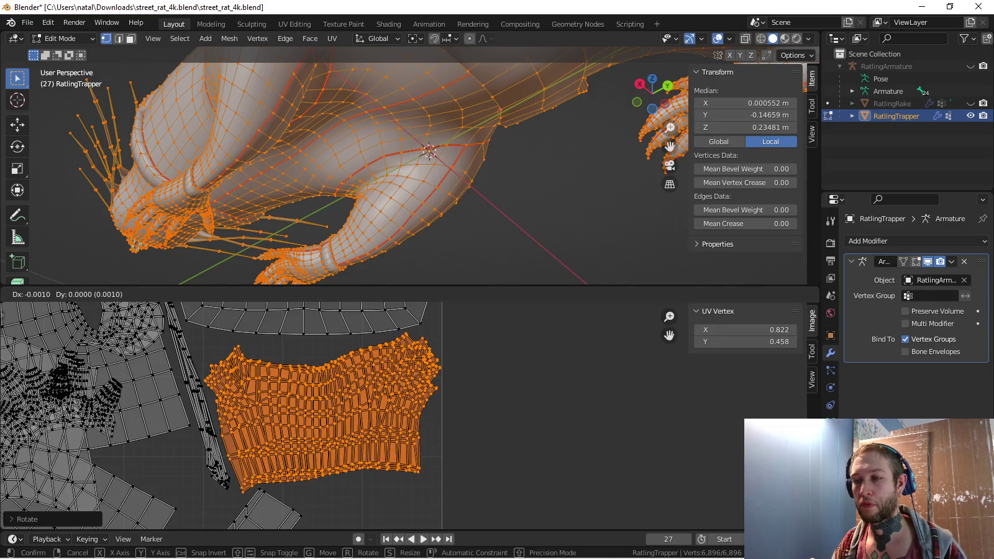
{"action": "key", "text": "Escape"}
{"action": "scroll", "coordinate": [434, 435], "scroll_direction": "down", "scroll_amount": 5}
Circle-select the small island outside the tile and move it inside
{"action": "key", "text": "a"}
{"action": "key", "text": "alt+a"}
{"action": "key", "text": "c"}
{"action": "left_click", "coordinate": [447, 438]}
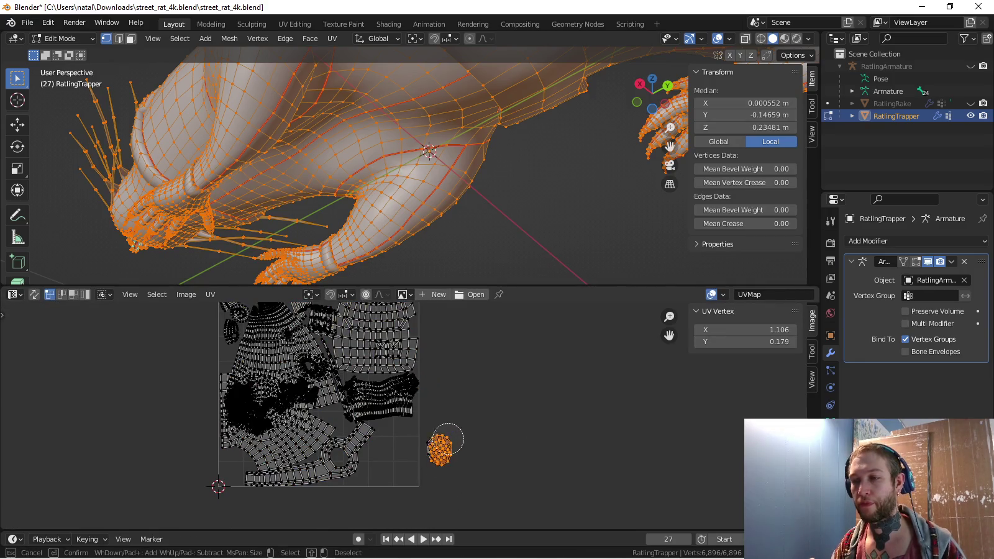
{"action": "key", "text": "Escape"}
{"action": "key", "text": "g"}
{"action": "key", "text": "Return"}
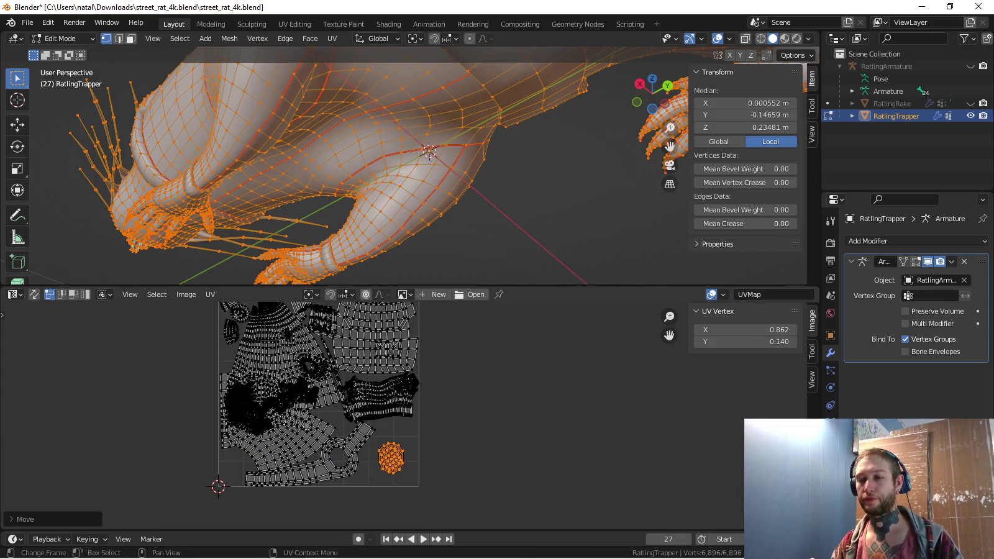
{"action": "scroll", "coordinate": [317, 398], "scroll_direction": "down", "scroll_amount": 3}
{"action": "middle_click_drag", "start_coordinate": [373, 372], "coordinate": [372, 453]}
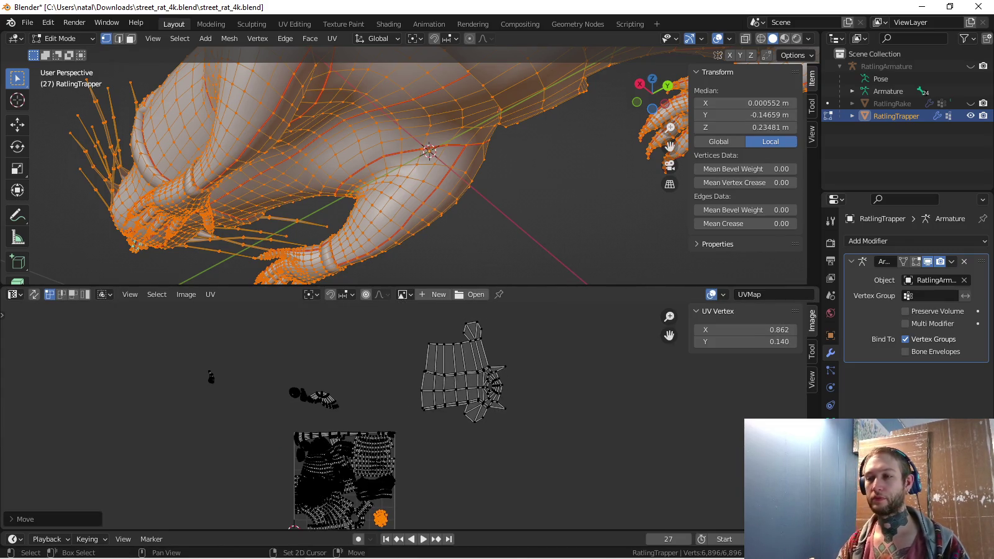
Bring the stray islands into view and select the round disc island
{"action": "scroll", "coordinate": [267, 410], "scroll_direction": "up", "scroll_amount": 2}
{"action": "scroll", "coordinate": [267, 410], "scroll_direction": "up", "scroll_amount": 2}
{"action": "middle_click_drag", "start_coordinate": [267, 410], "coordinate": [403, 447]}
{"action": "scroll", "coordinate": [330, 376], "scroll_direction": "up", "scroll_amount": 2}
{"action": "scroll", "coordinate": [329, 376], "scroll_direction": "up", "scroll_amount": 2}
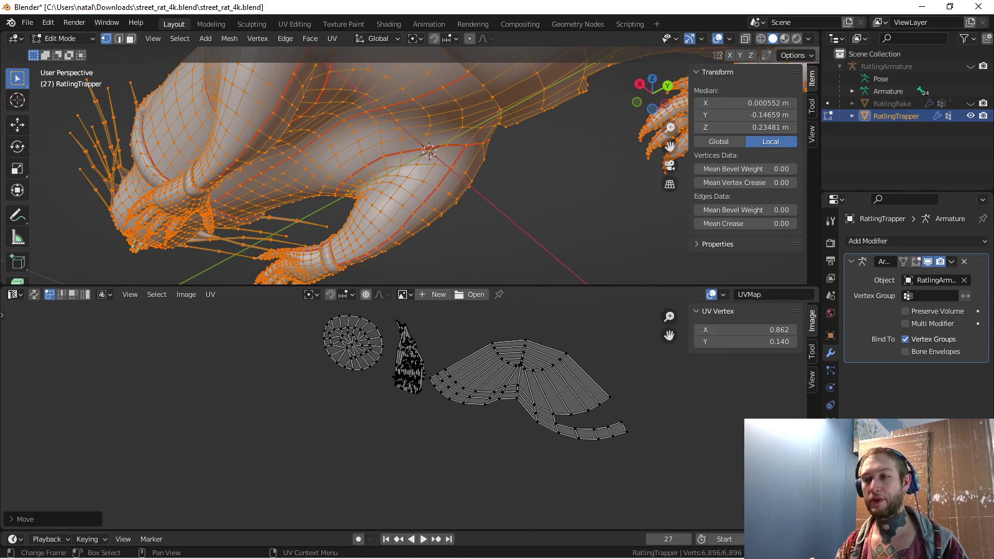
{"action": "scroll", "coordinate": [404, 398], "scroll_direction": "down", "scroll_amount": 2}
{"action": "middle_click_drag", "start_coordinate": [404, 422], "coordinate": [401, 400]}
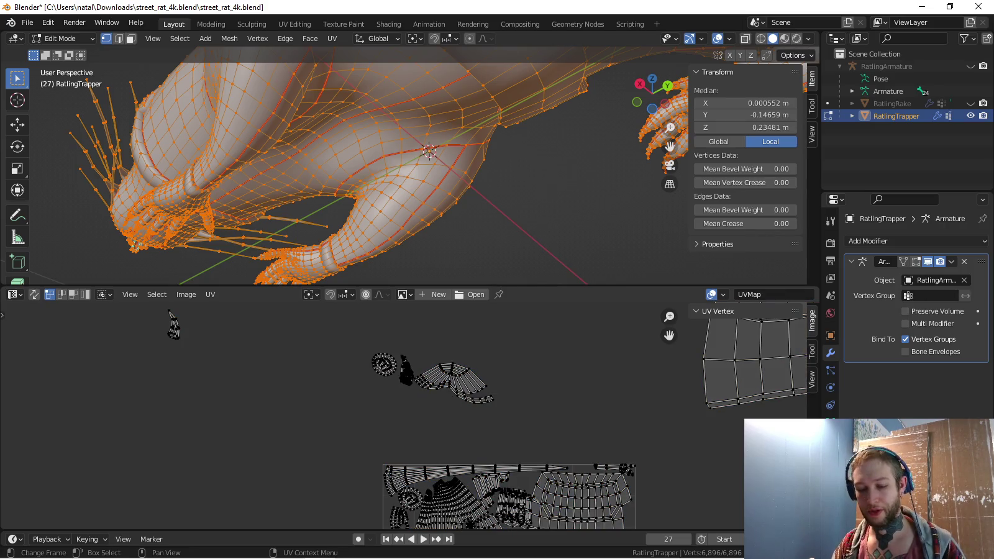
{"action": "key", "text": "l"}
{"action": "key", "text": "g"}
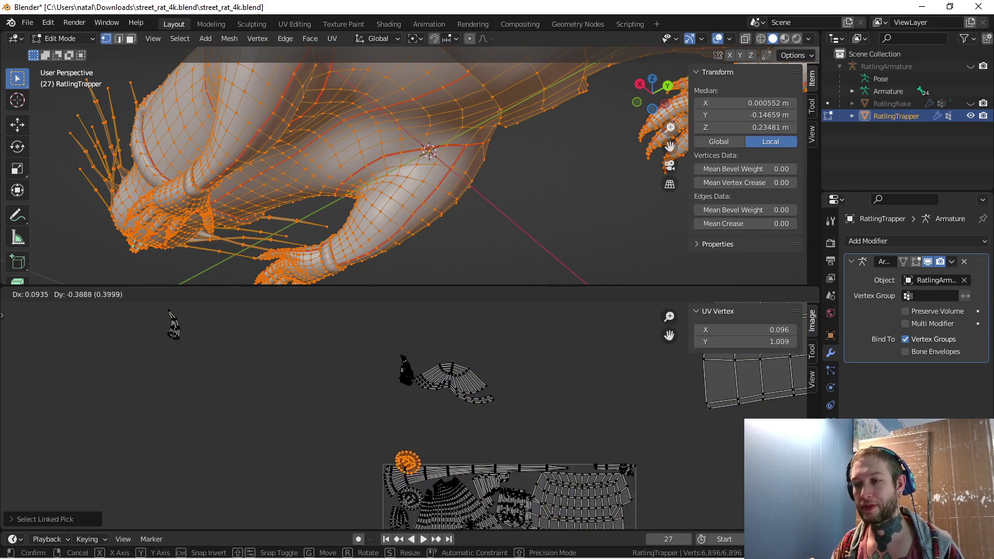
Position the round disc island in a free gap inside the UV tile, nudging it right
{"action": "scroll", "coordinate": [404, 434], "scroll_direction": "up", "scroll_amount": 2}
{"action": "scroll", "coordinate": [404, 435], "scroll_direction": "up", "scroll_amount": 2}
{"action": "key", "text": "g"}
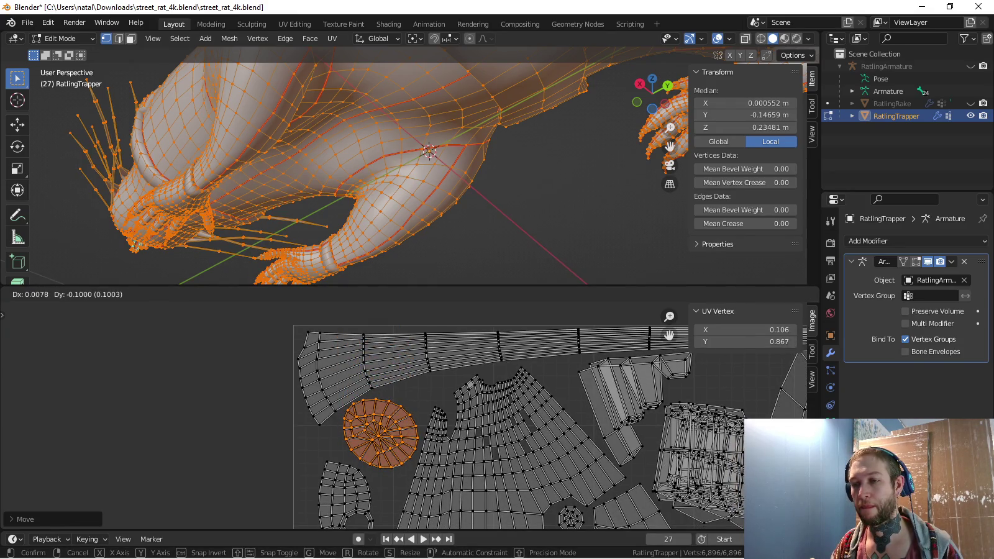
{"action": "scroll", "coordinate": [399, 430], "scroll_direction": "up", "scroll_amount": 5}
{"action": "scroll", "coordinate": [399, 430], "scroll_direction": "up", "scroll_amount": 5}
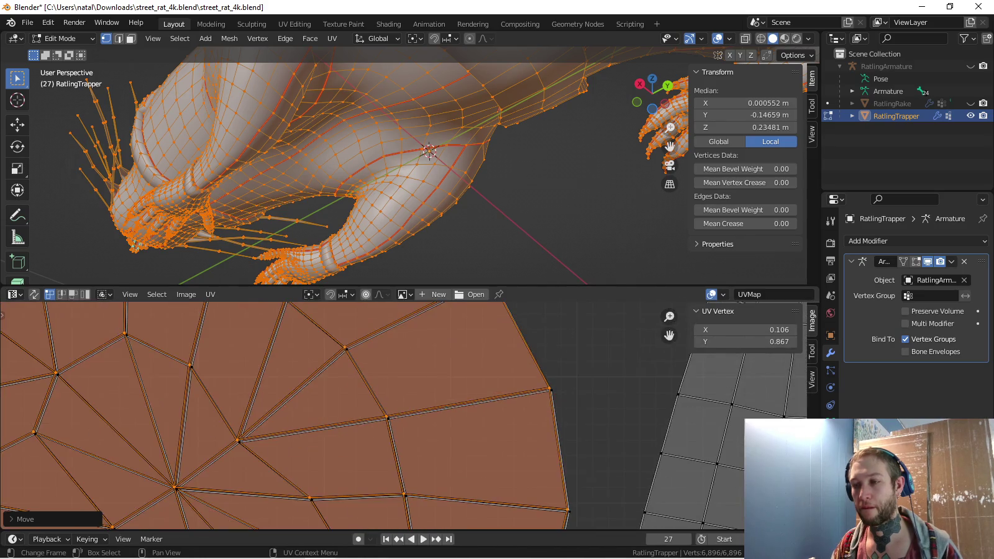
{"action": "key", "text": "Return"}
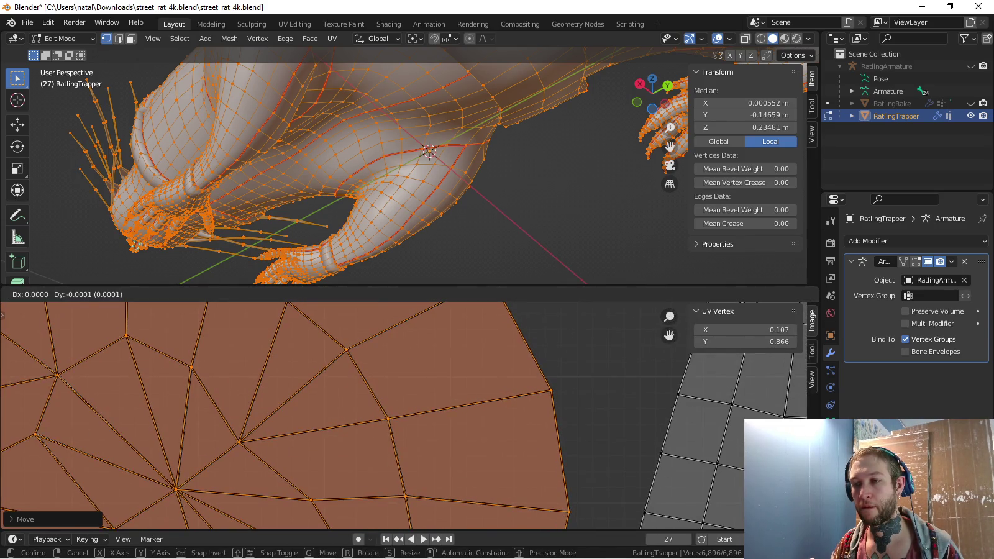
{"action": "key", "text": "g"}
{"action": "key", "text": "Return"}
{"action": "key", "text": "g"}
{"action": "key", "text": "Return"}
Clear the UV selection and pick a small island outside the tile
{"action": "scroll", "coordinate": [404, 416], "scroll_direction": "down", "scroll_amount": 3}
{"action": "scroll", "coordinate": [404, 416], "scroll_direction": "down", "scroll_amount": 3}
{"action": "scroll", "coordinate": [404, 416], "scroll_direction": "down", "scroll_amount": 3}
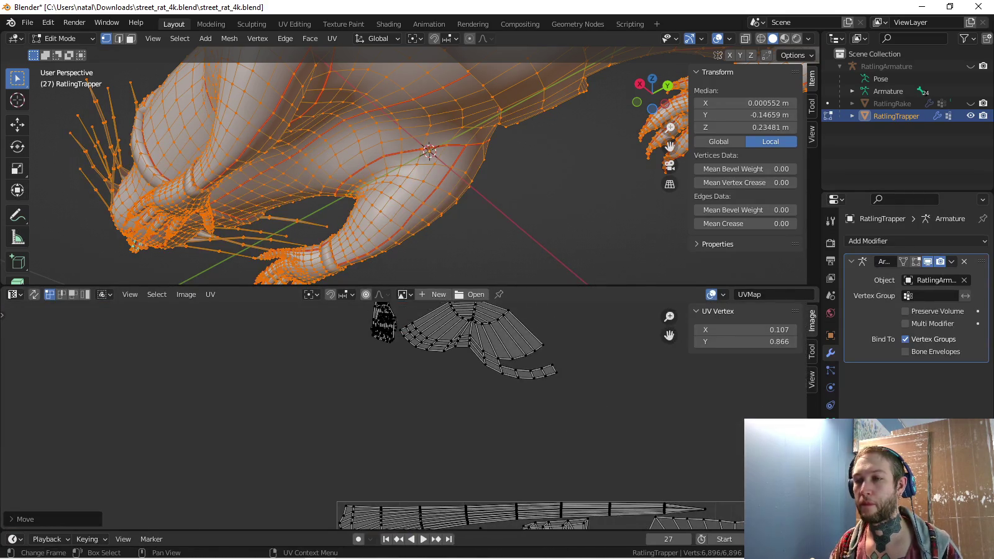
{"action": "key", "text": "a"}
{"action": "key", "text": "alt+a"}
{"action": "left_click", "coordinate": [163, 320]}
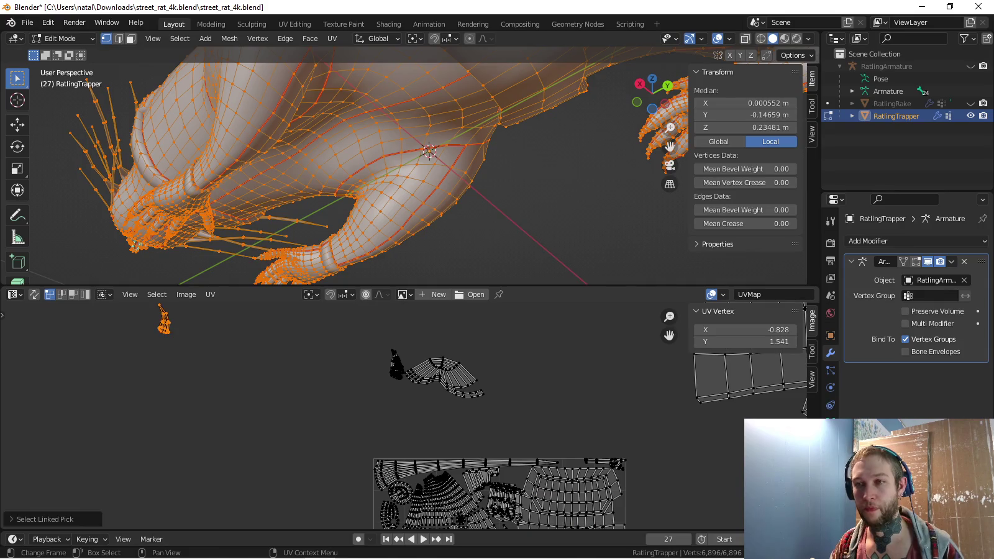
Select the small elongated UV island and move it toward the UV square
{"action": "middle_click_drag", "start_coordinate": [163, 319], "coordinate": [224, 385]}
{"action": "left_click", "coordinate": [222, 383]}
{"action": "key", "text": "g"}
{"action": "key", "text": "Return"}
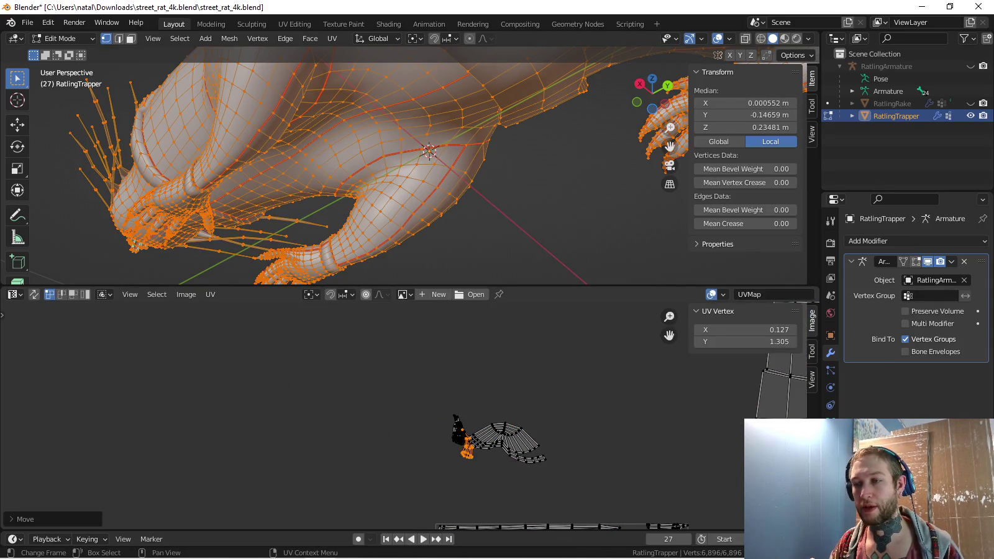
{"action": "scroll", "coordinate": [497, 481], "scroll_direction": "up", "scroll_amount": 2}
{"action": "scroll", "coordinate": [497, 481], "scroll_direction": "up", "scroll_amount": 3}
{"action": "key", "text": "g"}
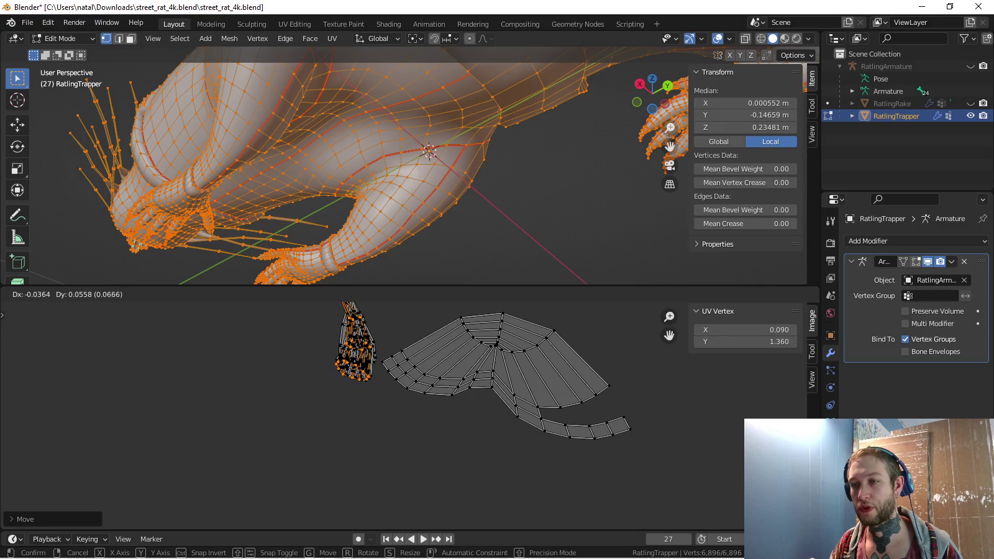
{"action": "key", "text": "Return"}
Circle-select the claw-shaped island again and place it along the square's left edge
{"action": "middle_click_drag", "start_coordinate": [320, 298], "coordinate": [341, 349]}
{"action": "key", "text": "c"}
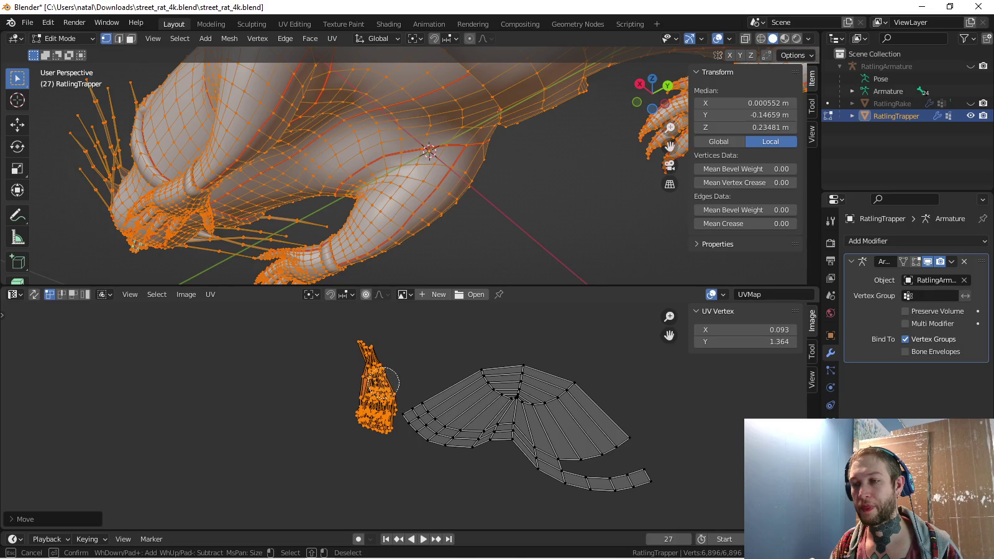
{"action": "key", "text": "Escape"}
{"action": "scroll", "coordinate": [388, 384], "scroll_direction": "down", "scroll_amount": 3}
{"action": "key", "text": "g"}
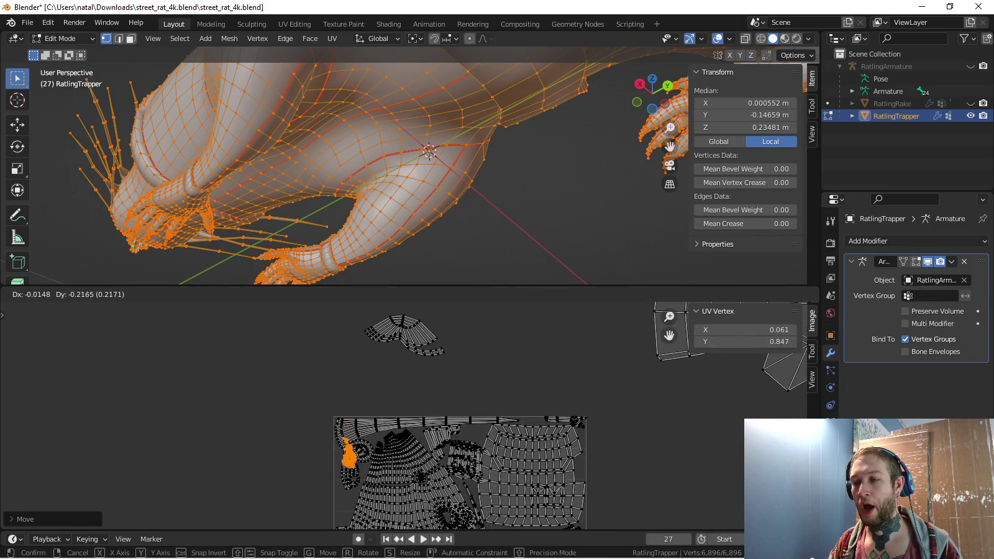
{"action": "scroll", "coordinate": [348, 447], "scroll_direction": "up", "scroll_amount": 4}
{"action": "scroll", "coordinate": [348, 447], "scroll_direction": "up", "scroll_amount": 1}
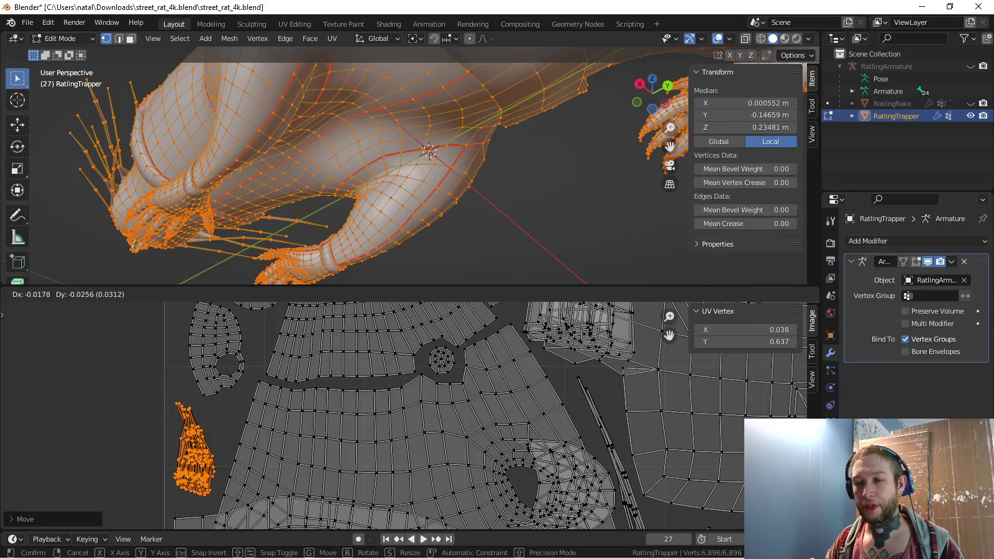
{"action": "key", "text": "Return"}
{"action": "scroll", "coordinate": [403, 416], "scroll_direction": "down", "scroll_amount": 2}
{"action": "scroll", "coordinate": [403, 416], "scroll_direction": "down", "scroll_amount": 2}
{"action": "scroll", "coordinate": [404, 416], "scroll_direction": "down", "scroll_amount": 1}
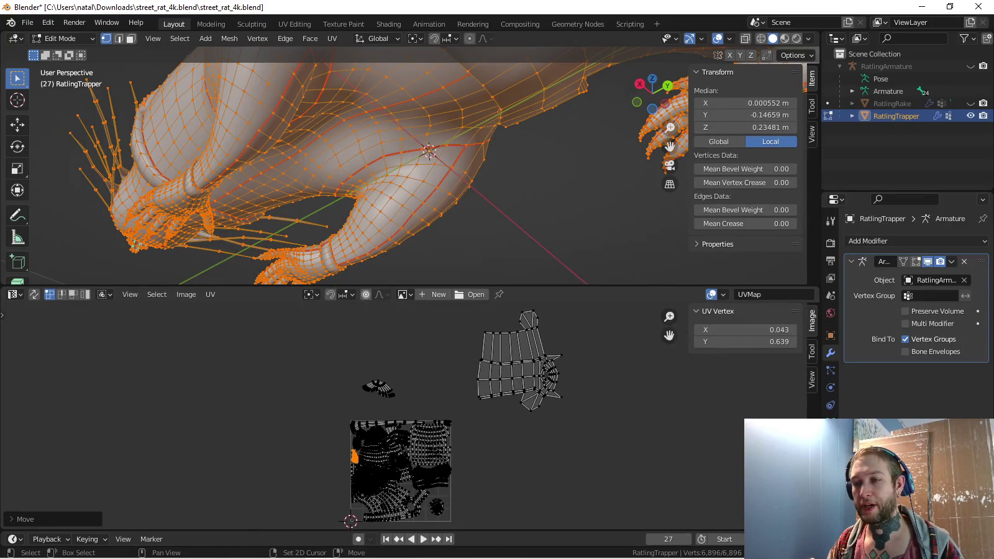
Select the whole top island, shrink it and move it beside the layout
{"action": "middle_click_drag", "start_coordinate": [523, 379], "coordinate": [442, 331]}
{"action": "key", "text": "a"}
{"action": "key", "text": "alt+a"}
{"action": "key", "text": "l"}
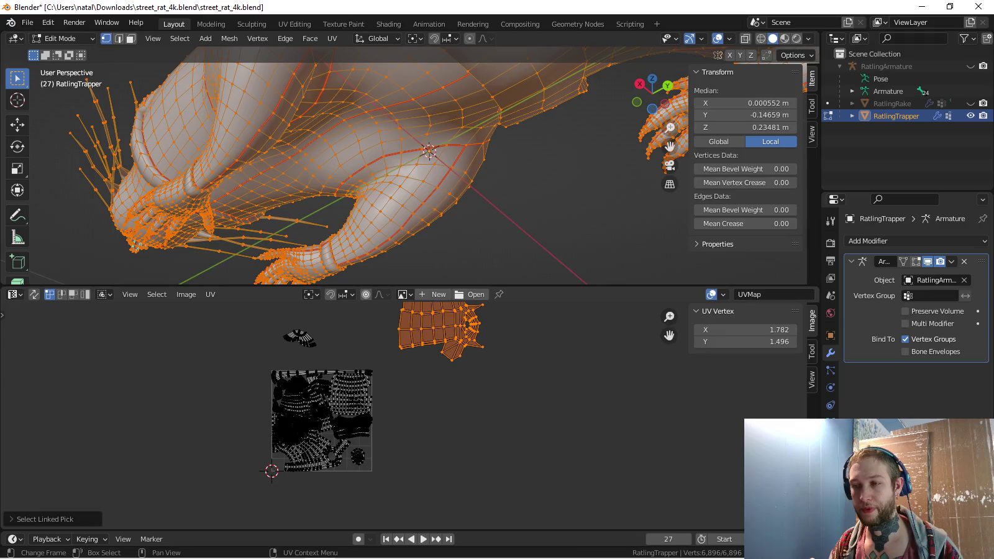
{"action": "key", "text": "g"}
{"action": "key", "text": "Return"}
{"action": "scroll", "coordinate": [488, 437], "scroll_direction": "up", "scroll_amount": 1}
{"action": "scroll", "coordinate": [488, 436], "scroll_direction": "up", "scroll_amount": 2}
{"action": "key", "text": "s"}
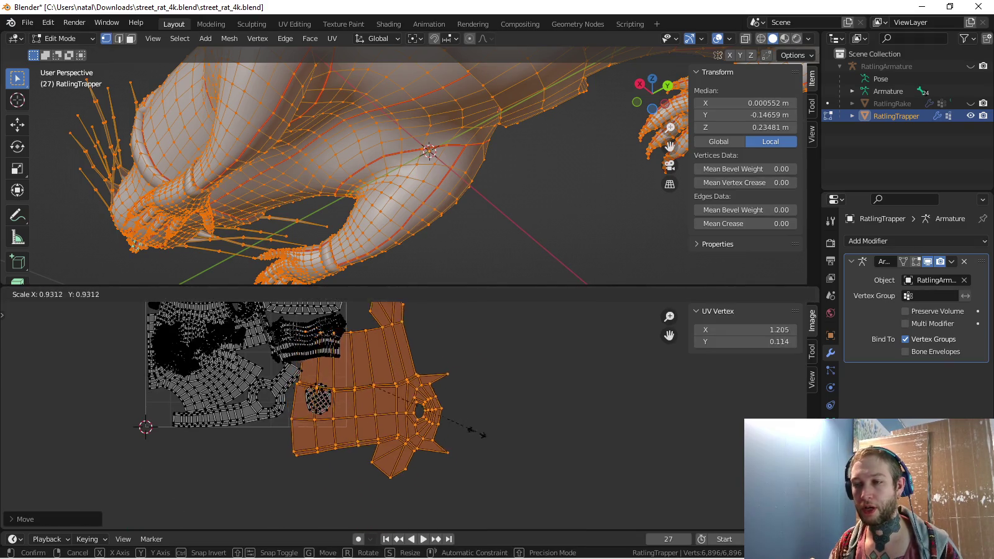
{"action": "scroll", "coordinate": [481, 457], "scroll_direction": "up", "scroll_amount": 2}
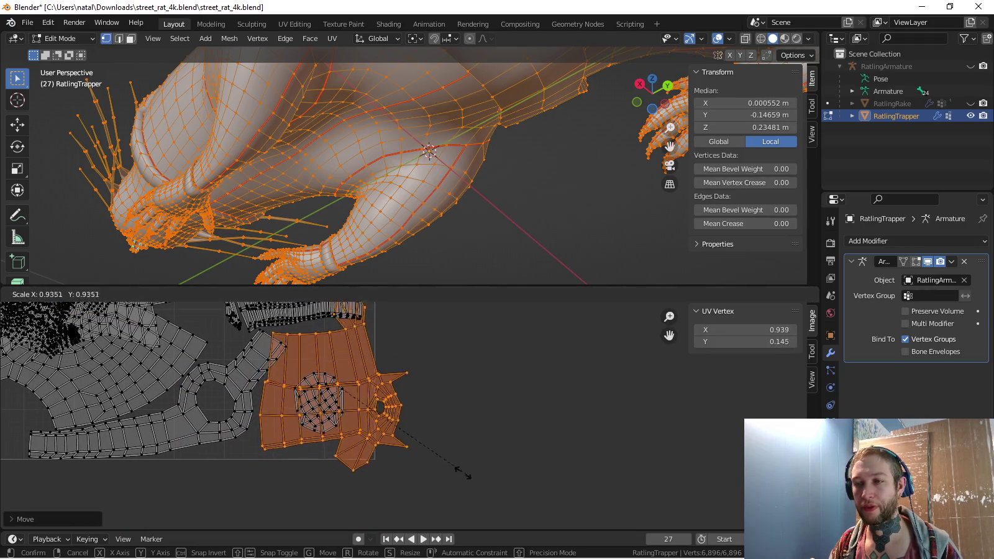
{"action": "key", "text": "Return"}
{"action": "key", "text": "g"}
{"action": "key", "text": "Return"}
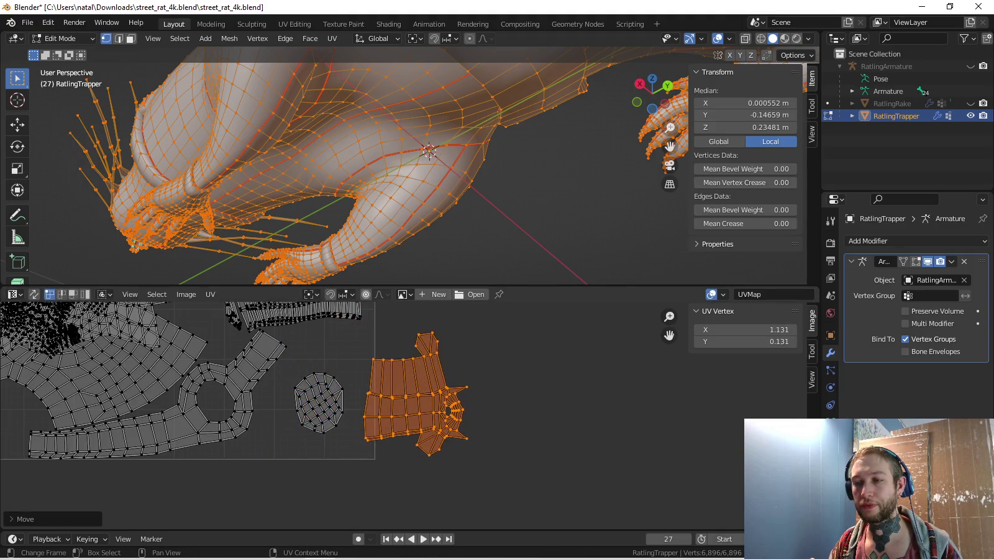
Circle-select the round island and move it left into the lower row
{"action": "key", "text": "c"}
{"action": "left_click_drag", "start_coordinate": [318, 390], "coordinate": [320, 412]}
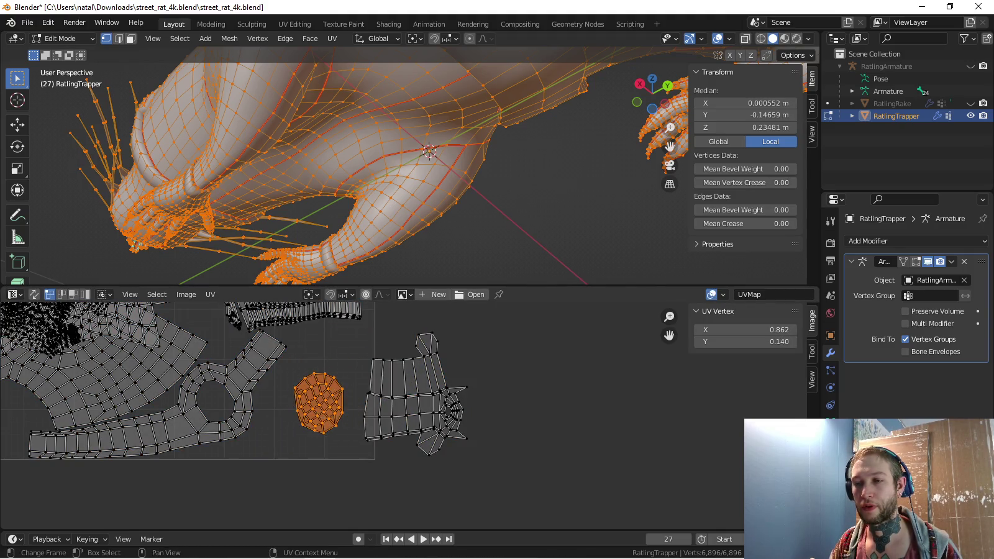
{"action": "scroll", "coordinate": [413, 409], "scroll_direction": "down", "scroll_amount": 2}
{"action": "key", "text": "g"}
{"action": "key", "text": "Return"}
Pick the flared island on the right and move it toward the lower row
{"action": "middle_click_drag", "start_coordinate": [348, 404], "coordinate": [540, 402]}
{"action": "left_click", "coordinate": [606, 400]}
{"action": "key", "text": "g"}
{"action": "key", "text": "Return"}
{"action": "scroll", "coordinate": [535, 390], "scroll_direction": "up", "scroll_amount": 3}
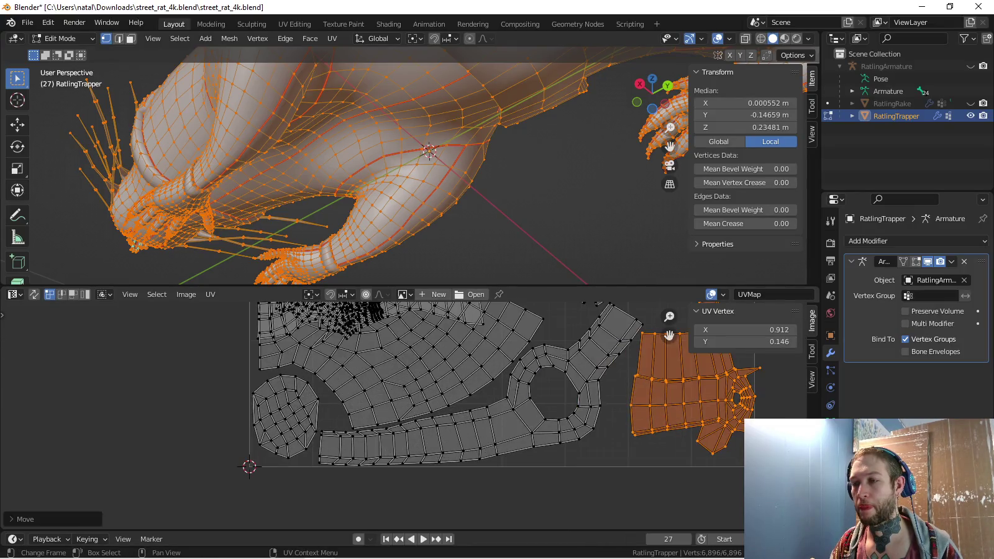
{"action": "key", "text": "g"}
{"action": "key", "text": "Return"}
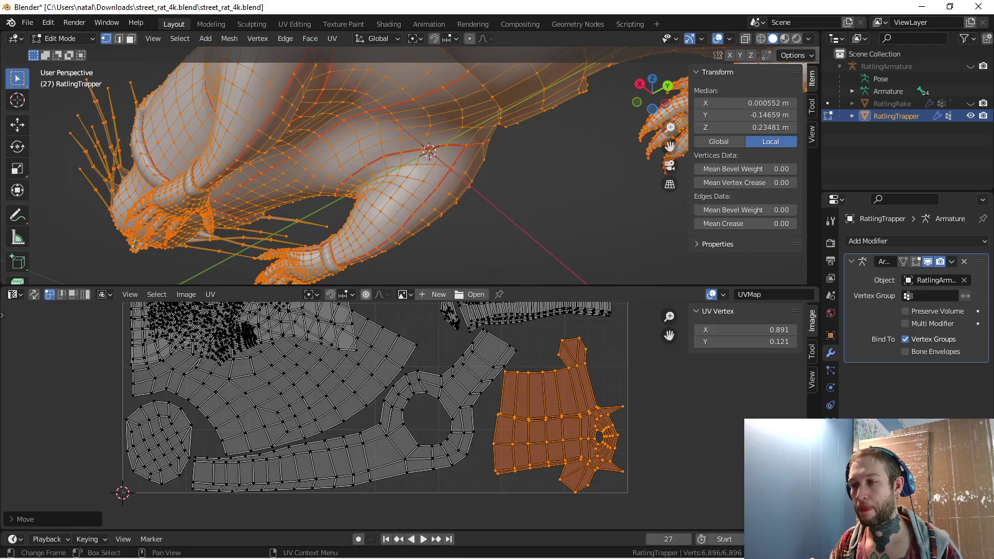
{"action": "middle_click_drag", "start_coordinate": [397, 404], "coordinate": [362, 404]}
Mirror the flared island with scale X -1 and Y -1, enlarge it slightly and place it in the lower-right corner
{"action": "type", "text": "s"}
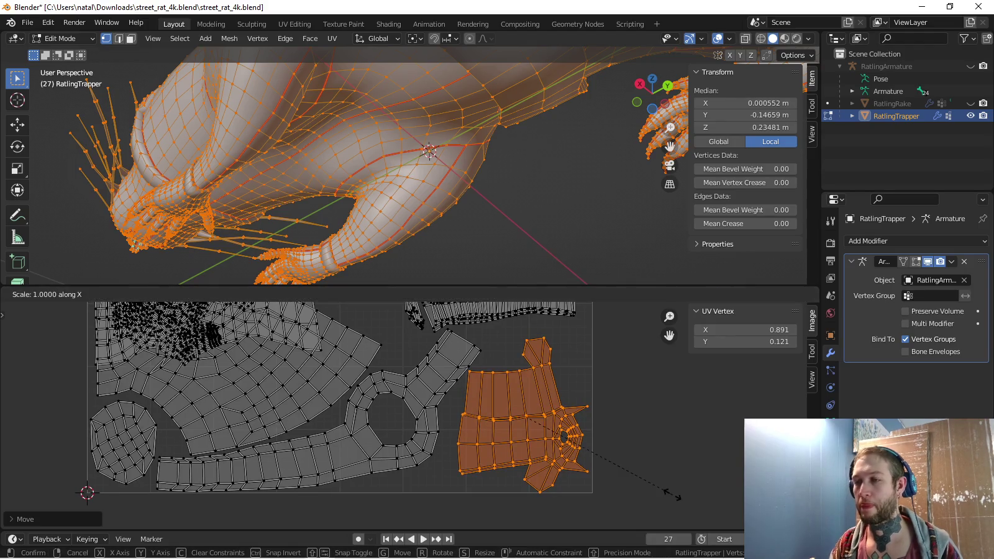
{"action": "type", "text": "x-1"}
{"action": "key", "text": "Return"}
{"action": "key", "text": "Return"}
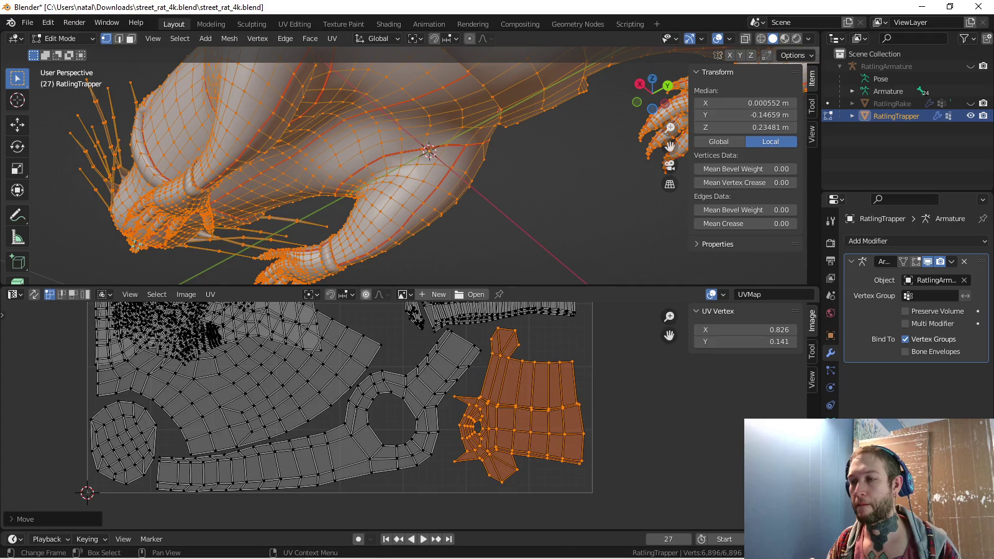
{"action": "type", "text": "y-1"}
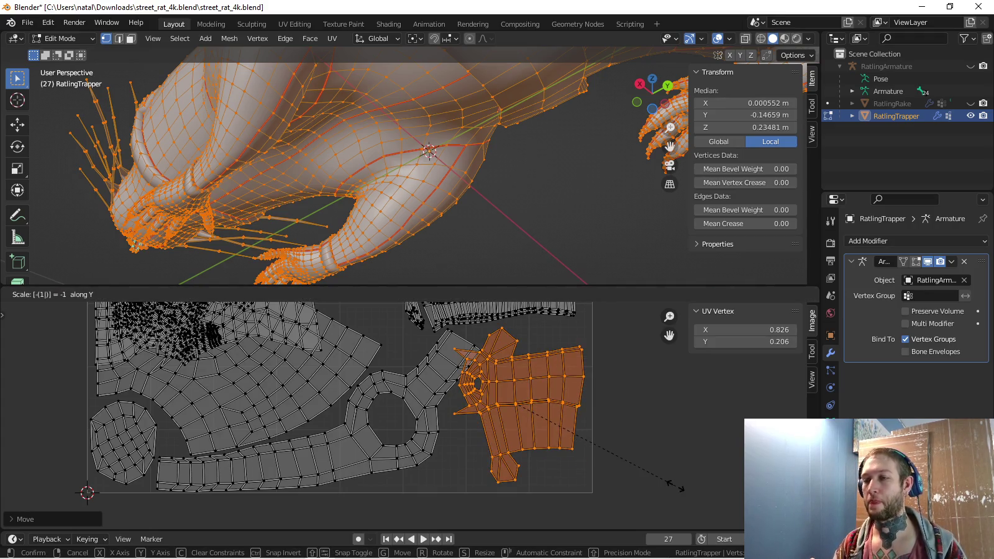
{"action": "key", "text": "Return"}
{"action": "key", "text": "s"}
{"action": "key", "text": "Return"}
{"action": "key", "text": "g"}
{"action": "key", "text": "Return"}
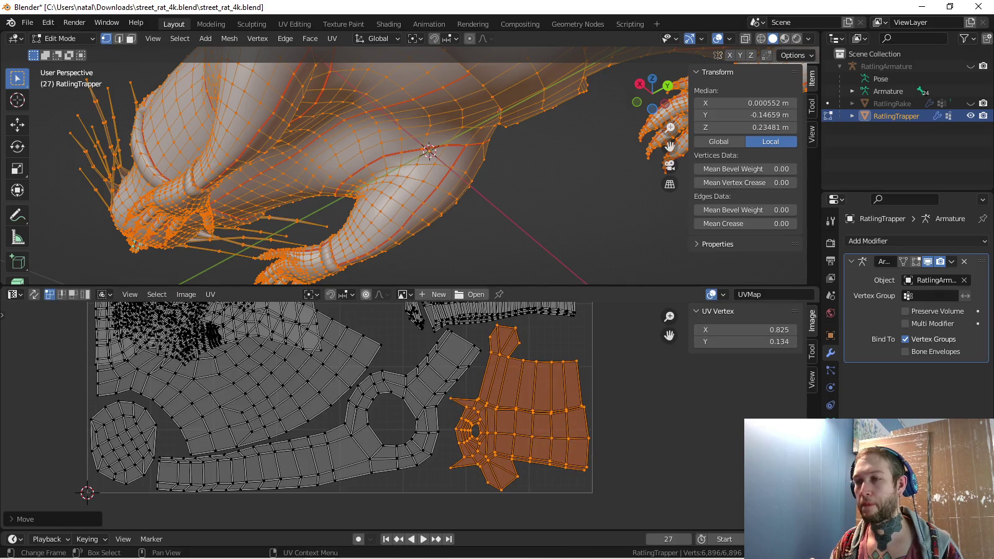
{"action": "scroll", "coordinate": [397, 404], "scroll_direction": "down", "scroll_amount": 5}
{"action": "middle_click_drag", "start_coordinate": [398, 348], "coordinate": [398, 472]}
Select the small island above the layout, drop it into the lower middle and scale it
{"action": "key", "text": "c"}
{"action": "left_click", "coordinate": [372, 420]}
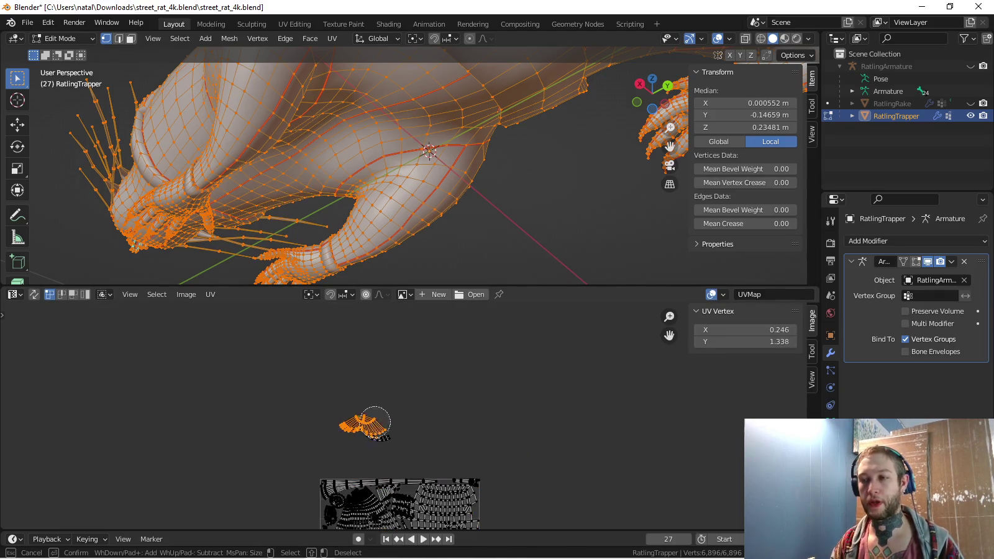
{"action": "key", "text": "Escape"}
{"action": "scroll", "coordinate": [372, 435], "scroll_direction": "up", "scroll_amount": 5}
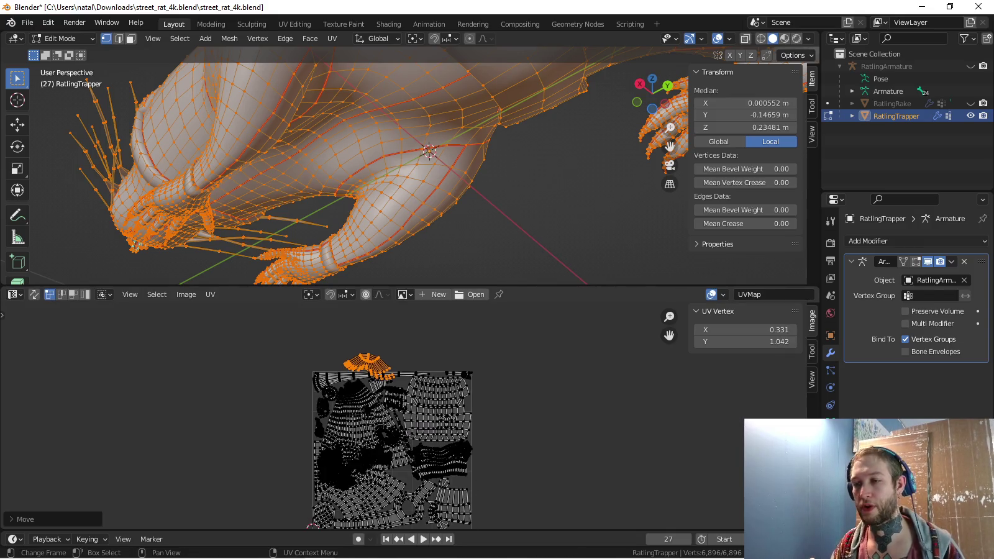
{"action": "middle_click_drag", "start_coordinate": [373, 473], "coordinate": [365, 404]}
{"action": "key", "text": "g"}
{"action": "key", "text": "Return"}
{"action": "key", "text": "s"}
{"action": "key", "text": "Return"}
Rotate the small island and adjust its placement
{"action": "scroll", "coordinate": [462, 449], "scroll_direction": "up", "scroll_amount": 2}
{"action": "scroll", "coordinate": [463, 449], "scroll_direction": "up", "scroll_amount": 2}
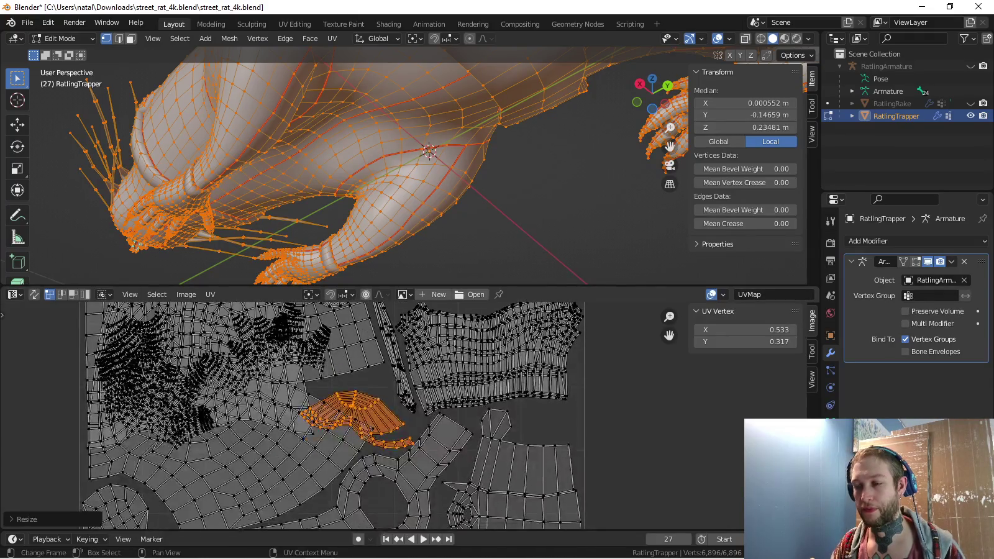
{"action": "key", "text": "s"}
{"action": "key", "text": "r"}
{"action": "key", "text": "Return"}
{"action": "key", "text": "g"}
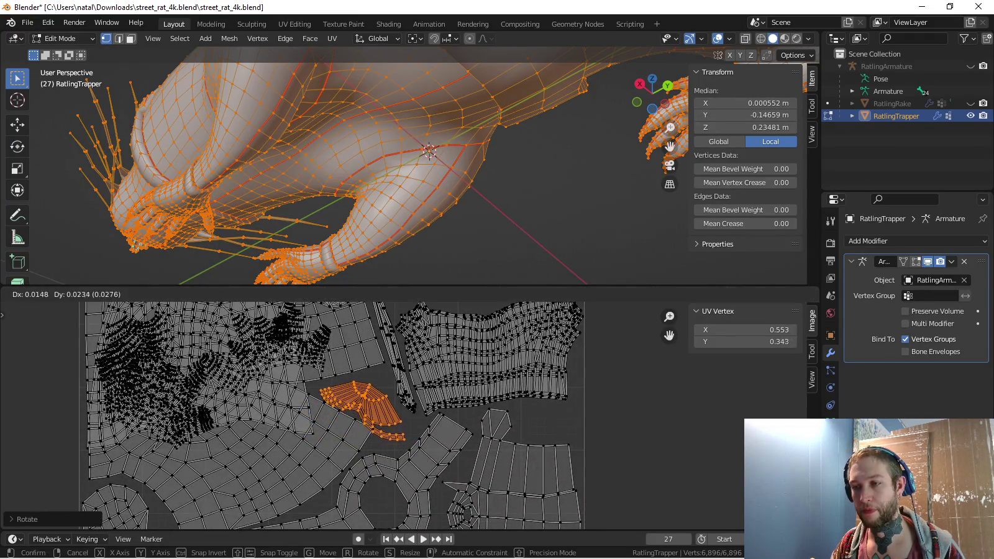
{"action": "key", "text": "Return"}
Enlarge the wing-shaped island and move it into position
{"action": "scroll", "coordinate": [385, 435], "scroll_direction": "up", "scroll_amount": 3}
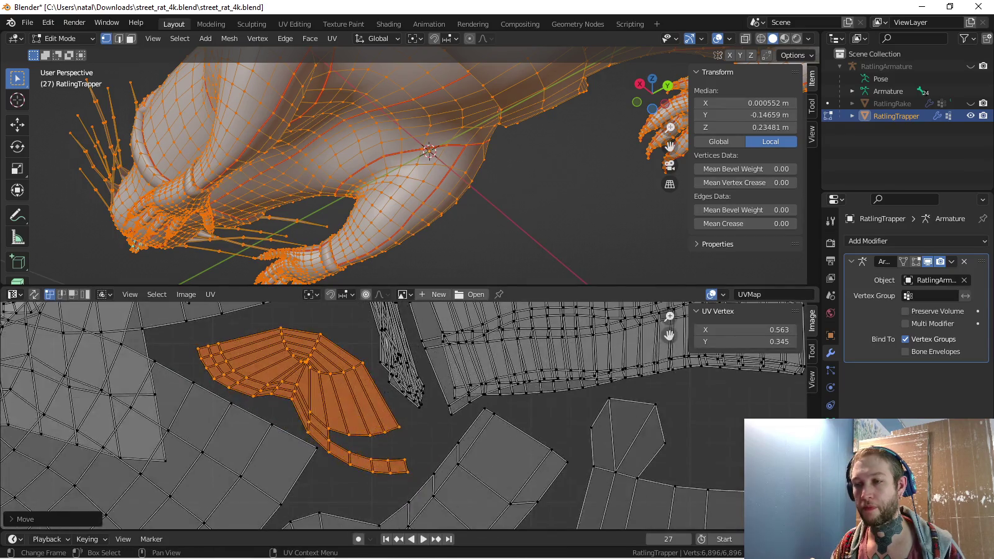
{"action": "scroll", "coordinate": [385, 435], "scroll_direction": "up", "scroll_amount": 2}
{"action": "key", "text": "s"}
{"action": "key", "text": "Return"}
{"action": "key", "text": "g"}
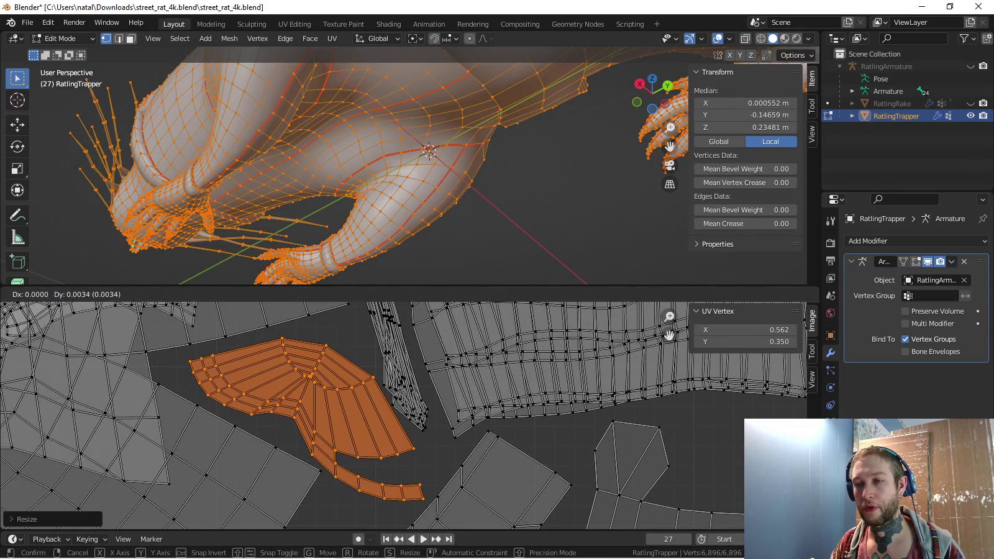
{"action": "key", "text": "Return"}
Circle-select the thin tail strip, rotate it slightly and move it
{"action": "key", "text": "a"}
{"action": "key", "text": "alt+a"}
{"action": "key", "text": "c"}
{"action": "left_click_drag", "start_coordinate": [347, 483], "coordinate": [383, 492]}
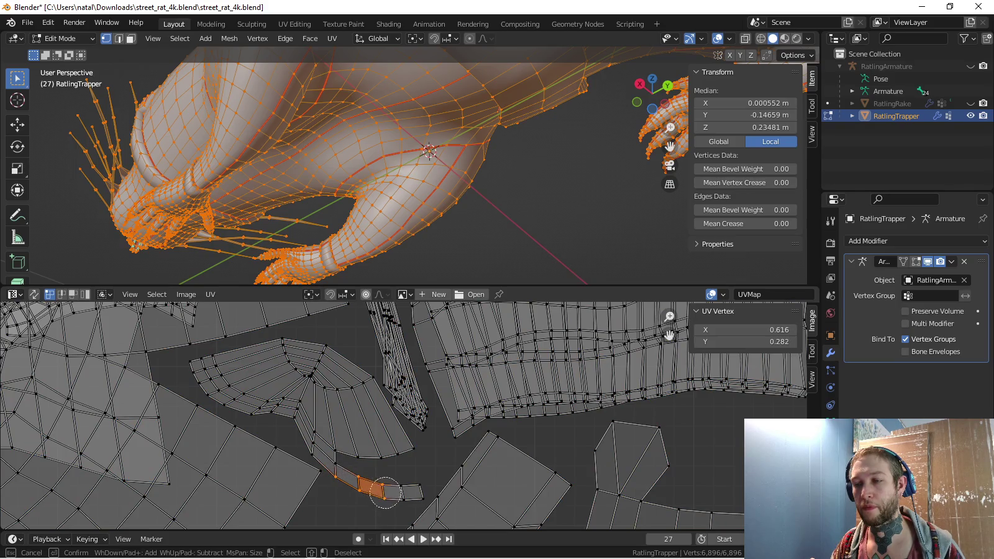
{"action": "key", "text": "r"}
{"action": "key", "text": "Return"}
{"action": "key", "text": "g"}
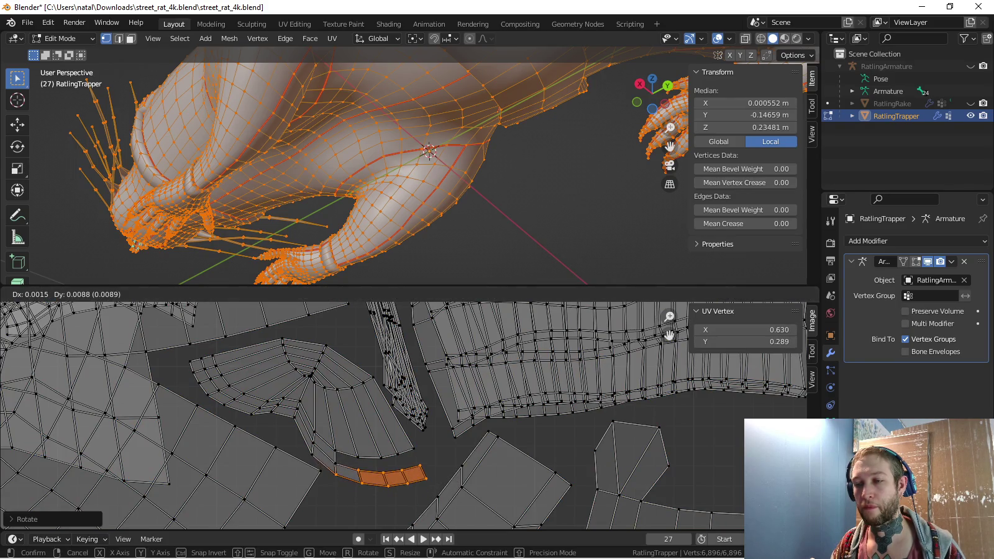
{"action": "key", "text": "Return"}
Select the whole wing-shaped island, mirror it with scale X -1, then rotate and move it
{"action": "key", "text": "l"}
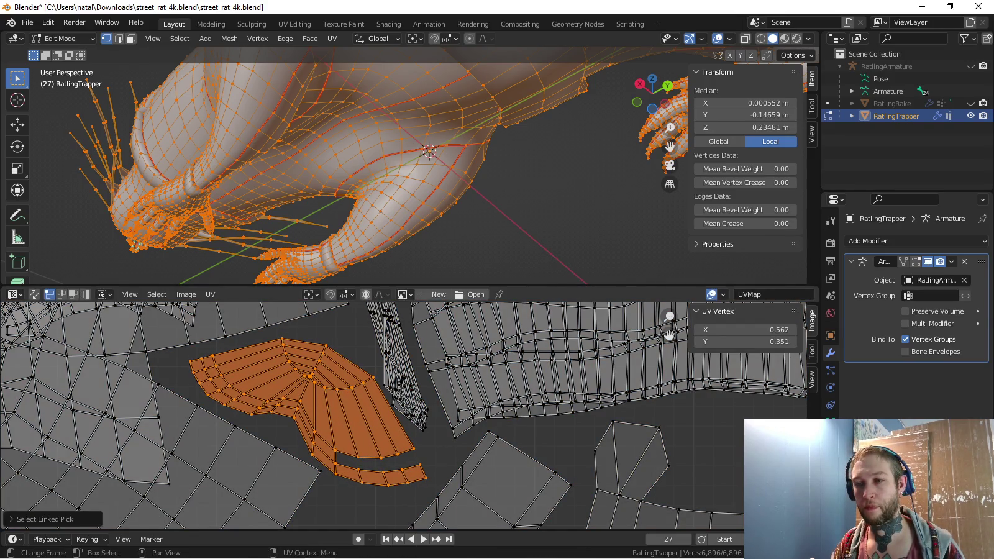
{"action": "type", "text": "sx-1"}
{"action": "key", "text": "Return"}
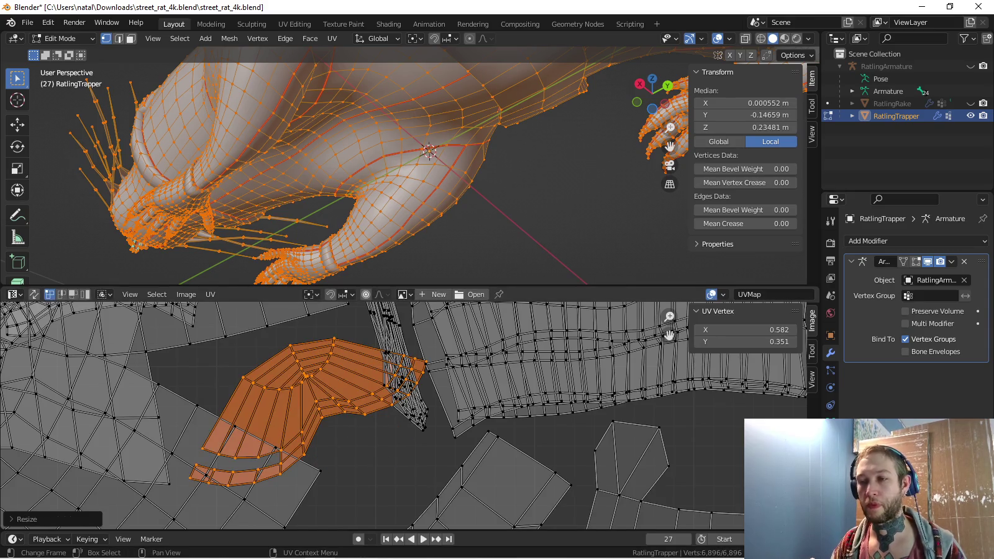
{"action": "key", "text": "r"}
{"action": "key", "text": "Return"}
{"action": "key", "text": "g"}
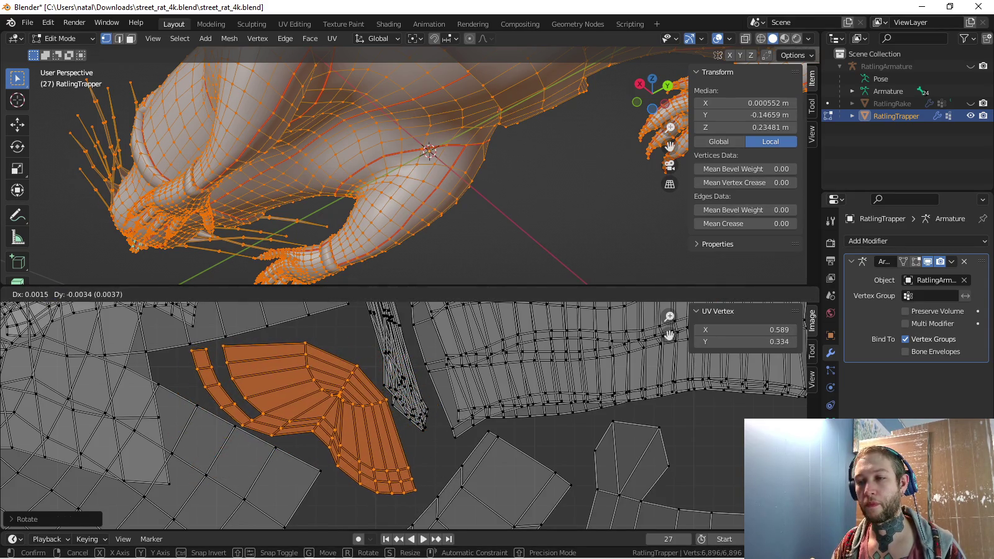
{"action": "key", "text": "Return"}
Rotate and enlarge the wing-shaped island again, then cancel and undo the enlargement
{"action": "key", "text": "r"}
{"action": "key", "text": "Return"}
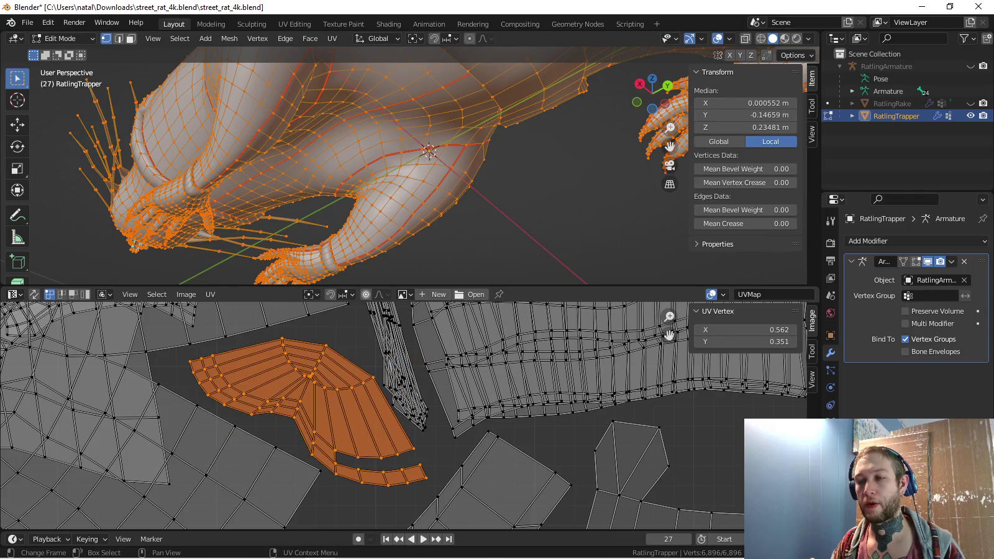
{"action": "key", "text": "s"}
{"action": "key", "text": "Return"}
{"action": "key", "text": "g"}
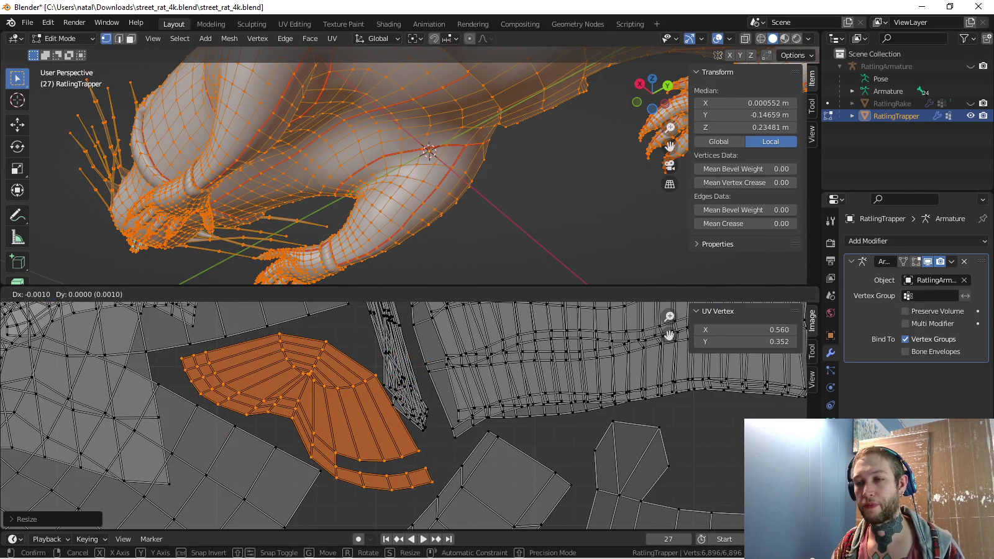
{"action": "key", "text": "Escape"}
{"action": "key", "text": "ctrl+z"}
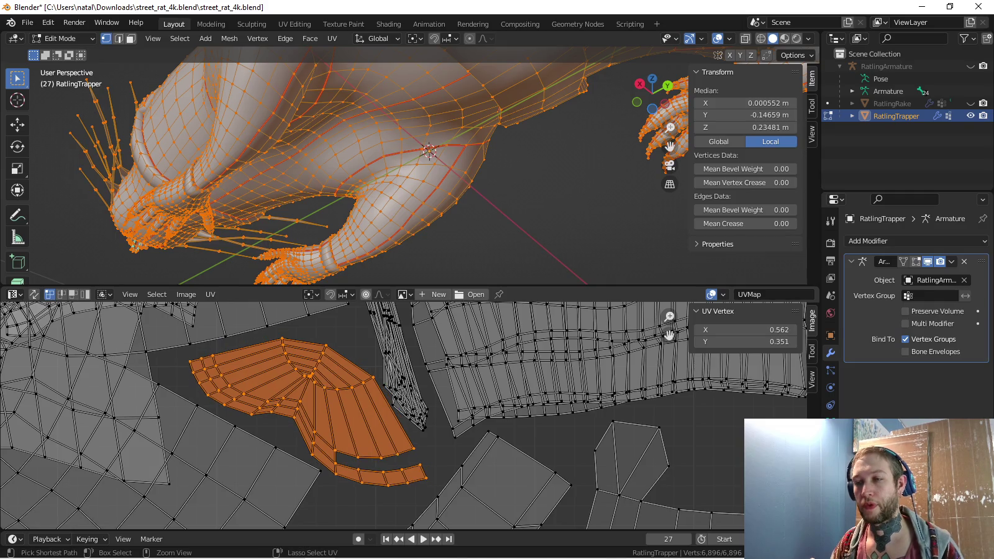
Bring the left islands into view and enlarge the orange island
{"action": "scroll", "coordinate": [403, 415], "scroll_direction": "down", "scroll_amount": 3}
{"action": "scroll", "coordinate": [404, 415], "scroll_direction": "down", "scroll_amount": 3}
{"action": "middle_click_drag", "start_coordinate": [404, 414], "coordinate": [360, 447]}
{"action": "scroll", "coordinate": [405, 435], "scroll_direction": "down", "scroll_amount": 3}
{"action": "scroll", "coordinate": [404, 435], "scroll_direction": "up", "scroll_amount": 5}
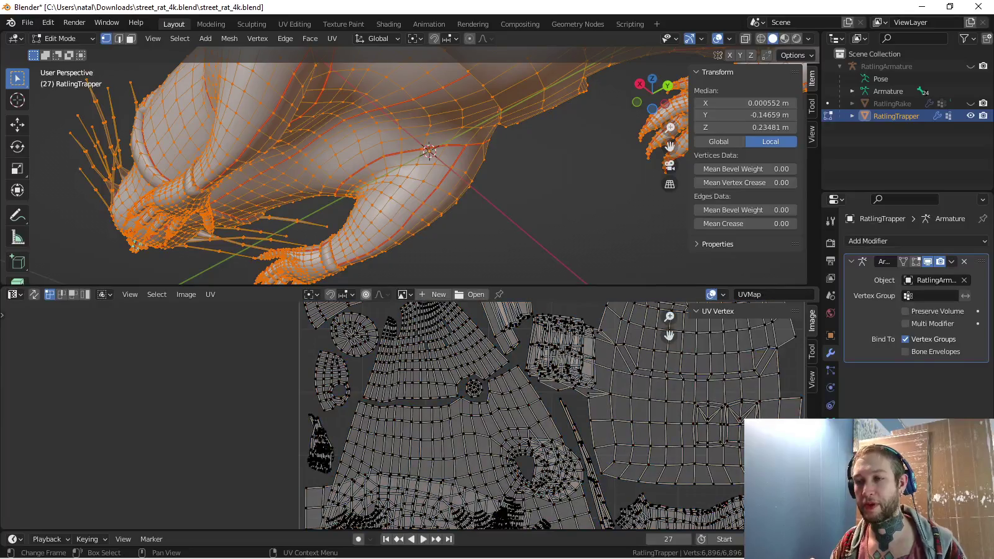
{"action": "middle_click_drag", "start_coordinate": [403, 415], "coordinate": [420, 426]}
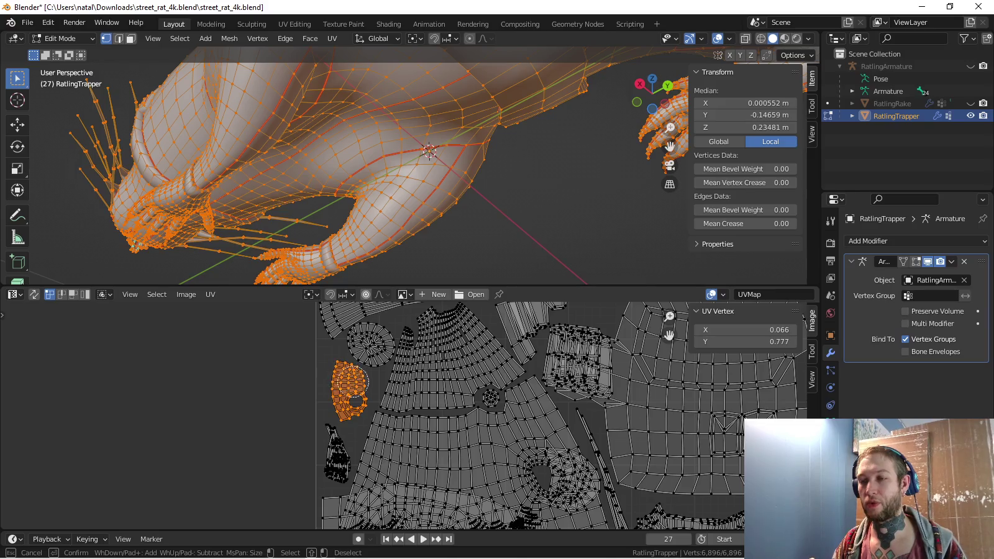
{"action": "key", "text": "s"}
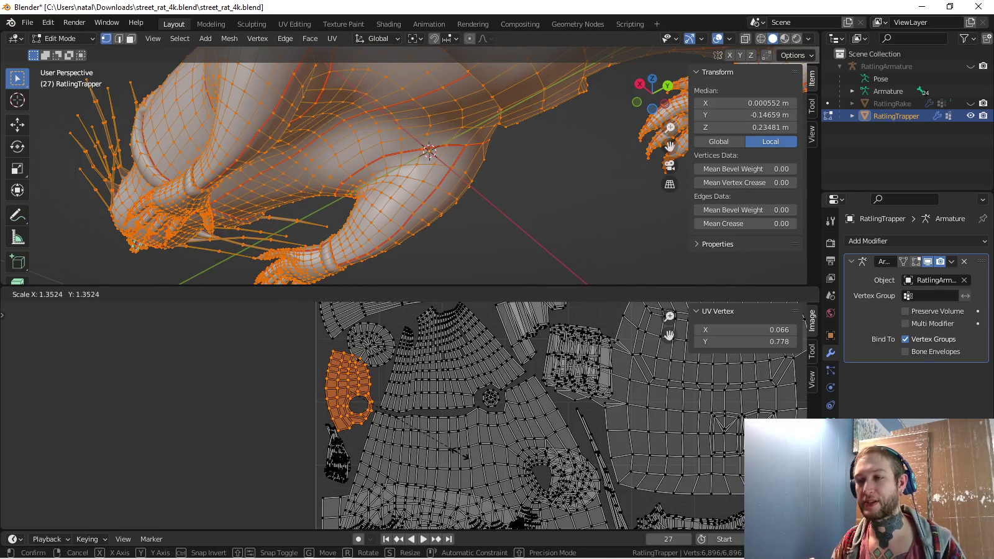
{"action": "key", "text": "Return"}
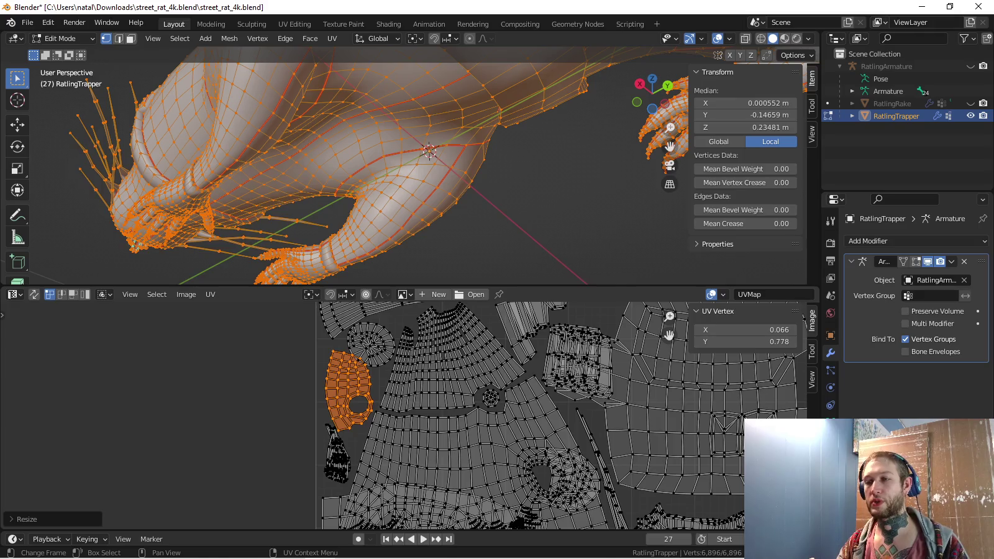
Move the orange island further left, rotate it and shrink it slightly
{"action": "key", "text": "g"}
{"action": "key", "text": "Return"}
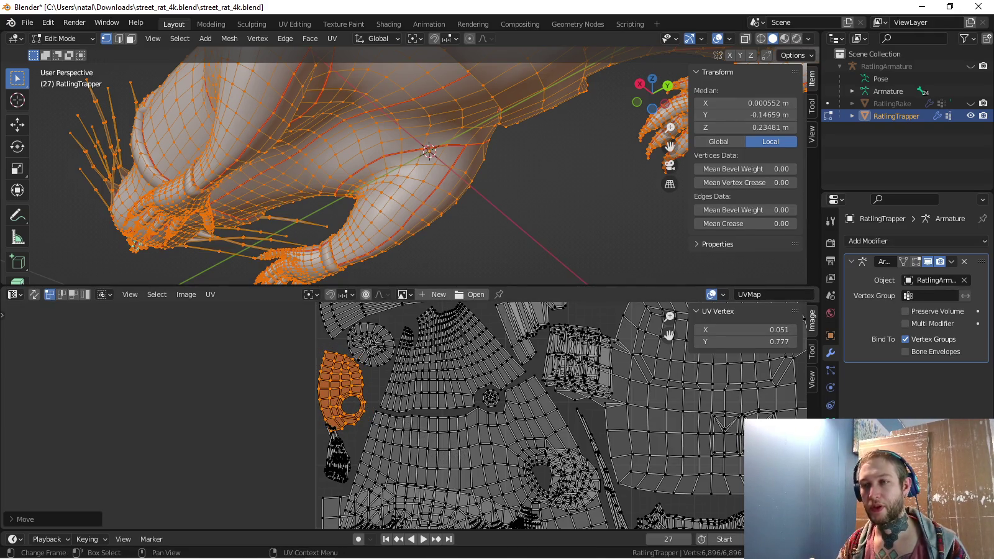
{"action": "key", "text": "r"}
{"action": "key", "text": "Return"}
{"action": "key", "text": "g"}
{"action": "key", "text": "s"}
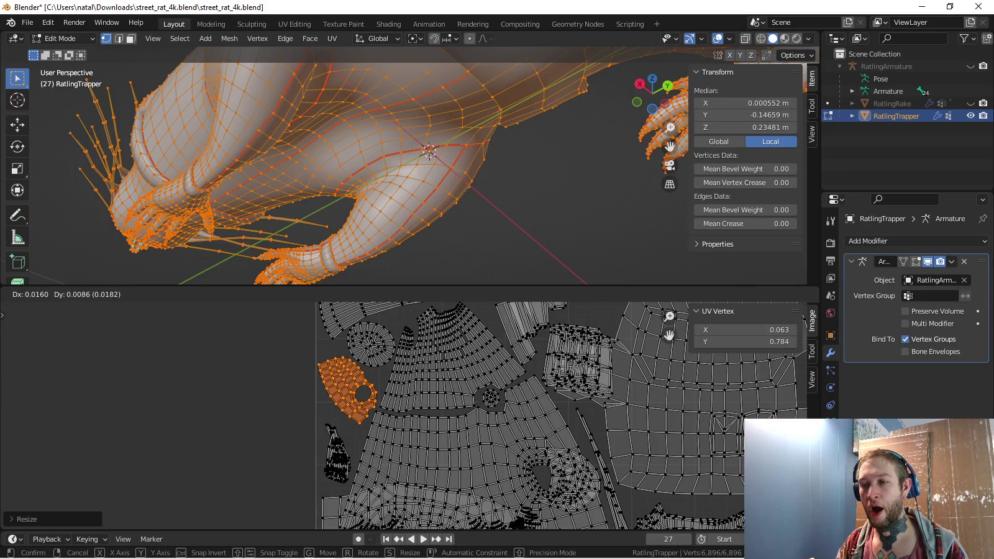
{"action": "key", "text": "Return"}
Circle-select the tapered claw island, scale it and move it into free space
{"action": "key", "text": "Home"}
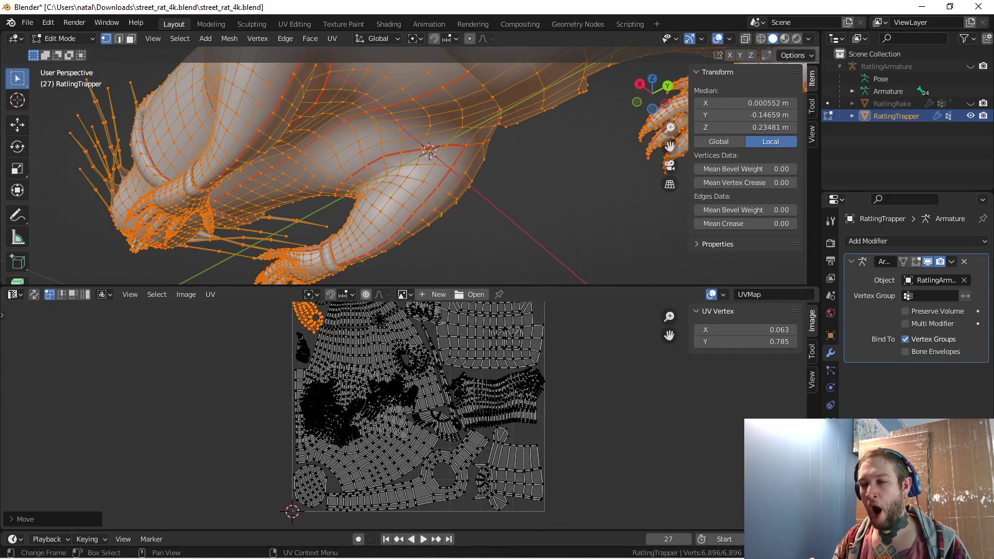
{"action": "middle_click_drag", "start_coordinate": [398, 403], "coordinate": [413, 436]}
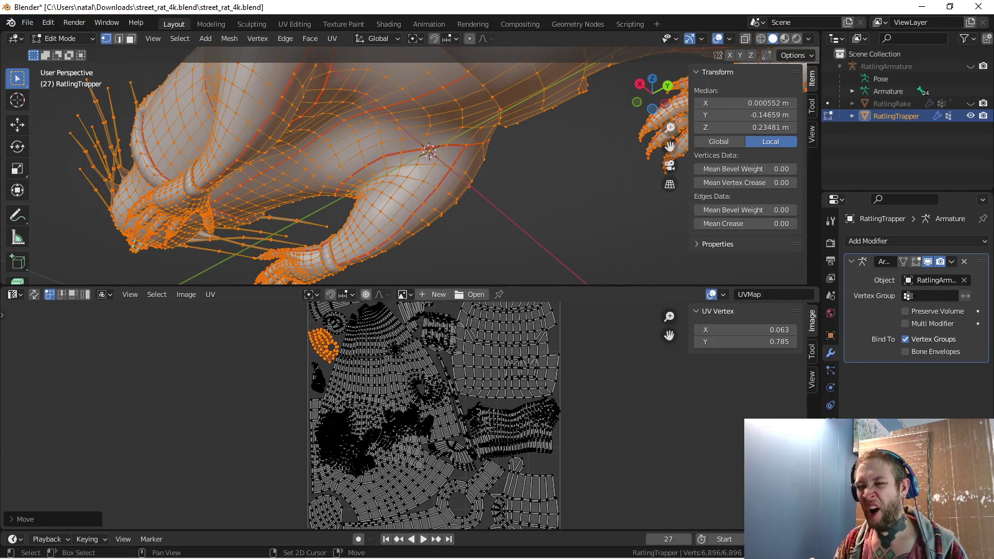
{"action": "scroll", "coordinate": [383, 381], "scroll_direction": "up", "scroll_amount": 4}
{"action": "key", "text": "c"}
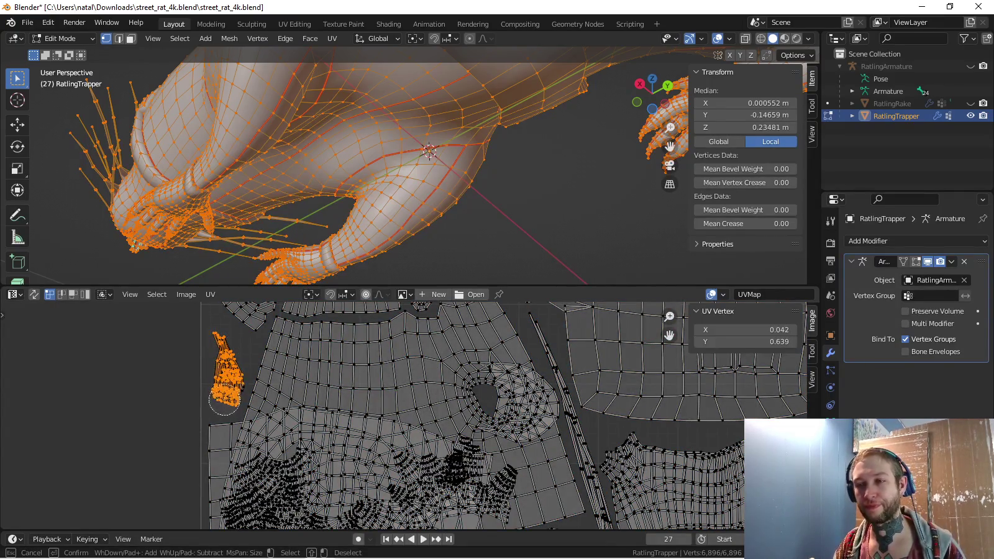
{"action": "key", "text": "Escape"}
{"action": "key", "text": "s"}
{"action": "key", "text": "Return"}
{"action": "key", "text": "g"}
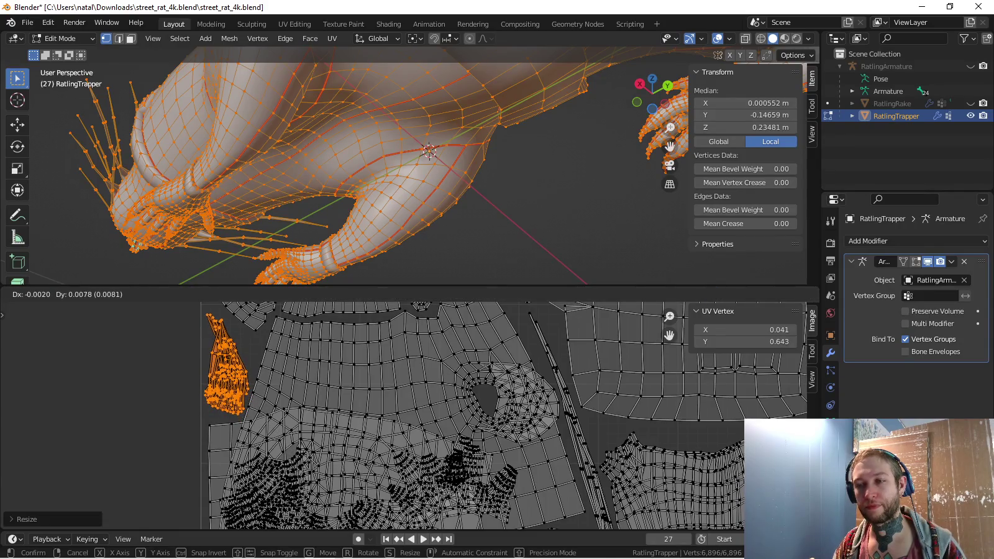
{"action": "key", "text": "Return"}
{"action": "middle_click_drag", "start_coordinate": [409, 434], "coordinate": [422, 478]}
Clear the UV selection and select only the small round island
{"action": "middle_click_drag", "start_coordinate": [435, 372], "coordinate": [470, 424]}
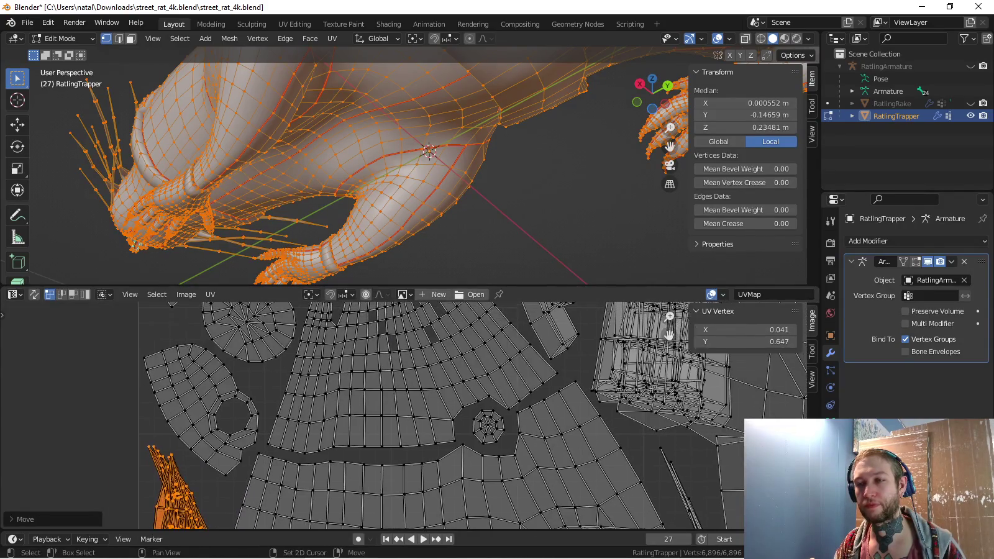
{"action": "key", "text": "a"}
{"action": "key", "text": "alt+a"}
{"action": "key", "text": "c"}
{"action": "left_click", "coordinate": [470, 424]}
Move the small round UV island into the ring island's hole and rotate it to fit
{"action": "key", "text": "g"}
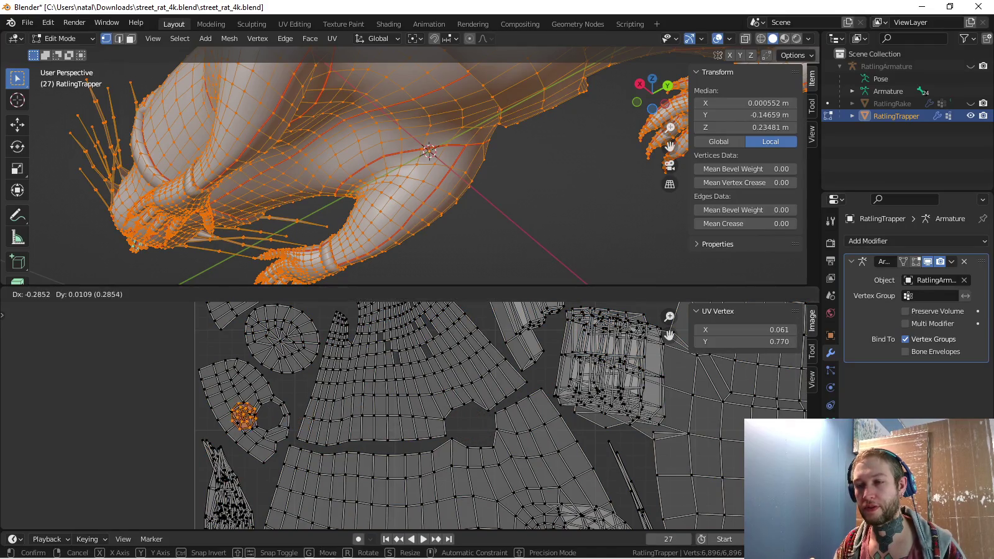
{"action": "left_click", "coordinate": [265, 413]}
{"action": "scroll", "coordinate": [266, 412], "scroll_direction": "up", "scroll_amount": 2}
{"action": "scroll", "coordinate": [302, 454], "scroll_direction": "up", "scroll_amount": 2}
{"action": "key", "text": "r"}
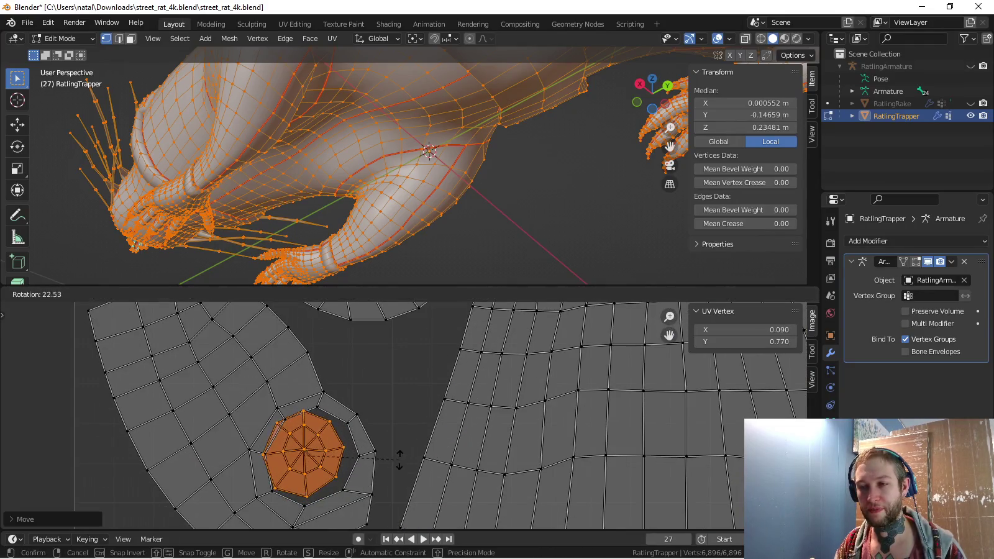
{"action": "key", "text": "Return"}
Fine-tune the round island's position inside the ring and confirm it
{"action": "key", "text": "g"}
{"action": "left_click", "coordinate": [415, 480]}
{"action": "key", "text": "g"}
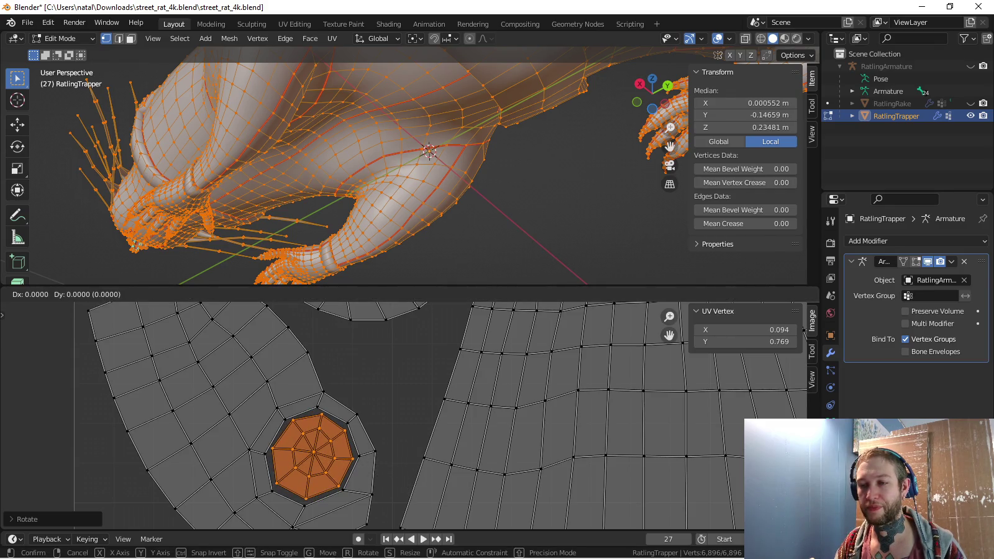
{"action": "key", "text": "Return"}
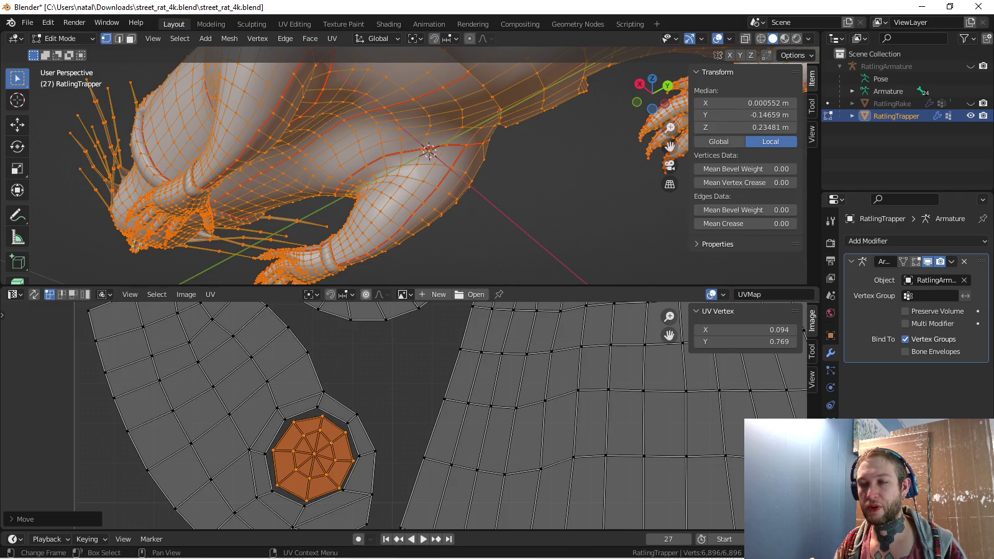
{"action": "scroll", "coordinate": [552, 415], "scroll_direction": "down", "scroll_amount": 4}
{"action": "scroll", "coordinate": [553, 414], "scroll_direction": "down", "scroll_amount": 1}
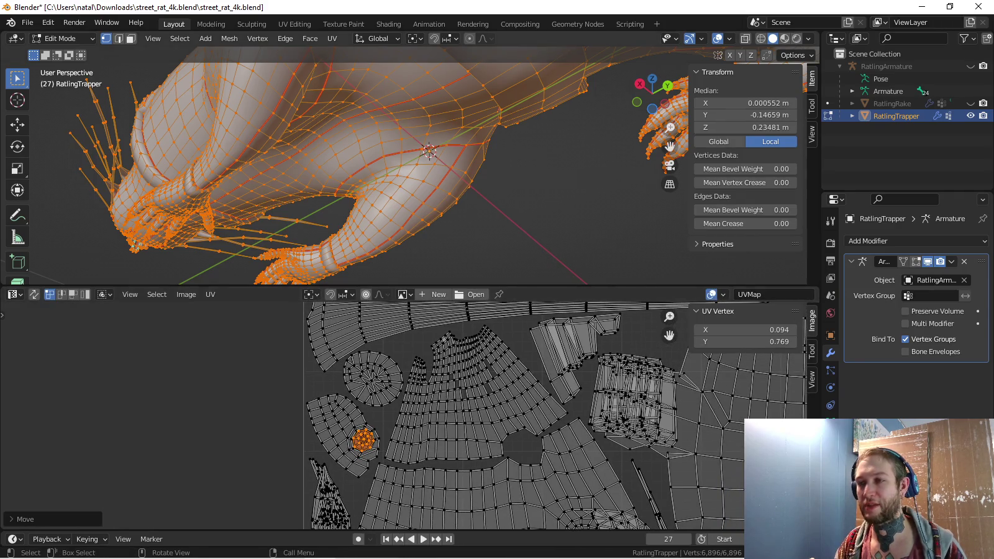
{"action": "scroll", "coordinate": [404, 161], "scroll_direction": "down", "scroll_amount": 3}
{"action": "scroll", "coordinate": [432, 435], "scroll_direction": "down", "scroll_amount": 4}
{"action": "scroll", "coordinate": [431, 435], "scroll_direction": "down", "scroll_amount": 2}
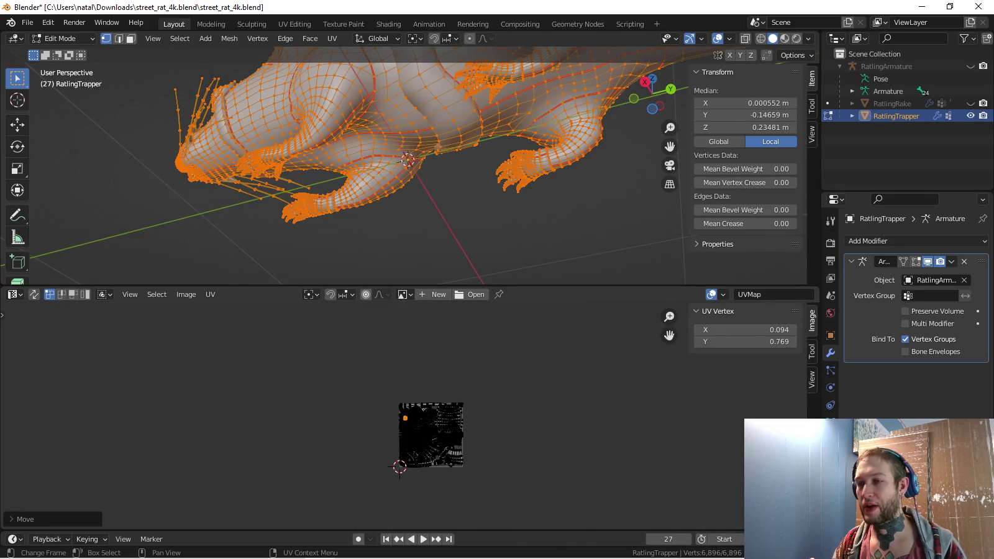
Export the framed UV layout as RatlingTrapper.png to the Desktop, then hide RatlingTrapper
{"action": "scroll", "coordinate": [435, 435], "scroll_direction": "up", "scroll_amount": 5}
{"action": "scroll", "coordinate": [435, 435], "scroll_direction": "up", "scroll_amount": 2}
{"action": "key", "text": "Home"}
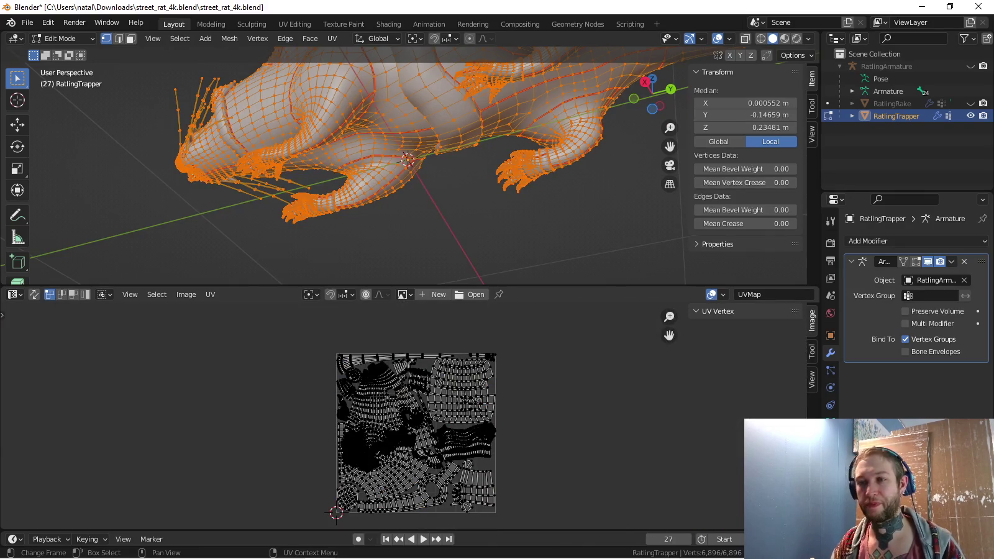
{"action": "left_click", "coordinate": [209, 295]}
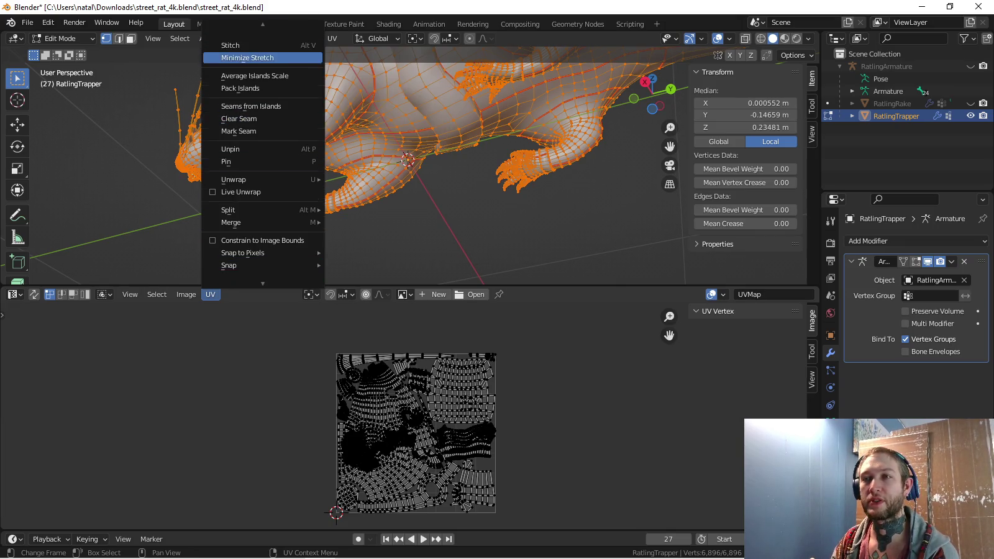
{"action": "left_click", "coordinate": [242, 33]}
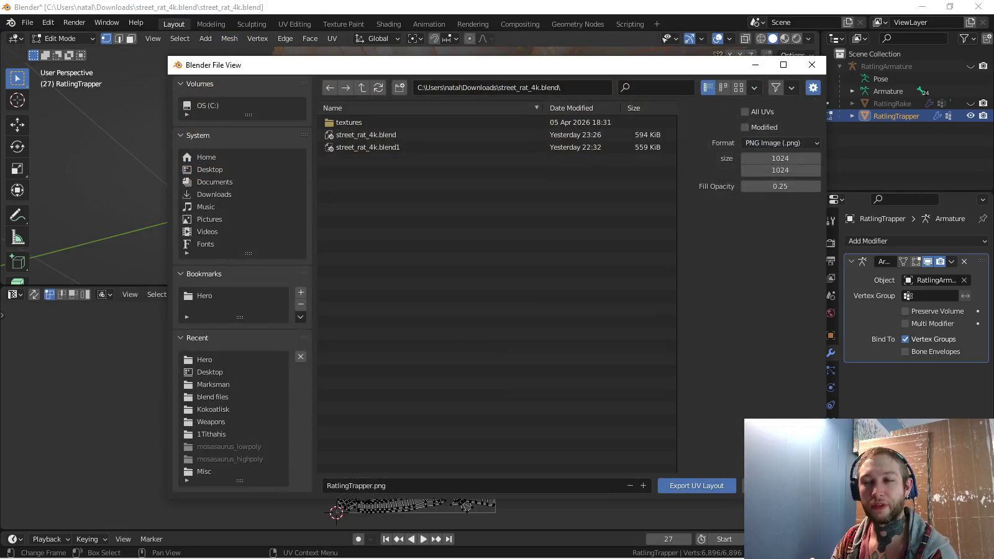
{"action": "left_click", "coordinate": [210, 170]}
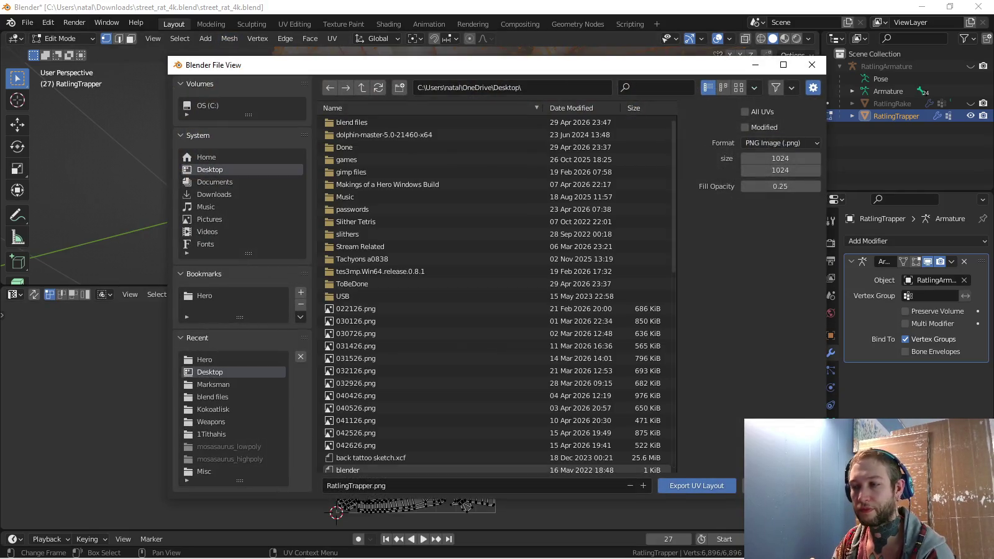
{"action": "key", "text": "Return"}
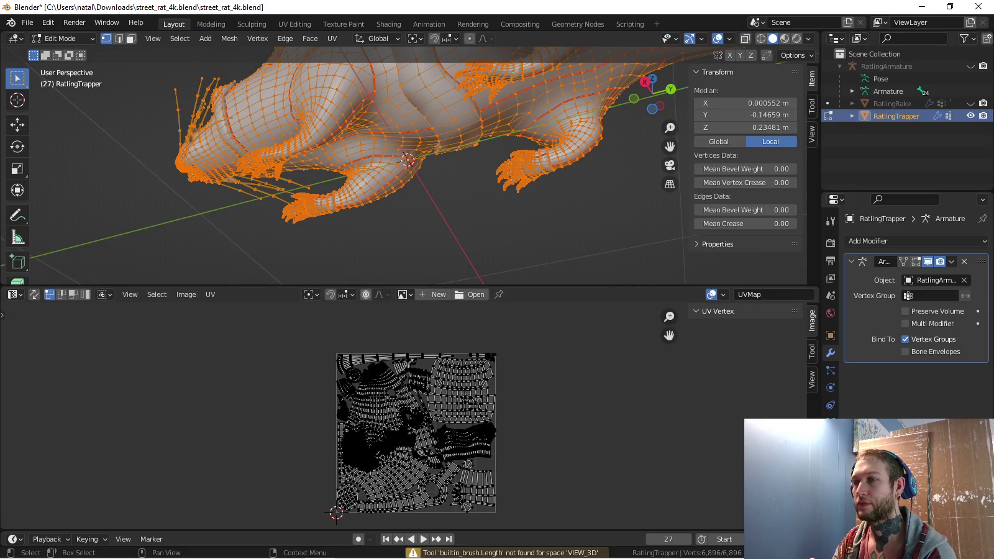
{"action": "left_click", "coordinate": [970, 116]}
Show RatlingRake, make it the active object, and enter Edit Mode in side view
{"action": "left_click", "coordinate": [970, 104]}
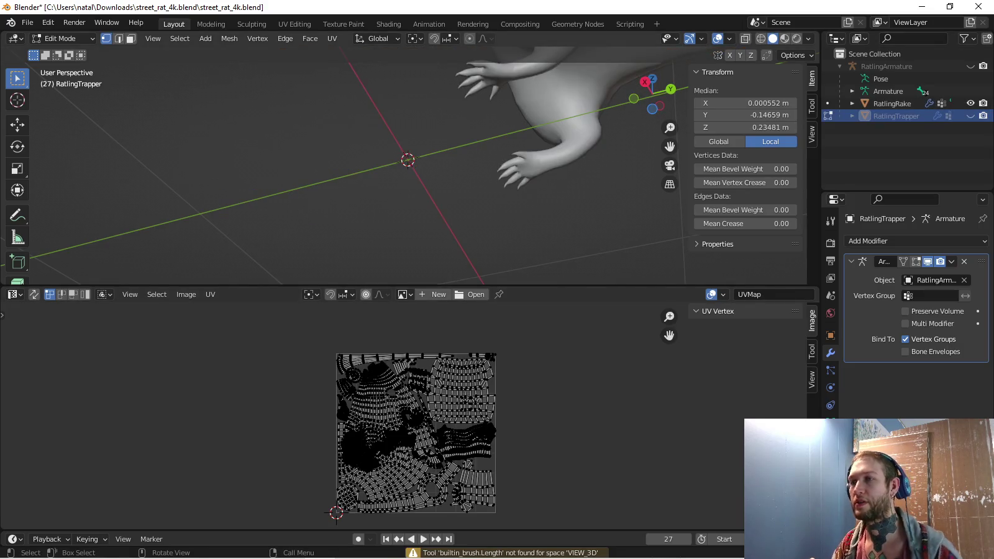
{"action": "key", "text": "Tab"}
{"action": "left_click", "coordinate": [892, 104]}
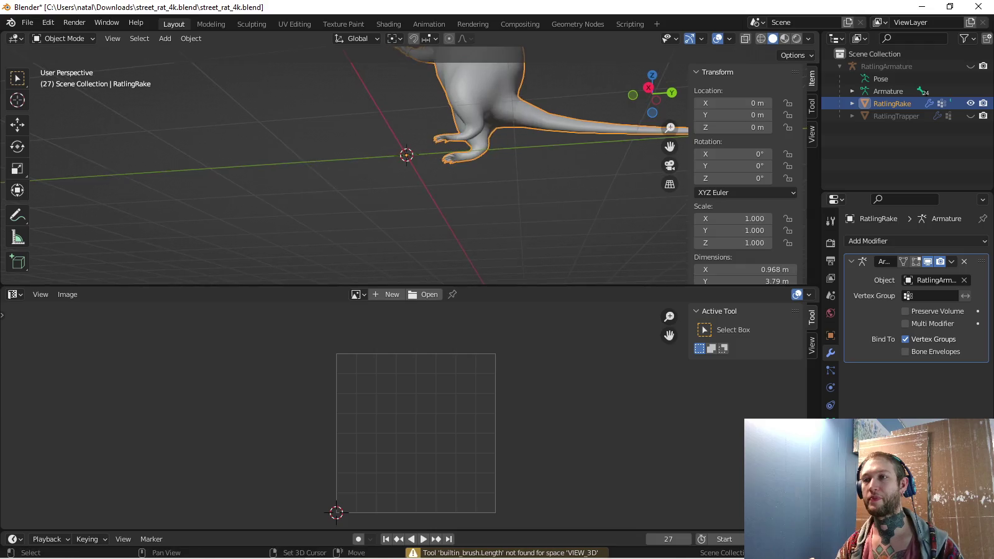
{"action": "key", "text": "KP_3"}
{"action": "key", "text": "Tab"}
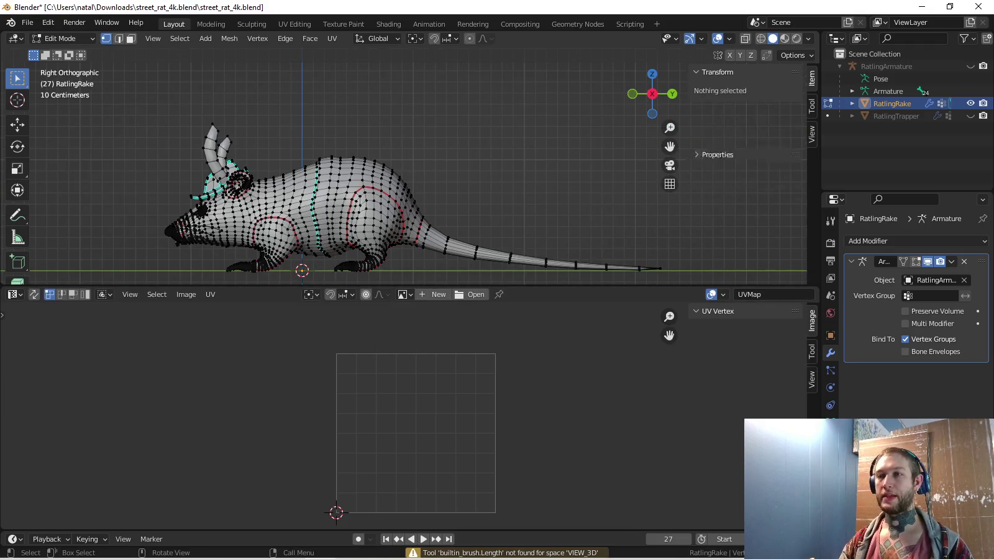
Select the whole rat mesh to preview its UVs, look around it, then leave Edit Mode
{"action": "key", "text": "a"}
{"action": "middle_click_drag", "start_coordinate": [403, 174], "coordinate": [435, 162]}
{"action": "scroll", "coordinate": [404, 174], "scroll_direction": "up", "scroll_amount": 4}
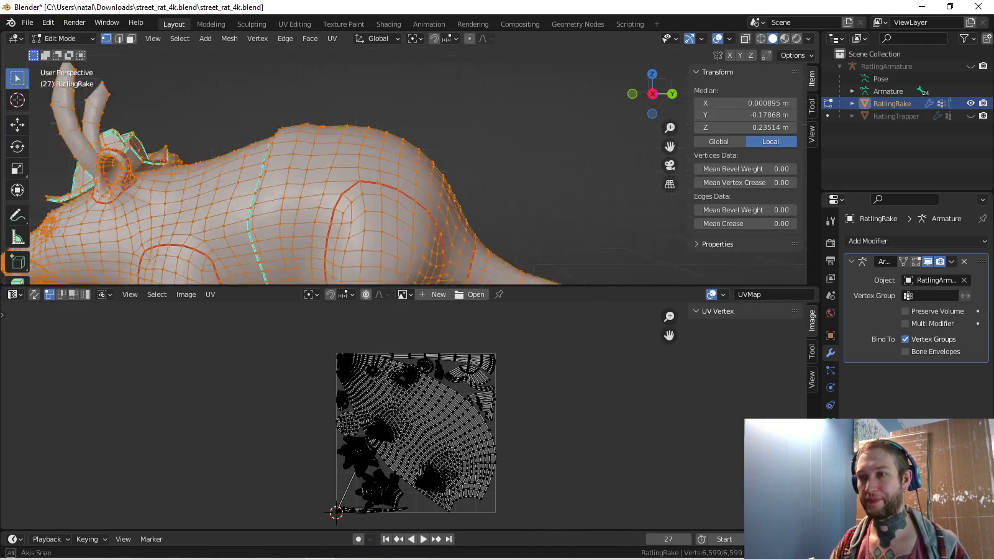
{"action": "key", "text": "alt+a"}
{"action": "scroll", "coordinate": [342, 174], "scroll_direction": "down", "scroll_amount": 5}
{"action": "mouse_move", "coordinate": [342, 174]}
{"action": "middle_mouse_down"}
{"action": "mouse_move", "coordinate": [373, 180]}
{"action": "mouse_move", "coordinate": [360, 168]}
{"action": "mouse_move", "coordinate": [372, 186]}
{"action": "mouse_move", "coordinate": [373, 168]}
{"action": "mouse_move", "coordinate": [374, 186]}
{"action": "middle_mouse_up"}
{"action": "scroll", "coordinate": [342, 174], "scroll_direction": "up", "scroll_amount": 5}
{"action": "scroll", "coordinate": [341, 174], "scroll_direction": "up", "scroll_amount": 2}
{"action": "scroll", "coordinate": [342, 174], "scroll_direction": "up", "scroll_amount": 2}
{"action": "key", "text": "Tab"}
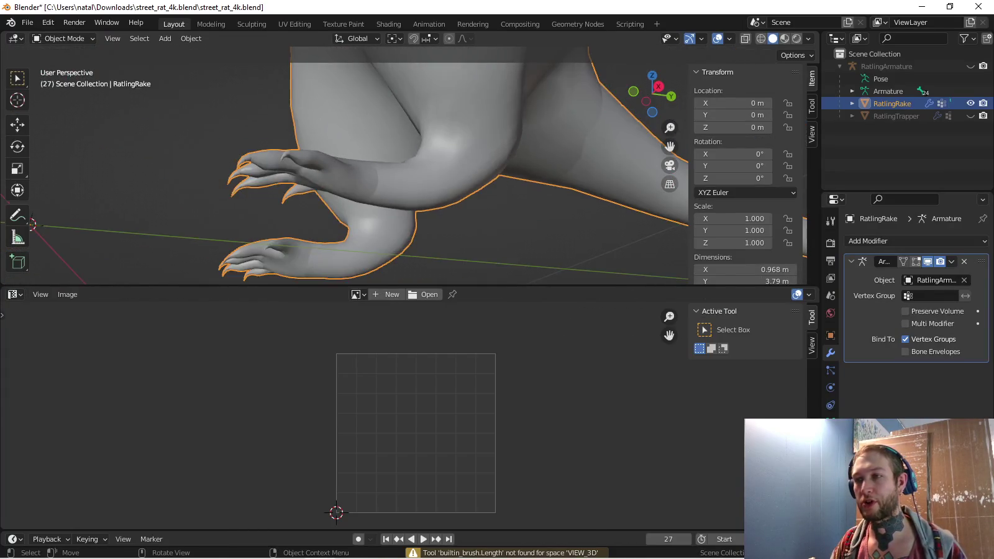
Mark the selected leg and paw edges as seams
{"action": "key", "text": "Tab"}
{"action": "key", "text": "ctrl+e"}
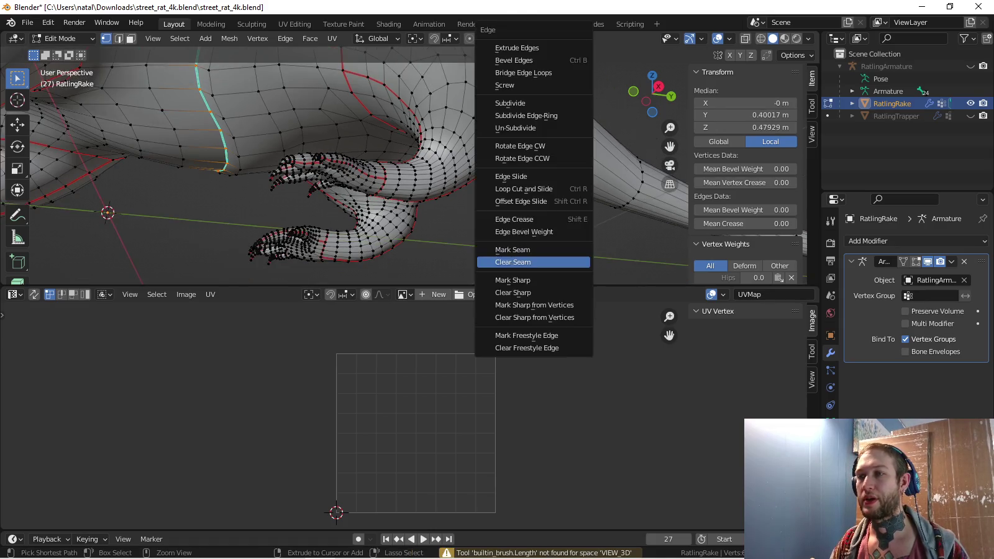
{"action": "left_click", "coordinate": [534, 251]}
{"action": "key", "text": "Tab"}
Inspect the new paw seams, switching between Object and Edit Mode
{"action": "mouse_move", "coordinate": [374, 173]}
{"action": "middle_mouse_down"}
{"action": "mouse_move", "coordinate": [410, 165]}
{"action": "mouse_move", "coordinate": [367, 187]}
{"action": "mouse_move", "coordinate": [373, 162]}
{"action": "mouse_move", "coordinate": [363, 181]}
{"action": "middle_mouse_up"}
{"action": "scroll", "coordinate": [348, 162], "scroll_direction": "down", "scroll_amount": 3}
{"action": "scroll", "coordinate": [347, 161], "scroll_direction": "up", "scroll_amount": 3}
{"action": "scroll", "coordinate": [347, 161], "scroll_direction": "up", "scroll_amount": 3}
{"action": "key", "text": "Tab"}
{"action": "scroll", "coordinate": [367, 187], "scroll_direction": "up", "scroll_amount": 3}
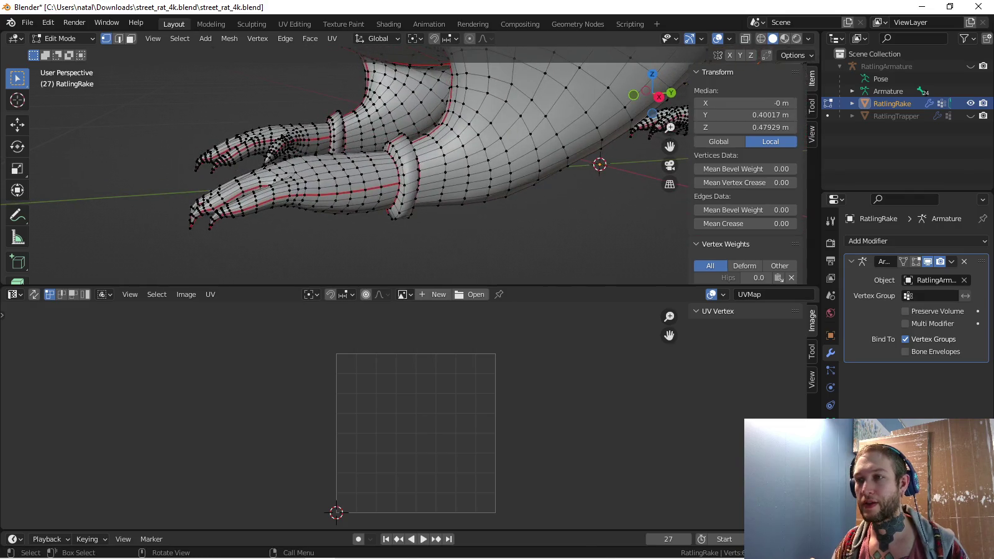
{"action": "key", "text": "Tab"}
{"action": "scroll", "coordinate": [345, 168], "scroll_direction": "up", "scroll_amount": 5}
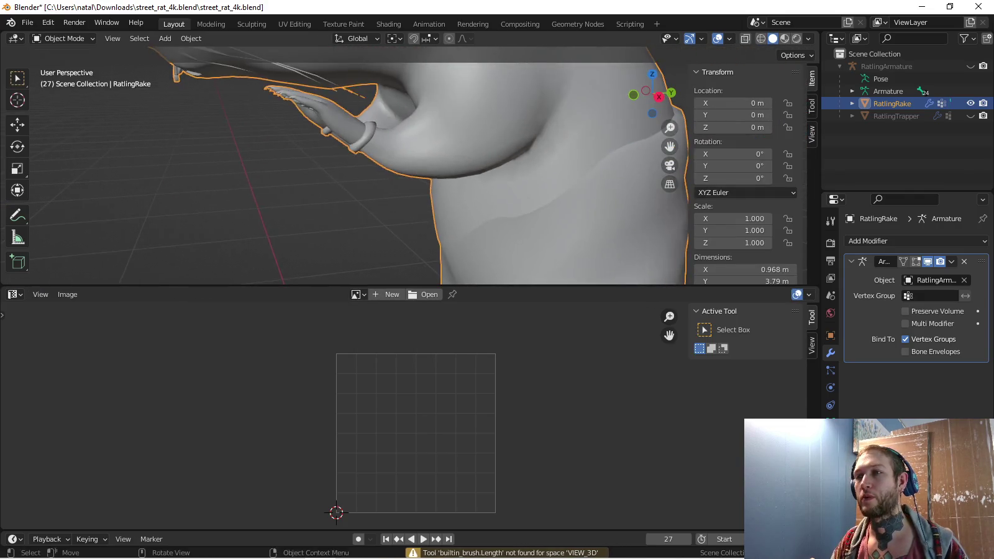
{"action": "scroll", "coordinate": [345, 168], "scroll_direction": "down", "scroll_amount": 2}
{"action": "key", "text": "Tab"}
{"action": "scroll", "coordinate": [344, 168], "scroll_direction": "down", "scroll_amount": 3}
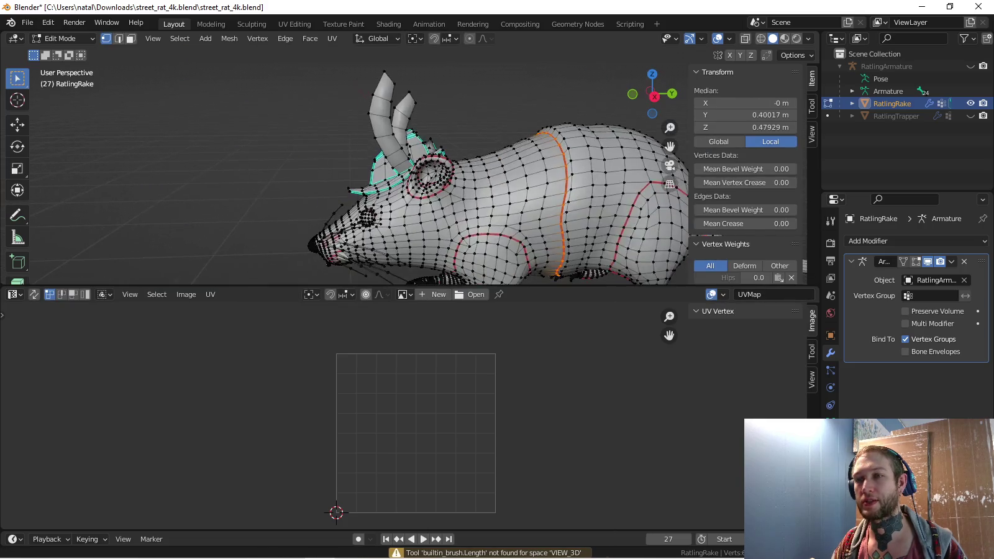
Mark the first set of head-piece edges near the horns and ear as sharp
{"action": "scroll", "coordinate": [373, 168], "scroll_direction": "up", "scroll_amount": 4}
{"action": "mouse_move", "coordinate": [373, 168]}
{"action": "middle_mouse_down"}
{"action": "mouse_move", "coordinate": [422, 205]}
{"action": "mouse_move", "coordinate": [416, 268]}
{"action": "mouse_move", "coordinate": [373, 237]}
{"action": "middle_mouse_up"}
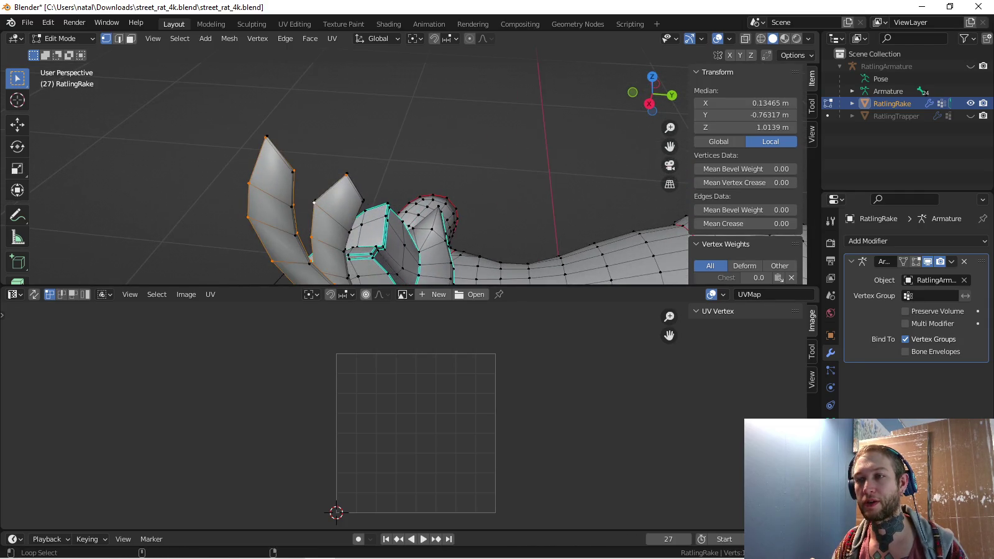
{"action": "middle_click_drag", "start_coordinate": [314, 202], "coordinate": [231, 116]}
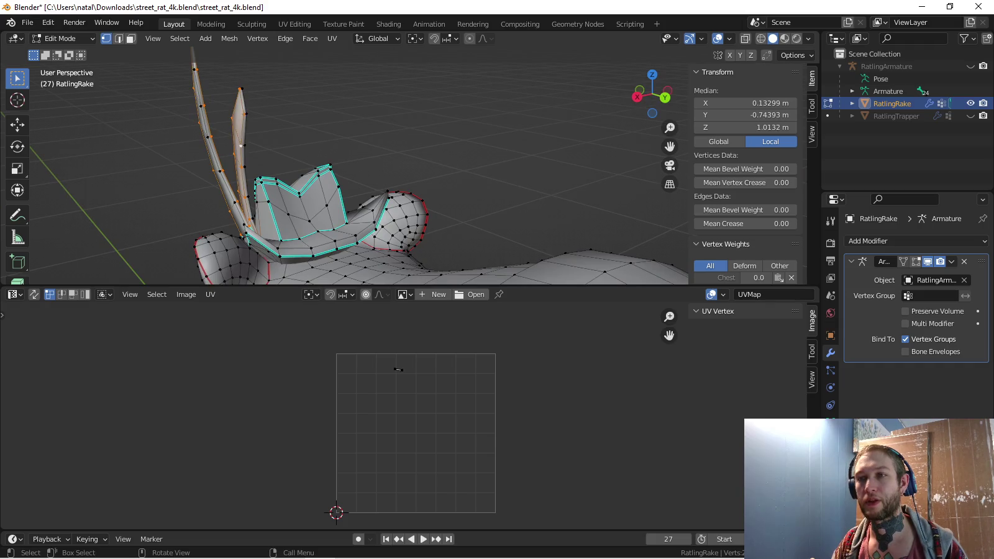
{"action": "key", "text": "ctrl+e"}
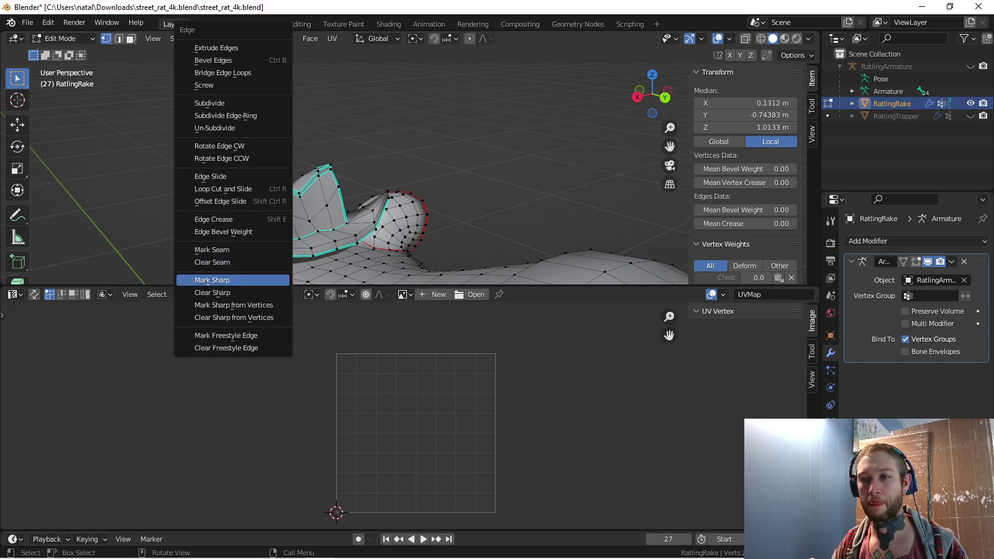
{"action": "left_click", "coordinate": [212, 280]}
Mark the remaining head-piece edges as sharp and return to Object Mode
{"action": "mouse_move", "coordinate": [248, 186]}
{"action": "middle_mouse_down"}
{"action": "mouse_move", "coordinate": [252, 199]}
{"action": "mouse_move", "coordinate": [273, 161]}
{"action": "mouse_move", "coordinate": [254, 183]}
{"action": "mouse_move", "coordinate": [264, 180]}
{"action": "middle_mouse_up"}
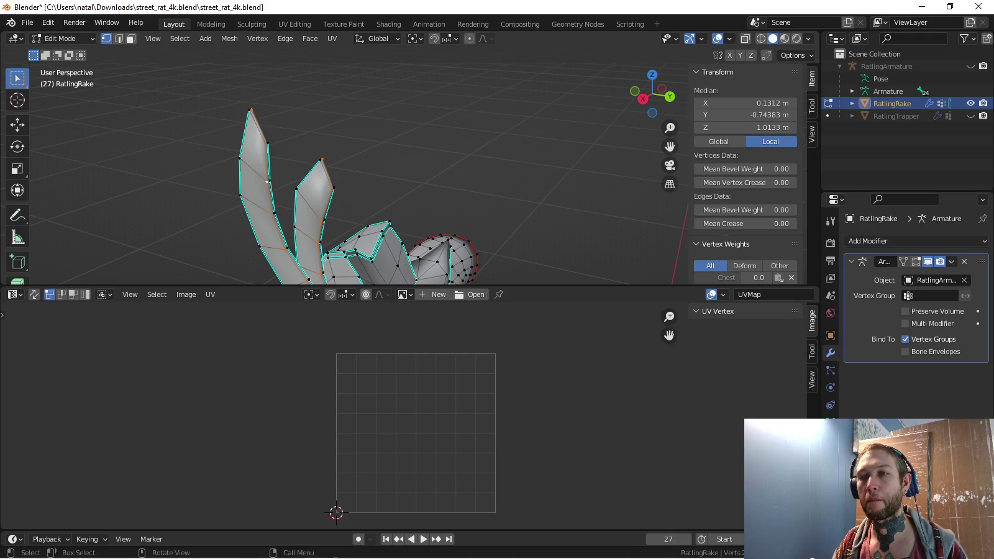
{"action": "key", "text": "Escape"}
{"action": "key", "text": "ctrl+e"}
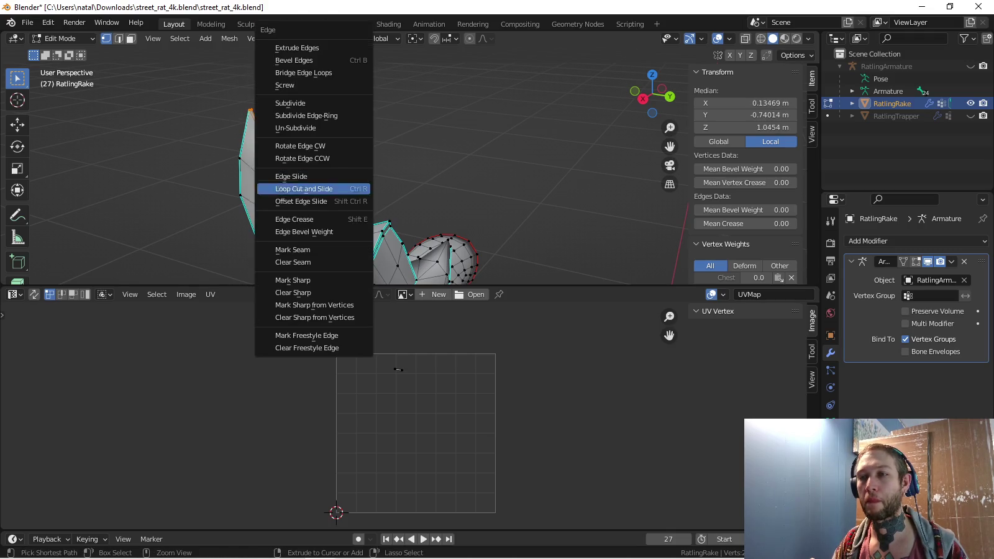
{"action": "left_click", "coordinate": [292, 281]}
{"action": "middle_click_drag", "start_coordinate": [291, 281], "coordinate": [280, 219], "text": "shift"}
{"action": "key", "text": "Tab"}
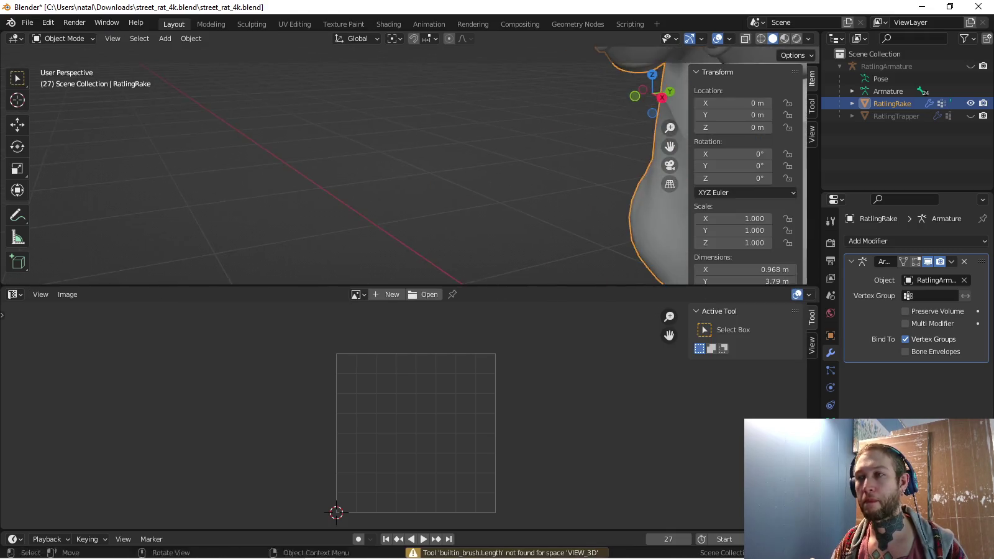
{"action": "mouse_move", "coordinate": [434, 186]}
{"action": "middle_mouse_down"}
{"action": "mouse_move", "coordinate": [453, 186]}
{"action": "mouse_move", "coordinate": [429, 187]}
{"action": "mouse_move", "coordinate": [440, 187]}
{"action": "mouse_move", "coordinate": [429, 174]}
{"action": "middle_mouse_up"}
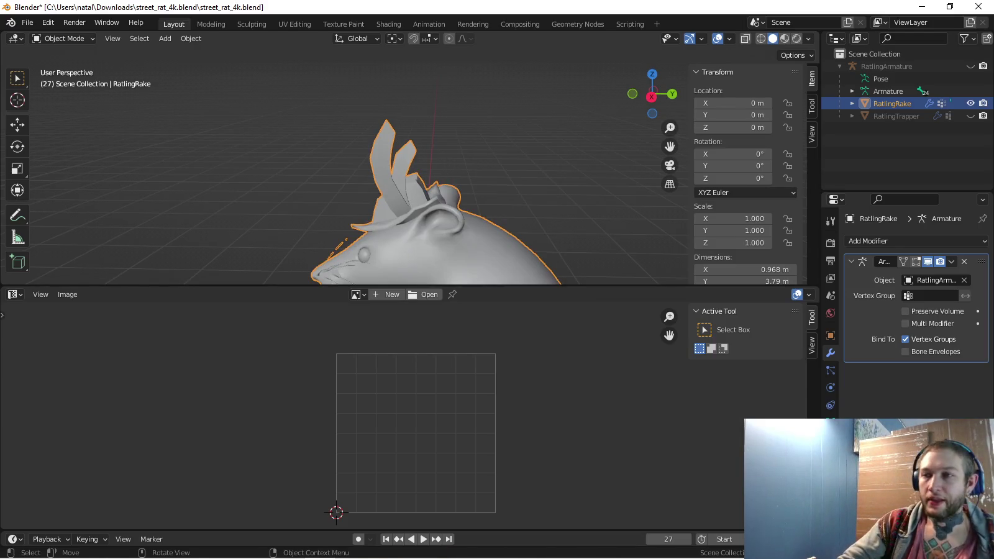
In wireframe Edit Mode, mark an edge loop on the head piece as a seam
{"action": "key", "text": "Tab"}
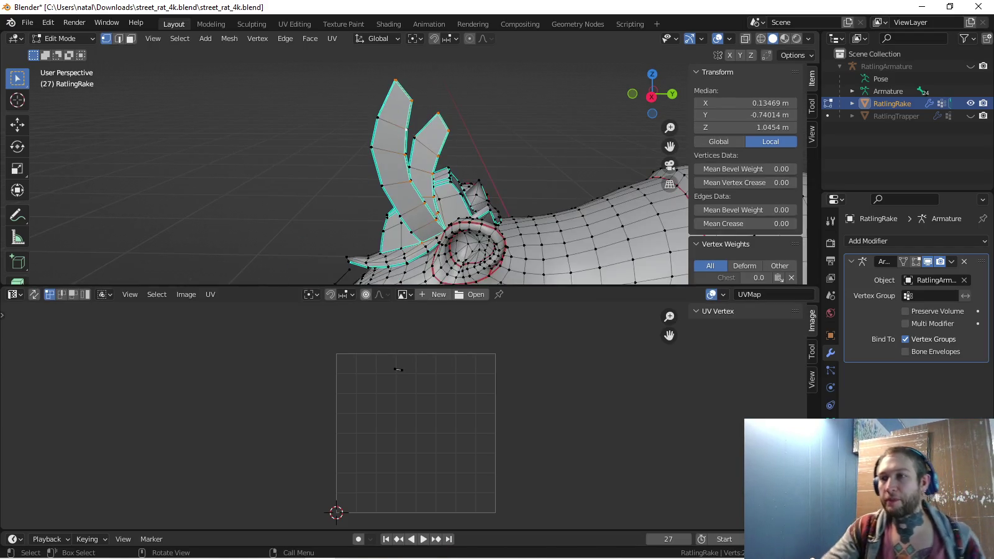
{"action": "middle_click_drag", "start_coordinate": [435, 187], "coordinate": [323, 159]}
{"action": "key", "text": "shift+z"}
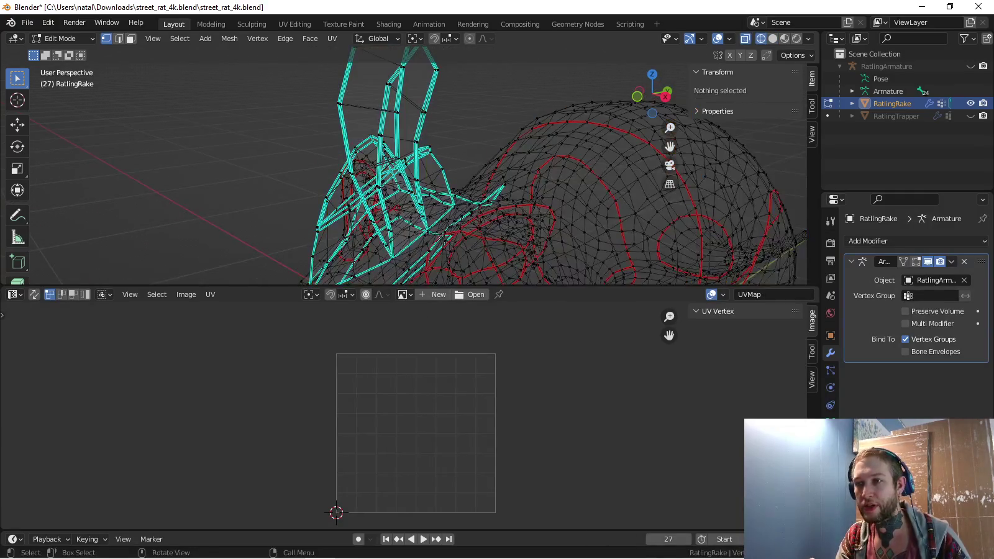
{"action": "left_click", "coordinate": [445, 235]}
{"action": "middle_click_drag", "start_coordinate": [323, 159], "coordinate": [305, 156]}
{"action": "left_click", "coordinate": [373, 248], "text": "alt"}
{"action": "middle_click_drag", "start_coordinate": [372, 249], "coordinate": [447, 240]}
{"action": "key", "text": "ctrl+e"}
{"action": "left_click", "coordinate": [373, 249]}
Mark two more edge sets around the head pieces as seams
{"action": "middle_click_drag", "start_coordinate": [354, 177], "coordinate": [453, 167]}
{"action": "key", "text": "ctrl+e"}
{"action": "left_click", "coordinate": [366, 176]}
{"action": "key", "text": "ctrl+e"}
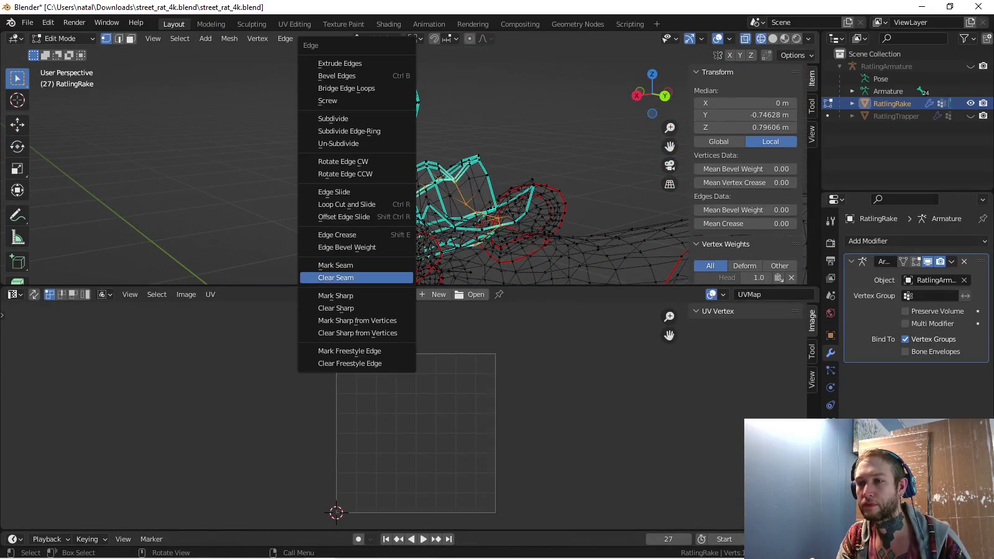
{"action": "left_click", "coordinate": [336, 265]}
{"action": "middle_click_drag", "start_coordinate": [336, 265], "coordinate": [385, 186]}
Check the seam-bounded head piece with L and a cancelled move, then return to Object Mode
{"action": "key", "text": "a"}
{"action": "key", "text": "alt+a"}
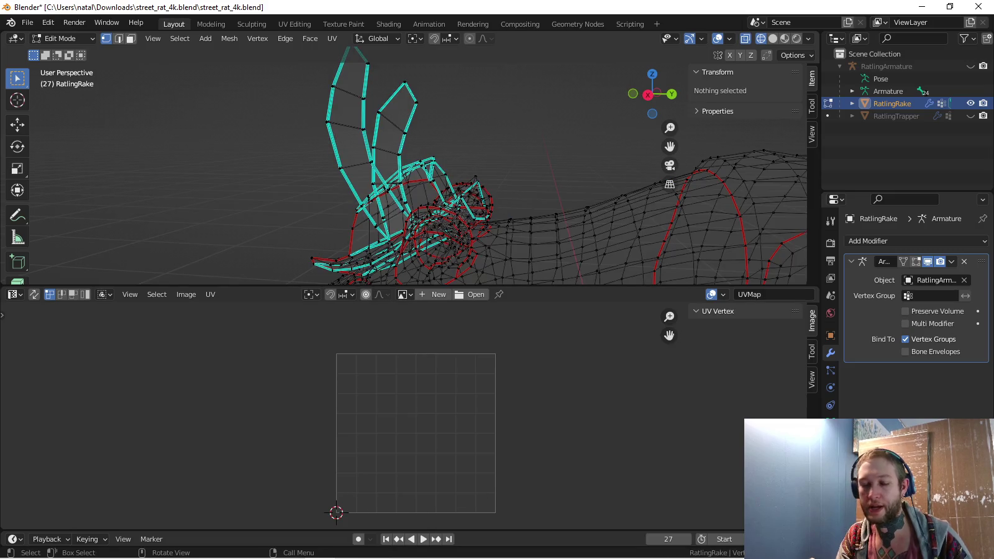
{"action": "key", "text": "l"}
{"action": "key", "text": "g"}
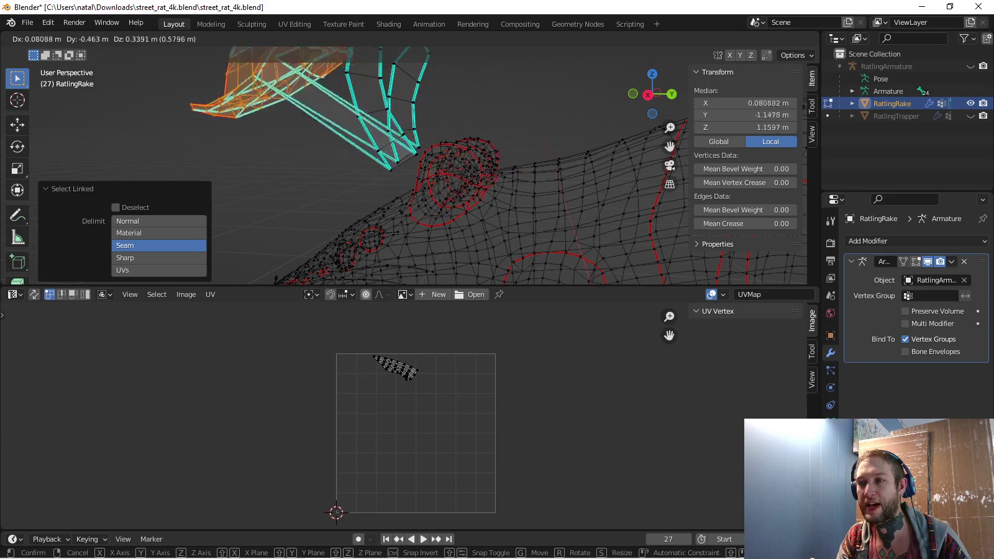
{"action": "key", "text": "Escape"}
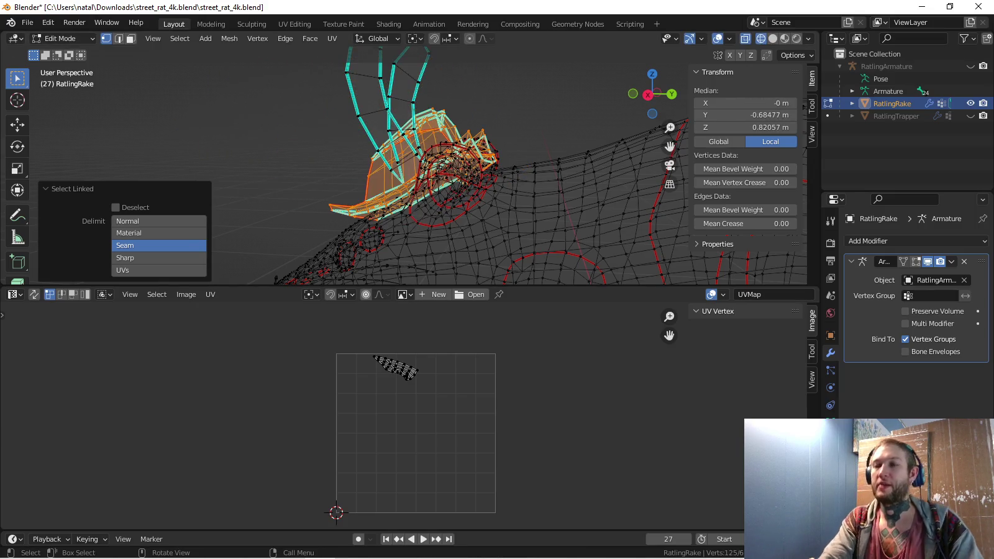
{"action": "scroll", "coordinate": [422, 162], "scroll_direction": "down", "scroll_amount": 4}
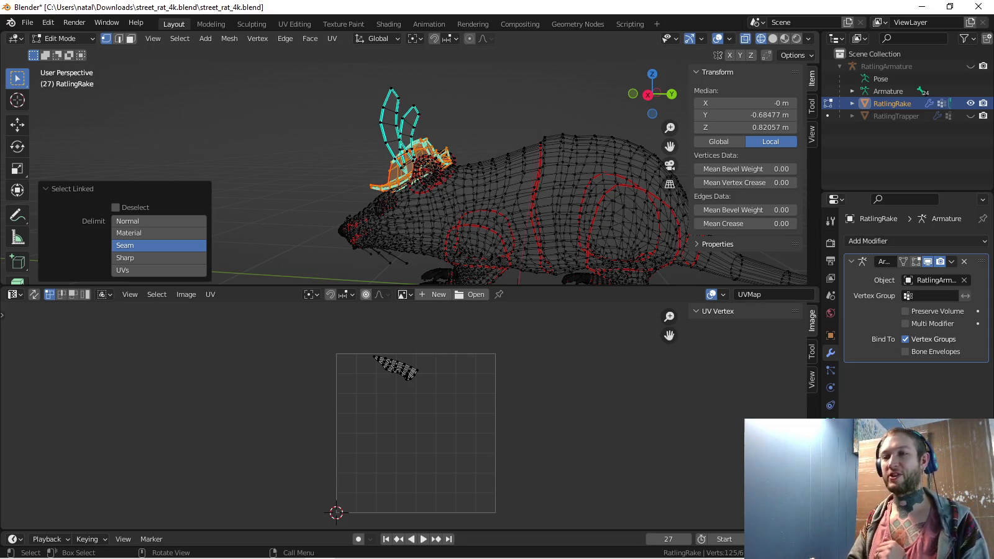
{"action": "key", "text": "Tab"}
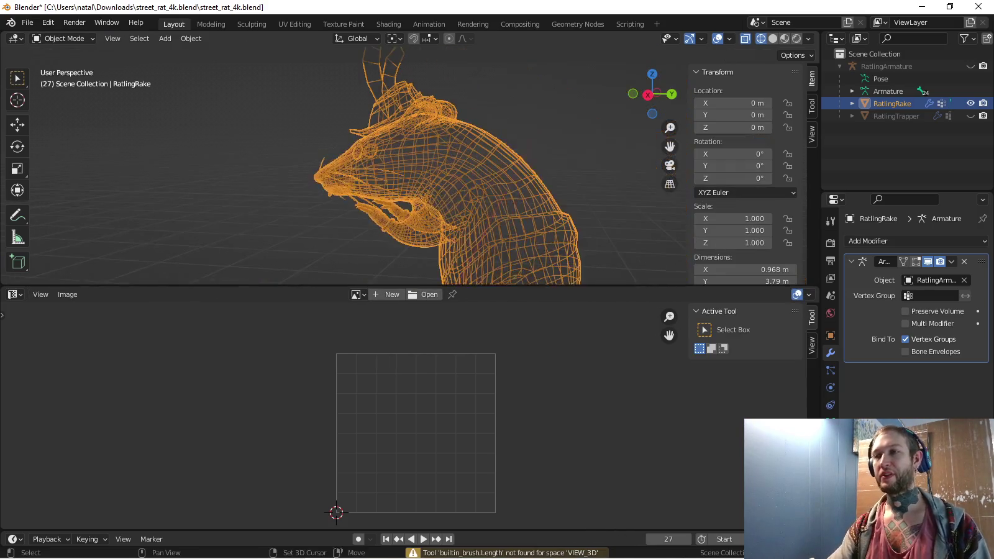
Switch to solid shading and enter Edit Mode from the right side view
{"action": "key", "text": "z"}
{"action": "left_click", "coordinate": [505, 182]}
{"action": "mouse_move", "coordinate": [505, 181]}
{"action": "middle_mouse_down"}
{"action": "mouse_move", "coordinate": [410, 186]}
{"action": "mouse_move", "coordinate": [478, 187]}
{"action": "middle_mouse_up"}
{"action": "key", "text": "KP_3"}
{"action": "key", "text": "Tab"}
Preview the full mesh's UVs, then L-select the ear and body pieces to check islands
{"action": "scroll", "coordinate": [404, 174], "scroll_direction": "down", "scroll_amount": 2}
{"action": "scroll", "coordinate": [403, 174], "scroll_direction": "down", "scroll_amount": 3}
{"action": "scroll", "coordinate": [403, 165], "scroll_direction": "up", "scroll_amount": 1}
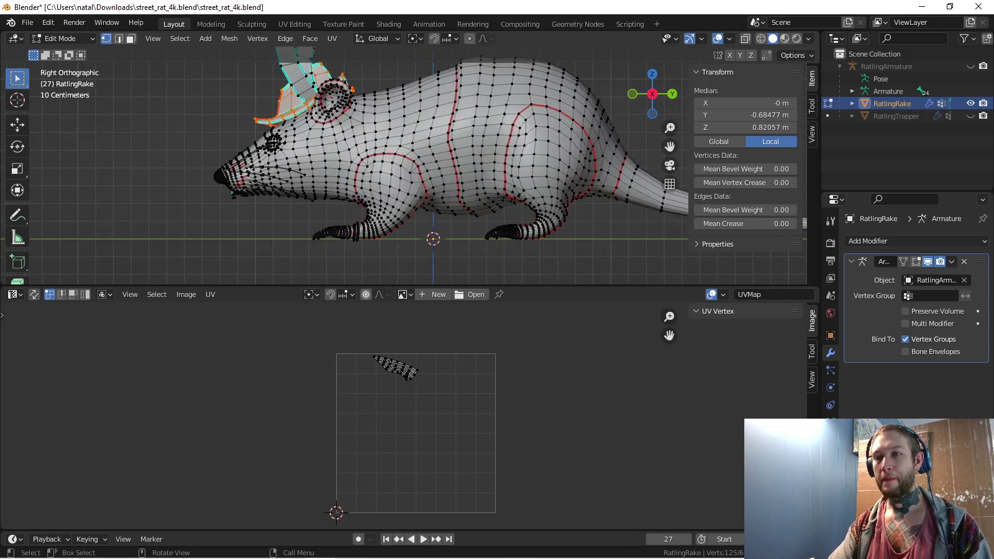
{"action": "key", "text": "a"}
{"action": "scroll", "coordinate": [404, 165], "scroll_direction": "up", "scroll_amount": 2}
{"action": "middle_click_drag", "start_coordinate": [404, 164], "coordinate": [394, 149], "text": "shift"}
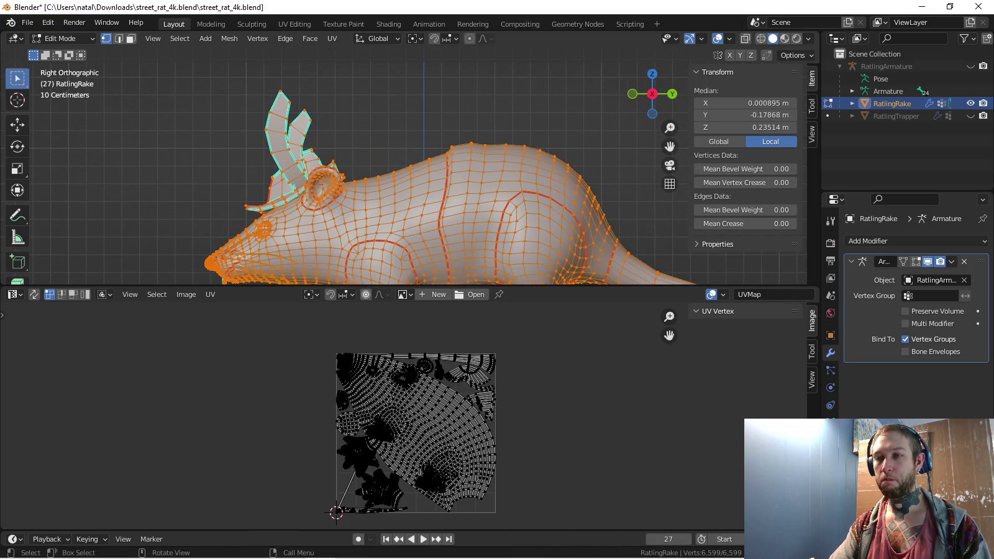
{"action": "scroll", "coordinate": [410, 204], "scroll_direction": "up", "scroll_amount": 1}
{"action": "scroll", "coordinate": [410, 203], "scroll_direction": "up", "scroll_amount": 1}
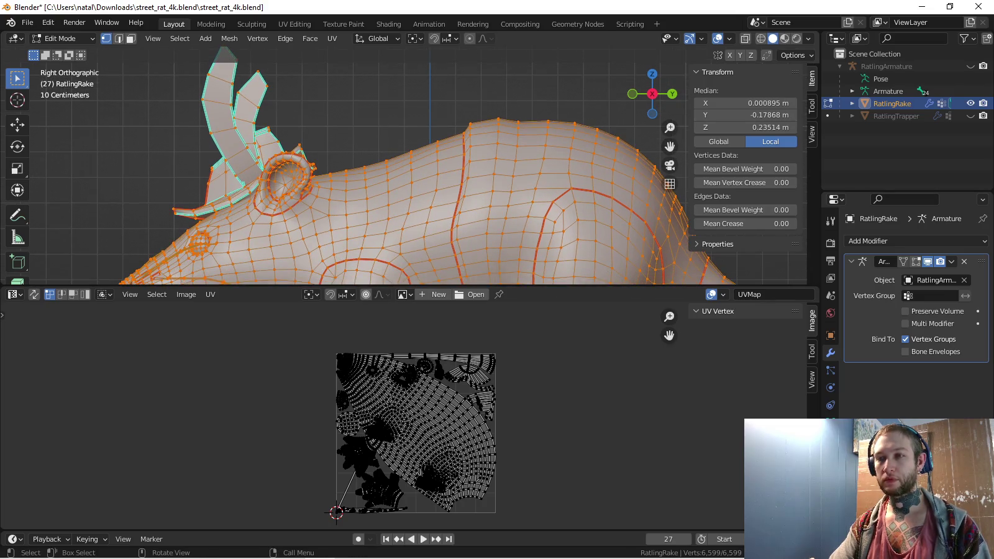
{"action": "key", "text": "alt+a"}
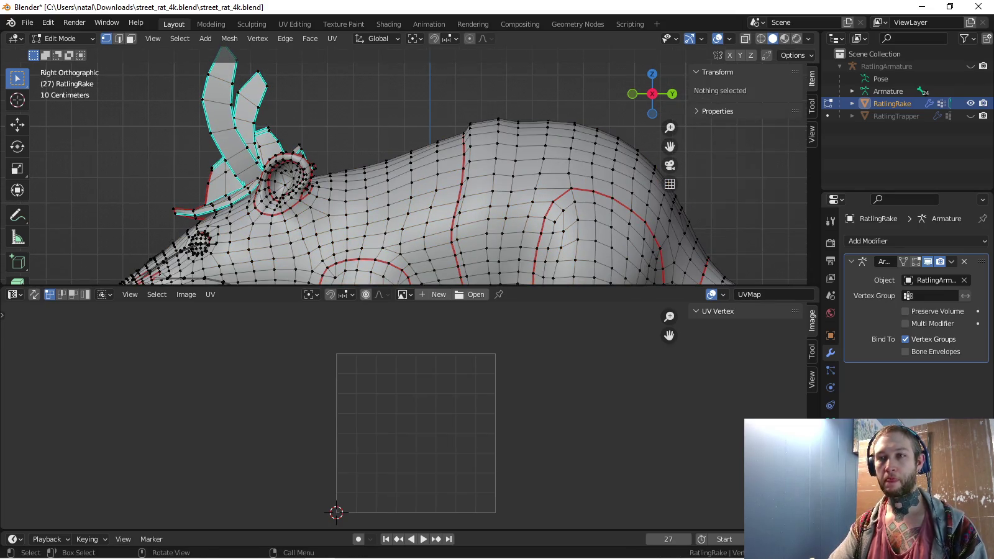
{"action": "key", "text": "l"}
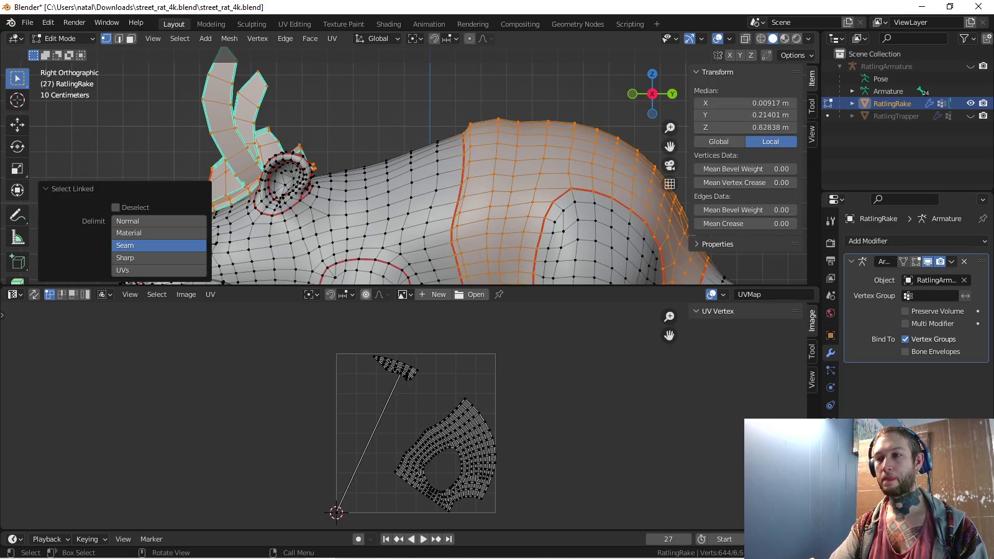
{"action": "key", "text": "l"}
Mark an edge loop along the rat's body as a seam
{"action": "scroll", "coordinate": [560, 186], "scroll_direction": "down", "scroll_amount": 2}
{"action": "middle_click_drag", "start_coordinate": [435, 186], "coordinate": [472, 198]}
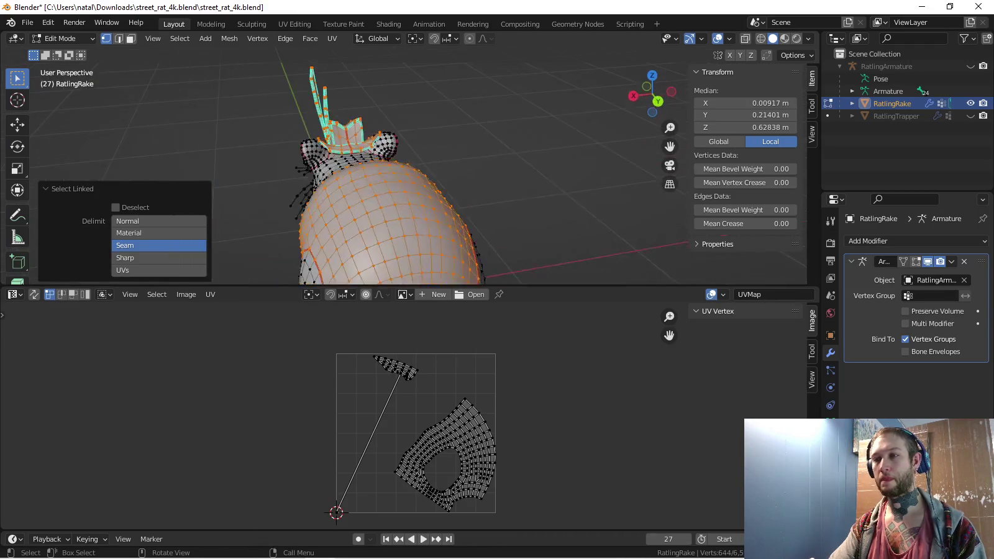
{"action": "middle_click_drag", "start_coordinate": [380, 278], "coordinate": [382, 279]}
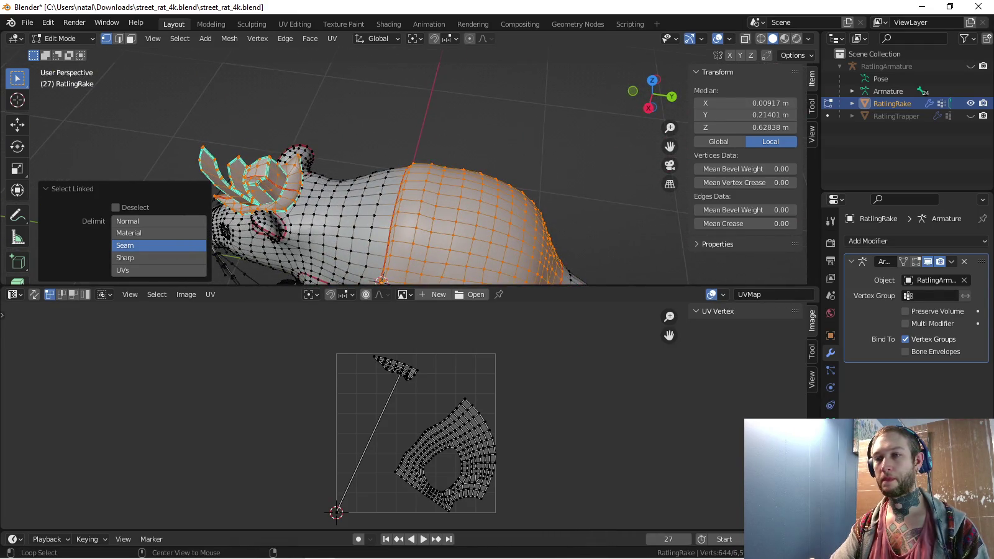
{"action": "left_click", "coordinate": [381, 278], "text": "alt"}
{"action": "key", "text": "ctrl+e"}
{"action": "key", "text": "Return"}
Select the seam-bounded wristband piece to check its UV islands
{"action": "mouse_move", "coordinate": [383, 250]}
{"action": "middle_mouse_down"}
{"action": "mouse_move", "coordinate": [435, 248]}
{"action": "mouse_move", "coordinate": [435, 204]}
{"action": "mouse_move", "coordinate": [408, 246]}
{"action": "mouse_move", "coordinate": [472, 205]}
{"action": "mouse_move", "coordinate": [435, 187]}
{"action": "mouse_move", "coordinate": [509, 174]}
{"action": "middle_mouse_up"}
{"action": "scroll", "coordinate": [434, 248], "scroll_direction": "up", "scroll_amount": 4}
{"action": "scroll", "coordinate": [472, 205], "scroll_direction": "up", "scroll_amount": 3}
{"action": "key", "text": "alt+a"}
{"action": "key", "text": "l"}
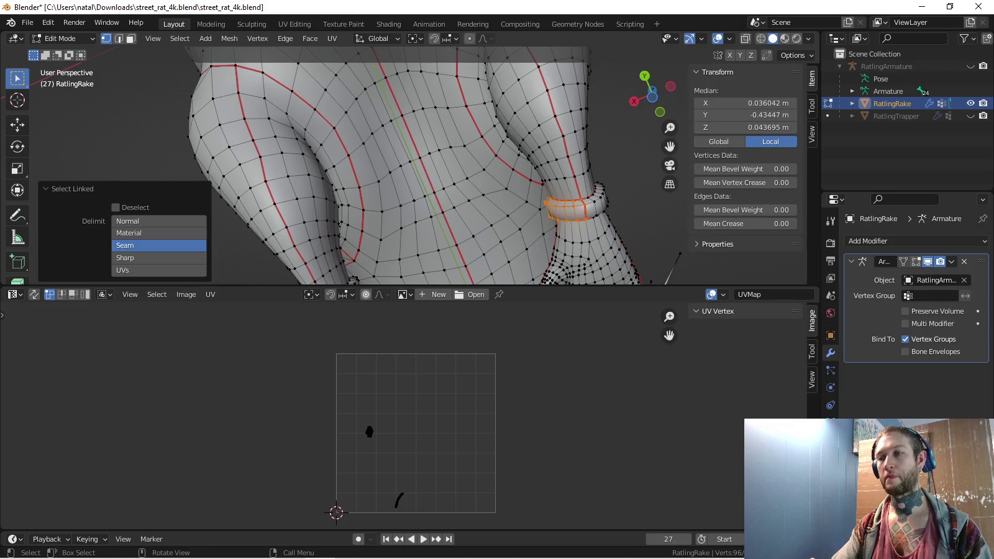
Adjust the seams on the selected arm edges near the wrist bands
{"action": "middle_click_drag", "start_coordinate": [510, 174], "coordinate": [316, 209]}
{"action": "mouse_move", "coordinate": [404, 175]}
{"action": "middle_mouse_down"}
{"action": "mouse_move", "coordinate": [360, 211]}
{"action": "mouse_move", "coordinate": [323, 169]}
{"action": "middle_mouse_up"}
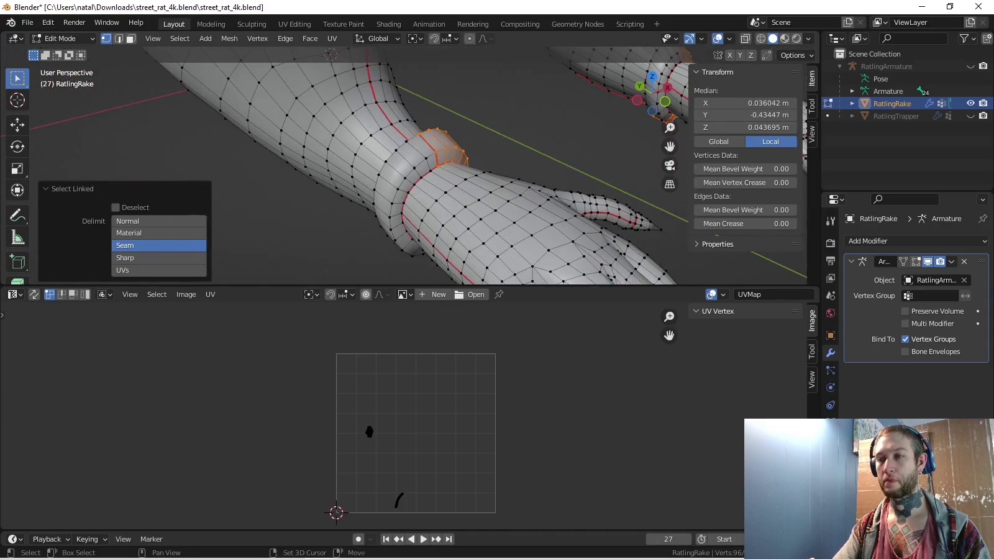
{"action": "left_click", "coordinate": [435, 143]}
{"action": "mouse_move", "coordinate": [435, 143]}
{"action": "middle_mouse_down", "text": "shift"}
{"action": "mouse_move", "coordinate": [579, 127]}
{"action": "mouse_move", "coordinate": [510, 156]}
{"action": "mouse_move", "coordinate": [459, 137]}
{"action": "mouse_move", "coordinate": [379, 152]}
{"action": "middle_mouse_up", "text": "shift"}
{"action": "scroll", "coordinate": [347, 168], "scroll_direction": "down", "scroll_amount": 5}
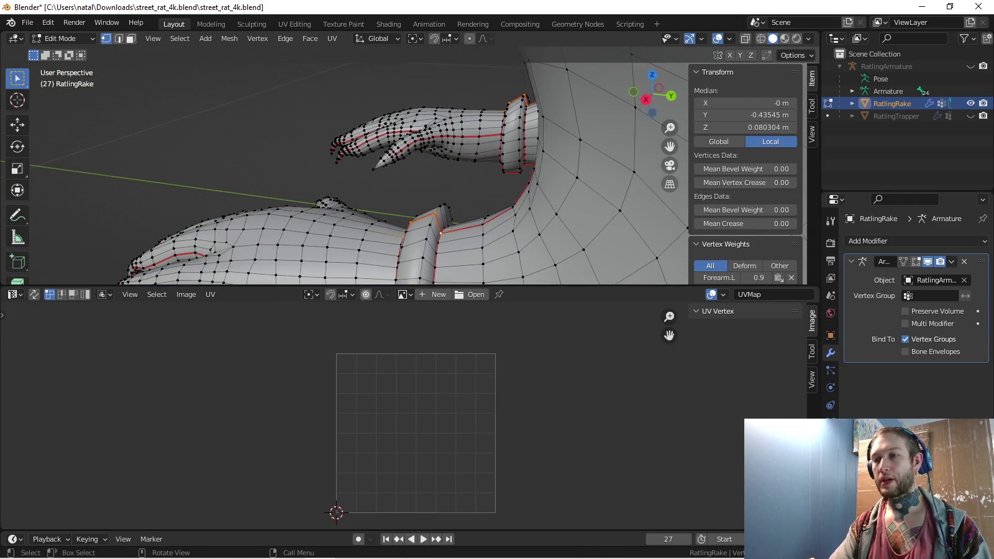
{"action": "key", "text": "ctrl+e"}
{"action": "left_click", "coordinate": [435, 251]}
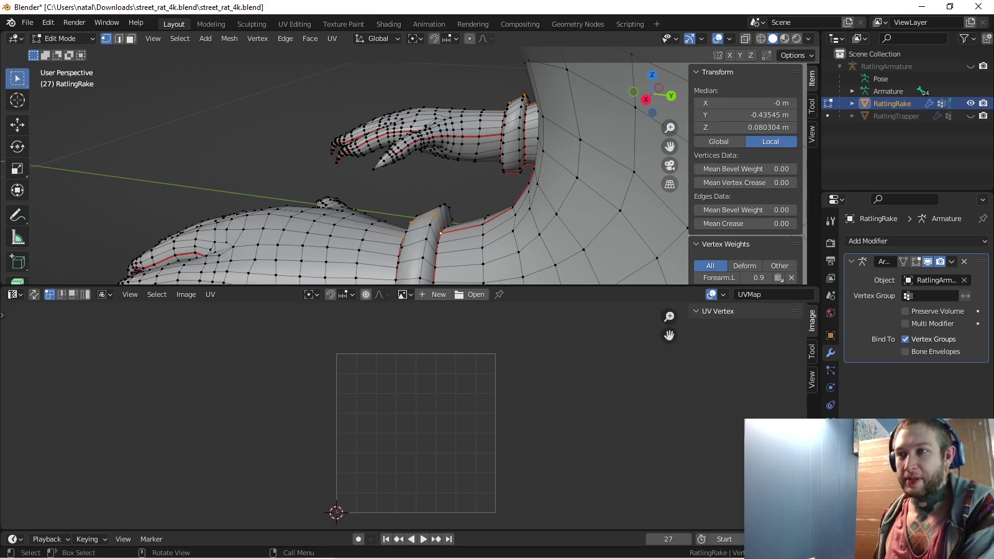
In right side view, select the seam-bounded wrist rings on both limbs
{"action": "key", "text": "KP_3"}
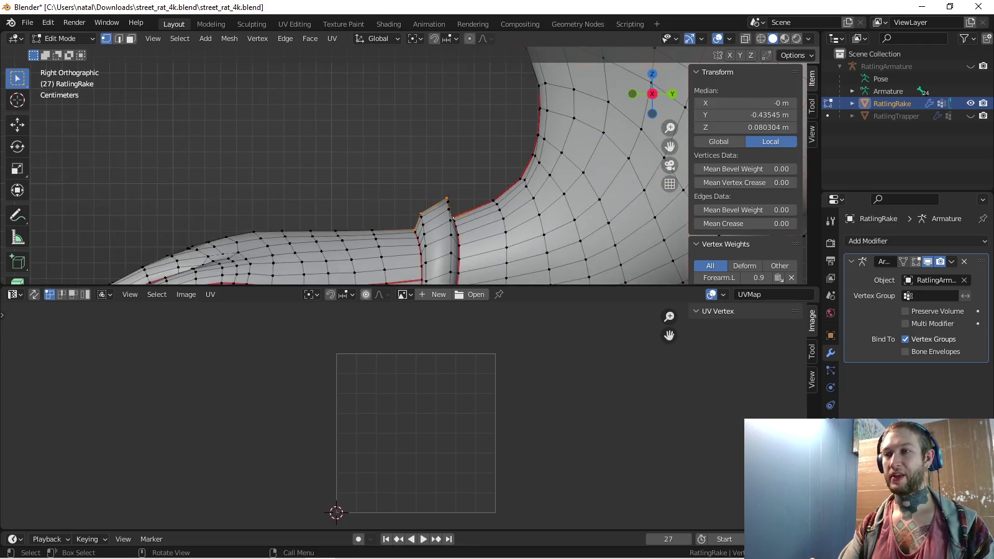
{"action": "key", "text": "alt+a"}
{"action": "left_click", "coordinate": [435, 242]}
{"action": "key", "text": "ctrl+l"}
{"action": "scroll", "coordinate": [429, 242], "scroll_direction": "down", "scroll_amount": 2}
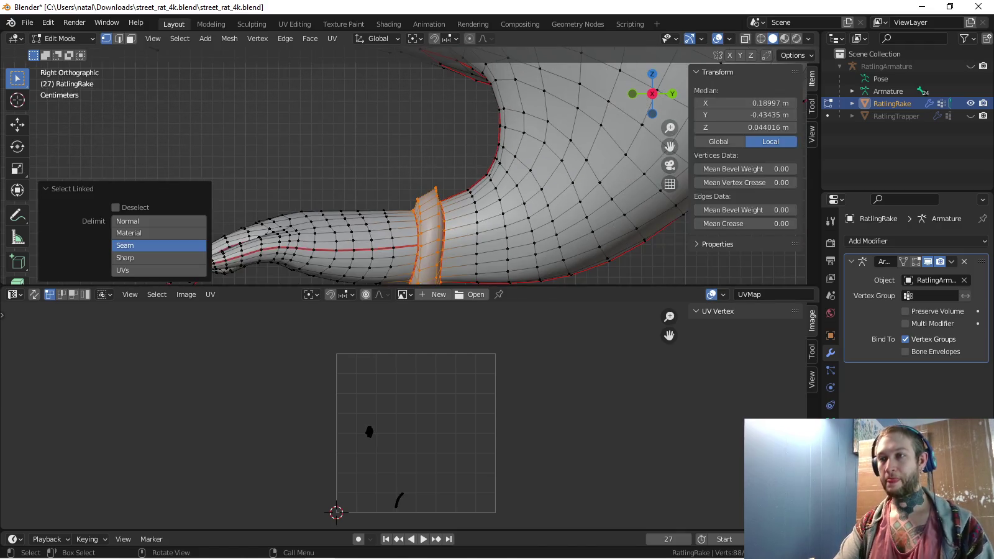
{"action": "scroll", "coordinate": [428, 242], "scroll_direction": "down", "scroll_amount": 2}
{"action": "scroll", "coordinate": [428, 242], "scroll_direction": "down", "scroll_amount": 1}
{"action": "middle_click_drag", "start_coordinate": [404, 168], "coordinate": [435, 161]}
{"action": "left_click", "coordinate": [385, 180], "text": "shift"}
{"action": "key", "text": "ctrl+l"}
{"action": "middle_click_drag", "start_coordinate": [41, 135], "coordinate": [208, 146], "text": "alt"}
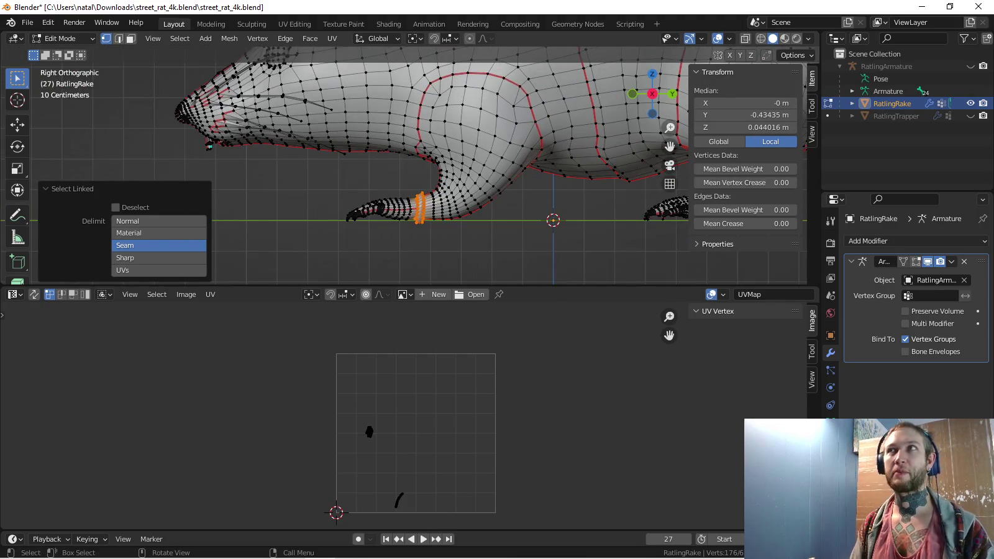
Add the ear piece, ear base and body section to the selection and unwrap them
{"action": "scroll", "coordinate": [209, 144], "scroll_direction": "down", "scroll_amount": 2}
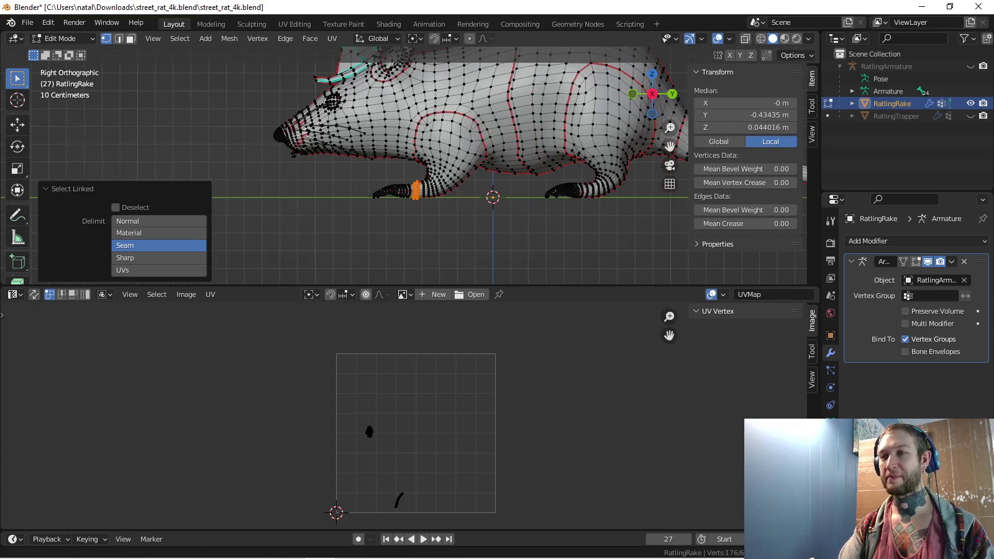
{"action": "middle_click_drag", "start_coordinate": [209, 145], "coordinate": [323, 205], "text": "shift"}
{"action": "scroll", "coordinate": [323, 205], "scroll_direction": "up", "scroll_amount": 2}
{"action": "key", "text": "l"}
{"action": "key", "text": "l"}
{"action": "key", "text": "l"}
{"action": "middle_click_drag", "start_coordinate": [385, 100], "coordinate": [234, 89], "text": "shift"}
{"action": "key", "text": "l"}
{"action": "key", "text": "u"}
{"action": "key", "text": "Return"}
Check the body seams, then mark the edges running along the tail as a seam
{"action": "scroll", "coordinate": [408, 431], "scroll_direction": "up", "scroll_amount": 2}
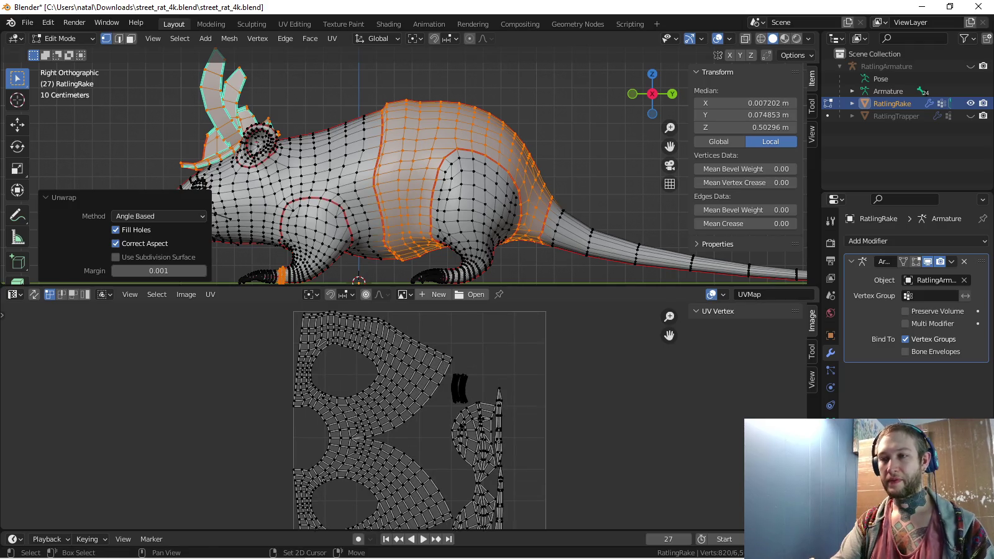
{"action": "middle_click_drag", "start_coordinate": [436, 186], "coordinate": [472, 137]}
{"action": "middle_click_drag", "start_coordinate": [435, 187], "coordinate": [404, 180]}
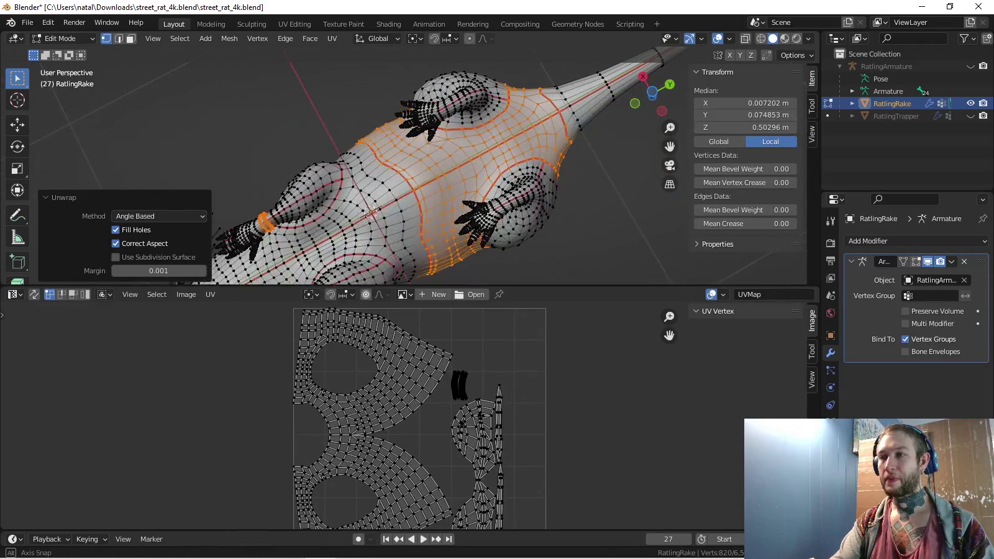
{"action": "mouse_move", "coordinate": [364, 237]}
{"action": "middle_mouse_down"}
{"action": "mouse_move", "coordinate": [372, 279]}
{"action": "mouse_move", "coordinate": [350, 152]}
{"action": "middle_mouse_up"}
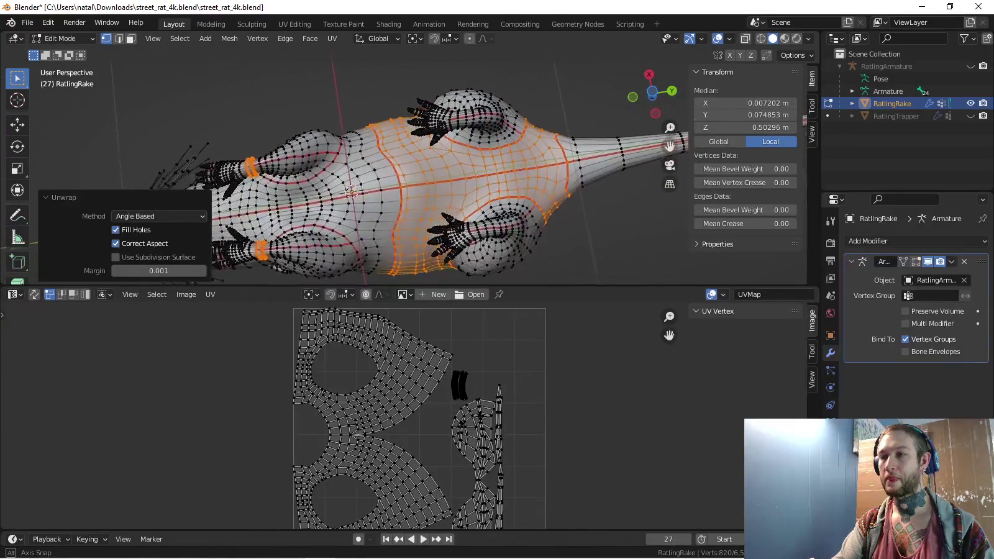
{"action": "mouse_move", "coordinate": [351, 152]}
{"action": "middle_mouse_down"}
{"action": "mouse_move", "coordinate": [357, 221]}
{"action": "mouse_move", "coordinate": [373, 187]}
{"action": "mouse_move", "coordinate": [385, 212]}
{"action": "middle_mouse_up"}
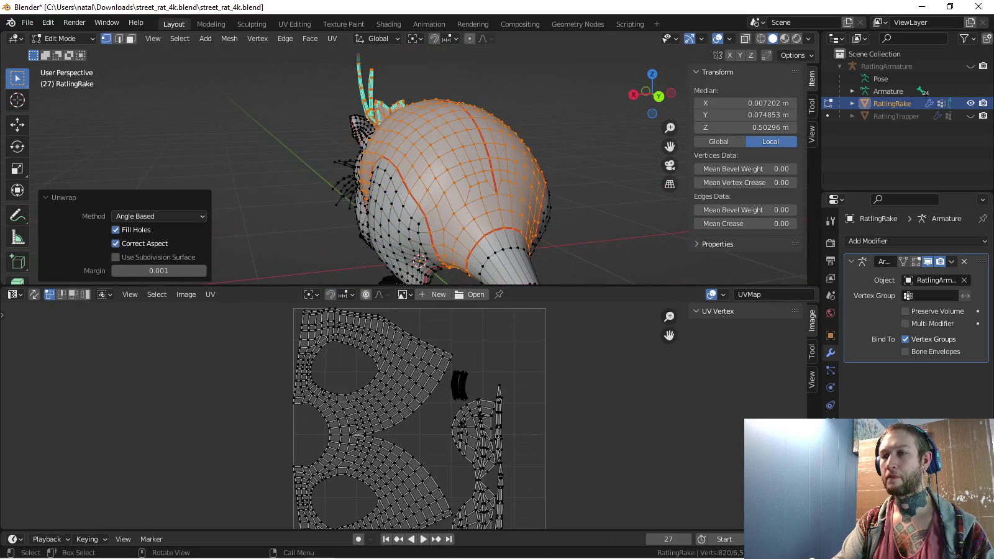
{"action": "left_click", "coordinate": [497, 249], "text": "alt"}
{"action": "mouse_move", "coordinate": [435, 187]}
{"action": "middle_mouse_down"}
{"action": "mouse_move", "coordinate": [397, 161]}
{"action": "mouse_move", "coordinate": [434, 149]}
{"action": "mouse_move", "coordinate": [448, 186]}
{"action": "mouse_move", "coordinate": [398, 187]}
{"action": "middle_mouse_up"}
{"action": "key", "text": "ctrl+e"}
{"action": "left_click", "coordinate": [448, 250]}
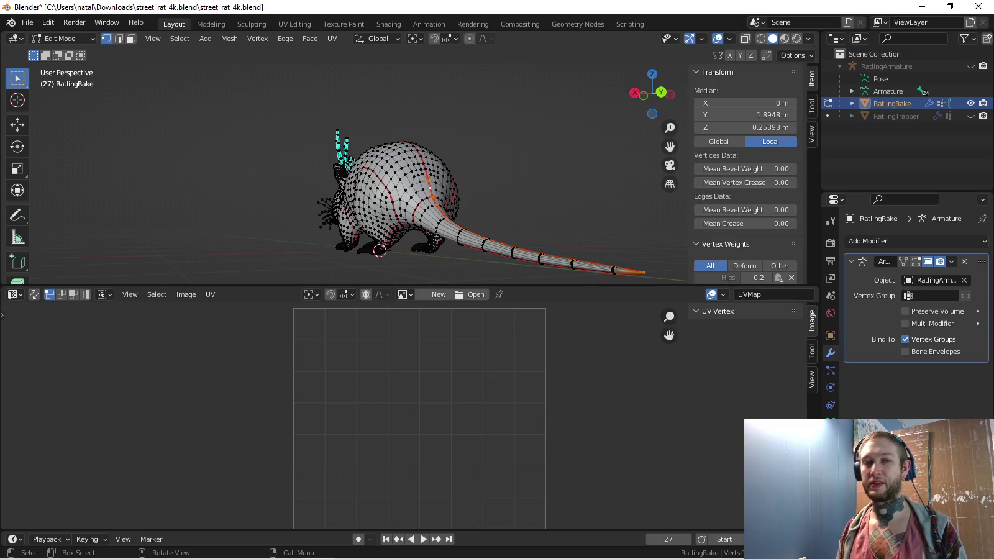
Switch to an orthographic side view with the rat centred
{"action": "middle_click_drag", "start_coordinate": [472, 186], "coordinate": [285, 186]}
{"action": "key", "text": "alt+a"}
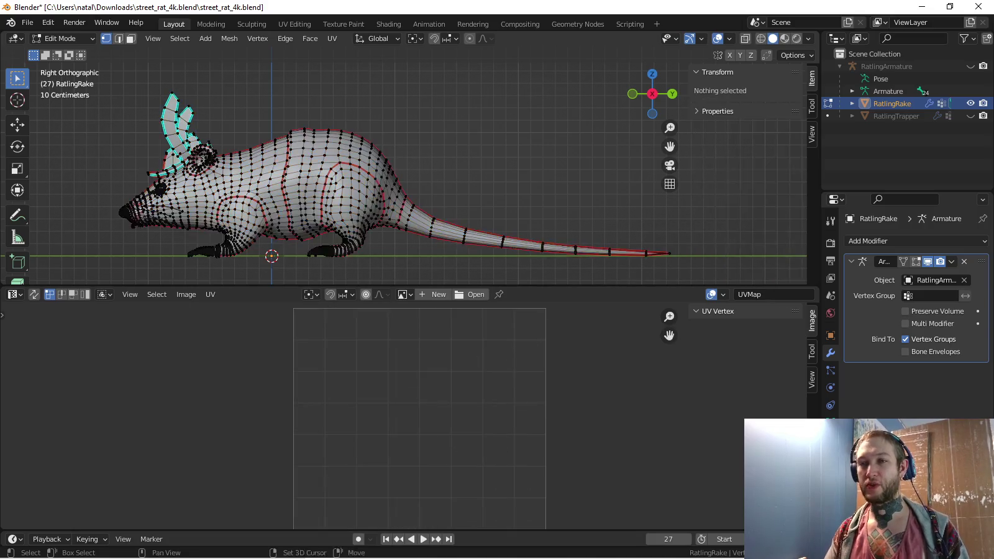
{"action": "middle_click_drag", "start_coordinate": [398, 187], "coordinate": [469, 180], "text": "shift"}
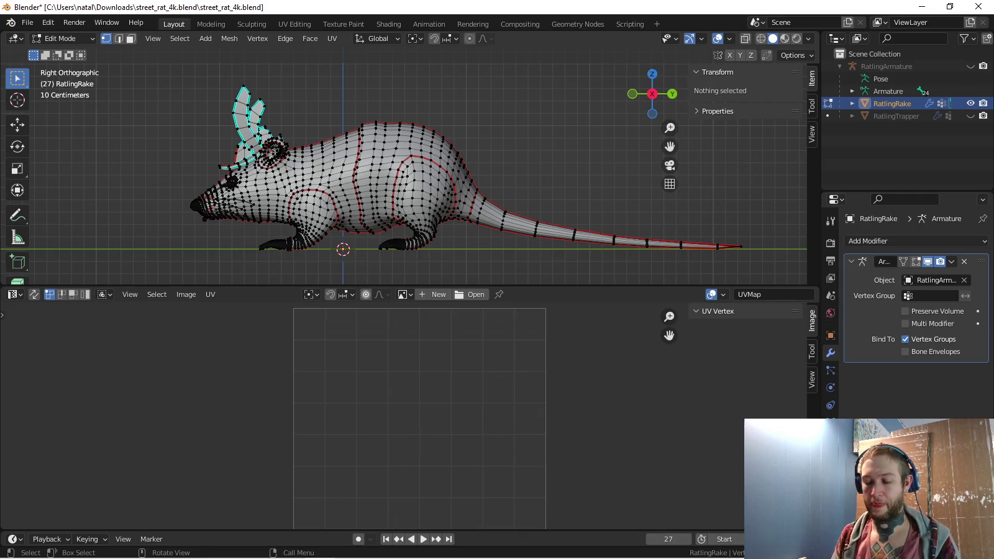
Clear the mesh selection and L-select the seam-bounded midsection of the body
{"action": "key", "text": "a"}
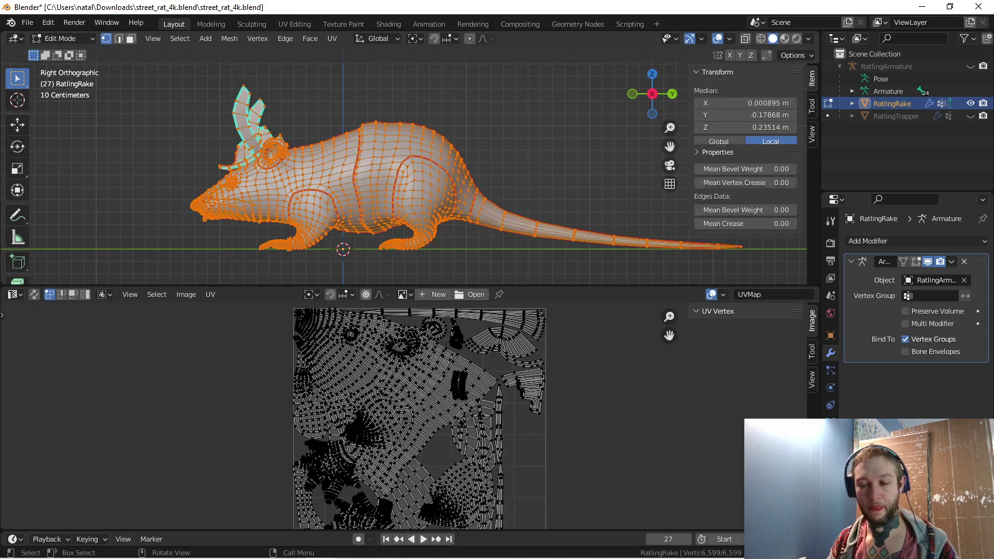
{"action": "scroll", "coordinate": [418, 429], "scroll_direction": "down", "scroll_amount": 2}
{"action": "key", "text": "alt+a"}
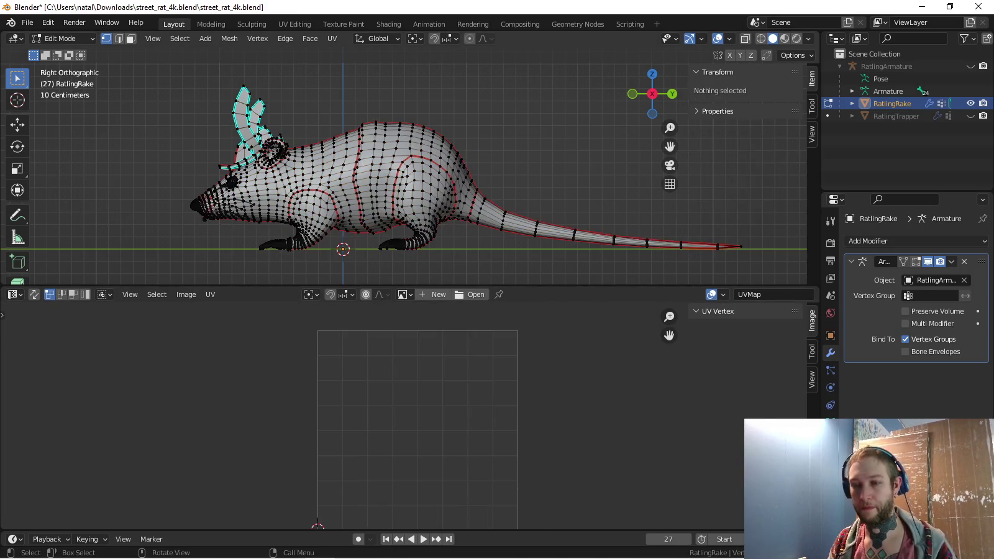
{"action": "key", "text": "l"}
{"action": "key", "text": "ctrl+z"}
{"action": "key", "text": "ctrl+z"}
{"action": "key", "text": "ctrl+shift+z"}
{"action": "key", "text": "ctrl+z"}
{"action": "key", "text": "ctrl+shift+z"}
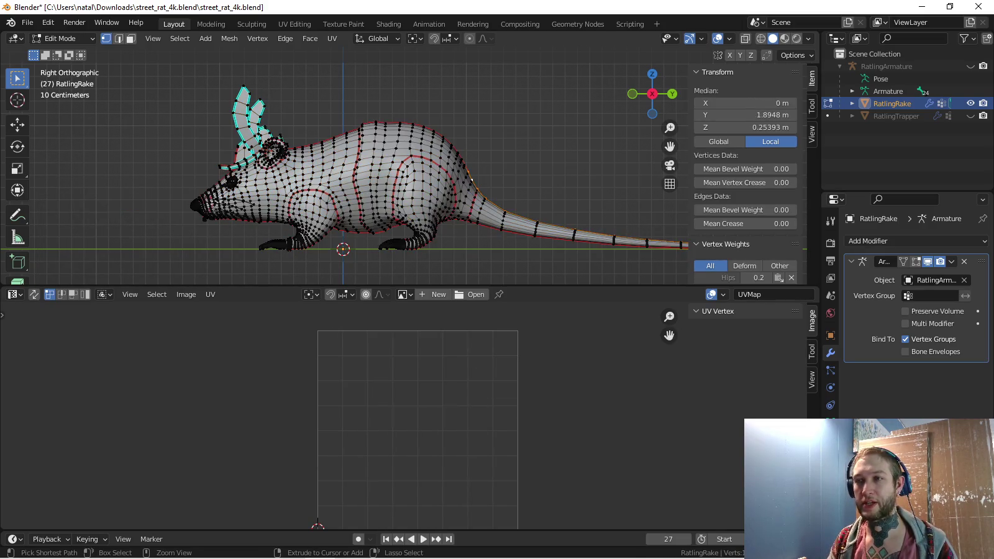
{"action": "key", "text": "ctrl+shift+z"}
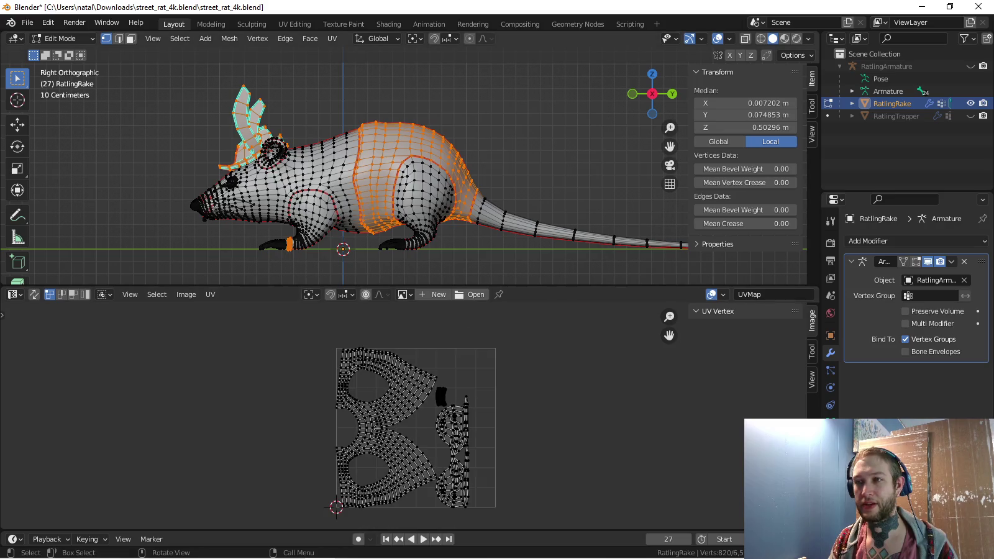
Unwrap the selected body region, then mark one extra body edge as a seam
{"action": "key", "text": "u"}
{"action": "left_click", "coordinate": [336, 189]}
{"action": "mouse_move", "coordinate": [435, 186]}
{"action": "middle_mouse_down"}
{"action": "mouse_move", "coordinate": [472, 155]}
{"action": "mouse_move", "coordinate": [472, 198]}
{"action": "middle_mouse_up"}
{"action": "scroll", "coordinate": [472, 155], "scroll_direction": "up", "scroll_amount": 4}
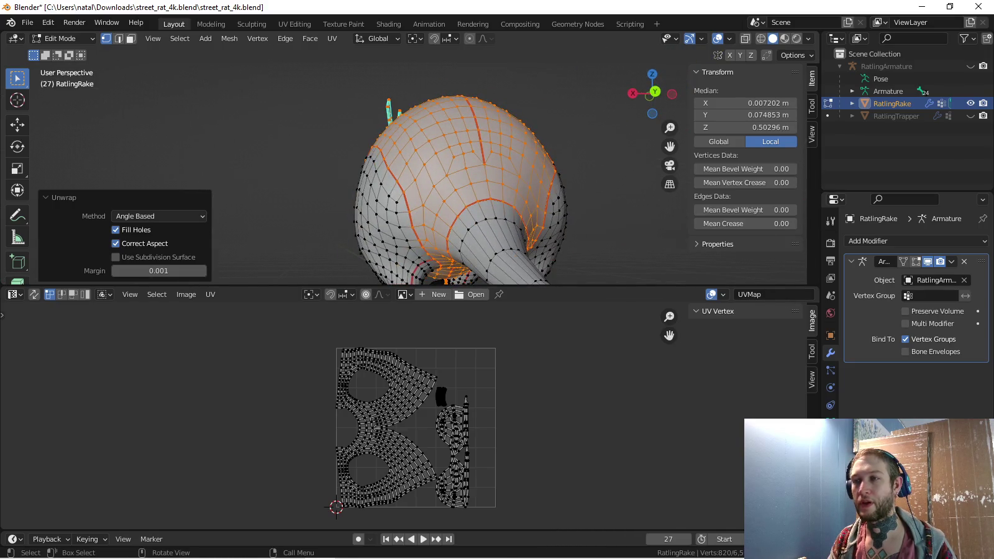
{"action": "left_click", "coordinate": [487, 180]}
{"action": "key", "text": "ctrl+e"}
{"action": "left_click", "coordinate": [447, 249]}
Select both body halves, the wrist band and a head strip, and unwrap them together
{"action": "mouse_move", "coordinate": [435, 186]}
{"action": "middle_mouse_down"}
{"action": "mouse_move", "coordinate": [472, 162]}
{"action": "mouse_move", "coordinate": [447, 174]}
{"action": "middle_mouse_up"}
{"action": "key", "text": "alt+a"}
{"action": "key", "text": "ctrl+l"}
{"action": "middle_click_drag", "start_coordinate": [284, 180], "coordinate": [283, 215]}
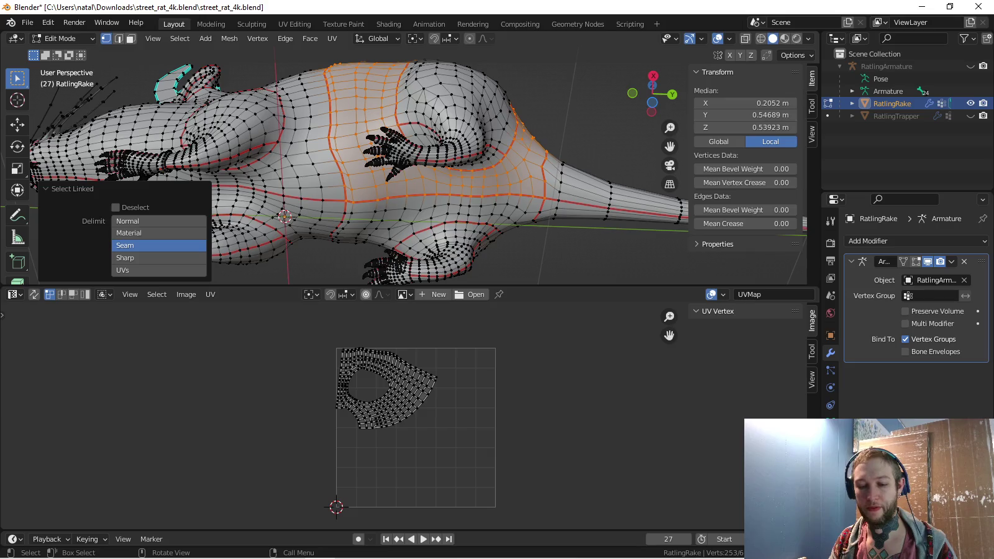
{"action": "key", "text": "shift+ctrl+m"}
{"action": "middle_click_drag", "start_coordinate": [286, 186], "coordinate": [608, 186], "text": "shift"}
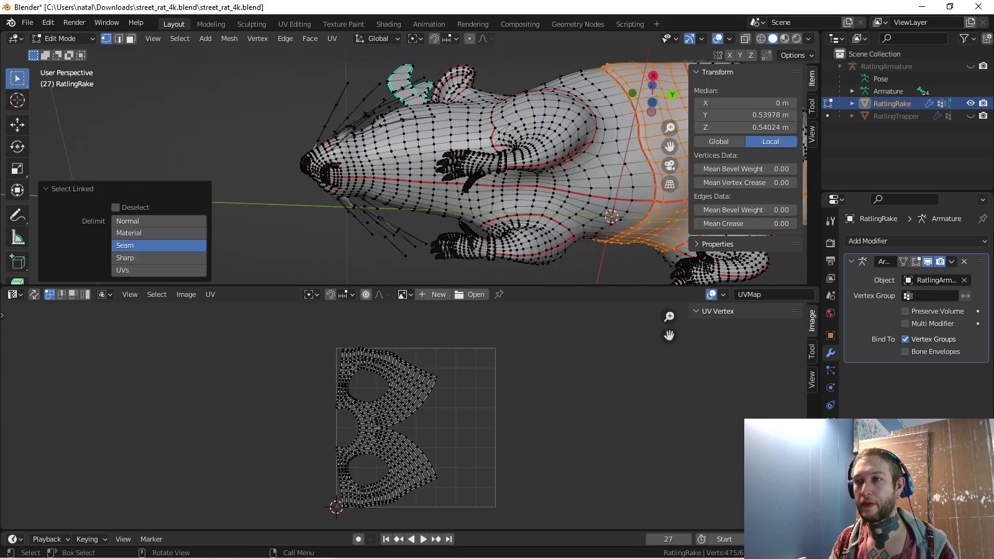
{"action": "key", "text": "l"}
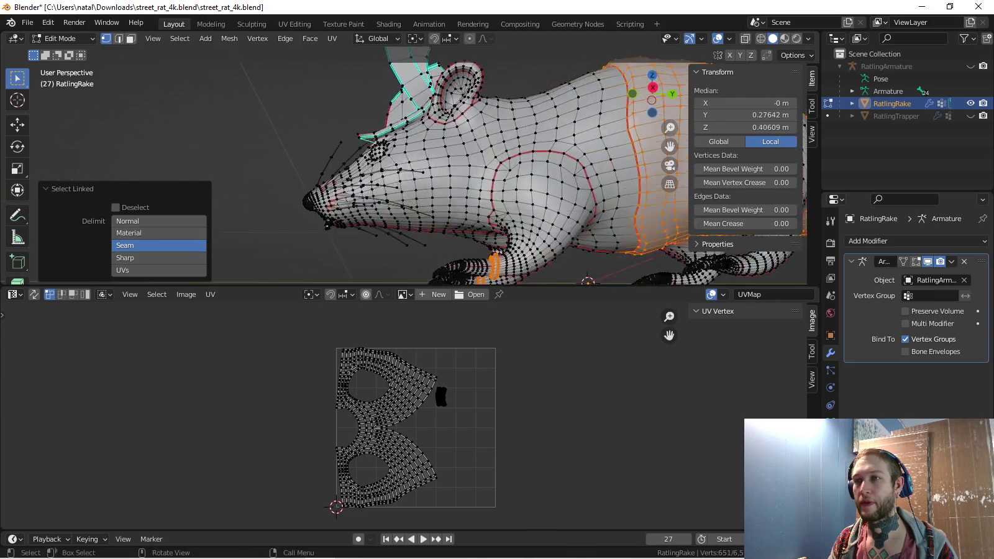
{"action": "middle_click_drag", "start_coordinate": [434, 186], "coordinate": [497, 162]}
{"action": "key", "text": "l"}
{"action": "key", "text": "l"}
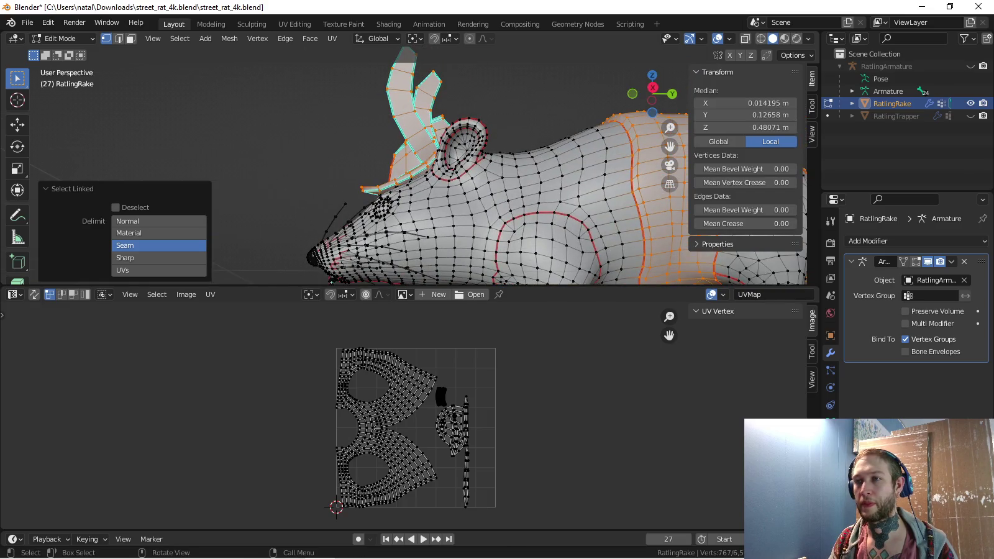
{"action": "key", "text": "u"}
{"action": "key", "text": "Return"}
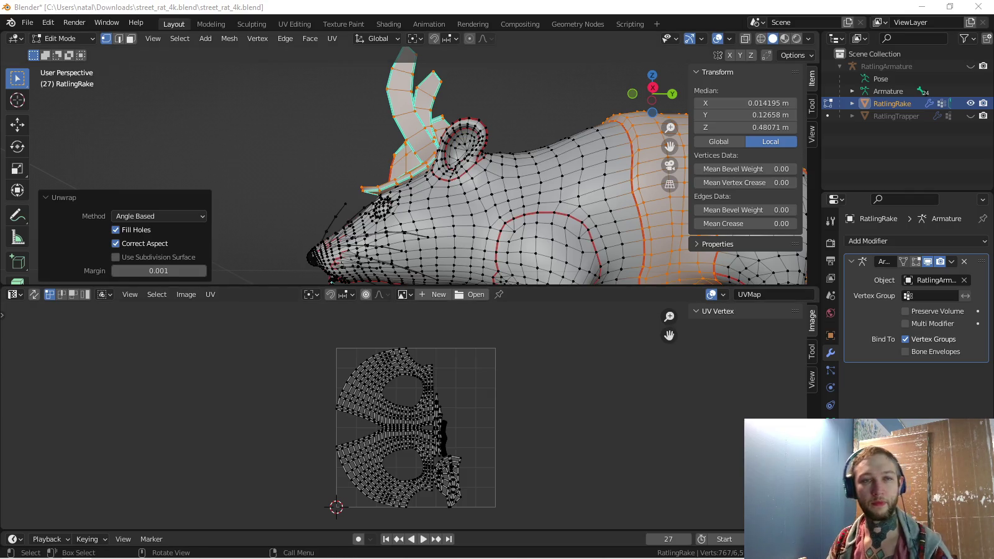
Snap the upper-left UV island to the 2D cursor and move it into place
{"action": "scroll", "coordinate": [444, 435], "scroll_direction": "up", "scroll_amount": 2}
{"action": "scroll", "coordinate": [444, 435], "scroll_direction": "up", "scroll_amount": 2}
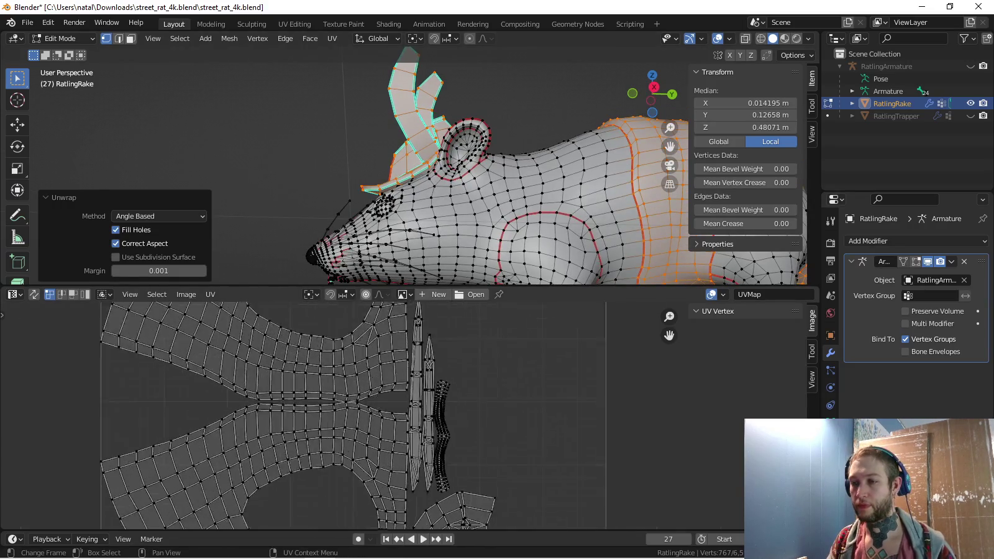
{"action": "scroll", "coordinate": [444, 435], "scroll_direction": "up", "scroll_amount": 3}
{"action": "scroll", "coordinate": [398, 416], "scroll_direction": "down", "scroll_amount": 4}
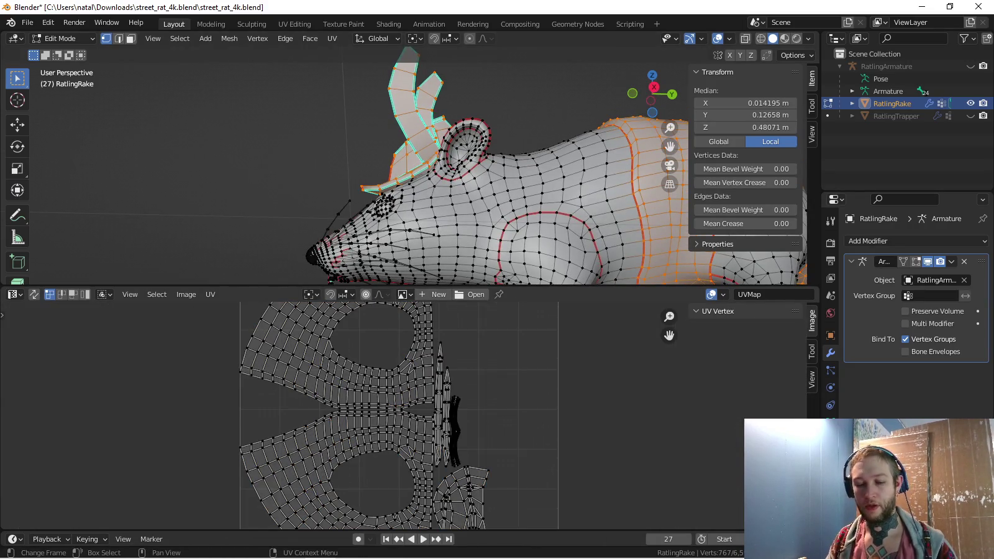
{"action": "key", "text": "l"}
{"action": "key", "text": "shift+s"}
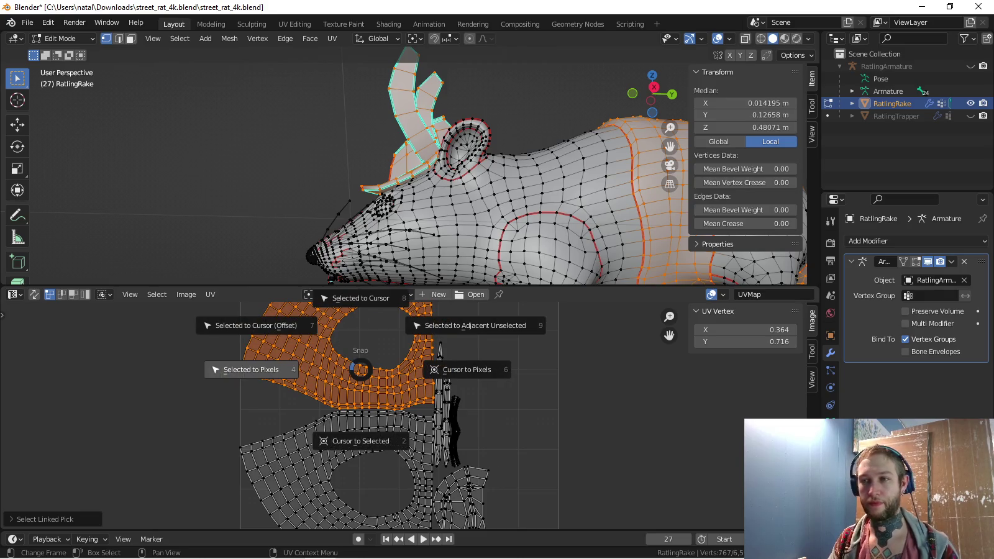
{"action": "left_click", "coordinate": [249, 370]}
{"action": "key", "text": "g"}
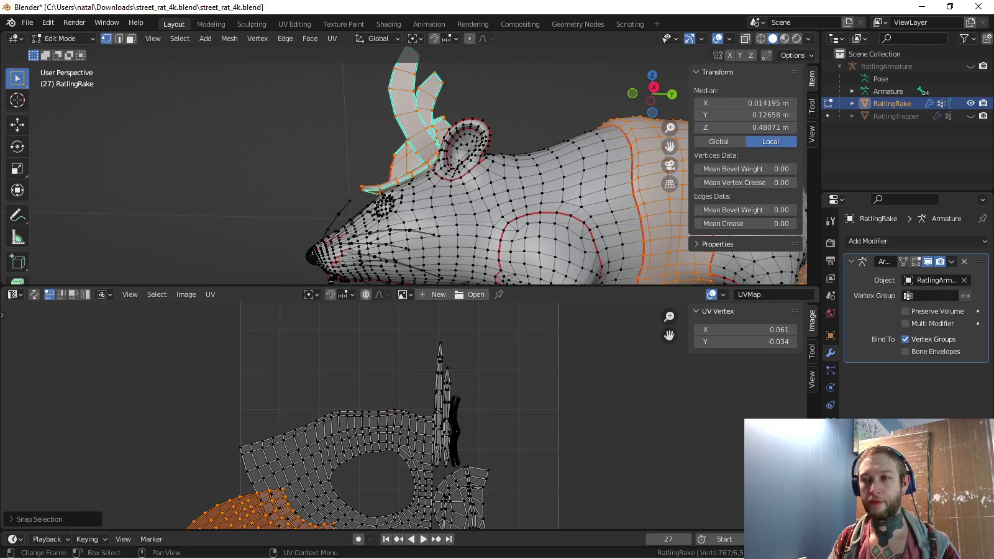
{"action": "left_click", "coordinate": [304, 376]}
Snap the large upper UV island to the 2D cursor and scale it vertically
{"action": "key", "text": "l"}
{"action": "key", "text": "alt+a"}
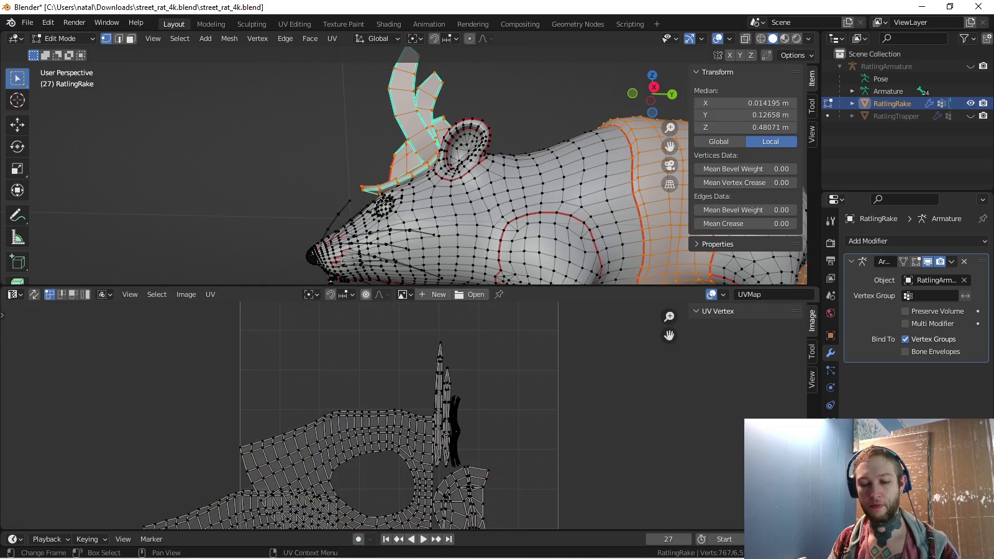
{"action": "key", "text": "l"}
{"action": "key", "text": "shift+s"}
{"action": "left_click", "coordinate": [323, 390]}
{"action": "key", "text": "s"}
{"action": "key", "text": "y"}
{"action": "left_click", "coordinate": [329, 387]}
Reveal the other islands and move the selected island upward in the layout
{"action": "scroll", "coordinate": [329, 387], "scroll_direction": "up", "scroll_amount": 2}
{"action": "scroll", "coordinate": [329, 387], "scroll_direction": "up", "scroll_amount": 4}
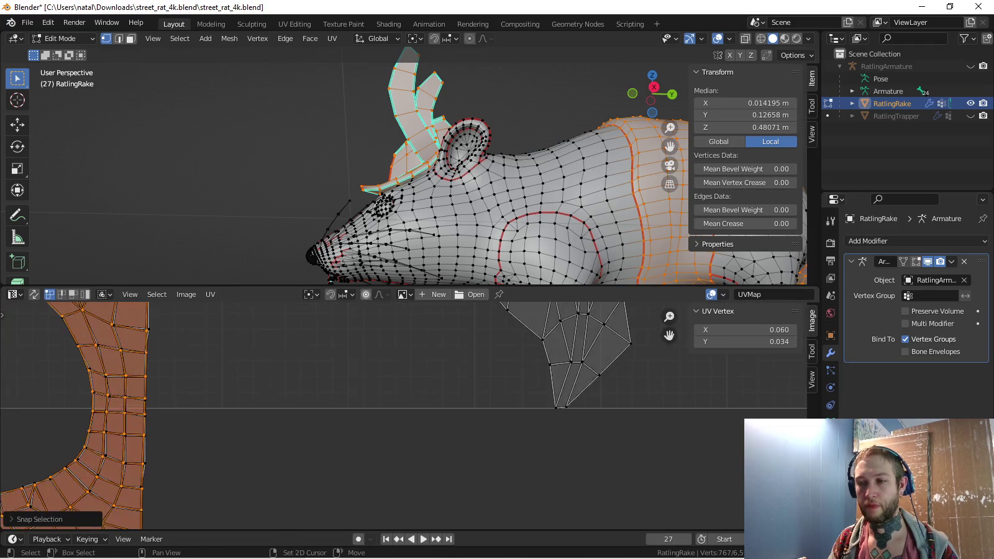
{"action": "scroll", "coordinate": [329, 387], "scroll_direction": "up", "scroll_amount": 2}
{"action": "scroll", "coordinate": [329, 387], "scroll_direction": "down", "scroll_amount": 1}
{"action": "scroll", "coordinate": [329, 387], "scroll_direction": "down", "scroll_amount": 1}
{"action": "scroll", "coordinate": [329, 386], "scroll_direction": "down", "scroll_amount": 2}
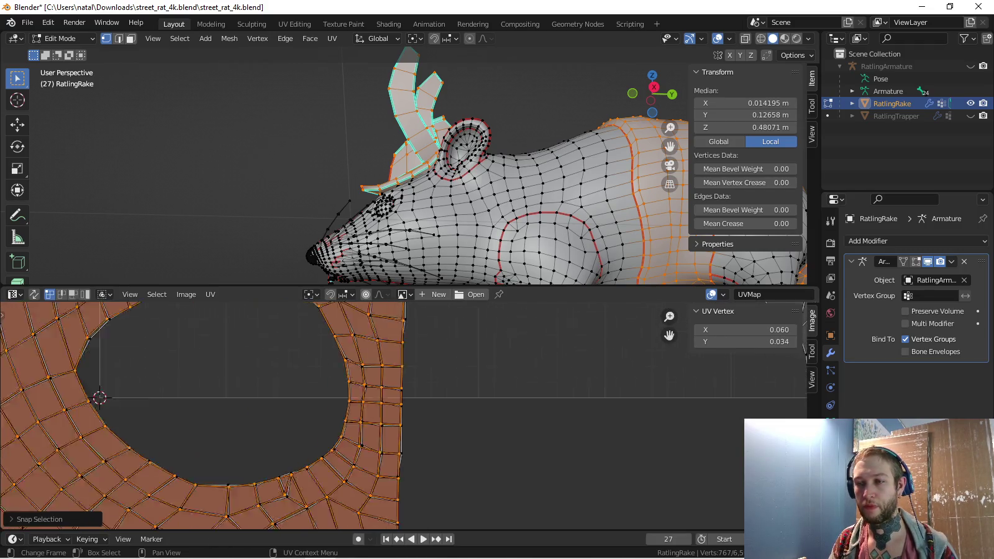
{"action": "scroll", "coordinate": [330, 386], "scroll_direction": "down", "scroll_amount": 2}
{"action": "middle_click_drag", "start_coordinate": [329, 387], "coordinate": [300, 471]}
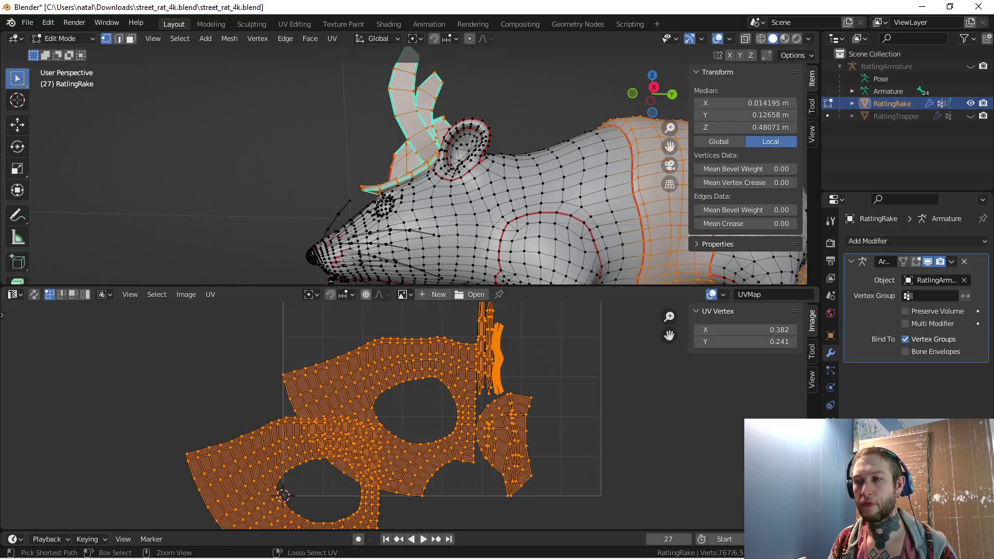
{"action": "left_click_drag", "start_coordinate": [300, 471], "coordinate": [396, 266]}
{"action": "middle_click_drag", "start_coordinate": [372, 348], "coordinate": [329, 441]}
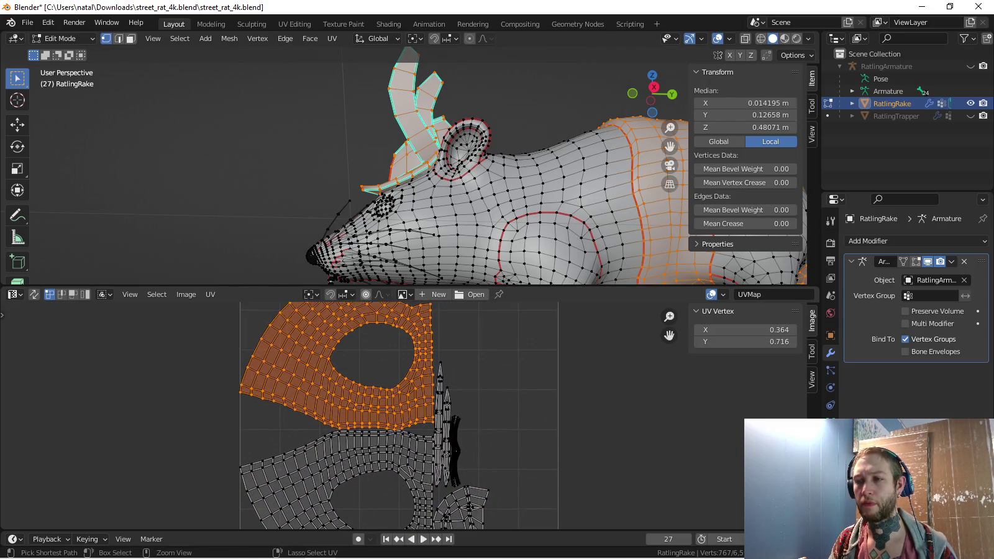
Snap the island back to the 2D cursor and flip it with a Y scale of -1
{"action": "key", "text": "shift+s"}
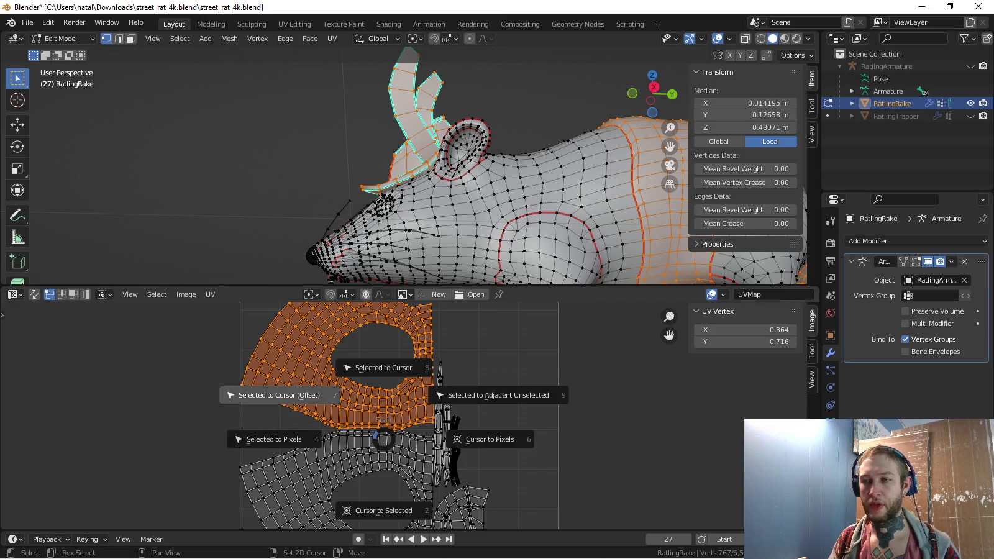
{"action": "left_click", "coordinate": [305, 398]}
{"action": "type", "text": "sy-1"}
{"action": "left_click", "coordinate": [304, 397]}
{"action": "key", "text": "ctrl+z"}
{"action": "key", "text": "ctrl+z"}
{"action": "key", "text": "ctrl+z"}
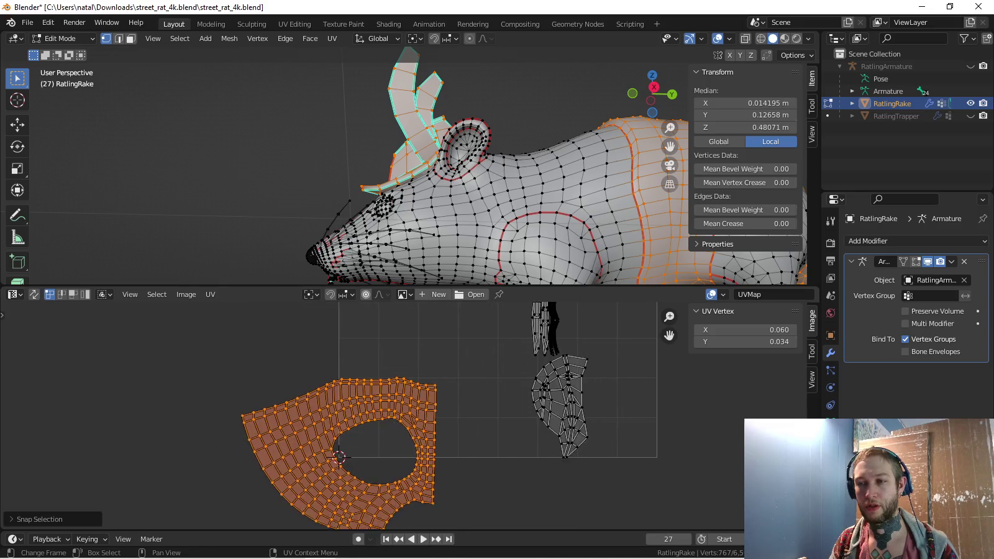
Zoom in closely to inspect the flipped island's edges
{"action": "scroll", "coordinate": [351, 408], "scroll_direction": "up", "scroll_amount": 6}
{"action": "key", "text": "shift+s"}
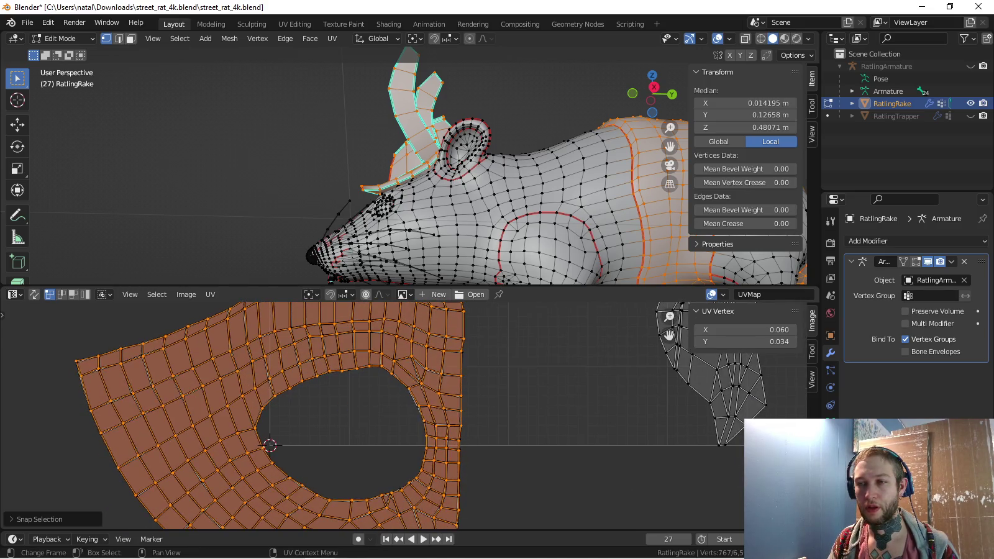
{"action": "scroll", "coordinate": [335, 360], "scroll_direction": "up", "scroll_amount": 6}
{"action": "scroll", "coordinate": [396, 347], "scroll_direction": "up", "scroll_amount": 2}
{"action": "scroll", "coordinate": [396, 348], "scroll_direction": "up", "scroll_amount": 1}
{"action": "scroll", "coordinate": [396, 348], "scroll_direction": "up", "scroll_amount": 1}
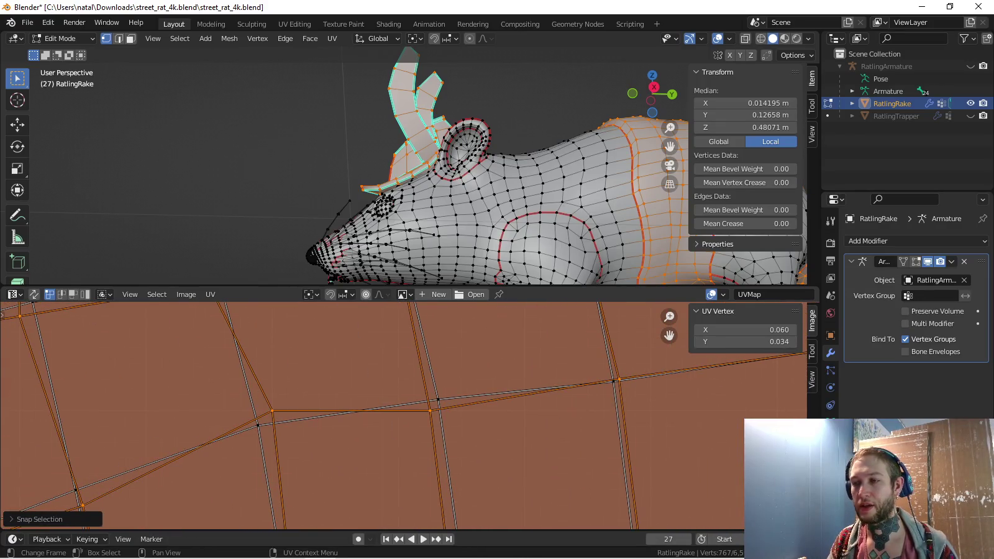
{"action": "middle_click_drag", "start_coordinate": [398, 373], "coordinate": [453, 436]}
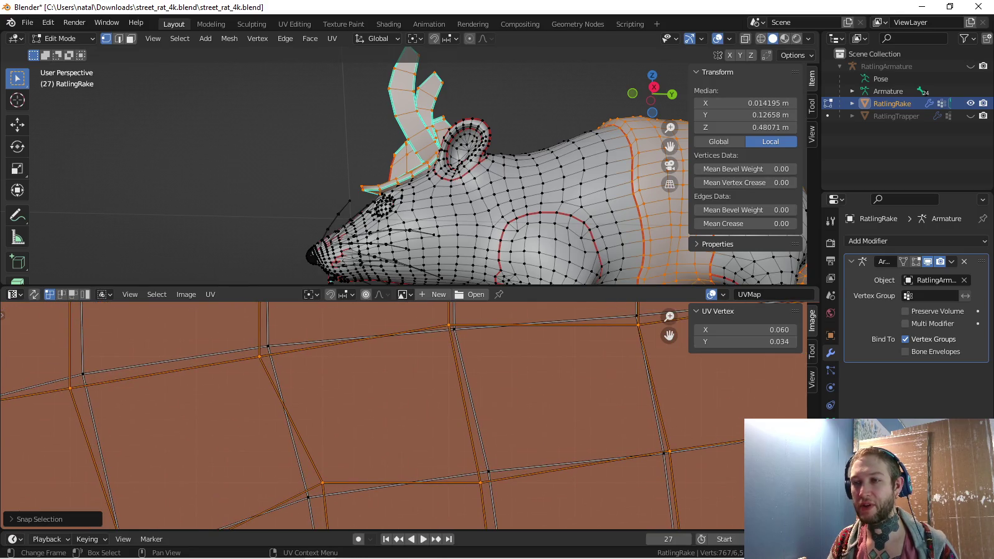
{"action": "scroll", "coordinate": [374, 416], "scroll_direction": "up", "scroll_amount": 1}
{"action": "scroll", "coordinate": [372, 416], "scroll_direction": "up", "scroll_amount": 1}
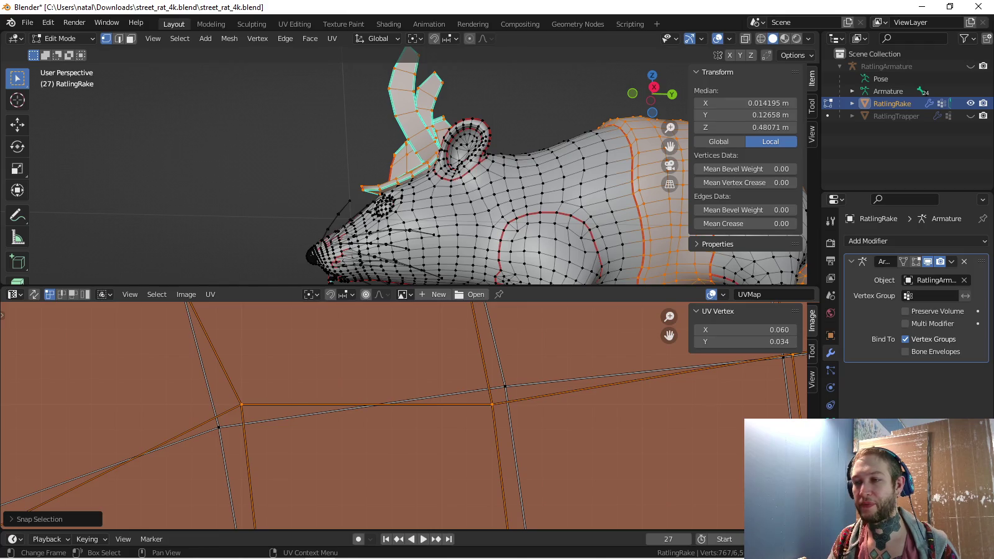
Zoom back out and box-select the left UV island
{"action": "scroll", "coordinate": [372, 416], "scroll_direction": "down", "scroll_amount": 1}
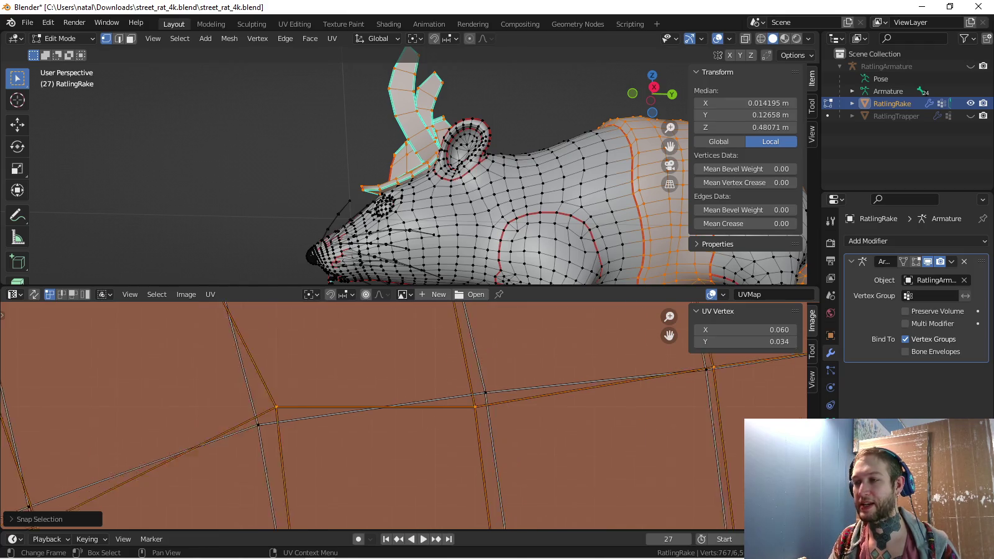
{"action": "scroll", "coordinate": [403, 416], "scroll_direction": "down", "scroll_amount": 3}
{"action": "scroll", "coordinate": [403, 416], "scroll_direction": "down", "scroll_amount": 2}
{"action": "scroll", "coordinate": [405, 417], "scroll_direction": "down", "scroll_amount": 1}
{"action": "left_click_drag", "start_coordinate": [236, 351], "coordinate": [483, 525]}
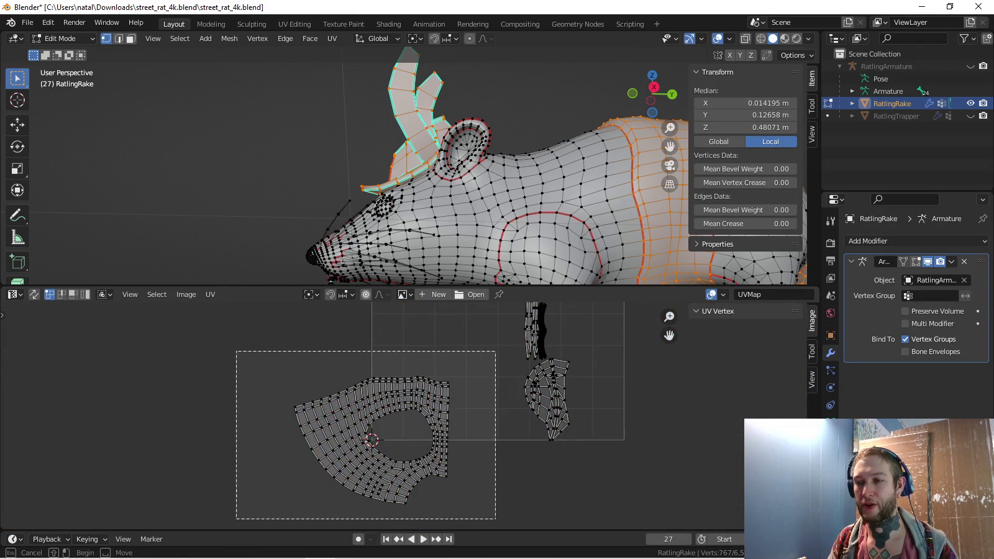
Move the selected UV island, then pick out the thin strip island and frame the UV square
{"action": "key", "text": "g"}
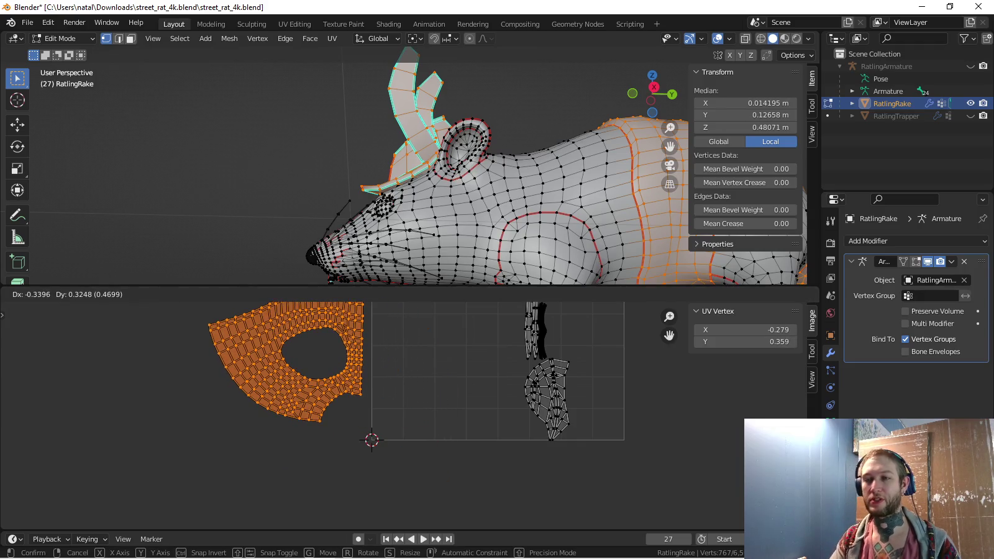
{"action": "key", "text": "Return"}
{"action": "middle_click_drag", "start_coordinate": [435, 373], "coordinate": [432, 446]}
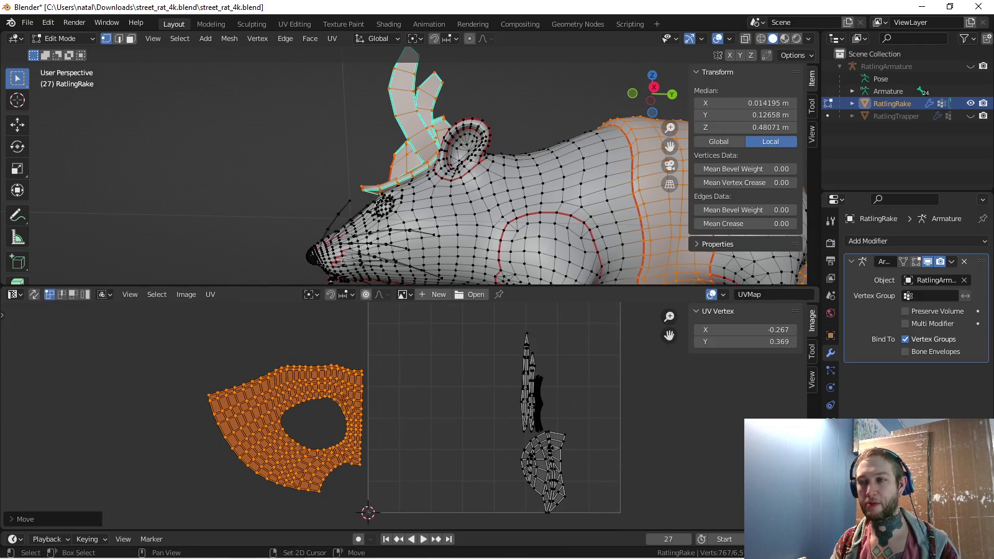
{"action": "middle_click_drag", "start_coordinate": [434, 405], "coordinate": [367, 402]}
{"action": "key", "text": "a"}
{"action": "key", "text": "alt+a"}
{"action": "key", "text": "l"}
{"action": "scroll", "coordinate": [435, 411], "scroll_direction": "up", "scroll_amount": 3}
{"action": "middle_click_drag", "start_coordinate": [553, 405], "coordinate": [361, 403]}
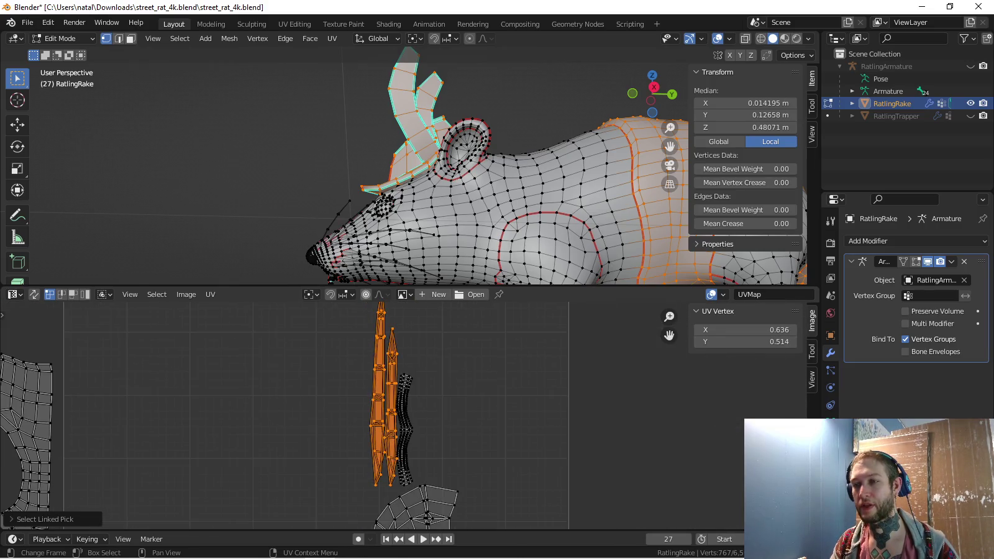
{"action": "key", "text": "Home"}
Frame the selected wrist loop in 3D and orbit round to a straight side view
{"action": "key", "text": "KP_Decimal"}
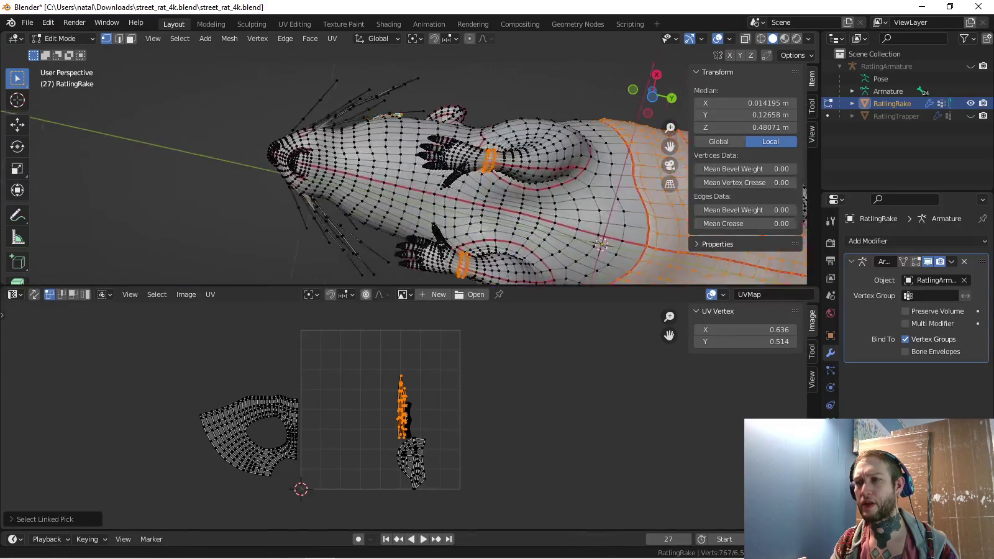
{"action": "mouse_move", "coordinate": [404, 174]}
{"action": "middle_mouse_down"}
{"action": "mouse_move", "coordinate": [435, 205]}
{"action": "mouse_move", "coordinate": [422, 199]}
{"action": "middle_mouse_up"}
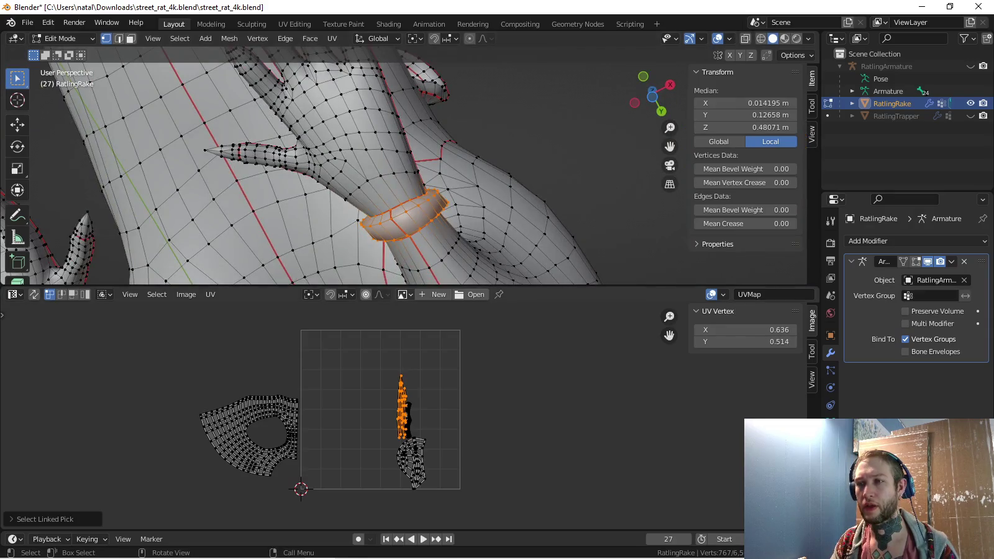
{"action": "scroll", "coordinate": [416, 411], "scroll_direction": "up", "scroll_amount": 2}
{"action": "scroll", "coordinate": [417, 410], "scroll_direction": "up", "scroll_amount": 3}
{"action": "scroll", "coordinate": [416, 410], "scroll_direction": "up", "scroll_amount": 3}
{"action": "scroll", "coordinate": [416, 410], "scroll_direction": "up", "scroll_amount": 2}
{"action": "scroll", "coordinate": [416, 409], "scroll_direction": "down", "scroll_amount": 2}
{"action": "scroll", "coordinate": [416, 410], "scroll_direction": "down", "scroll_amount": 2}
{"action": "scroll", "coordinate": [416, 410], "scroll_direction": "down", "scroll_amount": 2}
{"action": "mouse_move", "coordinate": [404, 187]}
{"action": "middle_mouse_down"}
{"action": "mouse_move", "coordinate": [434, 198]}
{"action": "mouse_move", "coordinate": [496, 180]}
{"action": "middle_mouse_up"}
{"action": "key", "text": "KP_3"}
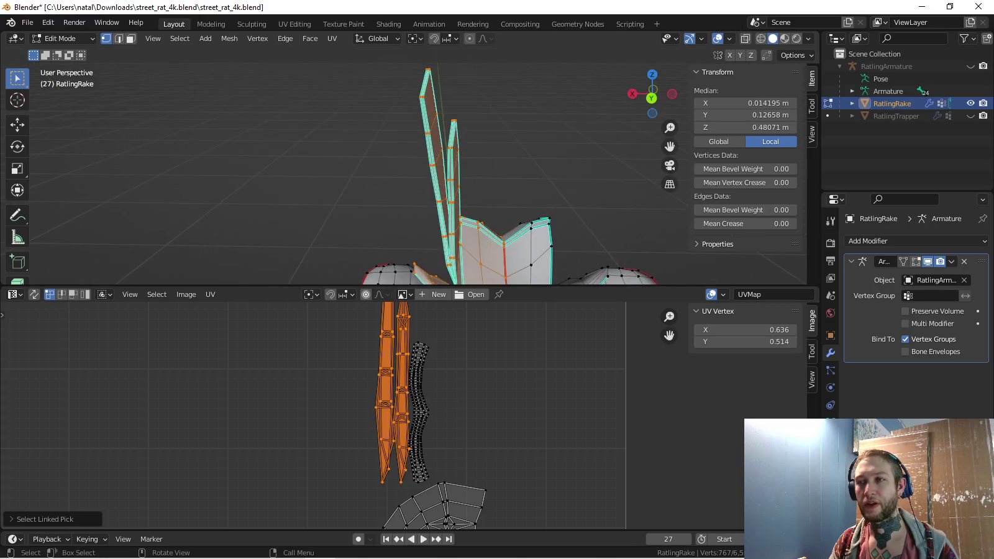
Select vertices on the prongs and grow the selection across the linked prong piece
{"action": "left_click", "coordinate": [427, 132]}
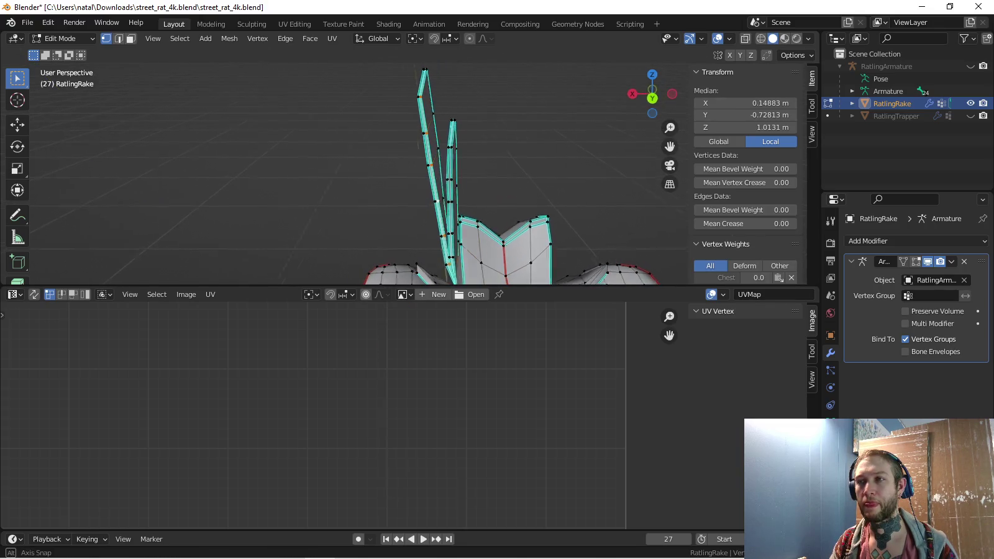
{"action": "middle_click_drag", "start_coordinate": [435, 186], "coordinate": [472, 187]}
{"action": "key", "text": "a"}
{"action": "key", "text": "ctrl+z"}
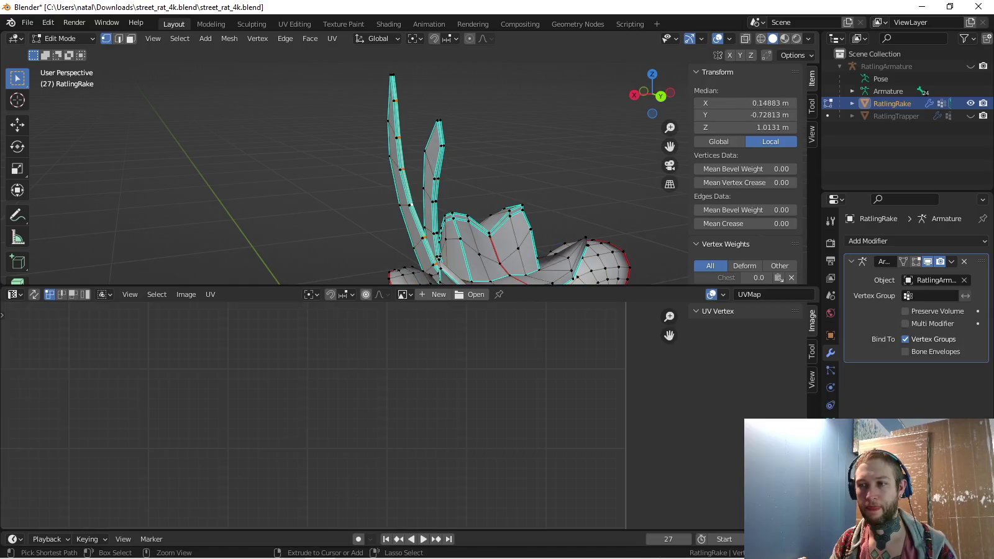
{"action": "key", "text": "ctrl+l"}
{"action": "scroll", "coordinate": [373, 410], "scroll_direction": "down", "scroll_amount": 4}
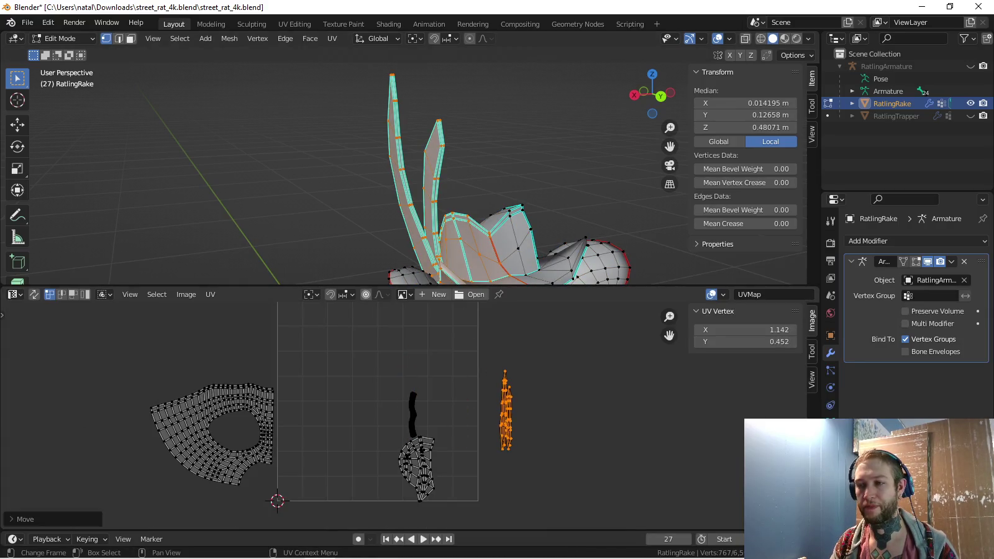
Move the connected UV strip island beside the head island
{"action": "key", "text": "l"}
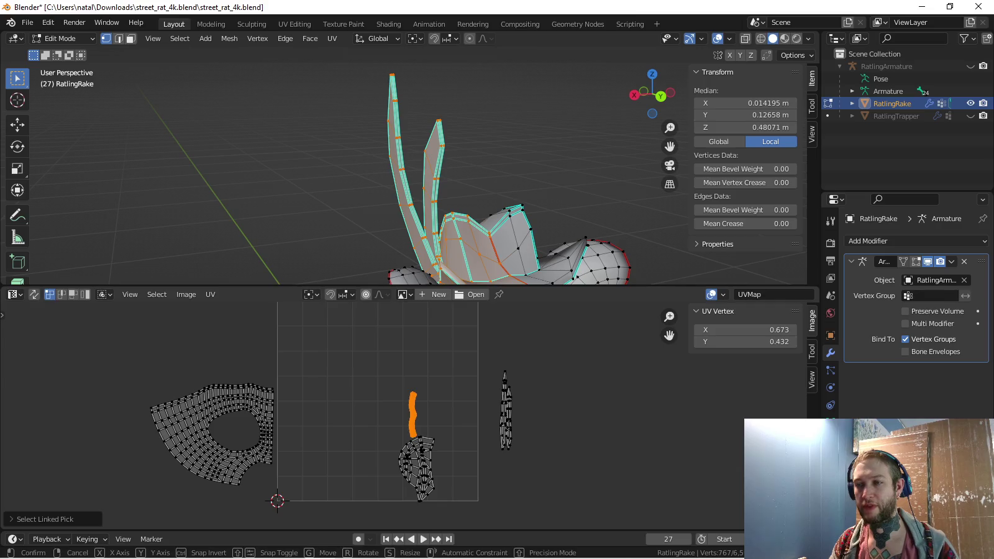
{"action": "key", "text": "g"}
{"action": "left_click", "coordinate": [529, 479]}
{"action": "scroll", "coordinate": [527, 478], "scroll_direction": "up", "scroll_amount": 3}
{"action": "key", "text": "alt+a"}
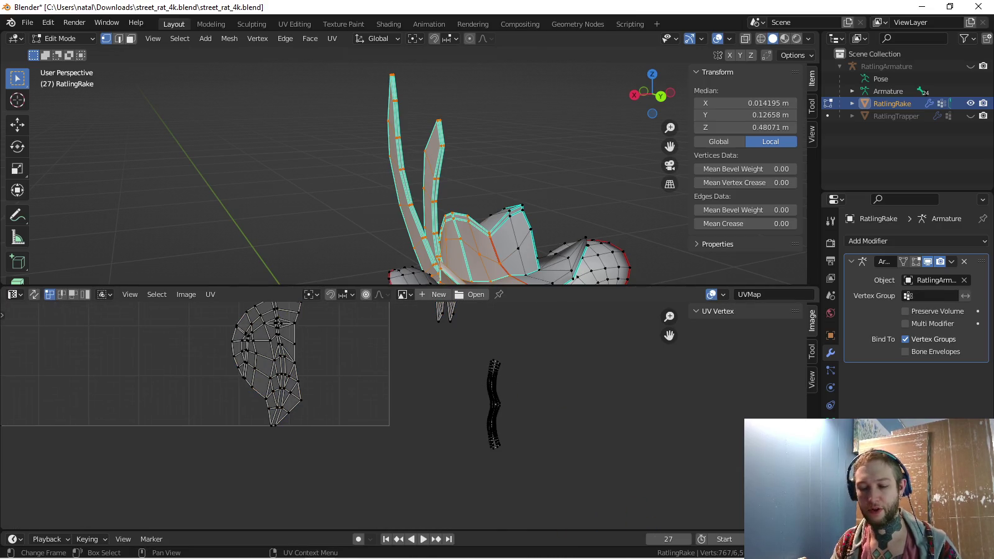
Snap the thin UV strip onto the 2D cursor and scale it along Y
{"action": "key", "text": "l"}
{"action": "key", "text": "shift+s"}
{"action": "left_click", "coordinate": [446, 347]}
{"action": "key", "text": "s"}
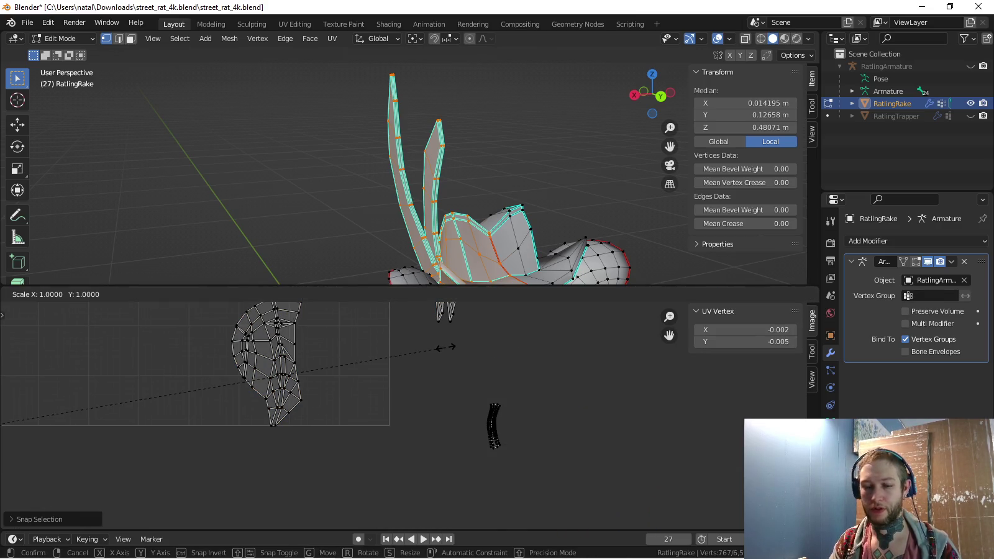
{"action": "key", "text": "Escape"}
{"action": "key", "text": "l"}
{"action": "key", "text": "shift+s"}
{"action": "key", "text": "s"}
{"action": "key", "text": "y"}
{"action": "key", "text": "Return"}
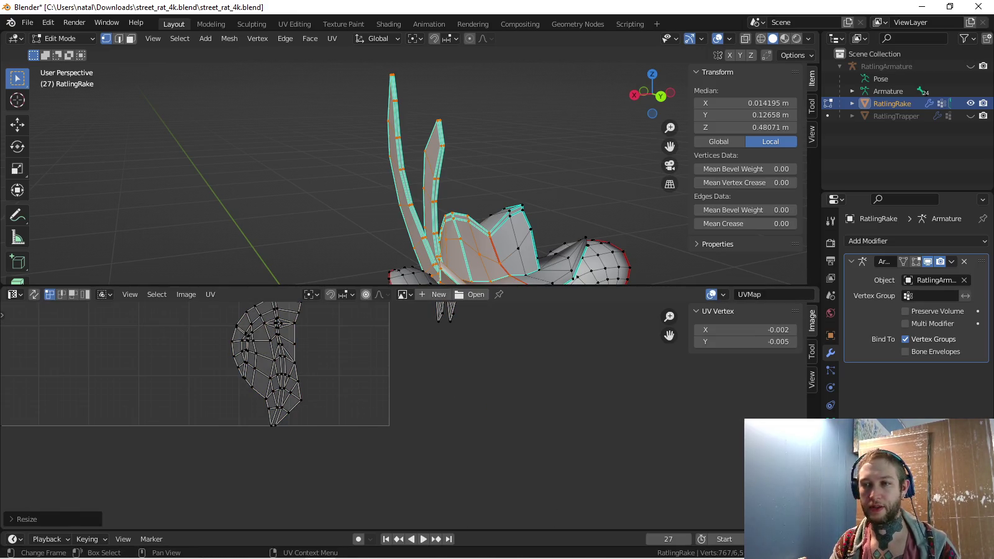
Drop the short strip just right of the UV square and turn on X-ray
{"action": "middle_click_drag", "start_coordinate": [2, 425], "coordinate": [351, 434]}
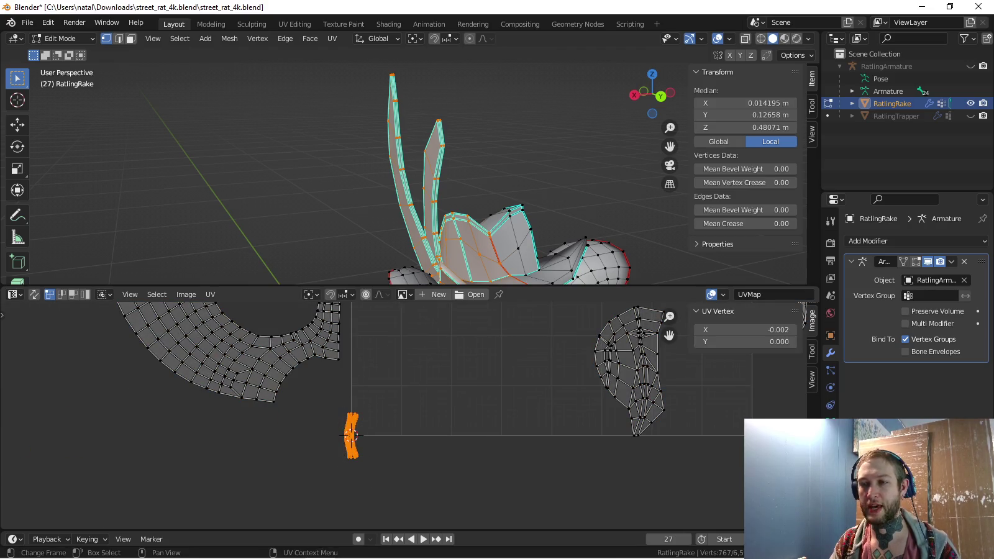
{"action": "scroll", "coordinate": [351, 436], "scroll_direction": "down", "scroll_amount": 4}
{"action": "key", "text": "g"}
{"action": "left_click", "coordinate": [535, 419]}
{"action": "key", "text": "Home"}
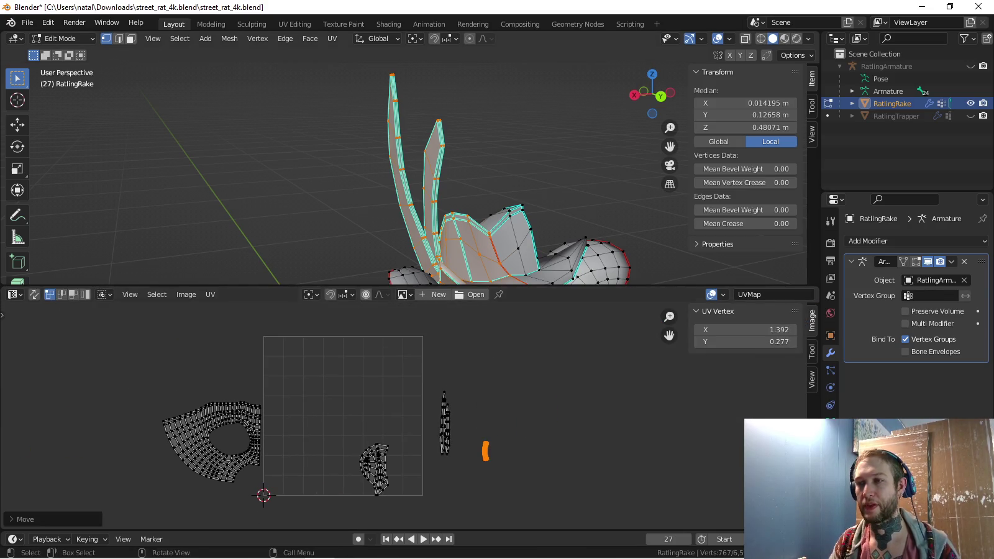
{"action": "mouse_move", "coordinate": [404, 168]}
{"action": "middle_mouse_down"}
{"action": "mouse_move", "coordinate": [434, 156]}
{"action": "mouse_move", "coordinate": [529, 168]}
{"action": "middle_mouse_up"}
{"action": "key", "text": "alt+z"}
Select the seam-bounded head piece and unwrap it
{"action": "key", "text": "alt+a"}
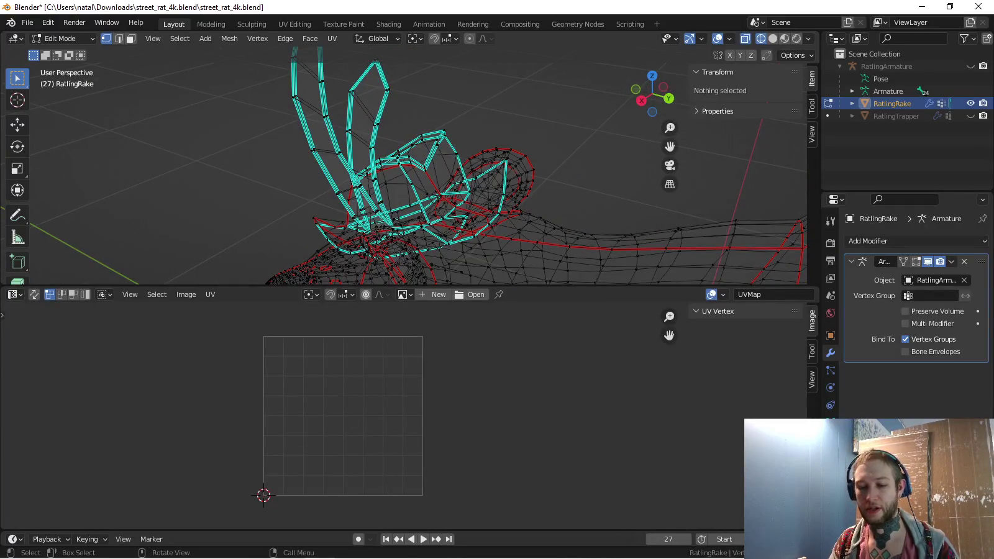
{"action": "key", "text": "ctrl+l"}
{"action": "key", "text": "u"}
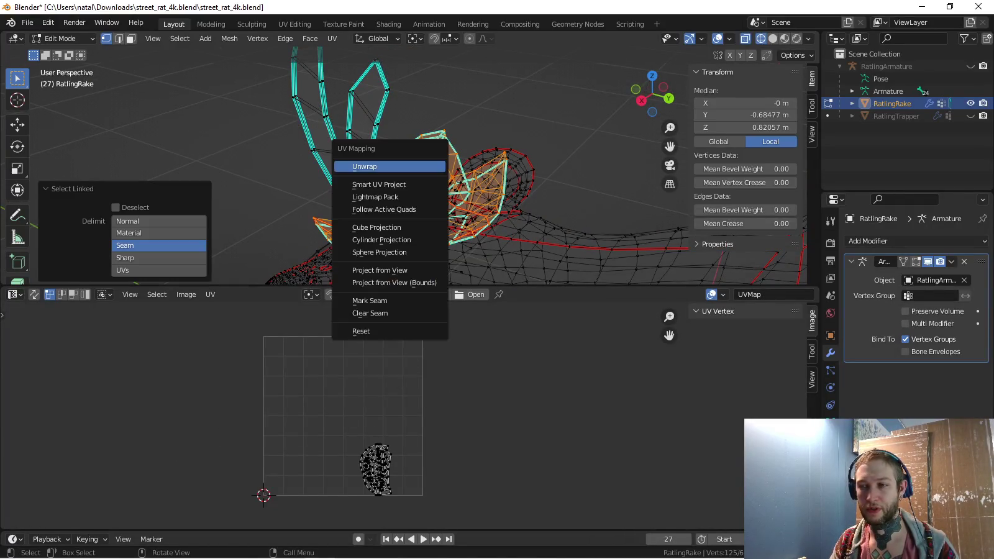
{"action": "left_click", "coordinate": [360, 165]}
Pick the left UV island and resize it
{"action": "key", "text": "l"}
{"action": "key", "text": "s"}
{"action": "key", "text": "Return"}
{"action": "key", "text": "a"}
{"action": "key", "text": "alt+a"}
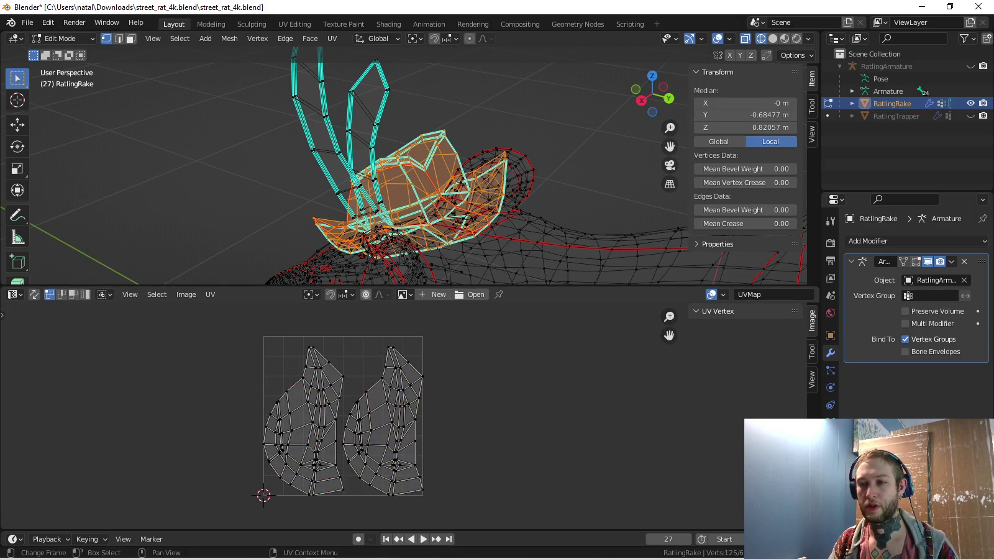
Snap both the left and right head islands onto the 2D cursor
{"action": "key", "text": "l"}
{"action": "key", "text": "shift+s"}
{"action": "left_click", "coordinate": [233, 399]}
{"action": "key", "text": "alt+a"}
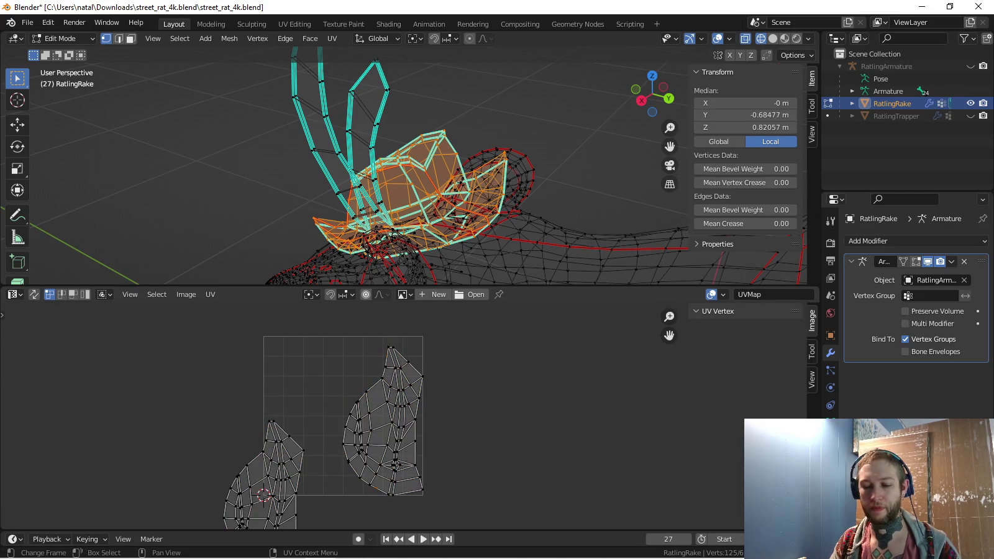
{"action": "key", "text": "l"}
{"action": "key", "text": "shift+s"}
{"action": "left_click", "coordinate": [279, 383]}
Box-select one of the stacked islands and move it far right of the square
{"action": "middle_click_drag", "start_coordinate": [279, 385], "coordinate": [273, 325]}
{"action": "key", "text": "alt+a"}
{"action": "left_click_drag", "start_coordinate": [198, 350], "coordinate": [316, 516]}
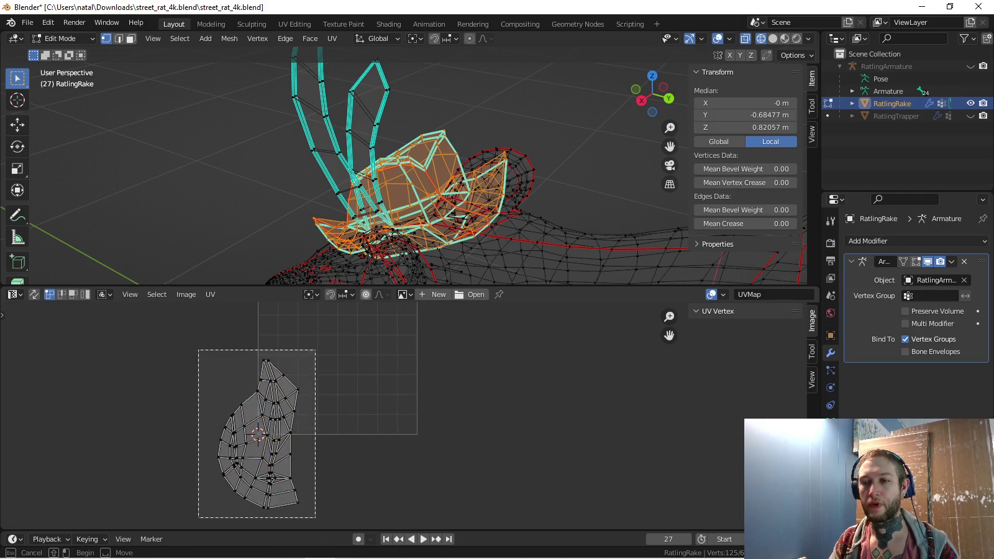
{"action": "key", "text": "g"}
{"action": "key", "text": "Return"}
Select all to show every island, then view the whole rat from the right side
{"action": "key", "text": "a"}
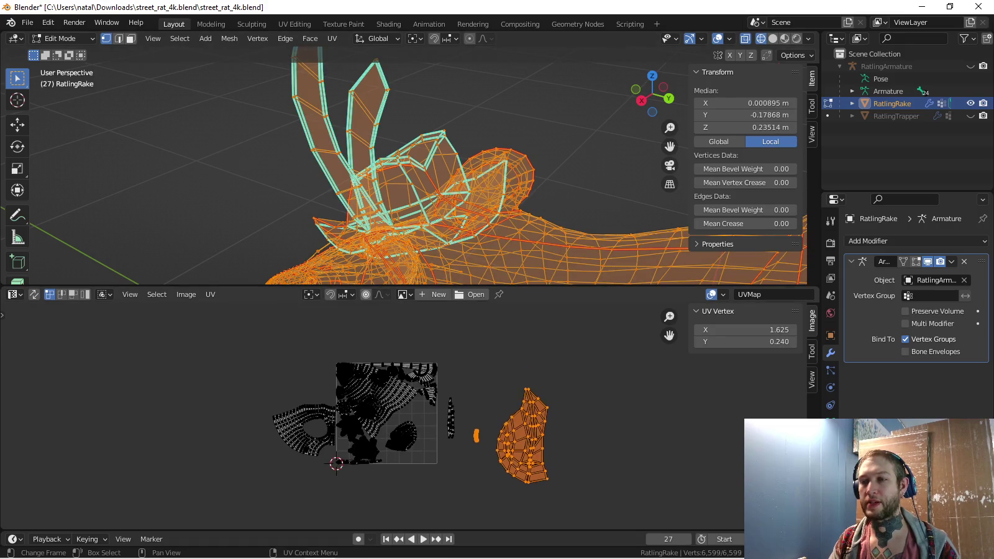
{"action": "scroll", "coordinate": [411, 430], "scroll_direction": "up", "scroll_amount": 3}
{"action": "scroll", "coordinate": [412, 430], "scroll_direction": "up", "scroll_amount": 1}
{"action": "scroll", "coordinate": [412, 429], "scroll_direction": "up", "scroll_amount": 1}
{"action": "scroll", "coordinate": [411, 429], "scroll_direction": "up", "scroll_amount": 1}
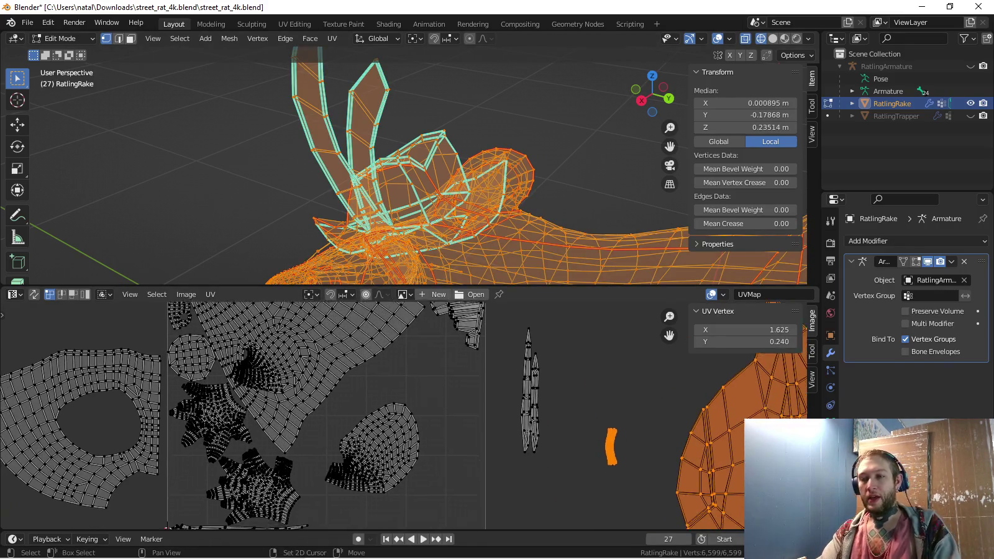
{"action": "middle_click_drag", "start_coordinate": [404, 430], "coordinate": [404, 410]}
{"action": "scroll", "coordinate": [404, 428], "scroll_direction": "down", "scroll_amount": 2}
{"action": "scroll", "coordinate": [404, 428], "scroll_direction": "down", "scroll_amount": 2}
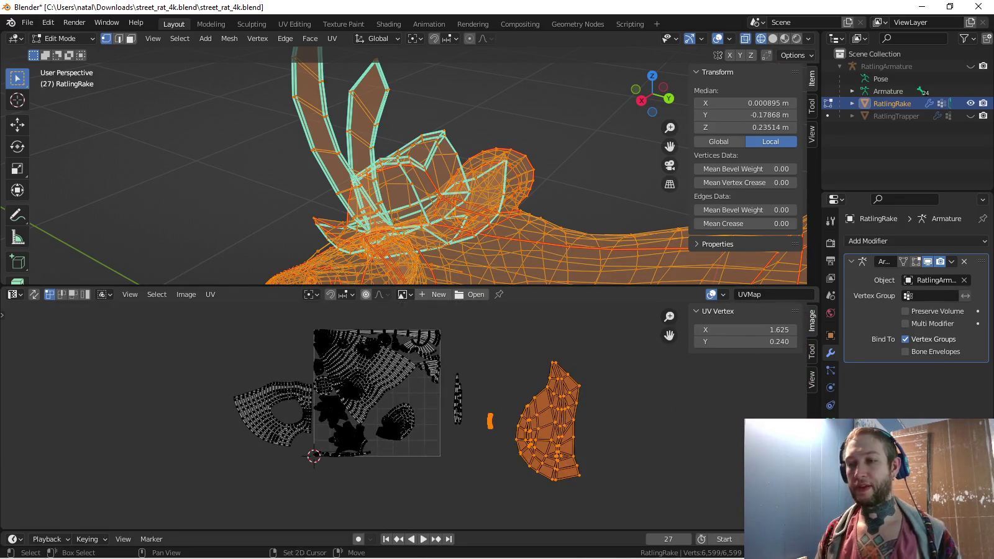
{"action": "scroll", "coordinate": [404, 429], "scroll_direction": "down", "scroll_amount": 1}
{"action": "scroll", "coordinate": [398, 186], "scroll_direction": "down", "scroll_amount": 2}
{"action": "middle_click_drag", "start_coordinate": [398, 187], "coordinate": [367, 178]}
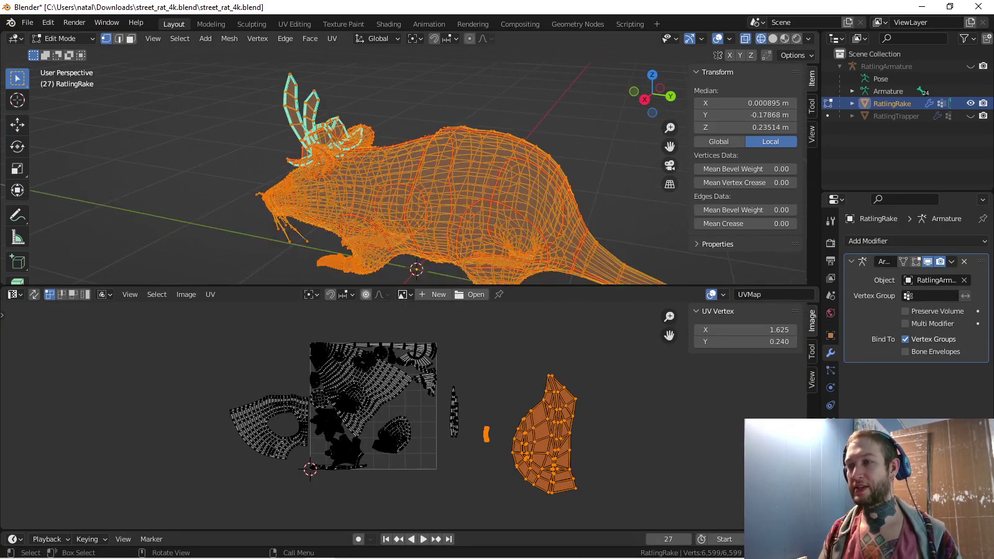
{"action": "key", "text": "KP_3"}
{"action": "scroll", "coordinate": [397, 186], "scroll_direction": "up", "scroll_amount": 2}
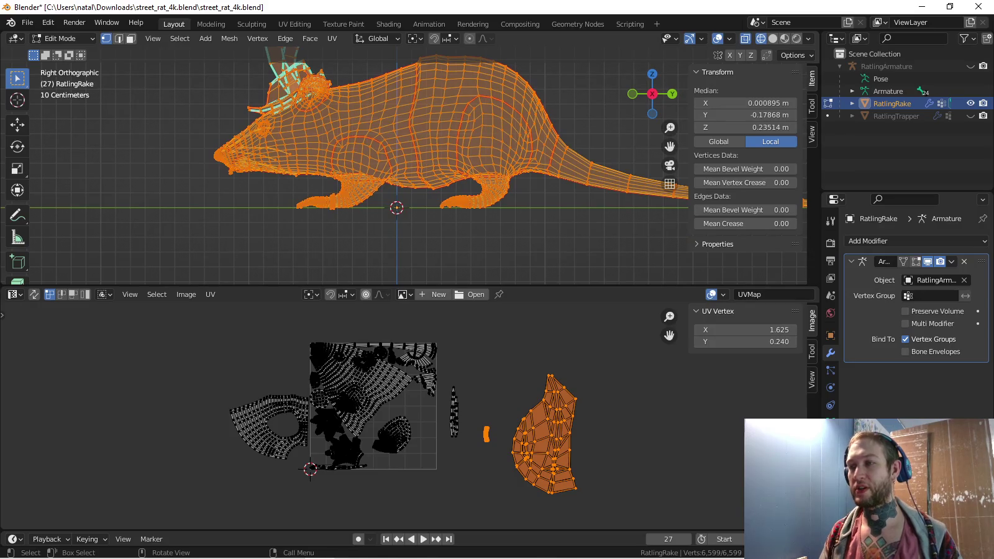
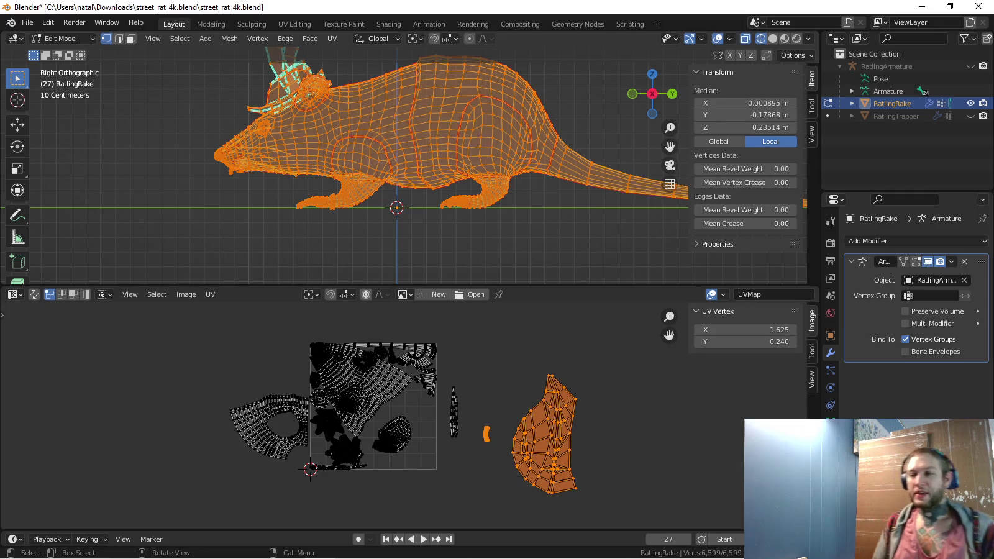
Circle-select the oval UV island, then cancel a trial move so it stays put
{"action": "scroll", "coordinate": [402, 186], "scroll_direction": "up", "scroll_amount": 5}
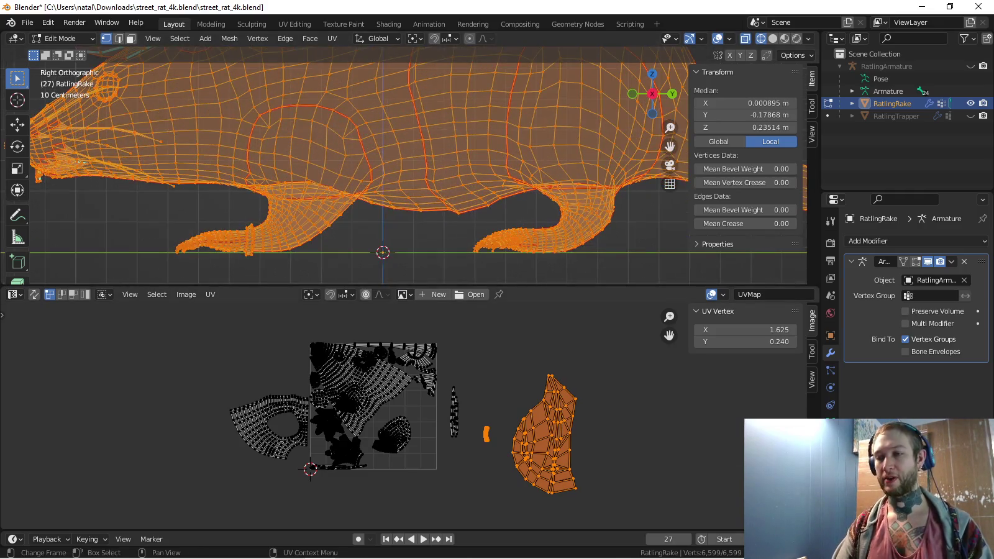
{"action": "scroll", "coordinate": [420, 449], "scroll_direction": "up", "scroll_amount": 2}
{"action": "scroll", "coordinate": [419, 449], "scroll_direction": "up", "scroll_amount": 1}
{"action": "scroll", "coordinate": [420, 449], "scroll_direction": "up", "scroll_amount": 1}
{"action": "key", "text": "a"}
{"action": "key", "text": "alt+a"}
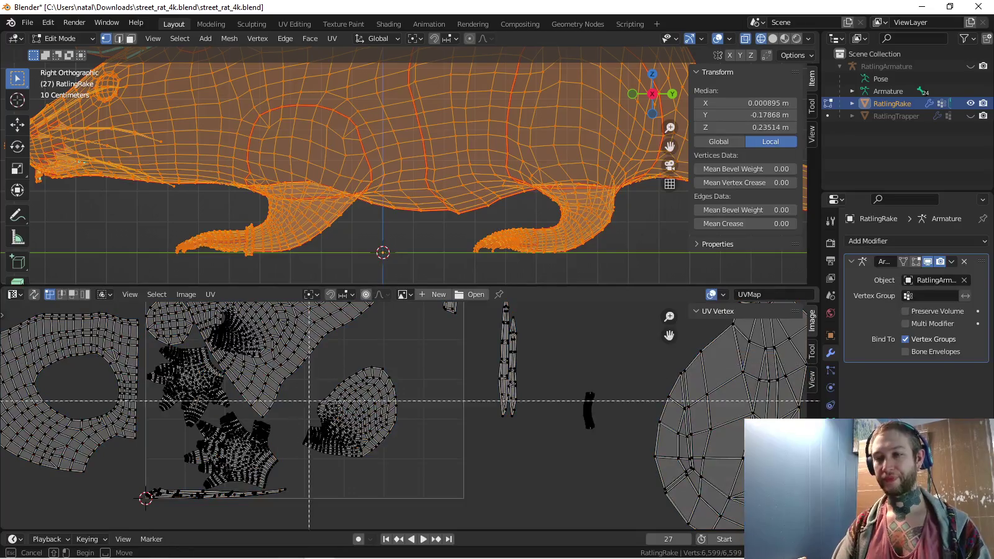
{"action": "key", "text": "c"}
{"action": "mouse_move", "coordinate": [312, 435]}
{"action": "left_mouse_down"}
{"action": "mouse_move", "coordinate": [342, 390]}
{"action": "mouse_move", "coordinate": [328, 410]}
{"action": "mouse_move", "coordinate": [399, 399]}
{"action": "left_mouse_up"}
{"action": "key", "text": "Escape"}
{"action": "middle_click_drag", "start_coordinate": [399, 399], "coordinate": [423, 445]}
{"action": "key", "text": "g"}
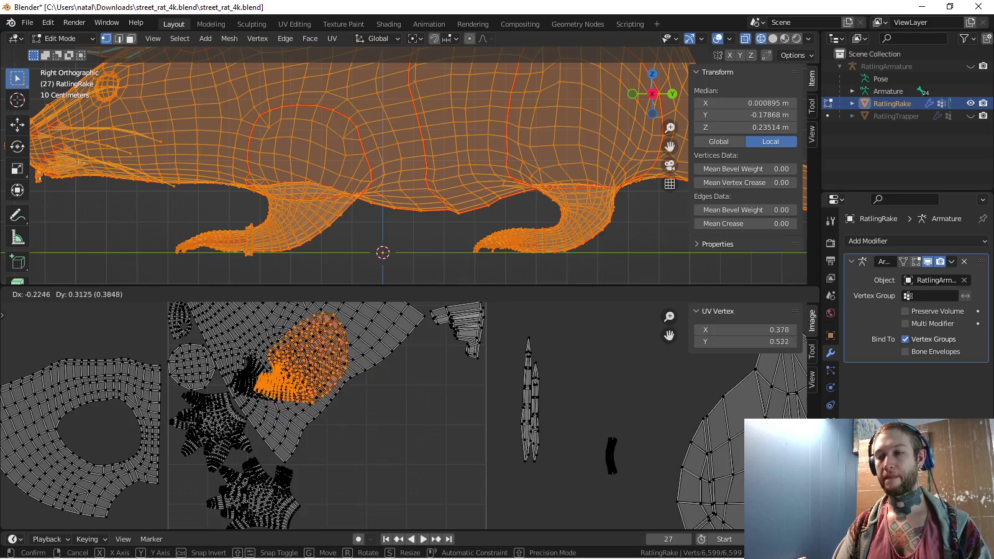
{"action": "key", "text": "Escape"}
Move two small left-edge islands out to the right of the UV square
{"action": "scroll", "coordinate": [404, 416], "scroll_direction": "down", "scroll_amount": 1}
{"action": "scroll", "coordinate": [404, 416], "scroll_direction": "down", "scroll_amount": 2}
{"action": "double_click", "coordinate": [272, 385]}
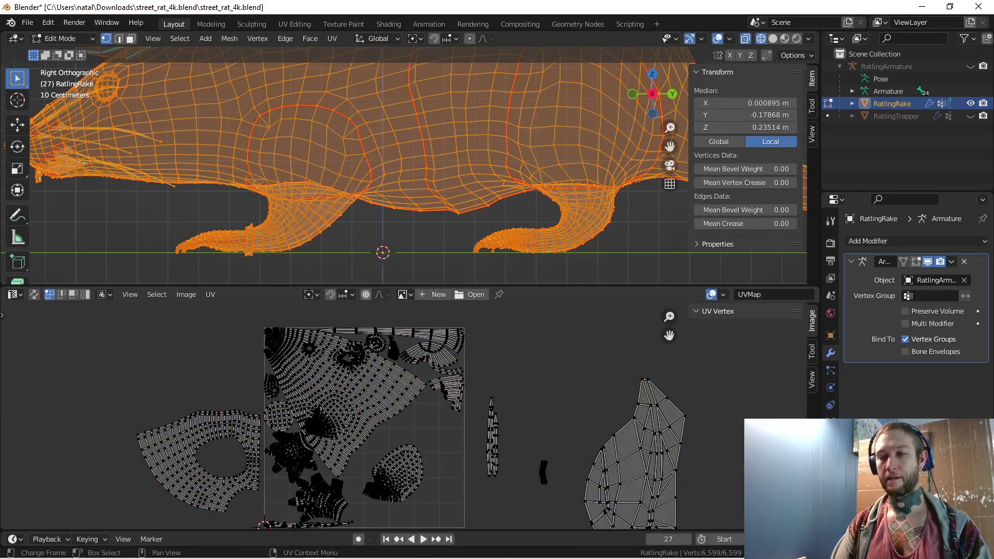
{"action": "key", "text": "g"}
{"action": "left_click", "coordinate": [542, 358]}
{"action": "key", "text": "a"}
{"action": "key", "text": "alt+a"}
{"action": "left_click", "coordinate": [269, 332]}
{"action": "key", "text": "g"}
{"action": "left_click", "coordinate": [542, 321]}
Select the round island and move it right of the UV square
{"action": "key", "text": "a"}
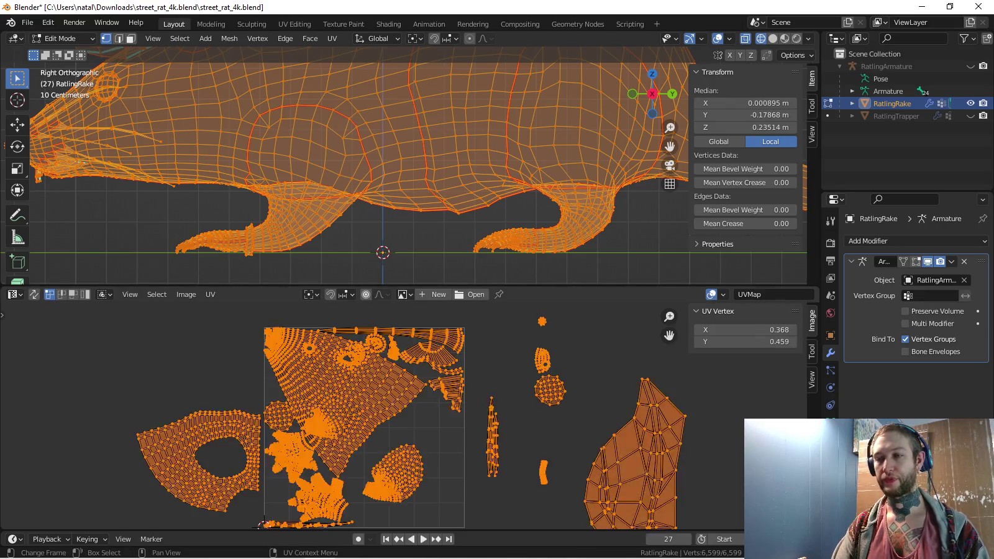
{"action": "key", "text": "alt+a"}
{"action": "double_click", "coordinate": [277, 414]}
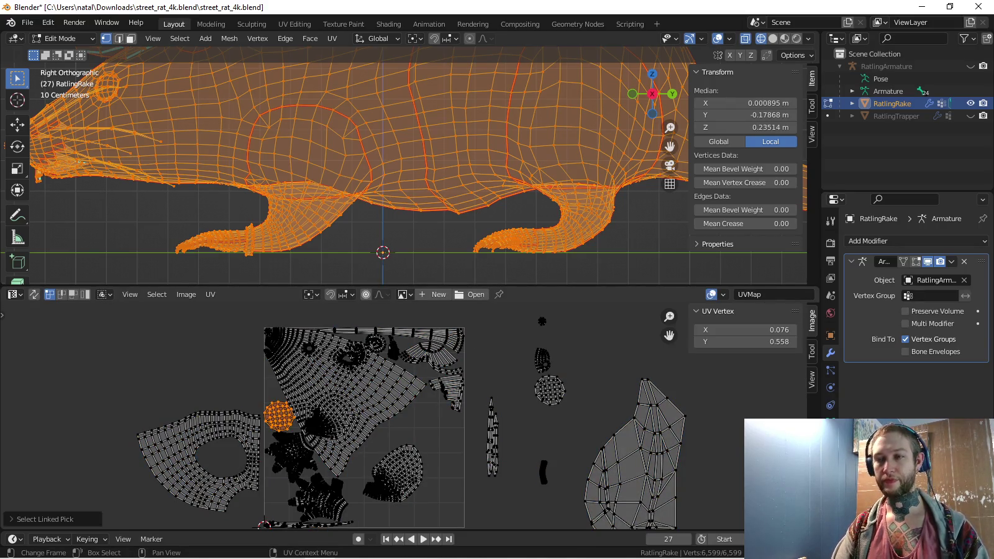
{"action": "middle_click_drag", "start_coordinate": [277, 415], "coordinate": [282, 377]}
{"action": "key", "text": "g"}
{"action": "left_click", "coordinate": [522, 390]}
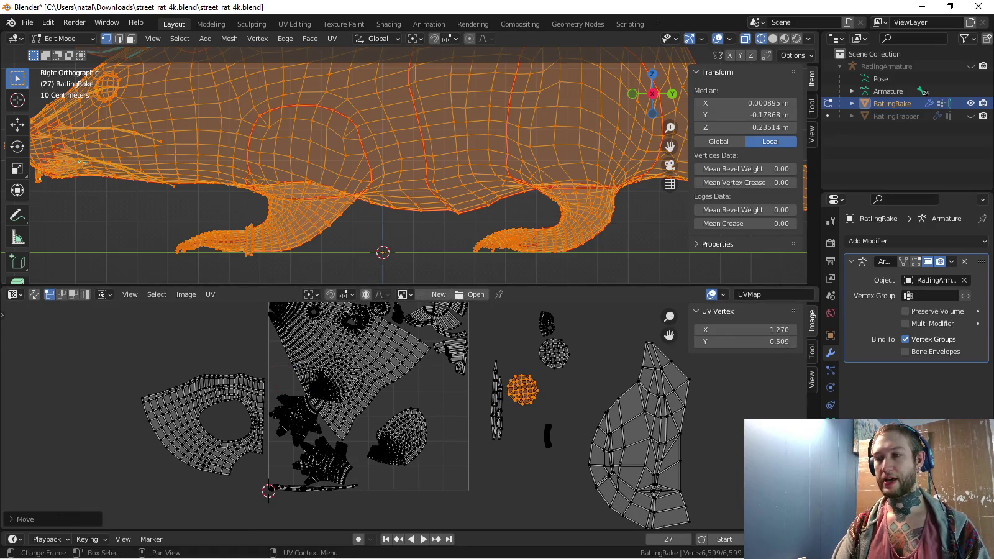
{"action": "key", "text": "g"}
{"action": "key", "text": "Return"}
Frame the round island and nudge it slightly into its final position
{"action": "key", "text": "KP_Decimal"}
{"action": "scroll", "coordinate": [403, 415], "scroll_direction": "up", "scroll_amount": 2}
{"action": "scroll", "coordinate": [404, 415], "scroll_direction": "up", "scroll_amount": 2}
{"action": "scroll", "coordinate": [403, 414], "scroll_direction": "up", "scroll_amount": 1}
{"action": "key", "text": "g"}
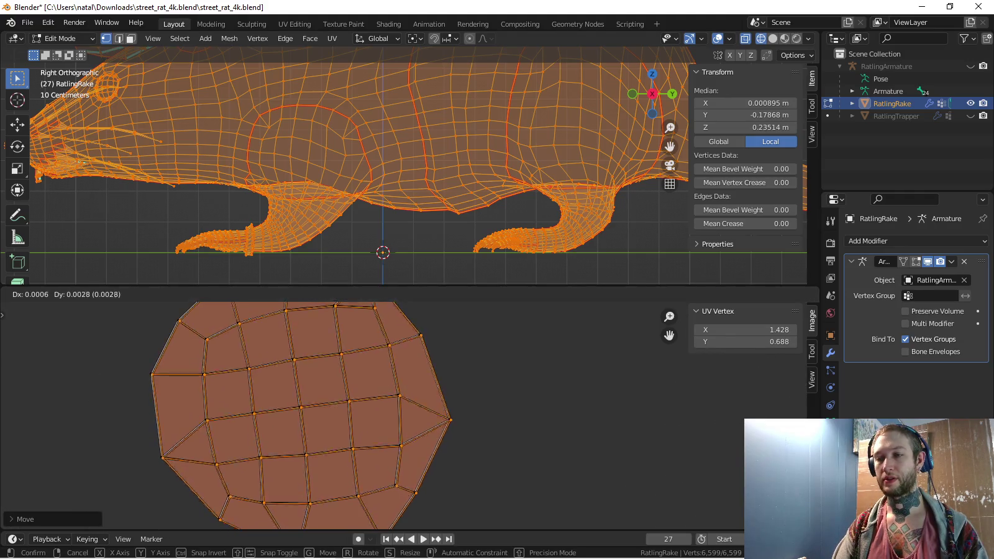
{"action": "key", "text": "Return"}
{"action": "scroll", "coordinate": [473, 403], "scroll_direction": "down", "scroll_amount": 7}
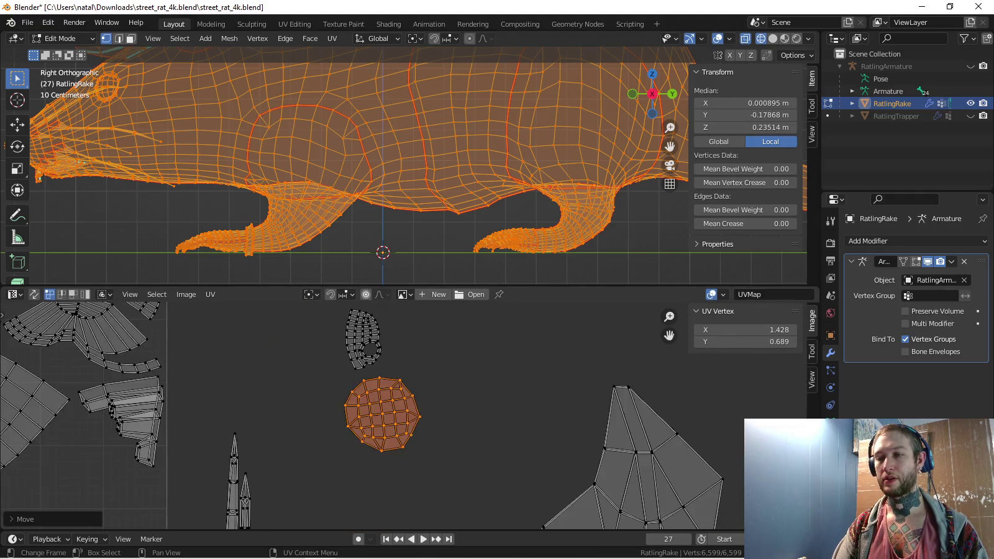
{"action": "scroll", "coordinate": [473, 404], "scroll_direction": "down", "scroll_amount": 4}
Shift both star-shaped islands one tile left with G X -1
{"action": "key", "text": "l"}
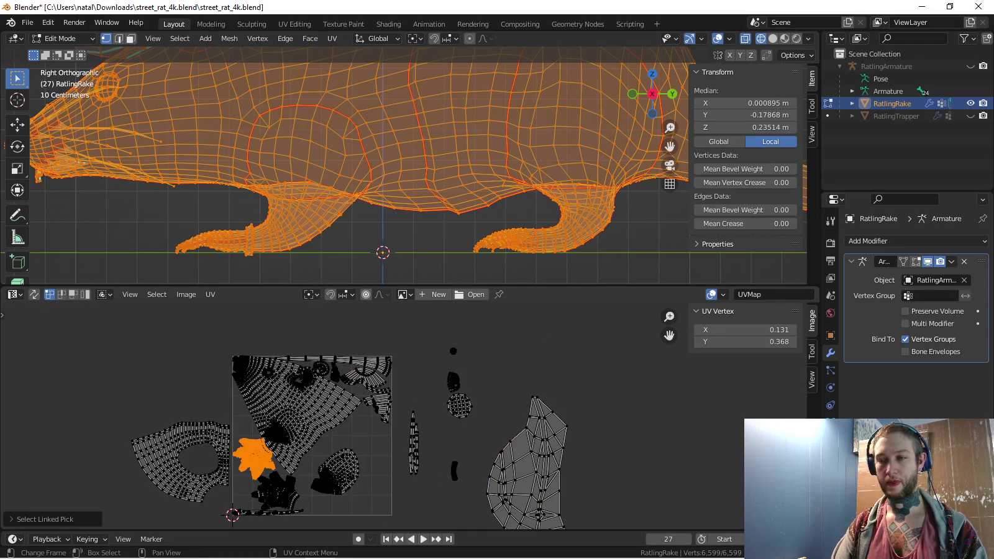
{"action": "middle_click_drag", "start_coordinate": [372, 435], "coordinate": [393, 408]}
{"action": "type", "text": "gx-1"}
{"action": "key", "text": "Return"}
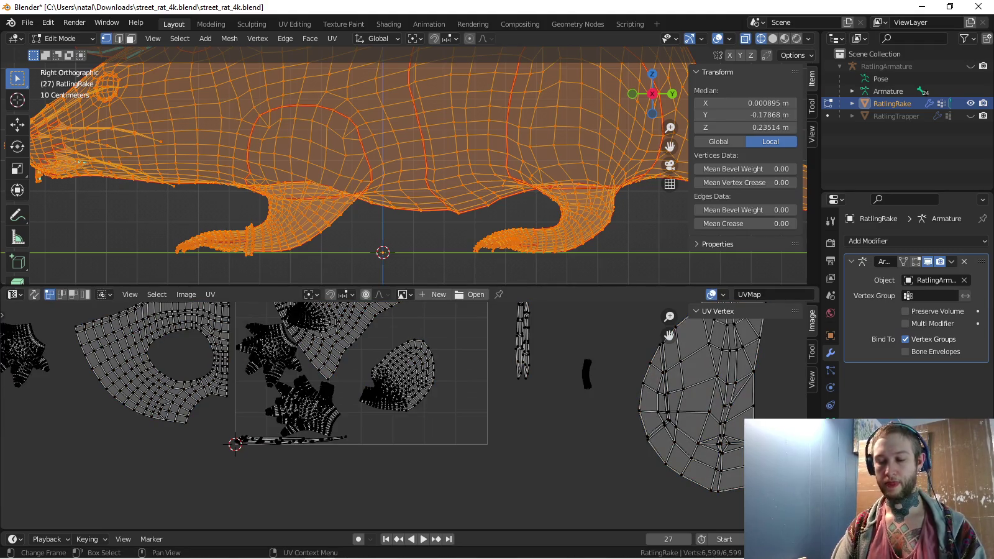
{"action": "key", "text": "l"}
{"action": "type", "text": "g"}
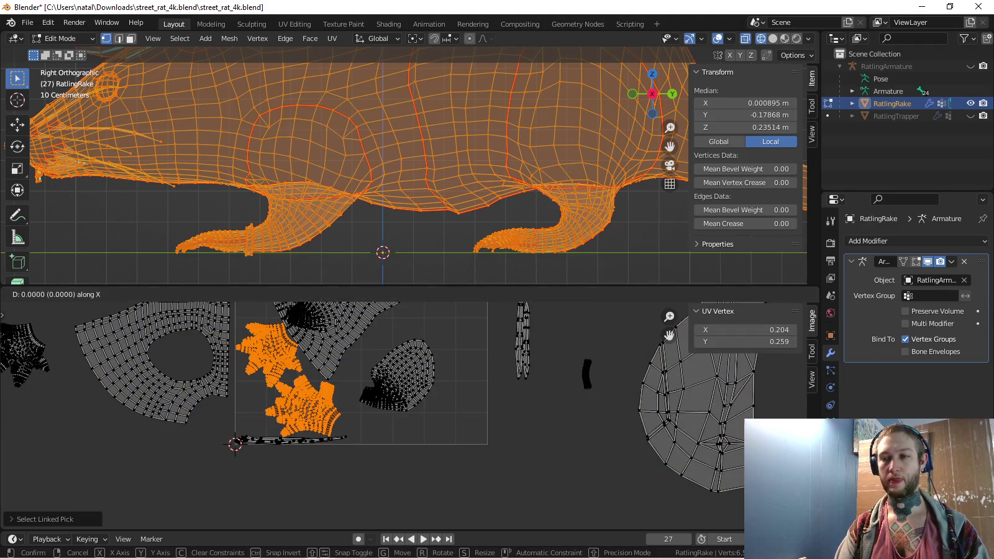
{"action": "type", "text": "-1"}
{"action": "key", "text": "Return"}
{"action": "key", "text": "a"}
{"action": "key", "text": "alt+a"}
{"action": "type", "text": "lgx"}
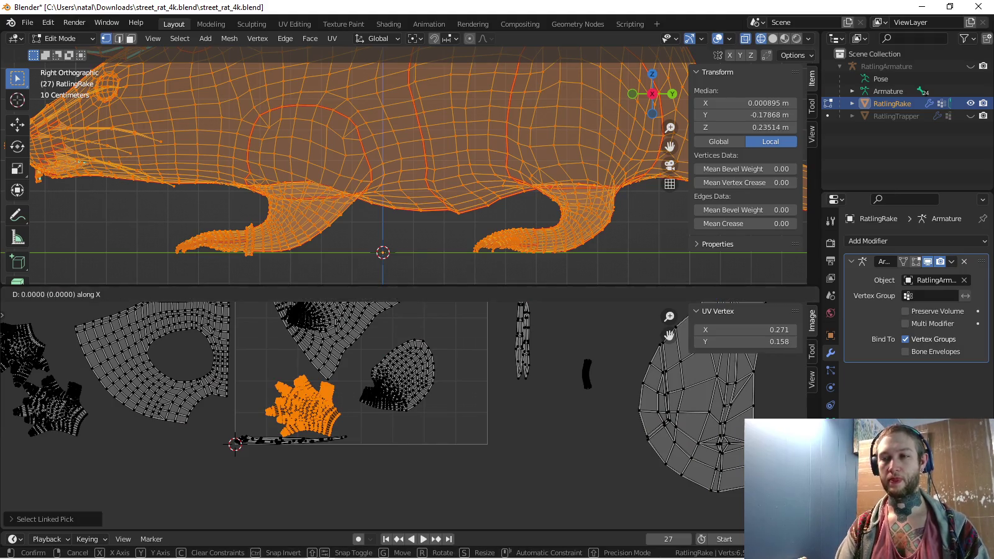
{"action": "type", "text": "-1"}
{"action": "key", "text": "Return"}
Frame the whole UV layout and select all islands
{"action": "key", "text": "Home"}
{"action": "key", "text": "a"}
{"action": "key", "text": "alt+a"}
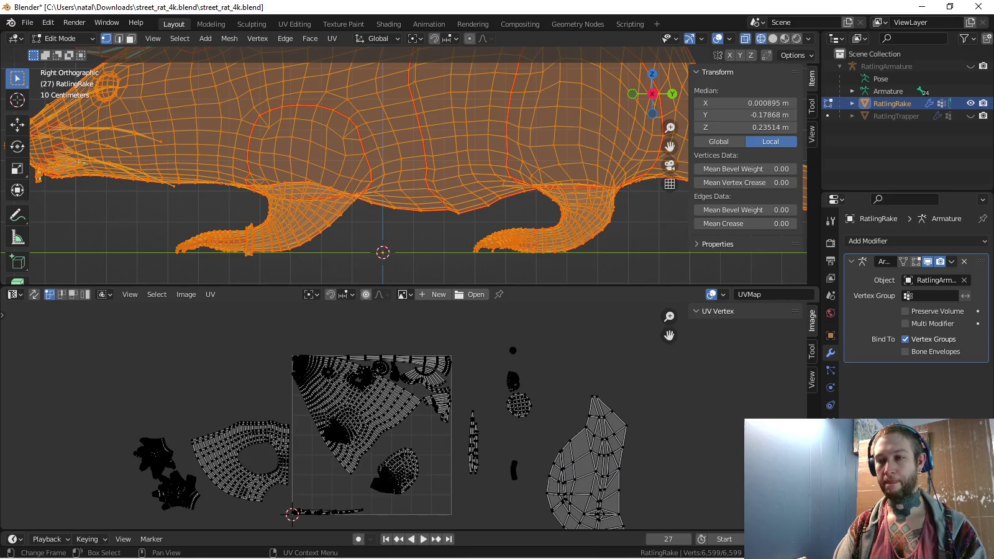
{"action": "key", "text": "a"}
{"action": "scroll", "coordinate": [400, 413], "scroll_direction": "up", "scroll_amount": 2}
{"action": "scroll", "coordinate": [398, 414], "scroll_direction": "up", "scroll_amount": 2}
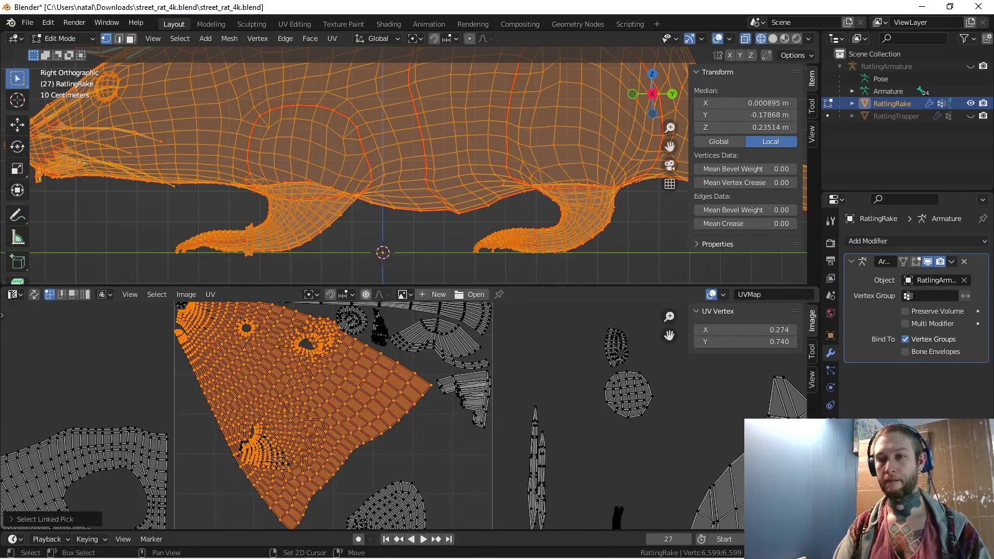
Move the tiny island out right of the square and frame it
{"action": "key", "text": "alt+a"}
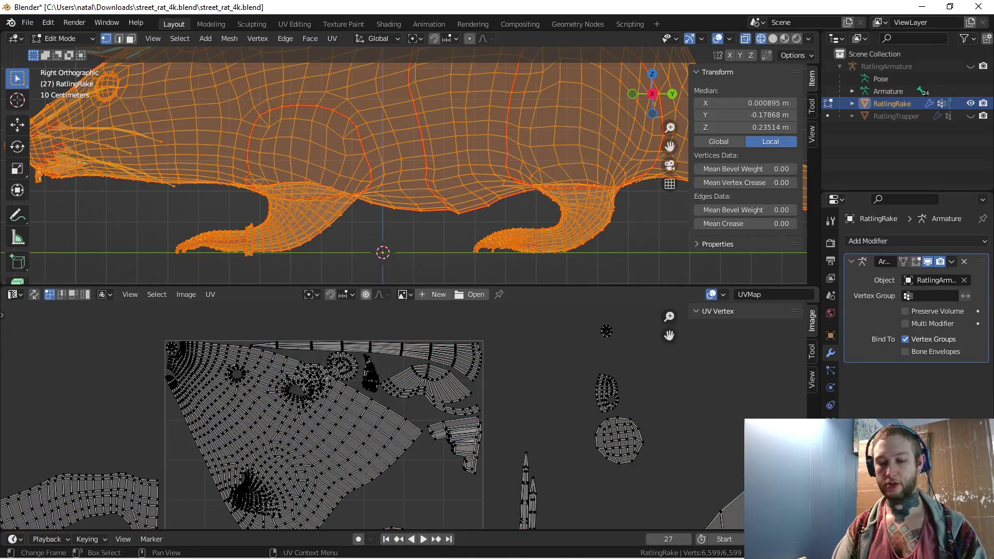
{"action": "key", "text": "g"}
{"action": "key", "text": "Return"}
{"action": "key", "text": "KP_Decimal"}
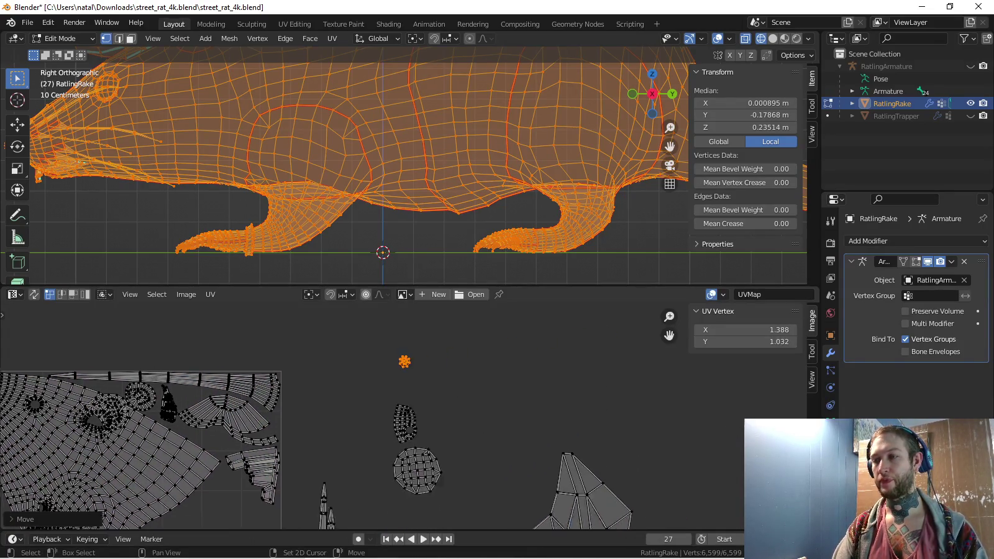
{"action": "scroll", "coordinate": [406, 424], "scroll_direction": "up", "scroll_amount": 5}
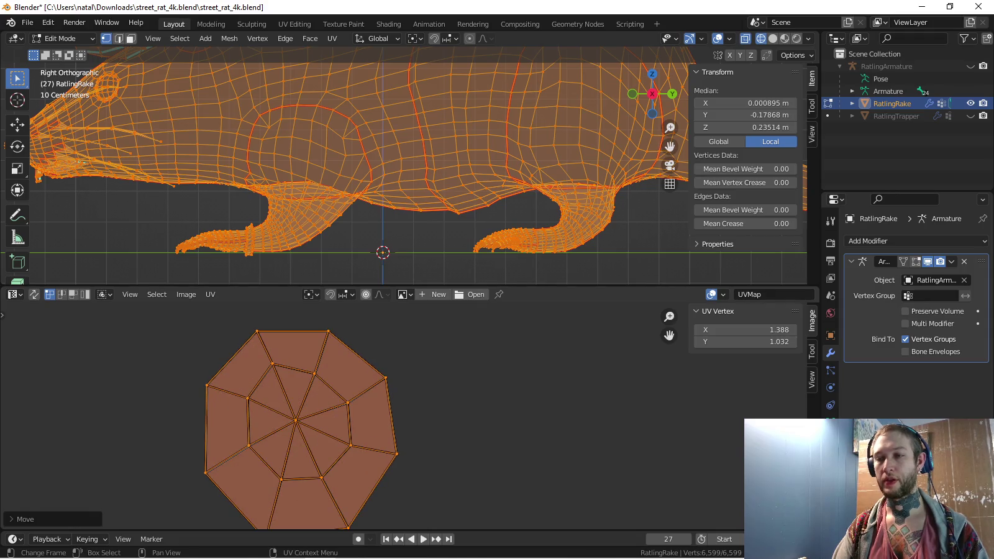
{"action": "scroll", "coordinate": [407, 425], "scroll_direction": "up", "scroll_amount": 5}
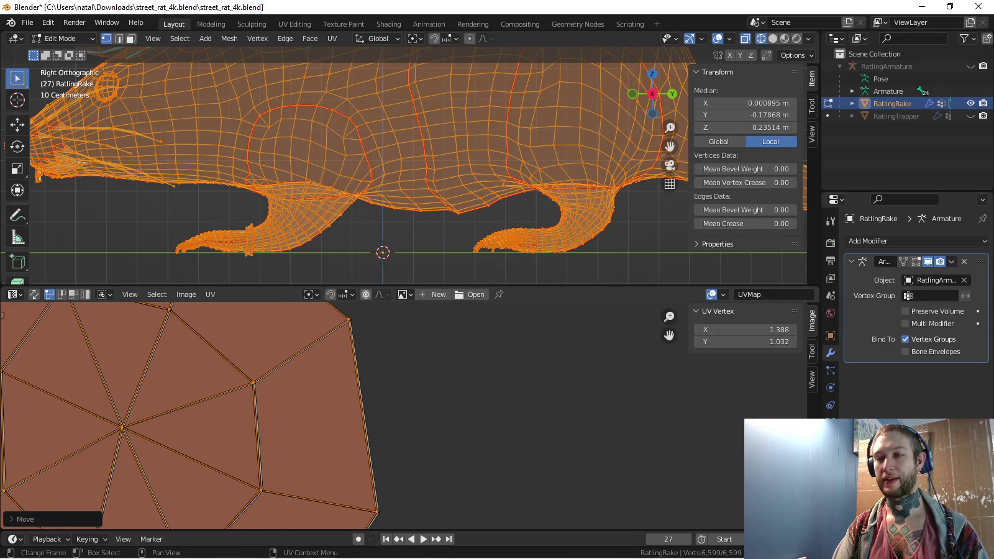
{"action": "scroll", "coordinate": [407, 424], "scroll_direction": "down", "scroll_amount": 5}
{"action": "scroll", "coordinate": [407, 424], "scroll_direction": "down", "scroll_amount": 3}
{"action": "scroll", "coordinate": [407, 425], "scroll_direction": "up", "scroll_amount": 3}
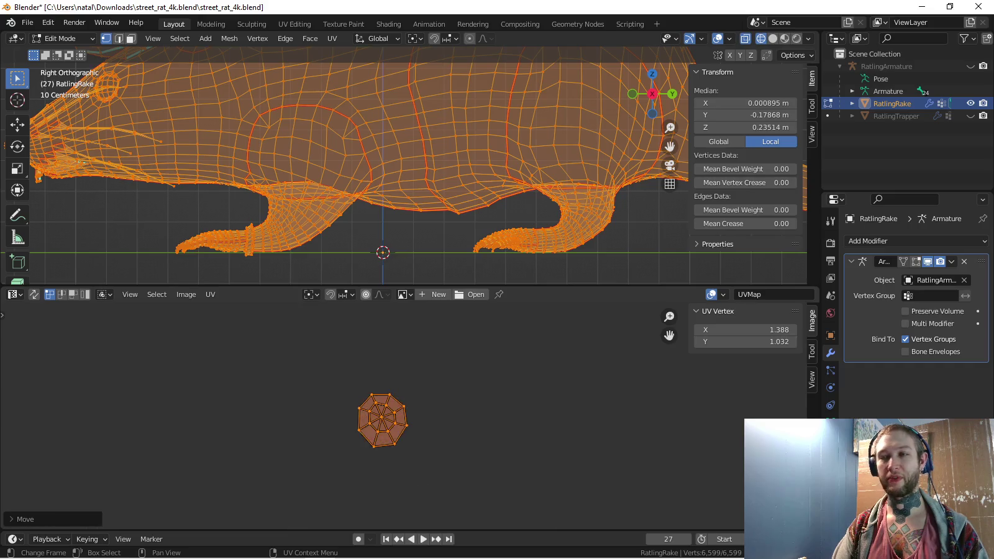
{"action": "scroll", "coordinate": [407, 425], "scroll_direction": "up", "scroll_amount": 5}
{"action": "scroll", "coordinate": [407, 424], "scroll_direction": "up", "scroll_amount": 1}
{"action": "scroll", "coordinate": [408, 424], "scroll_direction": "up", "scroll_amount": 1}
{"action": "key", "text": "g"}
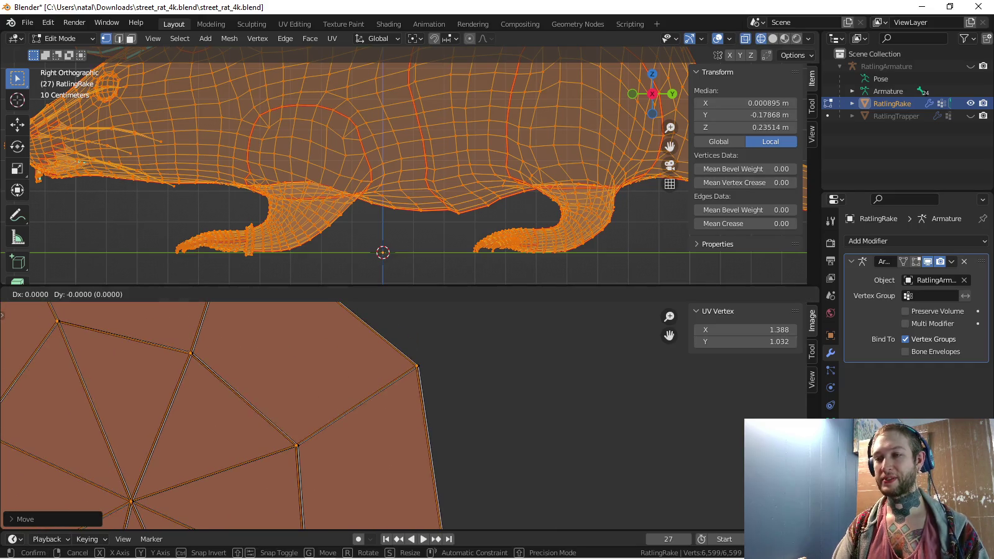
{"action": "left_click", "coordinate": [406, 423]}
Rotate the large head island about 44 degrees and move it down-left into the square
{"action": "scroll", "coordinate": [406, 424], "scroll_direction": "down", "scroll_amount": 5}
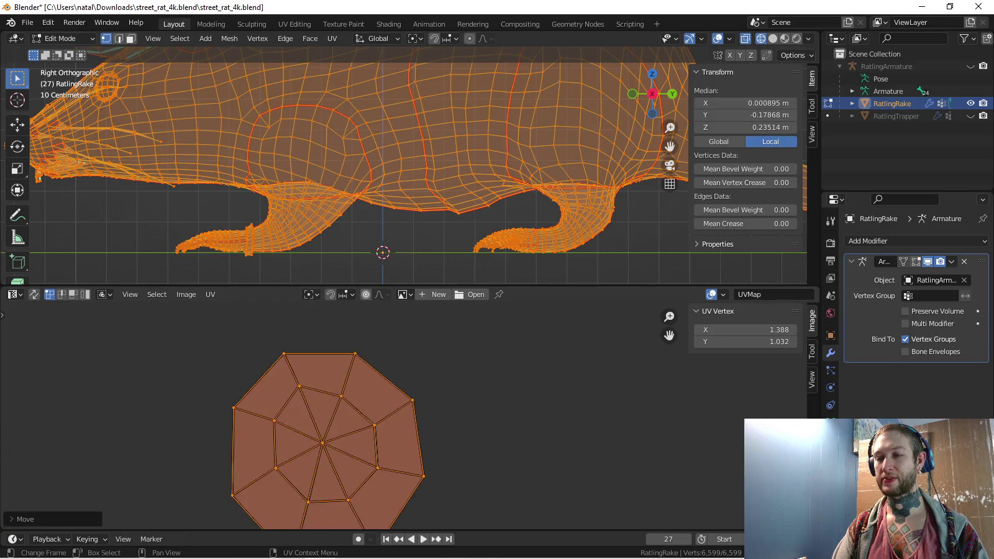
{"action": "scroll", "coordinate": [397, 429], "scroll_direction": "down", "scroll_amount": 2}
{"action": "scroll", "coordinate": [372, 416], "scroll_direction": "down", "scroll_amount": 2}
{"action": "scroll", "coordinate": [373, 416], "scroll_direction": "down", "scroll_amount": 2}
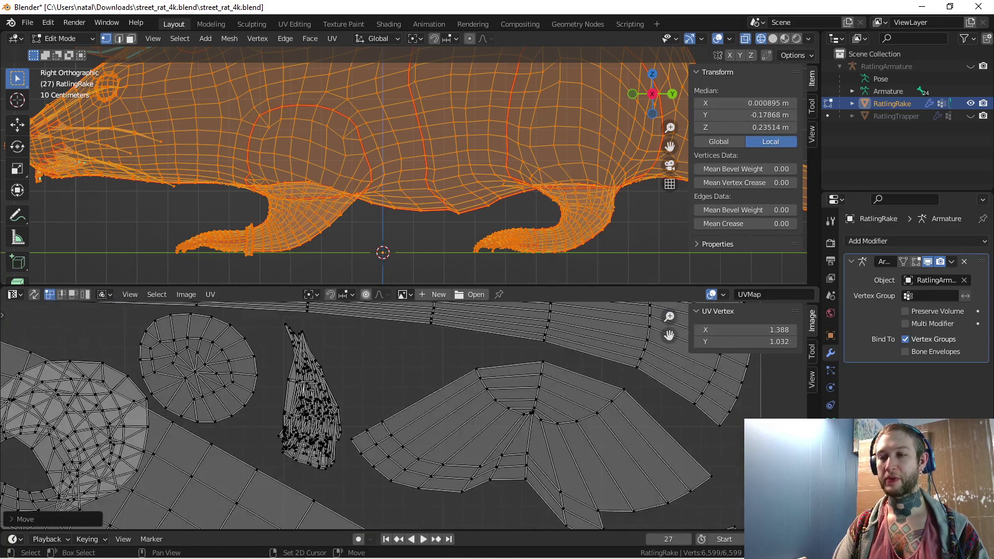
{"action": "scroll", "coordinate": [373, 416], "scroll_direction": "down", "scroll_amount": 1}
{"action": "key", "text": "l"}
{"action": "key", "text": "KP_Decimal"}
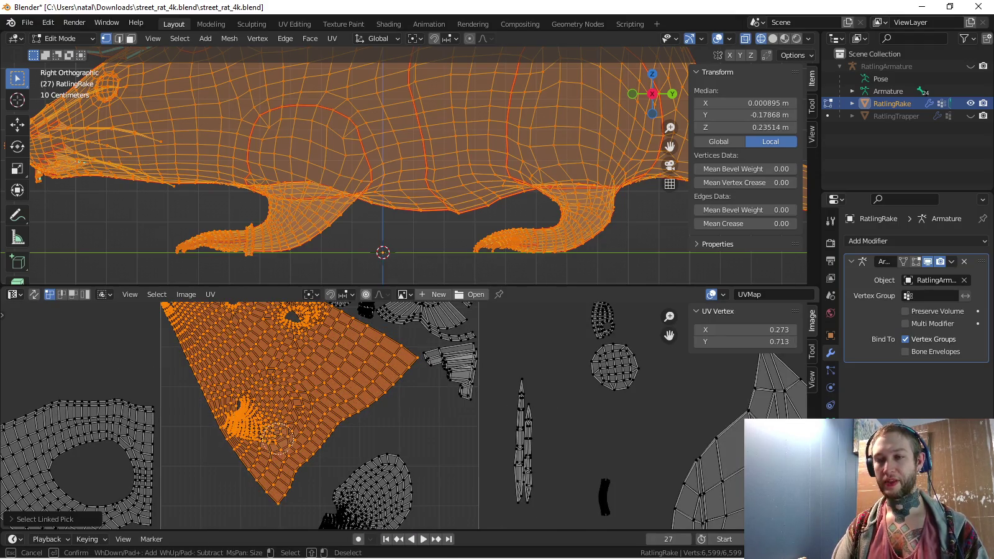
{"action": "scroll", "coordinate": [397, 417], "scroll_direction": "down", "scroll_amount": 3}
{"action": "key", "text": "r"}
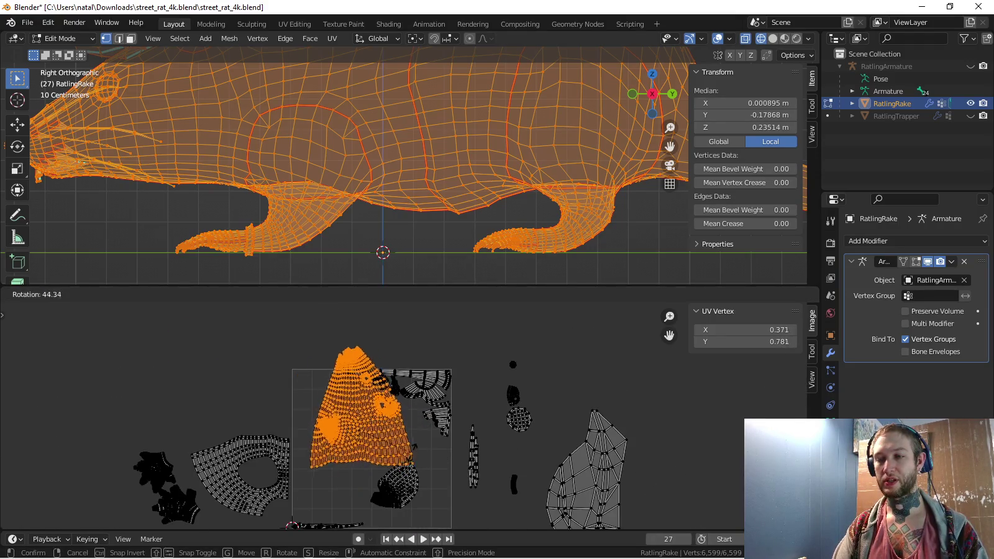
{"action": "key", "text": "Return"}
{"action": "key", "text": "g"}
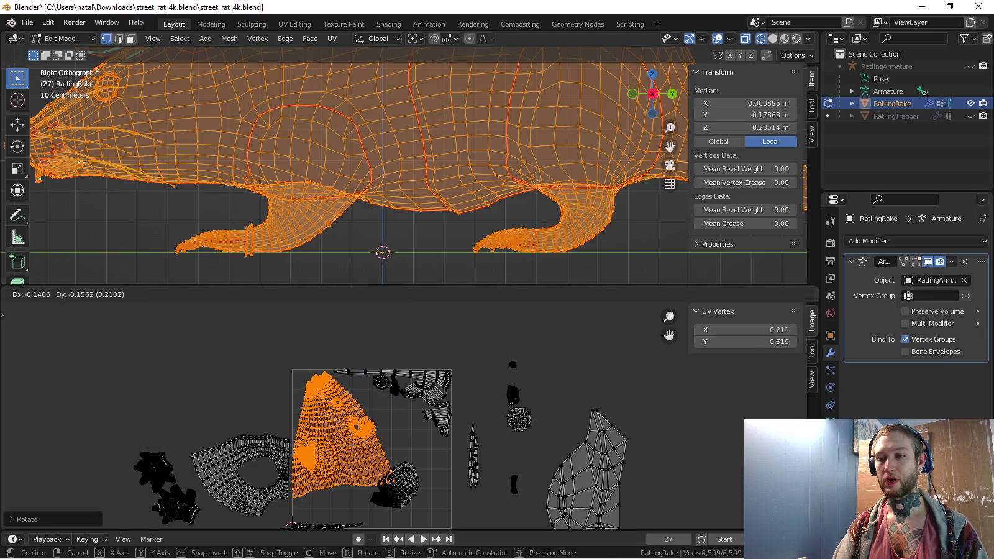
{"action": "scroll", "coordinate": [373, 422], "scroll_direction": "up", "scroll_amount": 2}
{"action": "scroll", "coordinate": [372, 423], "scroll_direction": "up", "scroll_amount": 2}
{"action": "key", "text": "Return"}
Rotate the head island a little further, nudge it, and clear the selection
{"action": "scroll", "coordinate": [373, 423], "scroll_direction": "down", "scroll_amount": 2}
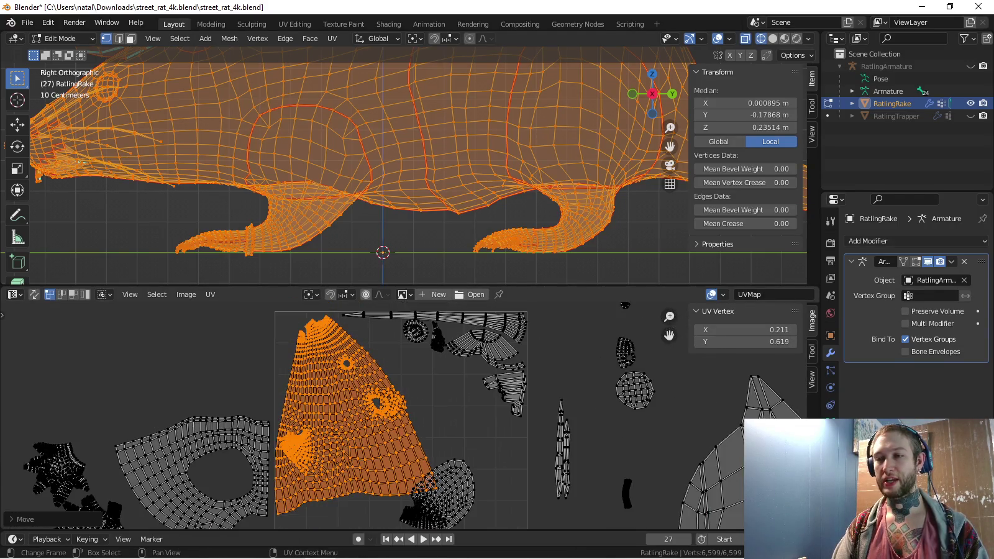
{"action": "key", "text": "r"}
{"action": "key", "text": "Return"}
{"action": "key", "text": "g"}
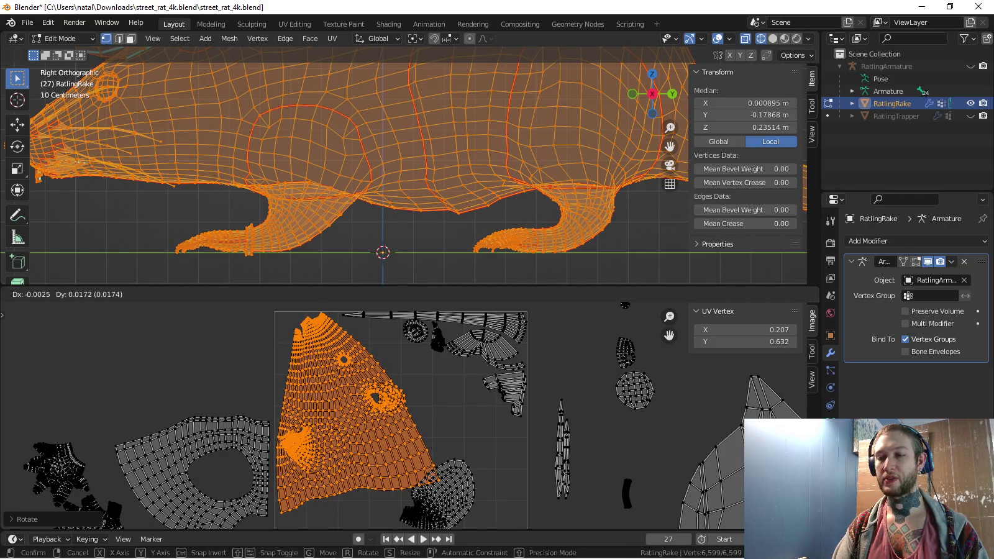
{"action": "key", "text": "Return"}
{"action": "scroll", "coordinate": [404, 403], "scroll_direction": "down", "scroll_amount": 2}
{"action": "middle_click_drag", "start_coordinate": [403, 402], "coordinate": [395, 371]}
{"action": "scroll", "coordinate": [407, 414], "scroll_direction": "up", "scroll_amount": 2}
{"action": "key", "text": "alt+a"}
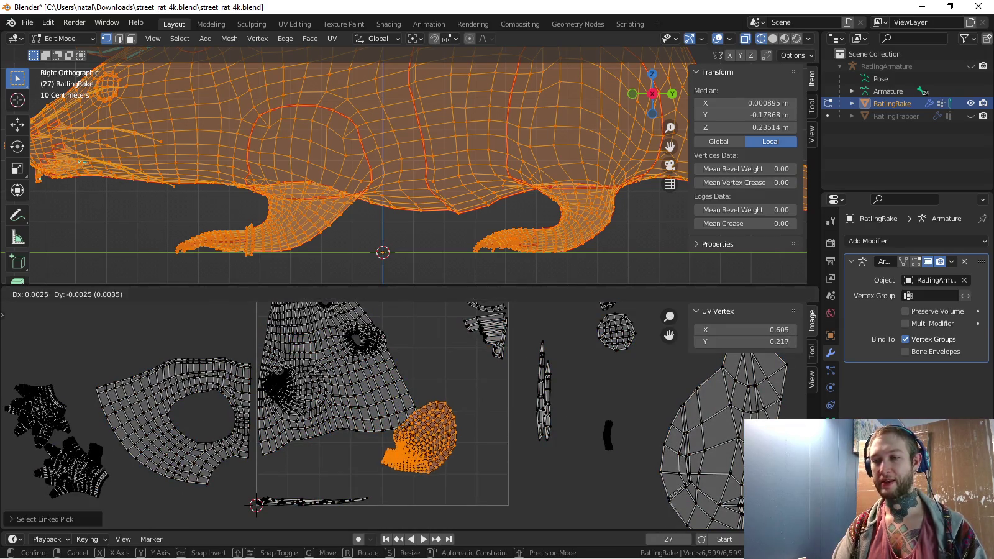
{"action": "scroll", "coordinate": [428, 431], "scroll_direction": "up", "scroll_amount": 2}
{"action": "scroll", "coordinate": [428, 432], "scroll_direction": "up", "scroll_amount": 2}
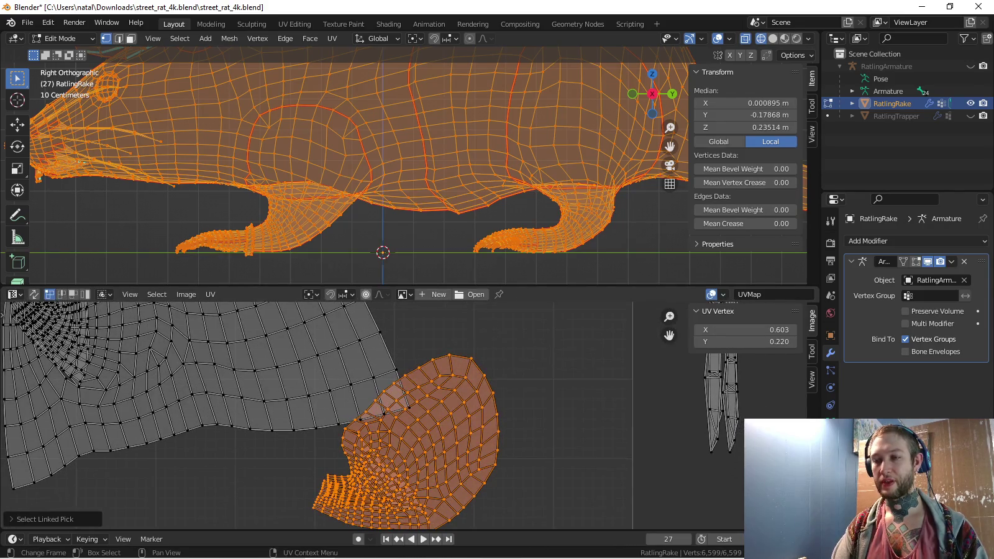
{"action": "scroll", "coordinate": [374, 414], "scroll_direction": "down", "scroll_amount": 5}
Shift islands one unit left (G X -1) and one unit down (G Y -1)
{"action": "type", "text": "g"}
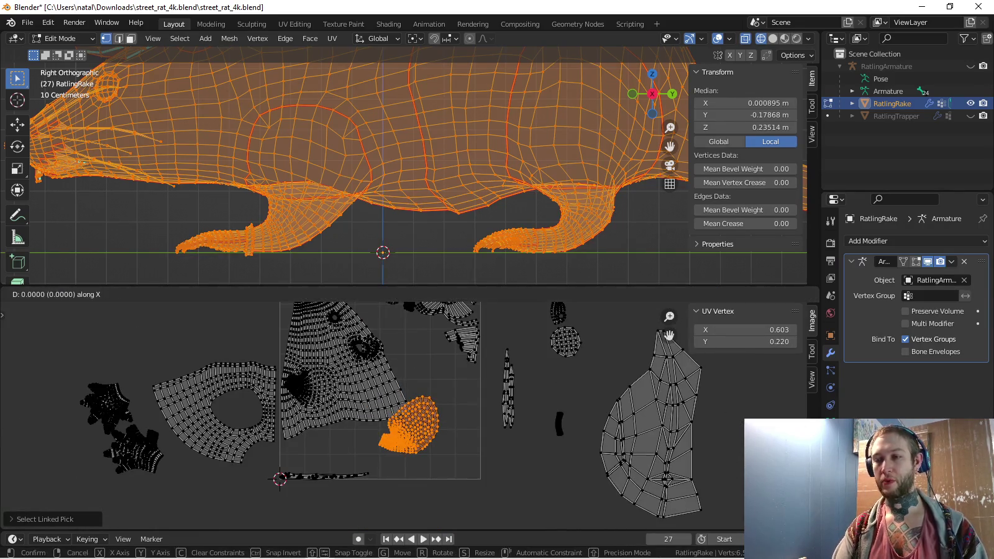
{"action": "type", "text": "x-1"}
{"action": "key", "text": "Return"}
{"action": "key", "text": "alt+a"}
{"action": "key", "text": "a"}
{"action": "key", "text": "alt+a"}
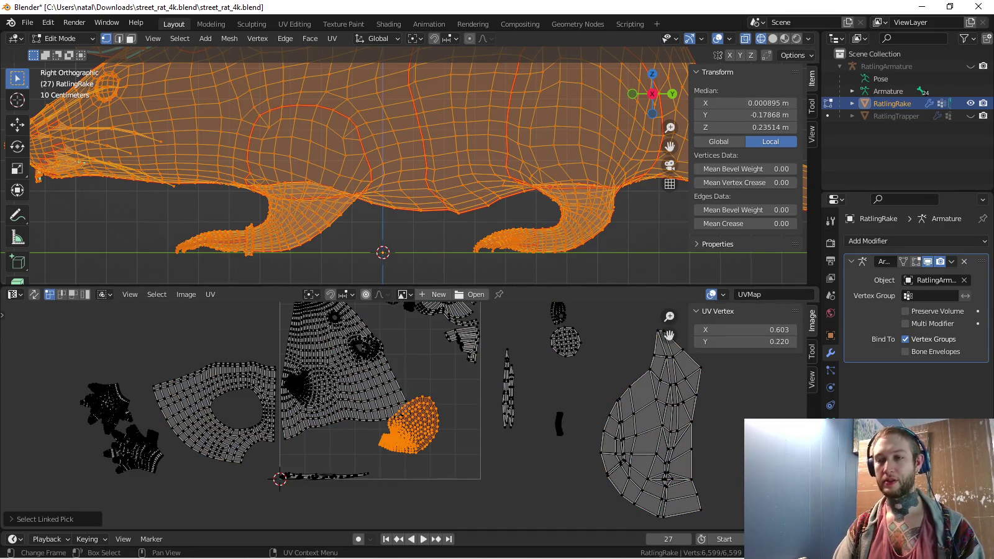
{"action": "type", "text": "gy-1"}
{"action": "key", "text": "Return"}
Raise the island below the square one unit, rotate and place it, then return to Object Mode
{"action": "scroll", "coordinate": [397, 374], "scroll_direction": "down", "scroll_amount": 5}
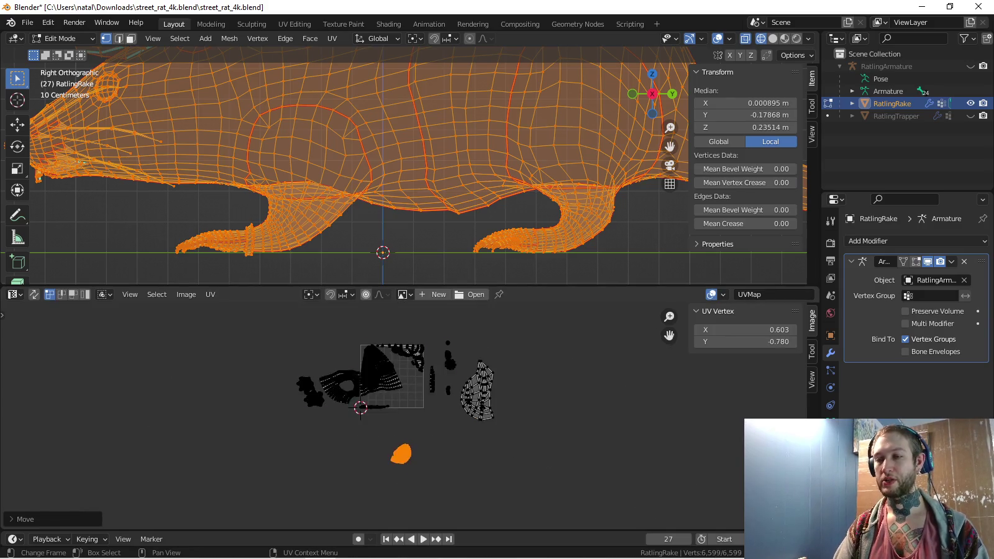
{"action": "left_click_drag", "start_coordinate": [379, 426], "coordinate": [444, 489]}
{"action": "type", "text": "gy1"}
{"action": "key", "text": "Return"}
{"action": "scroll", "coordinate": [389, 358], "scroll_direction": "up", "scroll_amount": 3}
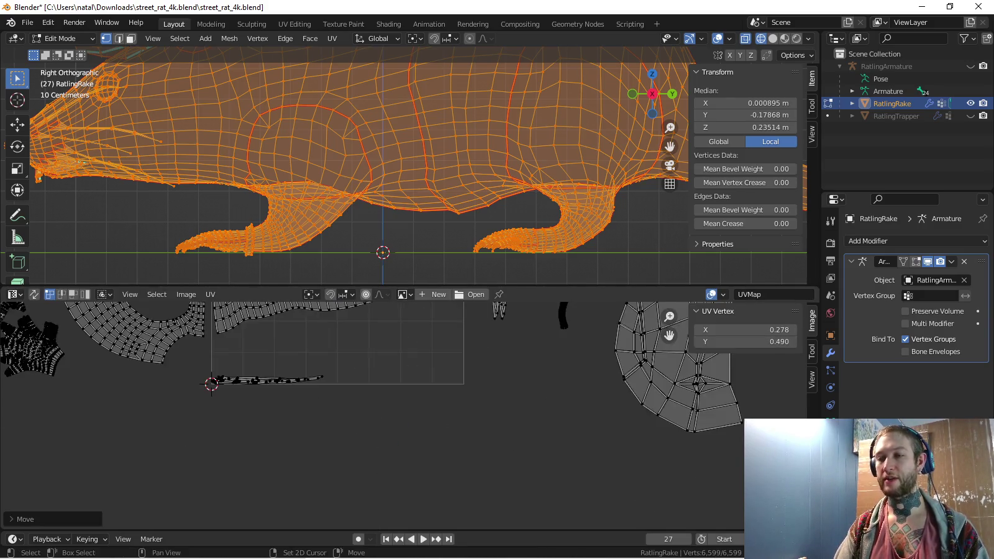
{"action": "scroll", "coordinate": [390, 359], "scroll_direction": "up", "scroll_amount": 3}
{"action": "key", "text": "r"}
{"action": "key", "text": "Return"}
{"action": "key", "text": "g"}
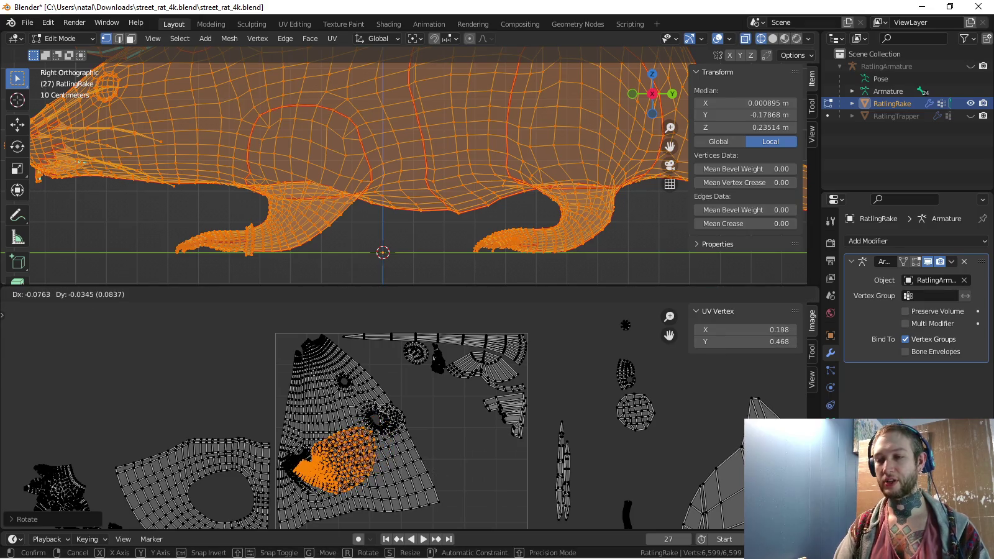
{"action": "key", "text": "Return"}
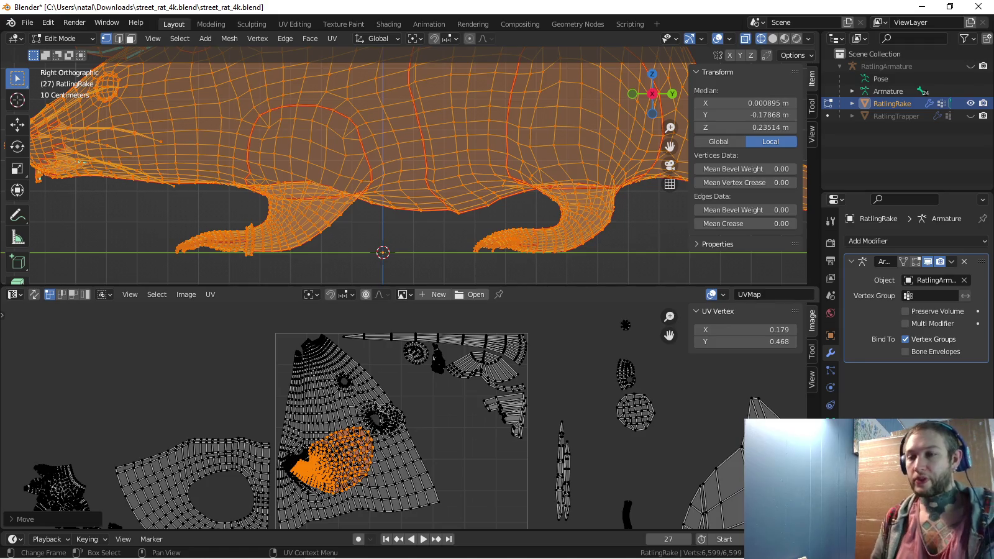
{"action": "key", "text": "Tab"}
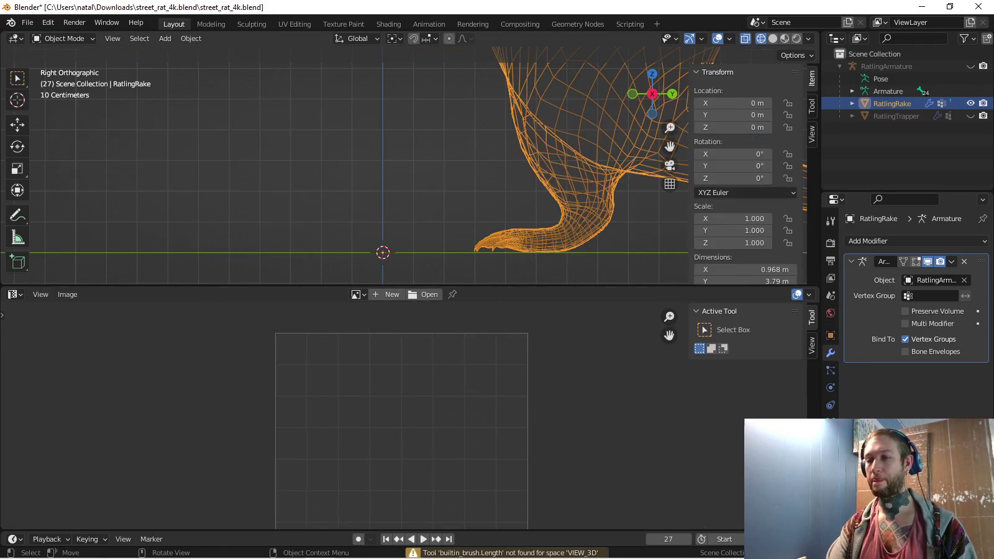
Add RatlingTrapper to the selection and enter Edit Mode on both rats
{"action": "key", "text": "Tab"}
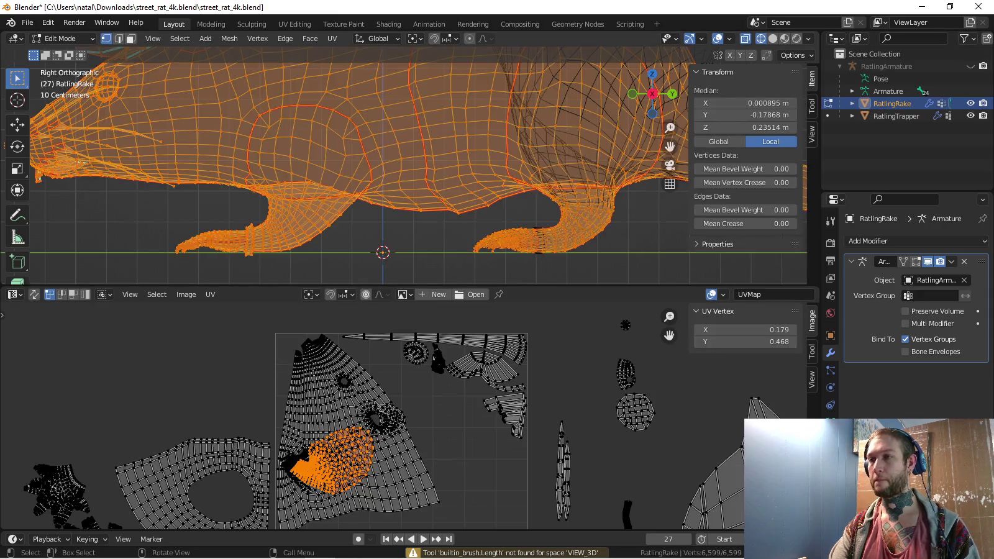
{"action": "key", "text": "Tab"}
{"action": "left_click", "coordinate": [896, 116], "text": "ctrl"}
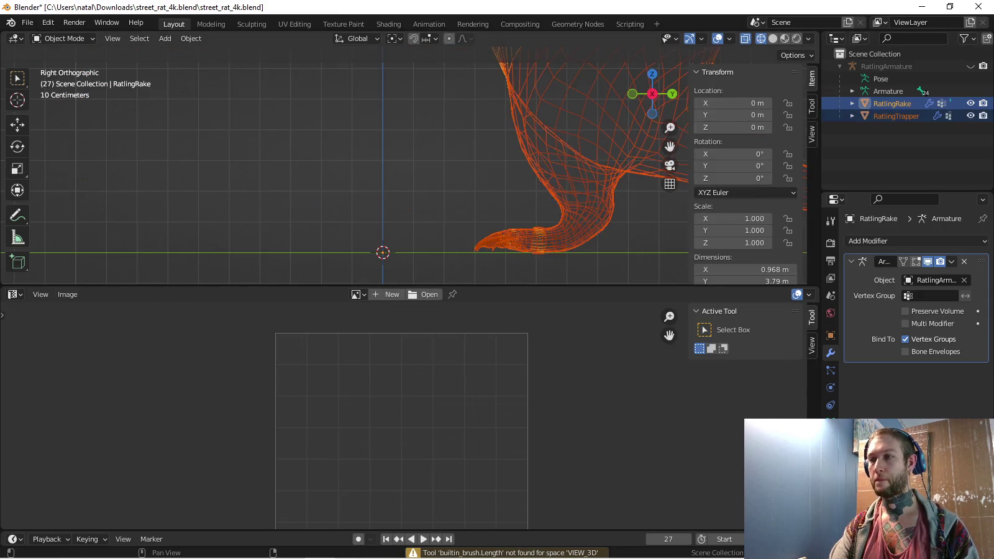
{"action": "key", "text": "Tab"}
{"action": "scroll", "coordinate": [397, 416], "scroll_direction": "up", "scroll_amount": 1}
{"action": "scroll", "coordinate": [398, 416], "scroll_direction": "up", "scroll_amount": 2}
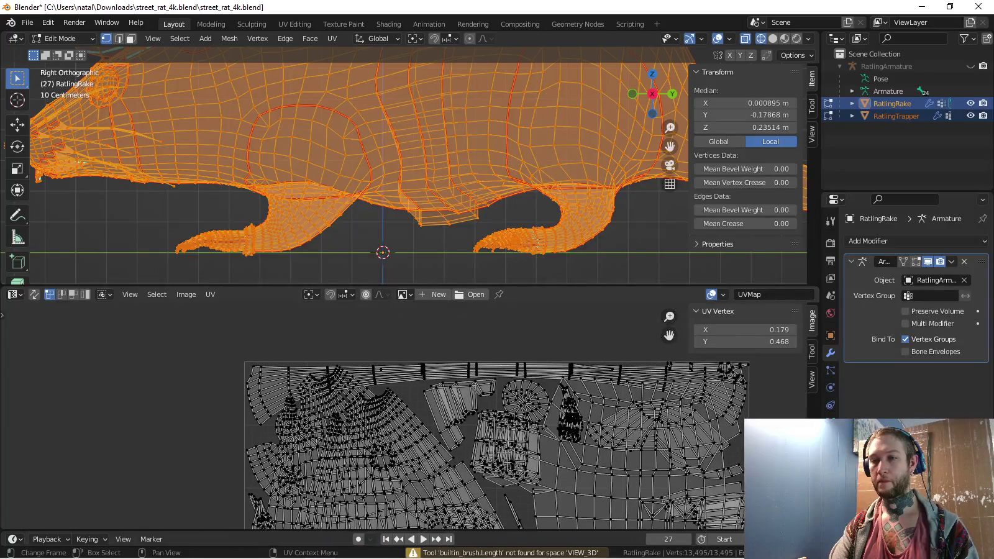
{"action": "scroll", "coordinate": [397, 416], "scroll_direction": "up", "scroll_amount": 2}
{"action": "scroll", "coordinate": [398, 417], "scroll_direction": "up", "scroll_amount": 2}
{"action": "scroll", "coordinate": [404, 416], "scroll_direction": "down", "scroll_amount": 3}
{"action": "scroll", "coordinate": [404, 416], "scroll_direction": "down", "scroll_amount": 1}
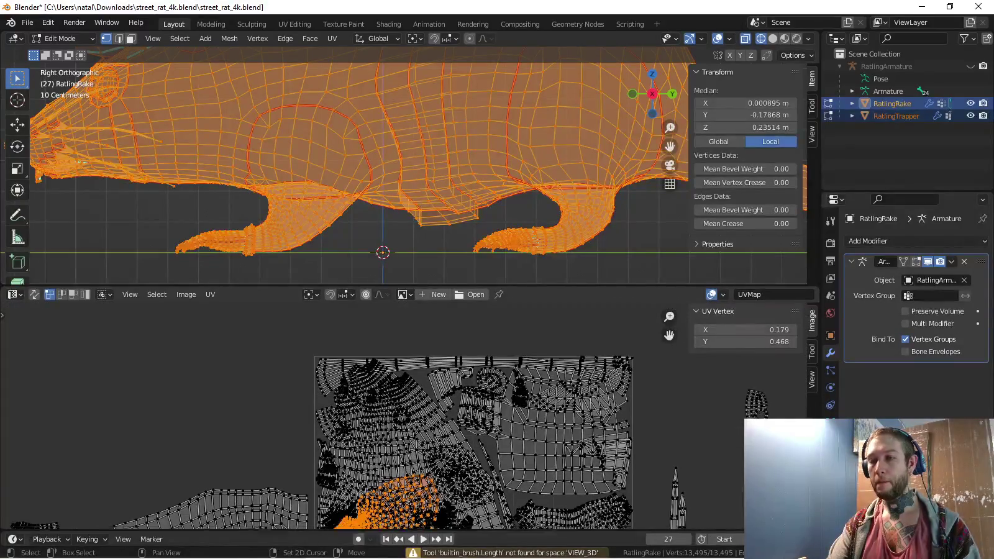
{"action": "scroll", "coordinate": [404, 472], "scroll_direction": "up", "scroll_amount": 2}
{"action": "scroll", "coordinate": [404, 472], "scroll_direction": "up", "scroll_amount": 1}
{"action": "scroll", "coordinate": [398, 453], "scroll_direction": "down", "scroll_amount": 1}
{"action": "scroll", "coordinate": [397, 454], "scroll_direction": "down", "scroll_amount": 2}
{"action": "scroll", "coordinate": [398, 453], "scroll_direction": "down", "scroll_amount": 1}
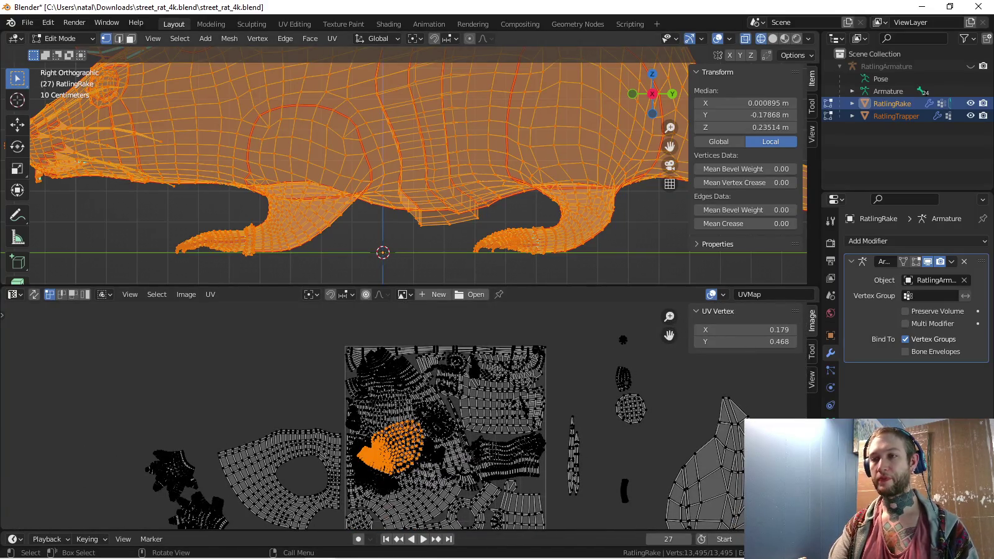
{"action": "scroll", "coordinate": [403, 162], "scroll_direction": "down", "scroll_amount": 3}
{"action": "scroll", "coordinate": [404, 162], "scroll_direction": "down", "scroll_amount": 1}
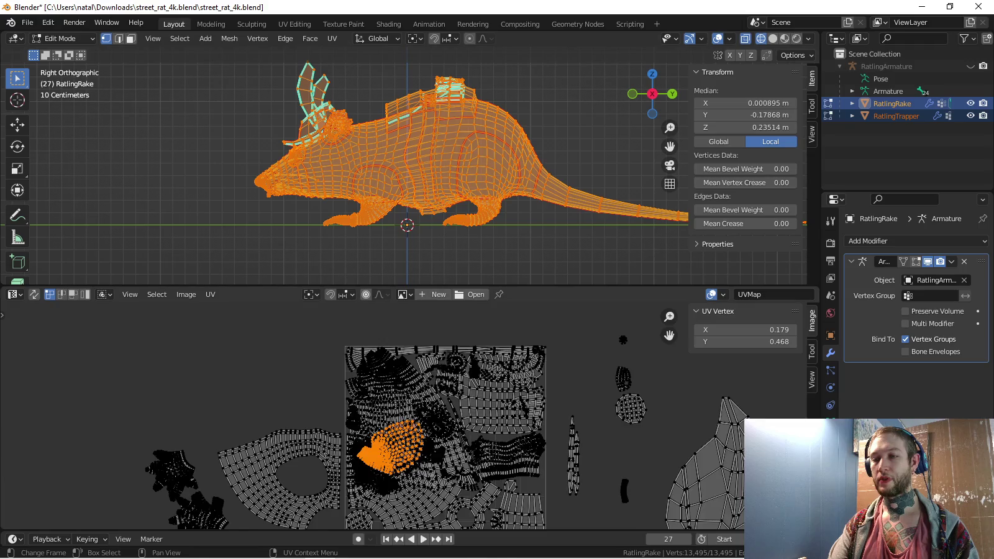
{"action": "scroll", "coordinate": [411, 404], "scroll_direction": "up", "scroll_amount": 3}
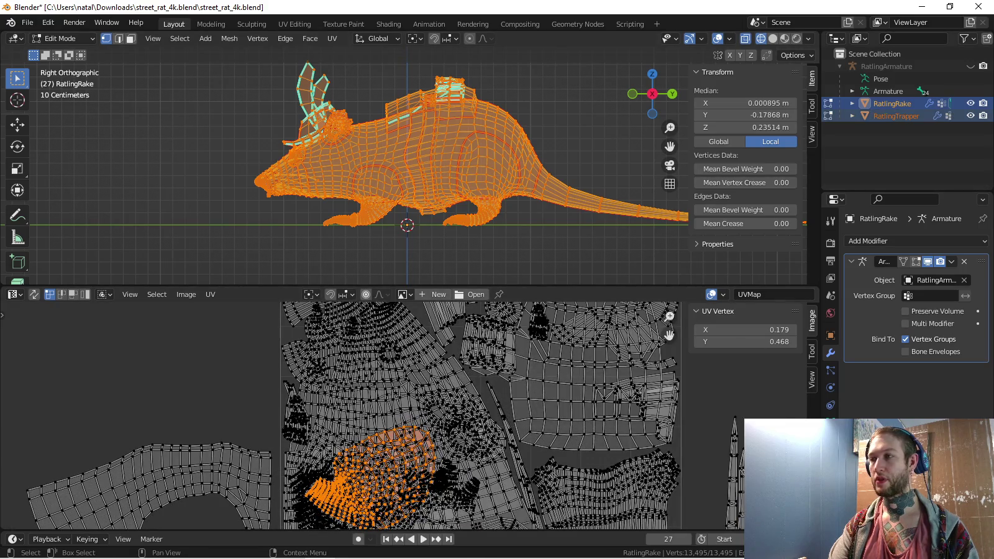
In RatlingRake's Edit Mode, select the linked head, body and front-leg seam islands
{"action": "key", "text": "Tab"}
{"action": "key", "text": "Tab"}
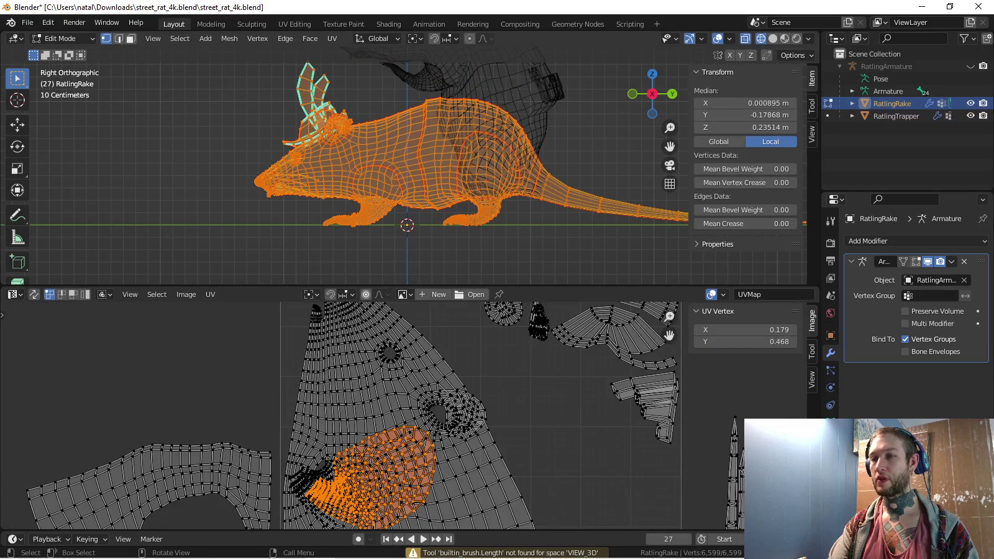
{"action": "key", "text": "alt+a"}
{"action": "key", "text": "l"}
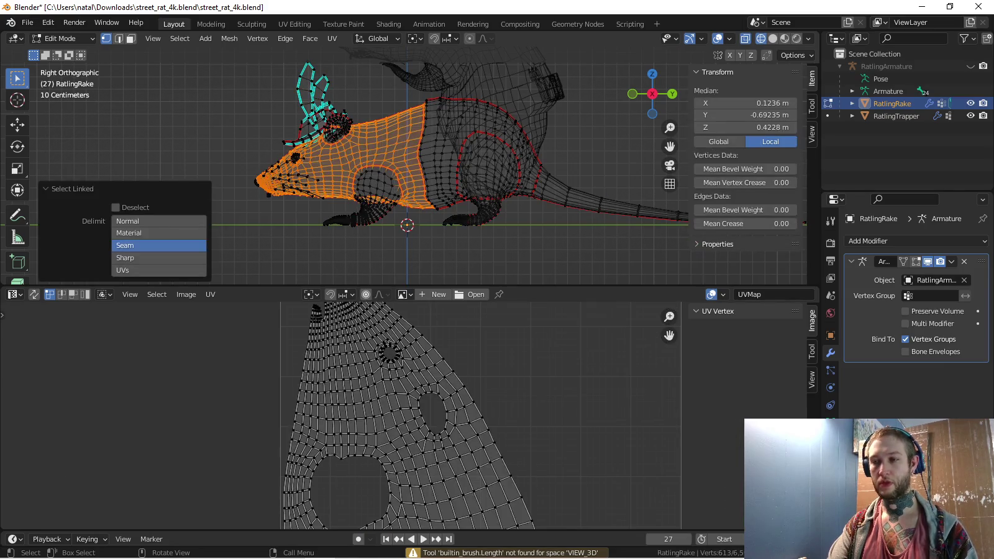
{"action": "key", "text": "l"}
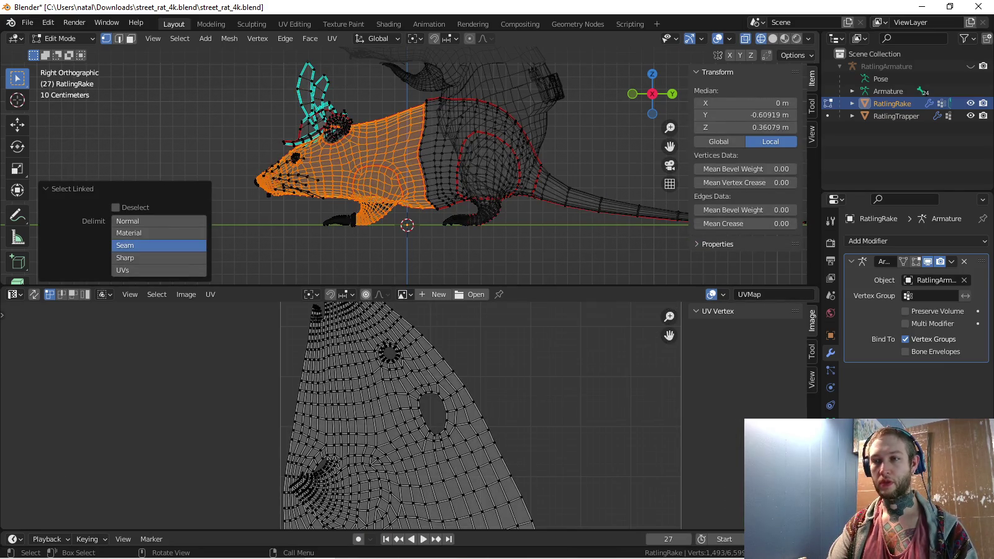
{"action": "middle_click_drag", "start_coordinate": [435, 155], "coordinate": [473, 143]}
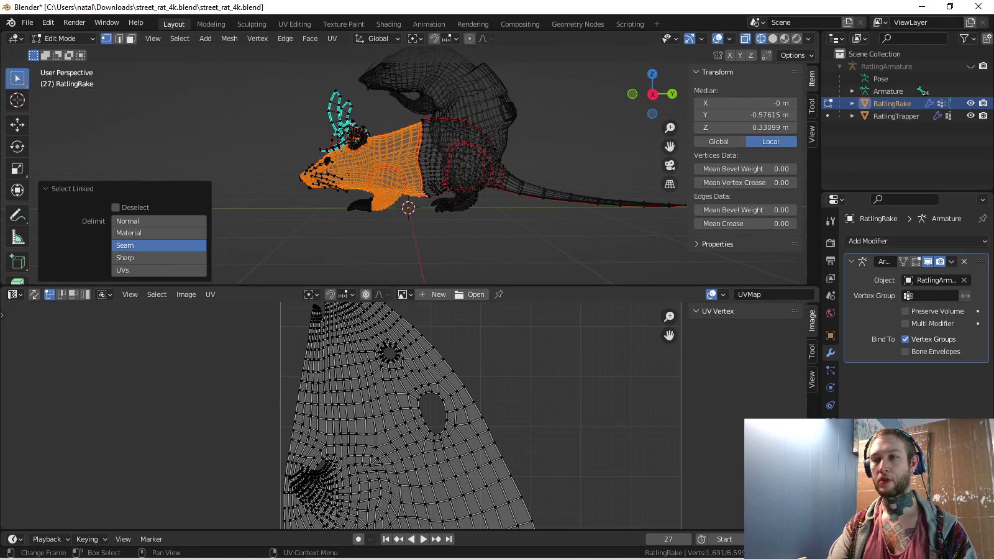
Select all UVs of RatlingRake and RatlingTrapper in Edit Mode and rotate the body island
{"action": "key", "text": "a"}
{"action": "scroll", "coordinate": [431, 444], "scroll_direction": "down", "scroll_amount": 5}
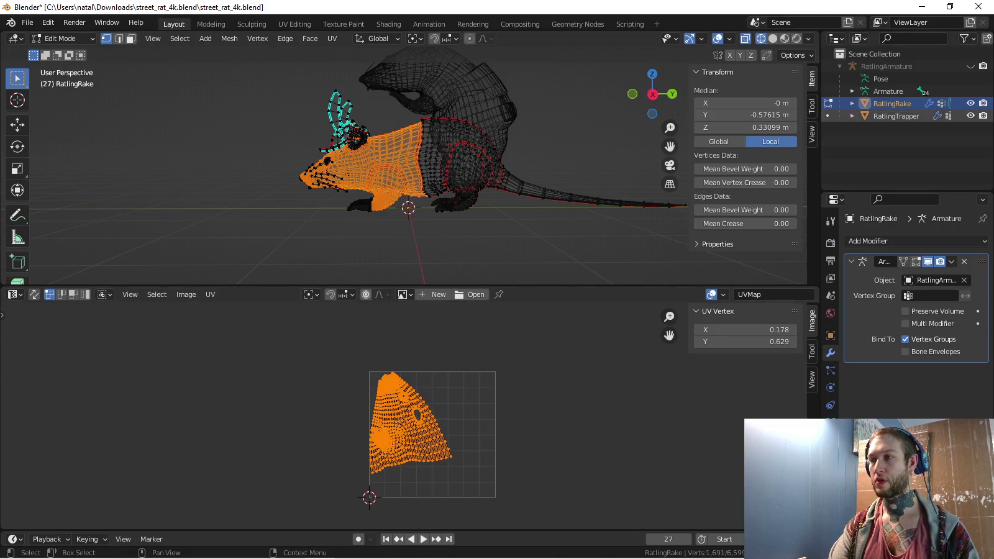
{"action": "left_click", "coordinate": [828, 116]}
{"action": "key", "text": "a"}
{"action": "scroll", "coordinate": [436, 436], "scroll_direction": "up", "scroll_amount": 2}
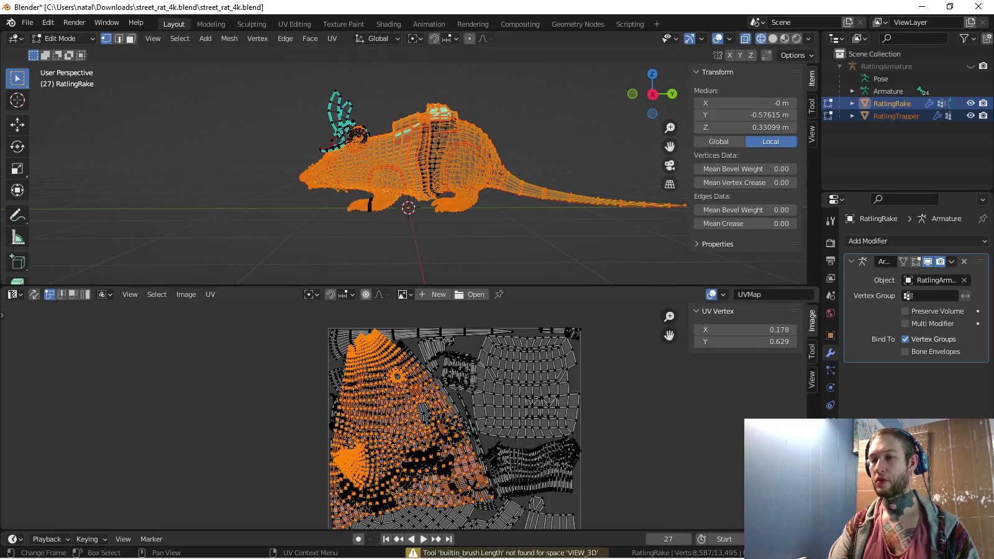
{"action": "scroll", "coordinate": [435, 435], "scroll_direction": "up", "scroll_amount": 1}
{"action": "scroll", "coordinate": [428, 416], "scroll_direction": "up", "scroll_amount": 2}
{"action": "scroll", "coordinate": [429, 416], "scroll_direction": "up", "scroll_amount": 1}
{"action": "scroll", "coordinate": [429, 416], "scroll_direction": "up", "scroll_amount": 1}
{"action": "scroll", "coordinate": [428, 416], "scroll_direction": "up", "scroll_amount": 1}
{"action": "key", "text": "r"}
{"action": "left_click", "coordinate": [440, 323]}
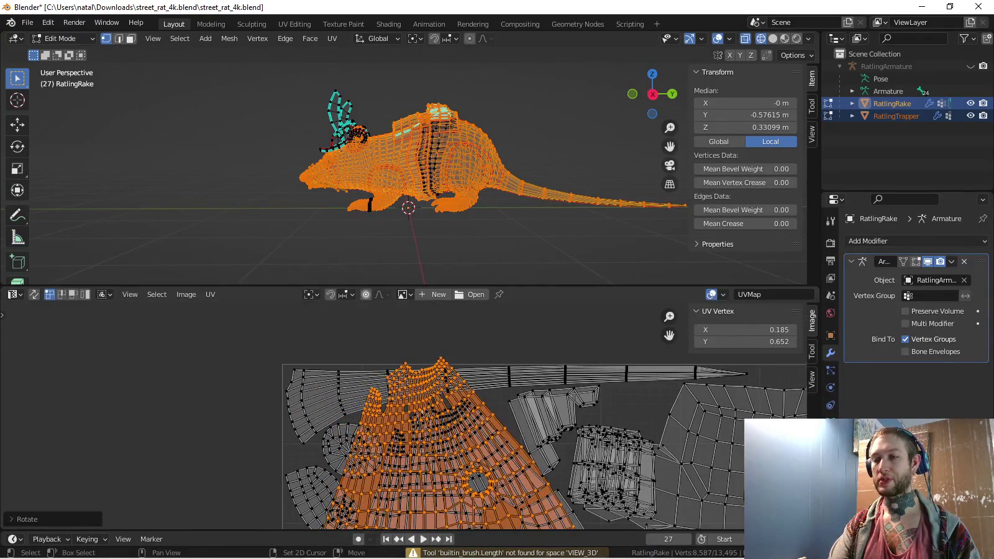
Move the body island, rotate it a bit more, then nudge it into place
{"action": "scroll", "coordinate": [441, 323], "scroll_direction": "down", "scroll_amount": 2}
{"action": "key", "text": "g"}
{"action": "key", "text": "Return"}
{"action": "key", "text": "r"}
{"action": "key", "text": "Return"}
{"action": "key", "text": "g"}
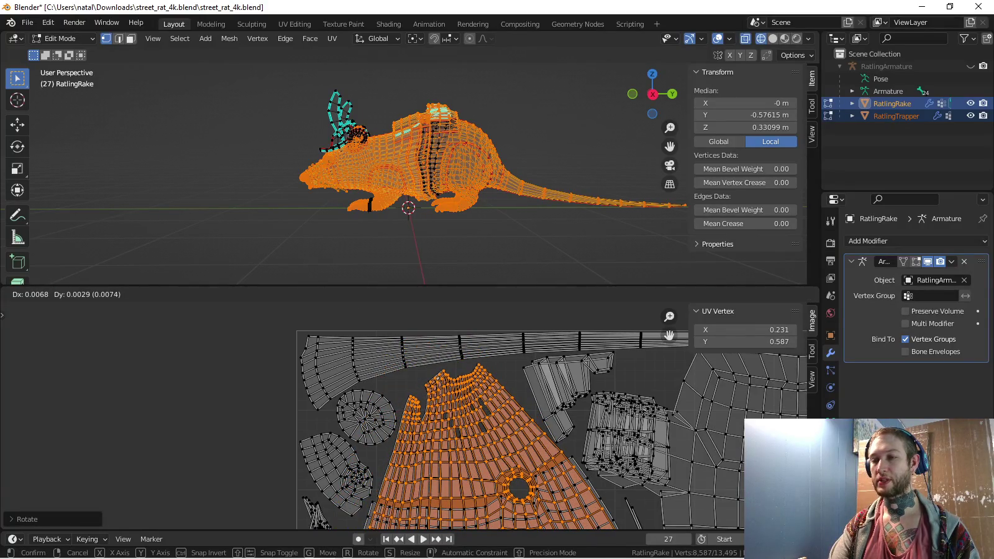
{"action": "key", "text": "Return"}
{"action": "scroll", "coordinate": [311, 478], "scroll_direction": "down", "scroll_amount": 2}
{"action": "scroll", "coordinate": [310, 479], "scroll_direction": "up", "scroll_amount": 2}
{"action": "scroll", "coordinate": [310, 478], "scroll_direction": "up", "scroll_amount": 2}
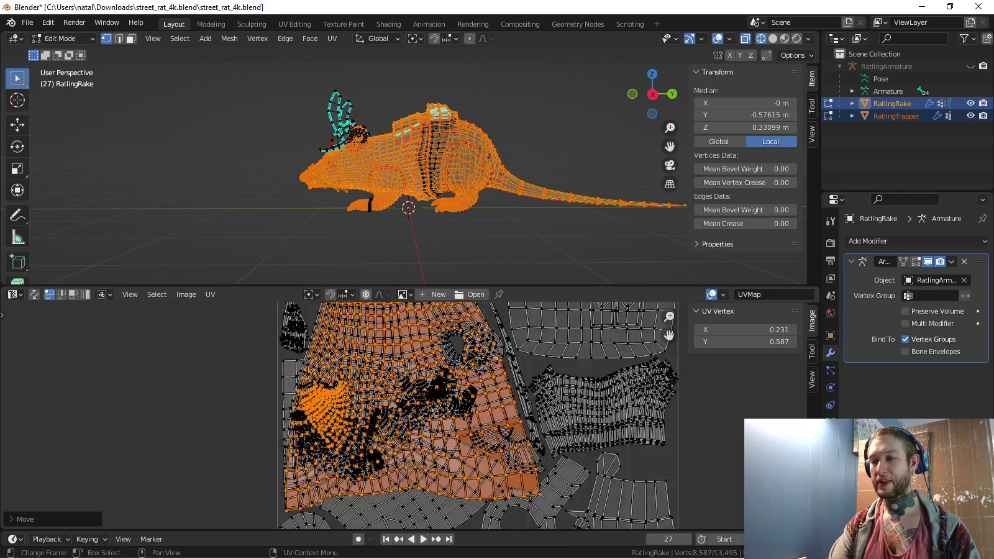
{"action": "scroll", "coordinate": [482, 415], "scroll_direction": "up", "scroll_amount": 1}
Pan the UV view down to the lower islands and move the selected island
{"action": "mouse_move", "coordinate": [481, 434]}
{"action": "middle_mouse_down"}
{"action": "mouse_move", "coordinate": [463, 373]}
{"action": "mouse_move", "coordinate": [469, 389]}
{"action": "middle_mouse_up"}
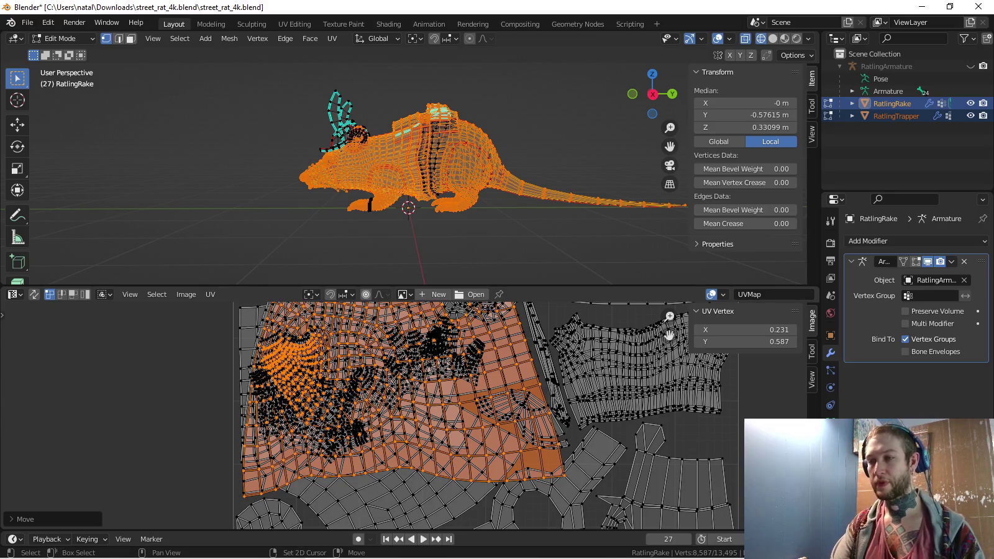
{"action": "scroll", "coordinate": [429, 417], "scroll_direction": "up", "scroll_amount": 2}
{"action": "scroll", "coordinate": [429, 417], "scroll_direction": "up", "scroll_amount": 2}
{"action": "scroll", "coordinate": [429, 416], "scroll_direction": "up", "scroll_amount": 1}
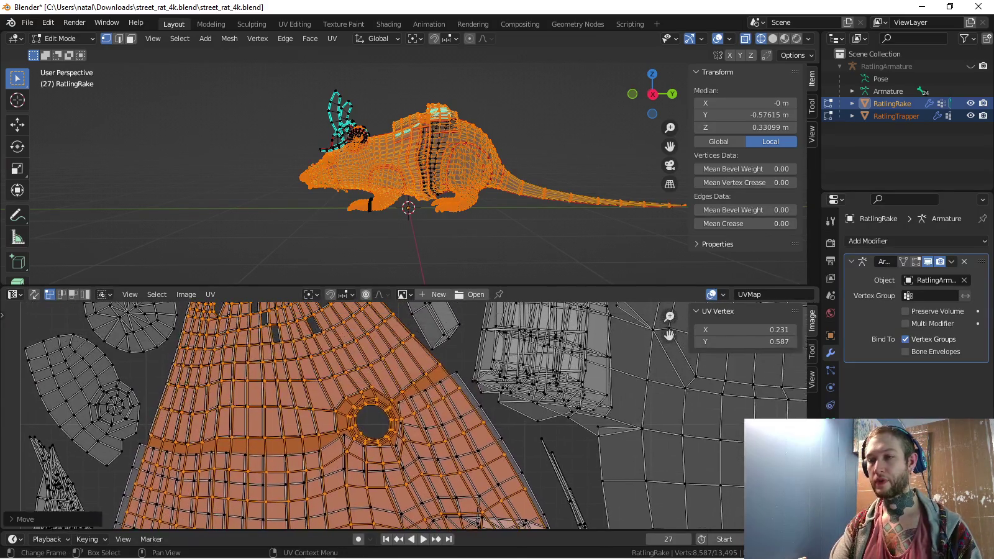
{"action": "scroll", "coordinate": [404, 415], "scroll_direction": "down", "scroll_amount": 1}
{"action": "scroll", "coordinate": [404, 415], "scroll_direction": "down", "scroll_amount": 1}
{"action": "scroll", "coordinate": [404, 415], "scroll_direction": "down", "scroll_amount": 1}
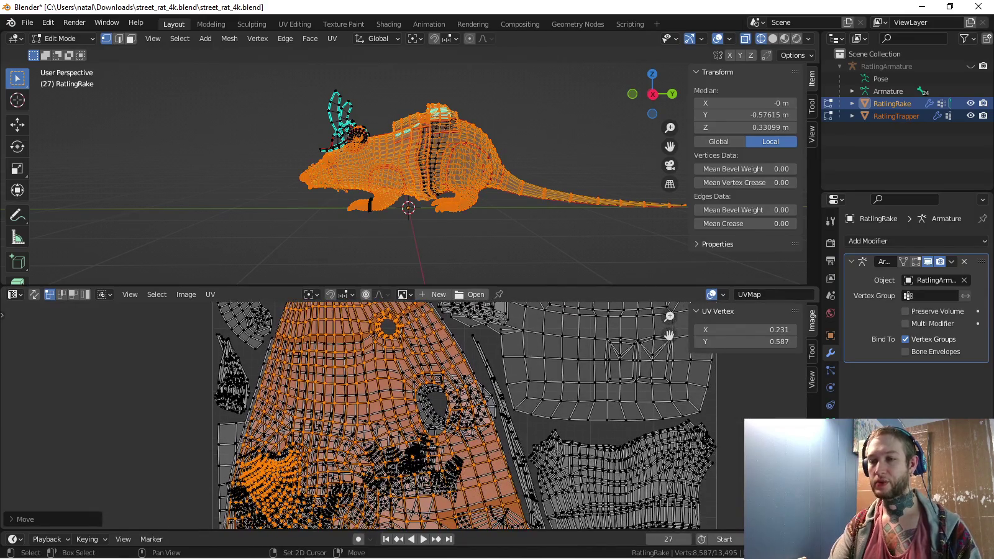
{"action": "scroll", "coordinate": [405, 415], "scroll_direction": "down", "scroll_amount": 1}
{"action": "scroll", "coordinate": [404, 414], "scroll_direction": "down", "scroll_amount": 2}
{"action": "scroll", "coordinate": [404, 415], "scroll_direction": "up", "scroll_amount": 2}
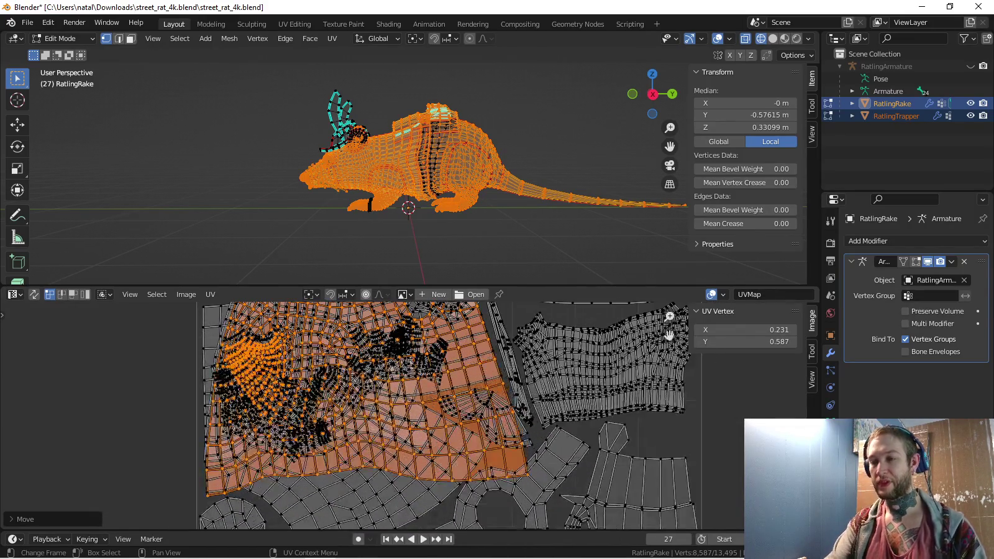
{"action": "middle_click_drag", "start_coordinate": [403, 415], "coordinate": [396, 445]}
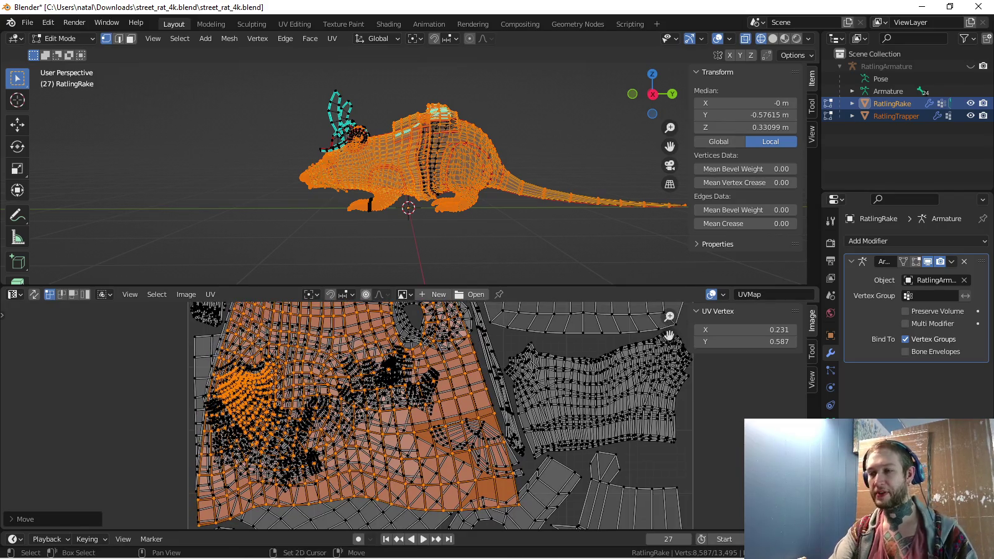
{"action": "scroll", "coordinate": [435, 415], "scroll_direction": "up", "scroll_amount": 2}
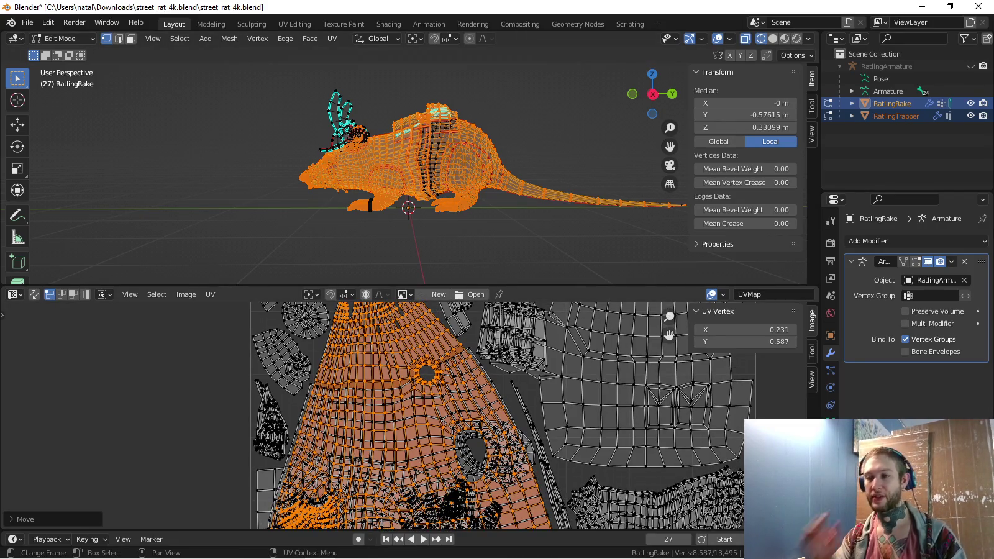
{"action": "scroll", "coordinate": [435, 415], "scroll_direction": "up", "scroll_amount": 2}
{"action": "scroll", "coordinate": [435, 415], "scroll_direction": "up", "scroll_amount": 2}
{"action": "scroll", "coordinate": [435, 415], "scroll_direction": "up", "scroll_amount": 1}
{"action": "key", "text": "g"}
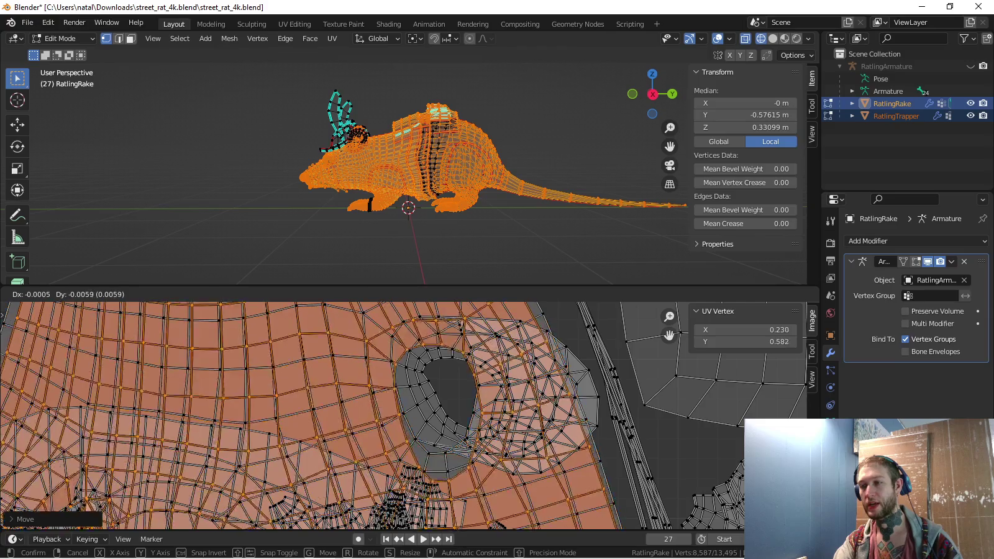
{"action": "key", "text": "Return"}
{"action": "scroll", "coordinate": [403, 417], "scroll_direction": "down", "scroll_amount": 2}
{"action": "scroll", "coordinate": [404, 416], "scroll_direction": "down", "scroll_amount": 3}
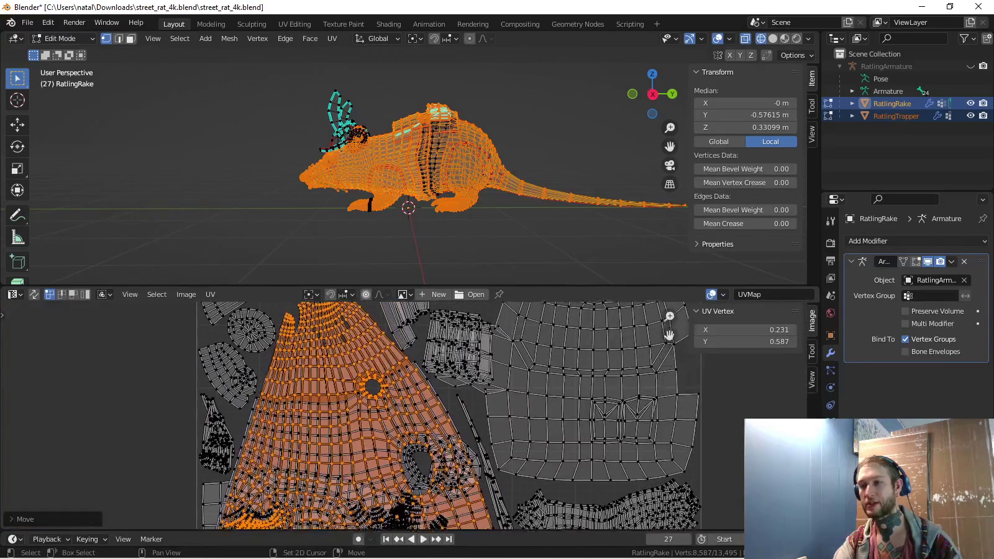
{"action": "scroll", "coordinate": [404, 417], "scroll_direction": "down", "scroll_amount": 2}
Undo the last two UV island changes and return the rat to Object Mode
{"action": "key", "text": "ctrl+z"}
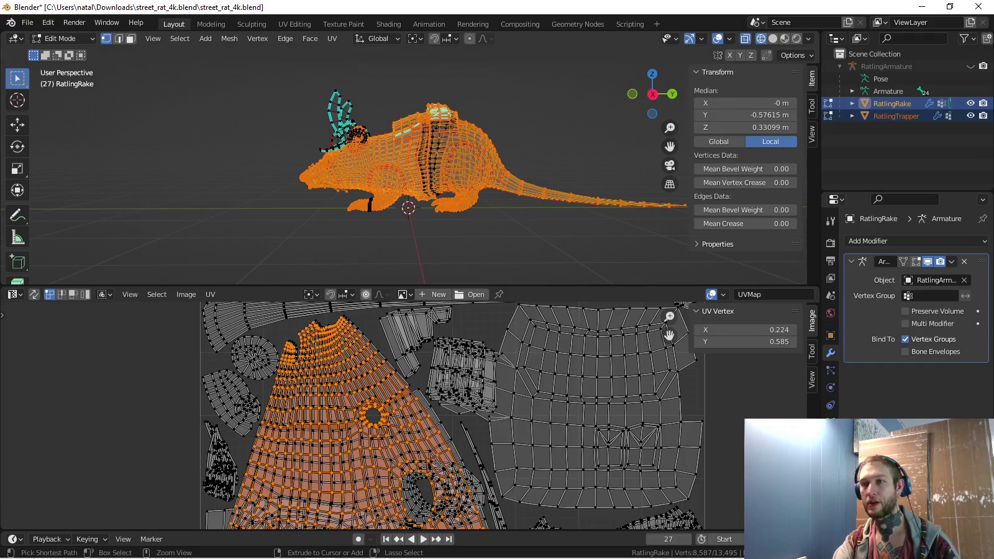
{"action": "key", "text": "ctrl+z"}
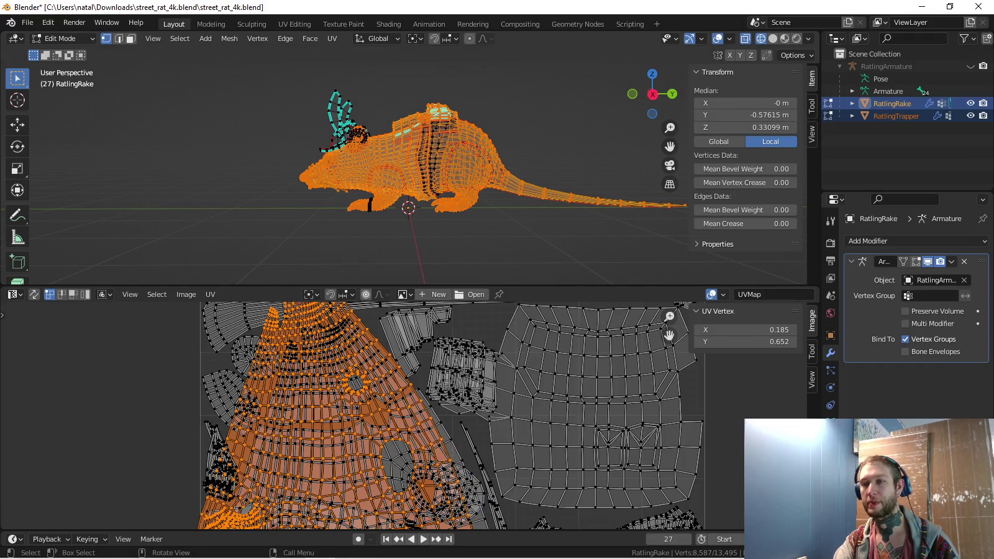
{"action": "middle_click_drag", "start_coordinate": [346, 114], "coordinate": [345, 62], "text": "ctrl"}
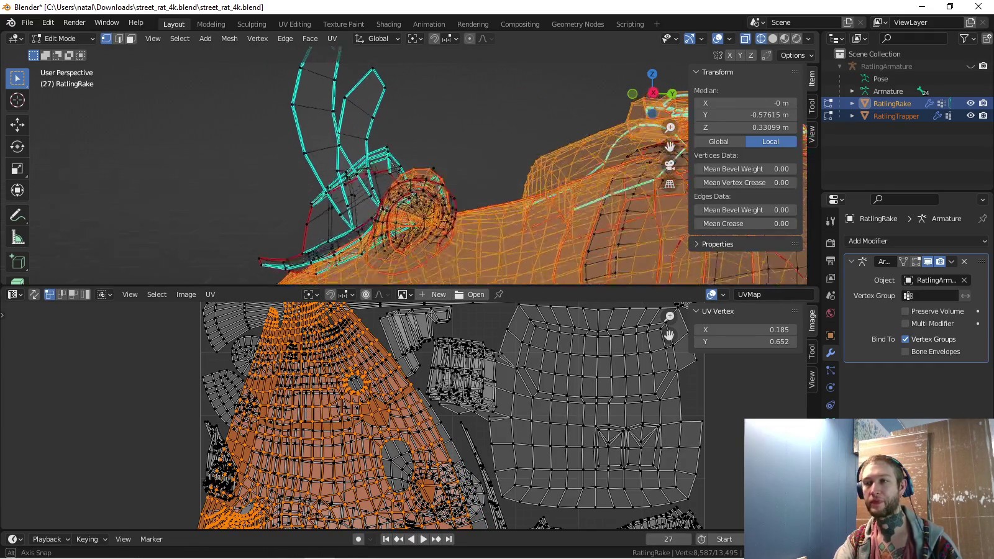
{"action": "key", "text": "Tab"}
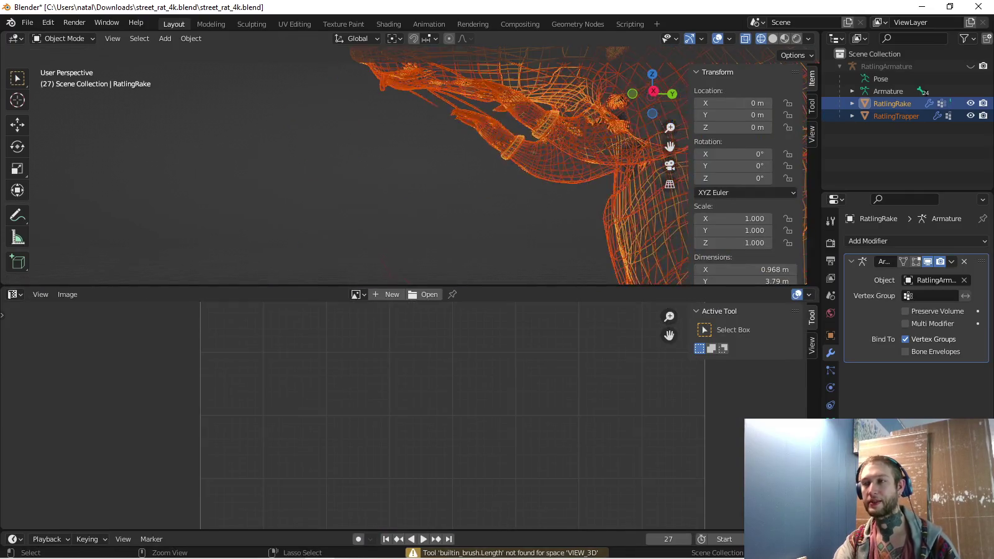
Select the seam-bounded island around the ear hole, then edit RatlingRake together with RatlingTrapper
{"action": "key", "text": "Tab"}
{"action": "middle_click_drag", "start_coordinate": [404, 161], "coordinate": [659, 177]}
{"action": "key", "text": "l"}
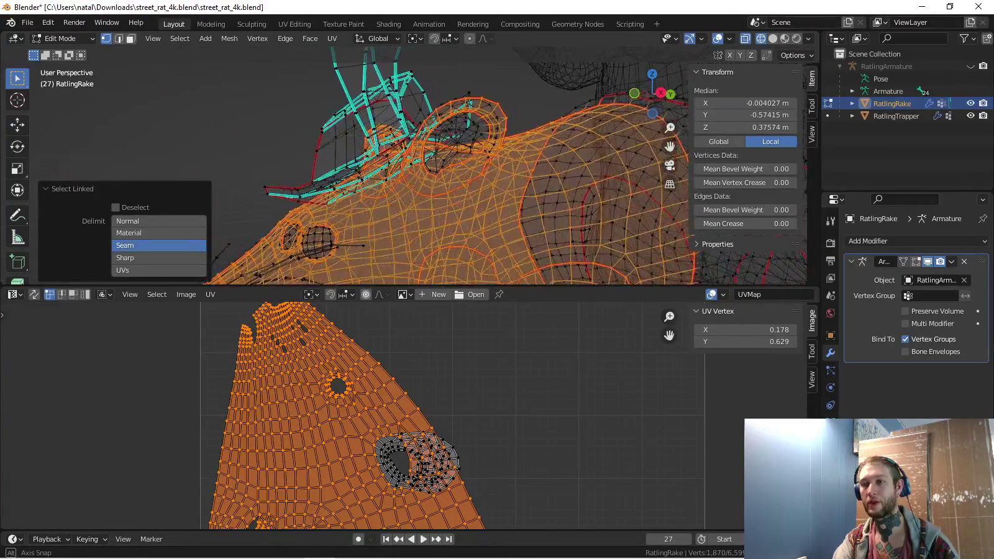
{"action": "scroll", "coordinate": [403, 435], "scroll_direction": "down", "scroll_amount": 5}
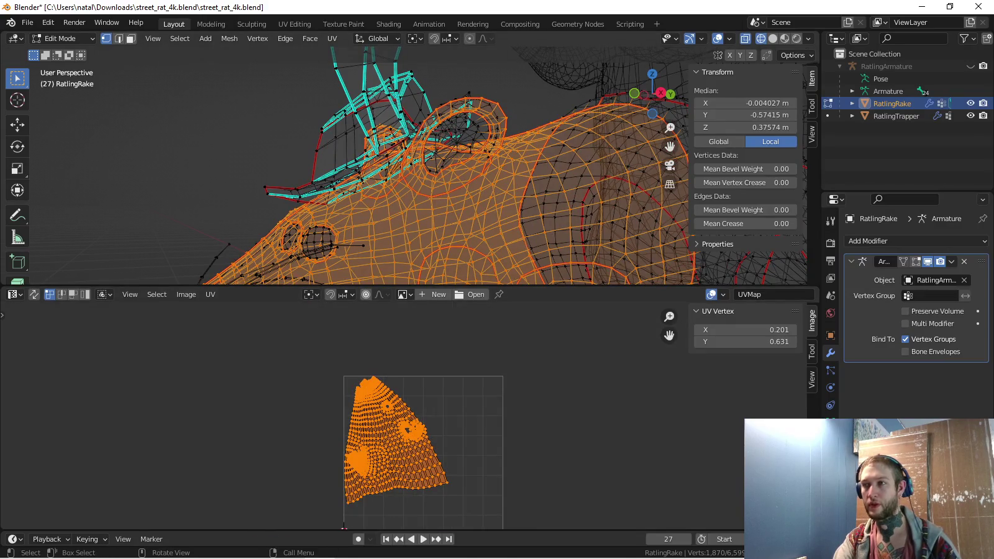
{"action": "left_click", "coordinate": [896, 116], "text": "ctrl"}
{"action": "key", "text": "Tab"}
{"action": "key", "text": "Tab"}
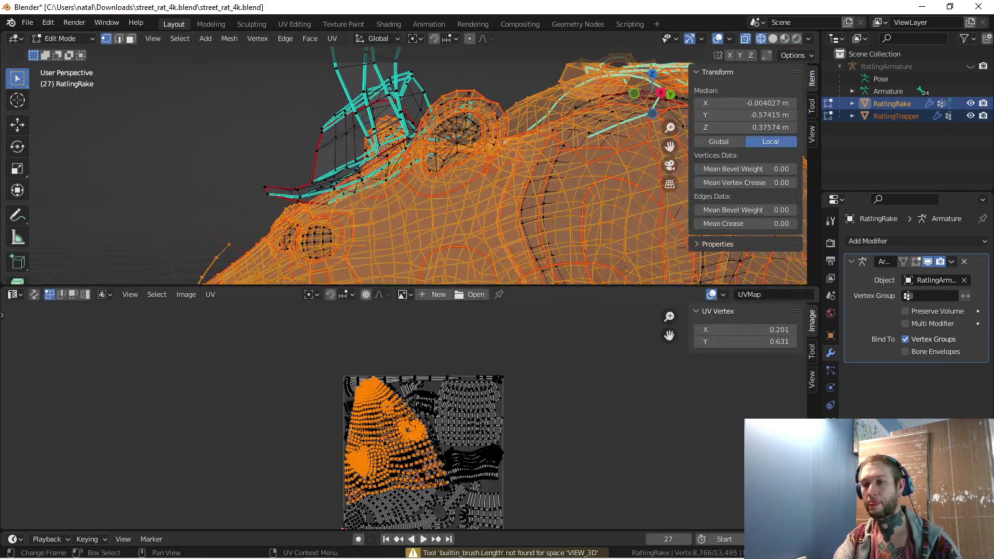
Rotate the large orange UV island and reposition it
{"action": "scroll", "coordinate": [435, 434], "scroll_direction": "up", "scroll_amount": 1}
{"action": "scroll", "coordinate": [435, 434], "scroll_direction": "up", "scroll_amount": 1}
{"action": "scroll", "coordinate": [435, 435], "scroll_direction": "up", "scroll_amount": 1}
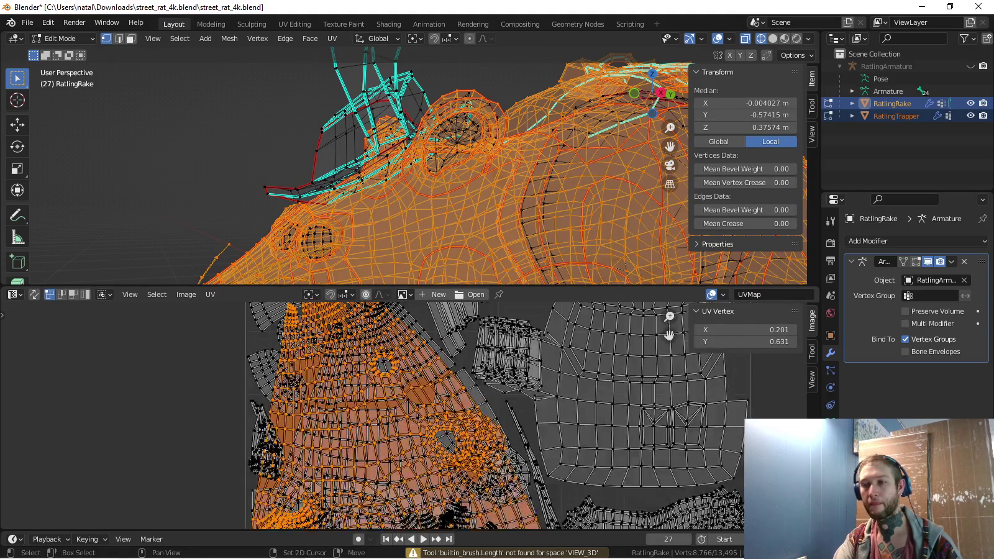
{"action": "scroll", "coordinate": [435, 435], "scroll_direction": "up", "scroll_amount": 1}
{"action": "key", "text": "g"}
{"action": "key", "text": "r"}
{"action": "key", "text": "Return"}
{"action": "key", "text": "g"}
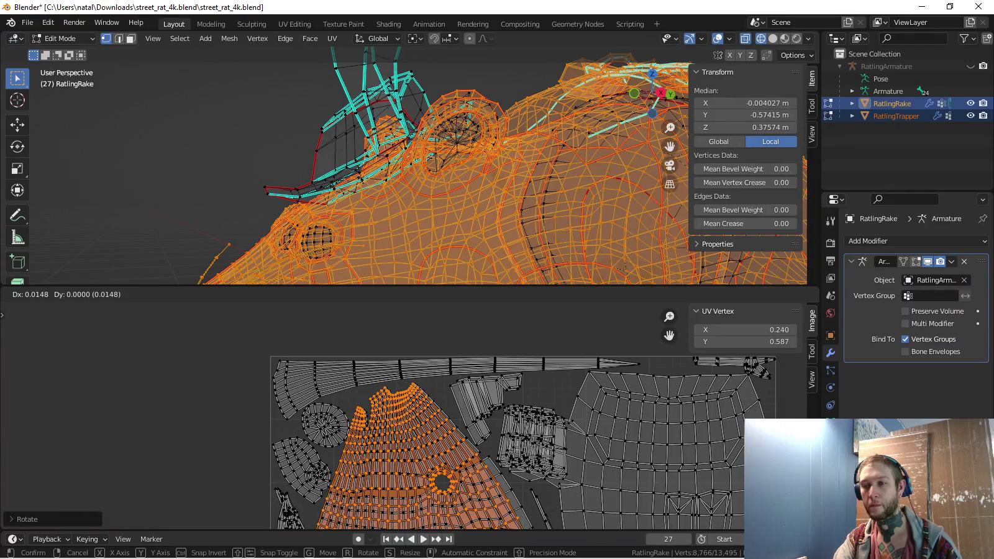
{"action": "key", "text": "Return"}
Scale the orange island down and move it among the other islands
{"action": "scroll", "coordinate": [436, 434], "scroll_direction": "down", "scroll_amount": 1}
{"action": "scroll", "coordinate": [435, 435], "scroll_direction": "up", "scroll_amount": 2}
{"action": "scroll", "coordinate": [434, 434], "scroll_direction": "up", "scroll_amount": 1}
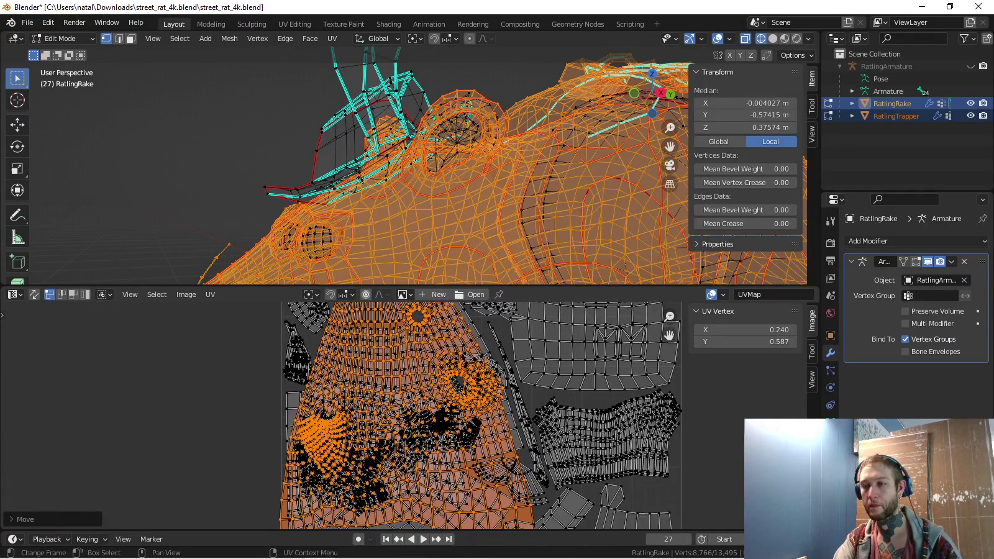
{"action": "scroll", "coordinate": [613, 311], "scroll_direction": "up", "scroll_amount": 1}
{"action": "scroll", "coordinate": [613, 310], "scroll_direction": "up", "scroll_amount": 1}
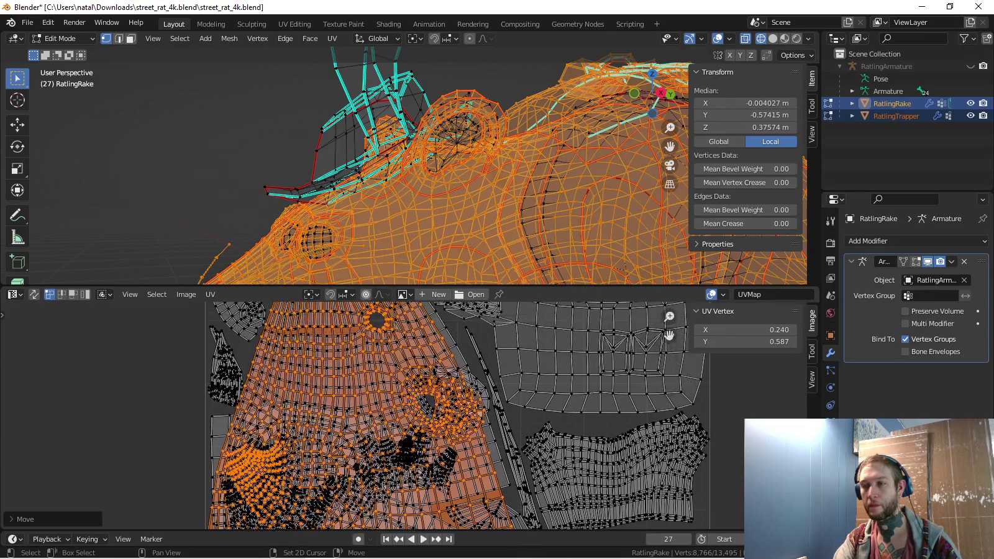
{"action": "scroll", "coordinate": [447, 397], "scroll_direction": "up", "scroll_amount": 1}
{"action": "scroll", "coordinate": [447, 398], "scroll_direction": "up", "scroll_amount": 1}
{"action": "key", "text": "s"}
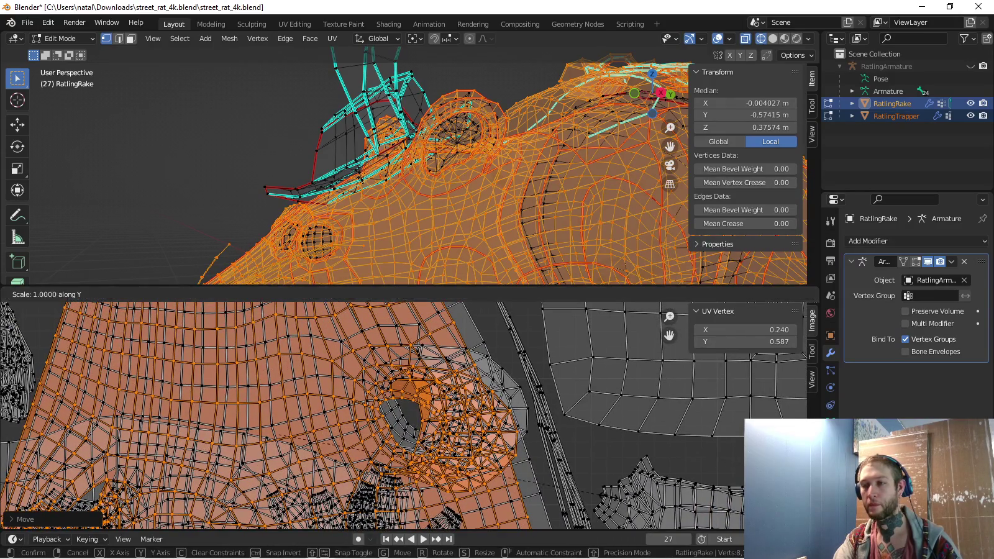
{"action": "key", "text": "Return"}
{"action": "key", "text": "g"}
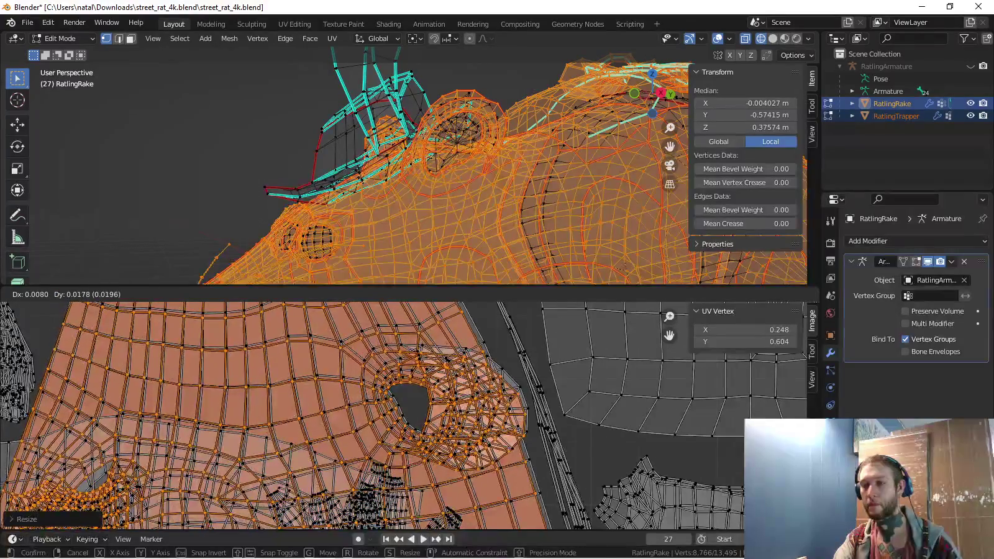
{"action": "key", "text": "Return"}
Nudge the orange island slightly upward and fine-tune its scale and position
{"action": "scroll", "coordinate": [404, 416], "scroll_direction": "down", "scroll_amount": 2}
{"action": "scroll", "coordinate": [404, 416], "scroll_direction": "down", "scroll_amount": 2}
{"action": "middle_click_drag", "start_coordinate": [404, 416], "coordinate": [410, 441]}
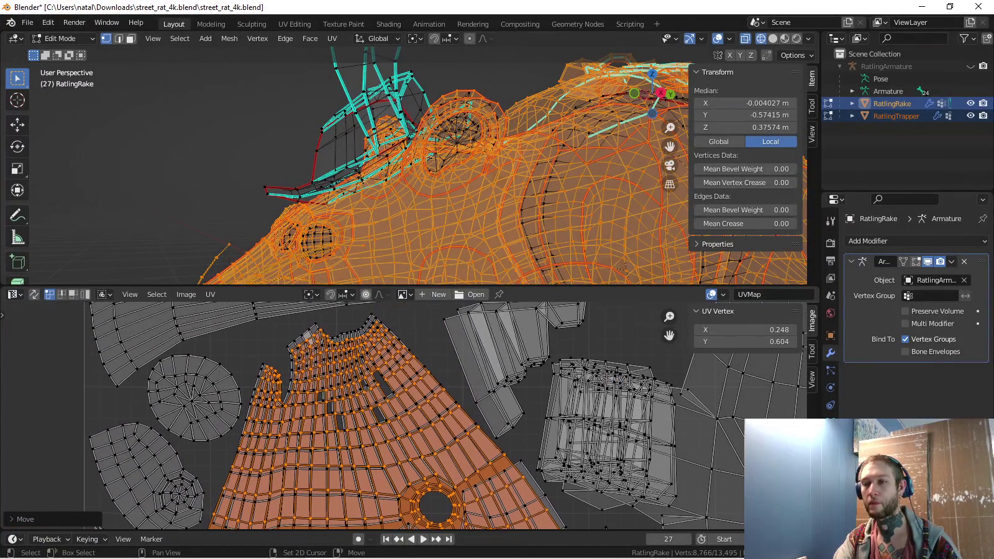
{"action": "key", "text": "g"}
{"action": "key", "text": "Return"}
{"action": "scroll", "coordinate": [404, 417], "scroll_direction": "up", "scroll_amount": 2}
{"action": "scroll", "coordinate": [403, 416], "scroll_direction": "up", "scroll_amount": 1}
{"action": "key", "text": "s"}
{"action": "key", "text": "Return"}
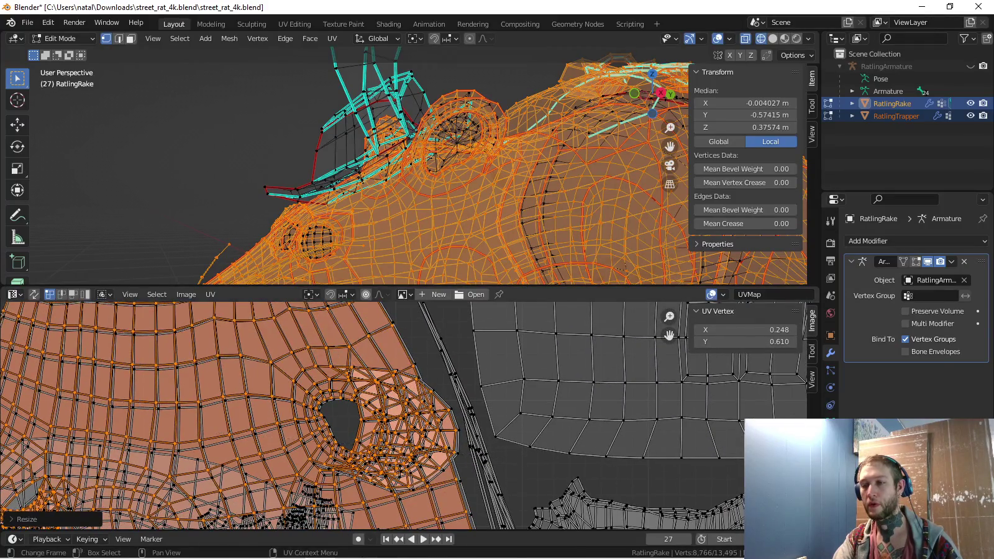
{"action": "key", "text": "g"}
{"action": "key", "text": "Return"}
Rotate the orange island slightly, scale it along Y, and move it
{"action": "scroll", "coordinate": [349, 350], "scroll_direction": "down", "scroll_amount": 2}
{"action": "scroll", "coordinate": [349, 349], "scroll_direction": "down", "scroll_amount": 2}
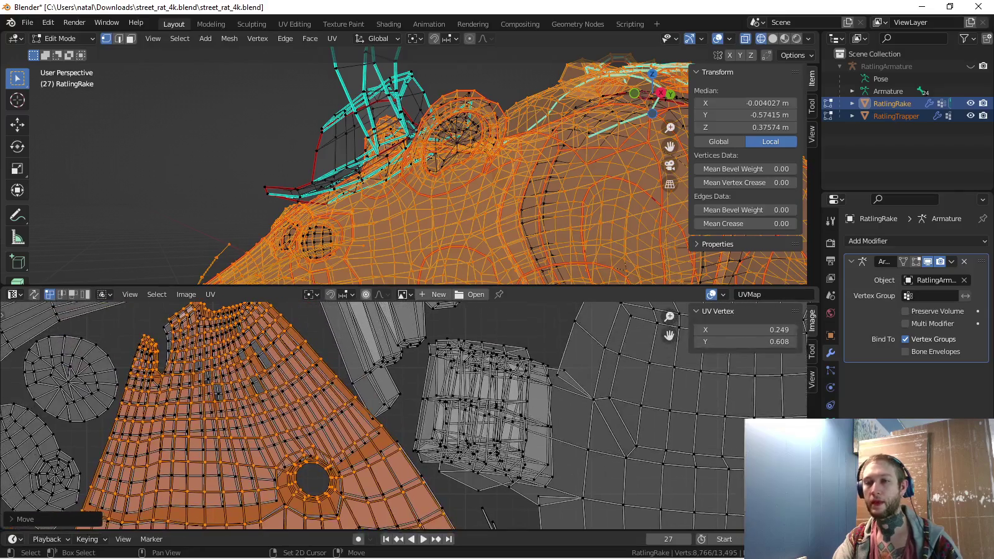
{"action": "scroll", "coordinate": [349, 349], "scroll_direction": "down", "scroll_amount": 1}
{"action": "key", "text": "r"}
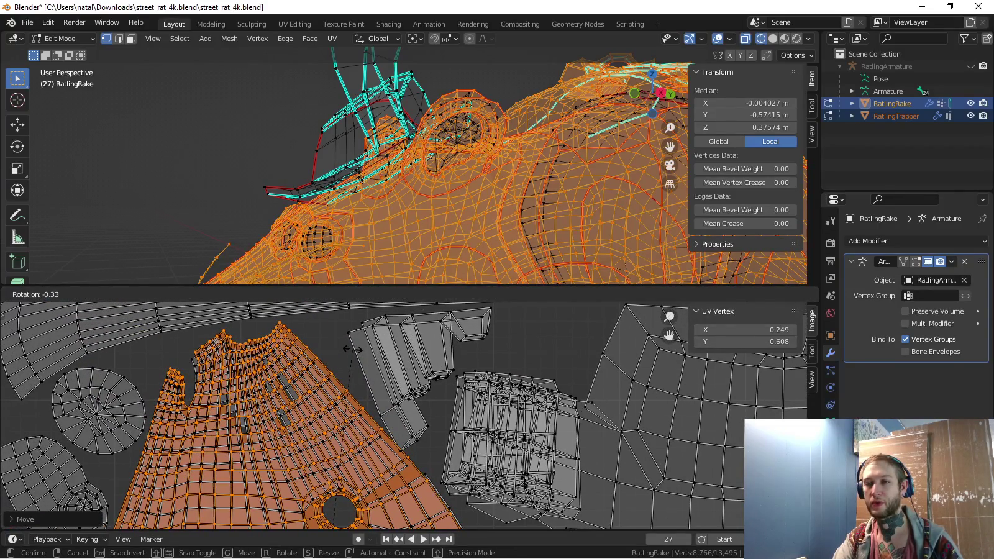
{"action": "key", "text": "s"}
{"action": "key", "text": "y"}
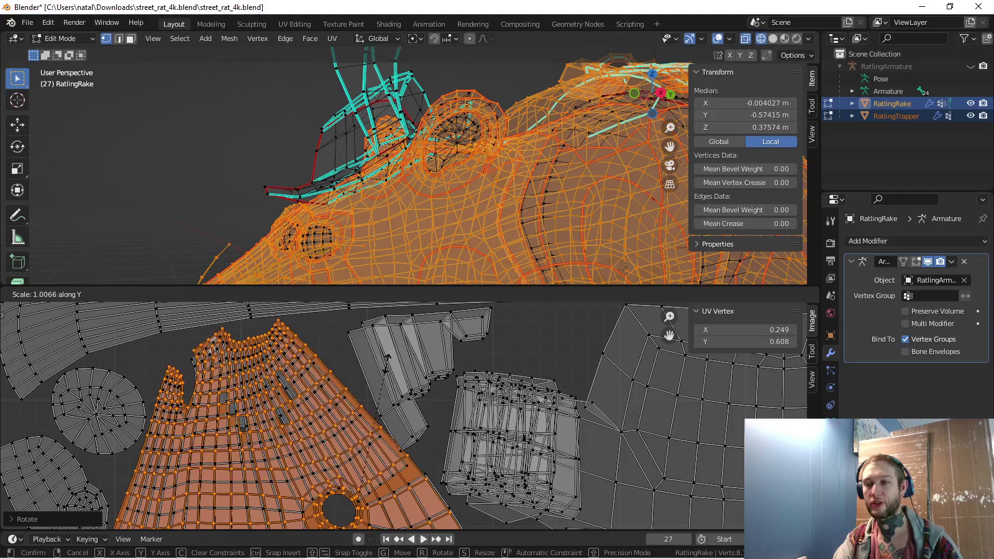
{"action": "key", "text": "Return"}
{"action": "key", "text": "g"}
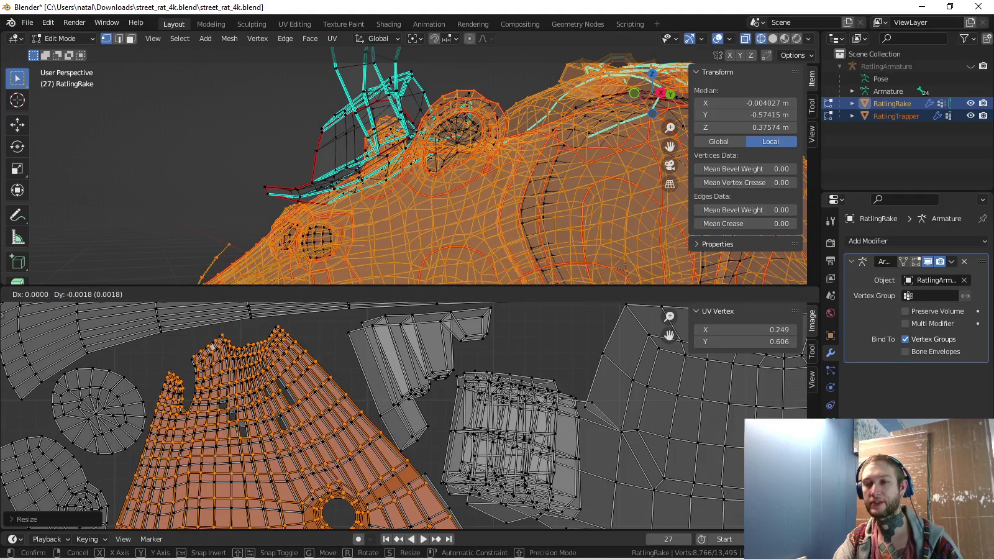
{"action": "key", "text": "Return"}
Zoom in and reposition the orange island more precisely
{"action": "scroll", "coordinate": [403, 417], "scroll_direction": "up", "scroll_amount": 1}
{"action": "scroll", "coordinate": [403, 416], "scroll_direction": "up", "scroll_amount": 1}
{"action": "scroll", "coordinate": [405, 417], "scroll_direction": "up", "scroll_amount": 1}
{"action": "scroll", "coordinate": [404, 416], "scroll_direction": "up", "scroll_amount": 1}
{"action": "scroll", "coordinate": [372, 404], "scroll_direction": "up", "scroll_amount": 3}
{"action": "key", "text": "g"}
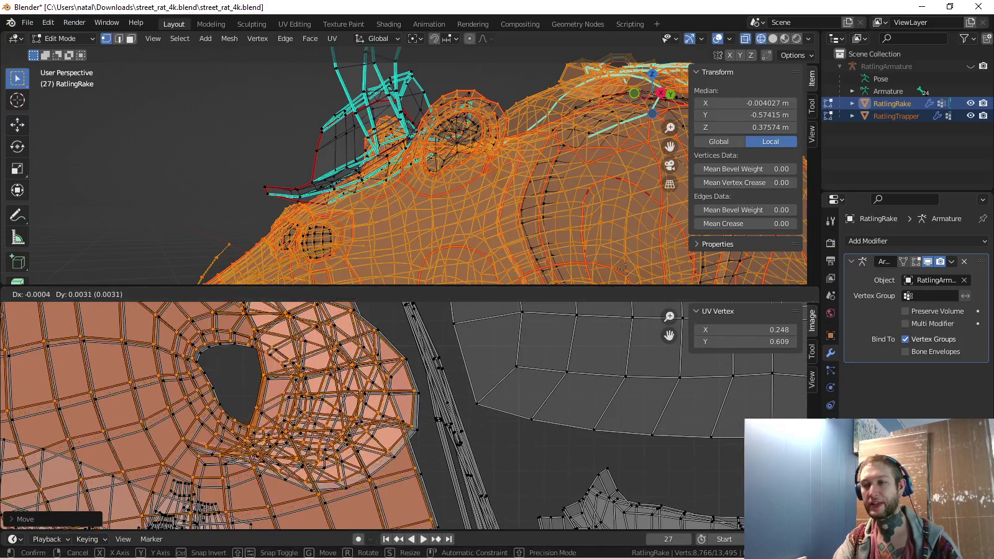
{"action": "key", "text": "Return"}
Give the orange island a final slight rotation, check the layout, and clear the UV selection
{"action": "scroll", "coordinate": [404, 417], "scroll_direction": "down", "scroll_amount": 2}
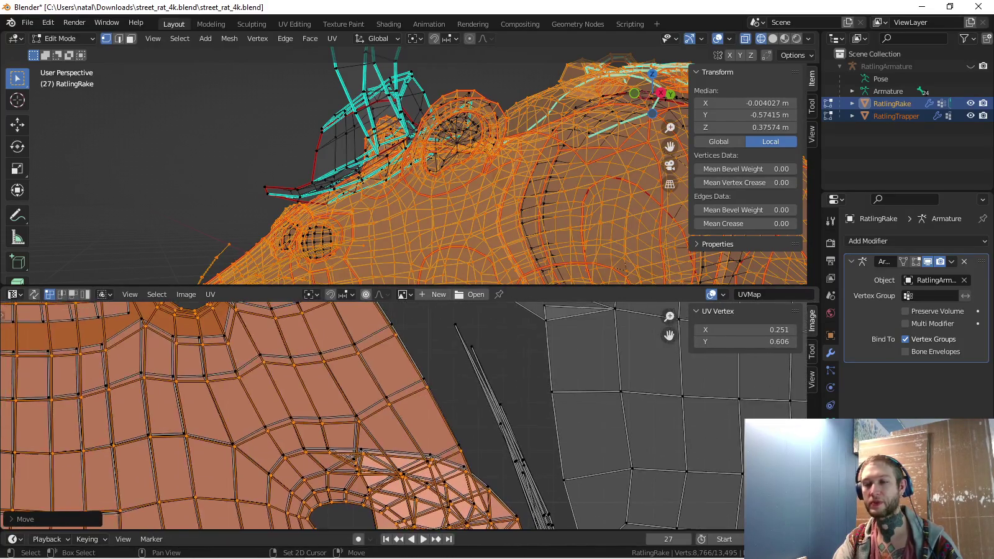
{"action": "scroll", "coordinate": [404, 417], "scroll_direction": "down", "scroll_amount": 2}
{"action": "scroll", "coordinate": [404, 416], "scroll_direction": "down", "scroll_amount": 2}
{"action": "key", "text": "r"}
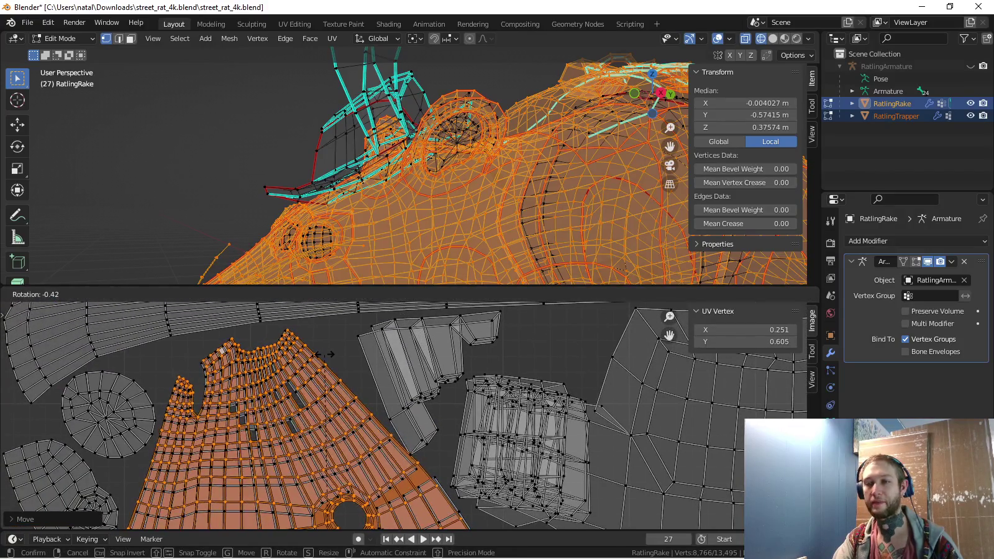
{"action": "left_click", "coordinate": [325, 353]}
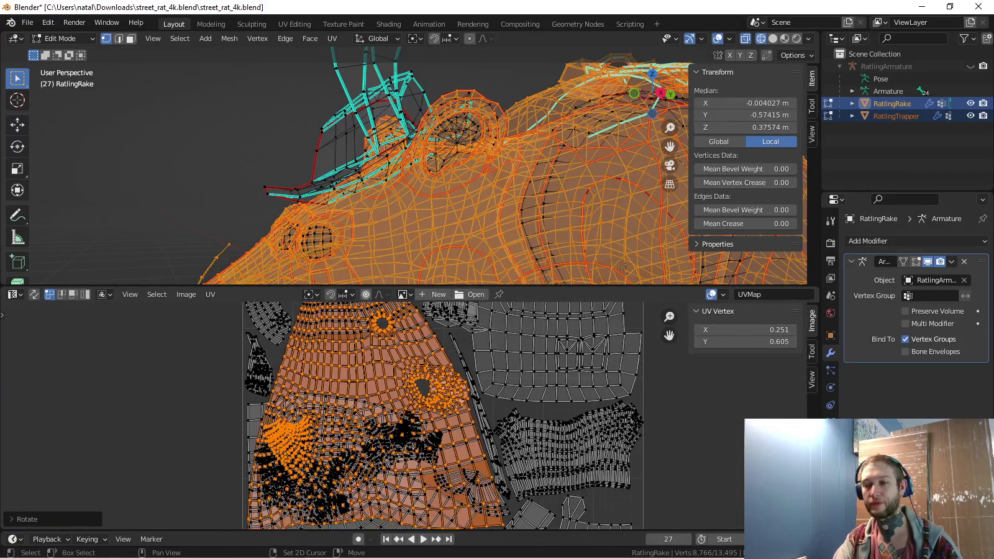
{"action": "scroll", "coordinate": [446, 434], "scroll_direction": "up", "scroll_amount": 1}
{"action": "scroll", "coordinate": [446, 435], "scroll_direction": "up", "scroll_amount": 1}
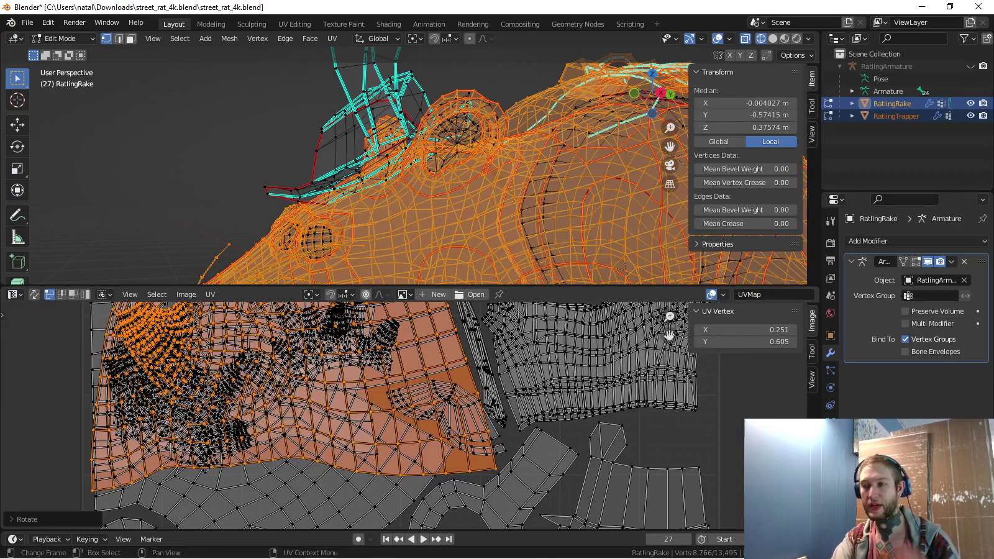
{"action": "scroll", "coordinate": [411, 414], "scroll_direction": "down", "scroll_amount": 2}
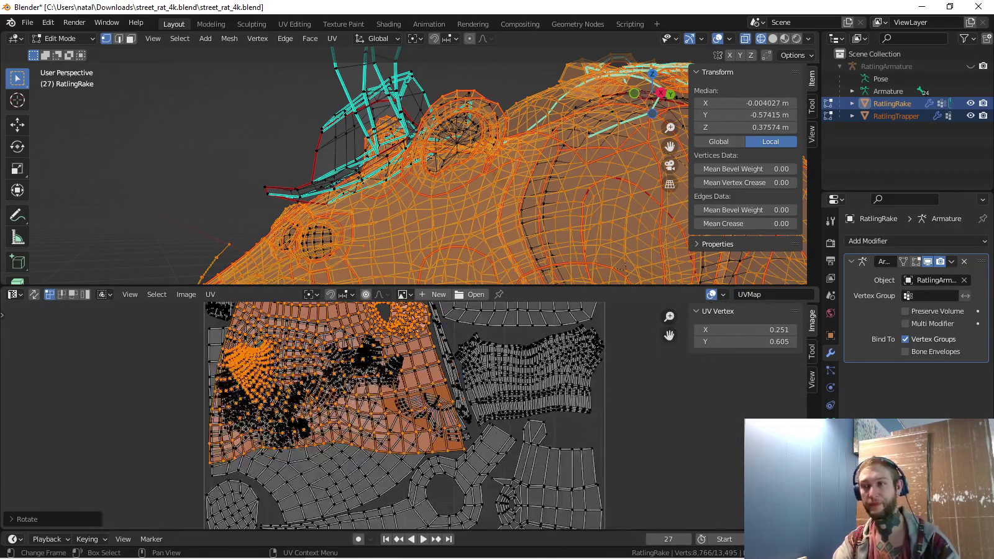
{"action": "scroll", "coordinate": [459, 373], "scroll_direction": "up", "scroll_amount": 1}
{"action": "scroll", "coordinate": [457, 372], "scroll_direction": "up", "scroll_amount": 1}
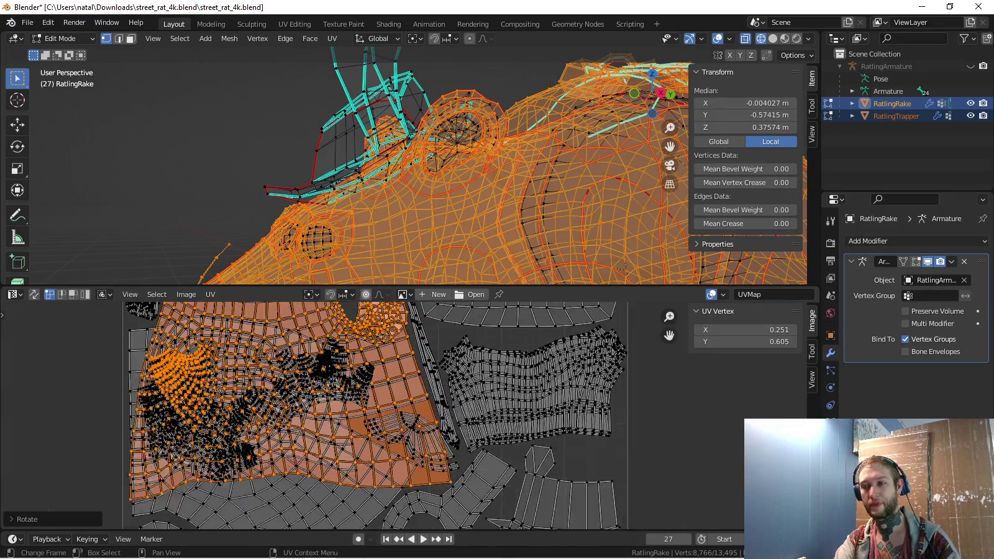
{"action": "scroll", "coordinate": [458, 373], "scroll_direction": "up", "scroll_amount": 1}
{"action": "middle_click_drag", "start_coordinate": [459, 373], "coordinate": [442, 361]}
{"action": "scroll", "coordinate": [400, 398], "scroll_direction": "down", "scroll_amount": 2}
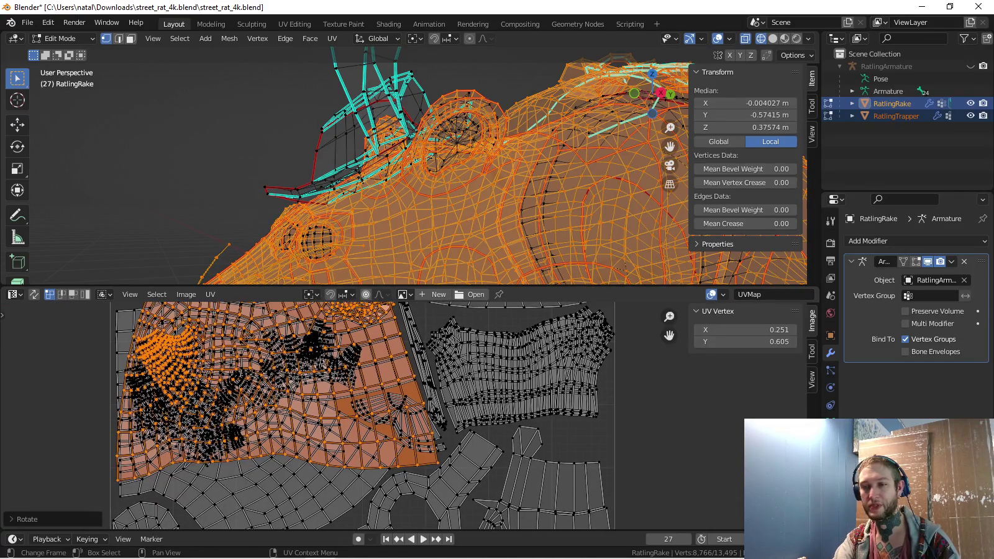
{"action": "scroll", "coordinate": [367, 373], "scroll_direction": "up", "scroll_amount": 2}
{"action": "key", "text": "alt+a"}
Select the small fan-shaped island below the large one and shift it right
{"action": "key", "text": "l"}
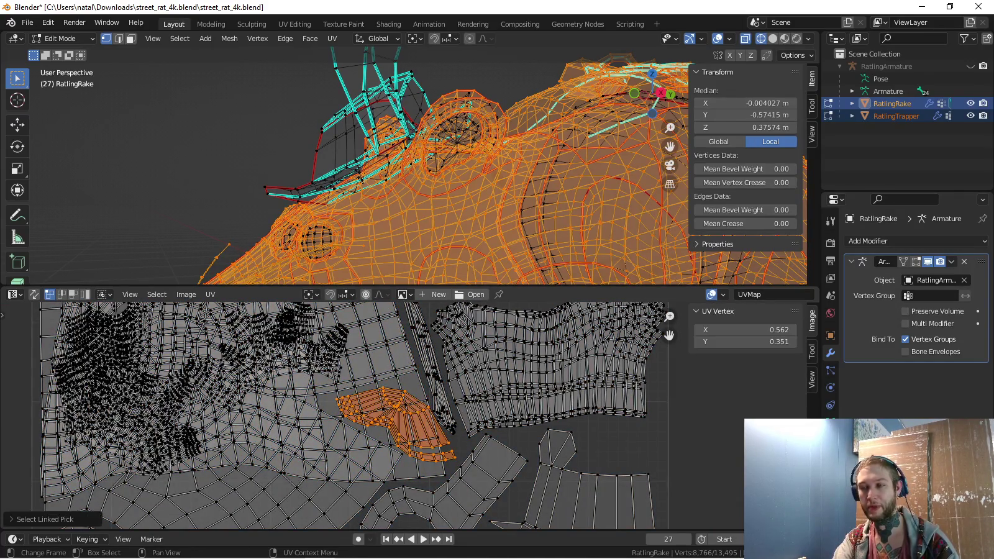
{"action": "scroll", "coordinate": [398, 413], "scroll_direction": "down", "scroll_amount": 1}
{"action": "key", "text": "g"}
{"action": "left_click", "coordinate": [550, 438]}
{"action": "scroll", "coordinate": [348, 416], "scroll_direction": "down", "scroll_amount": 1}
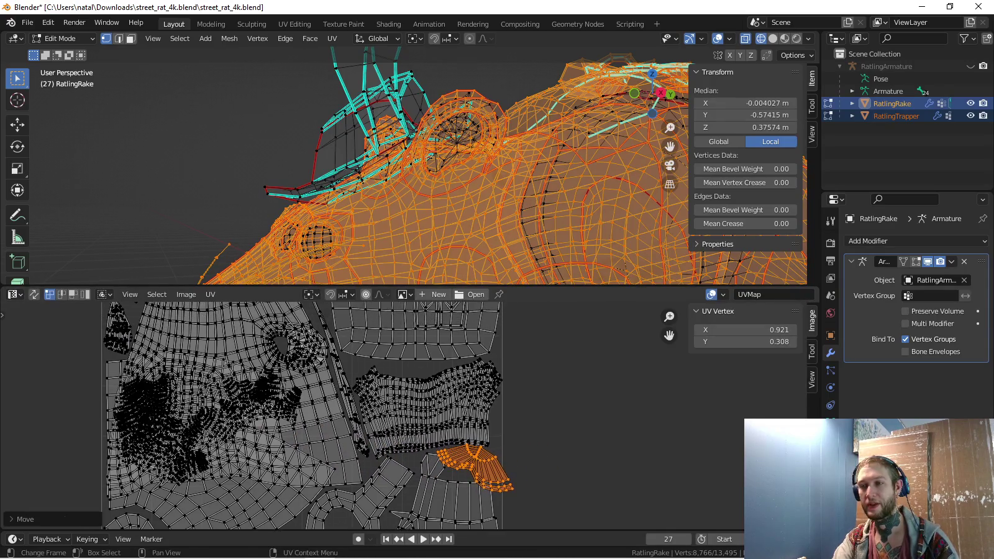
{"action": "scroll", "coordinate": [348, 416], "scroll_direction": "down", "scroll_amount": 1}
{"action": "scroll", "coordinate": [466, 186], "scroll_direction": "down", "scroll_amount": 2}
{"action": "scroll", "coordinate": [349, 416], "scroll_direction": "down", "scroll_amount": 1}
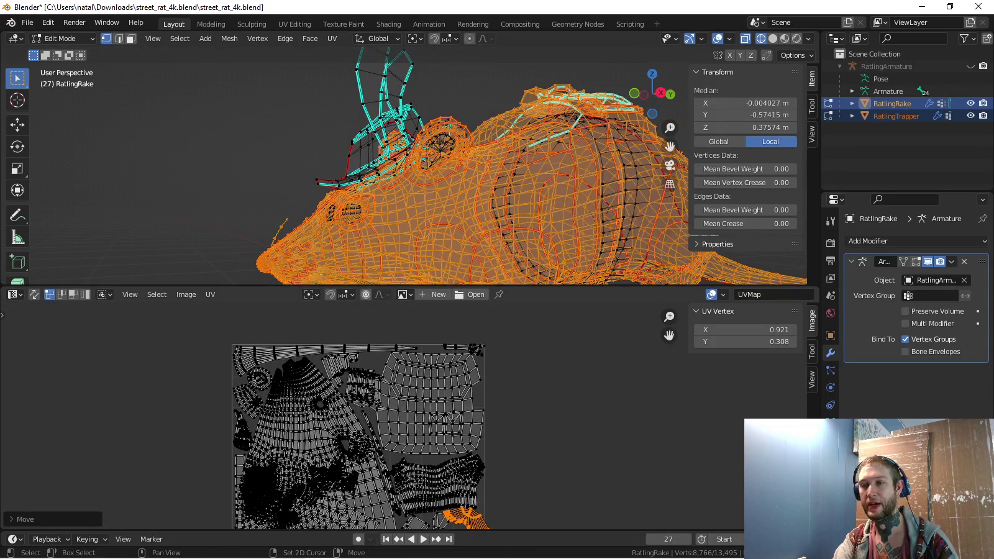
{"action": "middle_click_drag", "start_coordinate": [452, 508], "coordinate": [418, 411]}
{"action": "scroll", "coordinate": [418, 410], "scroll_direction": "up", "scroll_amount": 1}
{"action": "scroll", "coordinate": [422, 397], "scroll_direction": "up", "scroll_amount": 3}
{"action": "scroll", "coordinate": [423, 397], "scroll_direction": "up", "scroll_amount": 3}
Rotate and reposition the small island, rotate it again, then deselect it
{"action": "key", "text": "r"}
{"action": "left_click", "coordinate": [522, 448]}
{"action": "key", "text": "g"}
{"action": "left_click", "coordinate": [540, 460]}
{"action": "scroll", "coordinate": [546, 463], "scroll_direction": "up", "scroll_amount": 2}
{"action": "key", "text": "r"}
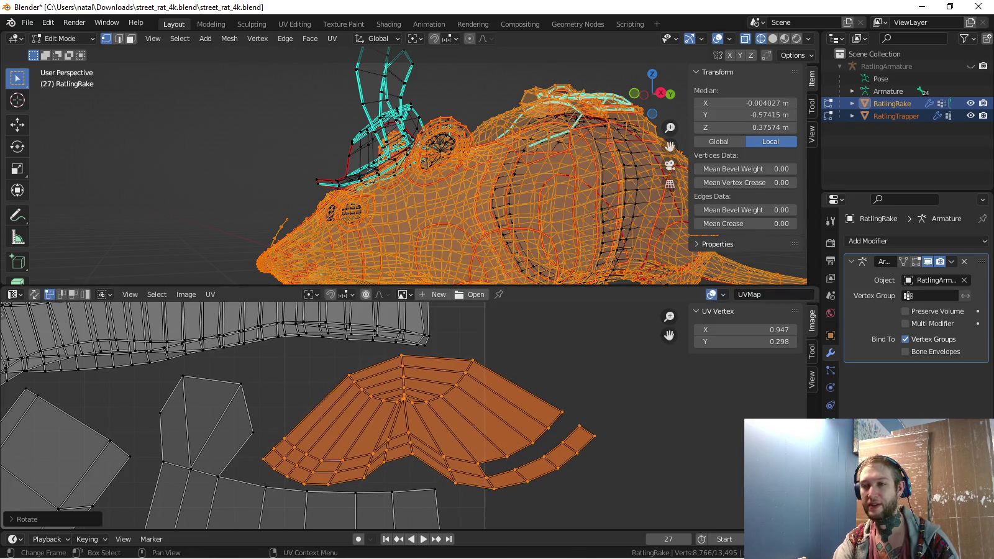
{"action": "left_click", "coordinate": [557, 473]}
{"action": "key", "text": "alt+a"}
Circle-select the fan and strip faces, shrink them, and move them left into the gap
{"action": "key", "text": "c"}
{"action": "left_click_drag", "start_coordinate": [438, 401], "coordinate": [484, 384]}
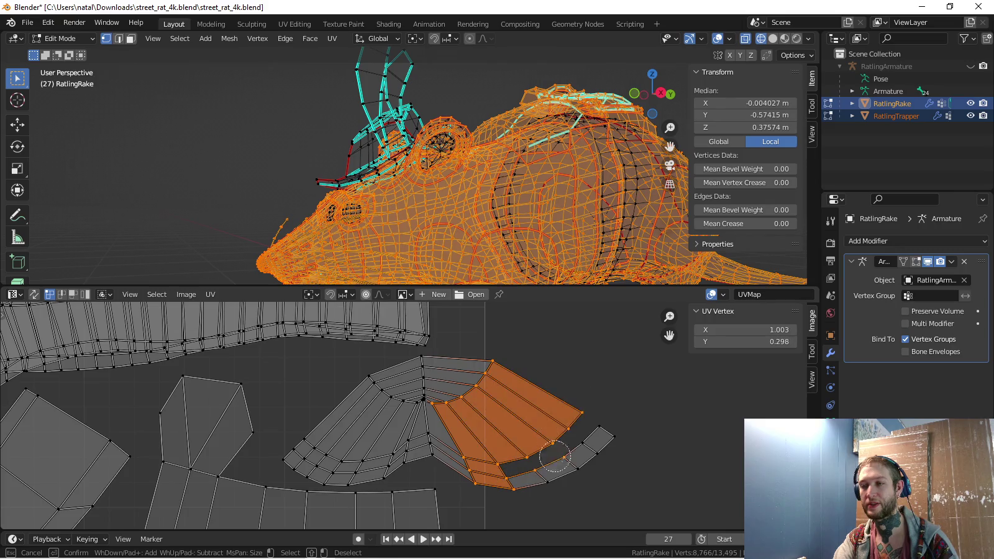
{"action": "left_click_drag", "start_coordinate": [484, 483], "coordinate": [617, 415]}
{"action": "key", "text": "Escape"}
{"action": "scroll", "coordinate": [404, 414], "scroll_direction": "down", "scroll_amount": 1}
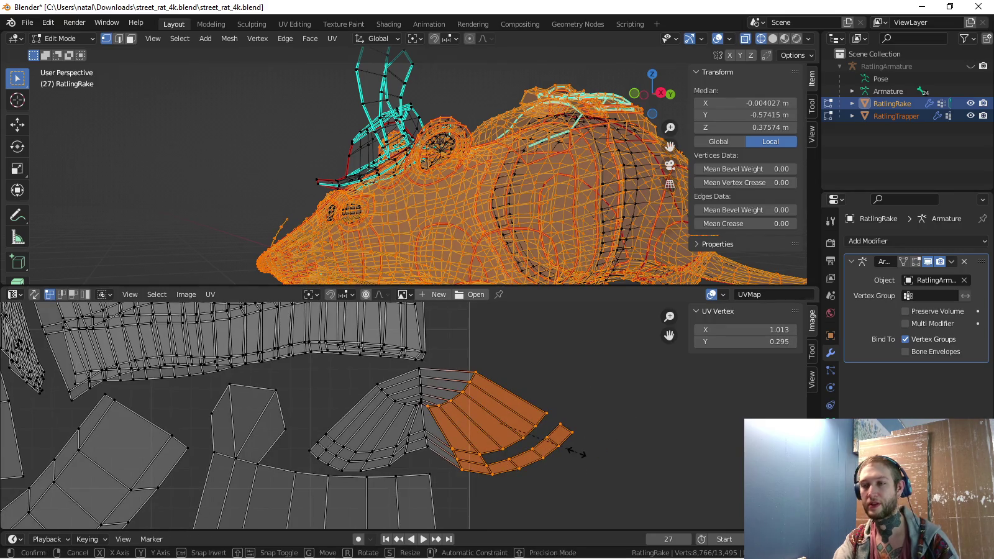
{"action": "key", "text": "s"}
{"action": "key", "text": "Return"}
{"action": "key", "text": "g"}
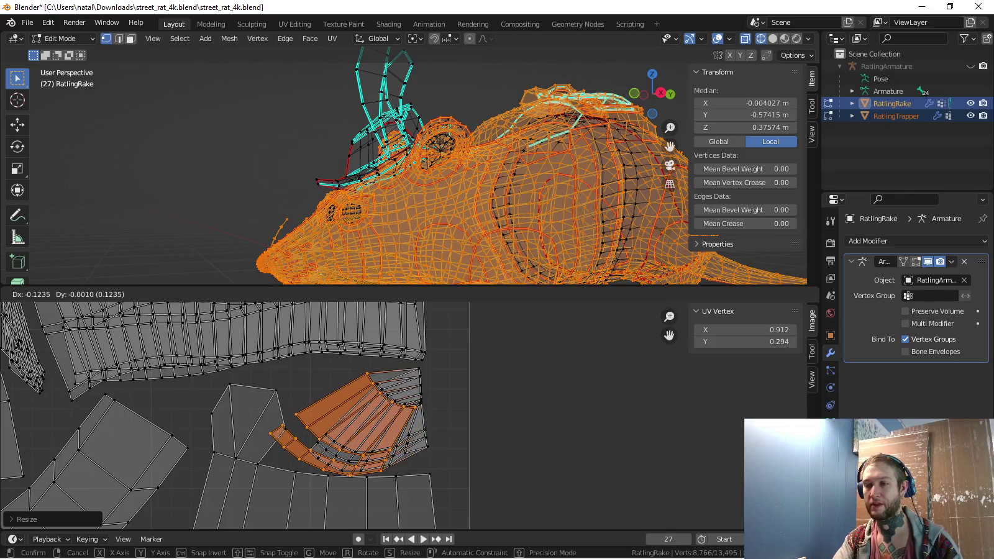
{"action": "key", "text": "Return"}
{"action": "scroll", "coordinate": [405, 415], "scroll_direction": "up", "scroll_amount": 1}
Rotate the whole connected island and move it to its final lower-right spot
{"action": "key", "text": "ctrl+l"}
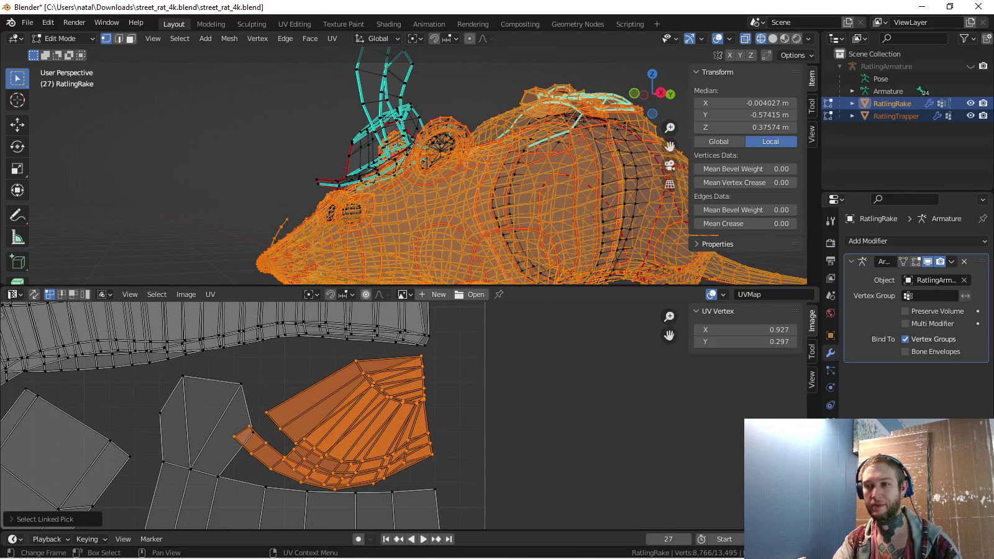
{"action": "key", "text": "r"}
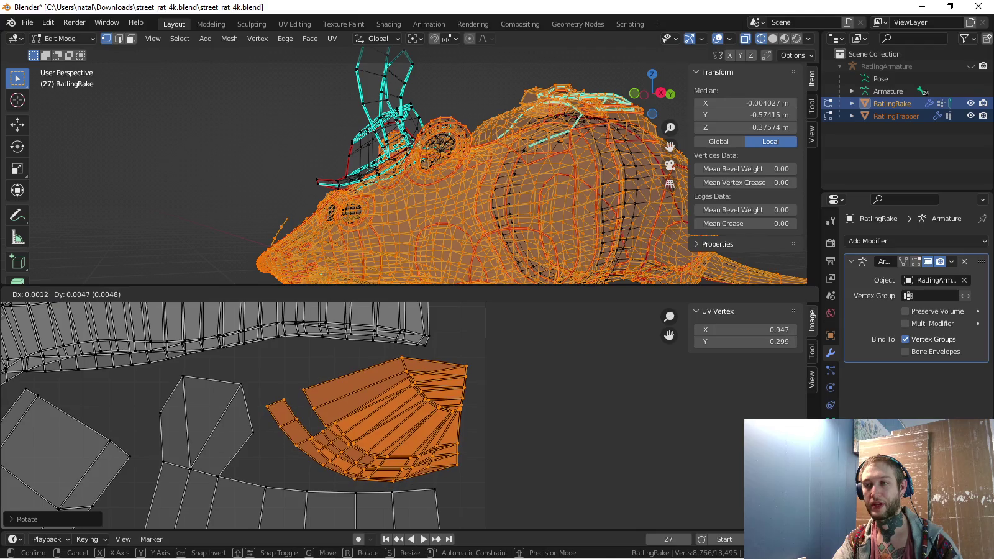
{"action": "key", "text": "Return"}
{"action": "scroll", "coordinate": [422, 407], "scroll_direction": "down", "scroll_amount": 3}
{"action": "key", "text": "g"}
{"action": "key", "text": "Return"}
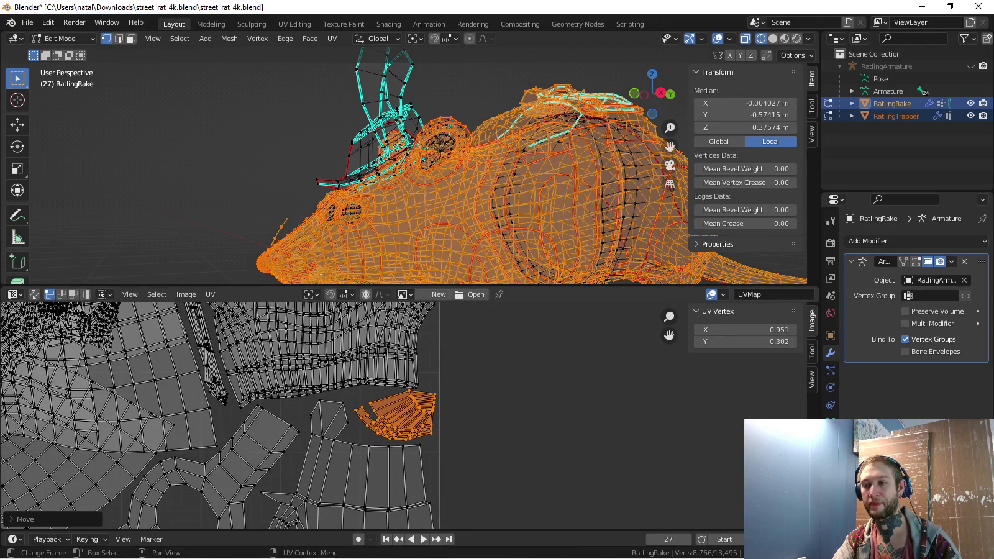
{"action": "scroll", "coordinate": [310, 434], "scroll_direction": "down", "scroll_amount": 2}
{"action": "scroll", "coordinate": [311, 434], "scroll_direction": "up", "scroll_amount": 1}
Recenter the UV square, orbit to the rat's side, and return RatlingRake to Object Mode
{"action": "middle_click_drag", "start_coordinate": [249, 435], "coordinate": [273, 372]}
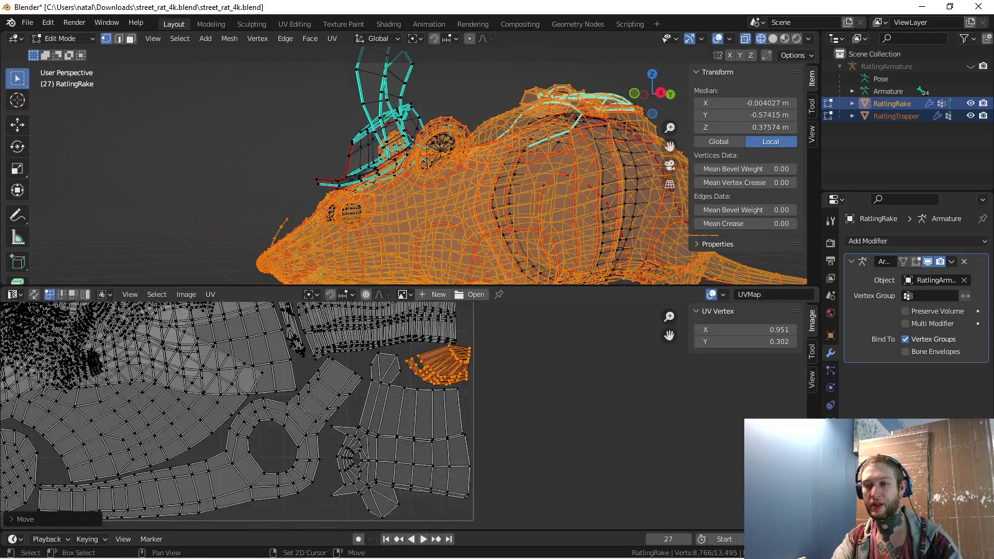
{"action": "scroll", "coordinate": [249, 416], "scroll_direction": "down", "scroll_amount": 2}
{"action": "middle_click_drag", "start_coordinate": [249, 404], "coordinate": [274, 459]}
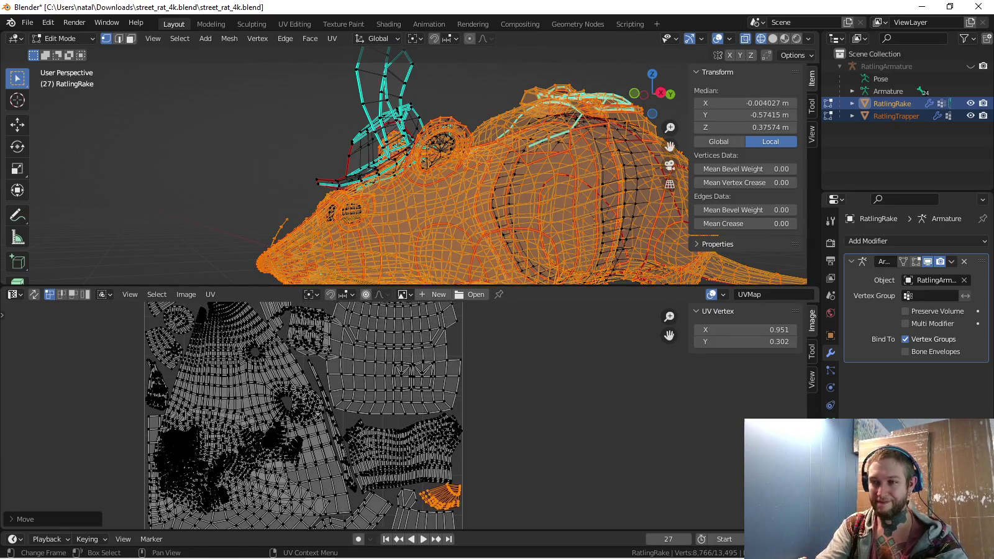
{"action": "middle_click_drag", "start_coordinate": [298, 373], "coordinate": [290, 453]}
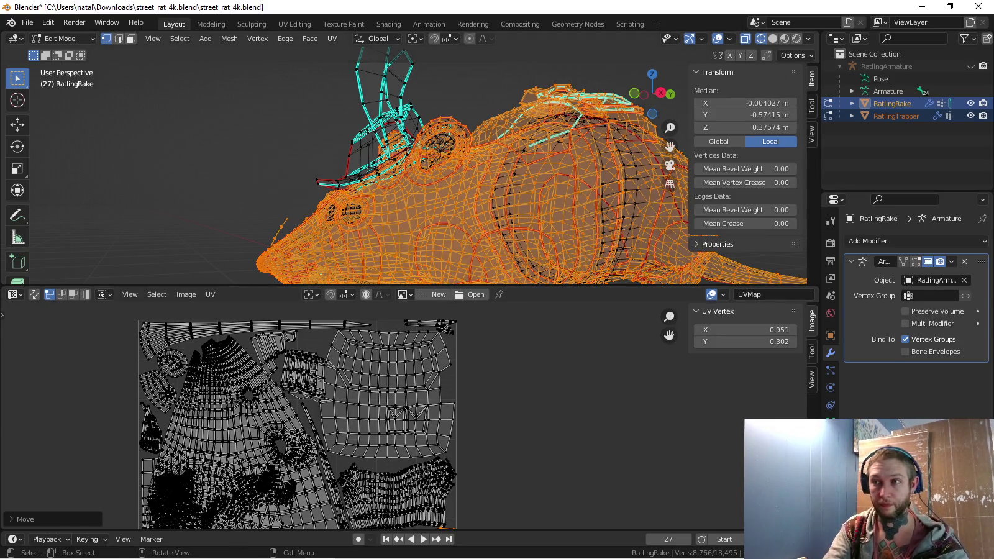
{"action": "middle_click_drag", "start_coordinate": [435, 187], "coordinate": [405, 161]}
{"action": "key", "text": "Tab"}
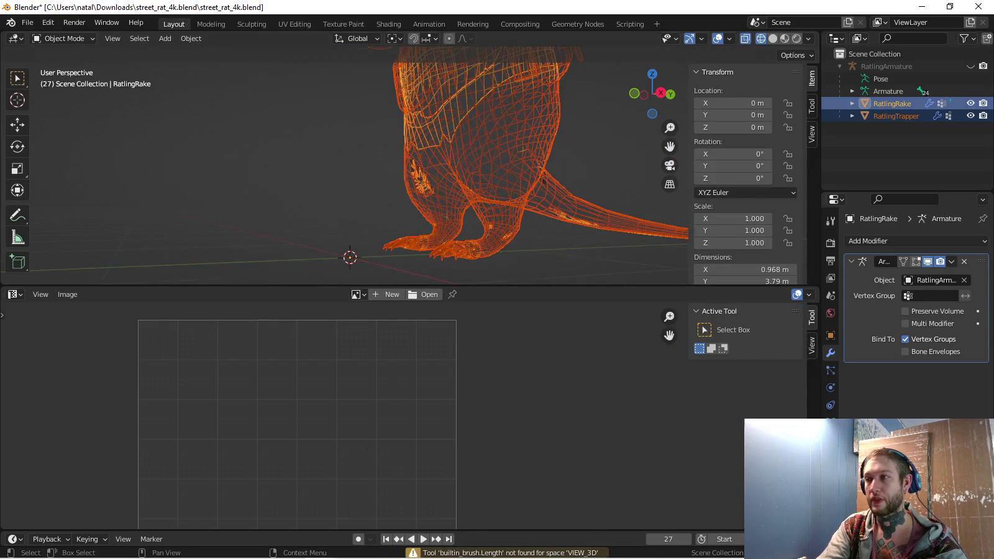
Re-enter Edit Mode on RatlingRake, select the tail island, and cancel an attempted flatten
{"action": "key", "text": "Tab"}
{"action": "key", "text": "l"}
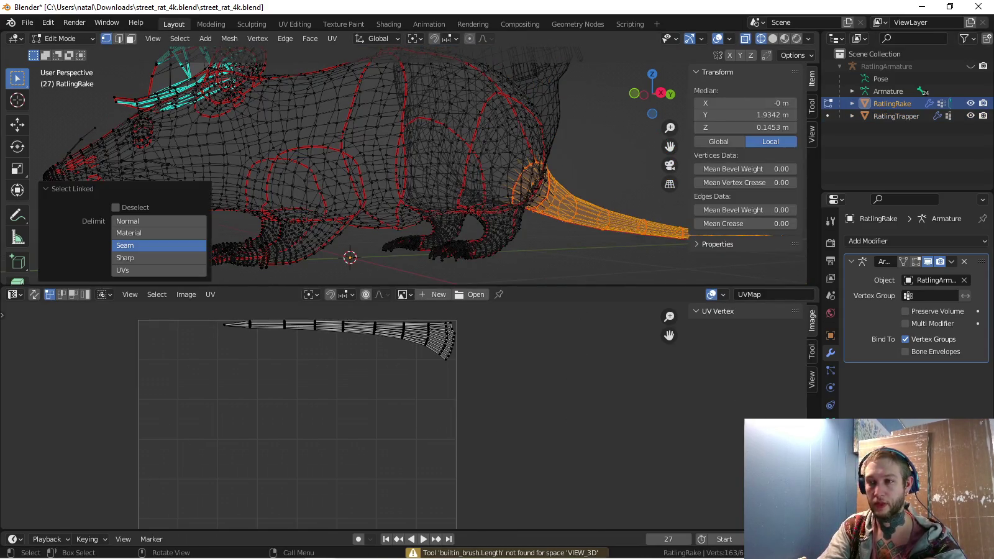
{"action": "key", "text": "l"}
{"action": "key", "text": "l"}
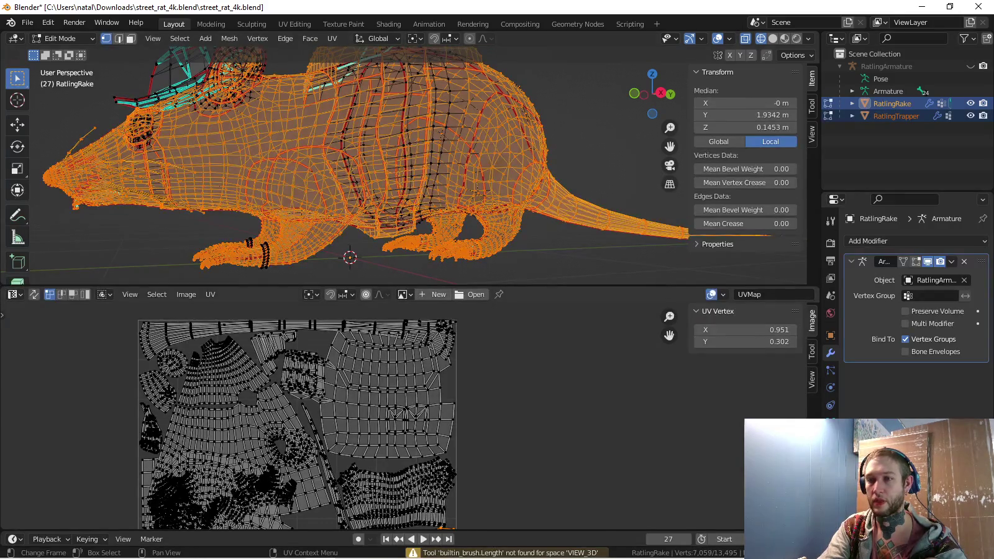
{"action": "scroll", "coordinate": [422, 382], "scroll_direction": "up", "scroll_amount": 2}
{"action": "scroll", "coordinate": [422, 382], "scroll_direction": "up", "scroll_amount": 1}
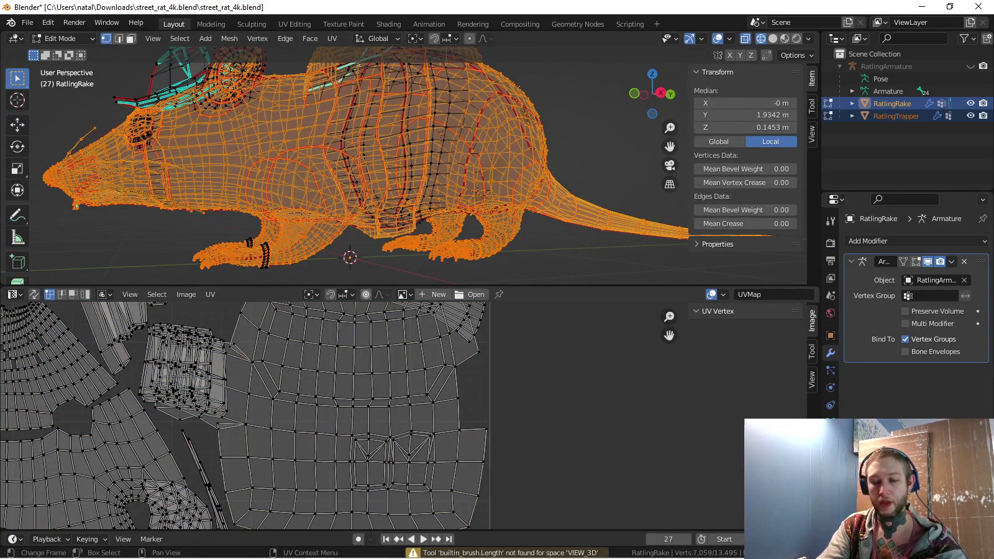
{"action": "key", "text": "Home"}
{"action": "key", "text": "s"}
{"action": "key", "text": "Return"}
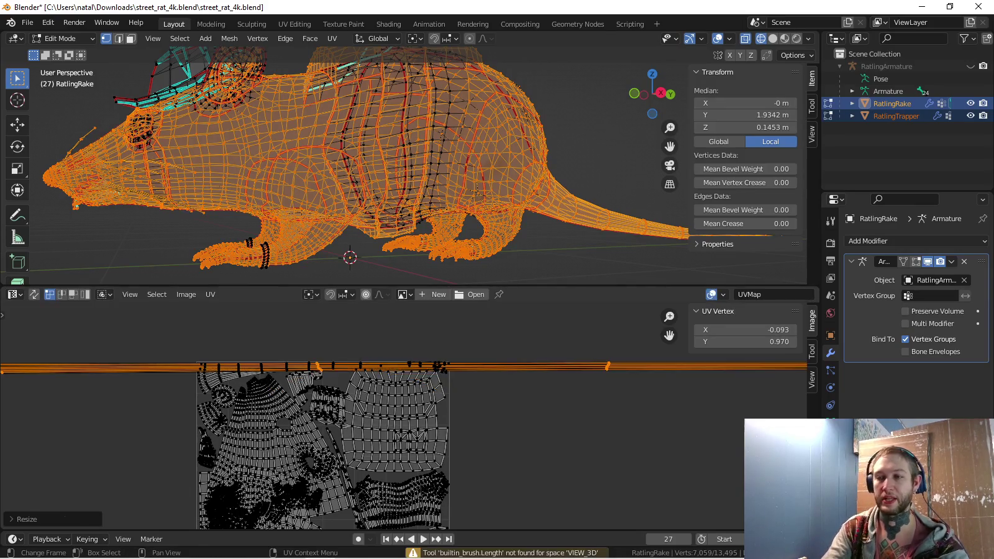
{"action": "right_click", "coordinate": [349, 320]}
{"action": "key", "text": "Escape"}
Mirror the tail island horizontally with S X -1 and move it along X
{"action": "key", "text": "ctrl+z"}
{"action": "type", "text": "sx-1"}
{"action": "key", "text": "Return"}
{"action": "key", "text": "g"}
{"action": "key", "text": "x"}
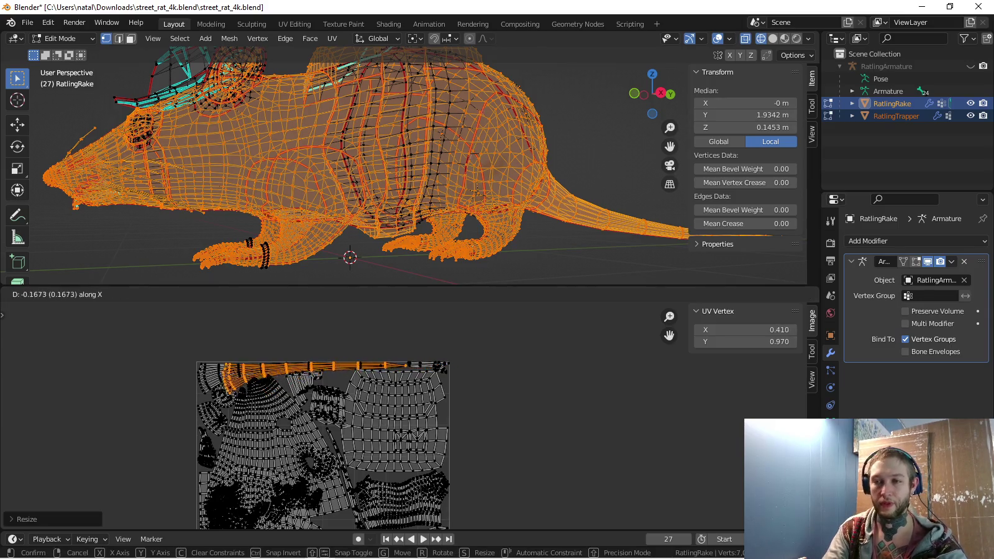
{"action": "key", "text": "Return"}
{"action": "key", "text": "KP_Decimal"}
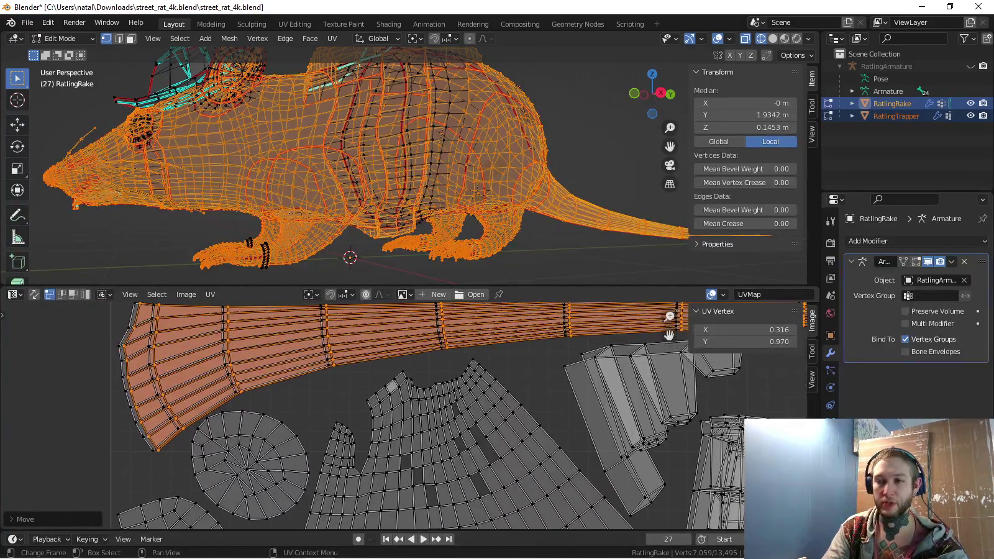
Slide the tail horizontally along the UV square's top edge, then deselect everything
{"action": "key", "text": "g"}
{"action": "key", "text": "x"}
{"action": "key", "text": "Return"}
{"action": "scroll", "coordinate": [403, 416], "scroll_direction": "down", "scroll_amount": 1}
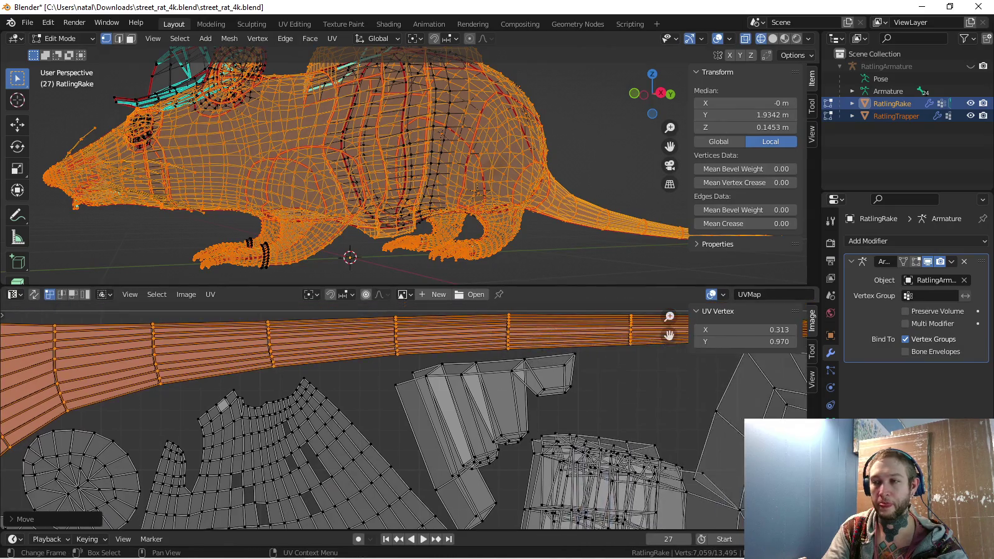
{"action": "scroll", "coordinate": [403, 416], "scroll_direction": "down", "scroll_amount": 1}
{"action": "scroll", "coordinate": [404, 416], "scroll_direction": "down", "scroll_amount": 2}
{"action": "mouse_move", "coordinate": [373, 472]}
{"action": "middle_mouse_down"}
{"action": "mouse_move", "coordinate": [313, 458]}
{"action": "mouse_move", "coordinate": [318, 445]}
{"action": "middle_mouse_up"}
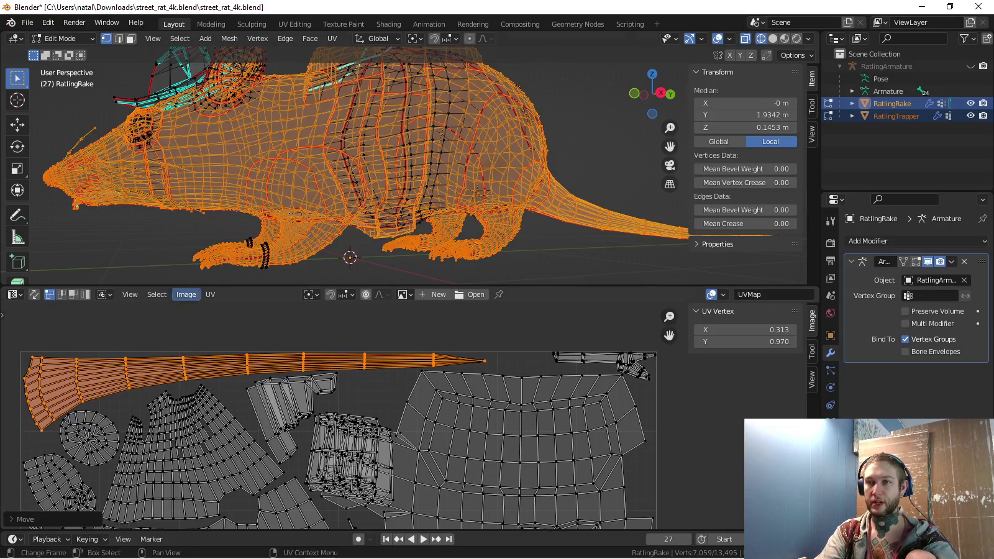
{"action": "scroll", "coordinate": [594, 152], "scroll_direction": "up", "scroll_amount": 2}
{"action": "scroll", "coordinate": [594, 153], "scroll_direction": "up", "scroll_amount": 3}
{"action": "key", "text": "alt+a"}
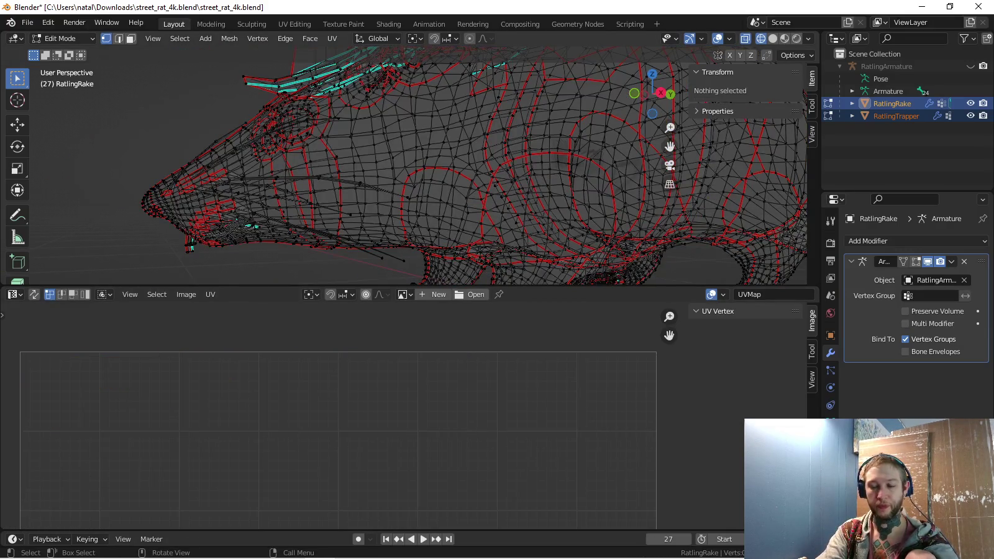
Select the seam-bounded mouth piece and orbit around the rat's mouth
{"action": "key", "text": "l"}
{"action": "middle_click_drag", "start_coordinate": [595, 152], "coordinate": [559, 149]}
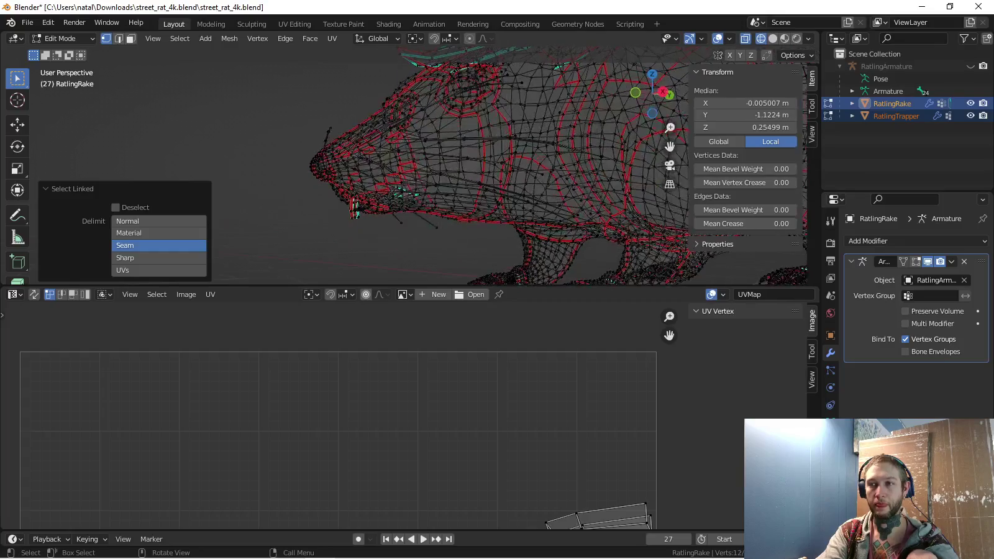
{"action": "key", "text": "alt+a"}
{"action": "key", "text": "l"}
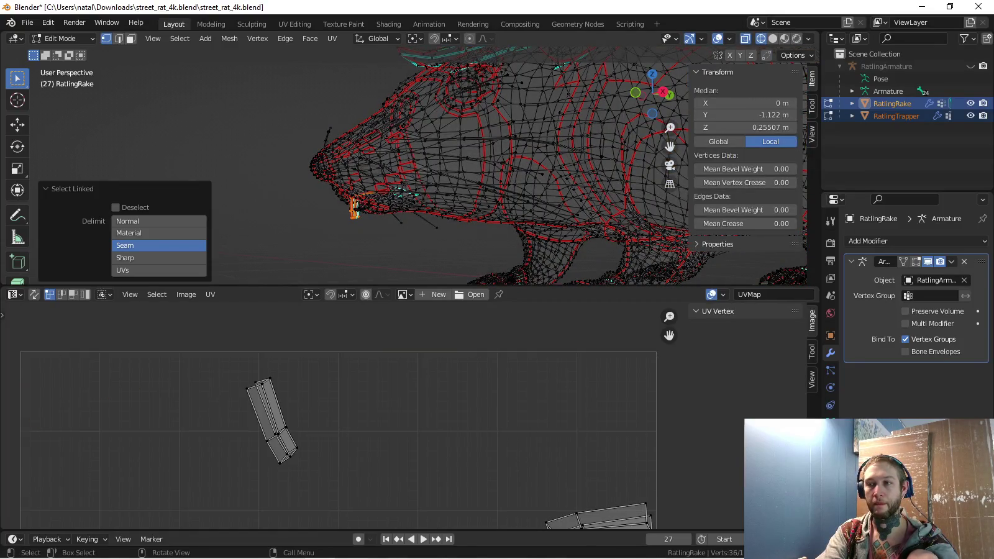
{"action": "scroll", "coordinate": [354, 205], "scroll_direction": "up", "scroll_amount": 3}
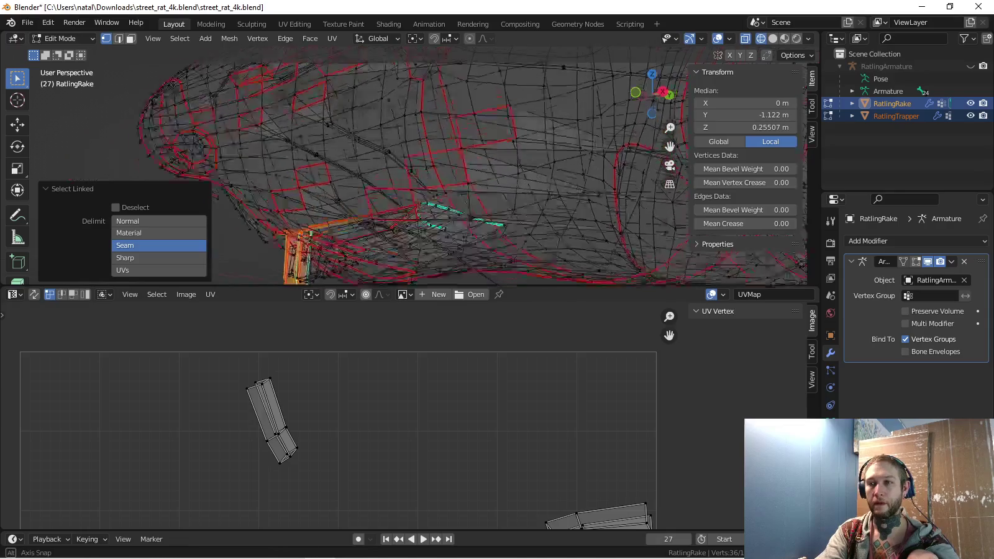
{"action": "mouse_move", "coordinate": [354, 205]}
{"action": "middle_mouse_down"}
{"action": "mouse_move", "coordinate": [385, 187]}
{"action": "mouse_move", "coordinate": [410, 193]}
{"action": "middle_mouse_up"}
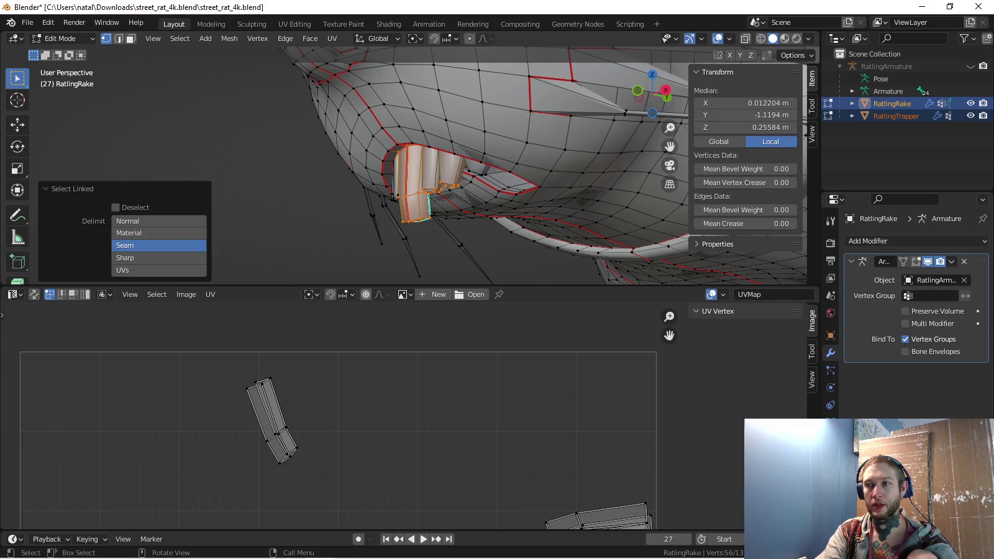
{"action": "middle_click_drag", "start_coordinate": [410, 192], "coordinate": [434, 168]}
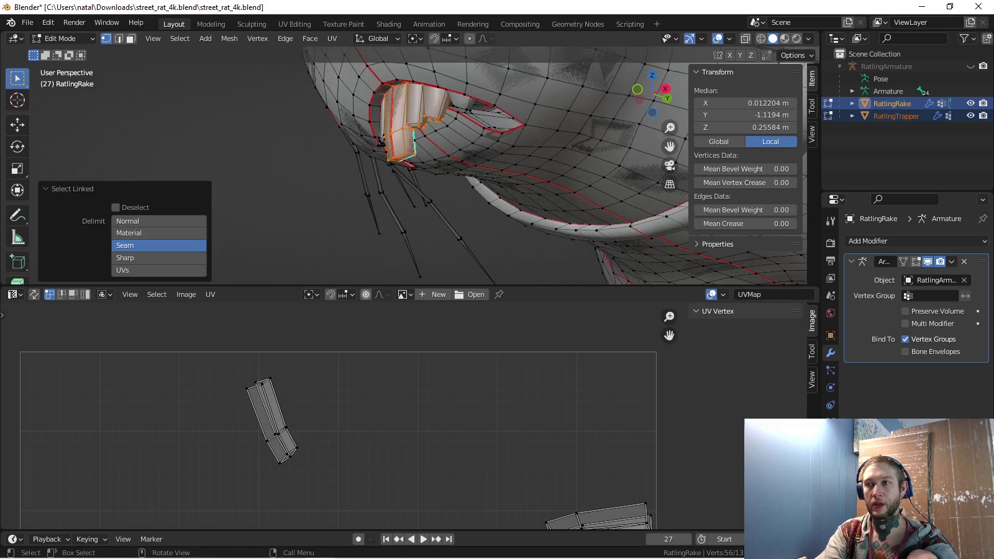
{"action": "key", "text": "u"}
{"action": "key", "text": "Escape"}
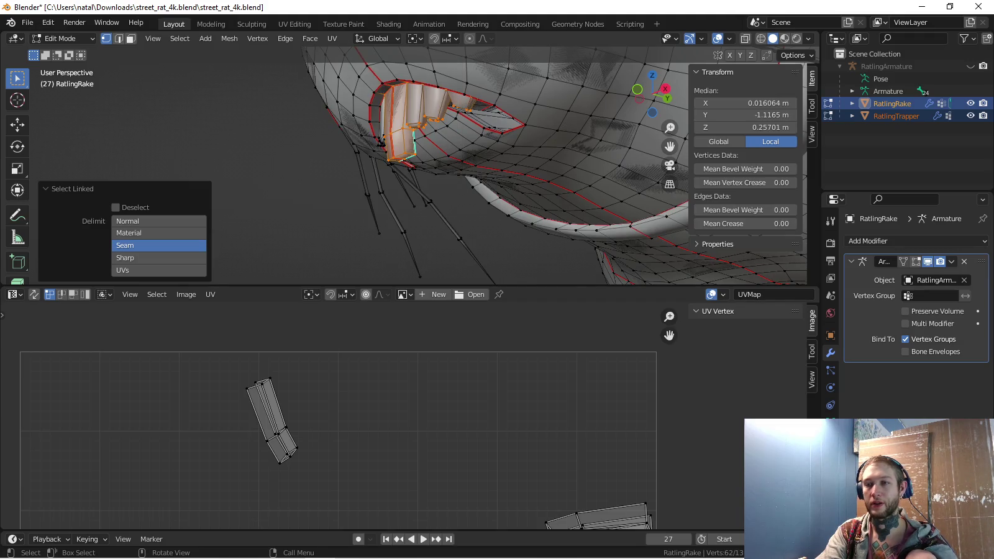
Inspect the mouth in wireframe, then return to solid shading facing the open mouth and teeth
{"action": "key", "text": "z"}
{"action": "left_click", "coordinate": [378, 186]}
{"action": "scroll", "coordinate": [404, 174], "scroll_direction": "up", "scroll_amount": 4}
{"action": "middle_click_drag", "start_coordinate": [436, 174], "coordinate": [559, 162], "text": "shift"}
{"action": "scroll", "coordinate": [435, 168], "scroll_direction": "down", "scroll_amount": 3}
{"action": "scroll", "coordinate": [434, 168], "scroll_direction": "down", "scroll_amount": 3}
{"action": "key", "text": "a"}
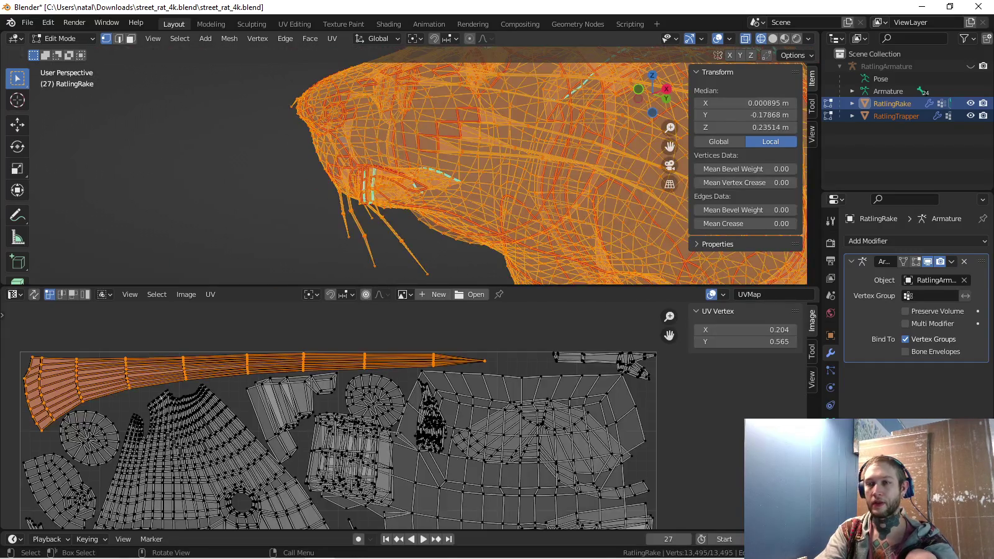
{"action": "key", "text": "alt+a"}
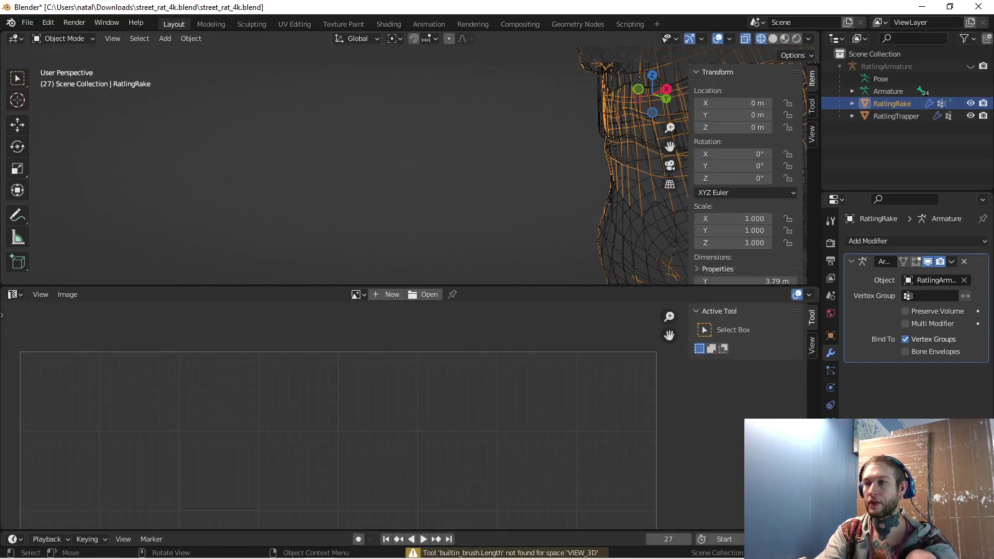
{"action": "scroll", "coordinate": [435, 167], "scroll_direction": "down", "scroll_amount": 2}
{"action": "key", "text": "shift+z"}
{"action": "mouse_move", "coordinate": [373, 262]}
{"action": "middle_mouse_down"}
{"action": "mouse_move", "coordinate": [435, 186]}
{"action": "mouse_move", "coordinate": [481, 177]}
{"action": "middle_mouse_up"}
Select the linked teeth geometry at the mouth corner and view it from below
{"action": "key", "text": "l"}
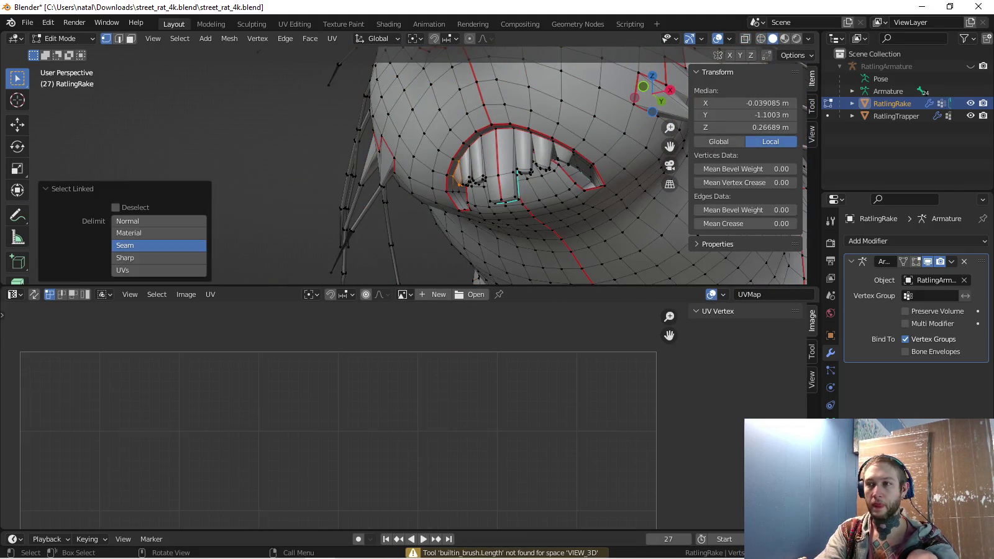
{"action": "key", "text": "l"}
{"action": "key", "text": "l"}
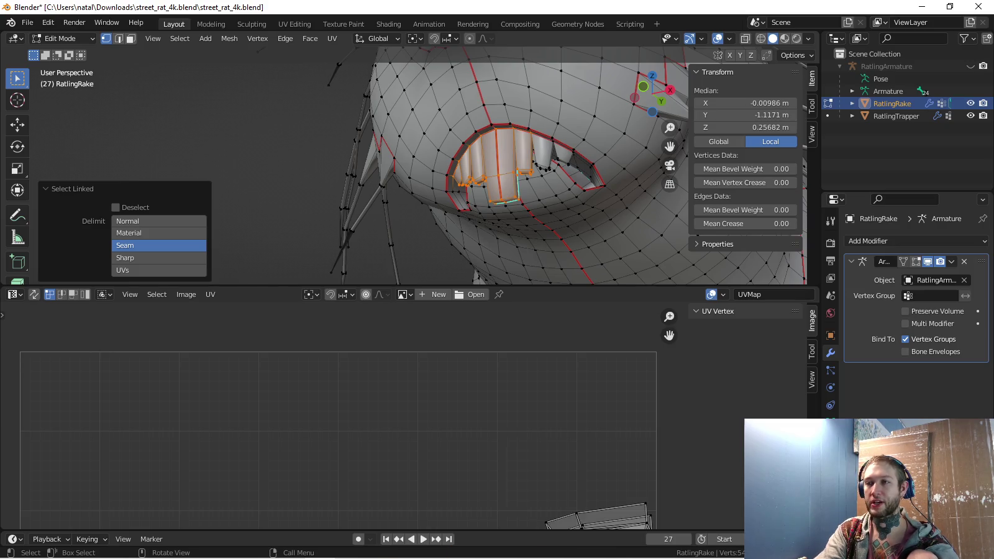
{"action": "middle_click_drag", "start_coordinate": [497, 186], "coordinate": [403, 180]}
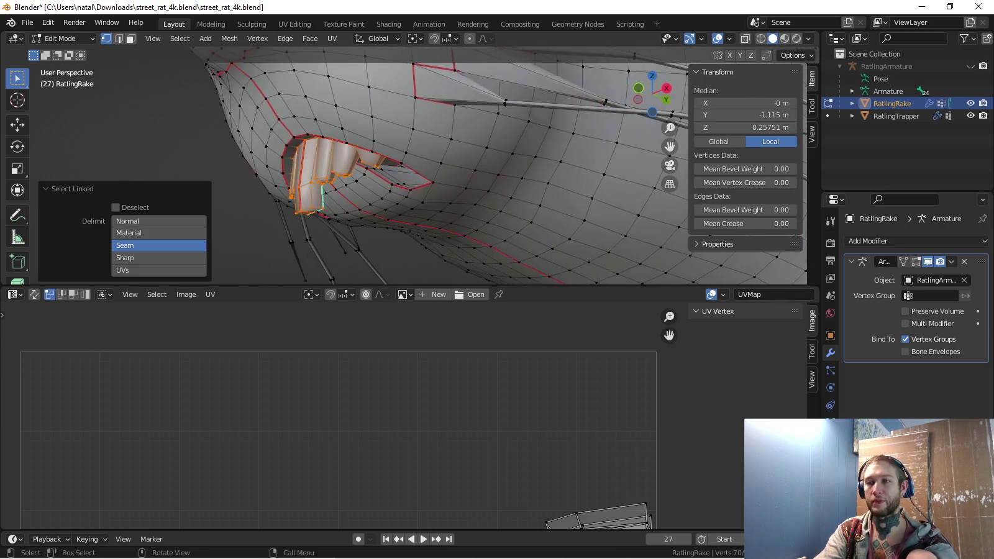
{"action": "key", "text": "a"}
{"action": "scroll", "coordinate": [339, 441], "scroll_direction": "down", "scroll_amount": 4}
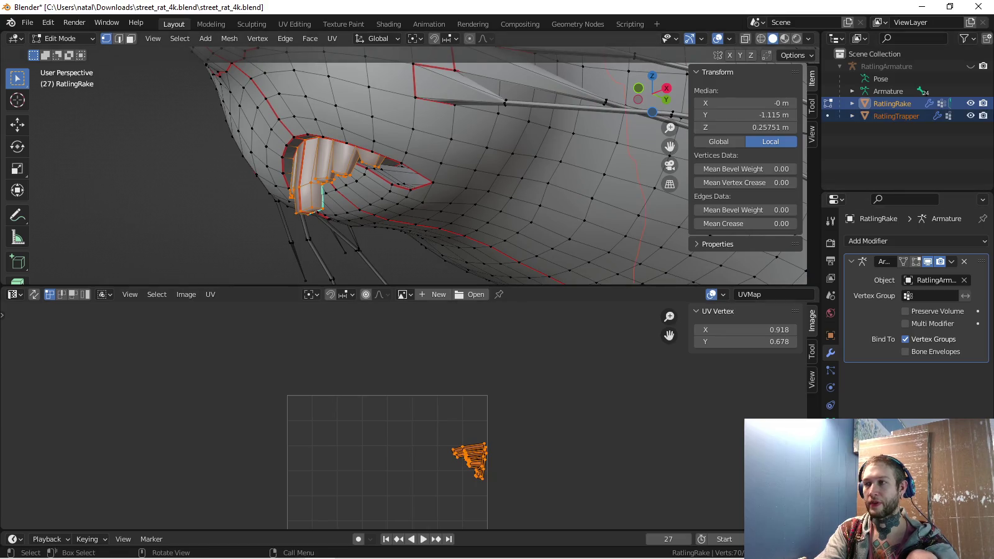
Add RatlingTrapper to Edit Mode, show all UV islands of both meshes, then deselect
{"action": "left_click", "coordinate": [827, 116]}
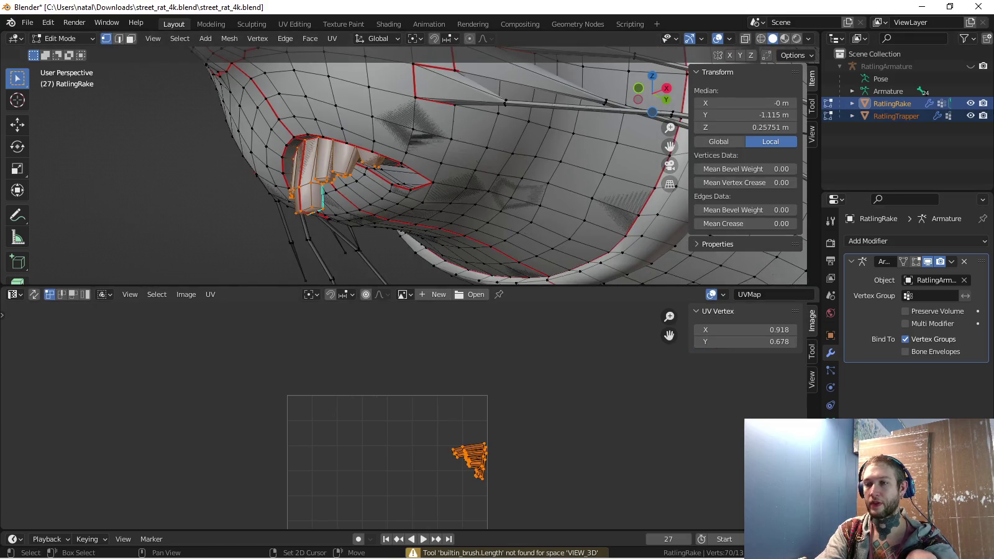
{"action": "middle_click_drag", "start_coordinate": [373, 472], "coordinate": [352, 403]}
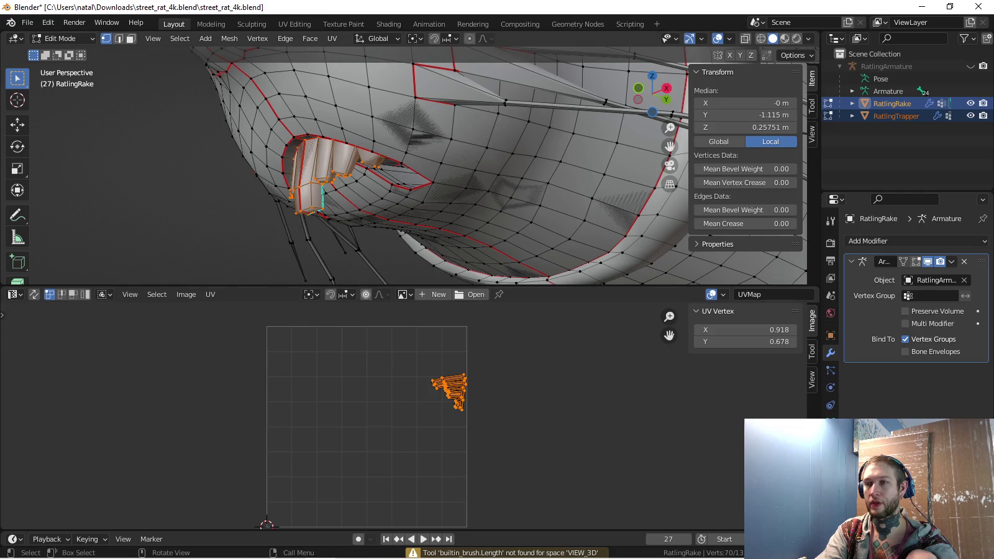
{"action": "key", "text": "a"}
{"action": "scroll", "coordinate": [311, 416], "scroll_direction": "up", "scroll_amount": 2}
{"action": "scroll", "coordinate": [310, 416], "scroll_direction": "up", "scroll_amount": 2}
{"action": "scroll", "coordinate": [311, 416], "scroll_direction": "up", "scroll_amount": 2}
{"action": "key", "text": "alt+a"}
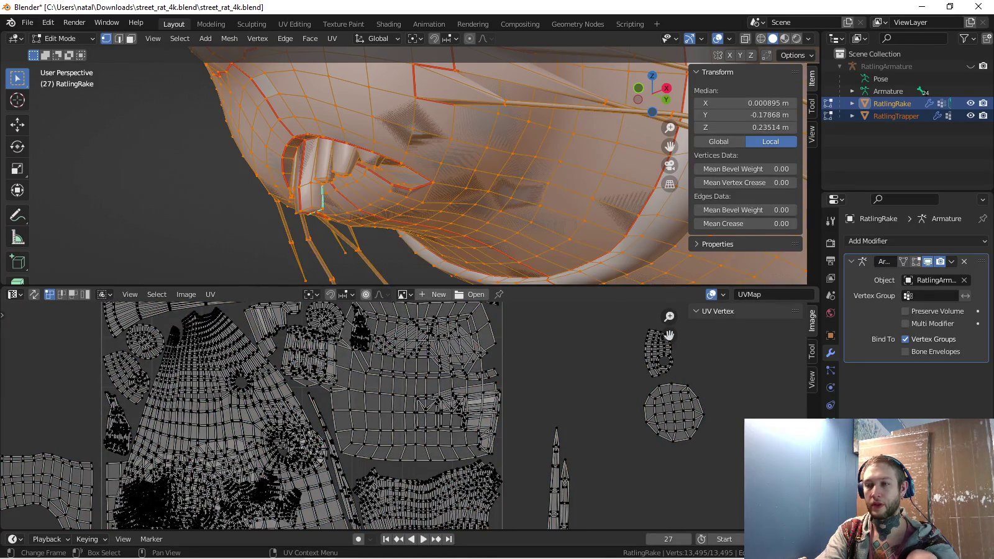
Select the teeth island lying right of the UV square, rotate it, and move it into the layout
{"action": "key", "text": "l"}
{"action": "key", "text": "r"}
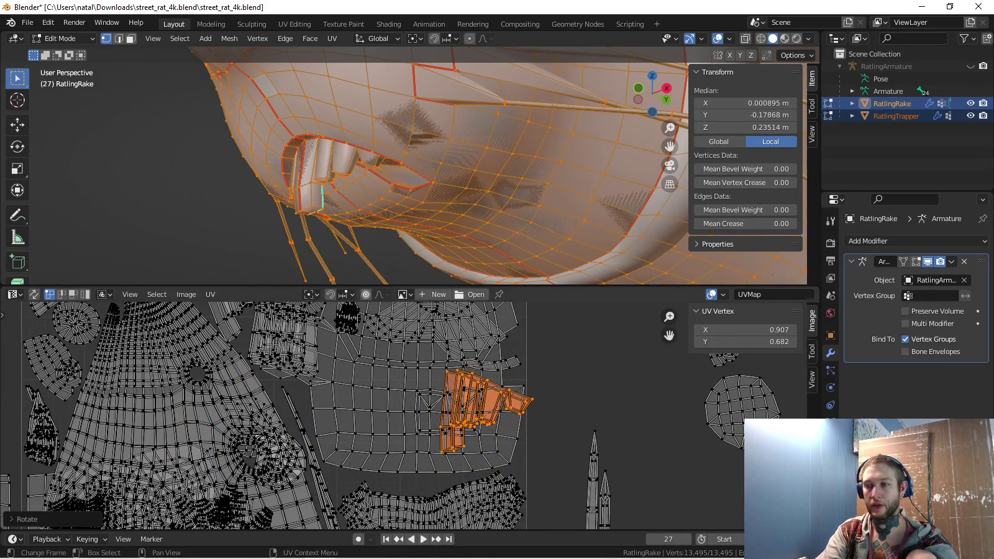
{"action": "key", "text": "Return"}
{"action": "scroll", "coordinate": [299, 416], "scroll_direction": "down", "scroll_amount": 2}
{"action": "scroll", "coordinate": [299, 416], "scroll_direction": "up", "scroll_amount": 2}
{"action": "key", "text": "g"}
{"action": "key", "text": "Return"}
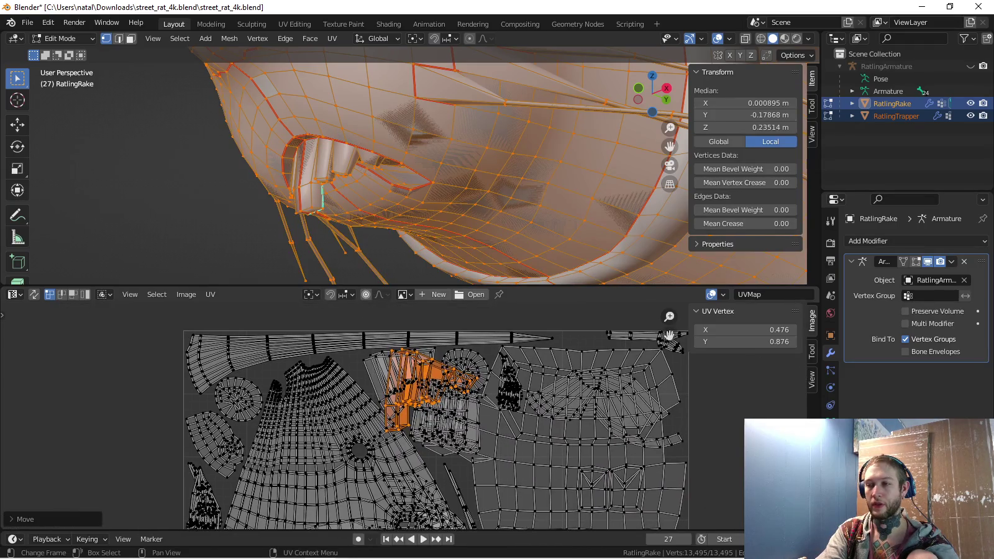
{"action": "scroll", "coordinate": [423, 398], "scroll_direction": "up", "scroll_amount": 2}
{"action": "scroll", "coordinate": [422, 398], "scroll_direction": "up", "scroll_amount": 1}
{"action": "middle_click_drag", "start_coordinate": [403, 372], "coordinate": [423, 410]}
Enlarge and rotate the teeth island, then nudge it into the top gap
{"action": "key", "text": "g"}
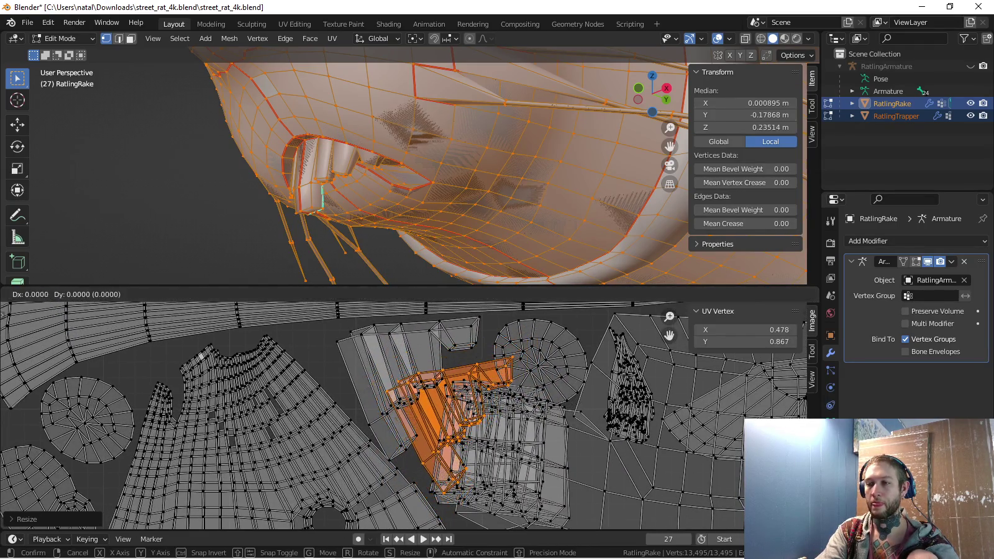
{"action": "key", "text": "Return"}
{"action": "key", "text": "r"}
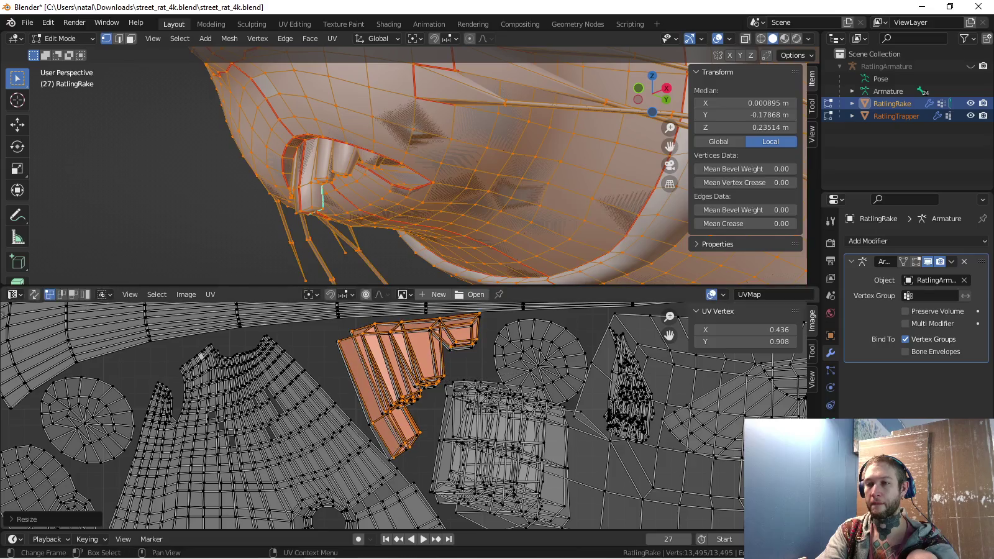
{"action": "key", "text": "Return"}
{"action": "key", "text": "g"}
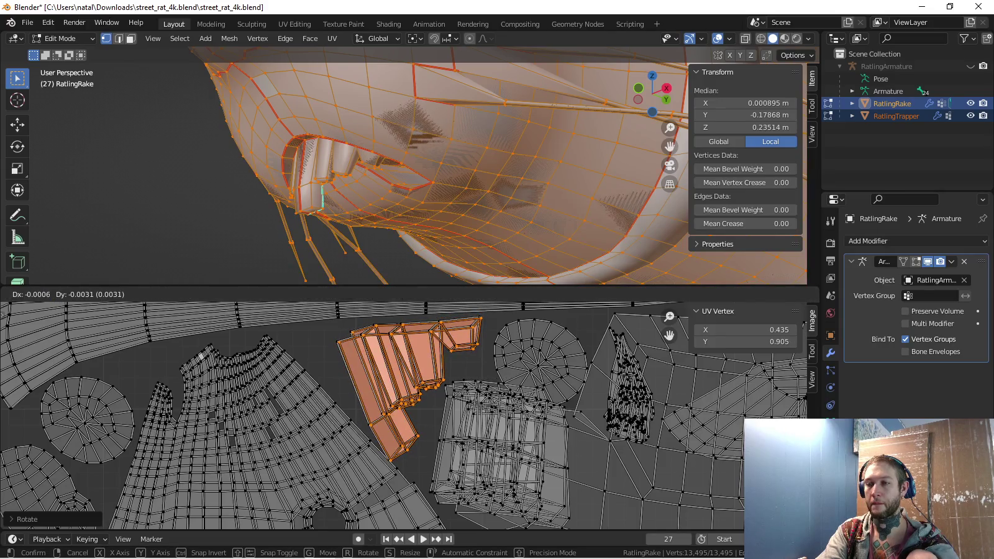
{"action": "key", "text": "Return"}
{"action": "scroll", "coordinate": [404, 417], "scroll_direction": "up", "scroll_amount": 2}
{"action": "mouse_move", "coordinate": [404, 398]}
{"action": "middle_mouse_down"}
{"action": "mouse_move", "coordinate": [399, 473]}
{"action": "mouse_move", "coordinate": [408, 436]}
{"action": "middle_mouse_up"}
{"action": "key", "text": "g"}
{"action": "key", "text": "Return"}
Reselect the stepped teeth island and fine-tune its position beside the round island
{"action": "key", "text": "alt+a"}
{"action": "key", "text": "l"}
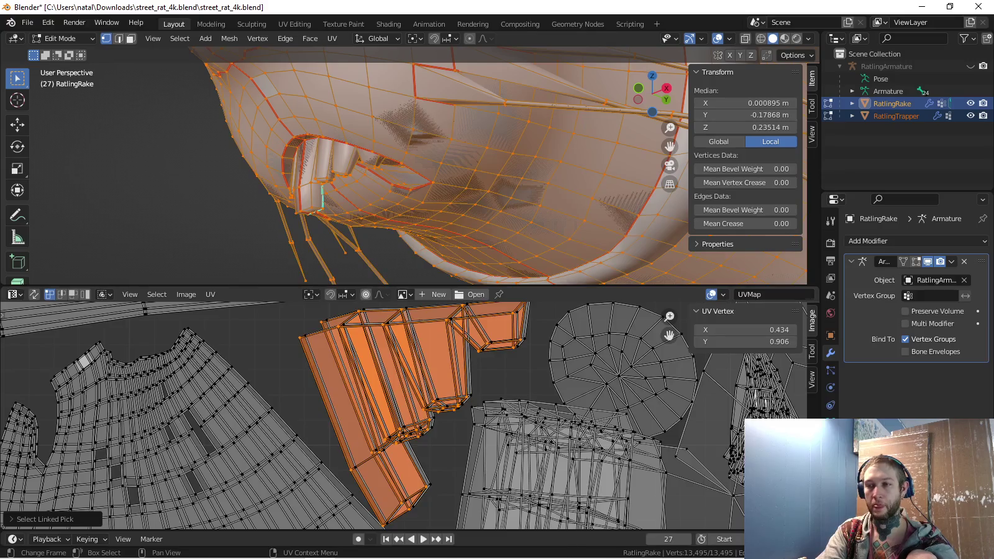
{"action": "key", "text": "g"}
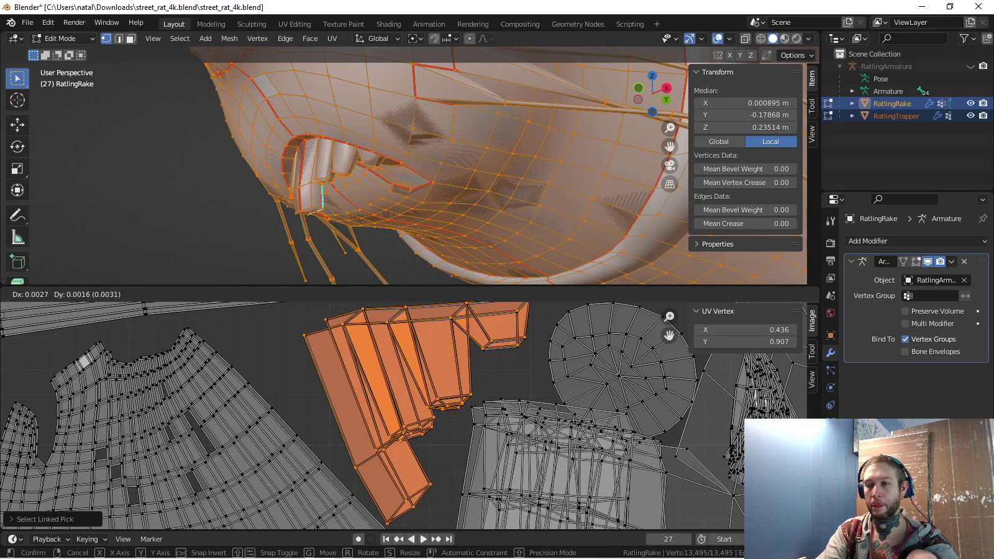
{"action": "key", "text": "Return"}
{"action": "scroll", "coordinate": [403, 417], "scroll_direction": "down", "scroll_amount": 3}
{"action": "middle_click_drag", "start_coordinate": [405, 423], "coordinate": [405, 406]}
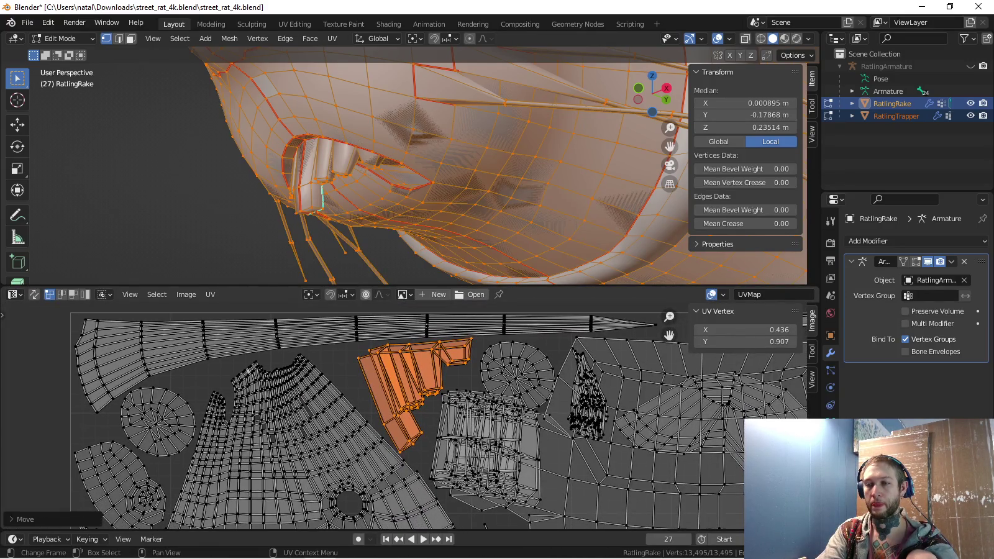
{"action": "scroll", "coordinate": [382, 389], "scroll_direction": "up", "scroll_amount": 3}
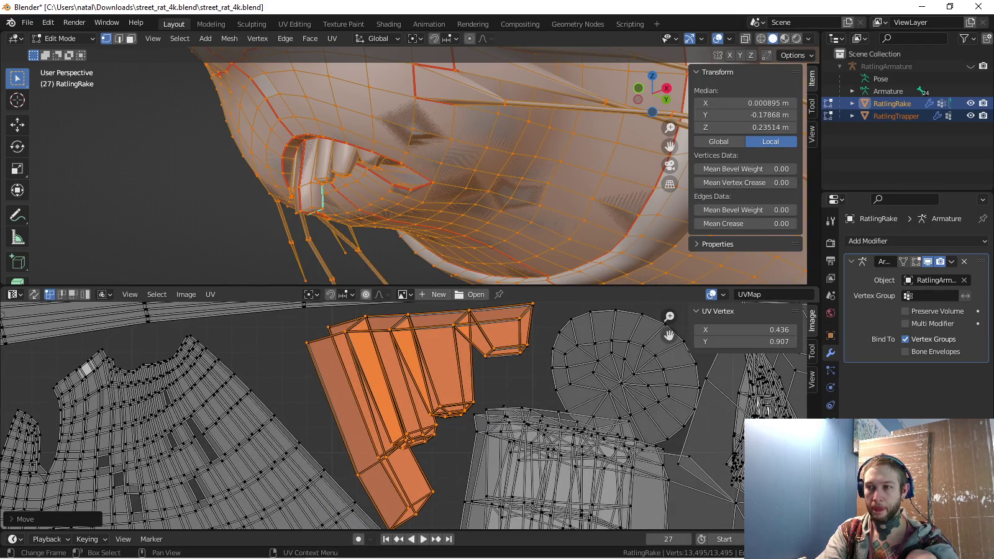
{"action": "key", "text": "g"}
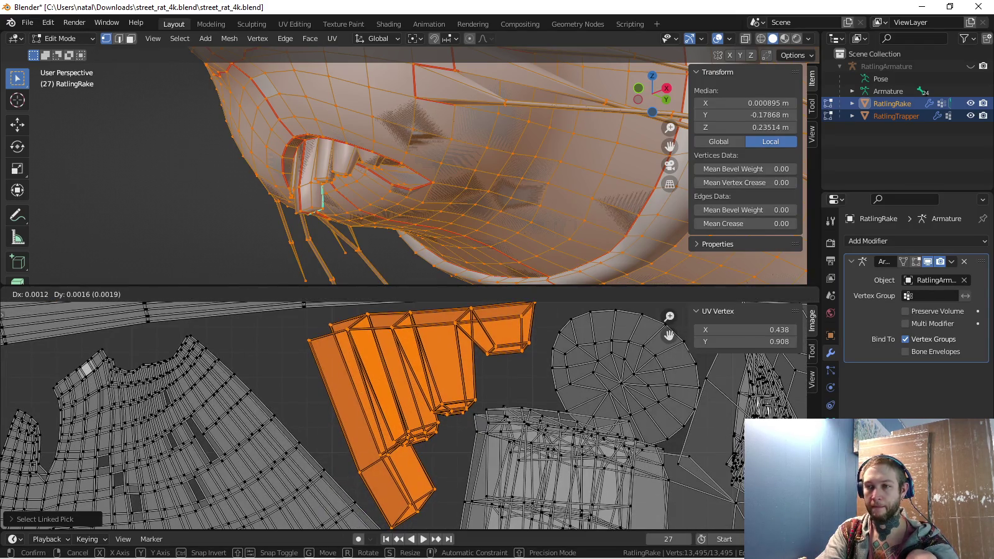
{"action": "key", "text": "Return"}
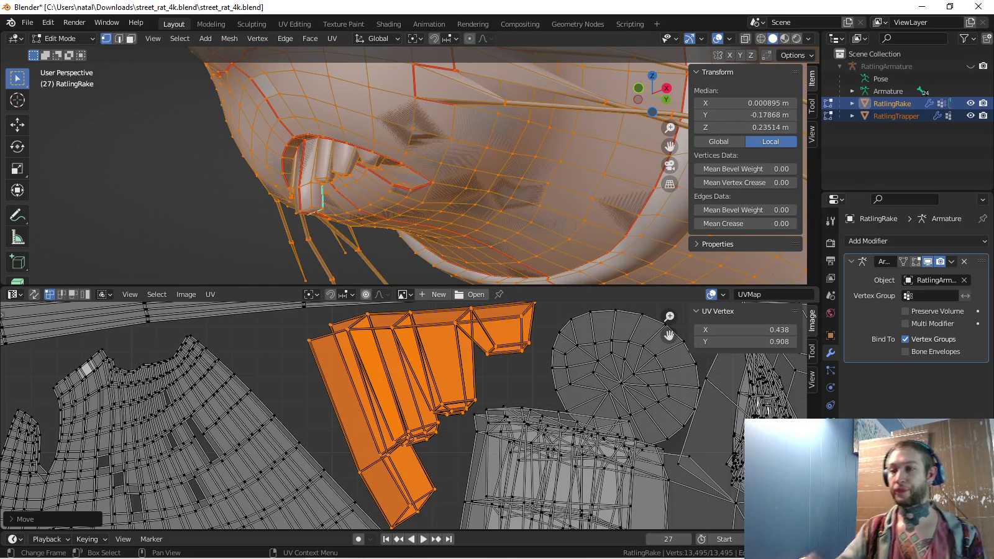
Select the small circular UV island and shift it one unit along X, outside the square
{"action": "scroll", "coordinate": [404, 415], "scroll_direction": "down", "scroll_amount": 4}
{"action": "scroll", "coordinate": [565, 491], "scroll_direction": "up", "scroll_amount": 2}
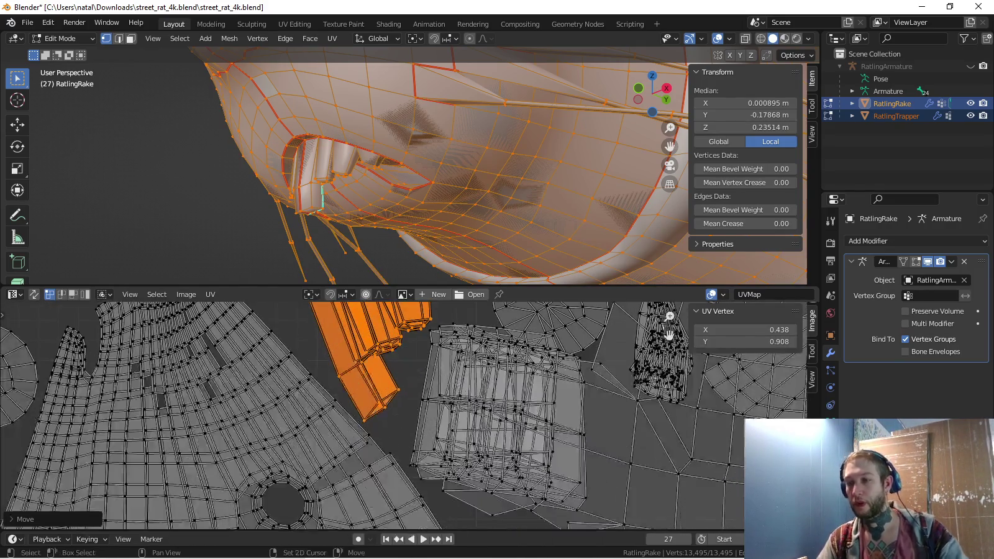
{"action": "scroll", "coordinate": [565, 491], "scroll_direction": "up", "scroll_amount": 1}
{"action": "middle_click_drag", "start_coordinate": [404, 373], "coordinate": [401, 444]}
{"action": "key", "text": "alt+a"}
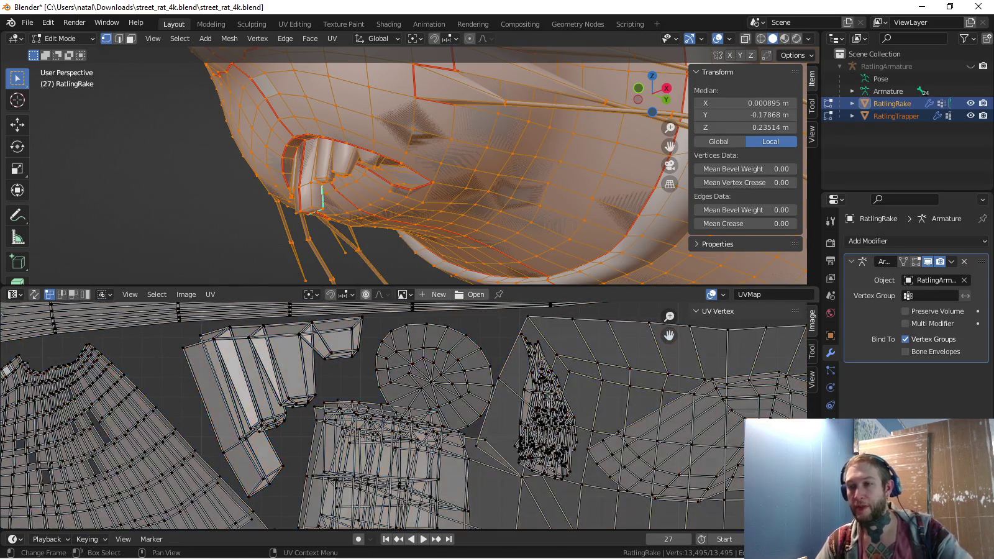
{"action": "key", "text": "l"}
{"action": "scroll", "coordinate": [410, 410], "scroll_direction": "down", "scroll_amount": 4}
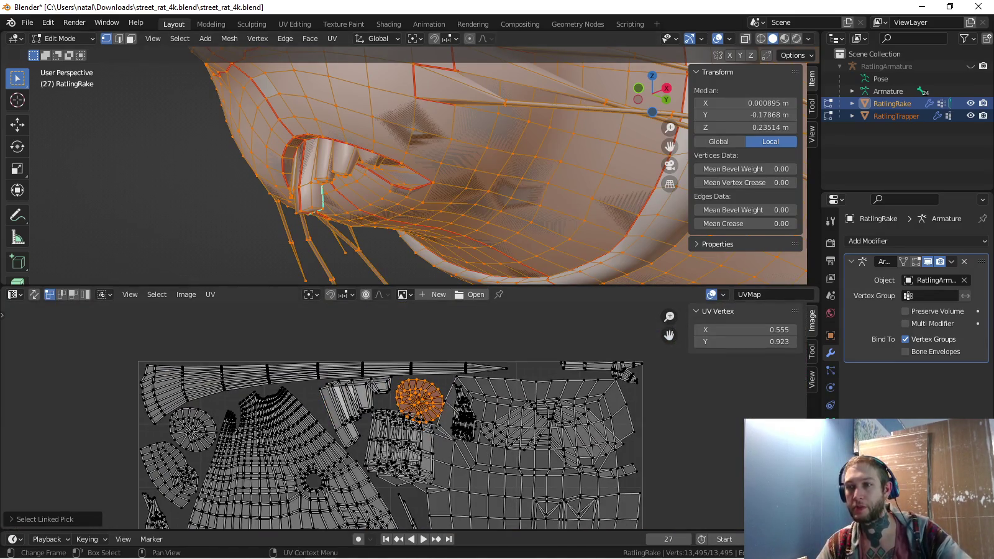
{"action": "scroll", "coordinate": [407, 419], "scroll_direction": "up", "scroll_amount": 2}
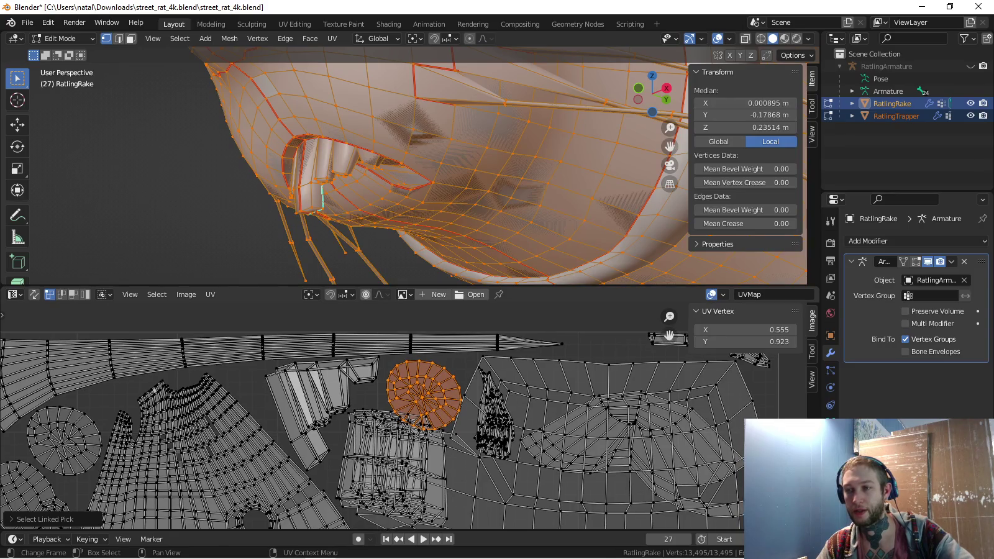
{"action": "scroll", "coordinate": [426, 392], "scroll_direction": "up", "scroll_amount": 1}
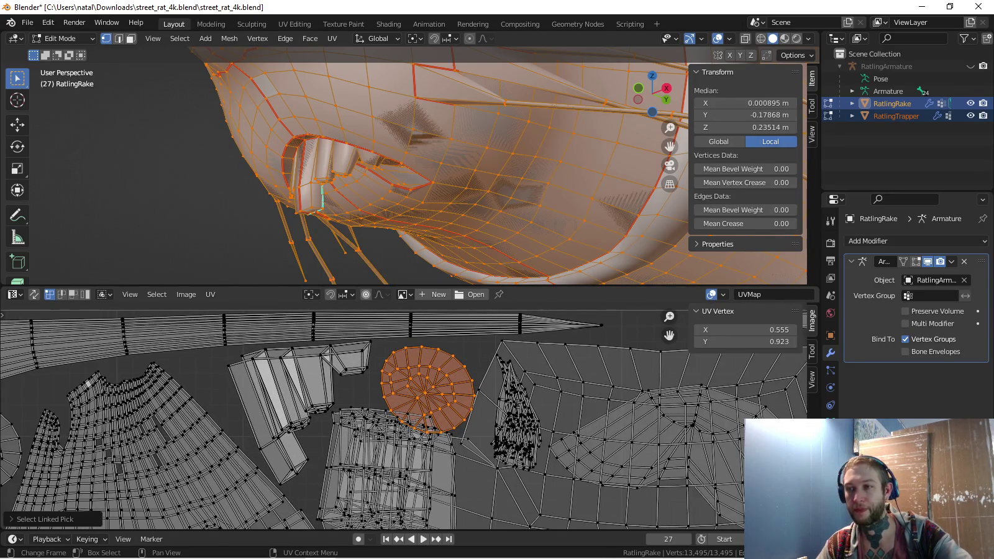
{"action": "key", "text": "alt+a"}
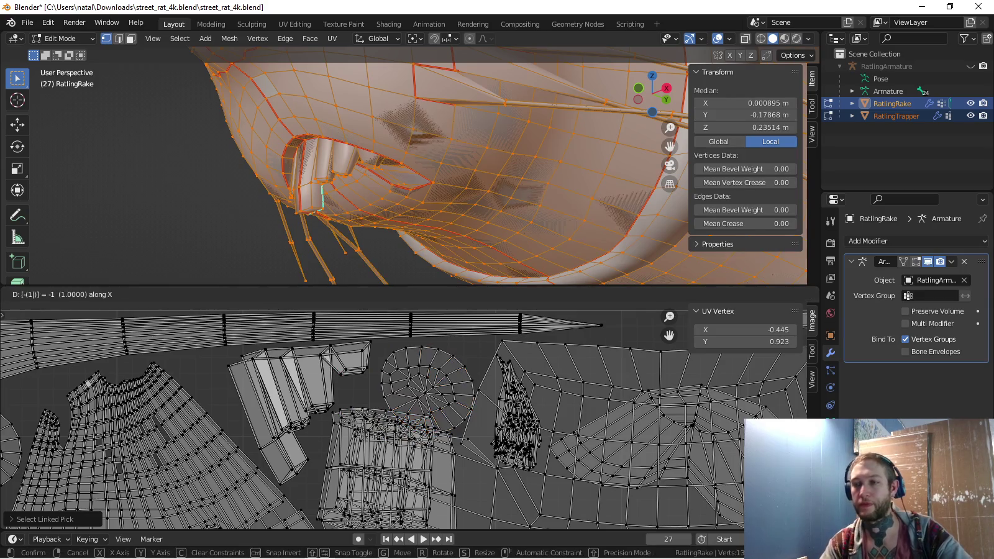
{"action": "key", "text": "ctrl+z"}
{"action": "key", "text": "ctrl+z"}
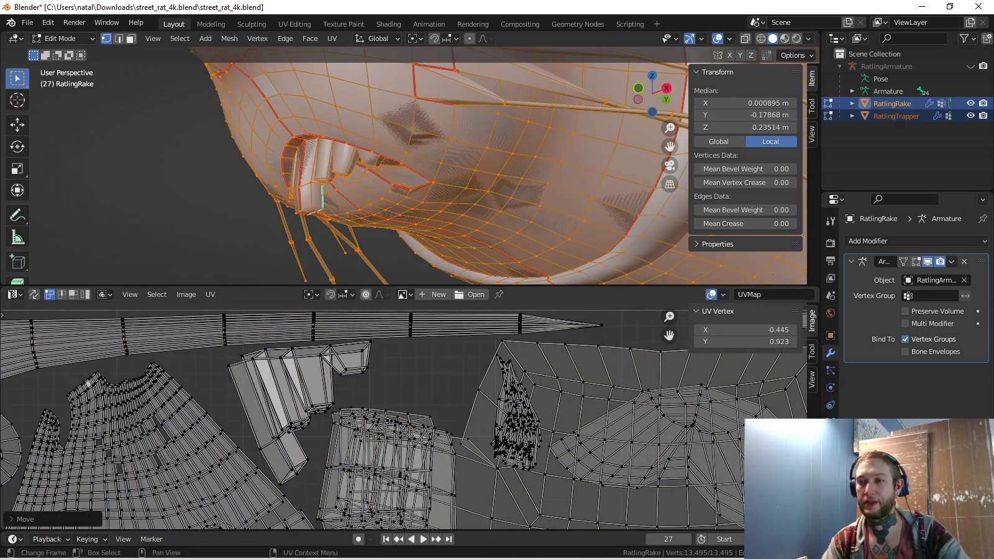
Move the circular island into the upper-left area of the UV square
{"action": "scroll", "coordinate": [404, 420], "scroll_direction": "down", "scroll_amount": 4}
{"action": "middle_click_drag", "start_coordinate": [186, 404], "coordinate": [515, 357]}
{"action": "middle_click_drag", "start_coordinate": [373, 373], "coordinate": [332, 434]}
{"action": "key", "text": "g"}
{"action": "left_click", "coordinate": [535, 444]}
{"action": "scroll", "coordinate": [534, 444], "scroll_direction": "up", "scroll_amount": 4}
{"action": "middle_click_drag", "start_coordinate": [621, 423], "coordinate": [434, 410]}
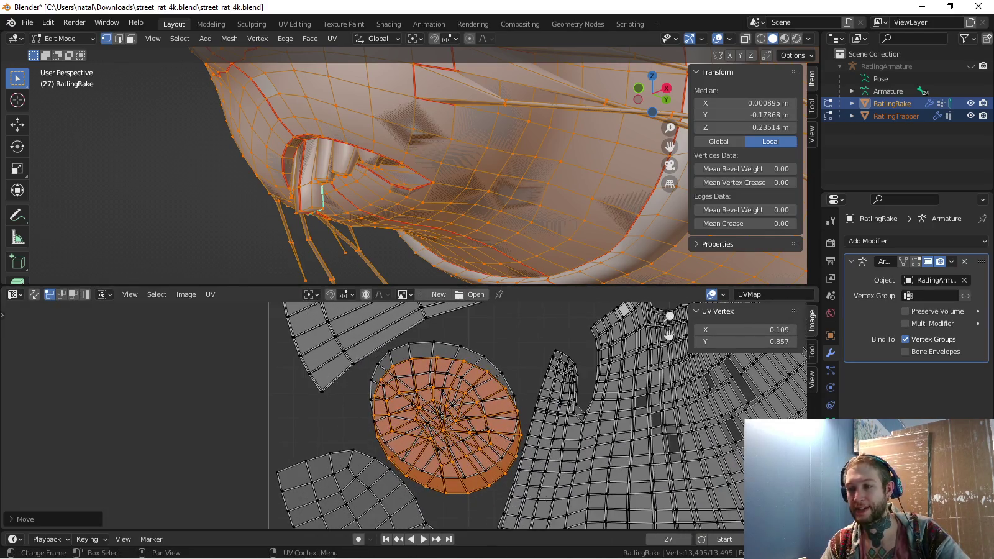
{"action": "key", "text": "g"}
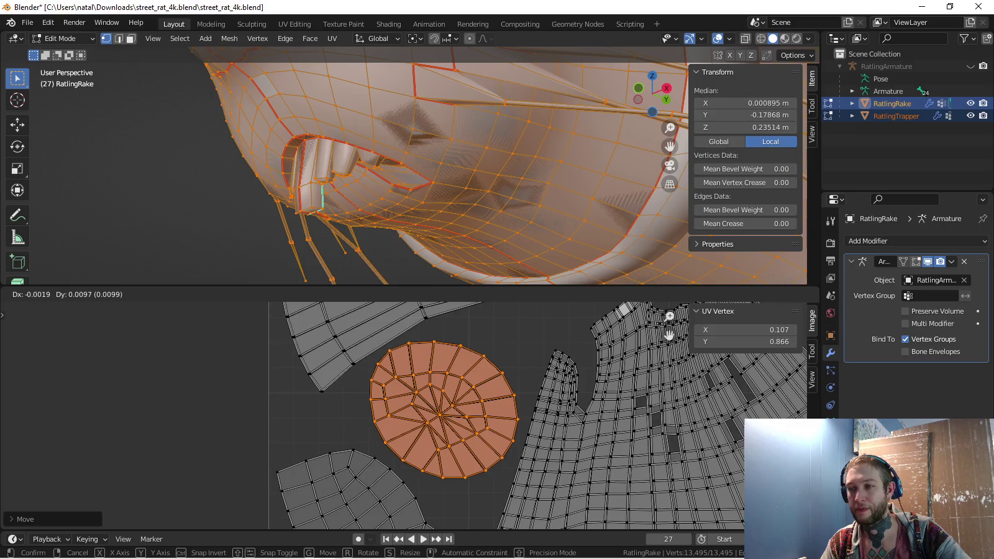
{"action": "key", "text": "Return"}
Zoom around the UV layout and orbit to the side of the rat head
{"action": "scroll", "coordinate": [373, 348], "scroll_direction": "down", "scroll_amount": 2}
{"action": "scroll", "coordinate": [372, 348], "scroll_direction": "down", "scroll_amount": 1}
{"action": "scroll", "coordinate": [373, 347], "scroll_direction": "down", "scroll_amount": 2}
{"action": "scroll", "coordinate": [373, 348], "scroll_direction": "down", "scroll_amount": 1}
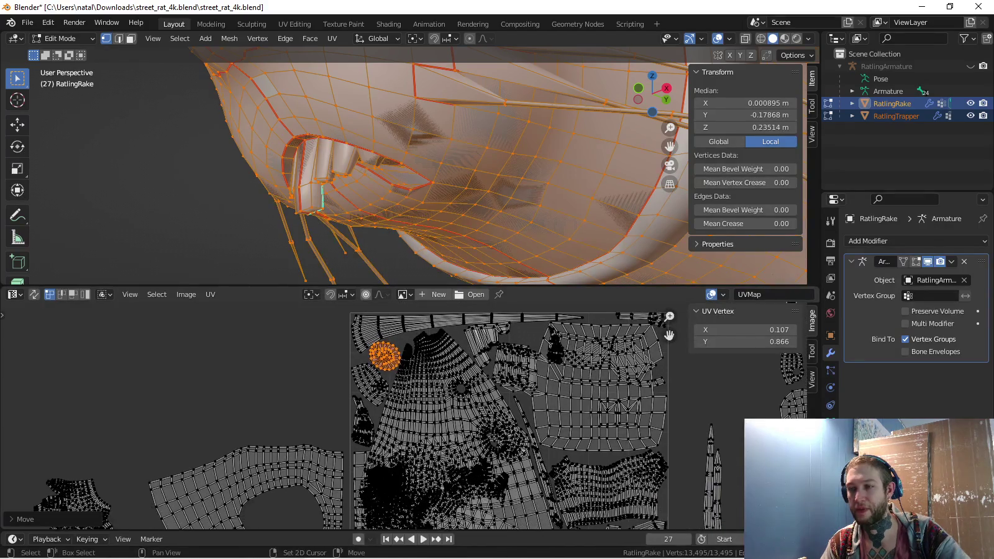
{"action": "scroll", "coordinate": [422, 384], "scroll_direction": "up", "scroll_amount": 1}
{"action": "scroll", "coordinate": [422, 383], "scroll_direction": "up", "scroll_amount": 1}
{"action": "scroll", "coordinate": [422, 383], "scroll_direction": "up", "scroll_amount": 1}
{"action": "scroll", "coordinate": [422, 383], "scroll_direction": "up", "scroll_amount": 1}
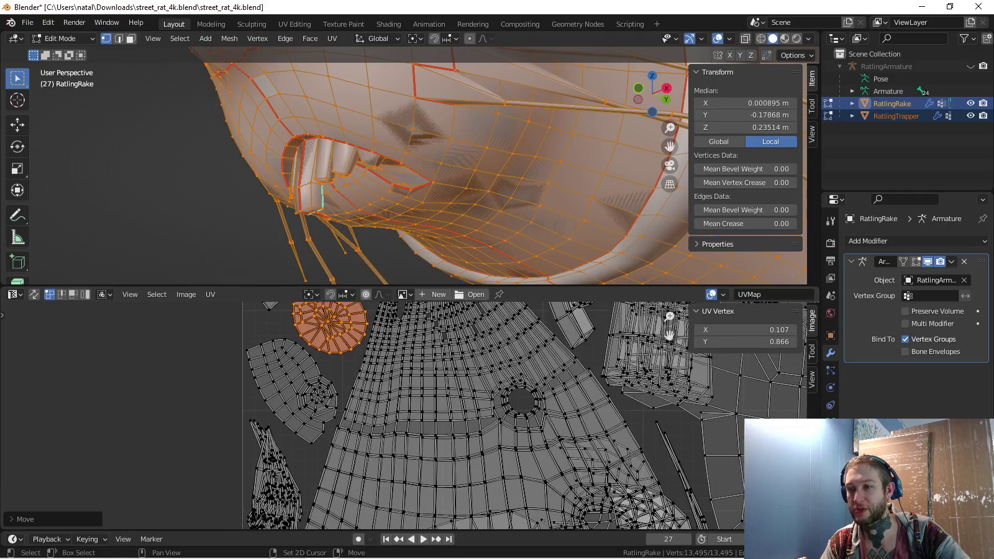
{"action": "scroll", "coordinate": [435, 416], "scroll_direction": "down", "scroll_amount": 1}
{"action": "scroll", "coordinate": [434, 416], "scroll_direction": "down", "scroll_amount": 1}
{"action": "scroll", "coordinate": [435, 416], "scroll_direction": "up", "scroll_amount": 2}
{"action": "scroll", "coordinate": [435, 417], "scroll_direction": "up", "scroll_amount": 1}
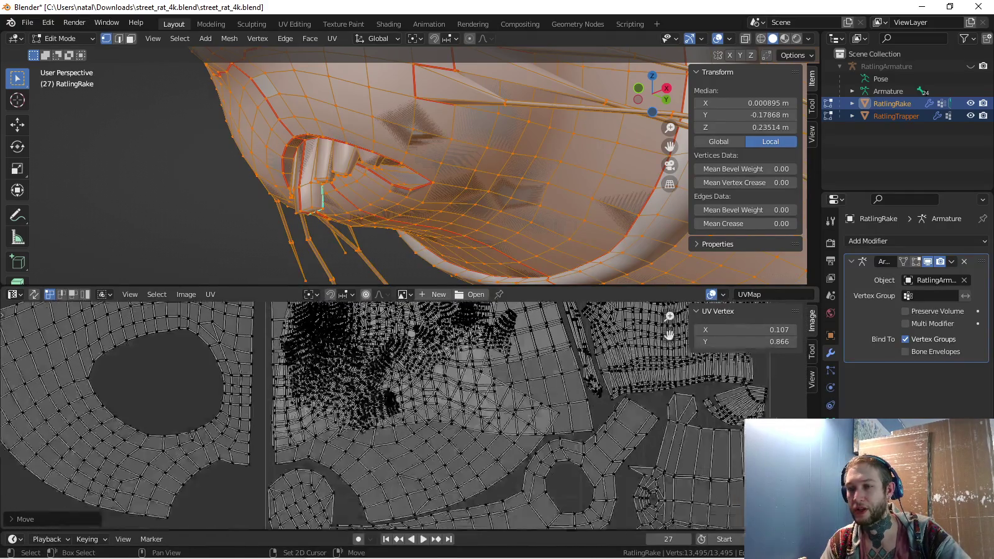
{"action": "scroll", "coordinate": [323, 434], "scroll_direction": "down", "scroll_amount": 1}
{"action": "scroll", "coordinate": [323, 435], "scroll_direction": "up", "scroll_amount": 2}
{"action": "scroll", "coordinate": [240, 514], "scroll_direction": "down", "scroll_amount": 1}
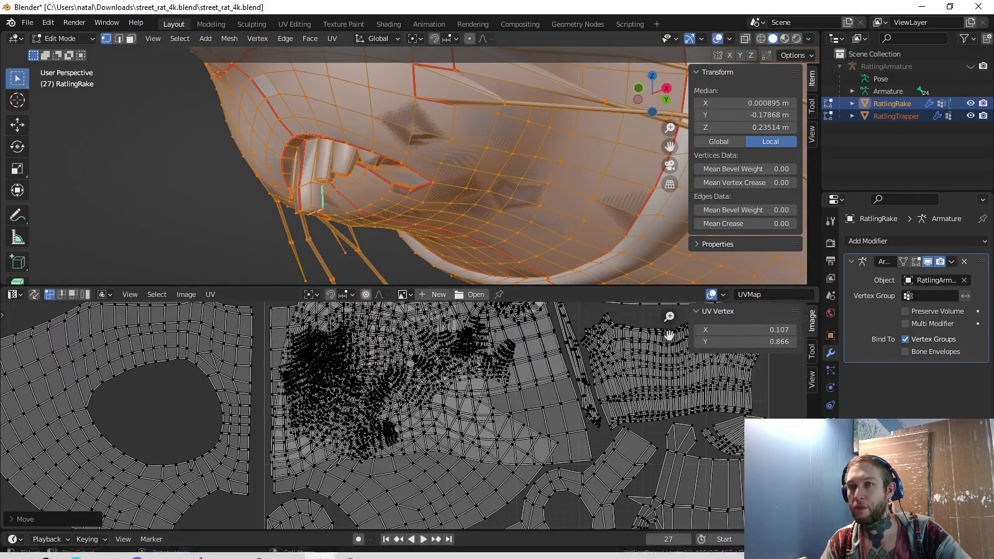
{"action": "middle_click_drag", "start_coordinate": [435, 186], "coordinate": [497, 174]}
Show all RatlingRake UV islands and move the ring-shaped eye island leftward
{"action": "key", "text": "alt+a"}
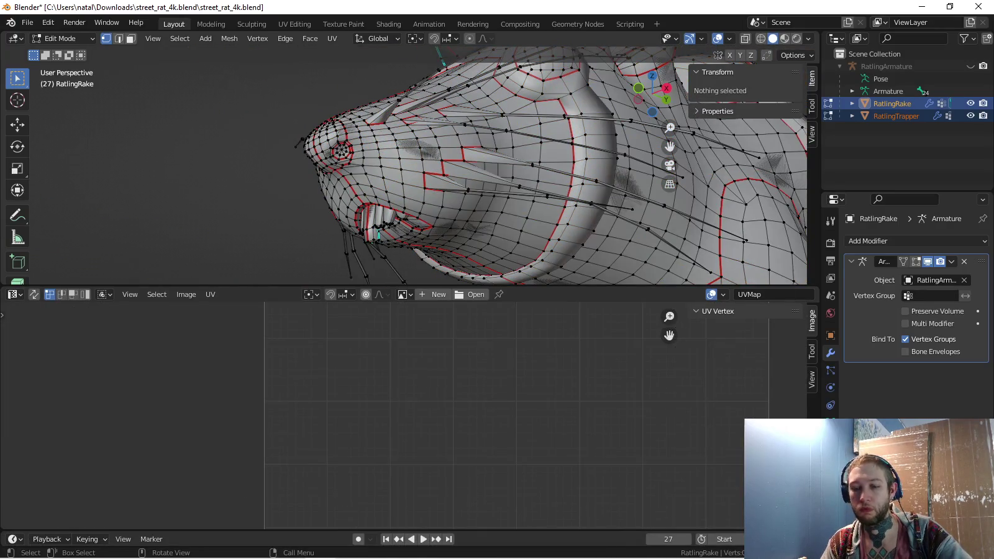
{"action": "key", "text": "l"}
{"action": "scroll", "coordinate": [702, 348], "scroll_direction": "down", "scroll_amount": 3}
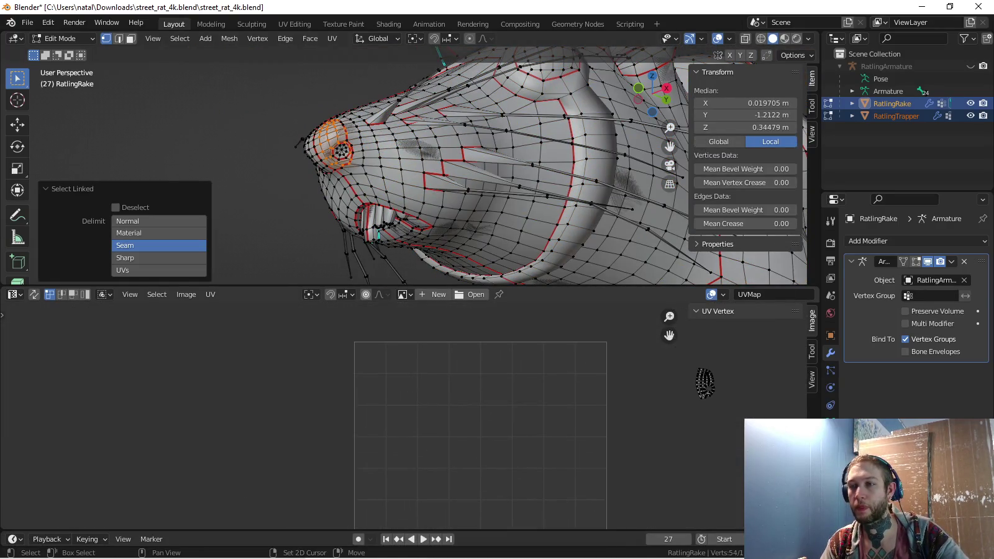
{"action": "key", "text": "a"}
{"action": "left_click", "coordinate": [705, 382]}
{"action": "key", "text": "l"}
{"action": "key", "text": "g"}
{"action": "left_click", "coordinate": [378, 407]}
{"action": "scroll", "coordinate": [391, 460], "scroll_direction": "up", "scroll_amount": 2}
{"action": "scroll", "coordinate": [392, 459], "scroll_direction": "up", "scroll_amount": 2}
{"action": "scroll", "coordinate": [391, 460], "scroll_direction": "up", "scroll_amount": 2}
Rotate the eye ring island and enlarge it about 1.19 times
{"action": "key", "text": "r"}
{"action": "left_click", "coordinate": [396, 468]}
{"action": "key", "text": "s"}
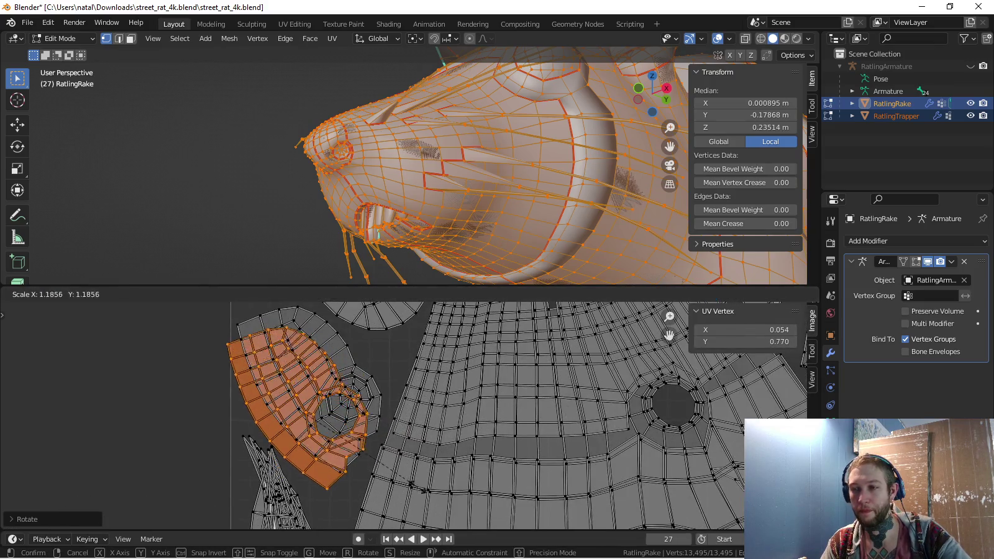
{"action": "left_click", "coordinate": [397, 472]}
{"action": "key", "text": "g"}
{"action": "left_click", "coordinate": [377, 395]}
{"action": "key", "text": "s"}
{"action": "left_click", "coordinate": [378, 395]}
Nudge the enlarged eye ring island into place at the layout's left edge
{"action": "key", "text": "g"}
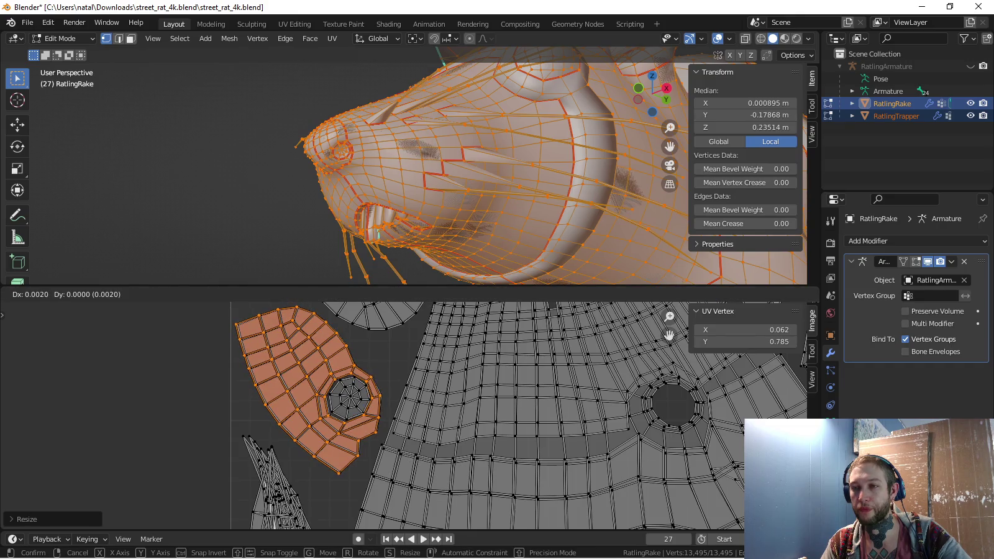
{"action": "left_click", "coordinate": [413, 416]}
{"action": "scroll", "coordinate": [414, 416], "scroll_direction": "up", "scroll_amount": 3}
{"action": "key", "text": "g"}
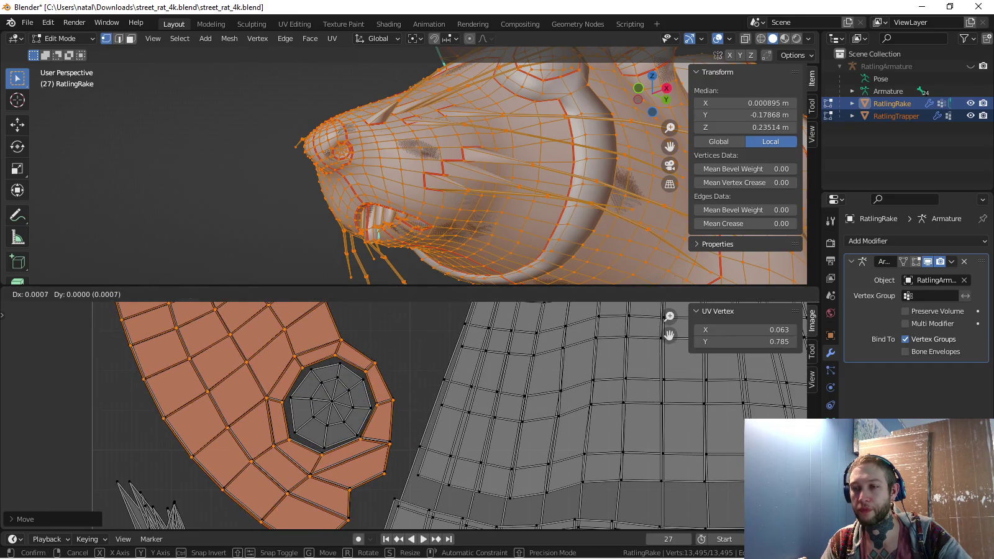
{"action": "key", "text": "Escape"}
{"action": "scroll", "coordinate": [404, 416], "scroll_direction": "down", "scroll_amount": 3}
{"action": "scroll", "coordinate": [404, 416], "scroll_direction": "down", "scroll_amount": 3}
Move the small octagonal eye-centre island beside the ring
{"action": "key", "text": "a"}
{"action": "left_click", "coordinate": [688, 349]}
{"action": "key", "text": "g"}
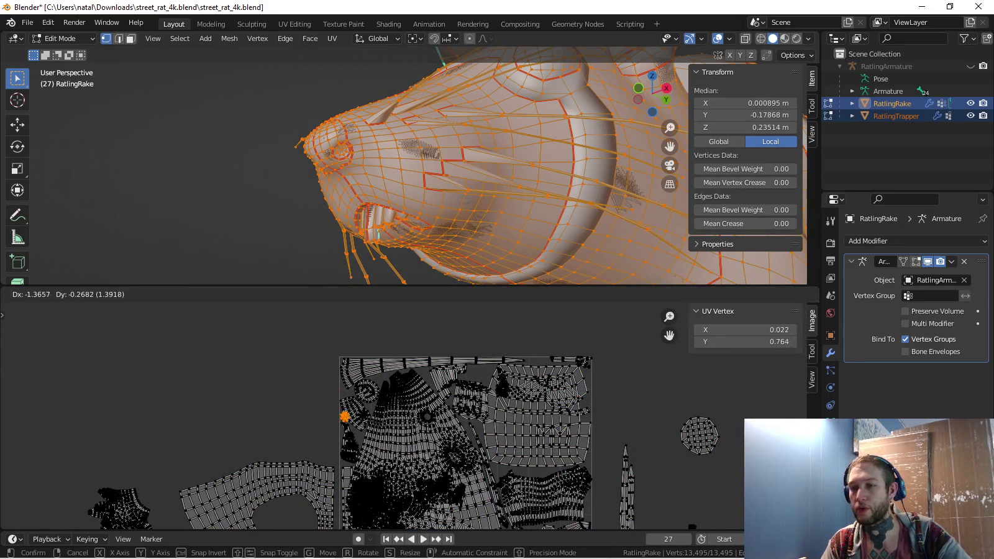
{"action": "left_click", "coordinate": [357, 418]}
{"action": "scroll", "coordinate": [357, 417], "scroll_direction": "up", "scroll_amount": 2}
{"action": "scroll", "coordinate": [358, 417], "scroll_direction": "up", "scroll_amount": 2}
Move and rotate the small eye island until it is centred in the ring's hole
{"action": "scroll", "coordinate": [357, 417], "scroll_direction": "up", "scroll_amount": 2}
{"action": "scroll", "coordinate": [357, 418], "scroll_direction": "up", "scroll_amount": 1}
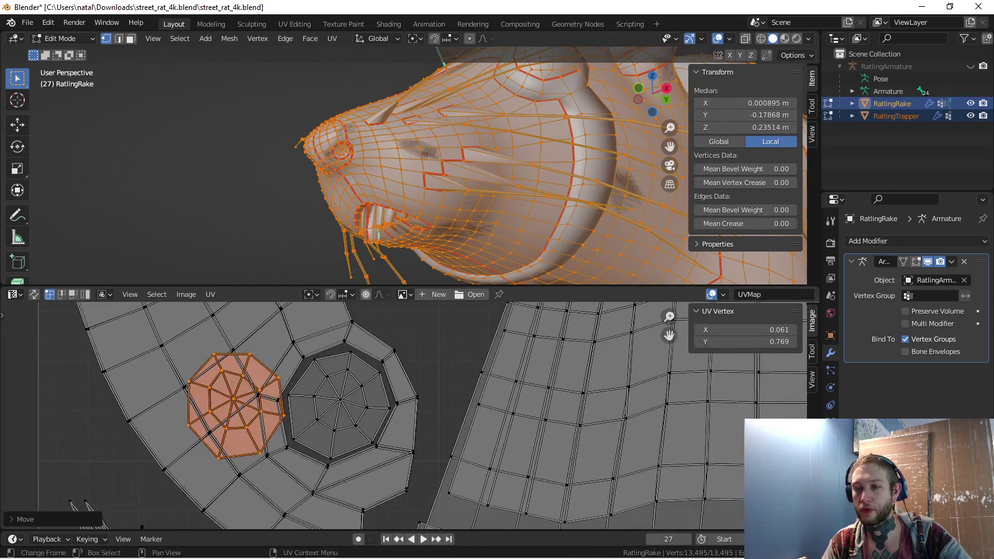
{"action": "key", "text": "g"}
{"action": "key", "text": "r"}
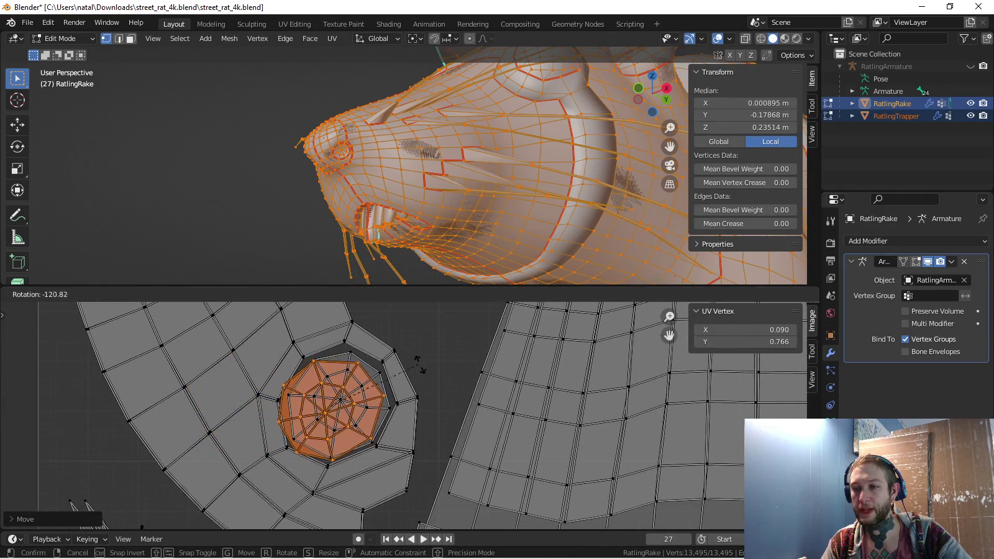
{"action": "key", "text": "g"}
{"action": "key", "text": "r"}
{"action": "left_click", "coordinate": [319, 482]}
{"action": "key", "text": "g"}
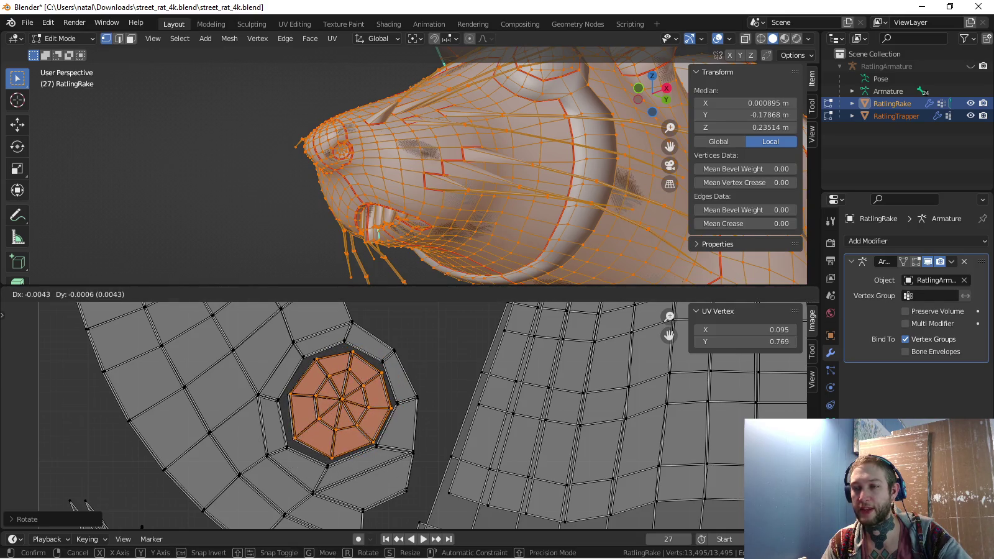
{"action": "key", "text": "Return"}
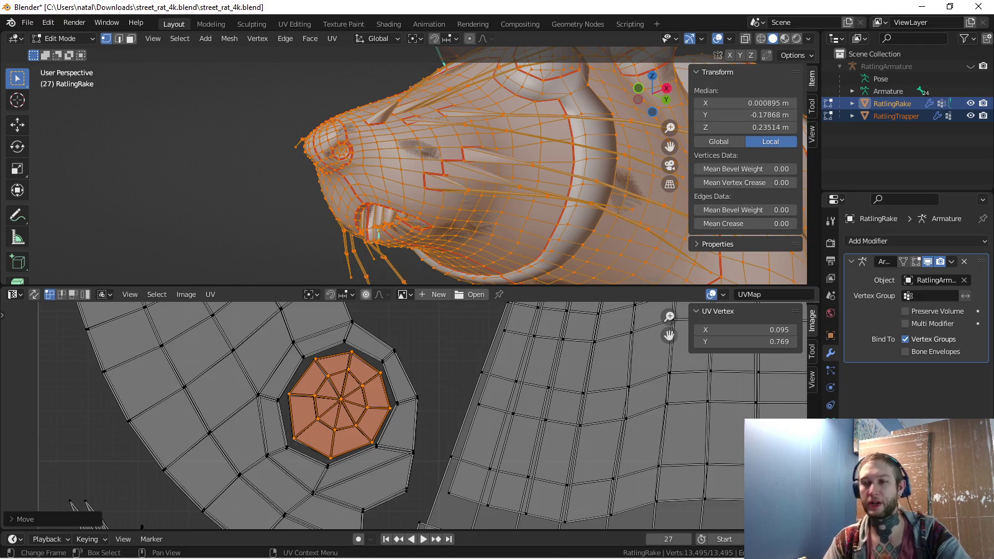
Zoom and pan out to check the whole UV square layout
{"action": "scroll", "coordinate": [404, 415], "scroll_direction": "down", "scroll_amount": 4}
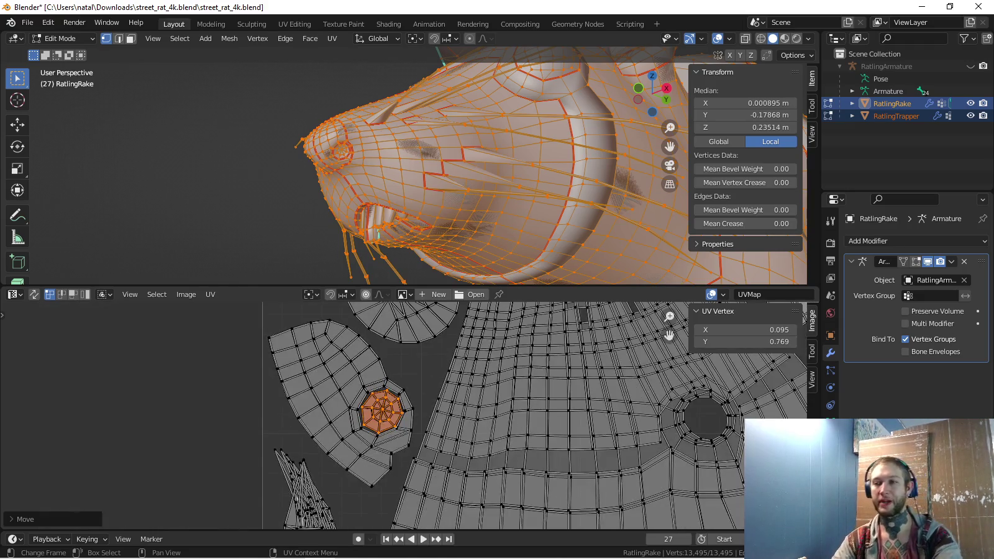
{"action": "scroll", "coordinate": [399, 415], "scroll_direction": "up", "scroll_amount": 2}
{"action": "scroll", "coordinate": [399, 415], "scroll_direction": "up", "scroll_amount": 2}
{"action": "scroll", "coordinate": [399, 415], "scroll_direction": "up", "scroll_amount": 1}
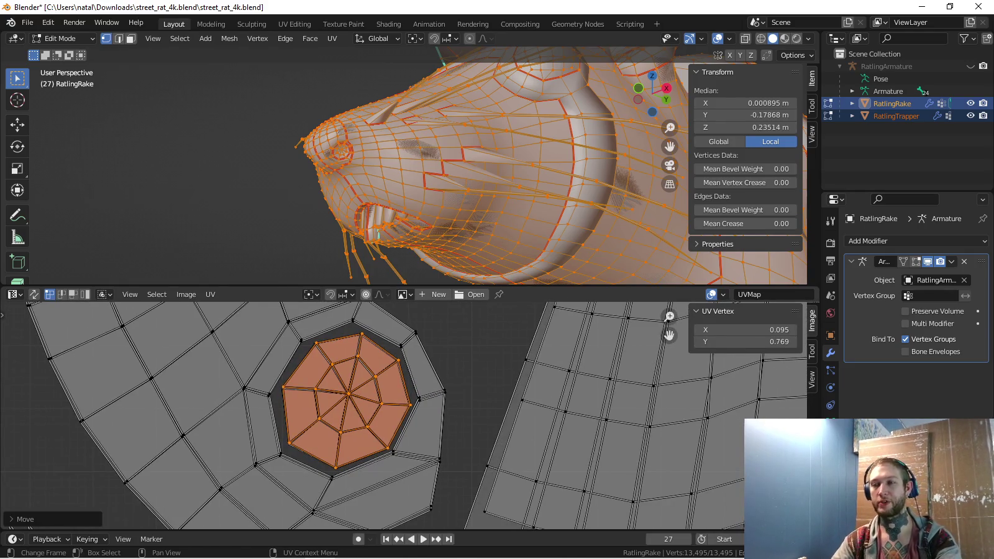
{"action": "scroll", "coordinate": [410, 417], "scroll_direction": "down", "scroll_amount": 2}
{"action": "scroll", "coordinate": [407, 414], "scroll_direction": "down", "scroll_amount": 1}
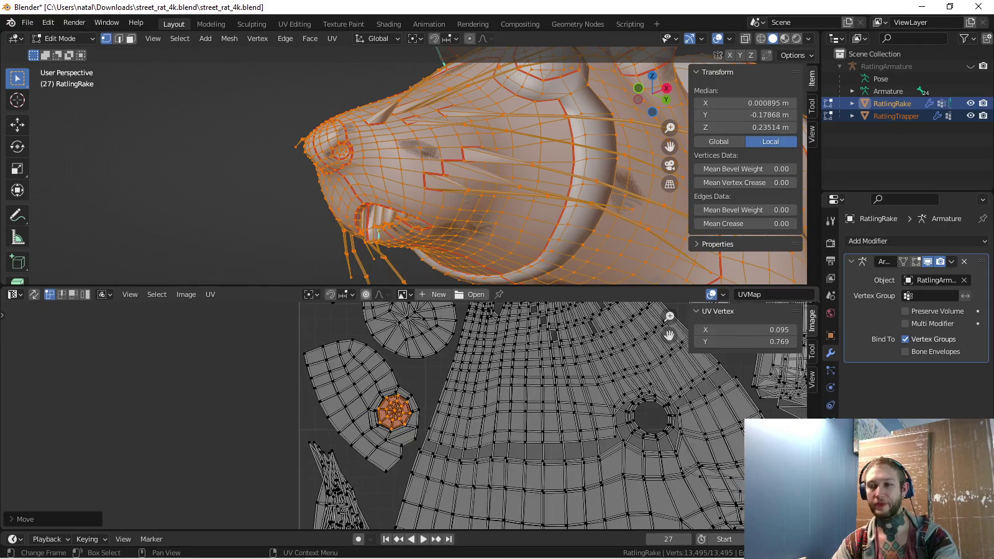
{"action": "scroll", "coordinate": [407, 415], "scroll_direction": "down", "scroll_amount": 1}
{"action": "scroll", "coordinate": [406, 415], "scroll_direction": "down", "scroll_amount": 1}
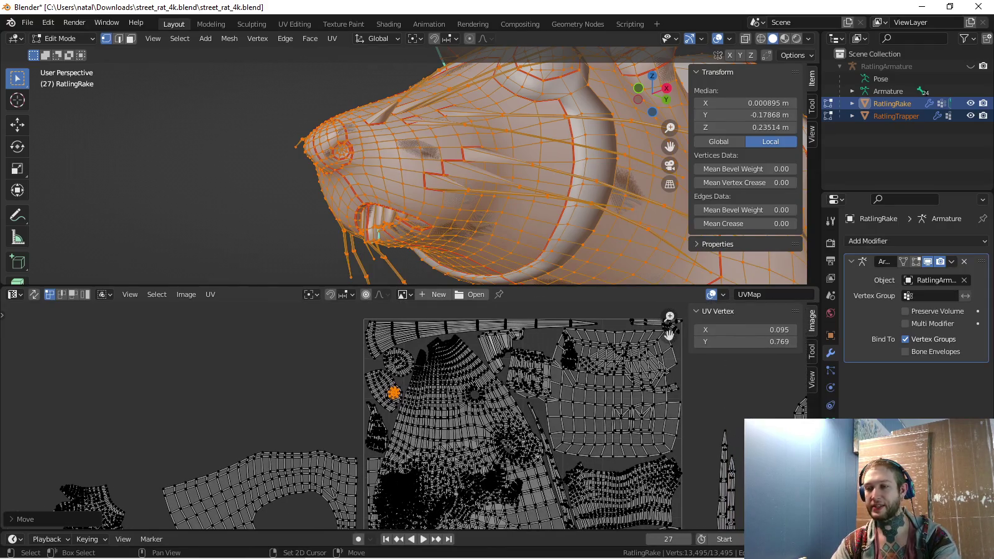
{"action": "middle_click_drag", "start_coordinate": [407, 414], "coordinate": [309, 357]}
{"action": "scroll", "coordinate": [435, 373], "scroll_direction": "down", "scroll_amount": 2}
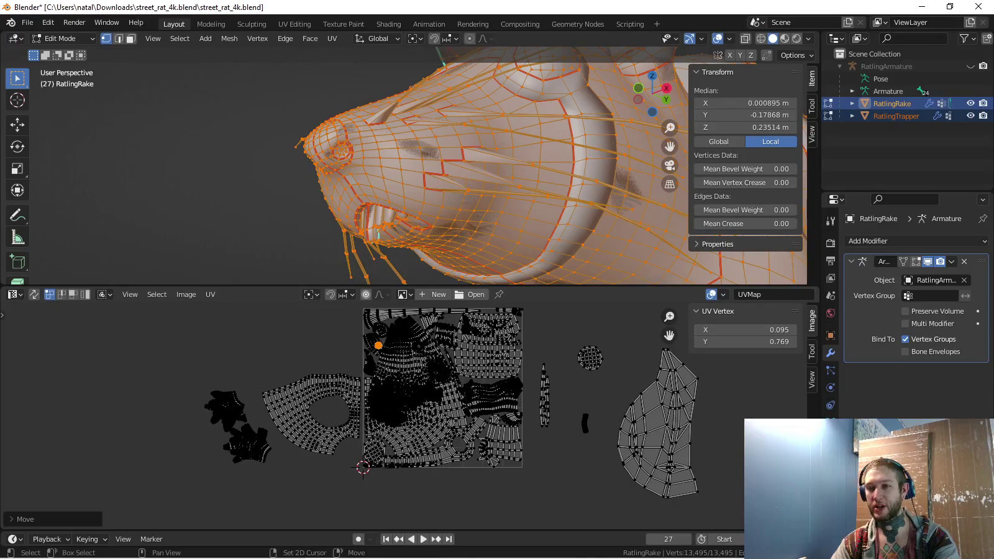
{"action": "scroll", "coordinate": [308, 391], "scroll_direction": "up", "scroll_amount": 2}
{"action": "scroll", "coordinate": [308, 391], "scroll_direction": "up", "scroll_amount": 2}
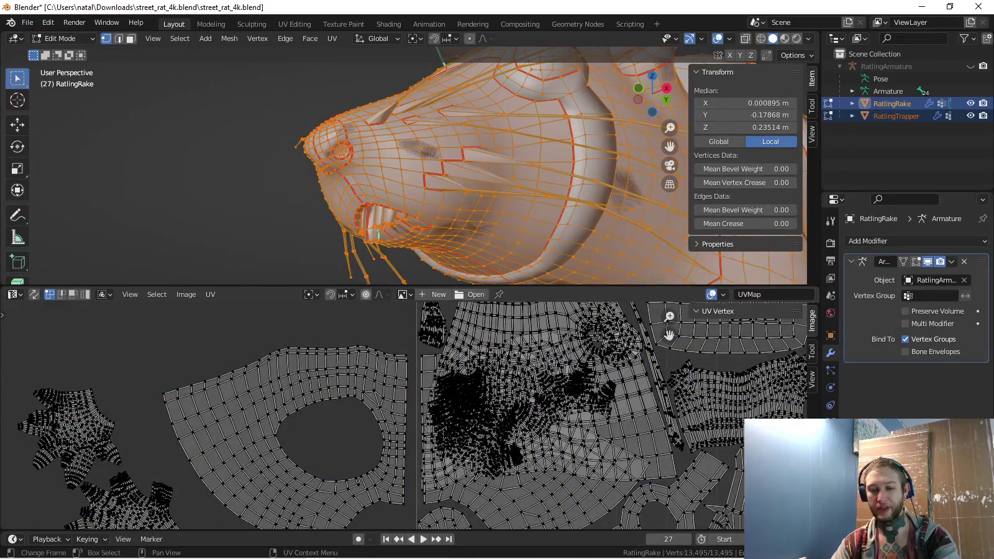
Select the star-shaped hand island, circle-selecting its missed faces
{"action": "key", "text": "l"}
{"action": "key", "text": "g"}
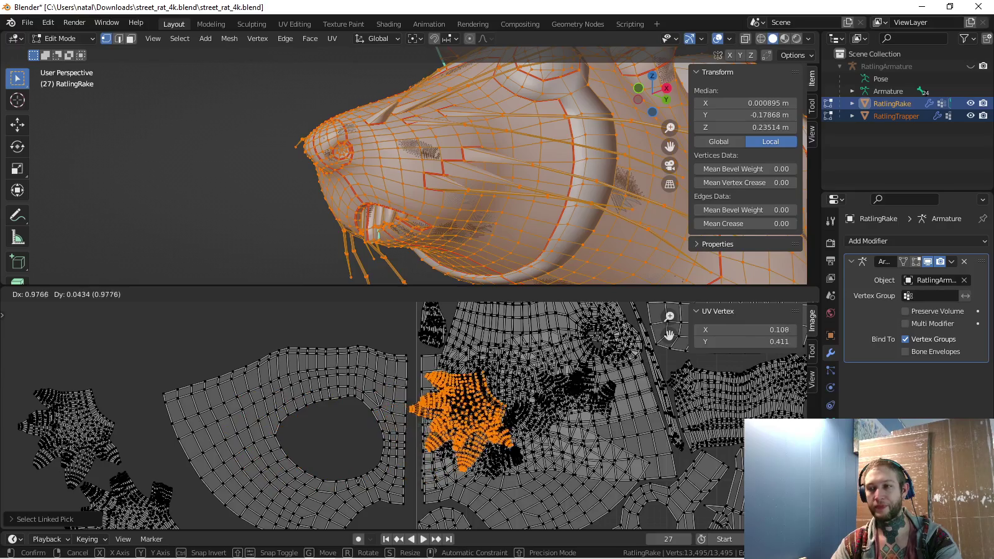
{"action": "key", "text": "Escape"}
{"action": "middle_click_drag", "start_coordinate": [372, 435], "coordinate": [451, 389]}
{"action": "scroll", "coordinate": [328, 392], "scroll_direction": "up", "scroll_amount": 4}
{"action": "key", "text": "c"}
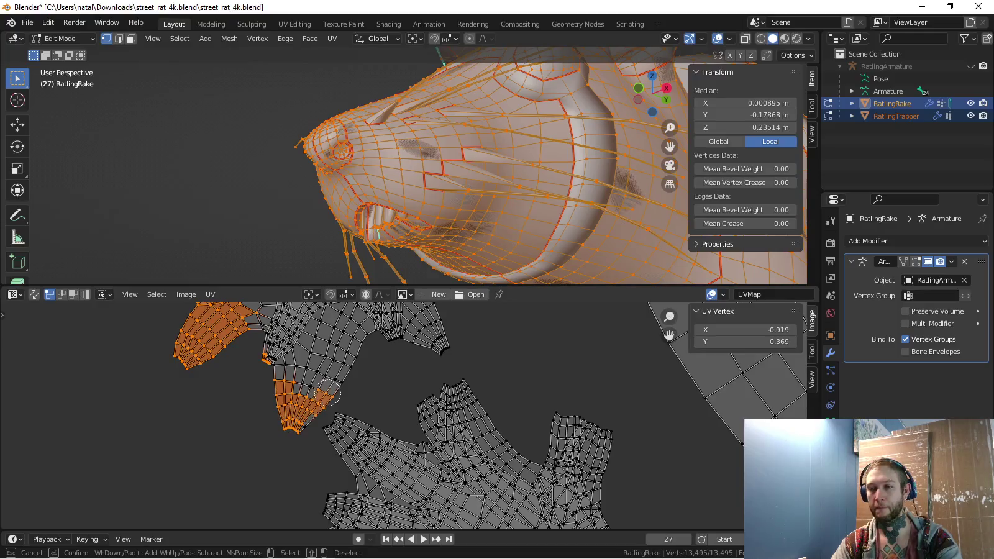
{"action": "left_click_drag", "start_coordinate": [318, 370], "coordinate": [429, 339]}
{"action": "key", "text": "Escape"}
{"action": "scroll", "coordinate": [385, 429], "scroll_direction": "down", "scroll_amount": 2}
{"action": "key", "text": "c"}
{"action": "mouse_move", "coordinate": [354, 408]}
{"action": "left_mouse_down"}
{"action": "mouse_move", "coordinate": [365, 333]}
{"action": "mouse_move", "coordinate": [344, 402]}
{"action": "left_mouse_up"}
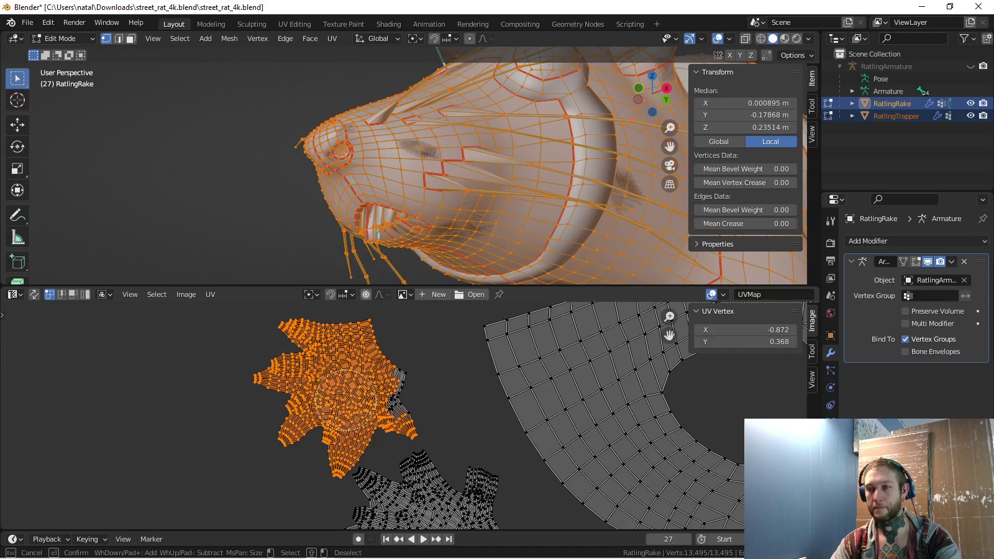
{"action": "key", "text": "Escape"}
Move the hand island onto the texture square and rotate it
{"action": "scroll", "coordinate": [408, 408], "scroll_direction": "down", "scroll_amount": 4}
{"action": "key", "text": "g"}
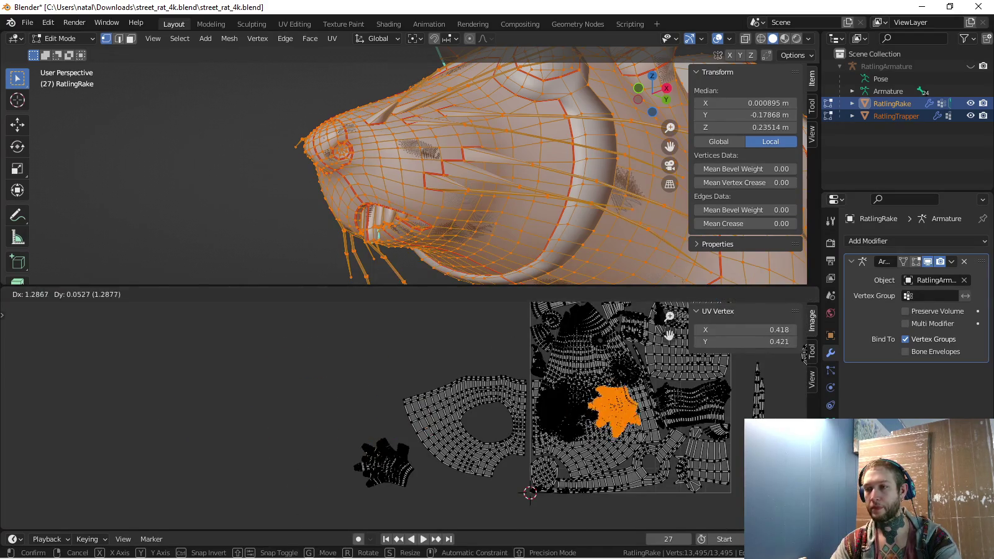
{"action": "left_click", "coordinate": [621, 404]}
{"action": "scroll", "coordinate": [621, 404], "scroll_direction": "up", "scroll_amount": 6}
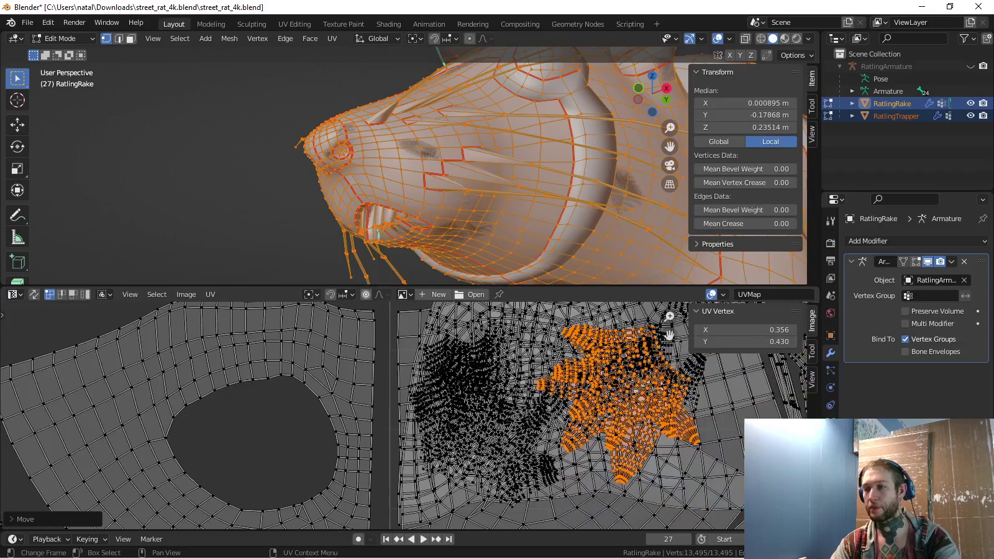
{"action": "key", "text": "r"}
{"action": "left_click", "coordinate": [727, 429]}
{"action": "scroll", "coordinate": [727, 429], "scroll_direction": "down", "scroll_amount": 4}
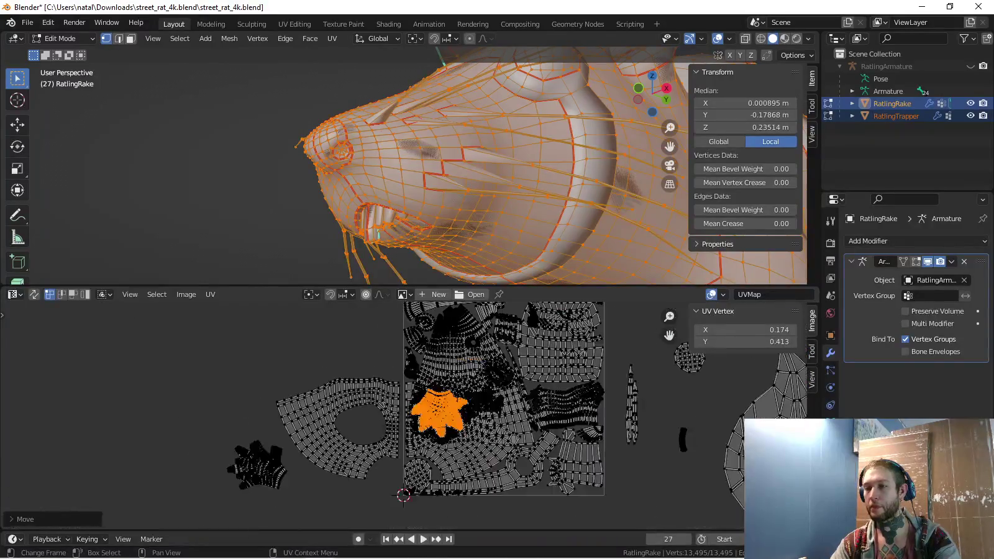
Fine-tune the hand island's rotation and position in the left-centre of the square
{"action": "key", "text": "l"}
{"action": "key", "text": "g"}
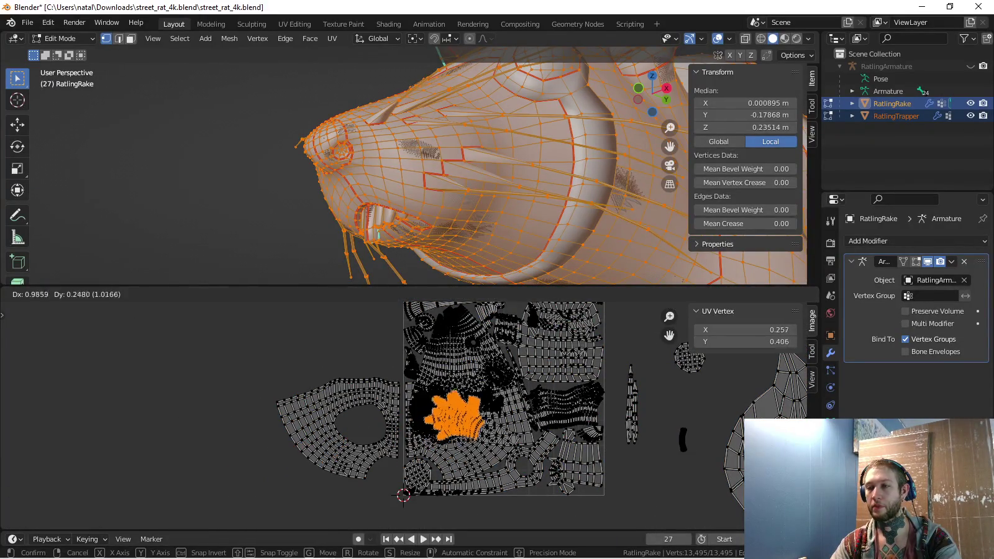
{"action": "left_click", "coordinate": [472, 404]}
{"action": "key", "text": "r"}
{"action": "key", "text": "Return"}
{"action": "key", "text": "g"}
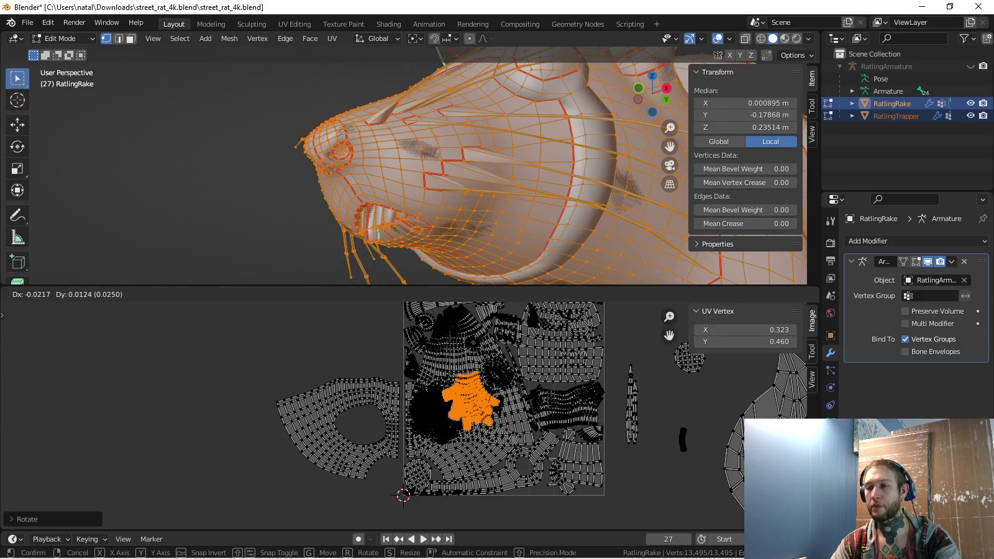
{"action": "key", "text": "Return"}
{"action": "scroll", "coordinate": [715, 310], "scroll_direction": "up", "scroll_amount": 2}
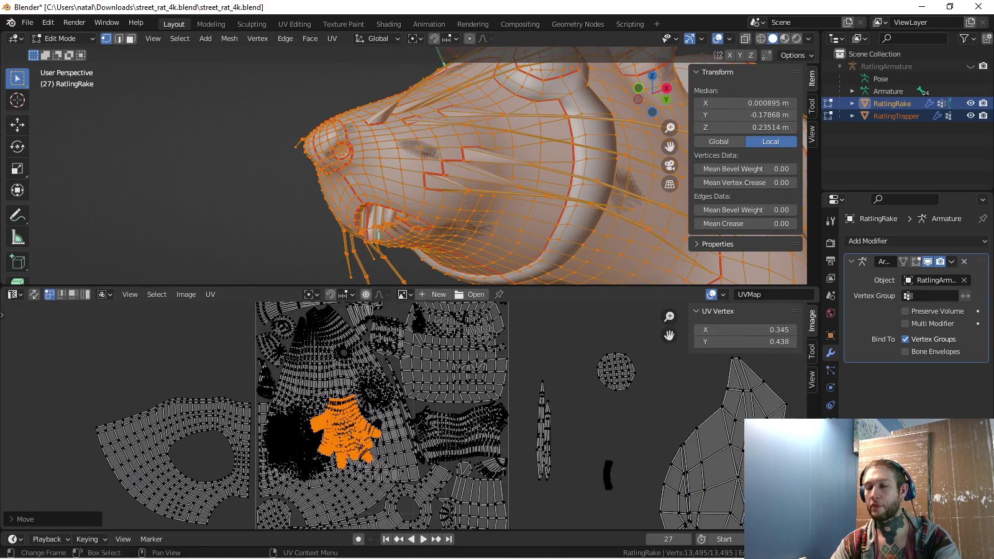
{"action": "scroll", "coordinate": [404, 416], "scroll_direction": "up", "scroll_amount": 1}
Tuck the round island into the square's lower-left corner above the bottom strips, then deselect
{"action": "middle_click_drag", "start_coordinate": [404, 416], "coordinate": [205, 435]}
{"action": "key", "text": "g"}
{"action": "scroll", "coordinate": [484, 397], "scroll_direction": "up", "scroll_amount": 2}
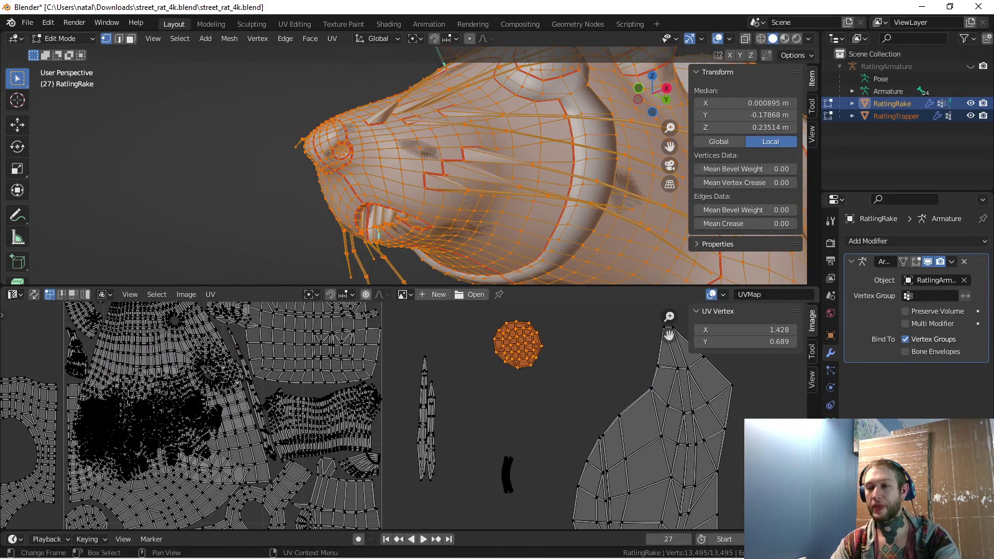
{"action": "scroll", "coordinate": [280, 417], "scroll_direction": "up", "scroll_amount": 1}
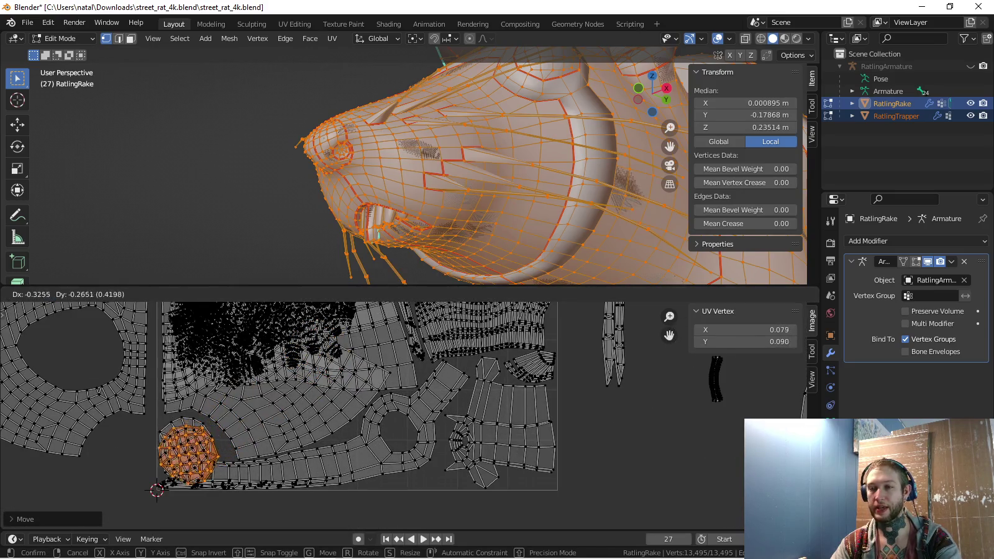
{"action": "key", "text": "Return"}
{"action": "scroll", "coordinate": [248, 434], "scroll_direction": "up", "scroll_amount": 2}
{"action": "scroll", "coordinate": [249, 434], "scroll_direction": "up", "scroll_amount": 2}
{"action": "key", "text": "g"}
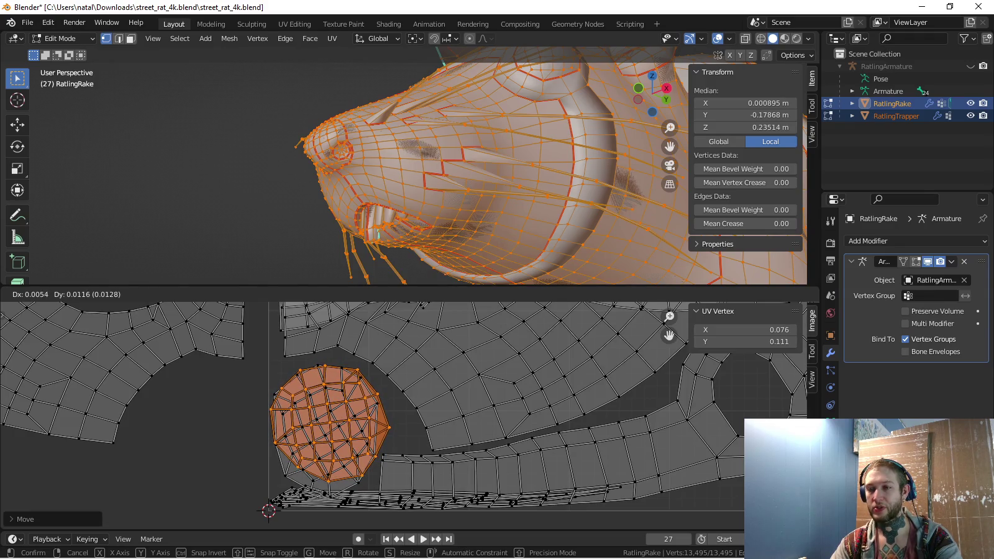
{"action": "key", "text": "Return"}
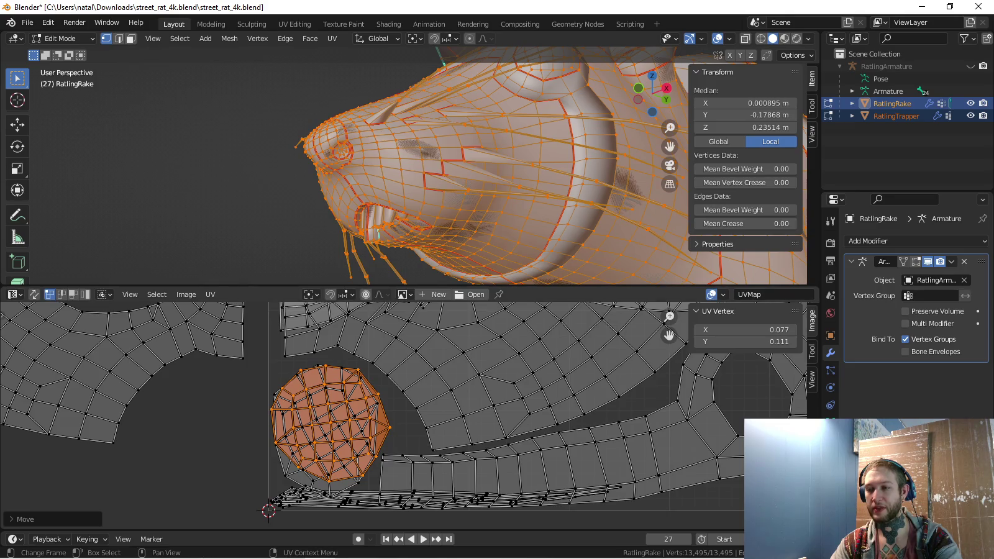
{"action": "scroll", "coordinate": [390, 346], "scroll_direction": "down", "scroll_amount": 1}
{"action": "key", "text": "a"}
{"action": "key", "text": "alt+a"}
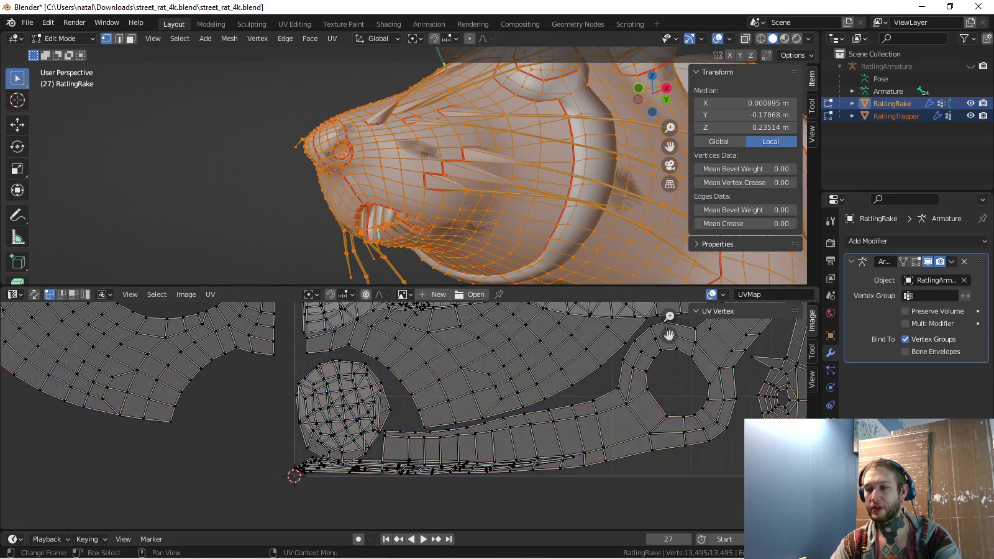
Move the two thin strip islands on the bottom edge one unit down (G Y -1), below the UV square
{"action": "key", "text": "l"}
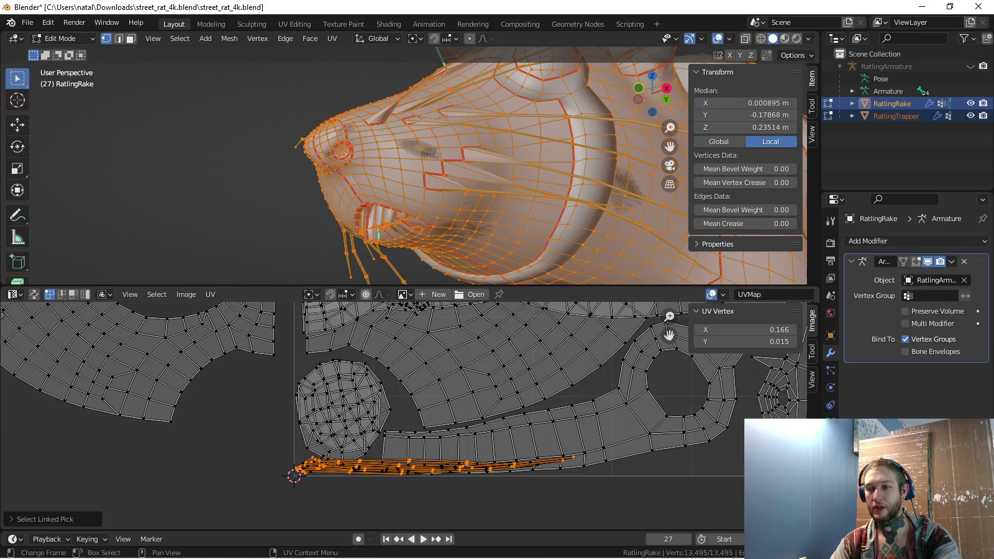
{"action": "scroll", "coordinate": [403, 403], "scroll_direction": "down", "scroll_amount": 2}
{"action": "key", "text": "g"}
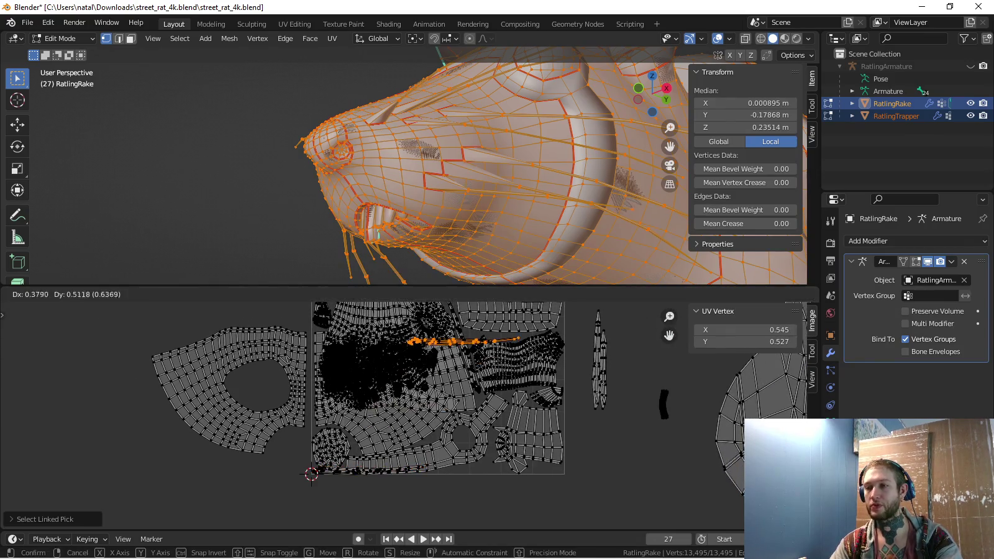
{"action": "key", "text": "Return"}
{"action": "scroll", "coordinate": [399, 437], "scroll_direction": "up", "scroll_amount": 5}
{"action": "key", "text": "ctrl+z"}
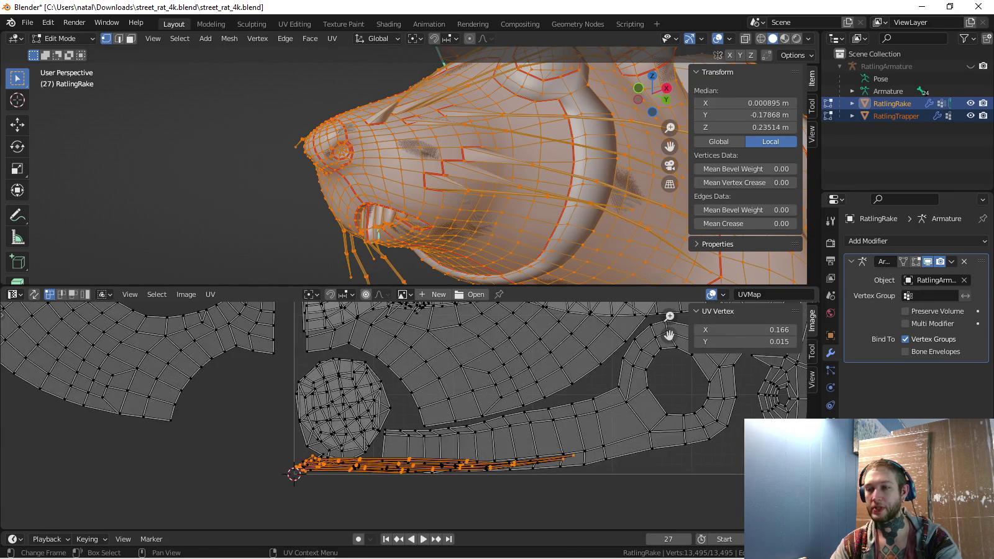
{"action": "scroll", "coordinate": [399, 437], "scroll_direction": "up", "scroll_amount": 1}
{"action": "scroll", "coordinate": [400, 436], "scroll_direction": "up", "scroll_amount": 2}
{"action": "key", "text": "l"}
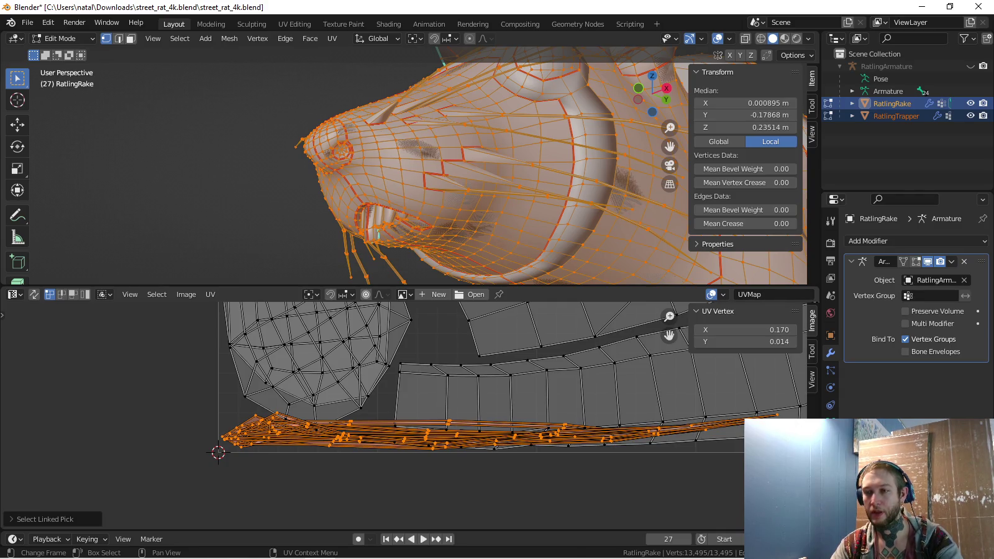
{"action": "type", "text": "gy-1"}
{"action": "key", "text": "Return"}
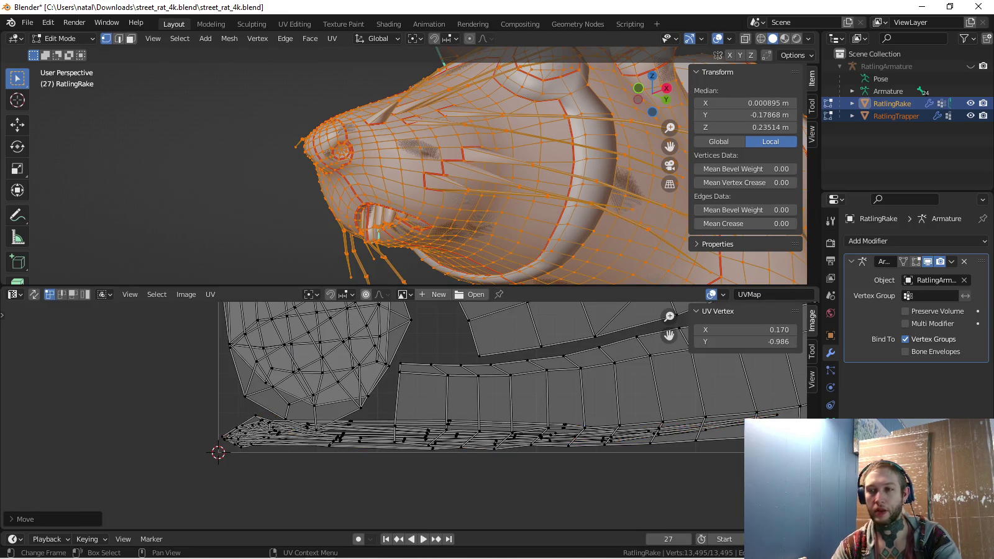
Select the long strip island and shift it one unit below the tile
{"action": "key", "text": "alt+a"}
{"action": "key", "text": "l"}
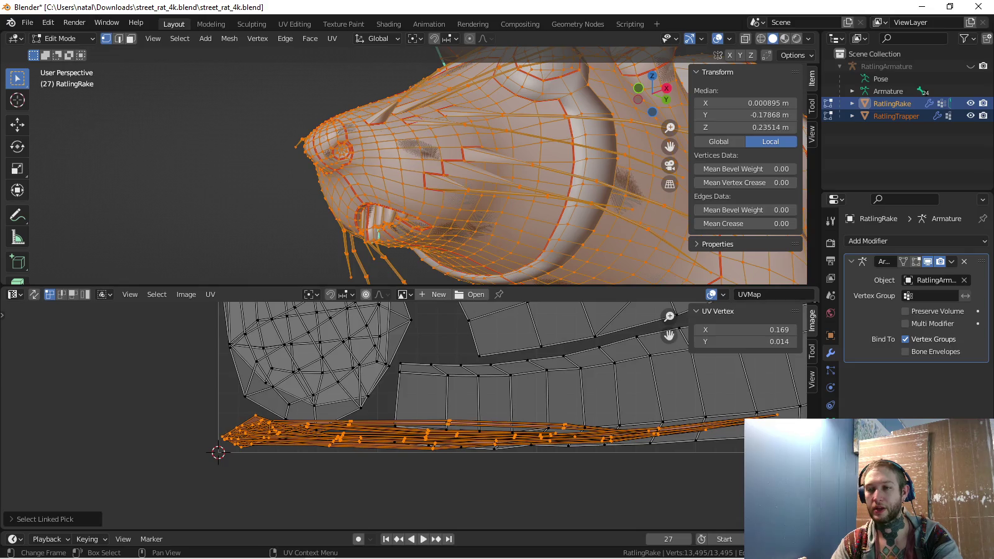
{"action": "type", "text": "gy-1"}
{"action": "key", "text": "Return"}
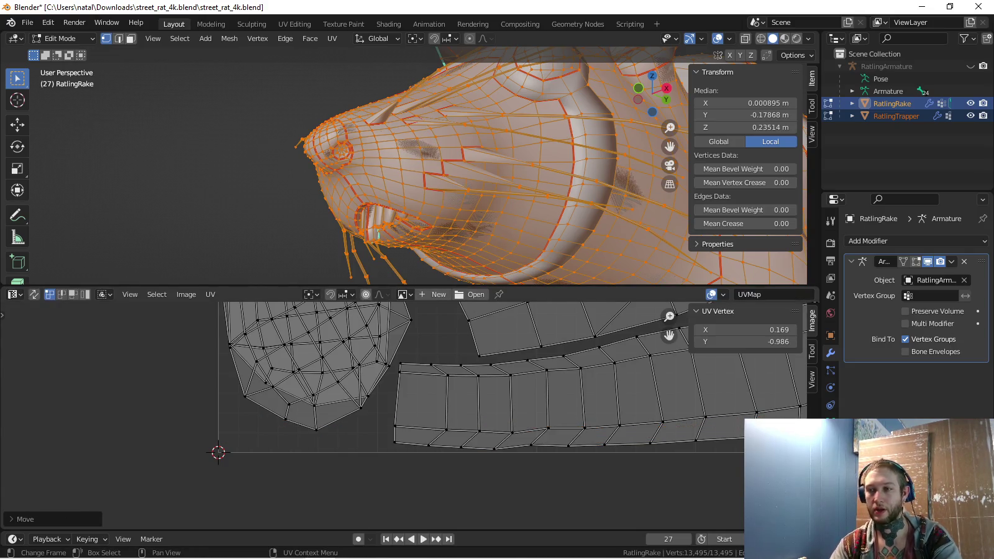
{"action": "scroll", "coordinate": [398, 382], "scroll_direction": "down", "scroll_amount": 10}
{"action": "key", "text": "a"}
{"action": "key", "text": "ctrl+z"}
Bring the long strip up into the tile and rotate it diagonally
{"action": "key", "text": "g"}
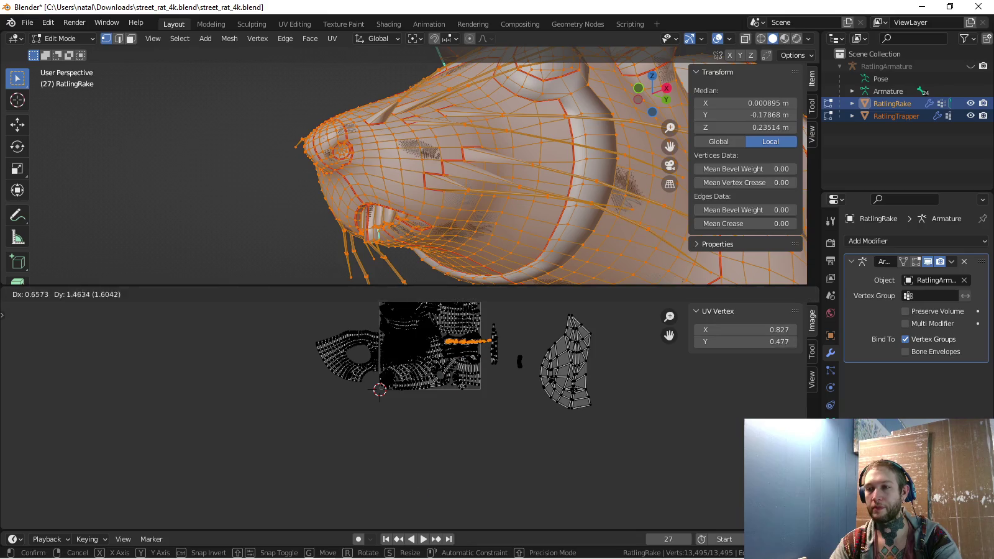
{"action": "key", "text": "Return"}
{"action": "scroll", "coordinate": [485, 349], "scroll_direction": "up", "scroll_amount": 3}
{"action": "scroll", "coordinate": [484, 348], "scroll_direction": "up", "scroll_amount": 3}
{"action": "key", "text": "r"}
{"action": "key", "text": "Return"}
{"action": "key", "text": "g"}
{"action": "key", "text": "Return"}
{"action": "scroll", "coordinate": [373, 404], "scroll_direction": "up", "scroll_amount": 2}
{"action": "scroll", "coordinate": [374, 404], "scroll_direction": "up", "scroll_amount": 2}
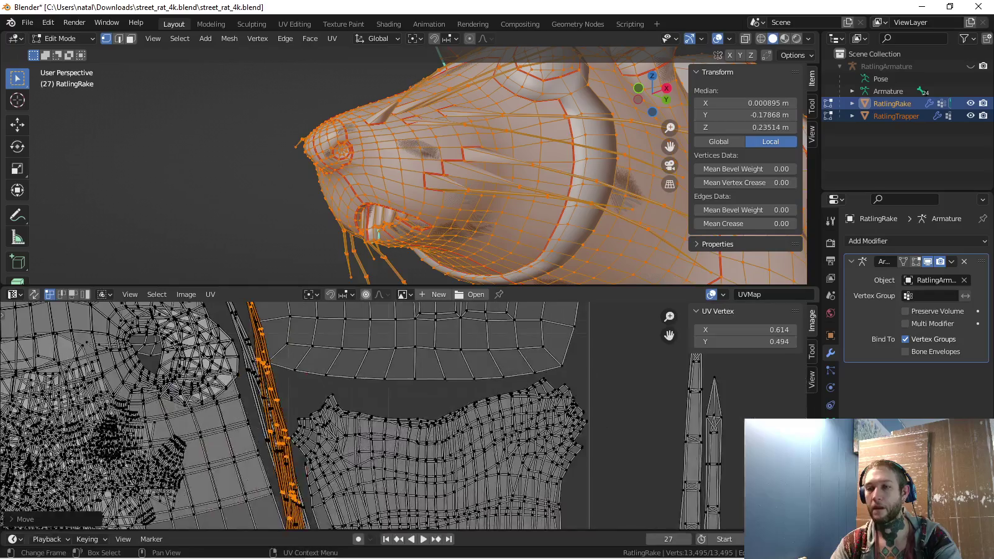
Fine-tune the long strip's rotation and position so it fits the gap beside the neighbouring island
{"action": "middle_click_drag", "start_coordinate": [373, 404], "coordinate": [425, 465]}
{"action": "key", "text": "r"}
{"action": "key", "text": "Return"}
{"action": "key", "text": "g"}
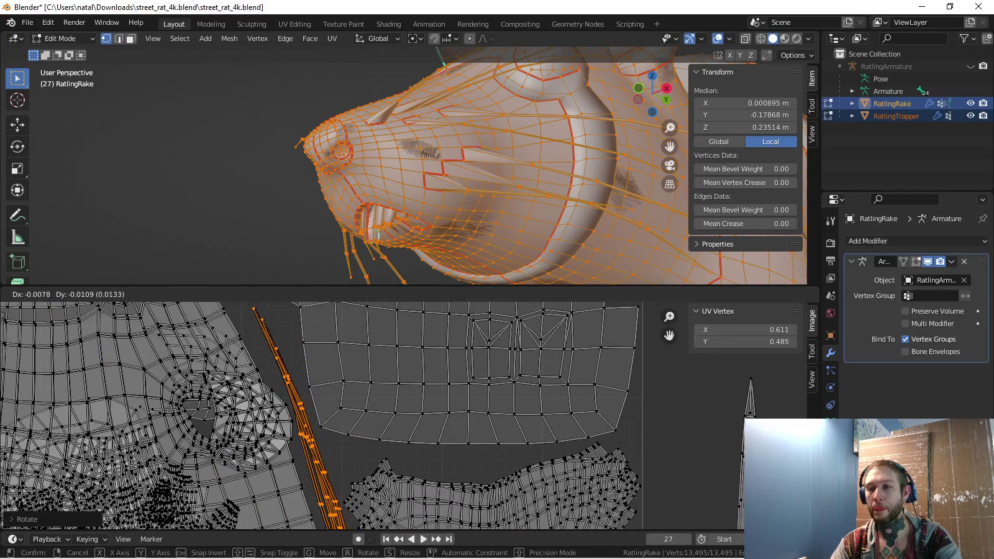
{"action": "key", "text": "Return"}
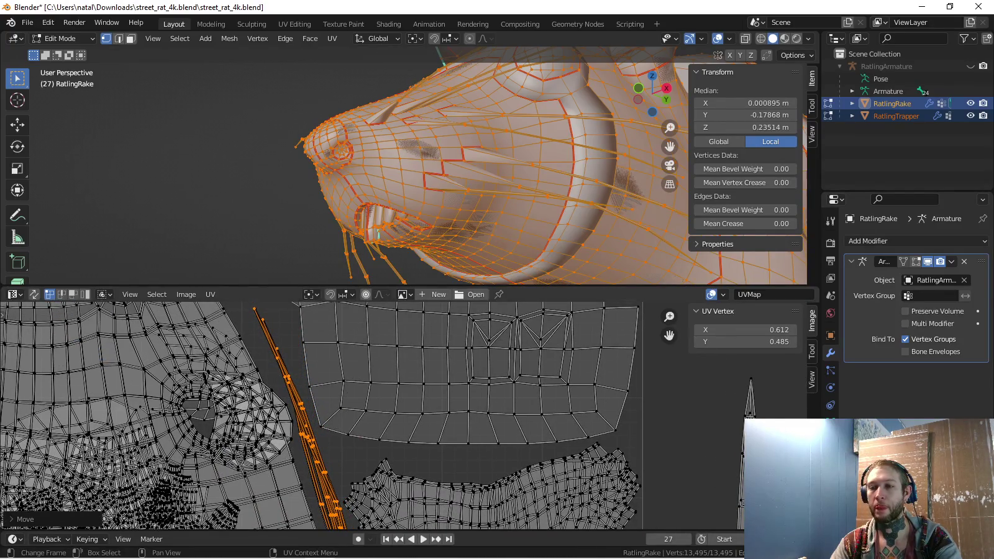
{"action": "scroll", "coordinate": [349, 447], "scroll_direction": "up", "scroll_amount": 2}
{"action": "scroll", "coordinate": [349, 447], "scroll_direction": "up", "scroll_amount": 2}
{"action": "scroll", "coordinate": [347, 447], "scroll_direction": "up", "scroll_amount": 2}
{"action": "key", "text": "r"}
{"action": "key", "text": "Return"}
{"action": "key", "text": "g"}
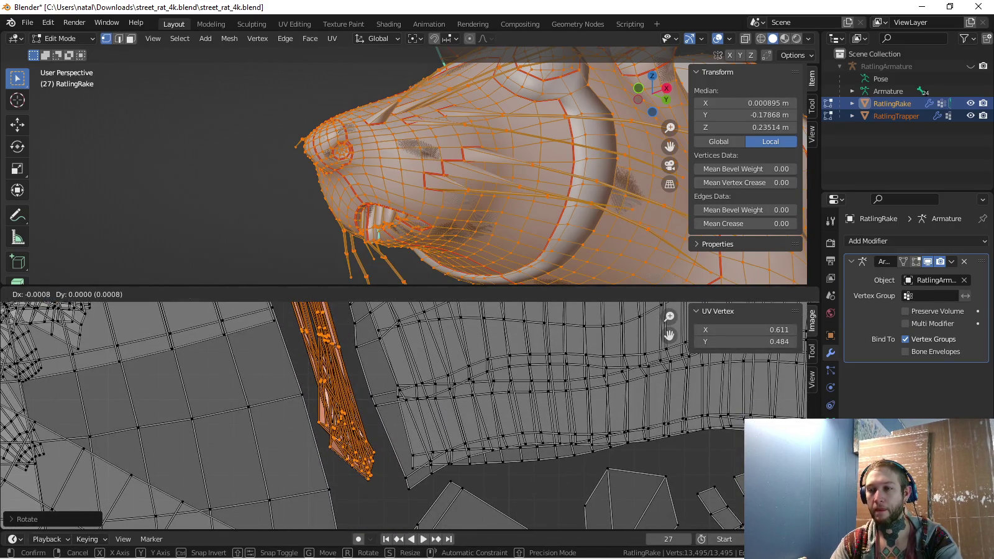
{"action": "key", "text": "Return"}
Zoom and pan to review the whole UV layout, then leave Edit Mode
{"action": "scroll", "coordinate": [391, 416], "scroll_direction": "down", "scroll_amount": 1}
{"action": "scroll", "coordinate": [391, 417], "scroll_direction": "down", "scroll_amount": 2}
{"action": "scroll", "coordinate": [372, 410], "scroll_direction": "down", "scroll_amount": 1}
{"action": "scroll", "coordinate": [372, 410], "scroll_direction": "down", "scroll_amount": 1}
{"action": "scroll", "coordinate": [372, 411], "scroll_direction": "down", "scroll_amount": 2}
{"action": "scroll", "coordinate": [373, 410], "scroll_direction": "down", "scroll_amount": 2}
{"action": "scroll", "coordinate": [596, 367], "scroll_direction": "up", "scroll_amount": 1}
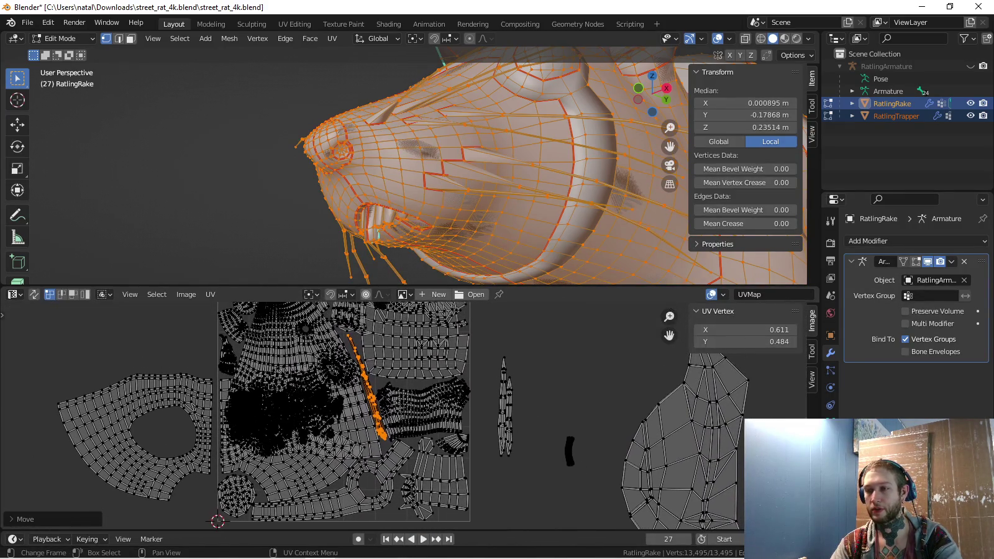
{"action": "scroll", "coordinate": [596, 366], "scroll_direction": "up", "scroll_amount": 1}
{"action": "scroll", "coordinate": [596, 367], "scroll_direction": "up", "scroll_amount": 2}
{"action": "scroll", "coordinate": [596, 367], "scroll_direction": "up", "scroll_amount": 1}
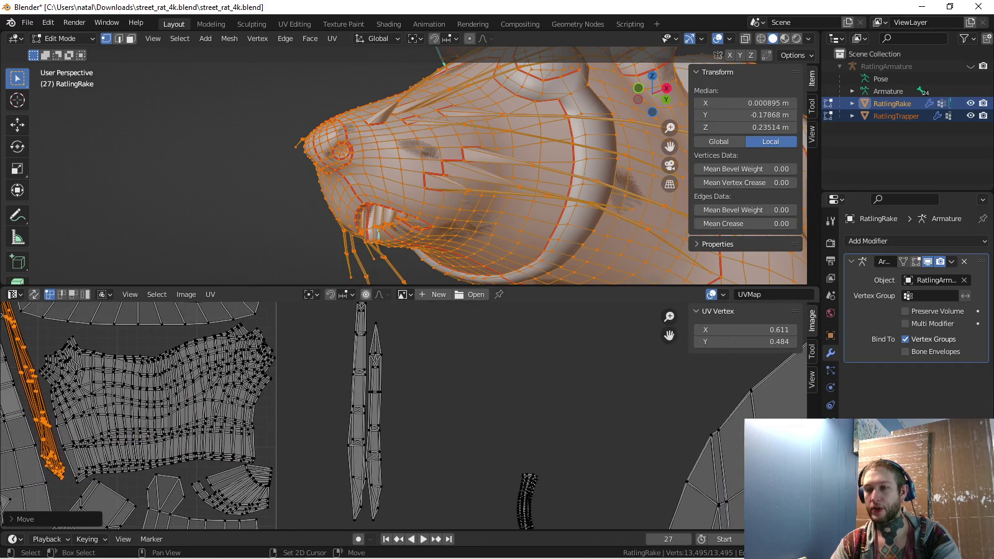
{"action": "middle_click_drag", "start_coordinate": [347, 410], "coordinate": [367, 411]}
{"action": "scroll", "coordinate": [366, 397], "scroll_direction": "down", "scroll_amount": 3}
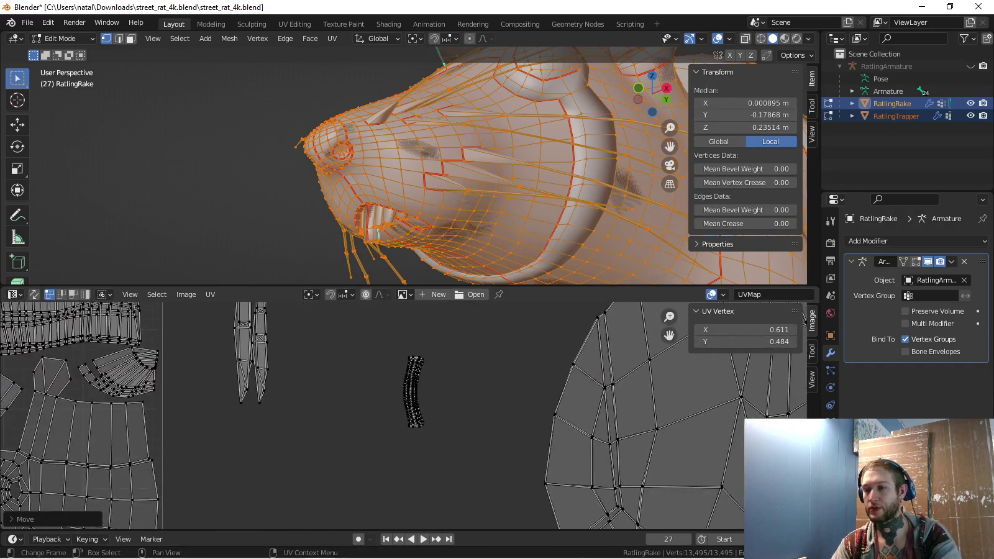
{"action": "scroll", "coordinate": [366, 397], "scroll_direction": "down", "scroll_amount": 3}
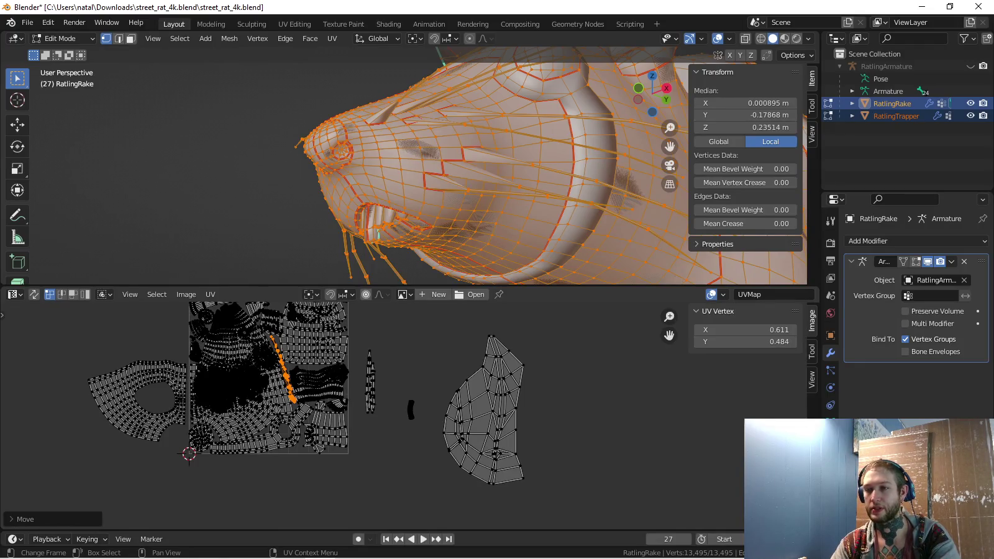
{"action": "middle_click_drag", "start_coordinate": [348, 397], "coordinate": [390, 436]}
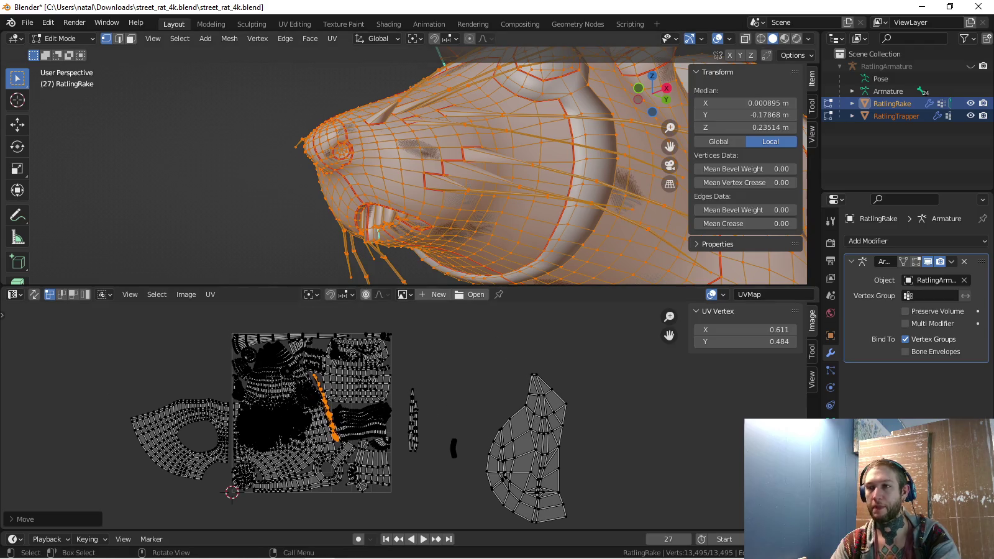
{"action": "key", "text": "Tab"}
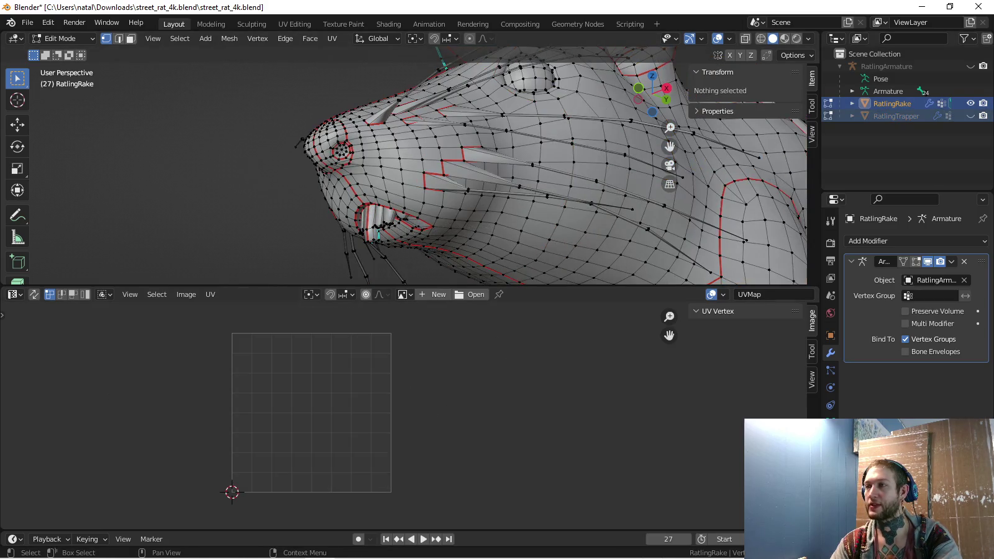
Back in RatlingRake's Edit Mode, move the ring-shaped island to the right of the UV square
{"action": "key", "text": "Tab"}
{"action": "key", "text": "a"}
{"action": "scroll", "coordinate": [390, 431], "scroll_direction": "up", "scroll_amount": 1}
{"action": "scroll", "coordinate": [391, 430], "scroll_direction": "up", "scroll_amount": 1}
{"action": "scroll", "coordinate": [414, 424], "scroll_direction": "down", "scroll_amount": 2}
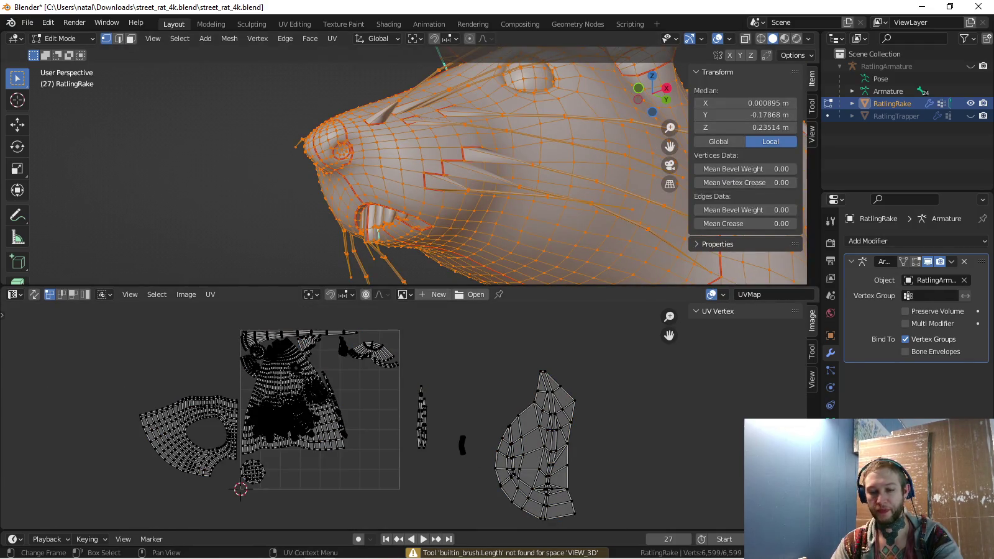
{"action": "key", "text": "l"}
{"action": "key", "text": "g"}
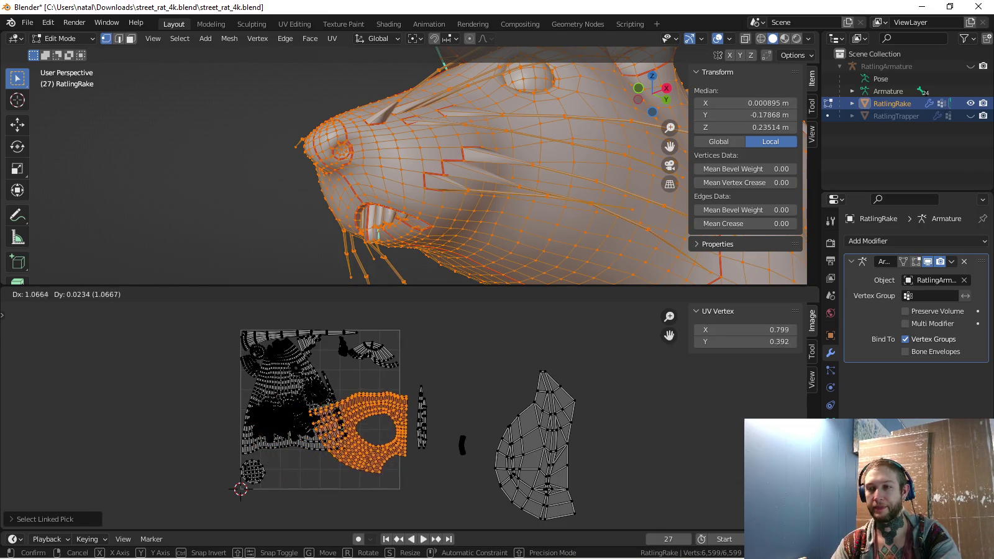
{"action": "left_click", "coordinate": [428, 346]}
{"action": "scroll", "coordinate": [427, 345], "scroll_direction": "up", "scroll_amount": 2}
{"action": "scroll", "coordinate": [428, 345], "scroll_direction": "up", "scroll_amount": 1}
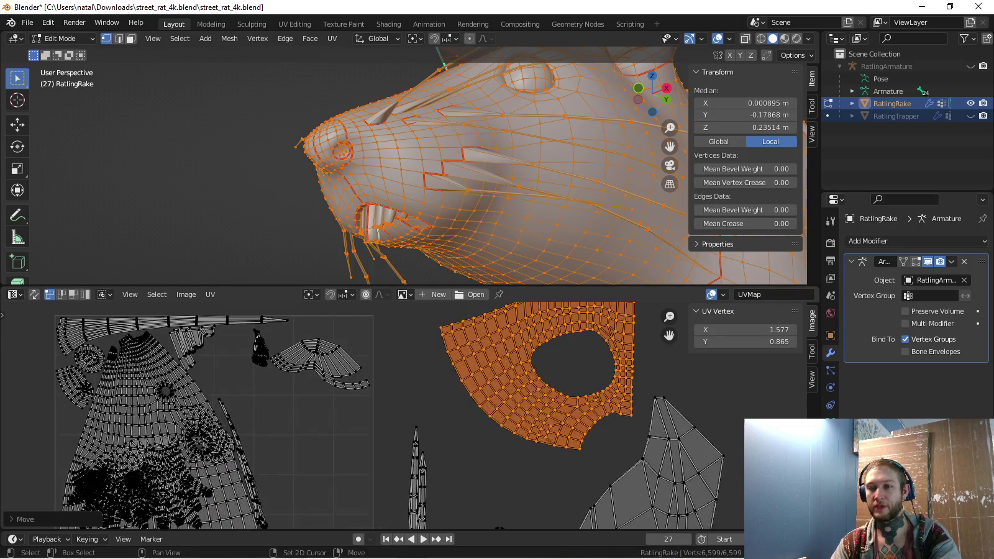
{"action": "scroll", "coordinate": [621, 304], "scroll_direction": "down", "scroll_amount": 1}
{"action": "scroll", "coordinate": [621, 302], "scroll_direction": "down", "scroll_amount": 1}
{"action": "middle_click_drag", "start_coordinate": [622, 303], "coordinate": [607, 315]}
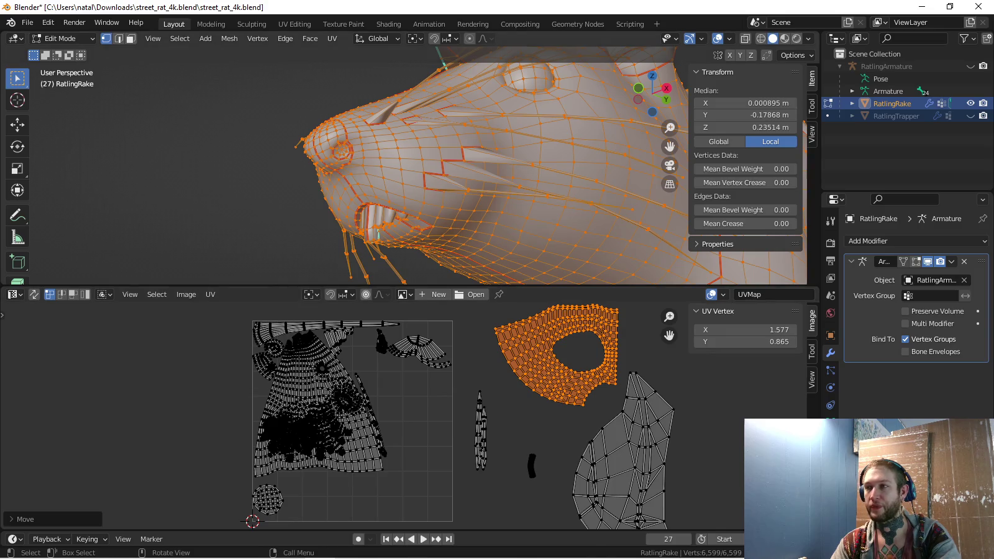
Exit RatlingRake and start editing RatlingTrapper's mesh
{"action": "key", "text": "Tab"}
{"action": "left_click", "coordinate": [897, 117]}
{"action": "key", "text": "Tab"}
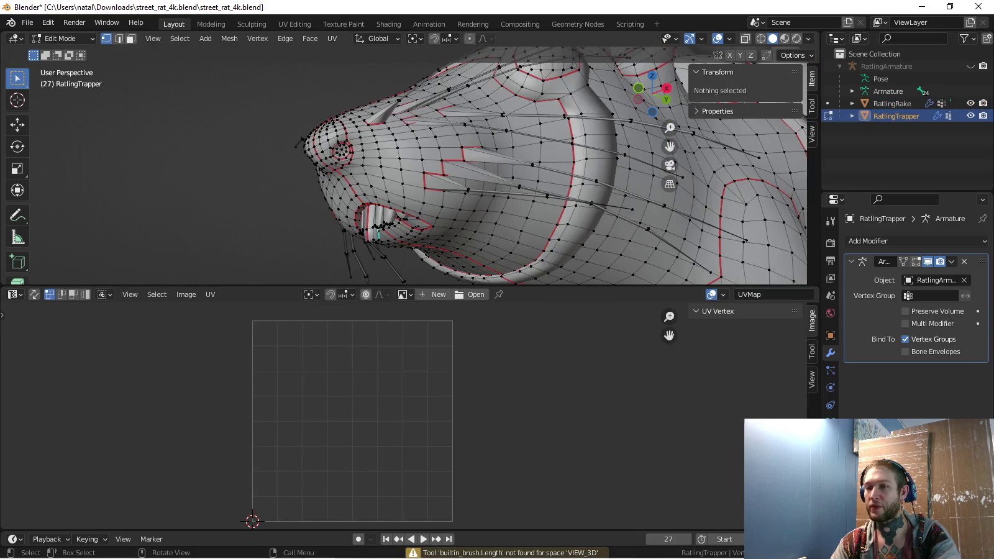
Select all of RatlingTrapper's mesh and edit it together with RatlingRake
{"action": "key", "text": "a"}
{"action": "scroll", "coordinate": [348, 467], "scroll_direction": "up", "scroll_amount": 3}
{"action": "scroll", "coordinate": [292, 490], "scroll_direction": "down", "scroll_amount": 1}
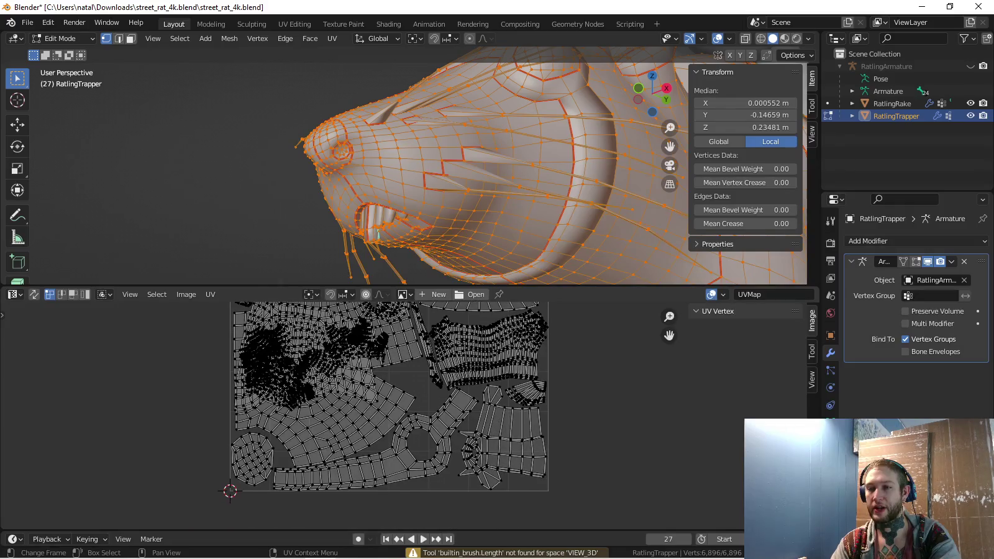
{"action": "middle_click_drag", "start_coordinate": [379, 397], "coordinate": [360, 411]}
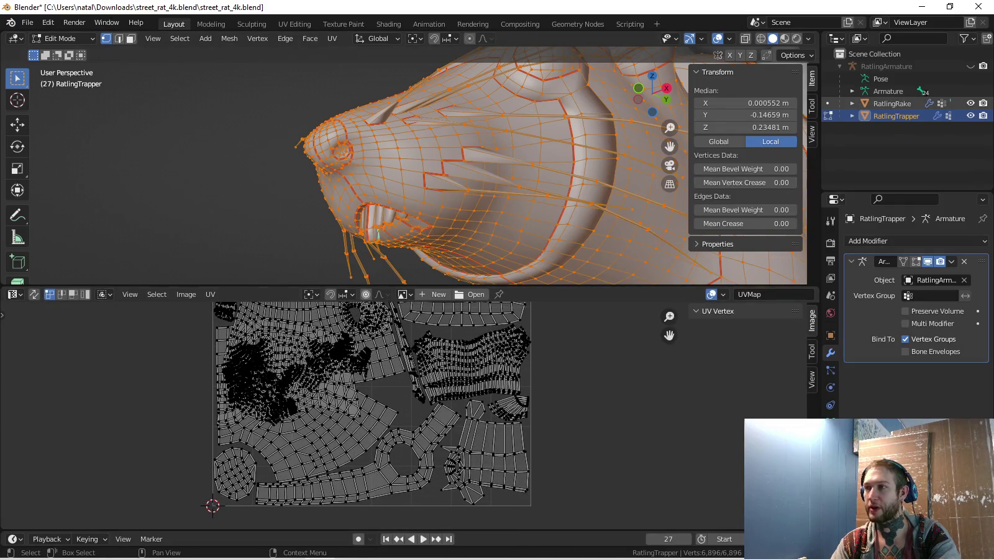
{"action": "left_click", "coordinate": [891, 104]}
{"action": "left_click", "coordinate": [828, 103]}
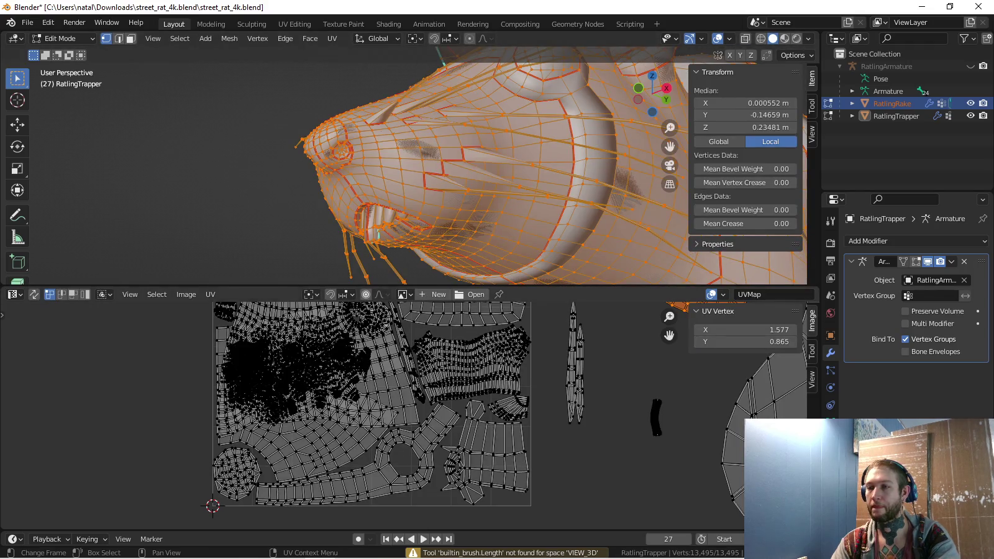
{"action": "scroll", "coordinate": [398, 404], "scroll_direction": "down", "scroll_amount": 2}
{"action": "key", "text": "a"}
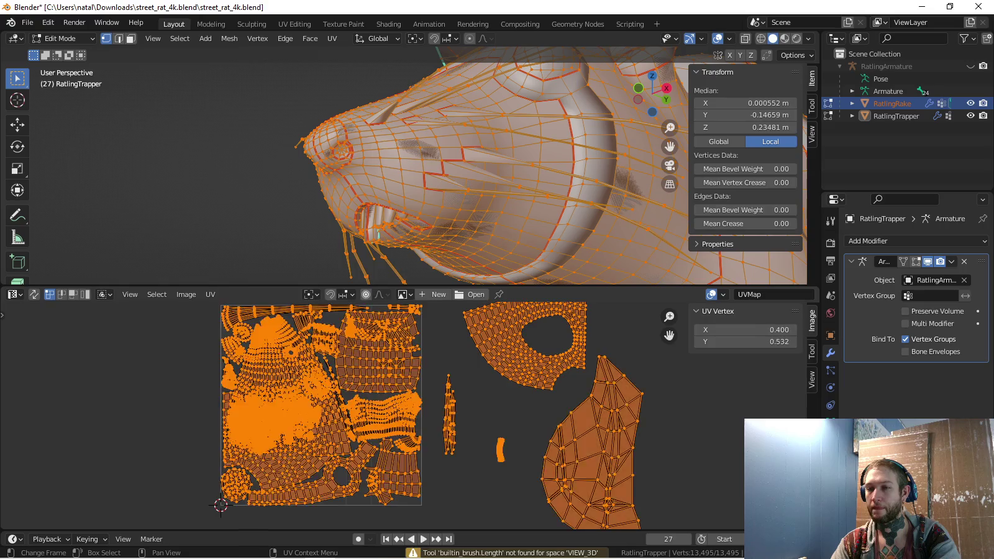
{"action": "key", "text": "alt+a"}
Select the large island right of the tile, brush-selecting its parts with circle select
{"action": "key", "text": "l"}
{"action": "key", "text": "g"}
{"action": "key", "text": "Escape"}
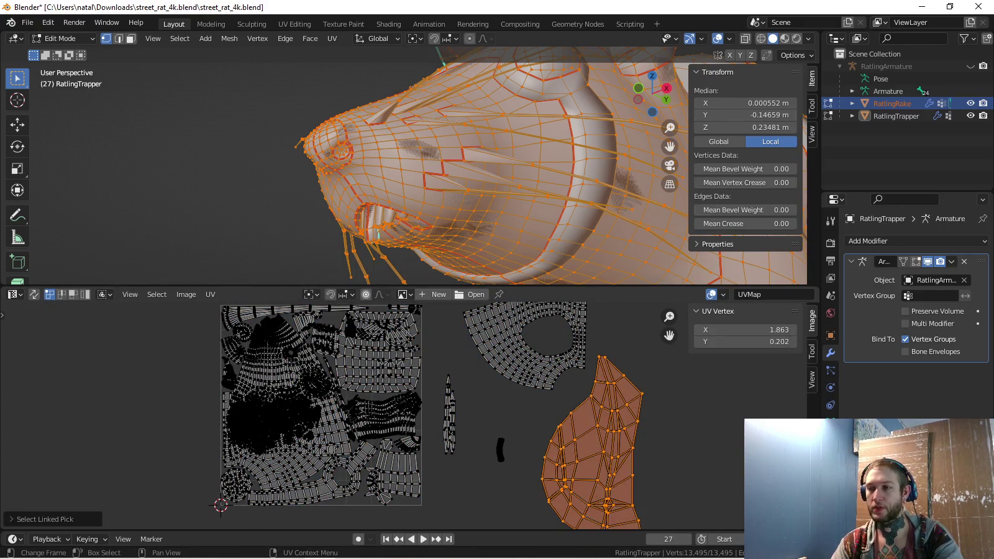
{"action": "key", "text": "alt+a"}
{"action": "key", "text": "c"}
{"action": "left_click_drag", "start_coordinate": [608, 369], "coordinate": [562, 354]}
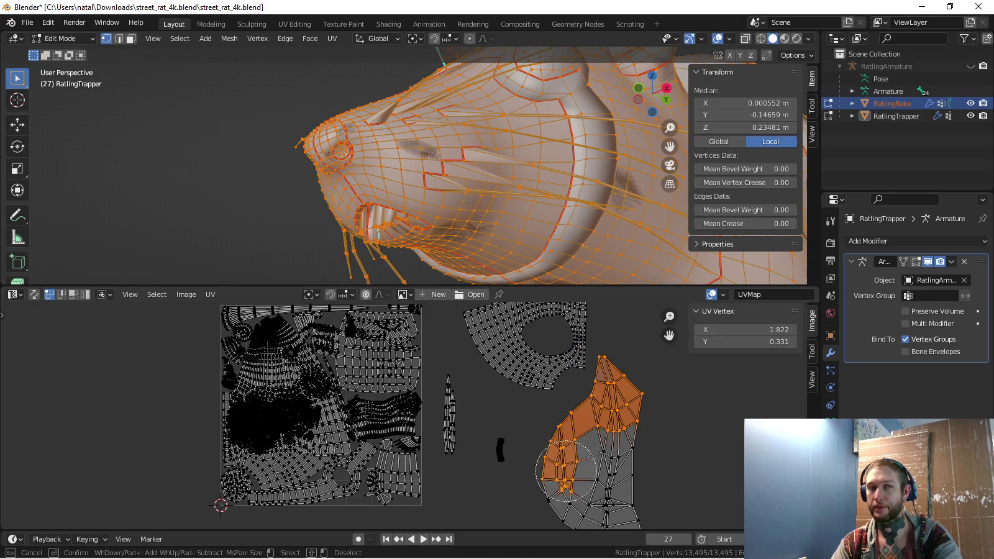
{"action": "middle_click_drag", "start_coordinate": [565, 471], "coordinate": [539, 408]}
{"action": "left_click_drag", "start_coordinate": [540, 409], "coordinate": [572, 466]}
{"action": "key", "text": "Escape"}
{"action": "key", "text": "r"}
{"action": "key", "text": "Escape"}
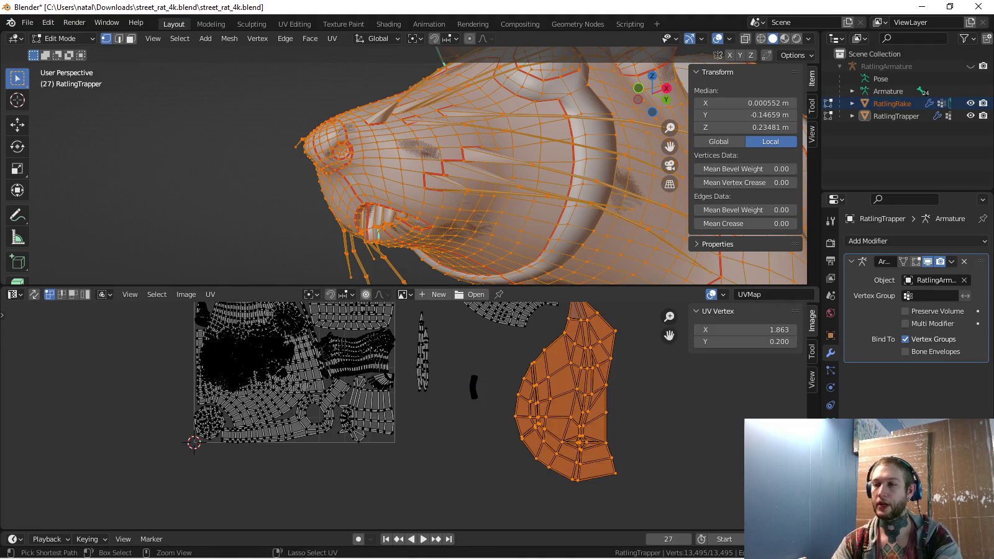
{"action": "middle_click_drag", "start_coordinate": [603, 309], "coordinate": [606, 363]}
Rotate the head island 90°, shrink it, and move it onto the UV square
{"action": "key", "text": "c"}
{"action": "key", "text": "Escape"}
{"action": "type", "text": "r90"}
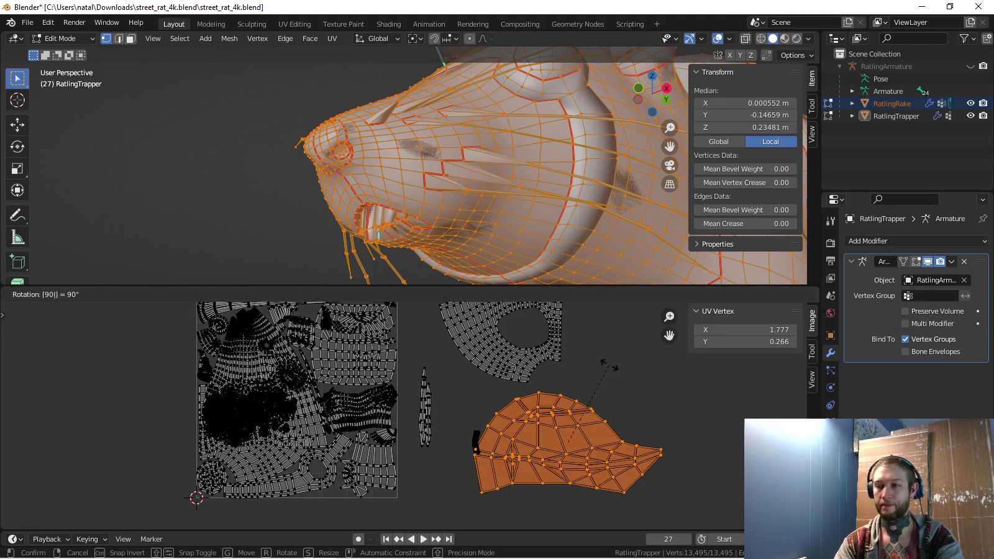
{"action": "key", "text": "Return"}
{"action": "key", "text": "s"}
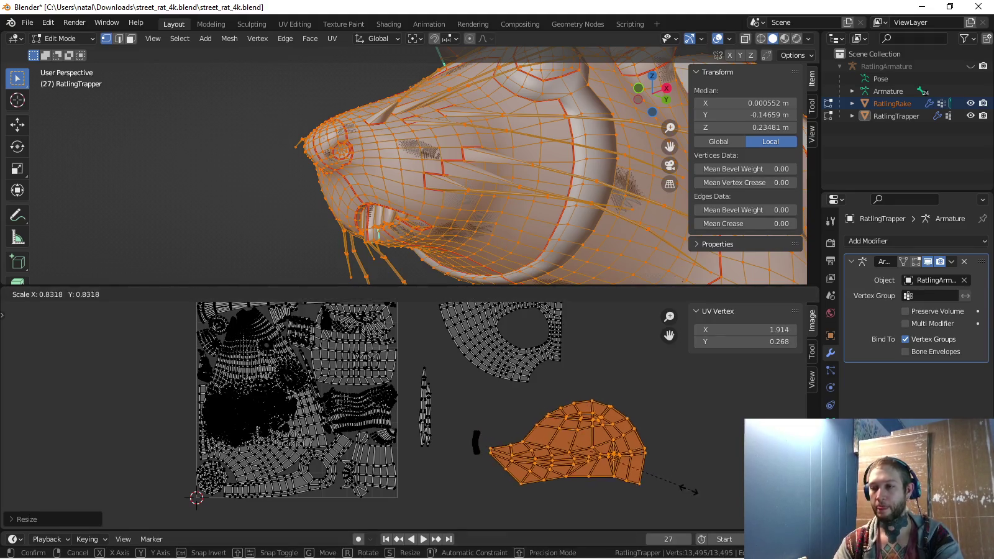
{"action": "key", "text": "Return"}
{"action": "key", "text": "g"}
{"action": "key", "text": "Return"}
{"action": "middle_click_drag", "start_coordinate": [473, 404], "coordinate": [605, 349]}
{"action": "scroll", "coordinate": [577, 456], "scroll_direction": "up", "scroll_amount": 3}
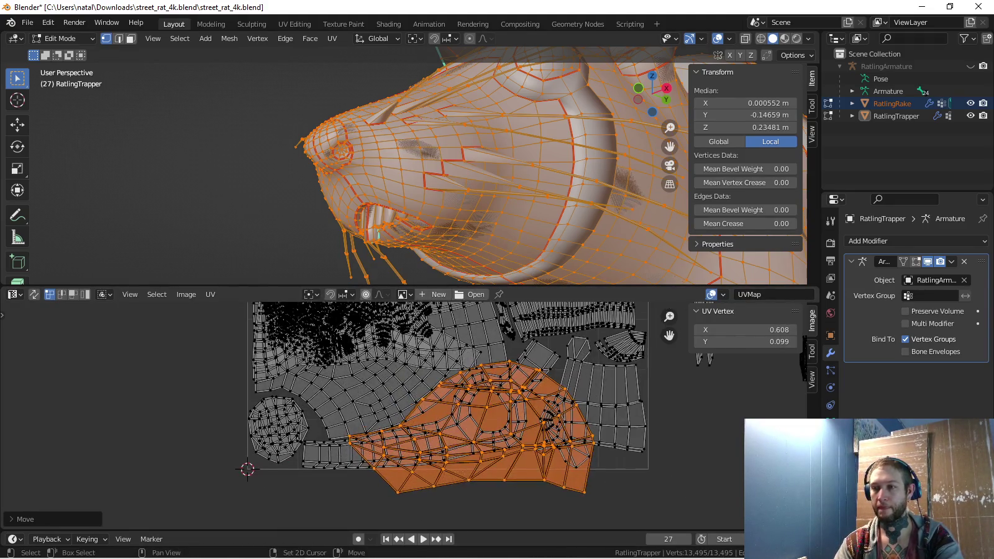
{"action": "middle_click_drag", "start_coordinate": [577, 457], "coordinate": [551, 472]}
Tilt the head island slightly and nudge it into the lower part of the square
{"action": "key", "text": "r"}
{"action": "key", "text": "Return"}
{"action": "key", "text": "g"}
{"action": "key", "text": "Escape"}
{"action": "key", "text": "r"}
{"action": "key", "text": "Return"}
{"action": "key", "text": "g"}
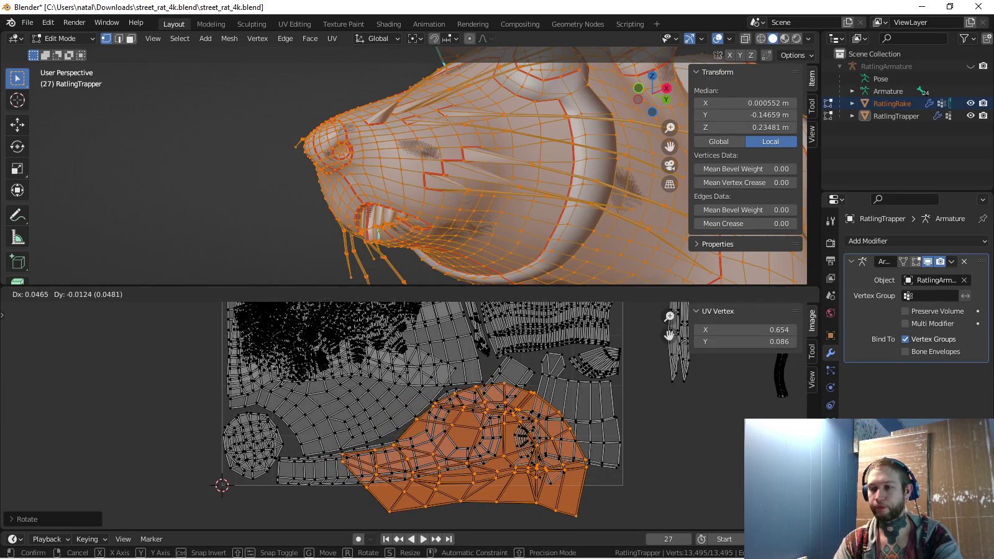
{"action": "key", "text": "Return"}
{"action": "scroll", "coordinate": [484, 465], "scroll_direction": "up", "scroll_amount": 2}
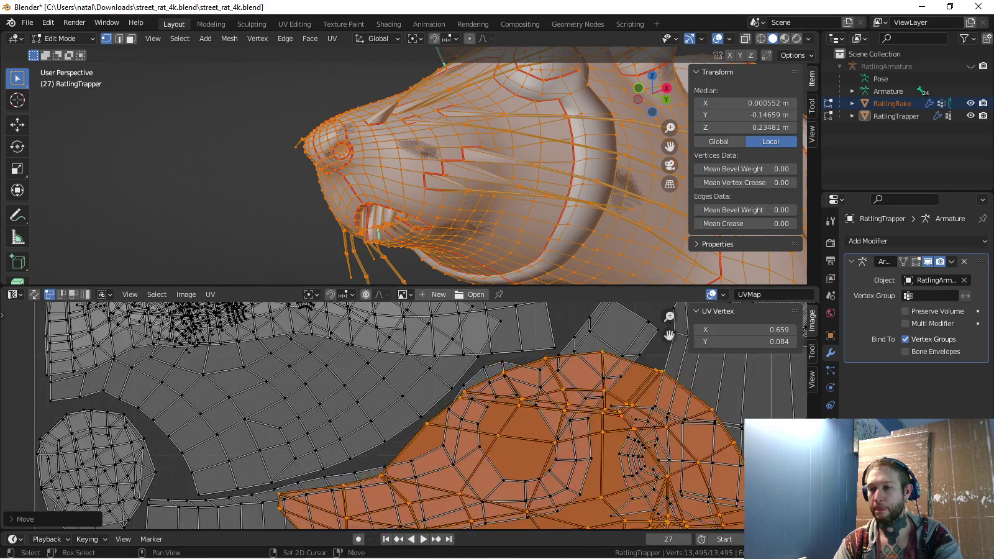
{"action": "scroll", "coordinate": [485, 464], "scroll_direction": "up", "scroll_amount": 1}
{"action": "key", "text": "g"}
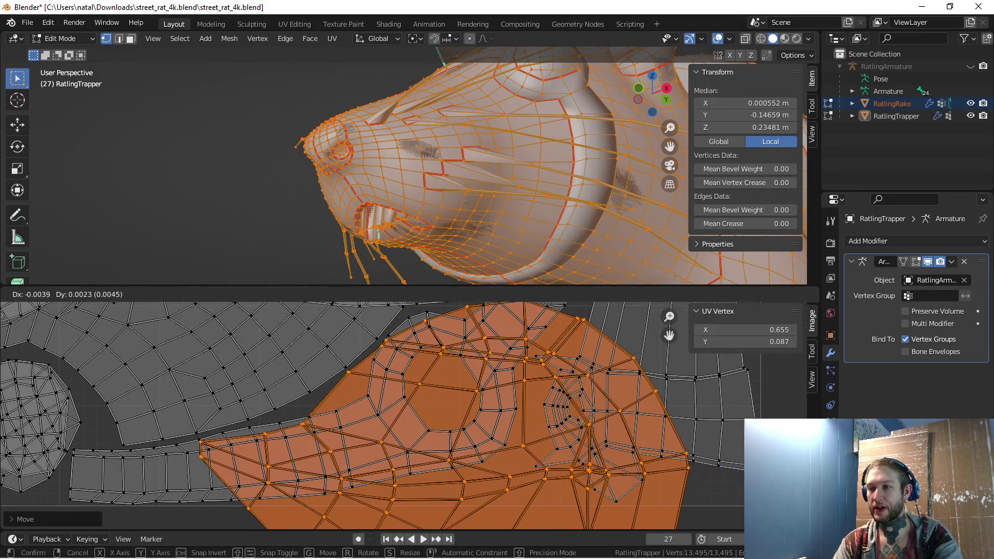
{"action": "key", "text": "Return"}
Clear the selection and orbit the model around the hat and ear
{"action": "scroll", "coordinate": [302, 359], "scroll_direction": "down", "scroll_amount": 3}
{"action": "middle_click_drag", "start_coordinate": [302, 359], "coordinate": [309, 378]}
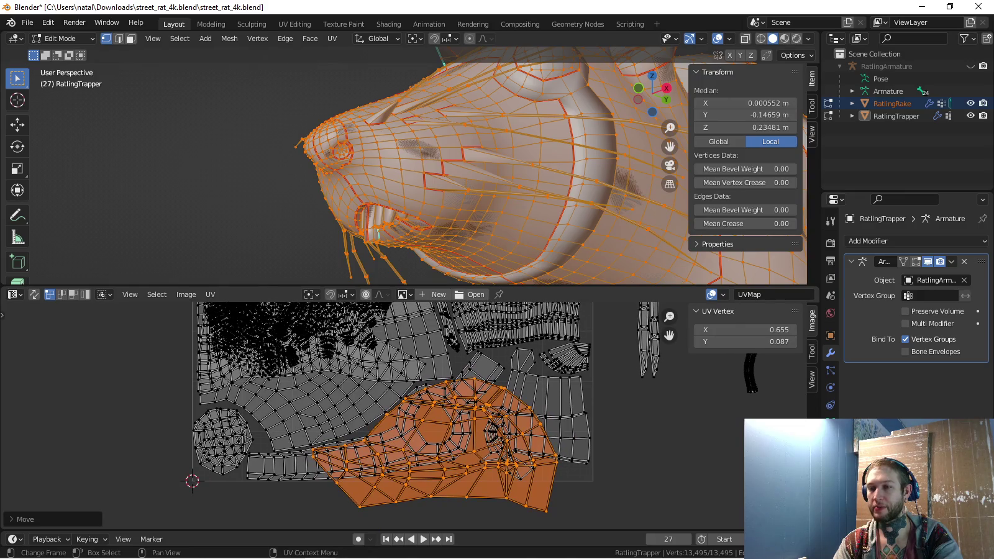
{"action": "middle_click_drag", "start_coordinate": [435, 187], "coordinate": [484, 205]}
{"action": "key", "text": "alt+a"}
{"action": "mouse_move", "coordinate": [435, 187]}
{"action": "middle_mouse_down"}
{"action": "mouse_move", "coordinate": [259, 211]}
{"action": "mouse_move", "coordinate": [434, 205]}
{"action": "mouse_move", "coordinate": [457, 262]}
{"action": "middle_mouse_up"}
Mark the chosen hat brim edges as a seam and select the brim island
{"action": "key", "text": "ctrl+e"}
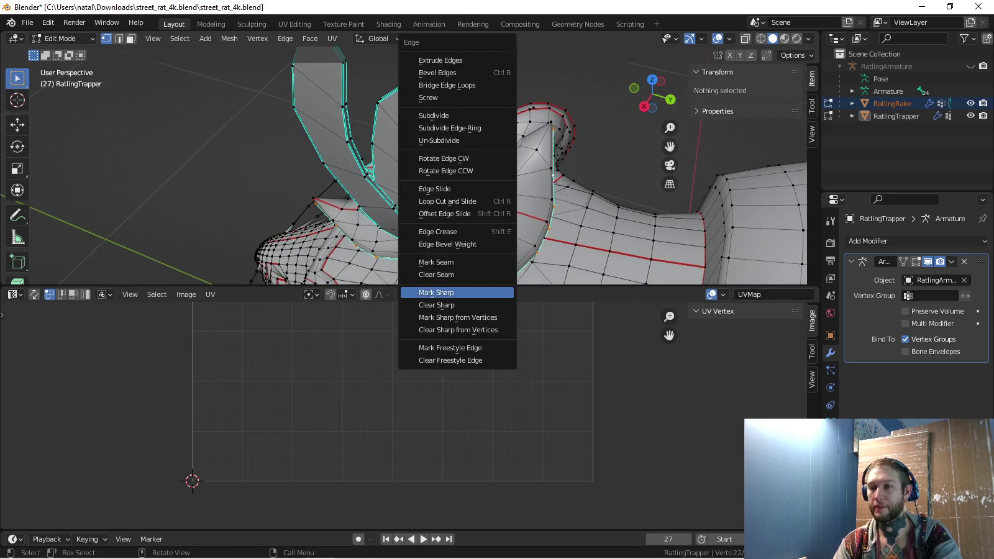
{"action": "left_click", "coordinate": [457, 262]}
{"action": "middle_click_drag", "start_coordinate": [457, 262], "coordinate": [491, 236]}
{"action": "key", "text": "ctrl+l"}
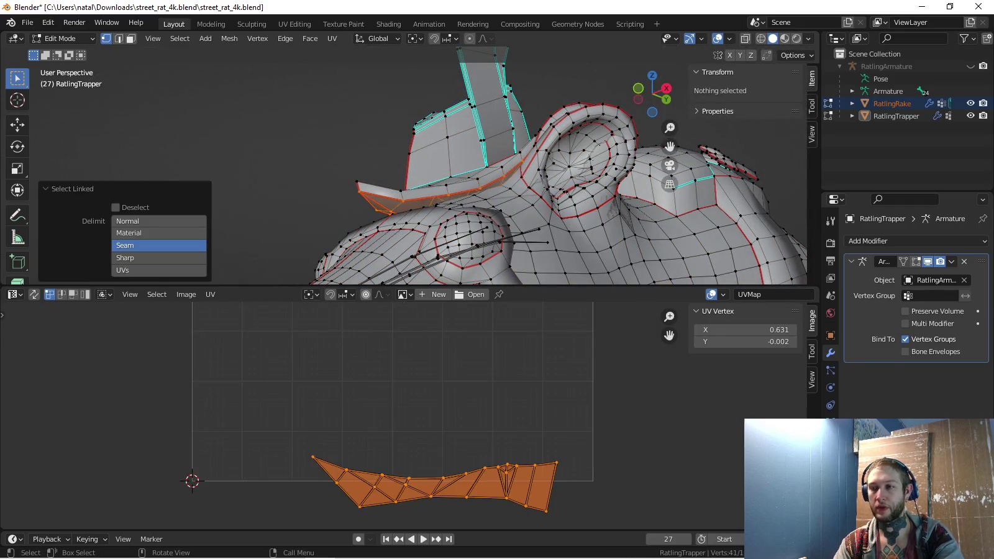
Squash the brim island vertically along Y and move it down
{"action": "key", "text": "s"}
{"action": "key", "text": "Escape"}
{"action": "key", "text": "s"}
{"action": "key", "text": "y"}
{"action": "key", "text": "Return"}
{"action": "key", "text": "g"}
{"action": "key", "text": "Return"}
Reselect only the brim strip island, move it right beyond the UV square, and leave Edit Mode
{"action": "key", "text": "a"}
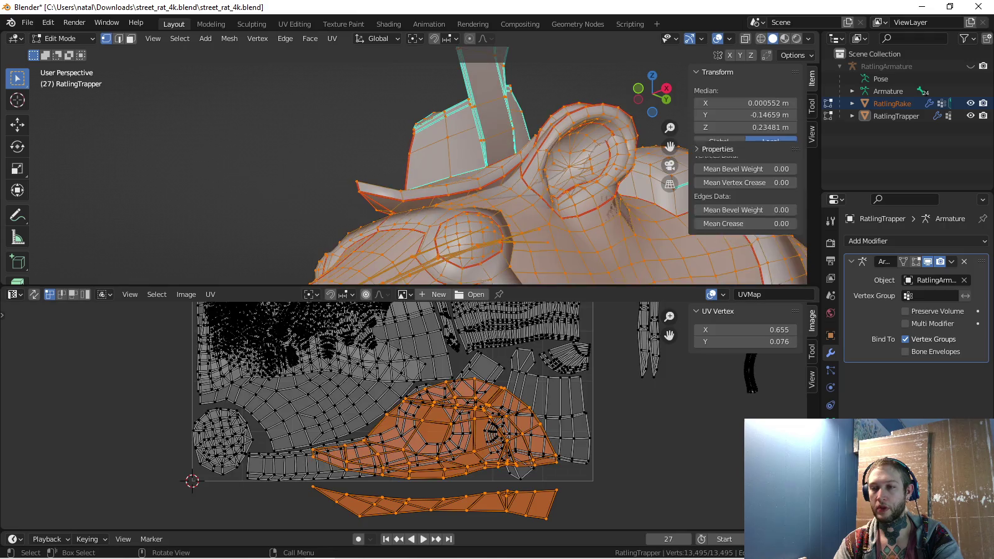
{"action": "scroll", "coordinate": [382, 412], "scroll_direction": "up", "scroll_amount": 2}
{"action": "key", "text": "alt+a"}
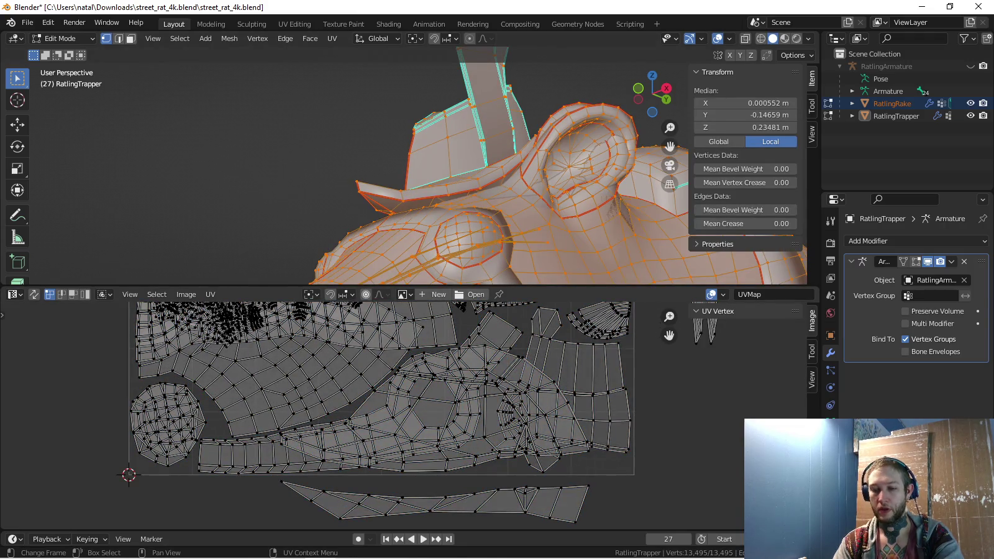
{"action": "key", "text": "l"}
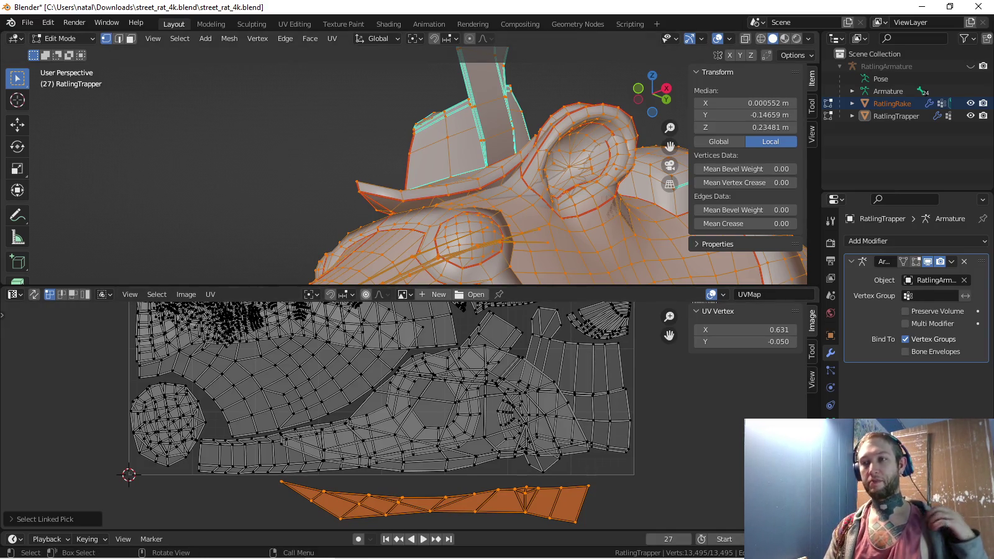
{"action": "scroll", "coordinate": [409, 416], "scroll_direction": "down", "scroll_amount": 2}
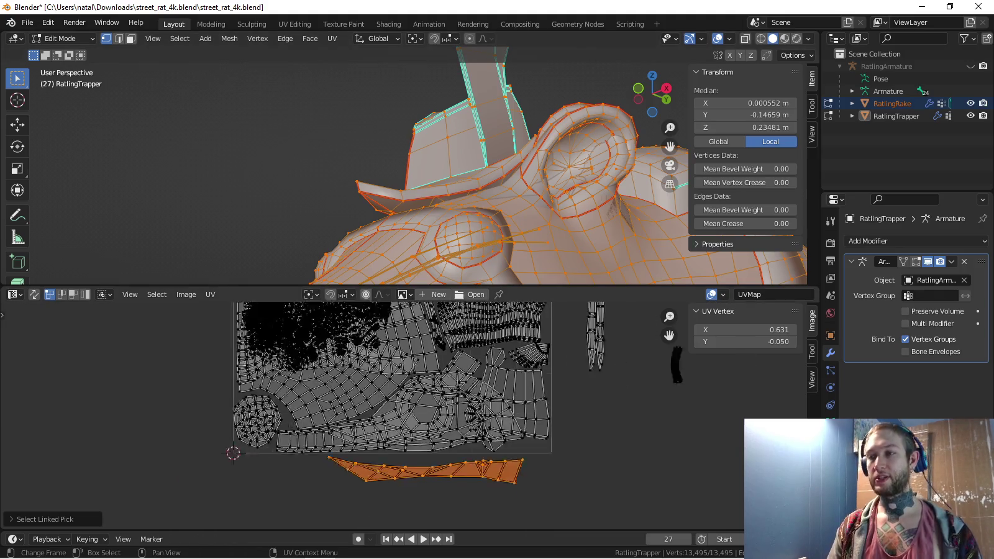
{"action": "scroll", "coordinate": [408, 416], "scroll_direction": "down", "scroll_amount": 1}
{"action": "key", "text": "g"}
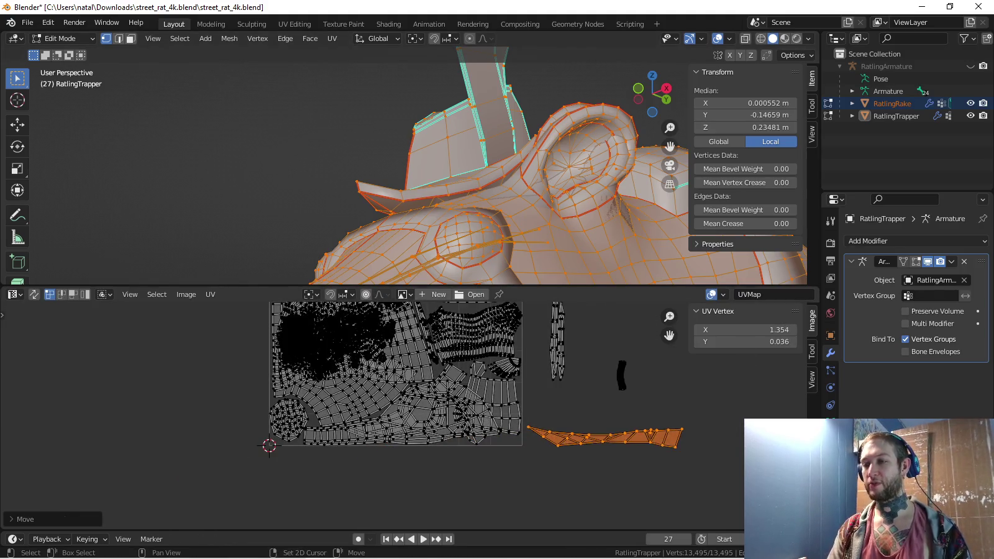
{"action": "key", "text": "Return"}
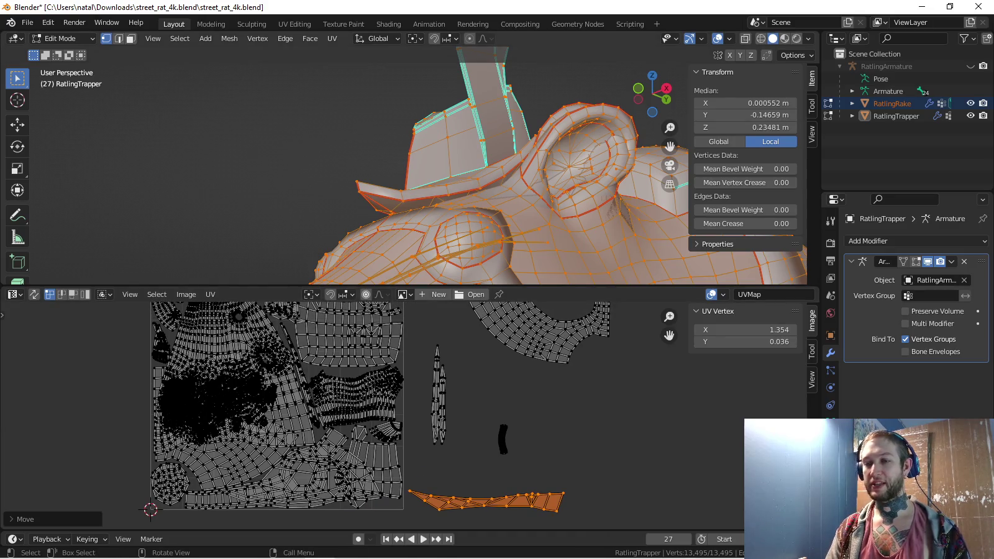
{"action": "scroll", "coordinate": [274, 497], "scroll_direction": "up", "scroll_amount": 2}
{"action": "scroll", "coordinate": [274, 497], "scroll_direction": "up", "scroll_amount": 1}
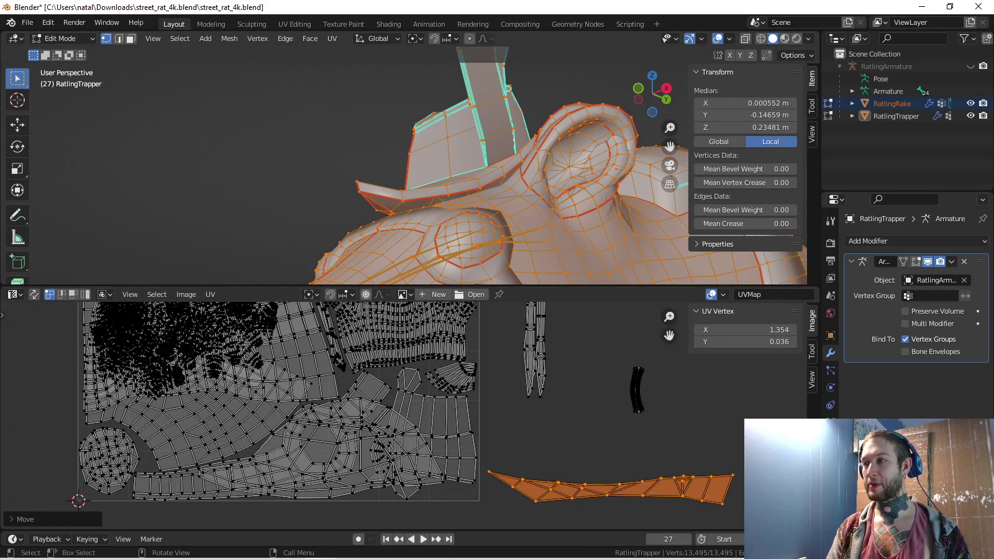
{"action": "key", "text": "Tab"}
{"action": "key", "text": "Tab"}
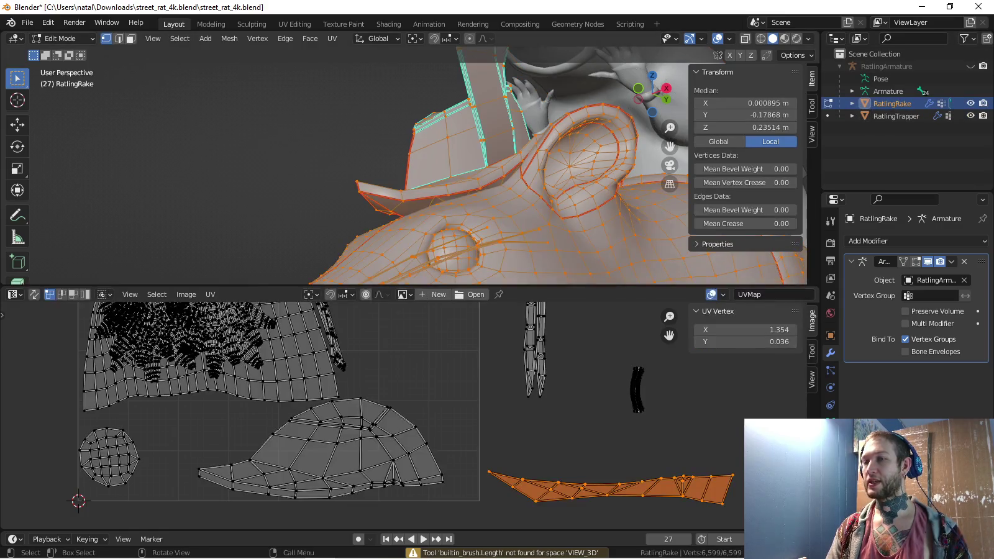
Select RatlingRake's island with the hole and move it into the UV square
{"action": "middle_click_drag", "start_coordinate": [397, 411], "coordinate": [370, 462]}
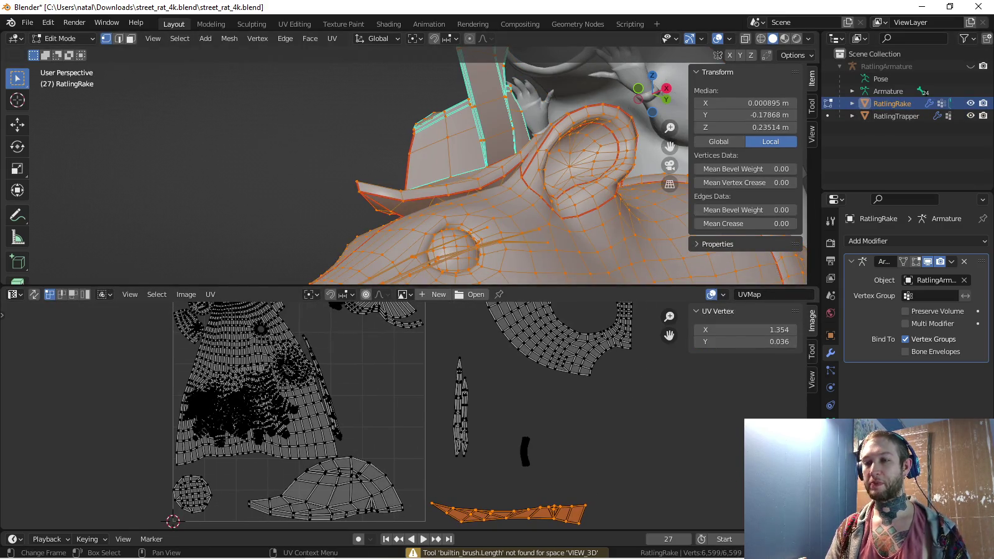
{"action": "middle_click_drag", "start_coordinate": [372, 410], "coordinate": [308, 491]}
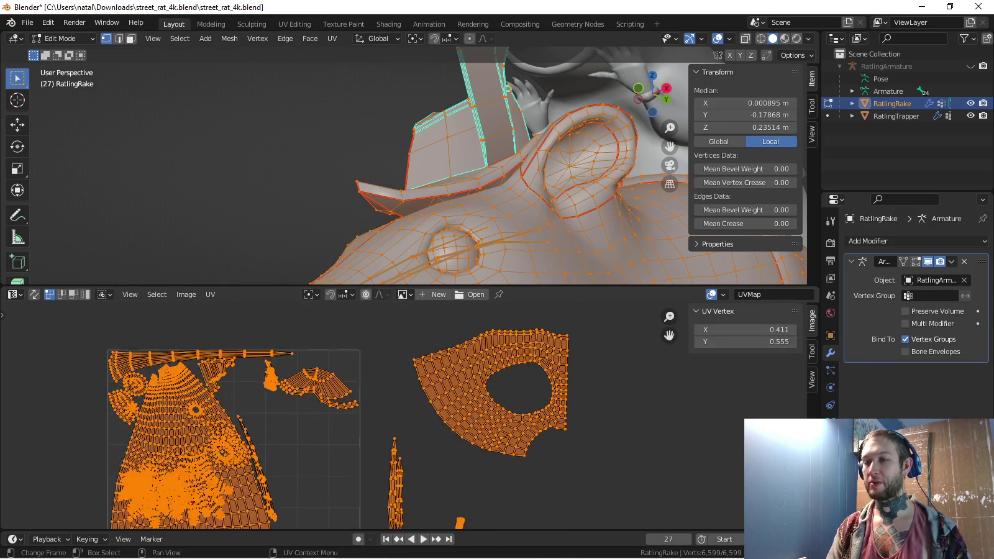
{"action": "key", "text": "l"}
{"action": "key", "text": "g"}
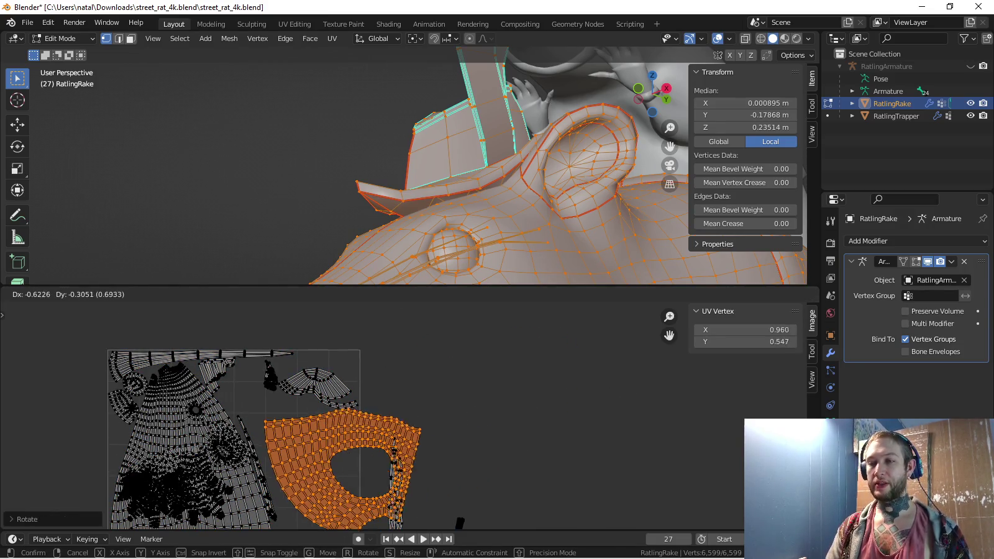
{"action": "key", "text": "Return"}
{"action": "scroll", "coordinate": [373, 410], "scroll_direction": "up", "scroll_amount": 1}
{"action": "middle_click_drag", "start_coordinate": [434, 373], "coordinate": [345, 413]}
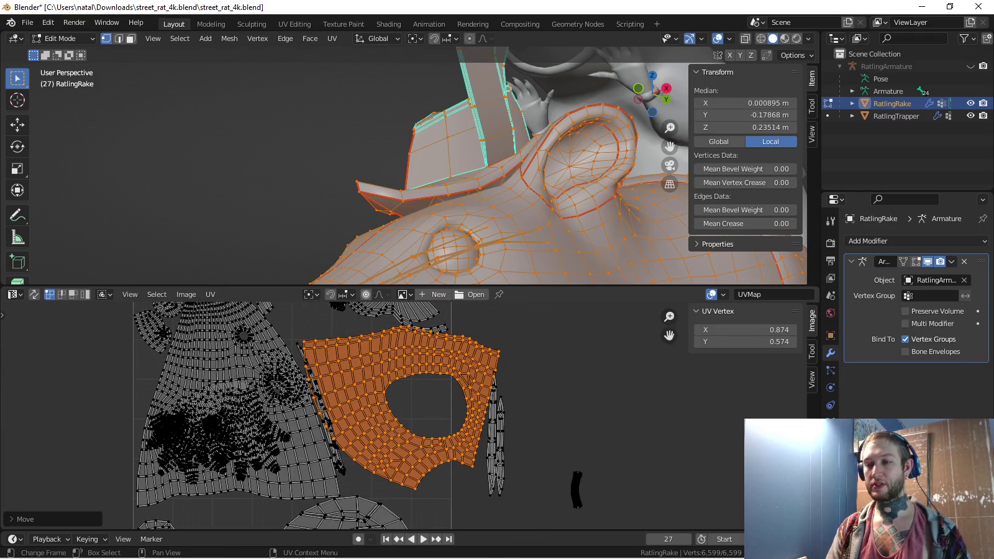
{"action": "scroll", "coordinate": [407, 415], "scroll_direction": "down", "scroll_amount": 2}
Shrink the holed island through four successive scale operations
{"action": "key", "text": "s"}
{"action": "key", "text": "Return"}
{"action": "key", "text": "s"}
{"action": "key", "text": "Return"}
{"action": "scroll", "coordinate": [401, 348], "scroll_direction": "up", "scroll_amount": 2}
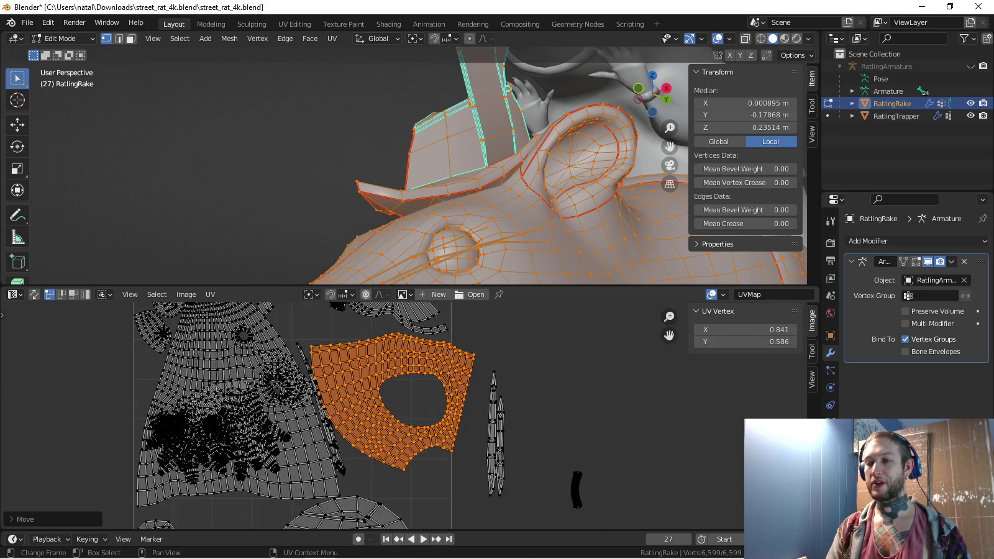
{"action": "key", "text": "s"}
{"action": "key", "text": "Return"}
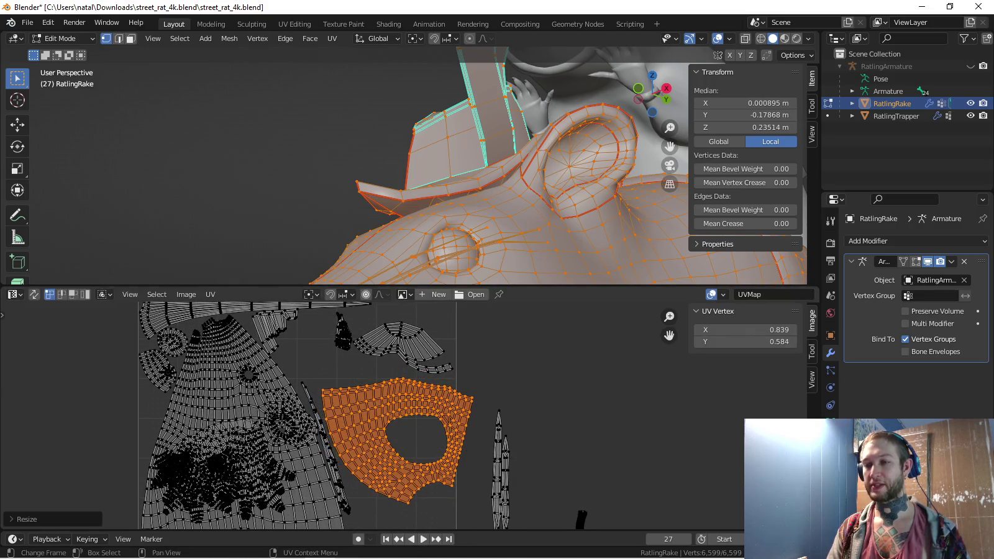
{"action": "key", "text": "s"}
{"action": "key", "text": "Return"}
{"action": "scroll", "coordinate": [408, 417], "scroll_direction": "up", "scroll_amount": 2}
Rotate the holed island slightly and begin moving it up and left
{"action": "key", "text": "r"}
{"action": "key", "text": "Return"}
{"action": "key", "text": "r"}
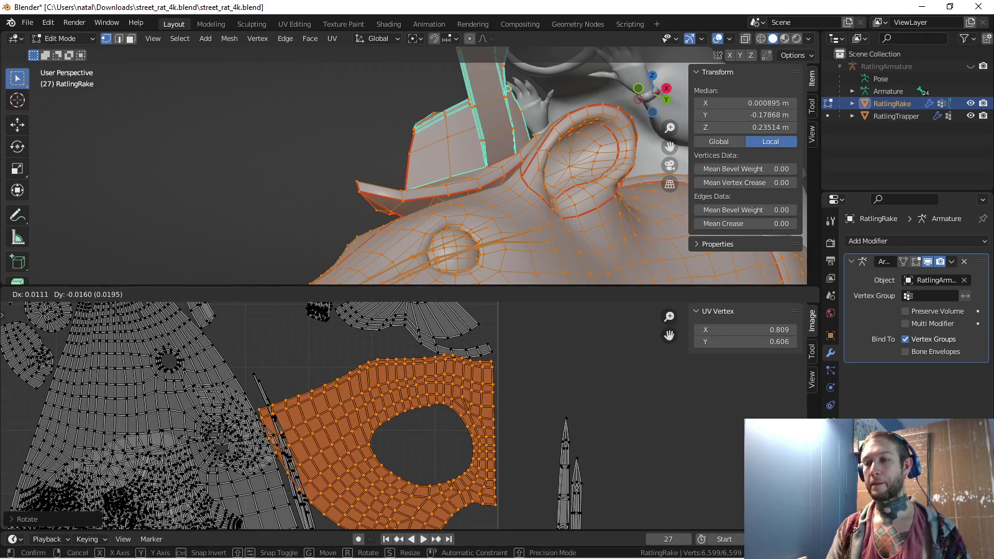
{"action": "key", "text": "Return"}
{"action": "key", "text": "g"}
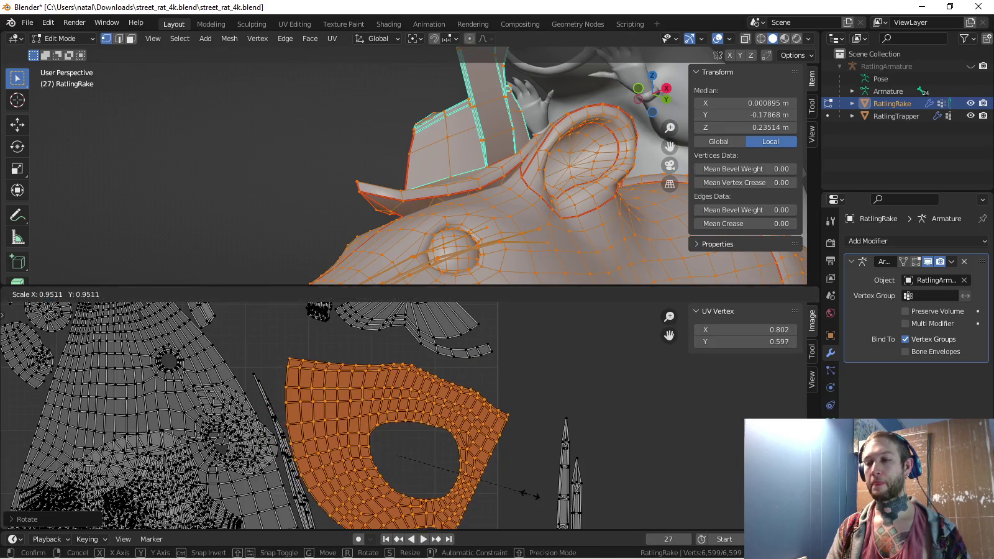
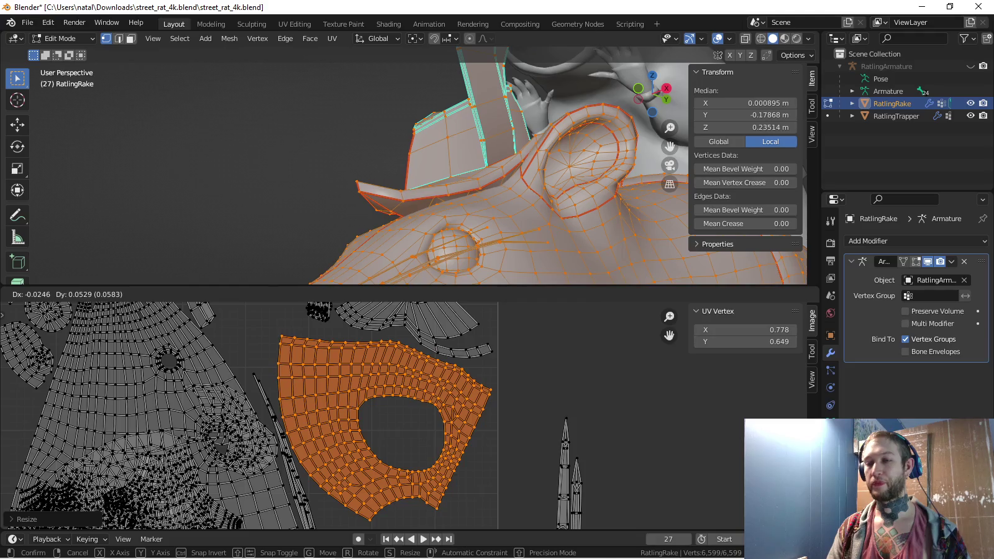
Move the small strip island to the left of the main UV island
{"action": "key", "text": "Return"}
{"action": "scroll", "coordinate": [249, 417], "scroll_direction": "down", "scroll_amount": 3}
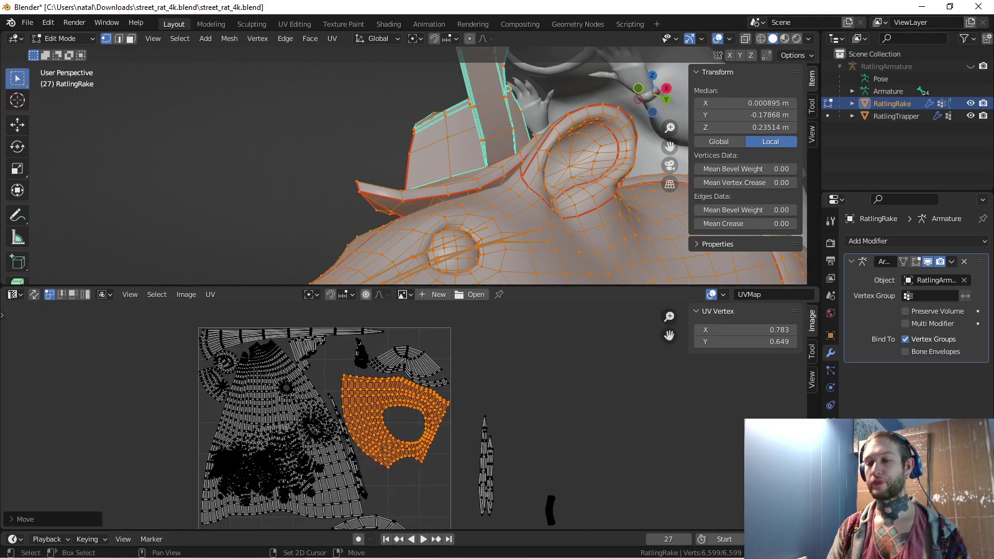
{"action": "scroll", "coordinate": [248, 416], "scroll_direction": "down", "scroll_amount": 1}
{"action": "scroll", "coordinate": [248, 416], "scroll_direction": "down", "scroll_amount": 1}
{"action": "scroll", "coordinate": [248, 416], "scroll_direction": "down", "scroll_amount": 1}
{"action": "middle_click_drag", "start_coordinate": [298, 421], "coordinate": [294, 386]}
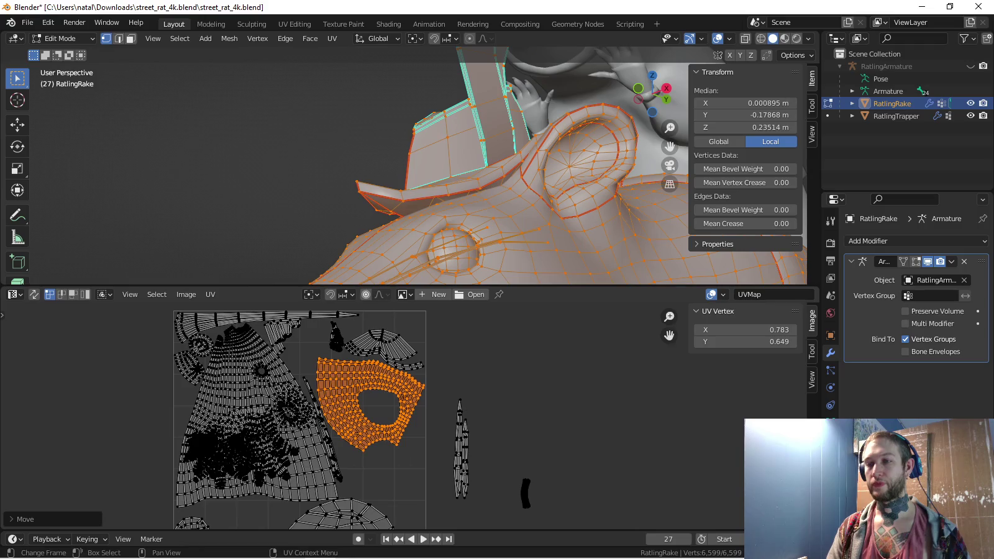
{"action": "middle_click_drag", "start_coordinate": [528, 497], "coordinate": [506, 397]}
{"action": "left_click", "coordinate": [526, 455]}
{"action": "key", "text": "g"}
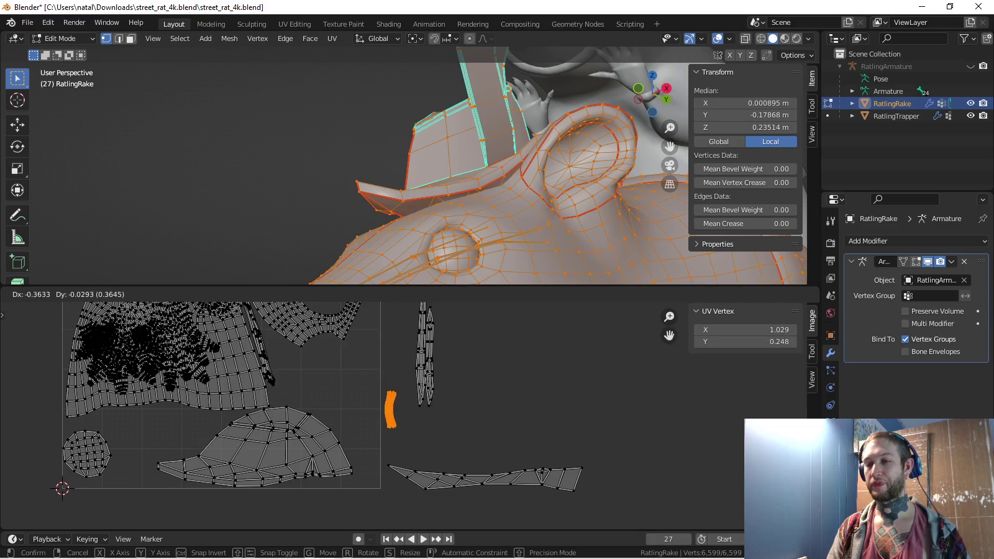
{"action": "key", "text": "Return"}
Rotate the long strip island upright beside the main island and stretch it along Y
{"action": "left_click", "coordinate": [476, 483]}
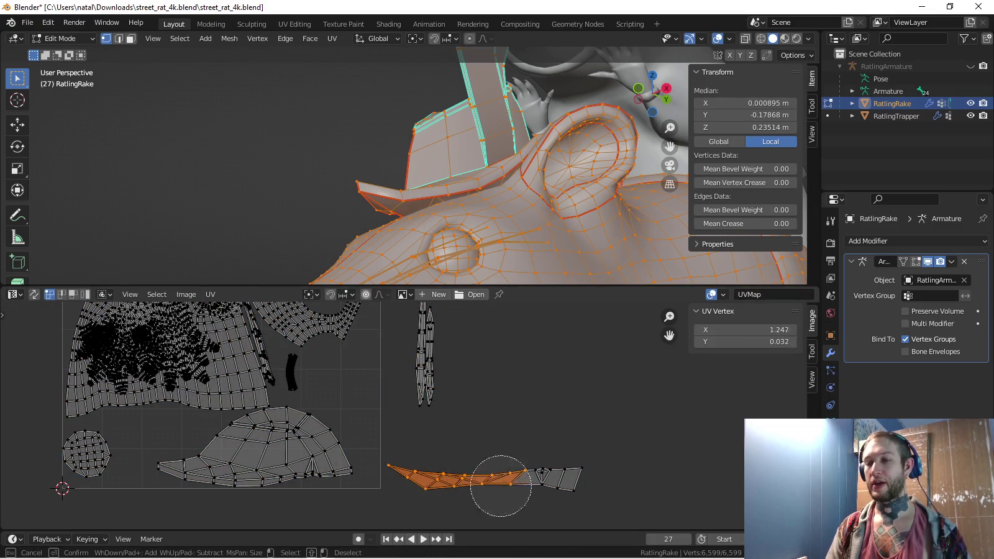
{"action": "key", "text": "r"}
{"action": "key", "text": "Return"}
{"action": "key", "text": "g"}
{"action": "key", "text": "Return"}
{"action": "key", "text": "s"}
{"action": "key", "text": "y"}
{"action": "key", "text": "Return"}
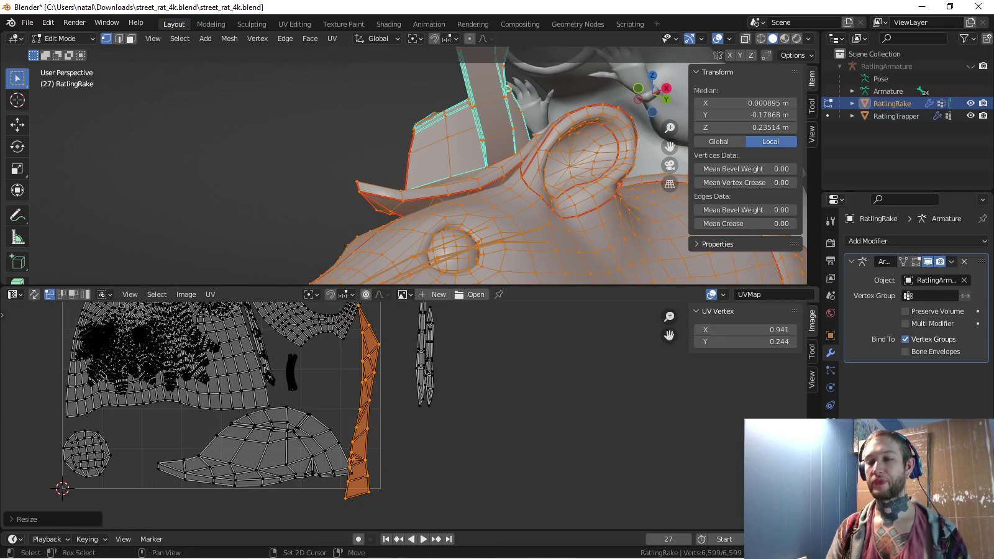
{"action": "key", "text": "g"}
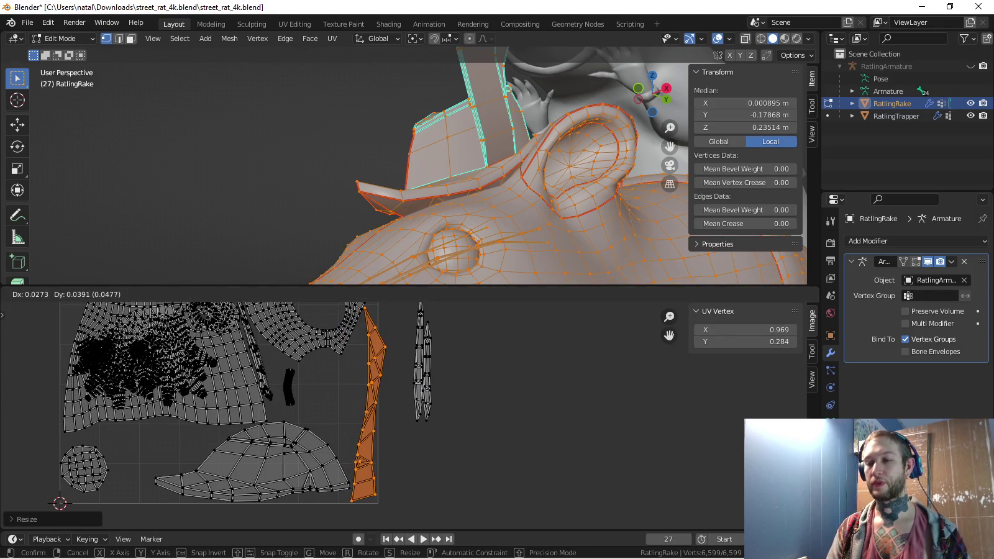
{"action": "key", "text": "Return"}
Circle-select the next strip island and rotate it
{"action": "scroll", "coordinate": [319, 321], "scroll_direction": "up", "scroll_amount": 4}
{"action": "key", "text": "a"}
{"action": "key", "text": "alt+a"}
{"action": "key", "text": "c"}
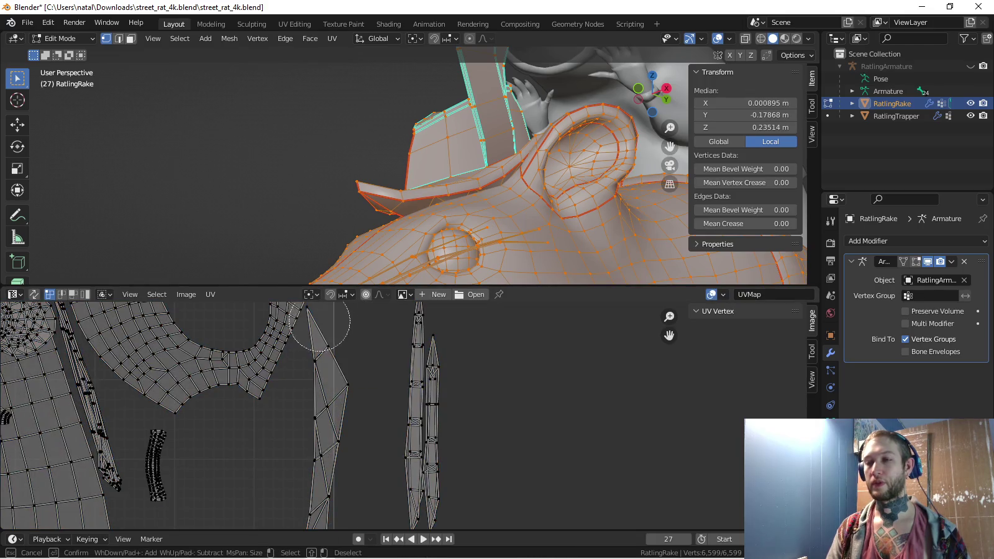
{"action": "left_click_drag", "start_coordinate": [327, 335], "coordinate": [335, 424]}
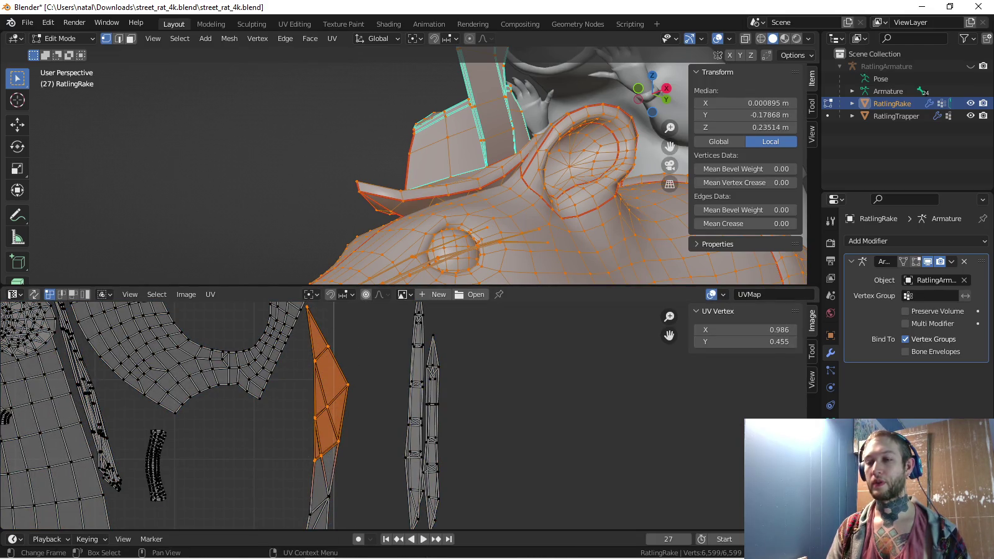
{"action": "key", "text": "r"}
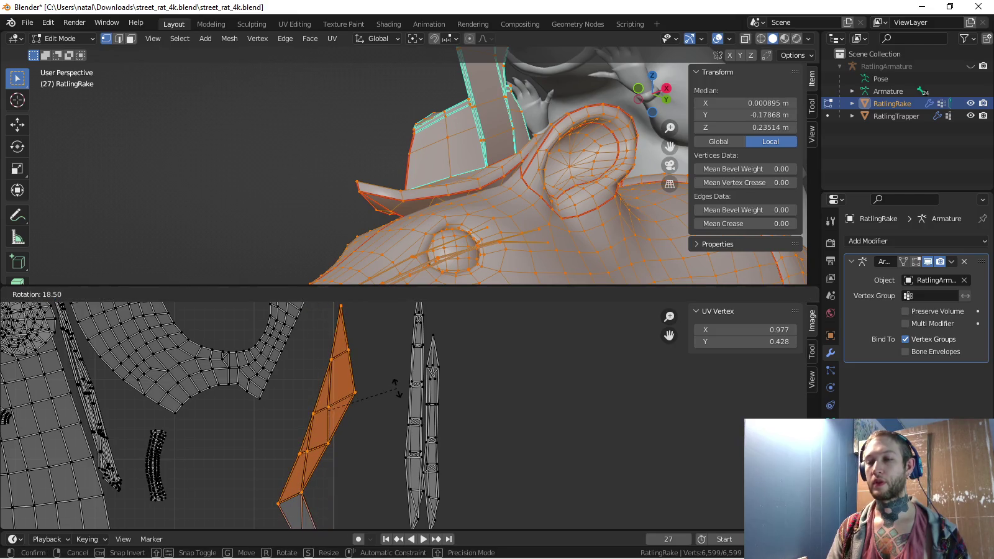
{"action": "left_click", "coordinate": [403, 386]}
{"action": "scroll", "coordinate": [405, 391], "scroll_direction": "down", "scroll_amount": 2}
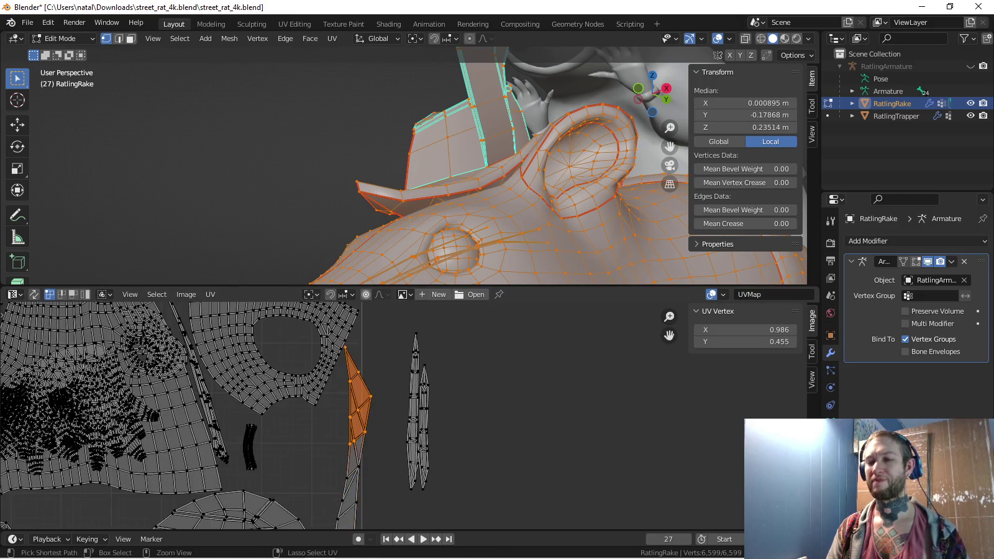
{"action": "scroll", "coordinate": [405, 391], "scroll_direction": "up", "scroll_amount": 2}
Move part of the strip's UV vertices down and nudge them left
{"action": "left_click", "coordinate": [333, 410]}
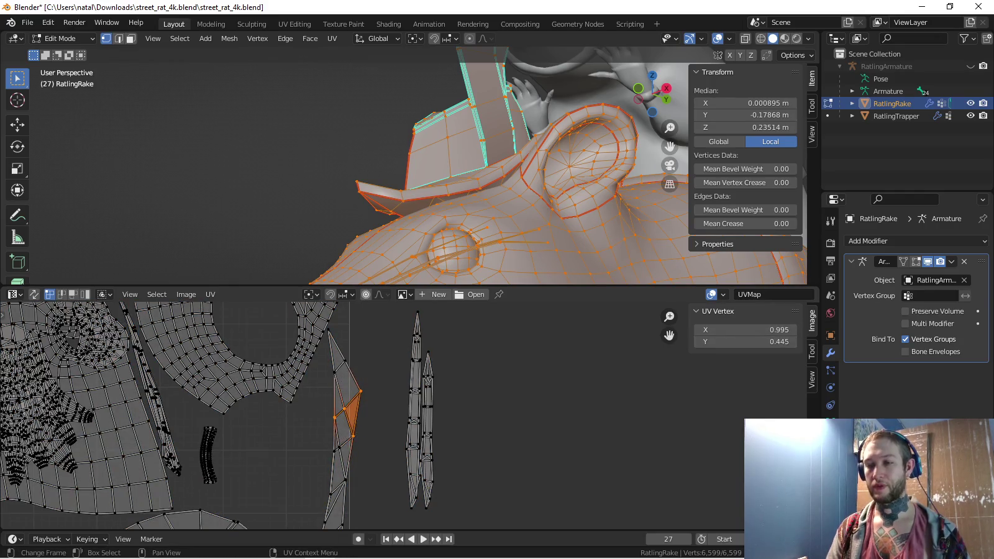
{"action": "scroll", "coordinate": [404, 392], "scroll_direction": "up", "scroll_amount": 2}
{"action": "key", "text": "g"}
{"action": "left_click", "coordinate": [299, 465]}
{"action": "key", "text": "c"}
{"action": "right_click", "coordinate": [293, 460]}
{"action": "key", "text": "g"}
{"action": "left_click", "coordinate": [292, 463]}
Select the apex and upper vertices of the strip island
{"action": "middle_click_drag", "start_coordinate": [248, 385], "coordinate": [264, 453]}
{"action": "left_click", "coordinate": [296, 345]}
{"action": "key", "text": "c"}
{"action": "right_click", "coordinate": [317, 351]}
{"action": "key", "text": "g"}
{"action": "left_click", "coordinate": [320, 360]}
{"action": "left_click", "coordinate": [307, 411]}
{"action": "key", "text": "c"}
{"action": "right_click", "coordinate": [337, 398]}
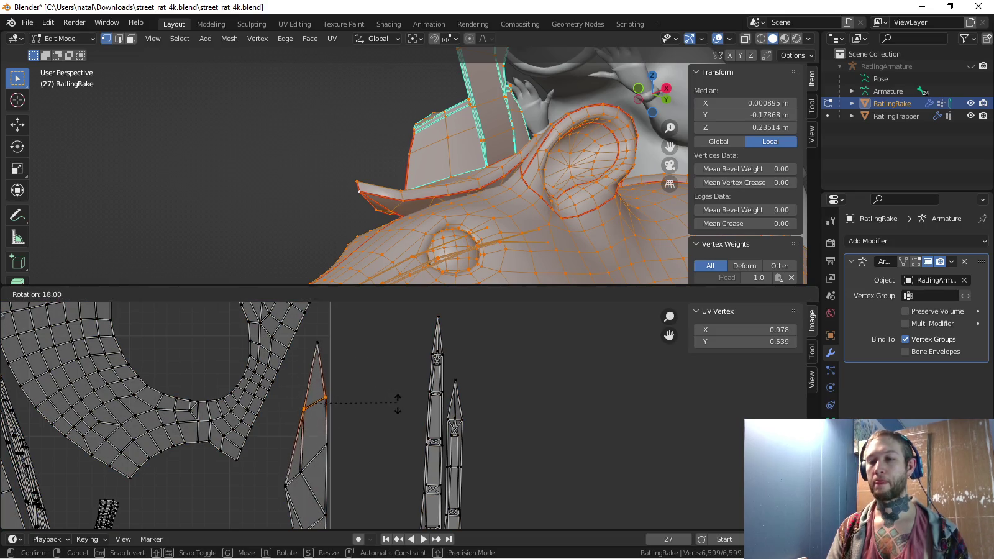
Select the strip's lower triangle vertices and move them
{"action": "key", "text": "c"}
{"action": "left_click", "coordinate": [284, 477]}
{"action": "right_click", "coordinate": [285, 477]}
{"action": "key", "text": "g"}
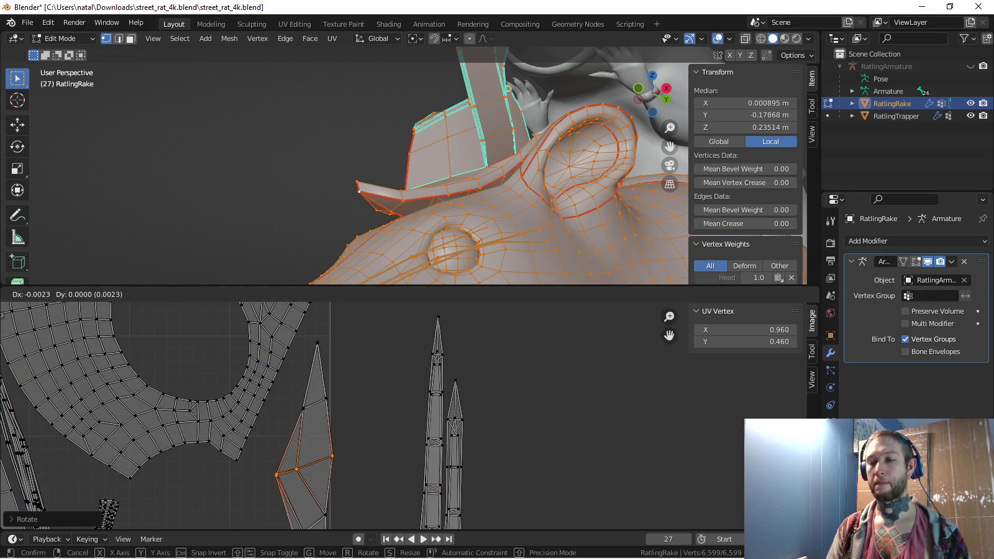
{"action": "left_click", "coordinate": [269, 473]}
Rotate the strip's lower vertices and shift its edge vertices into a straighter line
{"action": "middle_click_drag", "start_coordinate": [299, 472], "coordinate": [304, 390]}
{"action": "left_click", "coordinate": [309, 446]}
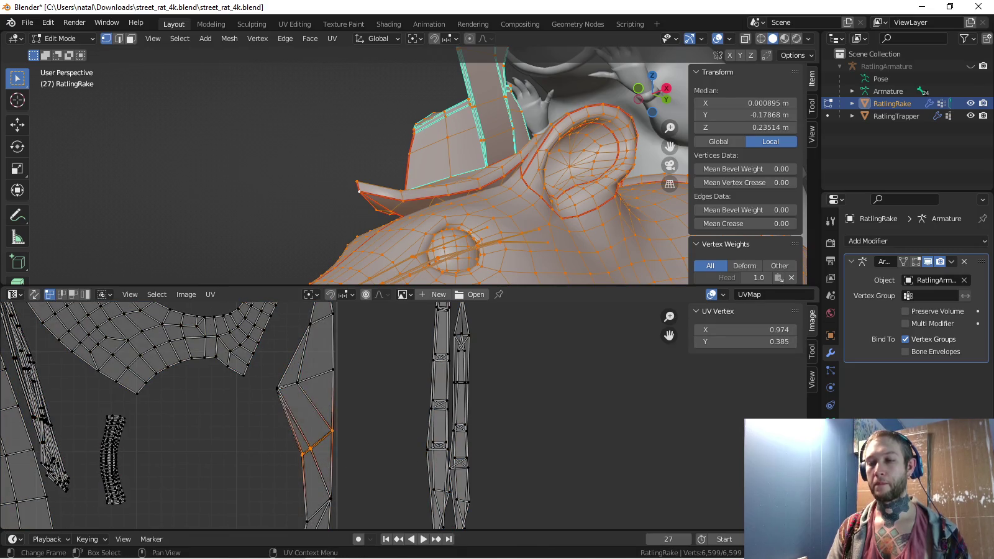
{"action": "key", "text": "r"}
{"action": "left_click", "coordinate": [367, 452]}
{"action": "key", "text": "a"}
{"action": "key", "text": "alt+a"}
{"action": "middle_click_drag", "start_coordinate": [333, 511], "coordinate": [328, 356]}
{"action": "key", "text": "c"}
{"action": "key", "text": "Escape"}
{"action": "key", "text": "g"}
{"action": "left_click", "coordinate": [331, 430]}
{"action": "scroll", "coordinate": [414, 419], "scroll_direction": "down", "scroll_amount": 1}
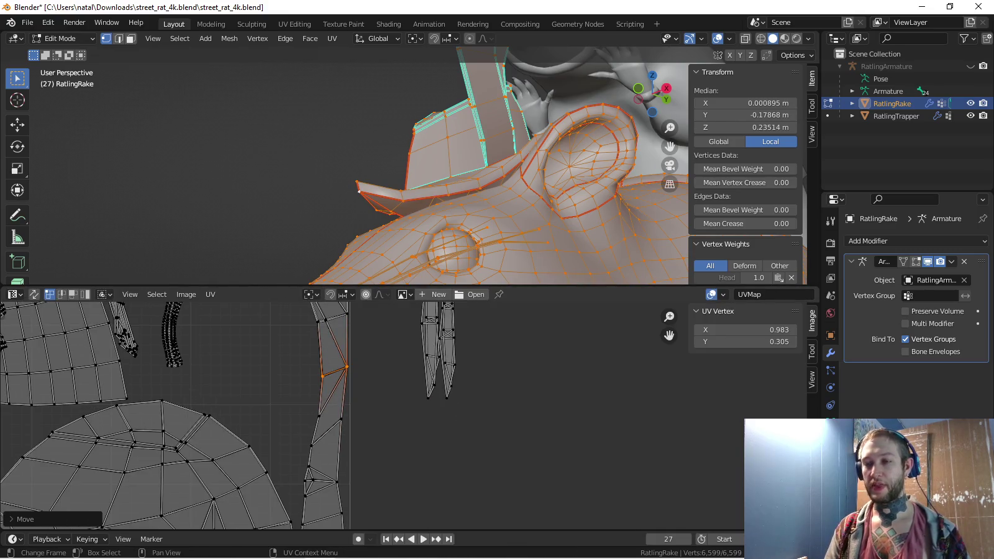
Select the linked rake part and move it 1 m along X
{"action": "middle_click_drag", "start_coordinate": [435, 186], "coordinate": [404, 199]}
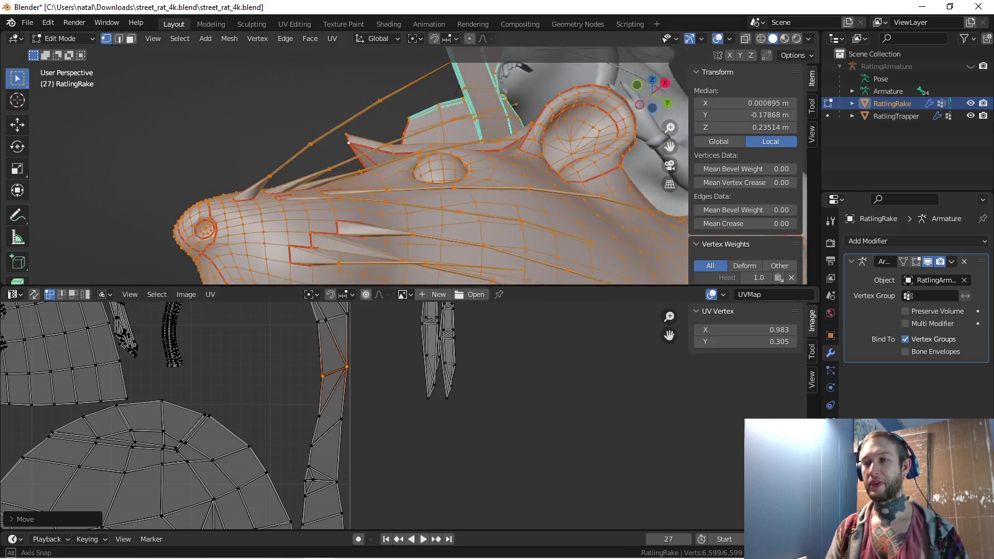
{"action": "key", "text": "shift+z"}
{"action": "middle_click_drag", "start_coordinate": [323, 215], "coordinate": [315, 229]}
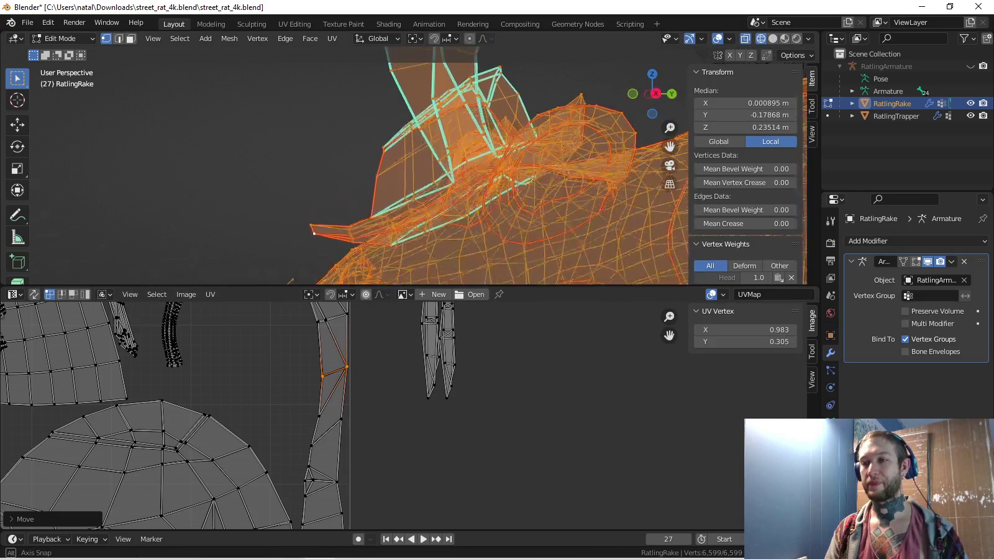
{"action": "key", "text": "shift+z"}
{"action": "left_click", "coordinate": [315, 229]}
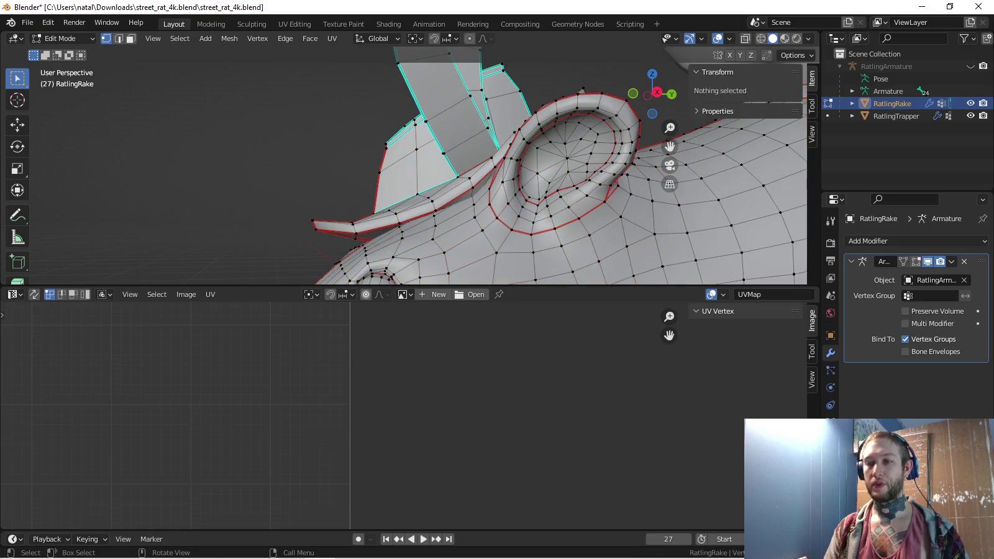
{"action": "key", "text": "ctrl+l"}
{"action": "type", "text": "gx"}
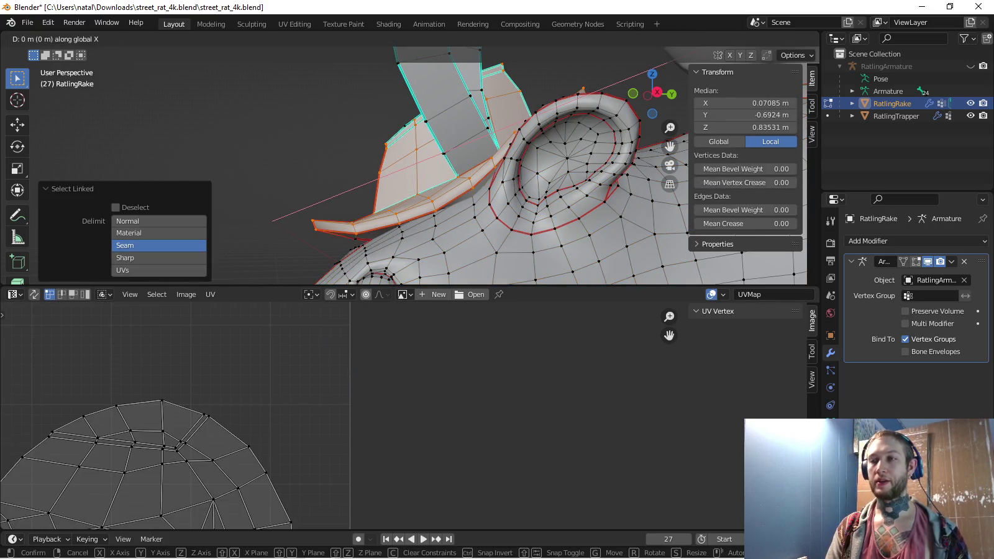
{"action": "type", "text": "1"}
{"action": "key", "text": "Return"}
Retry the 1 m X move with more linked geometry, undoing it again
{"action": "scroll", "coordinate": [404, 165], "scroll_direction": "down", "scroll_amount": 5}
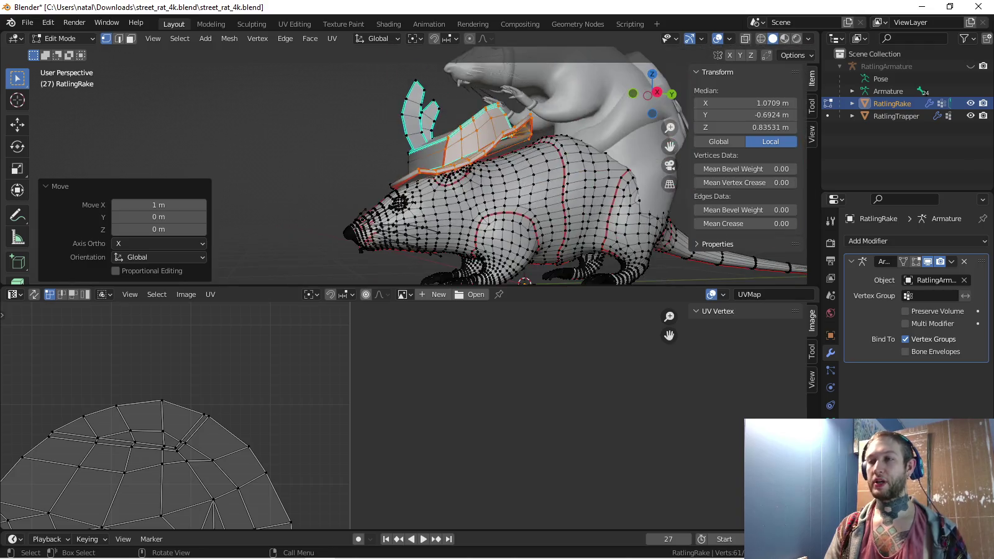
{"action": "middle_click_drag", "start_coordinate": [382, 183], "coordinate": [404, 182]}
{"action": "key", "text": "ctrl+z"}
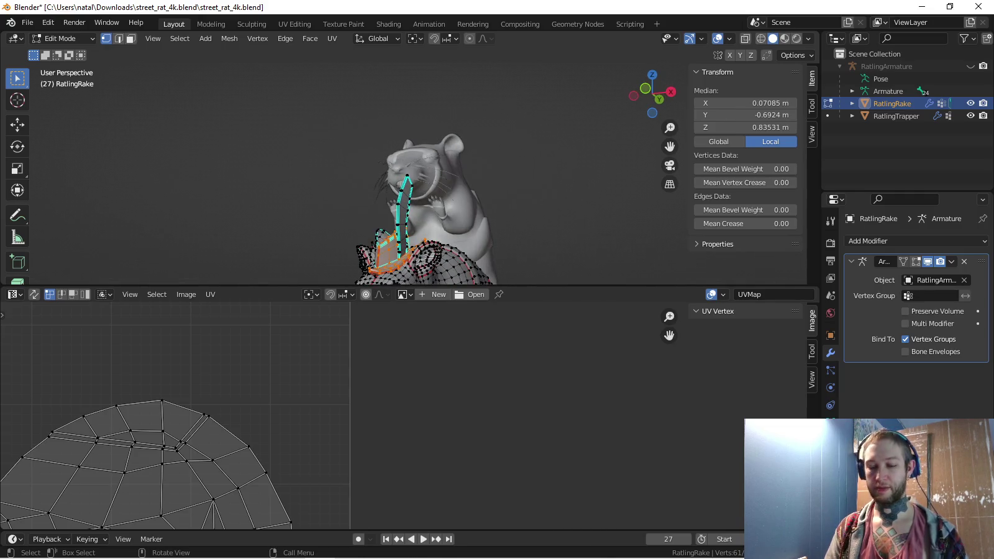
{"action": "key", "text": "ctrl+l"}
{"action": "type", "text": "gx1"}
{"action": "key", "text": "Return"}
{"action": "middle_click_drag", "start_coordinate": [403, 182], "coordinate": [403, 182]}
{"action": "key", "text": "ctrl+z"}
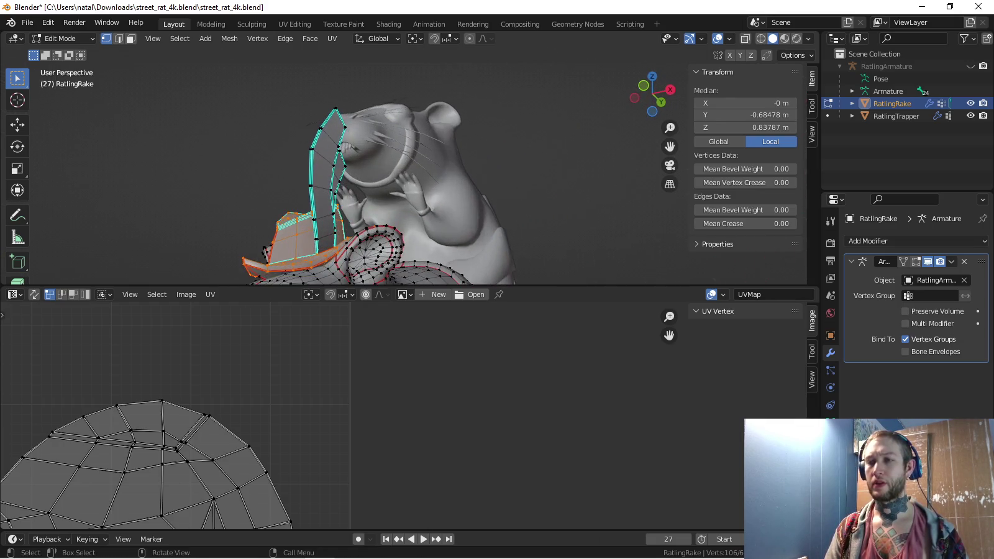
Add the remaining linked rake parts and move them 1 m along X
{"action": "key", "text": "ctrl+l"}
{"action": "key", "text": "g"}
{"action": "key", "text": "x"}
{"action": "key", "text": "1"}
{"action": "key", "text": "Return"}
{"action": "scroll", "coordinate": [404, 182], "scroll_direction": "up", "scroll_amount": 5}
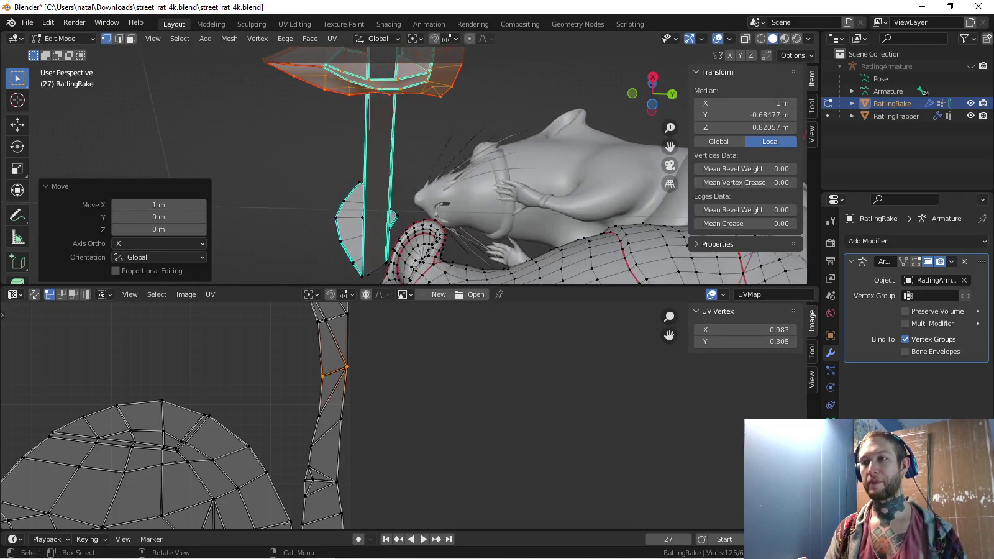
Inspect vertices on the rake head and blade edge from several angles
{"action": "middle_click_drag", "start_coordinate": [404, 181], "coordinate": [447, 155]}
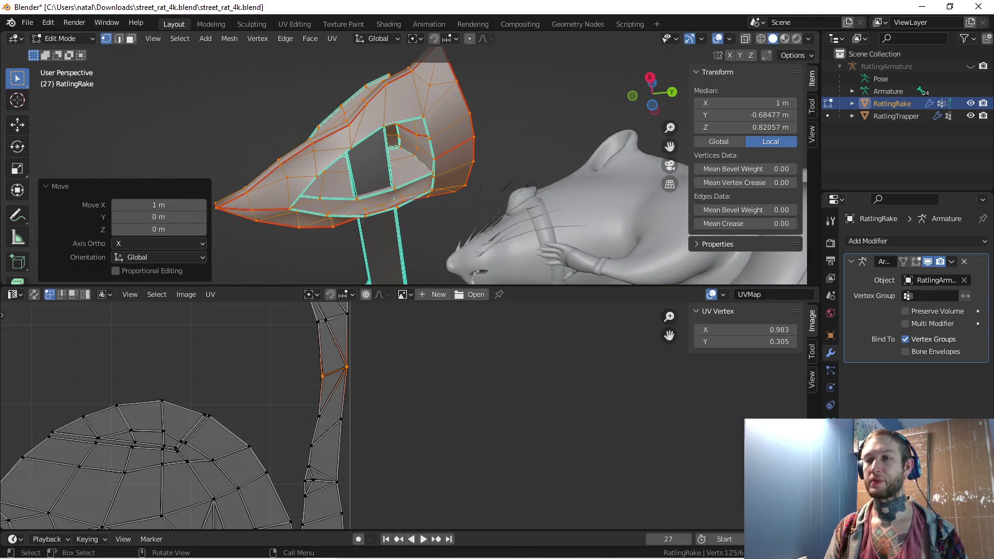
{"action": "middle_click_drag", "start_coordinate": [447, 155], "coordinate": [462, 159]}
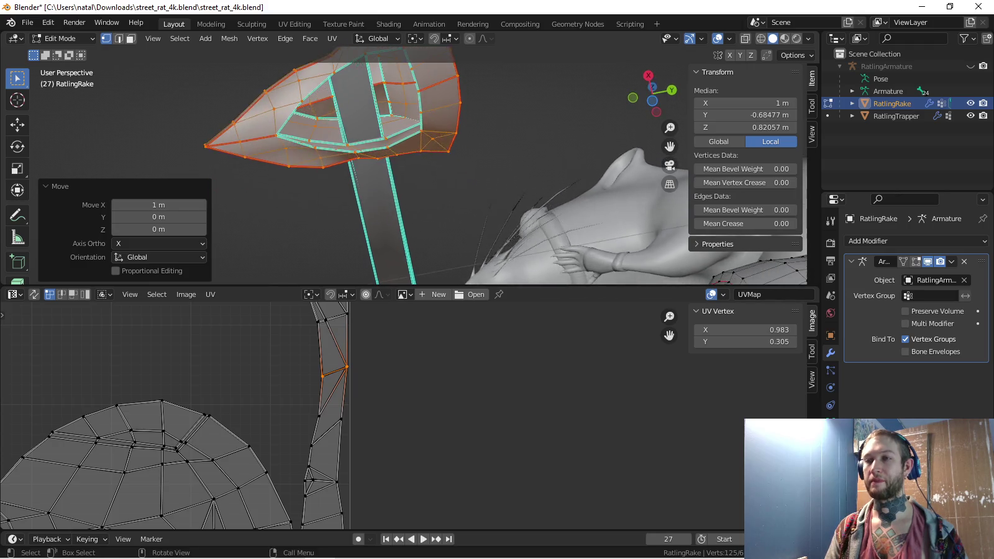
{"action": "left_click", "coordinate": [380, 99]}
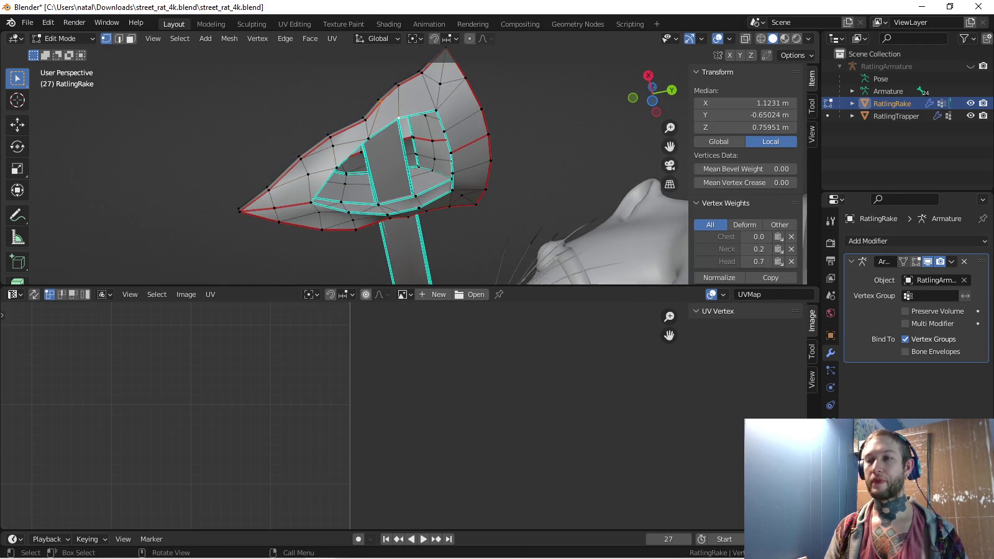
{"action": "middle_click_drag", "start_coordinate": [462, 158], "coordinate": [472, 149]}
{"action": "left_click", "coordinate": [401, 138], "text": "shift"}
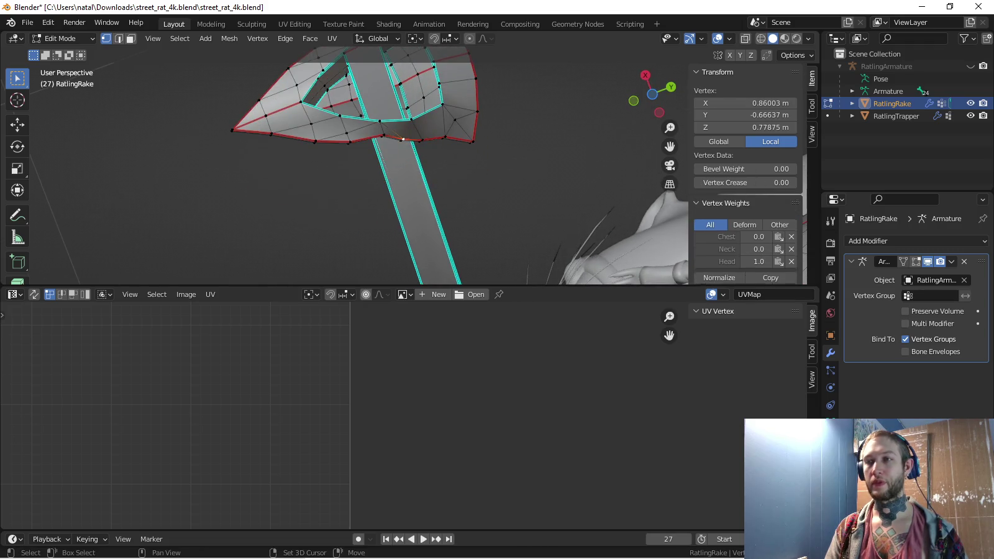
{"action": "middle_click_drag", "start_coordinate": [472, 149], "coordinate": [435, 187]}
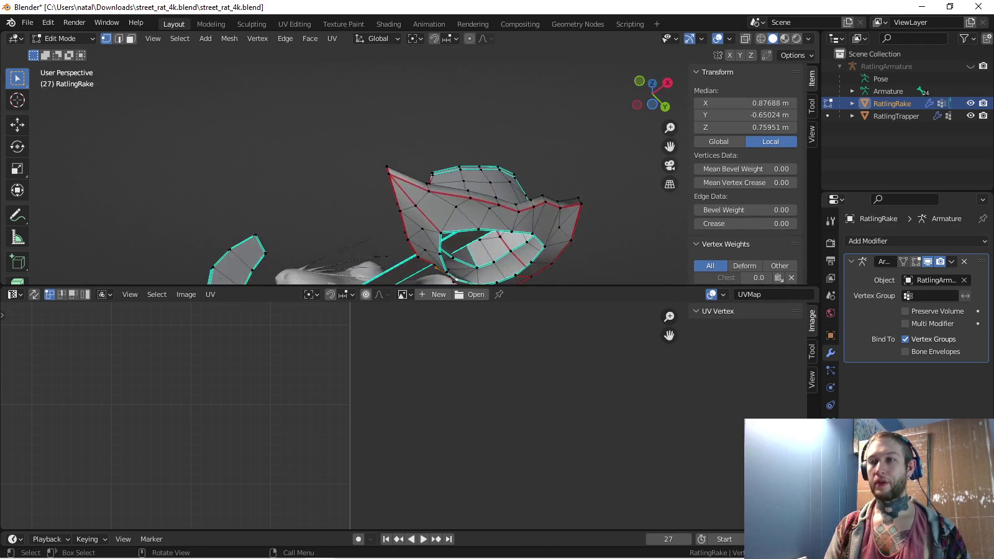
{"action": "key", "text": "alt+a"}
Move the cap piece back into place, -1 m along X
{"action": "key", "text": "a"}
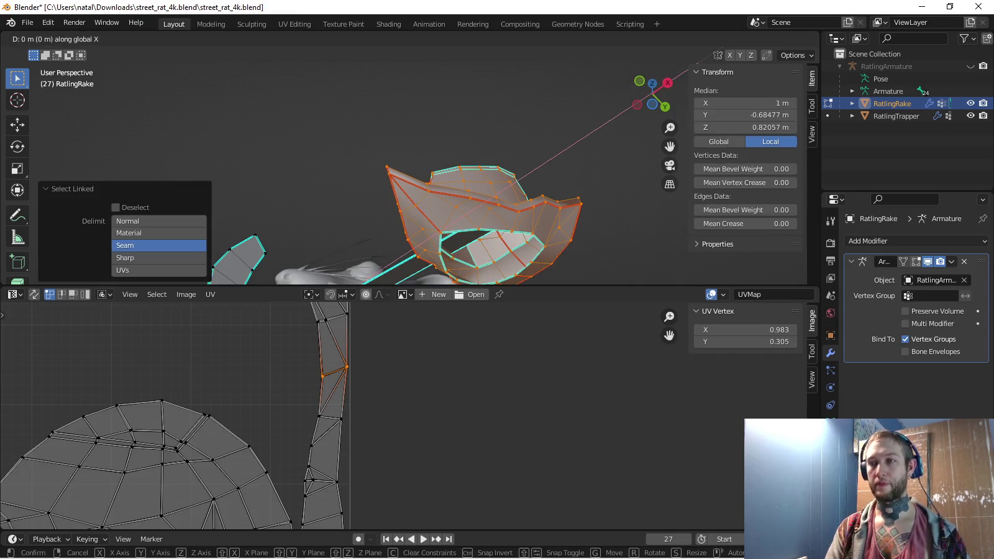
{"action": "key", "text": "g"}
{"action": "key", "text": "x"}
{"action": "key", "text": "minus"}
{"action": "key", "text": "1"}
{"action": "key", "text": "Return"}
Select the whole mesh to show all RatlingRake UVs, then brush-select the right-hand strip
{"action": "middle_click_drag", "start_coordinate": [372, 187], "coordinate": [434, 143]}
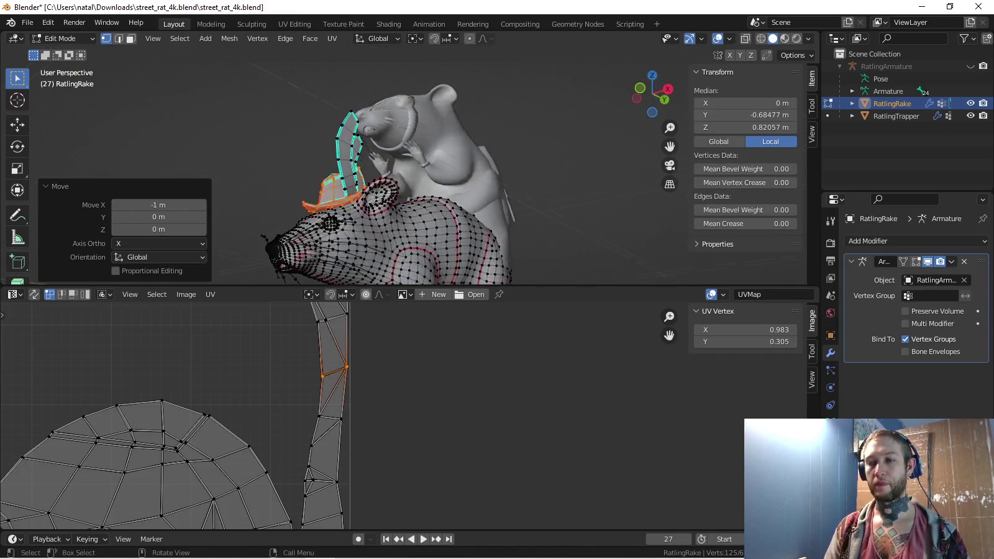
{"action": "scroll", "coordinate": [186, 423], "scroll_direction": "down", "scroll_amount": 2}
{"action": "middle_click_drag", "start_coordinate": [187, 422], "coordinate": [186, 436]}
{"action": "scroll", "coordinate": [408, 354], "scroll_direction": "up", "scroll_amount": 3}
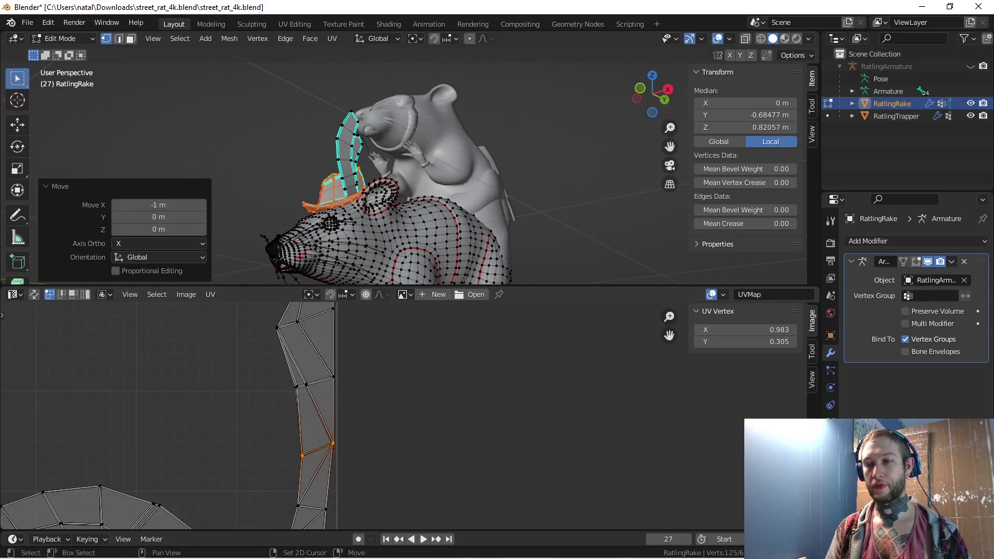
{"action": "scroll", "coordinate": [422, 385], "scroll_direction": "down", "scroll_amount": 3}
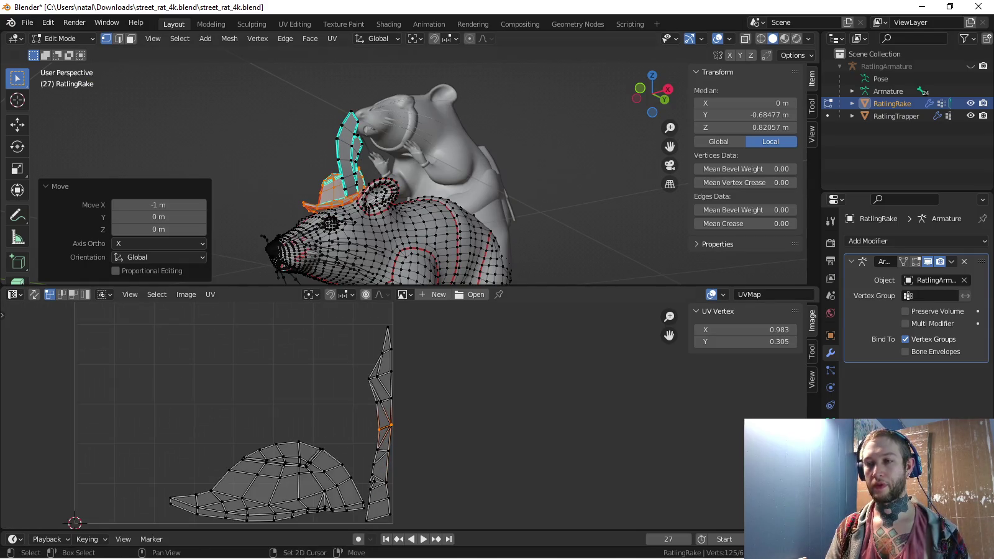
{"action": "key", "text": "a"}
{"action": "scroll", "coordinate": [410, 416], "scroll_direction": "down", "scroll_amount": 4}
{"action": "key", "text": "c"}
{"action": "left_click_drag", "start_coordinate": [431, 370], "coordinate": [435, 395]}
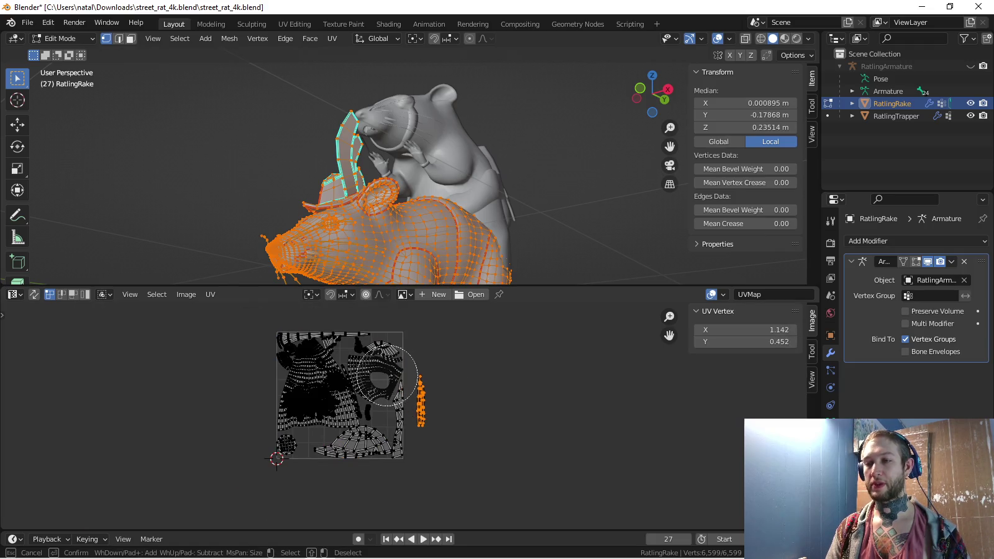
Pick the left UV strip island and zoom the 3D view to it on the rat
{"action": "key", "text": "Escape"}
{"action": "scroll", "coordinate": [398, 386], "scroll_direction": "up", "scroll_amount": 5}
{"action": "key", "text": "alt+a"}
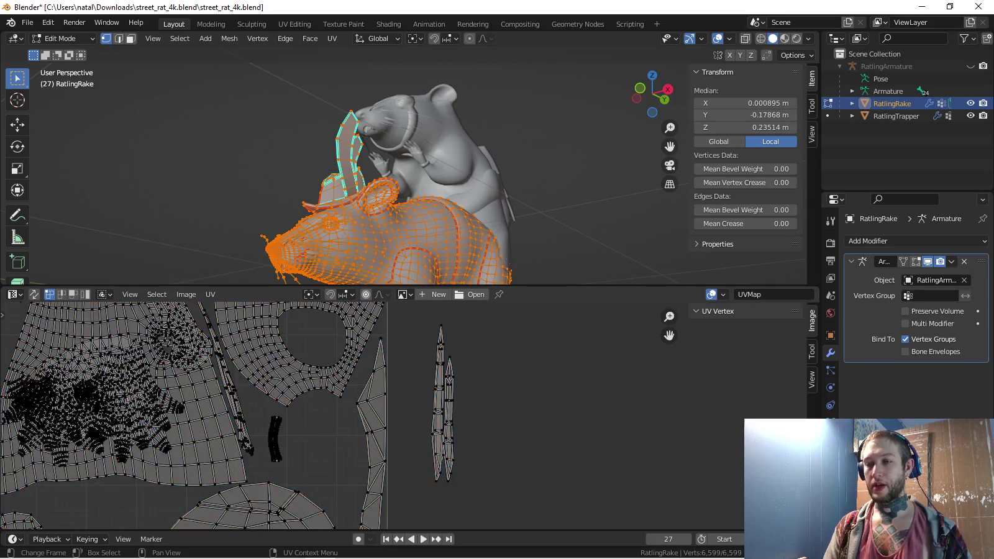
{"action": "key", "text": "l"}
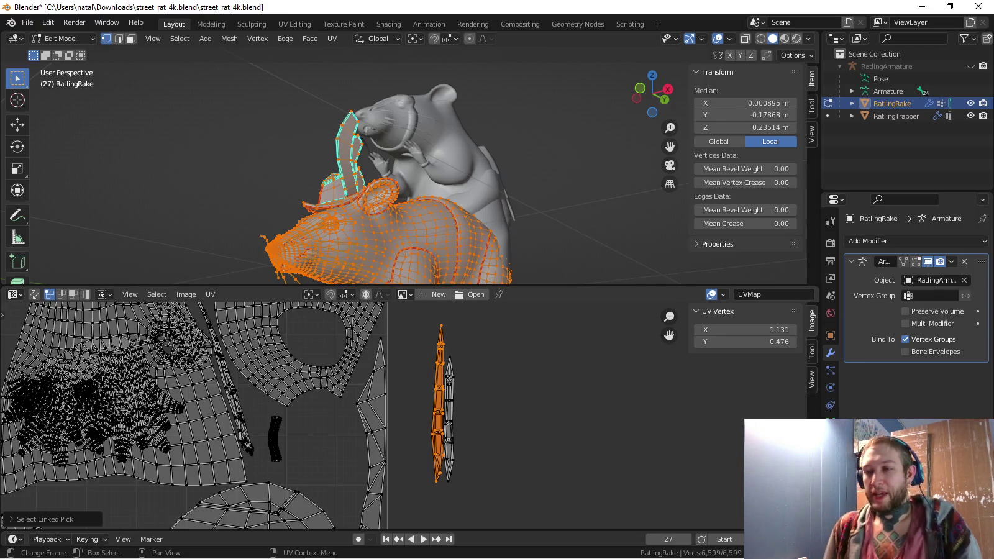
{"action": "scroll", "coordinate": [425, 402], "scroll_direction": "up", "scroll_amount": 1}
{"action": "scroll", "coordinate": [425, 402], "scroll_direction": "up", "scroll_amount": 1}
{"action": "scroll", "coordinate": [425, 402], "scroll_direction": "up", "scroll_amount": 1}
{"action": "scroll", "coordinate": [425, 402], "scroll_direction": "up", "scroll_amount": 1}
{"action": "scroll", "coordinate": [417, 421], "scroll_direction": "down", "scroll_amount": 1}
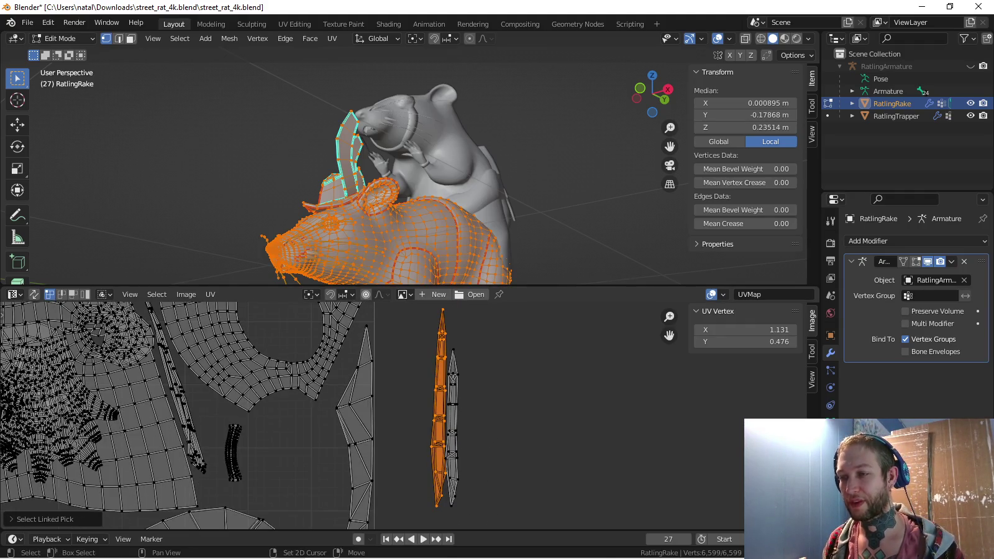
{"action": "middle_click_drag", "start_coordinate": [404, 174], "coordinate": [472, 155]}
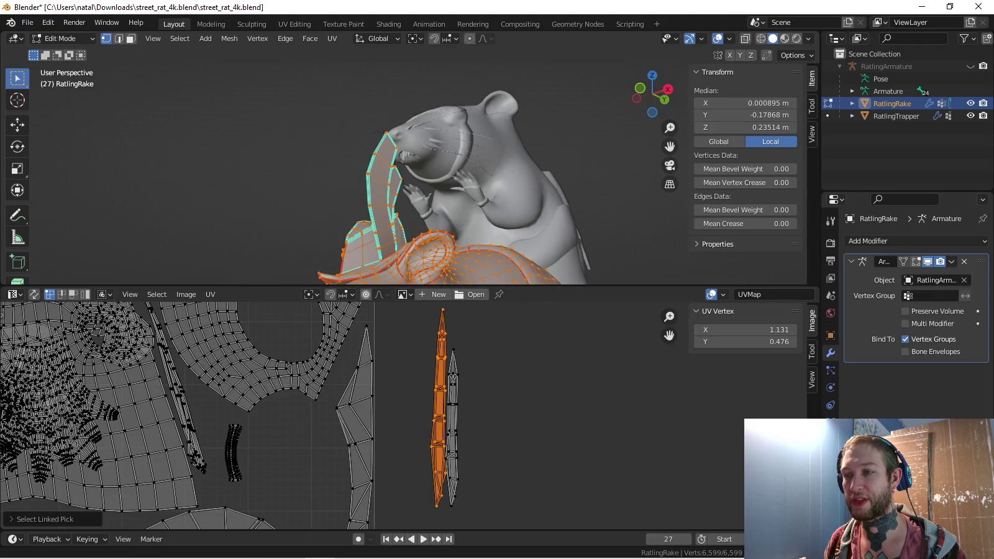
{"action": "scroll", "coordinate": [472, 156], "scroll_direction": "up", "scroll_amount": 2}
Select edge loops along the middle finger for a seam
{"action": "left_click", "coordinate": [390, 186]}
{"action": "mouse_move", "coordinate": [435, 186]}
{"action": "middle_mouse_down"}
{"action": "mouse_move", "coordinate": [397, 205]}
{"action": "mouse_move", "coordinate": [373, 250]}
{"action": "middle_mouse_up"}
{"action": "left_click", "coordinate": [425, 205], "text": "alt+shift"}
{"action": "key", "text": "ctrl+e"}
Mark the chosen edges as a seam and unwrap the first finger piece
{"action": "left_click", "coordinate": [373, 250]}
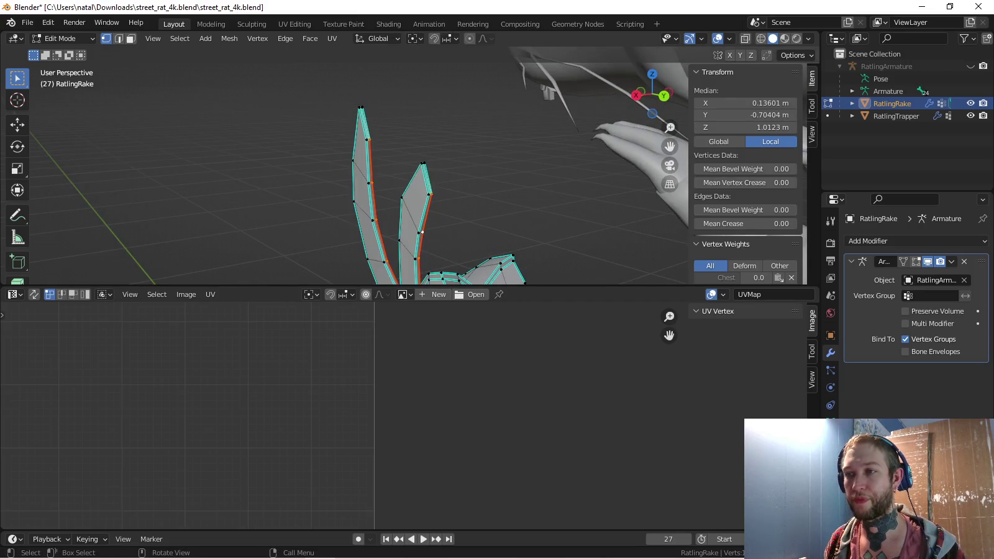
{"action": "key", "text": "alt+a"}
{"action": "key", "text": "l"}
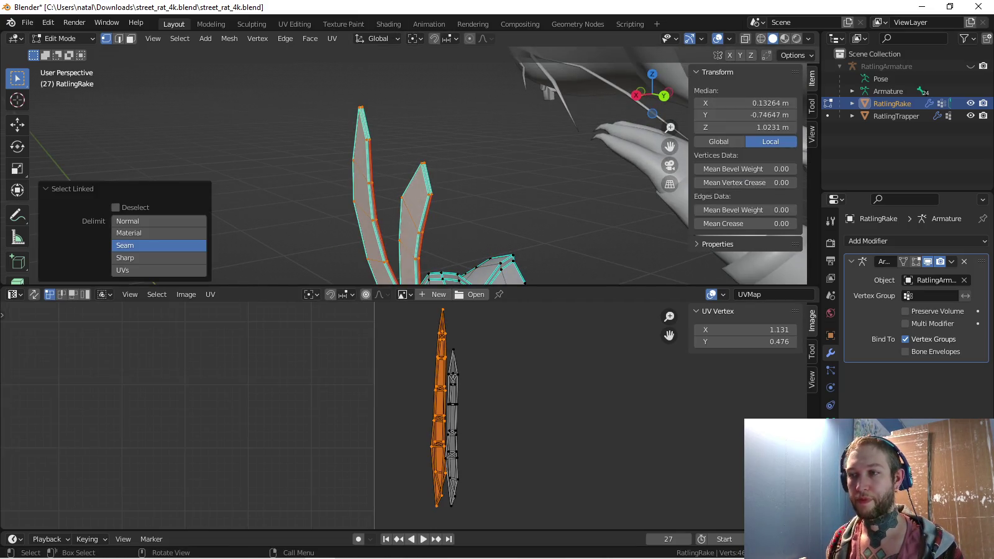
{"action": "key", "text": "u"}
{"action": "key", "text": "Return"}
{"action": "scroll", "coordinate": [311, 435], "scroll_direction": "down", "scroll_amount": 3}
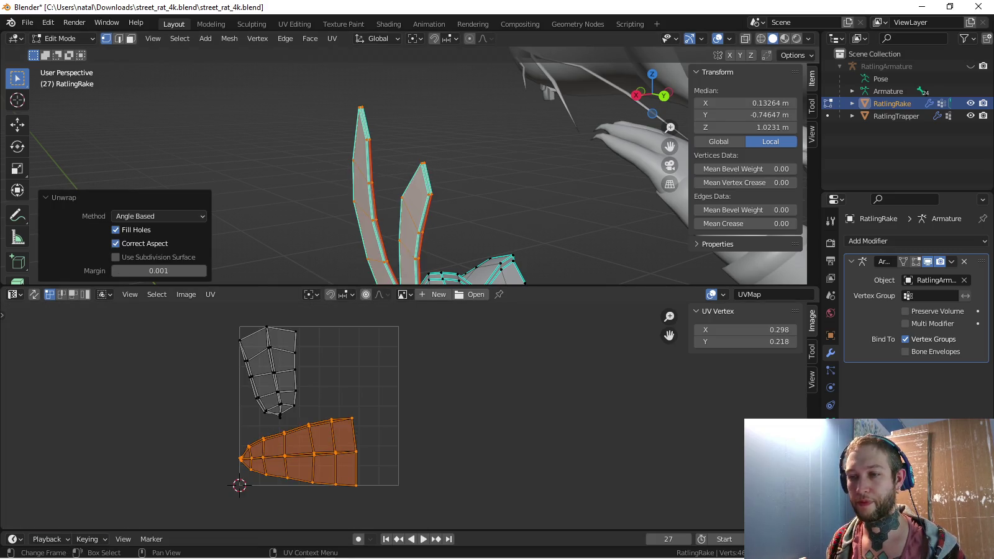
Seam the left-finger edge and unwrap the finger into two islands using Angle Based
{"action": "left_click", "coordinate": [367, 139]}
{"action": "left_click", "coordinate": [368, 139], "text": "shift"}
{"action": "key", "text": "ctrl+e"}
{"action": "left_click", "coordinate": [404, 249]}
{"action": "key", "text": "alt+a"}
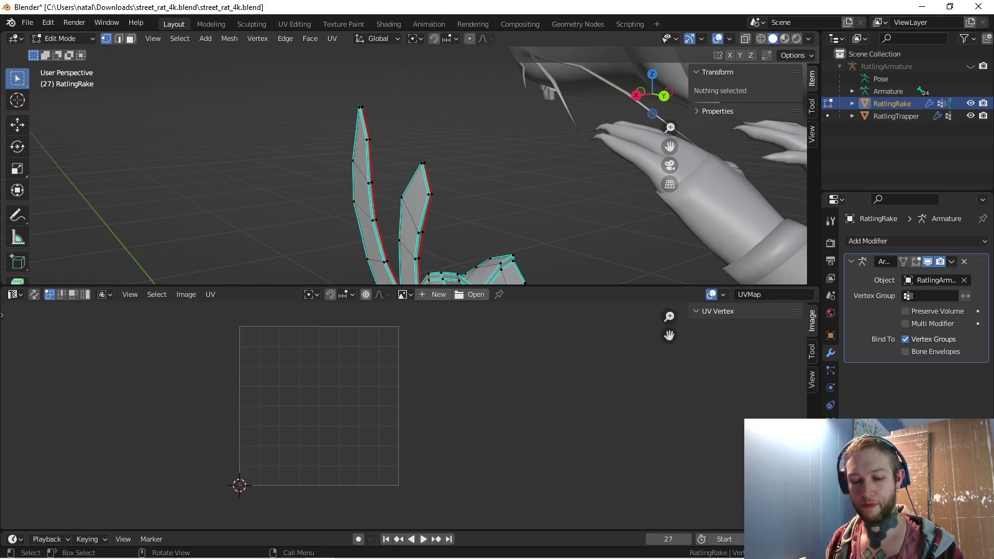
{"action": "key", "text": "a"}
{"action": "key", "text": "u"}
{"action": "key", "text": "Return"}
{"action": "left_click", "coordinate": [158, 216]}
{"action": "left_click", "coordinate": [158, 246]}
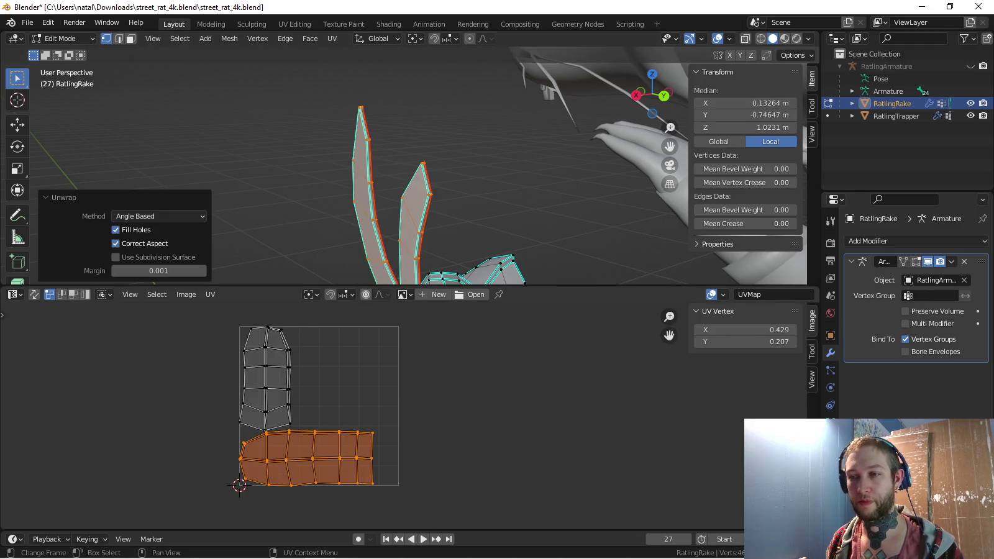
Rotate the bottom finger island upright, shrink it and move it into the right-centre gap
{"action": "key", "text": "a"}
{"action": "scroll", "coordinate": [408, 413], "scroll_direction": "up", "scroll_amount": 1}
{"action": "key", "text": "a"}
{"action": "key", "text": "alt+a"}
{"action": "key", "text": "l"}
{"action": "key", "text": "r"}
{"action": "key", "text": "Return"}
{"action": "key", "text": "s"}
{"action": "key", "text": "Return"}
{"action": "key", "text": "g"}
{"action": "key", "text": "Return"}
Rescale and nudge the bottom finger island until it fits the gap
{"action": "scroll", "coordinate": [407, 416], "scroll_direction": "up", "scroll_amount": 1}
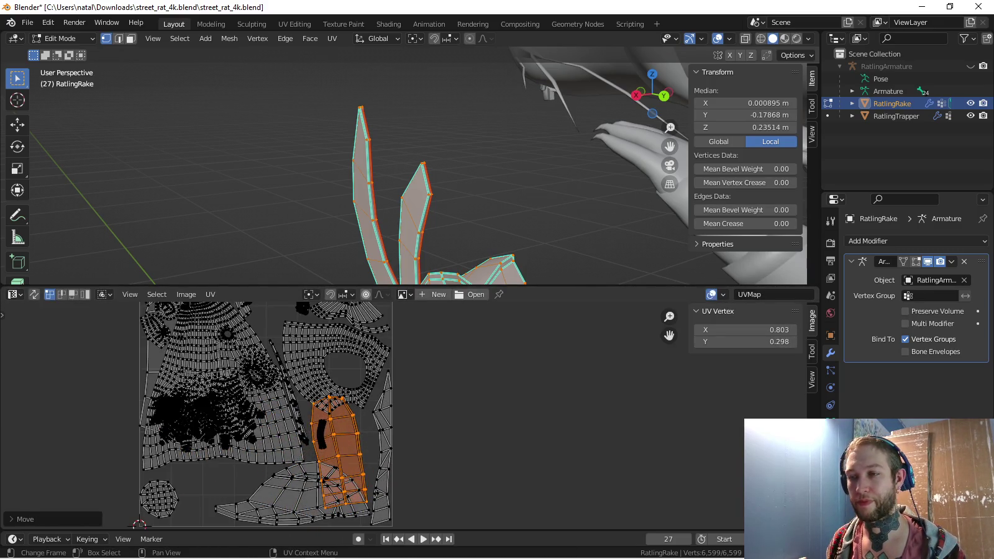
{"action": "key", "text": "s"}
{"action": "key", "text": "Return"}
{"action": "key", "text": "g"}
{"action": "key", "text": "Return"}
{"action": "key", "text": "s"}
{"action": "key", "text": "Return"}
{"action": "key", "text": "g"}
{"action": "key", "text": "Return"}
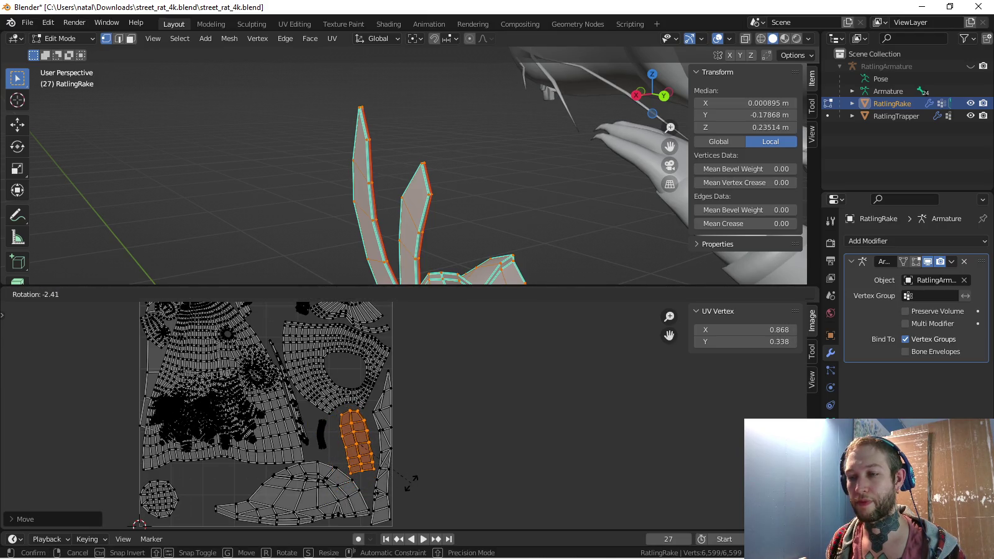
Shrink the left finger island, lay it horizontal and move it to the layout's upper right
{"action": "key", "text": "a"}
{"action": "key", "text": "alt+a"}
{"action": "key", "text": "l"}
{"action": "key", "text": "s"}
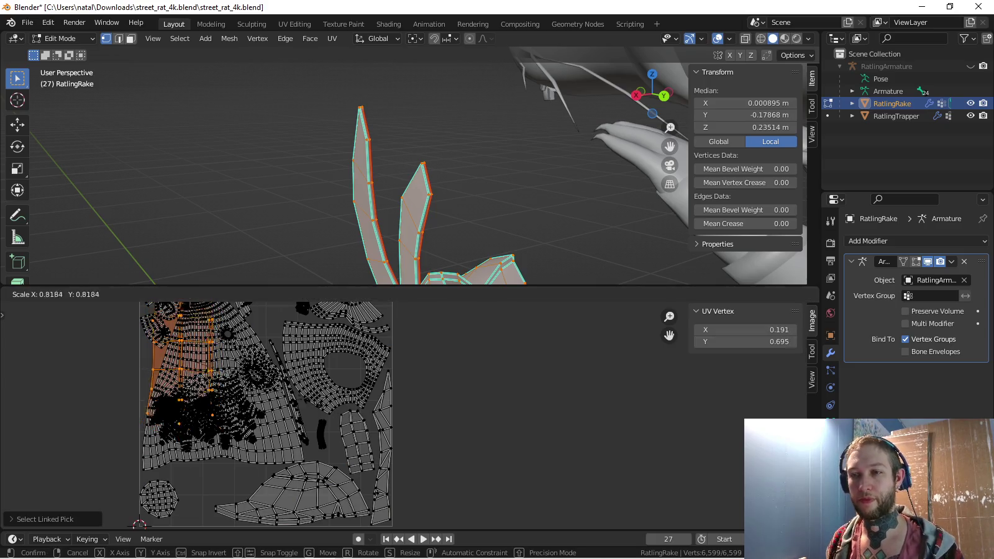
{"action": "key", "text": "Return"}
{"action": "key", "text": "r"}
{"action": "key", "text": "Return"}
{"action": "key", "text": "g"}
{"action": "key", "text": "Return"}
Fine-tune the left finger island's scale and give it a slight rotation
{"action": "scroll", "coordinate": [386, 401], "scroll_direction": "up", "scroll_amount": 3}
{"action": "scroll", "coordinate": [385, 402], "scroll_direction": "up", "scroll_amount": 2}
{"action": "key", "text": "s"}
{"action": "key", "text": "Return"}
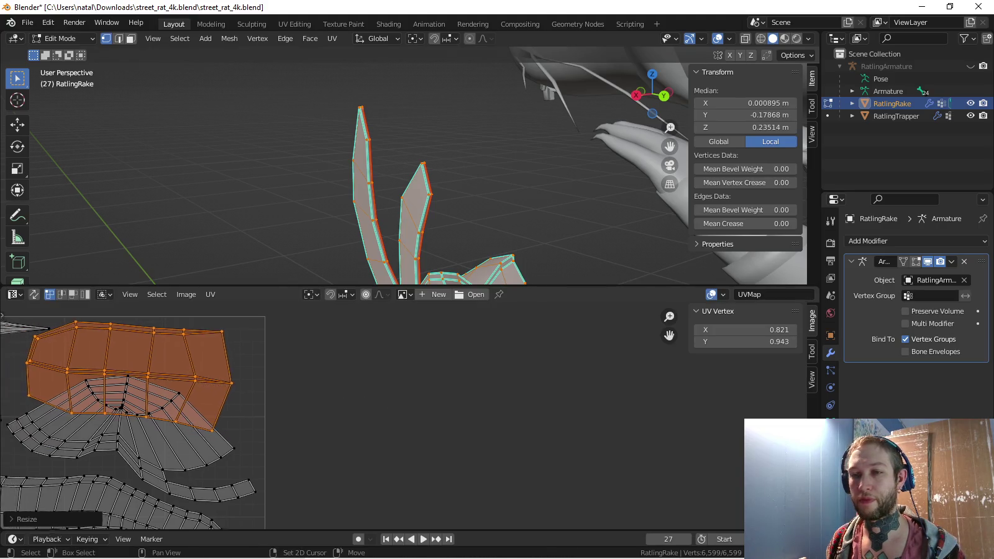
{"action": "scroll", "coordinate": [385, 401], "scroll_direction": "down", "scroll_amount": 2}
{"action": "key", "text": "r"}
{"action": "key", "text": "Return"}
{"action": "middle_click_drag", "start_coordinate": [399, 407], "coordinate": [408, 407]}
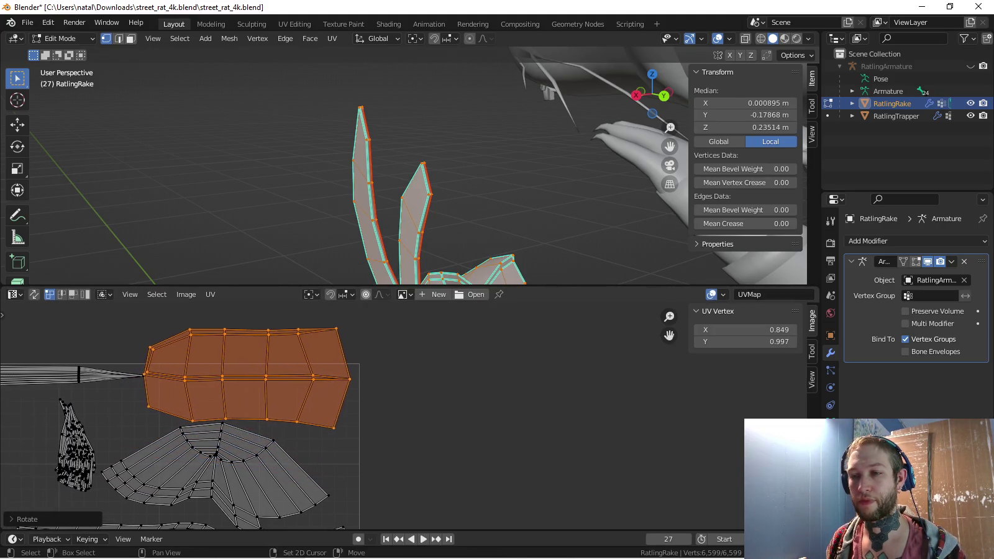
Flatten the island's top edge and move it down toward the lower edge
{"action": "key", "text": "alt+a"}
{"action": "key", "text": "c"}
{"action": "left_click_drag", "start_coordinate": [178, 327], "coordinate": [259, 332]}
{"action": "key", "text": "Escape"}
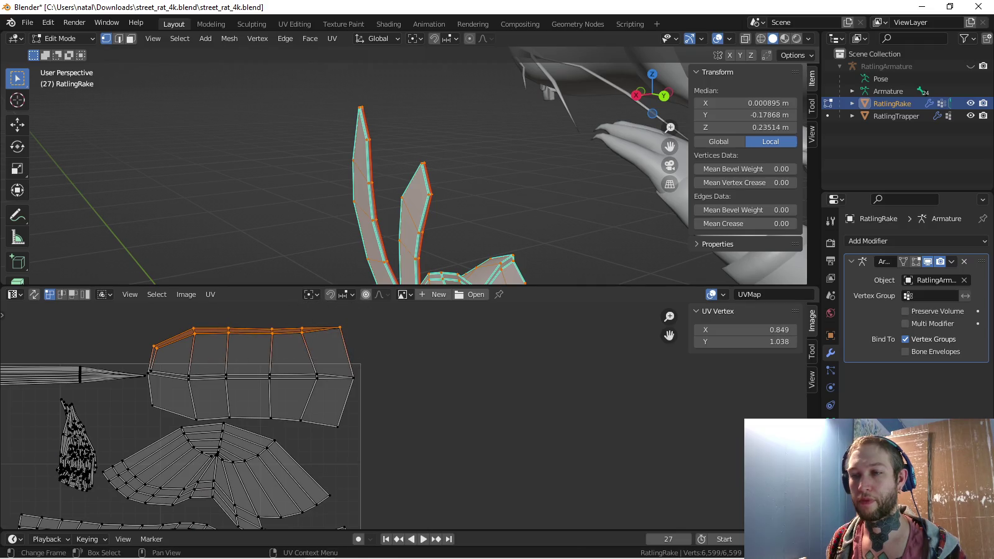
{"action": "key", "text": "s"}
{"action": "key", "text": "Return"}
{"action": "key", "text": "g"}
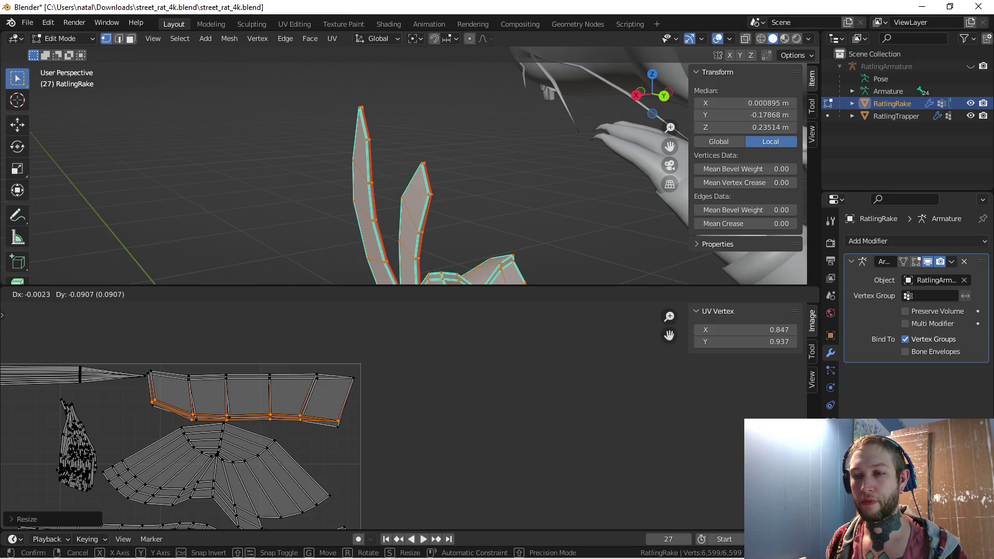
{"action": "key", "text": "Return"}
{"action": "scroll", "coordinate": [207, 406], "scroll_direction": "up", "scroll_amount": 3}
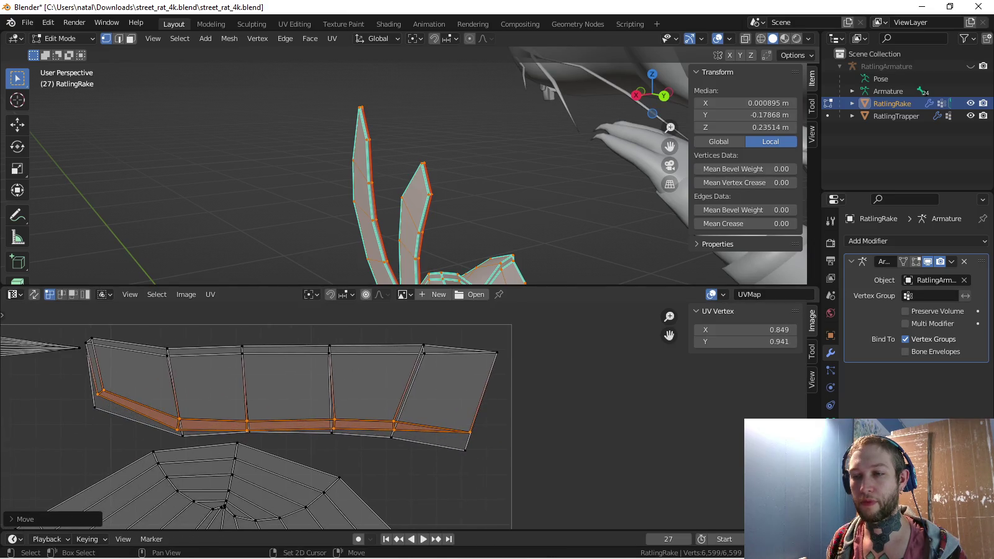
{"action": "left_click", "coordinate": [95, 407]}
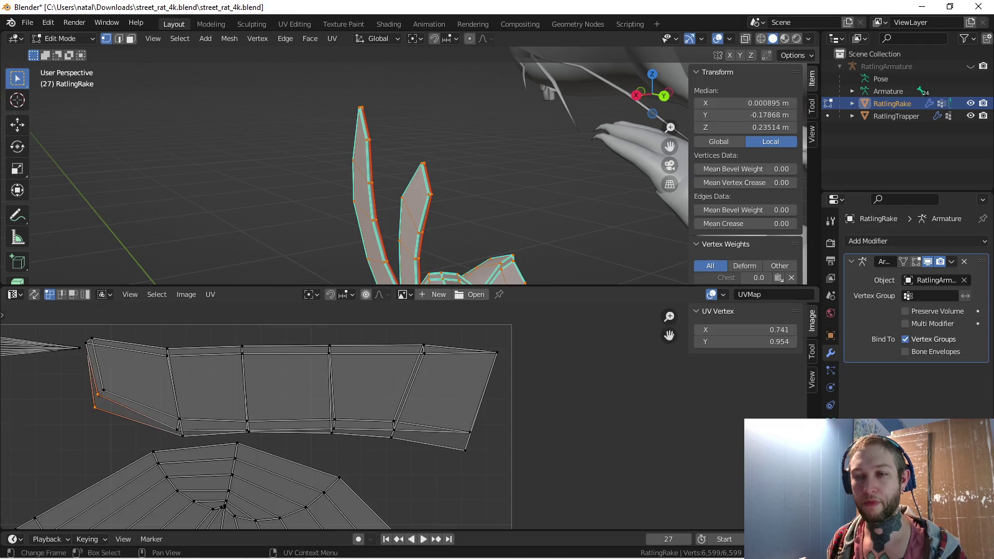
Scale the lower edges near the island's middle to zero along Y
{"action": "key", "text": "a"}
{"action": "key", "text": "alt+a"}
{"action": "key", "text": "c"}
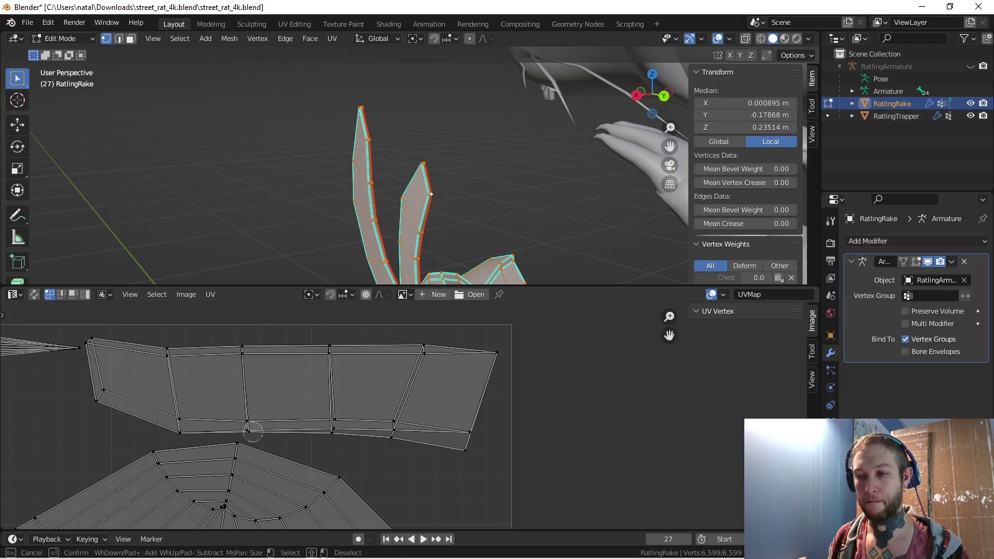
{"action": "key", "text": "a"}
{"action": "key", "text": "alt+a"}
{"action": "key", "text": "c"}
{"action": "left_click", "coordinate": [329, 426]}
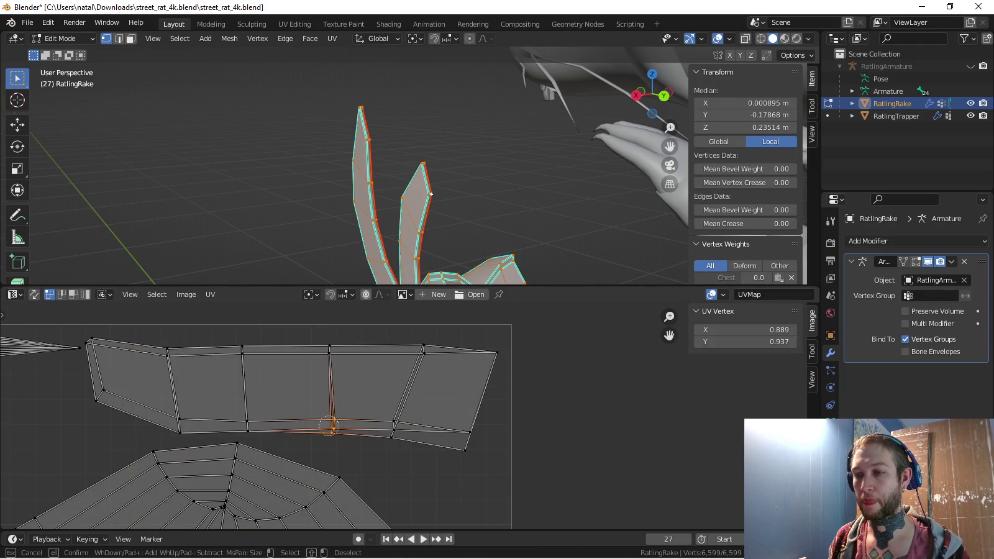
{"action": "key", "text": "s"}
{"action": "key", "text": "y"}
{"action": "key", "text": "0"}
{"action": "key", "text": "Return"}
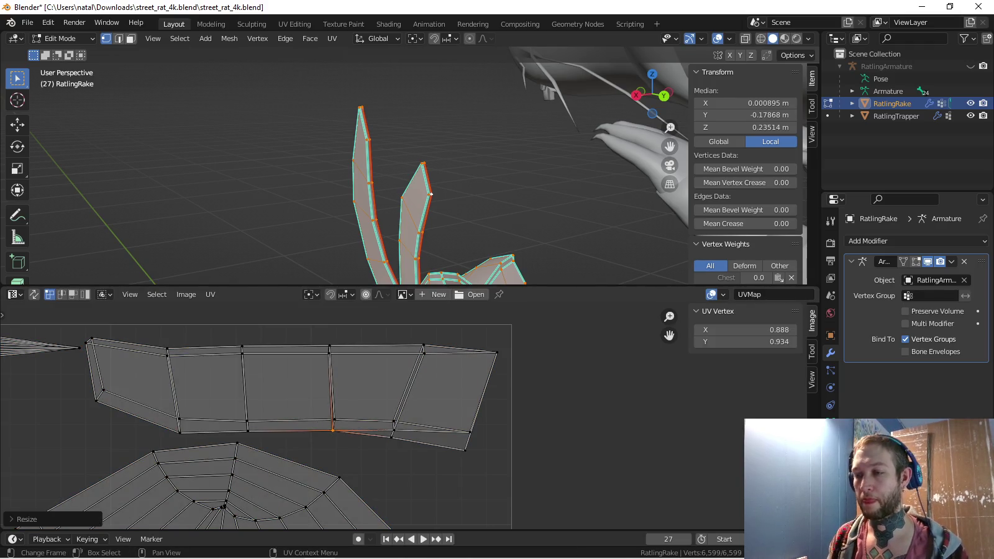
{"action": "key", "text": "s"}
Merge the two vertices at the island's right end into one point
{"action": "key", "text": "Escape"}
{"action": "key", "text": "a"}
{"action": "key", "text": "alt+a"}
{"action": "key", "text": "c"}
{"action": "left_click", "coordinate": [475, 447]}
{"action": "key", "text": "0"}
{"action": "key", "text": "Return"}
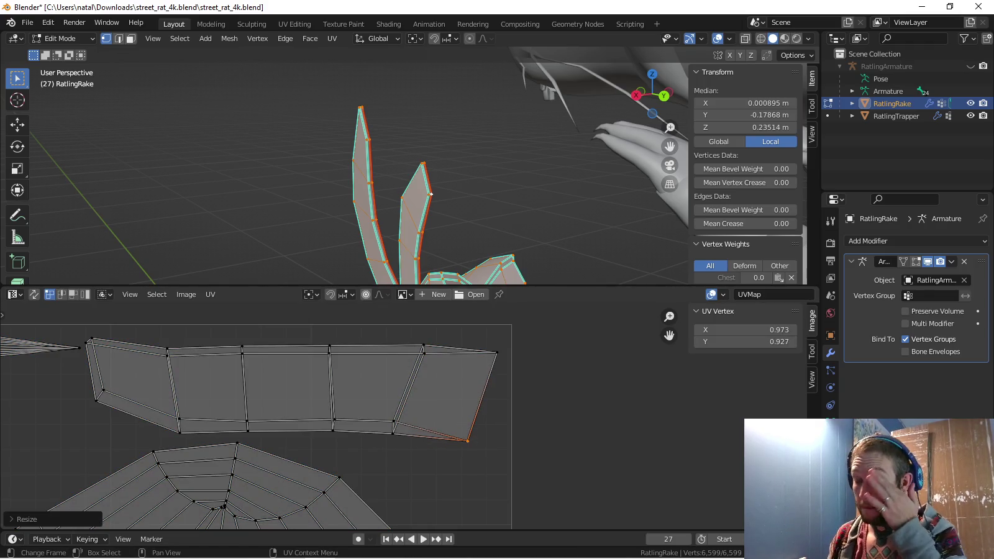
{"action": "scroll", "coordinate": [349, 388], "scroll_direction": "down", "scroll_amount": 1}
{"action": "scroll", "coordinate": [350, 388], "scroll_direction": "down", "scroll_amount": 1}
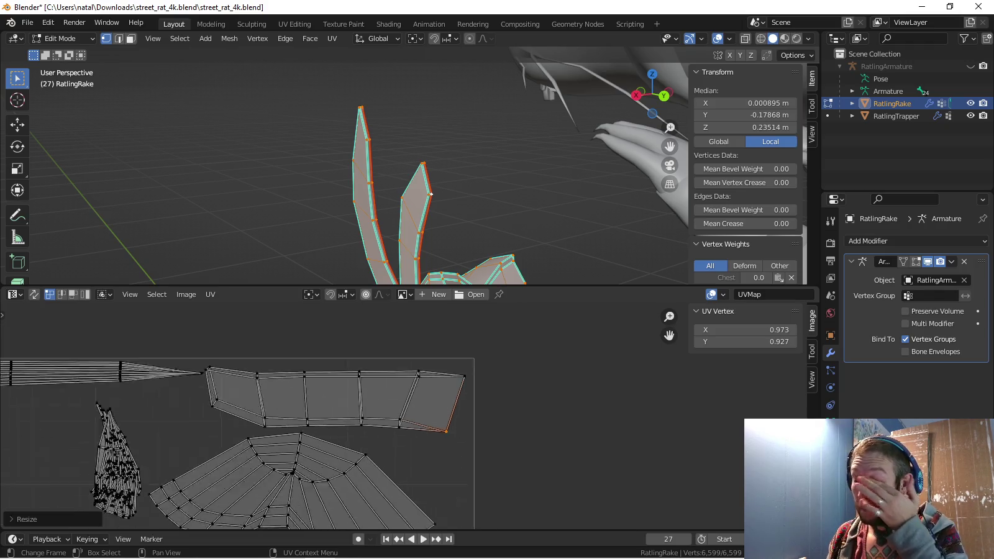
{"action": "scroll", "coordinate": [350, 389], "scroll_direction": "up", "scroll_amount": 1}
{"action": "key", "text": "s"}
{"action": "key", "text": "Escape"}
Check the upper strip island's placement, then leave all UVs deselected
{"action": "key", "text": "a"}
{"action": "key", "text": "alt+a"}
{"action": "key", "text": "l"}
{"action": "key", "text": "g"}
{"action": "key", "text": "Escape"}
{"action": "scroll", "coordinate": [274, 415], "scroll_direction": "down", "scroll_amount": 3}
{"action": "key", "text": "alt+a"}
{"action": "key", "text": "a"}
{"action": "key", "text": "alt+a"}
{"action": "scroll", "coordinate": [402, 464], "scroll_direction": "up", "scroll_amount": 4}
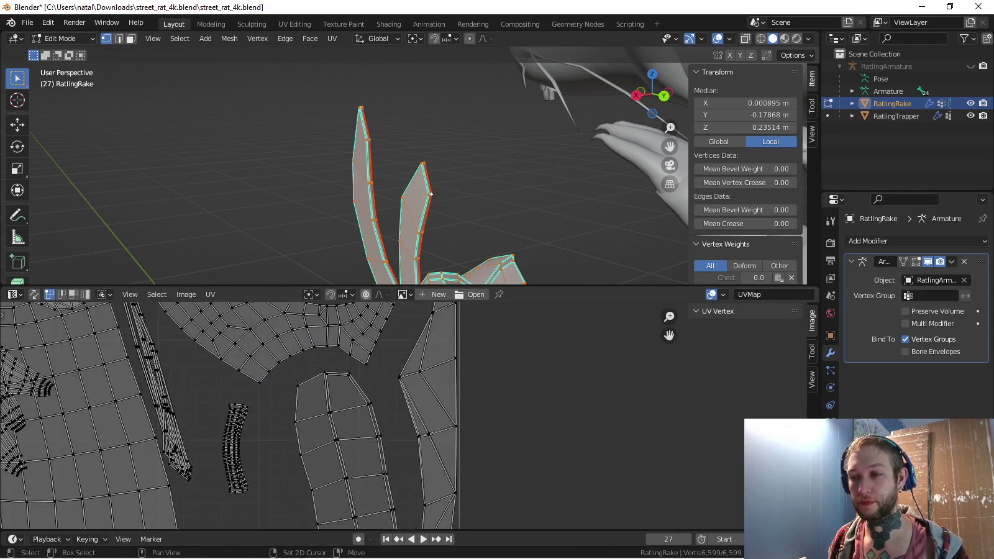
Straighten the middle island's right edge chain with S X 0, then rotate it and shift it slightly left
{"action": "middle_click_drag", "start_coordinate": [307, 316], "coordinate": [308, 335]}
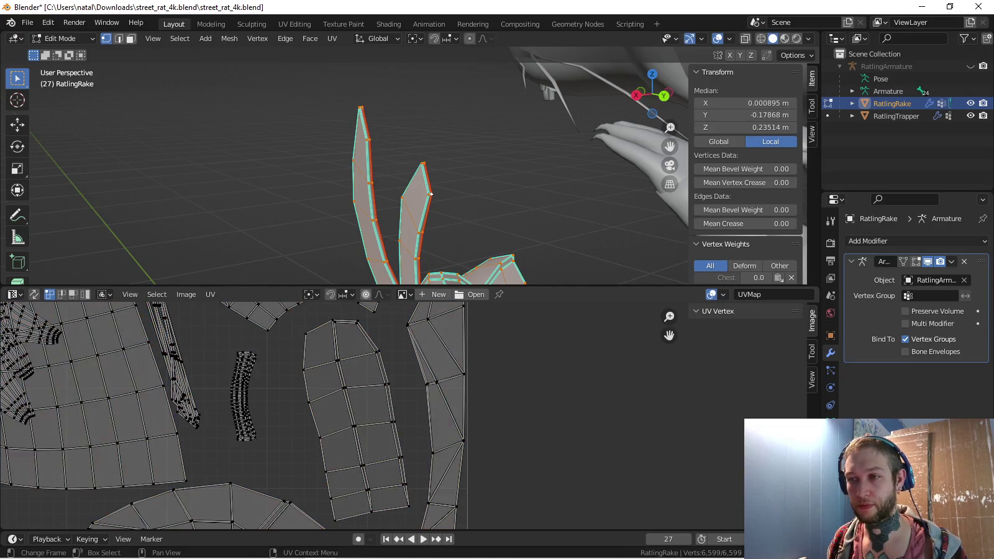
{"action": "key", "text": "c"}
{"action": "left_click_drag", "start_coordinate": [306, 334], "coordinate": [329, 479]}
{"action": "key", "text": "Escape"}
{"action": "key", "text": "a"}
{"action": "key", "text": "alt+a"}
{"action": "key", "text": "c"}
{"action": "left_click", "coordinate": [353, 322]}
{"action": "mouse_move", "coordinate": [354, 321]}
{"action": "left_mouse_down"}
{"action": "mouse_move", "coordinate": [388, 391]}
{"action": "mouse_move", "coordinate": [408, 497]}
{"action": "left_mouse_up"}
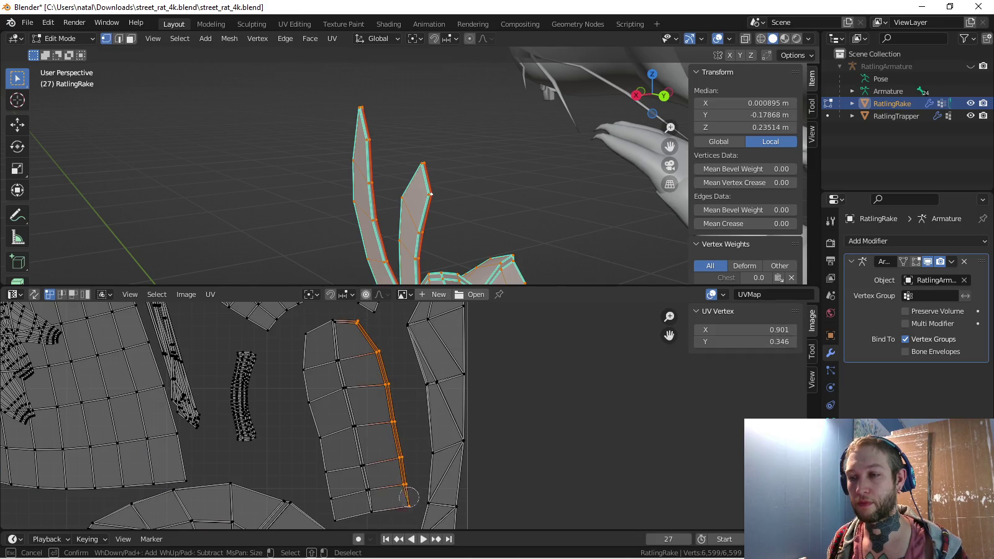
{"action": "key", "text": "Escape"}
{"action": "type", "text": "sx"}
{"action": "type", "text": "0"}
{"action": "key", "text": "Return"}
{"action": "key", "text": "r"}
{"action": "key", "text": "Return"}
{"action": "key", "text": "g"}
{"action": "key", "text": "Return"}
Straighten the strip island's upper-left edge by scaling it along one axis
{"action": "scroll", "coordinate": [356, 353], "scroll_direction": "up", "scroll_amount": 2}
{"action": "scroll", "coordinate": [355, 352], "scroll_direction": "up", "scroll_amount": 2}
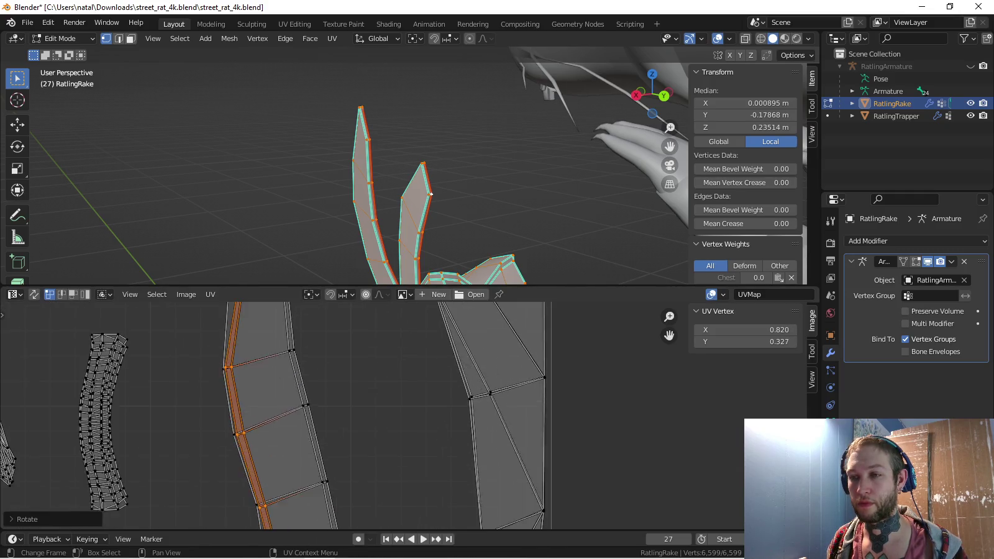
{"action": "key", "text": "alt+a"}
{"action": "key", "text": "c"}
{"action": "left_click_drag", "start_coordinate": [244, 343], "coordinate": [252, 332]}
{"action": "key", "text": "Escape"}
{"action": "key", "text": "s"}
{"action": "key", "text": "Return"}
{"action": "key", "text": "alt+a"}
{"action": "left_click", "coordinate": [247, 404]}
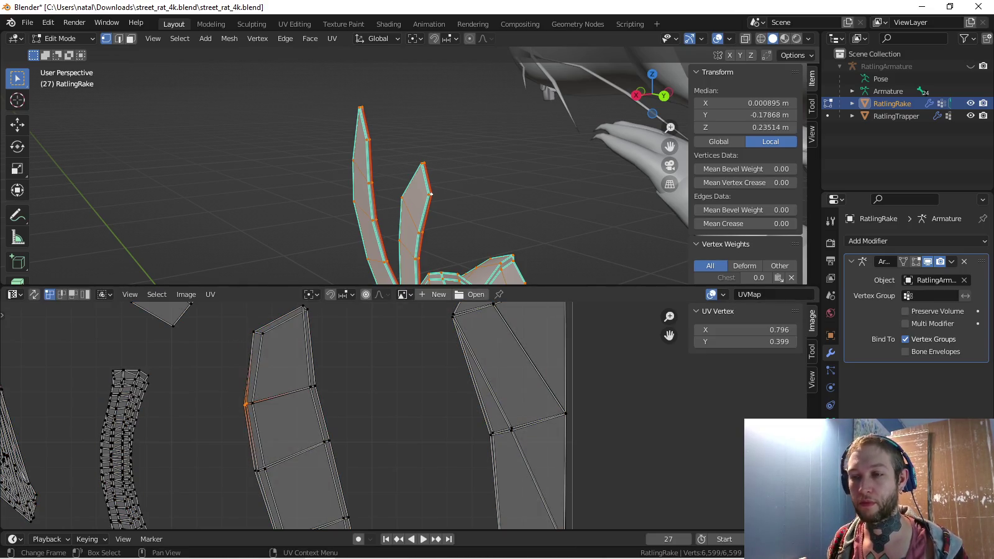
{"action": "key", "text": "alt+a"}
Line up successive vertices down the strip's edge by scaling each along one axis
{"action": "key", "text": "c"}
{"action": "left_click", "coordinate": [264, 471]}
{"action": "key", "text": "Escape"}
{"action": "key", "text": "s"}
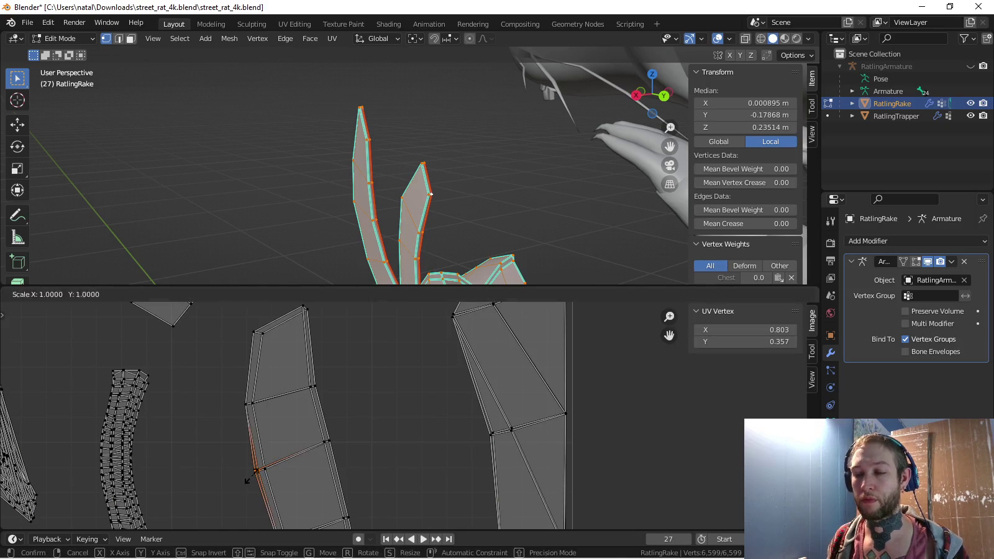
{"action": "key", "text": "Return"}
{"action": "middle_click_drag", "start_coordinate": [265, 469], "coordinate": [267, 402]}
{"action": "key", "text": "c"}
{"action": "left_click", "coordinate": [276, 470]}
{"action": "key", "text": "Escape"}
{"action": "key", "text": "s"}
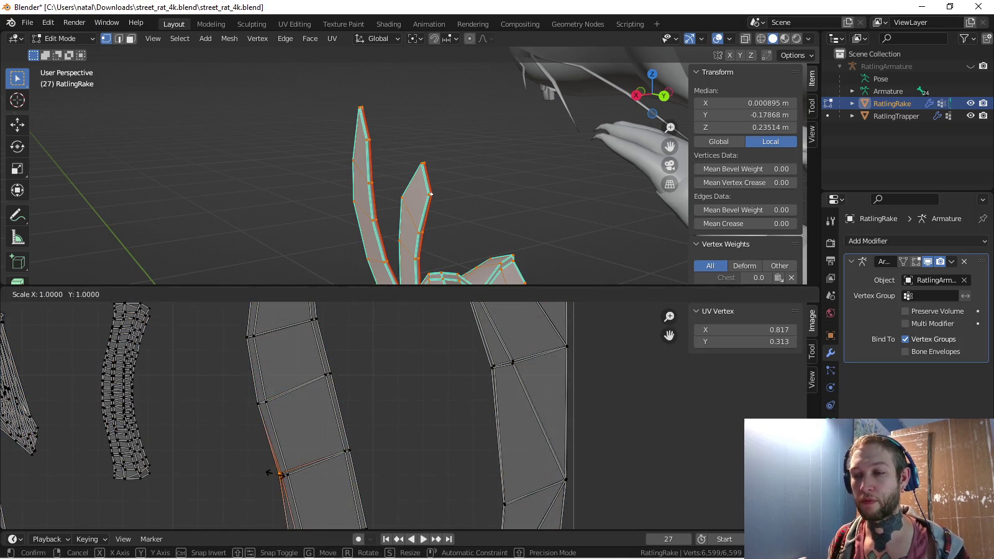
{"action": "key", "text": "Return"}
{"action": "middle_click_drag", "start_coordinate": [277, 471], "coordinate": [277, 399]}
{"action": "key", "text": "c"}
{"action": "left_click", "coordinate": [287, 466]}
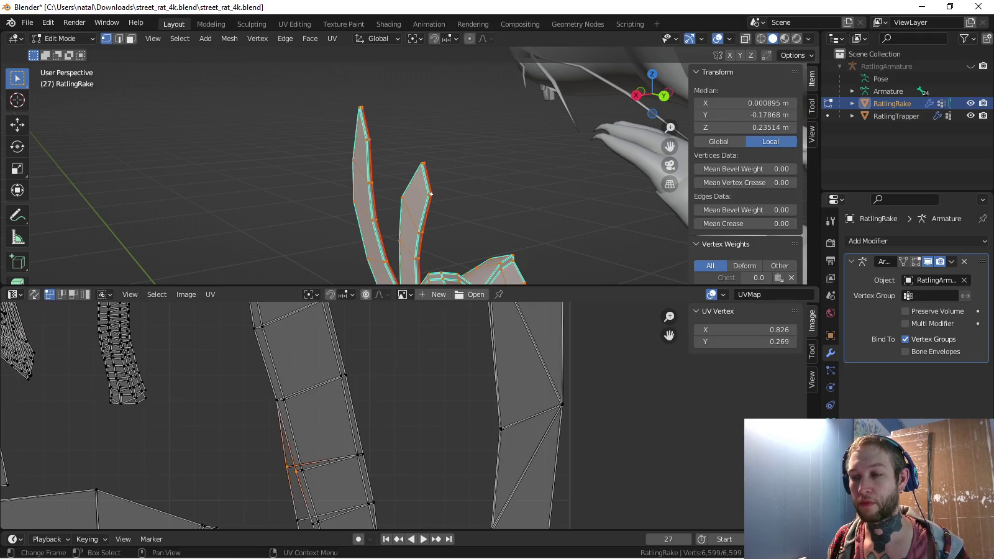
{"action": "key", "text": "Escape"}
{"action": "key", "text": "s"}
{"action": "key", "text": "Return"}
Align the vertices at the strip's lower end, then frame the whole UV layout
{"action": "middle_click_drag", "start_coordinate": [286, 466], "coordinate": [289, 452]}
{"action": "scroll", "coordinate": [322, 447], "scroll_direction": "down", "scroll_amount": 1}
{"action": "key", "text": "c"}
{"action": "left_click", "coordinate": [320, 446]}
{"action": "key", "text": "Escape"}
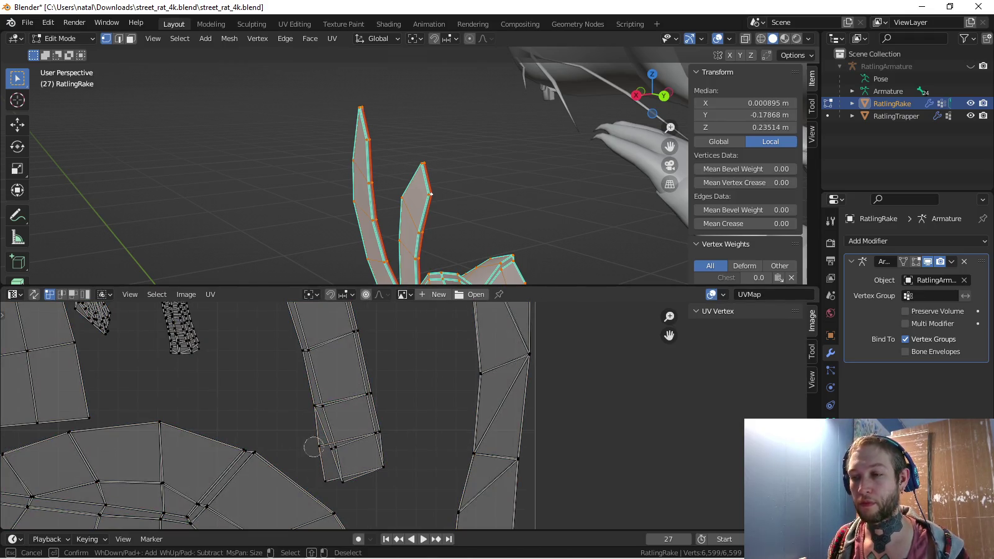
{"action": "key", "text": "g"}
{"action": "key", "text": "Return"}
{"action": "key", "text": "c"}
{"action": "left_click", "coordinate": [333, 479]}
{"action": "key", "text": "Escape"}
{"action": "key", "text": "s"}
{"action": "key", "text": "Return"}
{"action": "key", "text": "a"}
{"action": "key", "text": "Home"}
{"action": "key", "text": "alt+a"}
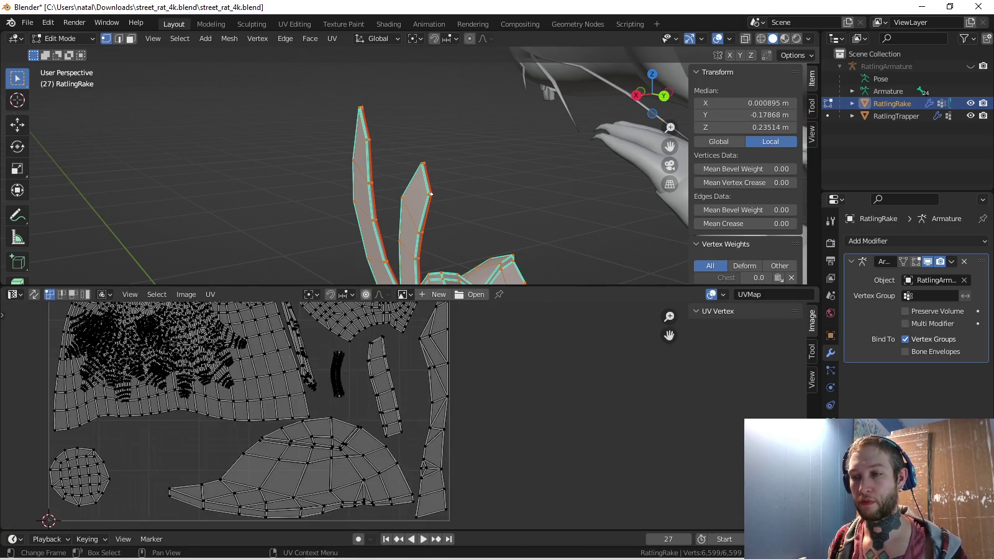
Rotate the strip island, shrink it slightly and drop it into the layout's gap
{"action": "key", "text": "l"}
{"action": "key", "text": "r"}
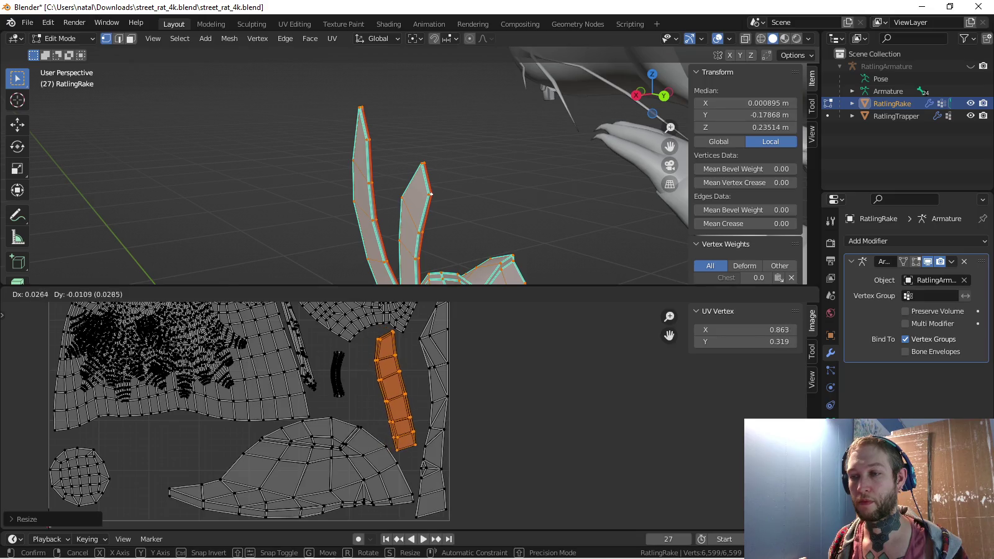
{"action": "key", "text": "Return"}
{"action": "key", "text": "s"}
{"action": "key", "text": "Return"}
{"action": "key", "text": "g"}
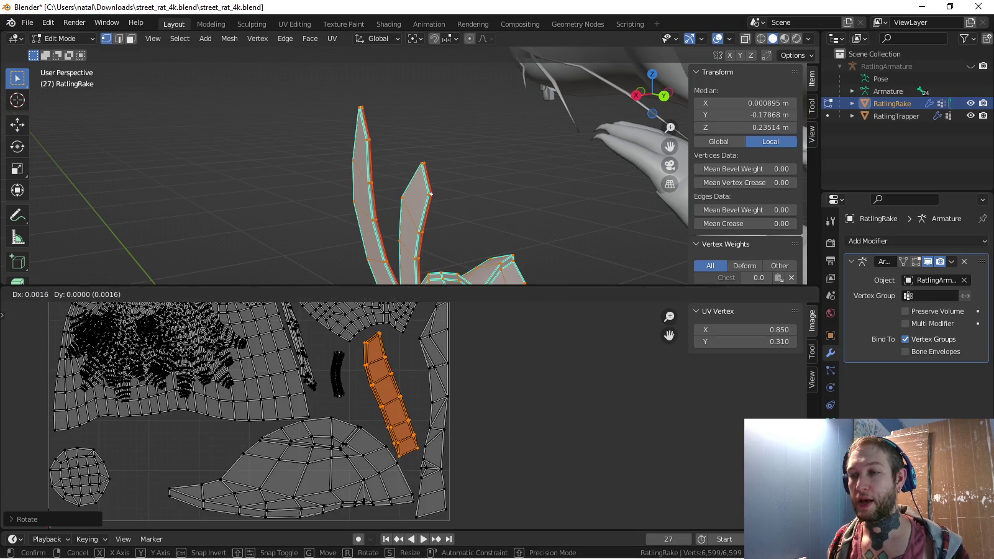
{"action": "key", "text": "Return"}
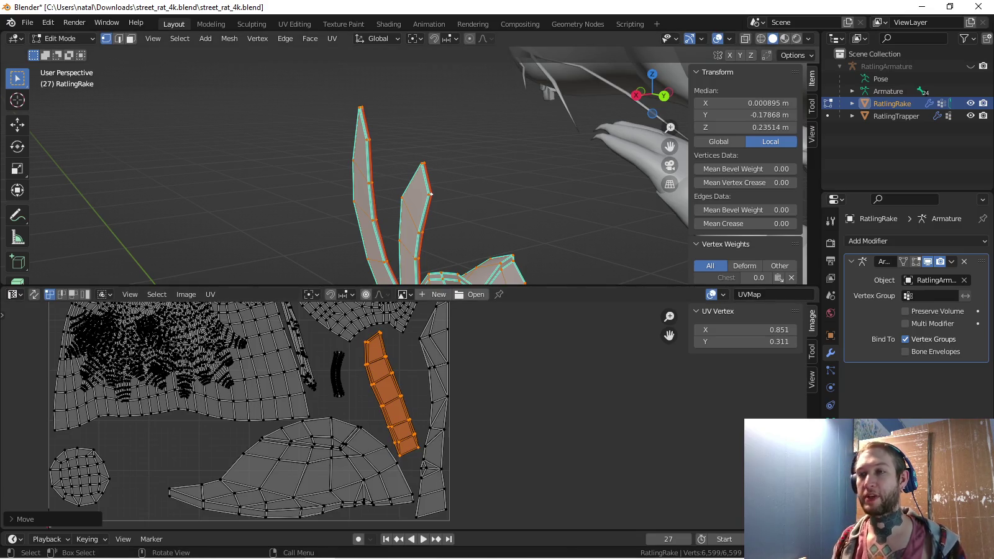
Try reprojecting the rake piece's UVs from the current view, then undo it
{"action": "key", "text": "alt+a"}
{"action": "key", "text": "l"}
{"action": "middle_click_drag", "start_coordinate": [435, 205], "coordinate": [397, 226]}
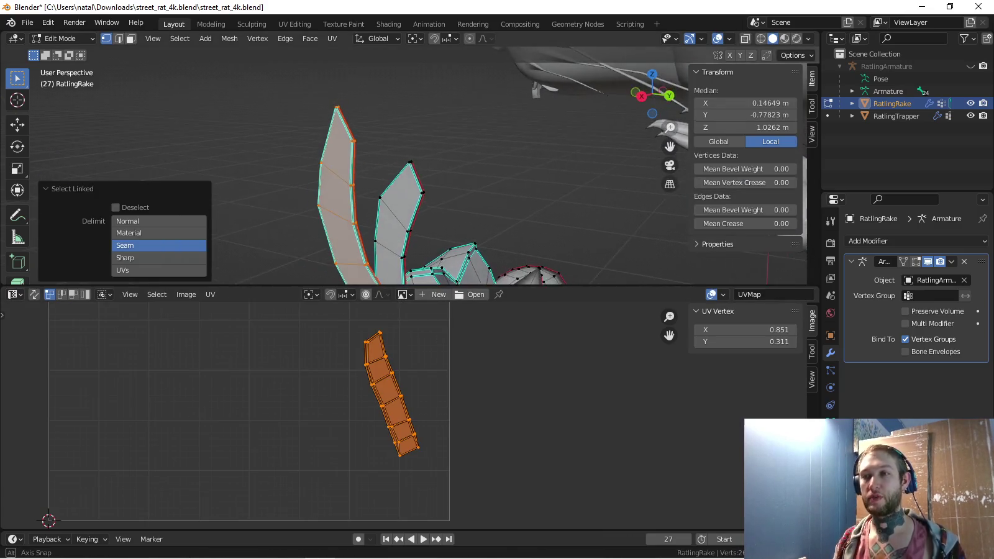
{"action": "key", "text": "u"}
{"action": "left_click", "coordinate": [392, 312]}
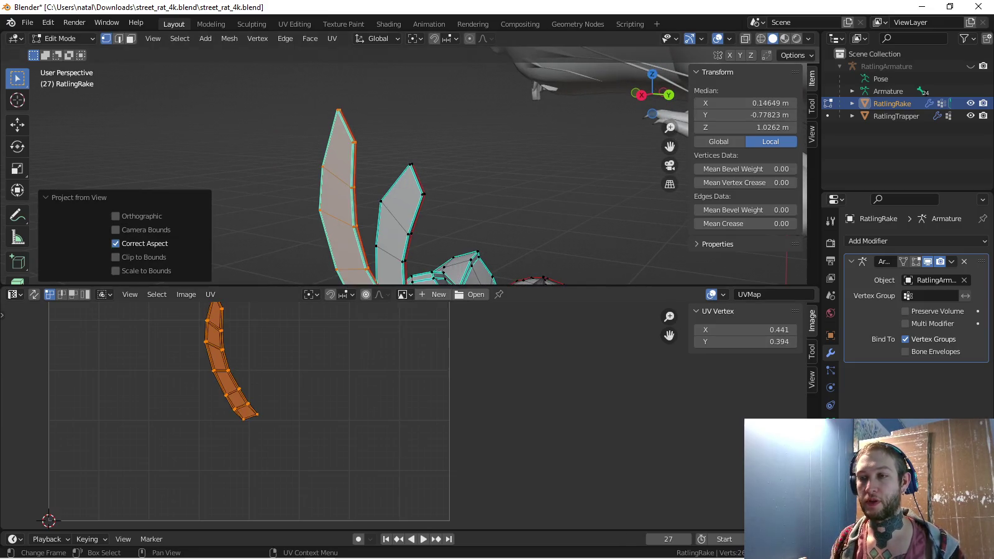
{"action": "middle_click_drag", "start_coordinate": [248, 404], "coordinate": [275, 443]}
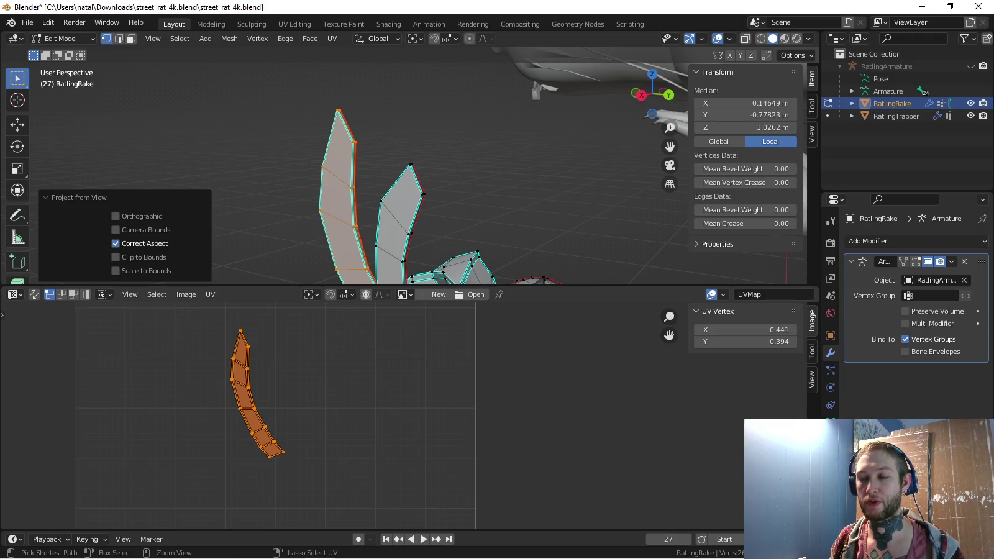
{"action": "key", "text": "ctrl+z"}
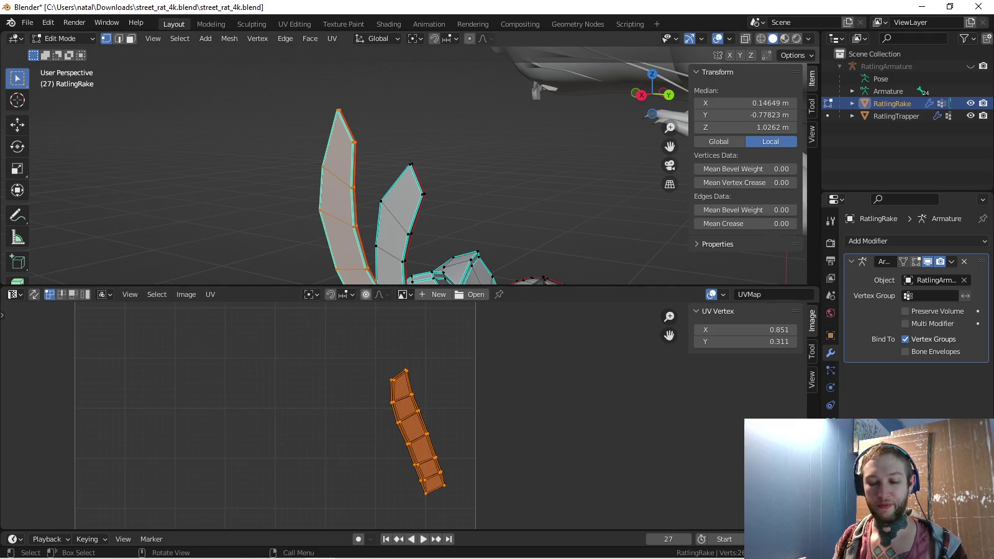
Dismiss the UV mapping list and select the whole mesh to show all UVs
{"action": "key", "text": "u"}
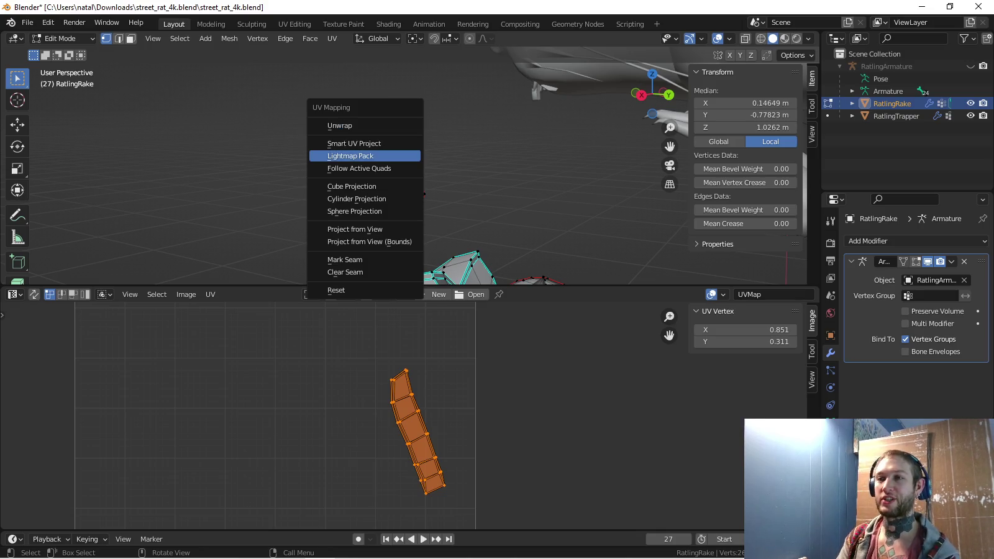
{"action": "key", "text": "Escape"}
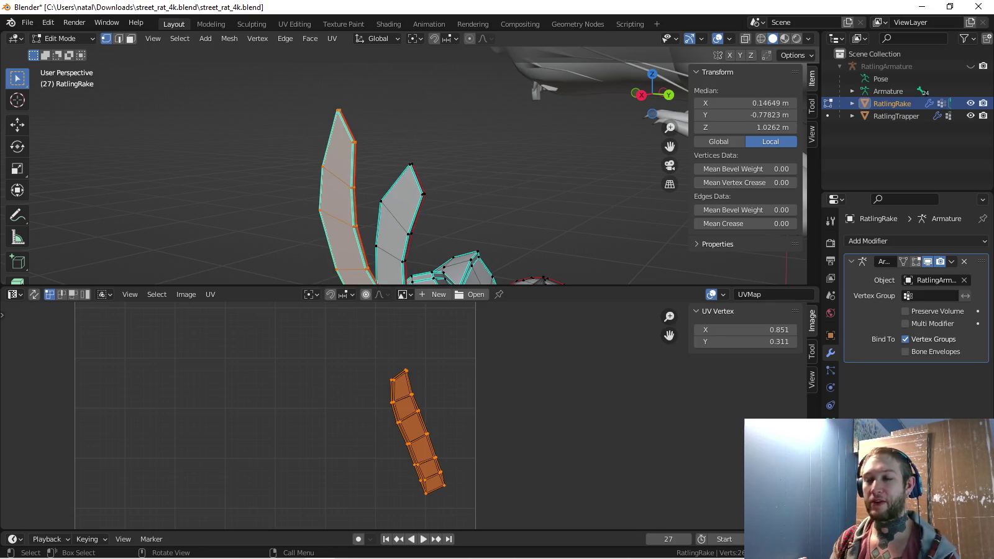
{"action": "key", "text": "a"}
{"action": "scroll", "coordinate": [408, 414], "scroll_direction": "down", "scroll_amount": 3}
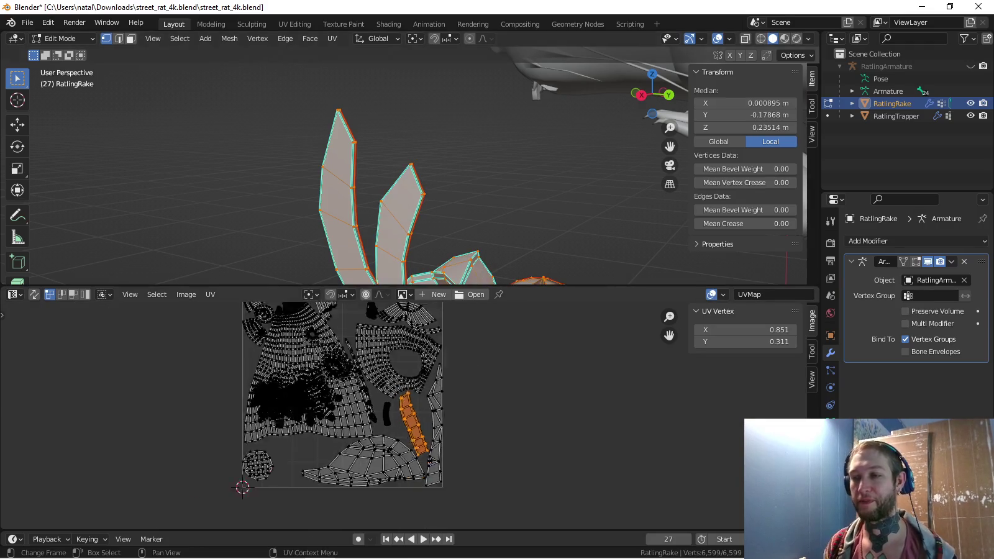
Save the file and export the UV layout as RatlingRake.png to the Desktop
{"action": "scroll", "coordinate": [382, 447], "scroll_direction": "down", "scroll_amount": 1}
{"action": "key", "text": "ctrl+s"}
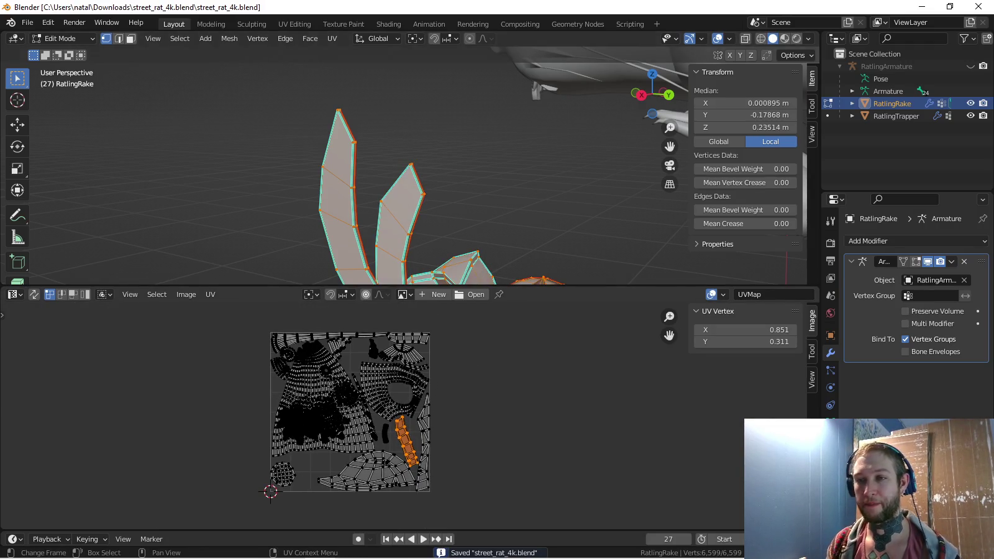
{"action": "left_click", "coordinate": [210, 293]}
{"action": "scroll", "coordinate": [248, 93], "scroll_direction": "up", "scroll_amount": 2}
{"action": "left_click", "coordinate": [243, 28]}
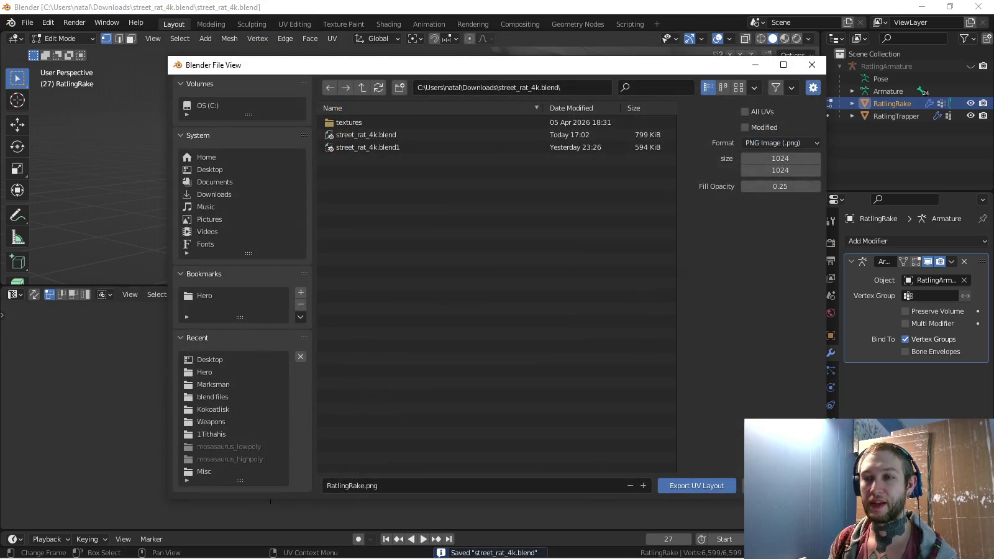
{"action": "left_click", "coordinate": [209, 169]}
{"action": "left_click", "coordinate": [697, 486]}
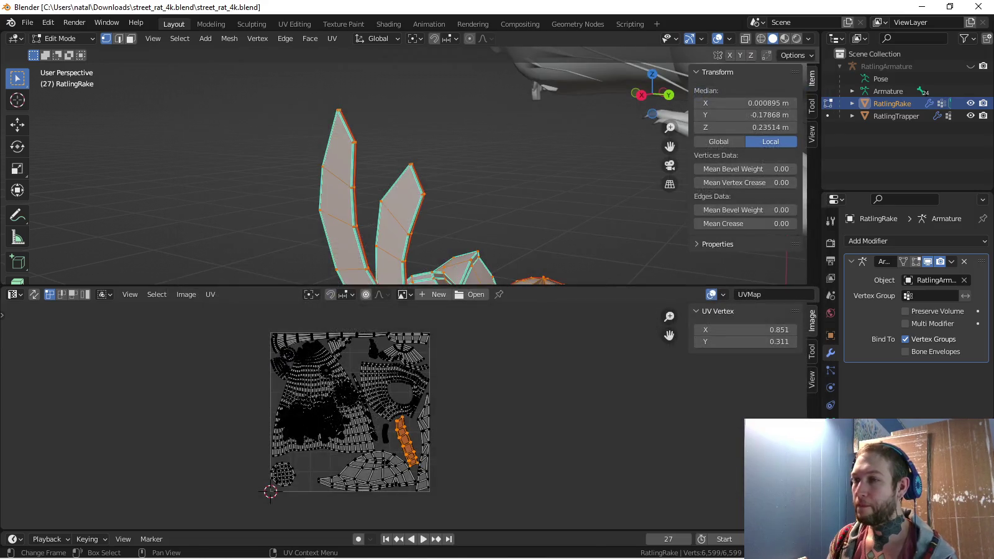
Return the rat mesh to Object Mode, viewed from the right side and framed
{"action": "key", "text": "KP_3"}
{"action": "key", "text": "Tab"}
{"action": "key", "text": "KP_Decimal"}
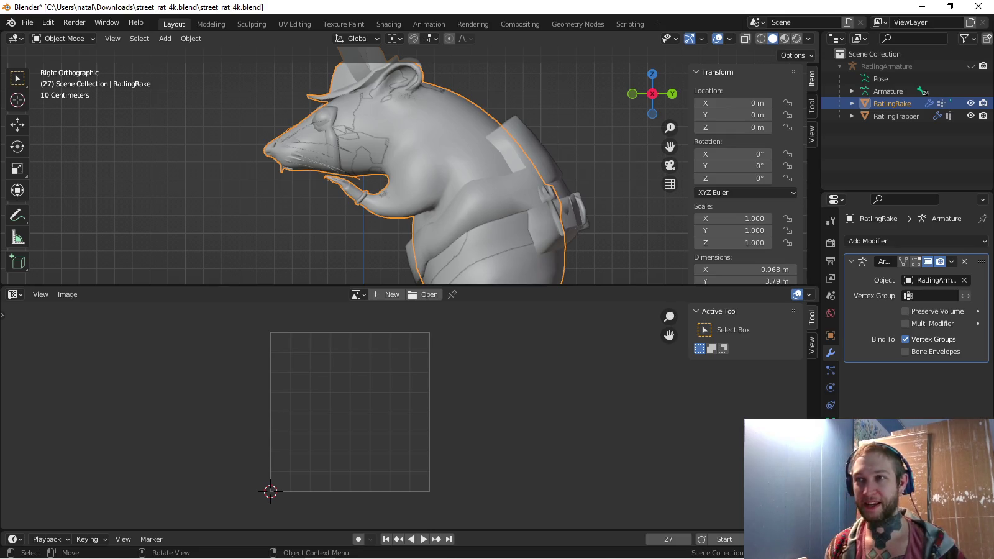
{"action": "scroll", "coordinate": [397, 168], "scroll_direction": "down", "scroll_amount": 2}
{"action": "middle_click_drag", "start_coordinate": [398, 167], "coordinate": [422, 168]}
{"action": "key", "text": "KP_3"}
{"action": "scroll", "coordinate": [398, 168], "scroll_direction": "up", "scroll_amount": 3}
{"action": "scroll", "coordinate": [398, 168], "scroll_direction": "up", "scroll_amount": 2}
{"action": "key", "text": "Tab"}
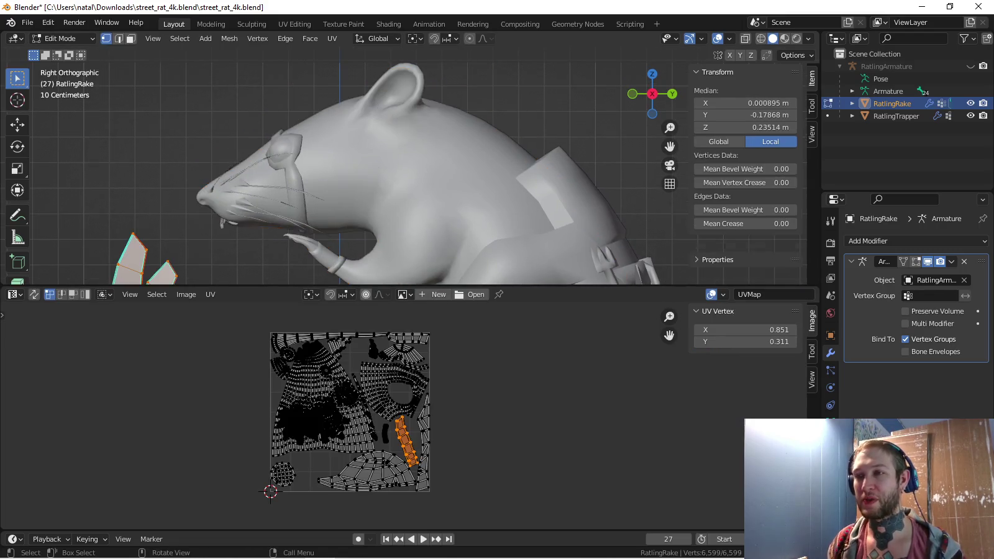
{"action": "scroll", "coordinate": [397, 167], "scroll_direction": "down", "scroll_amount": 2}
{"action": "scroll", "coordinate": [398, 168], "scroll_direction": "down", "scroll_amount": 2}
{"action": "key", "text": "Tab"}
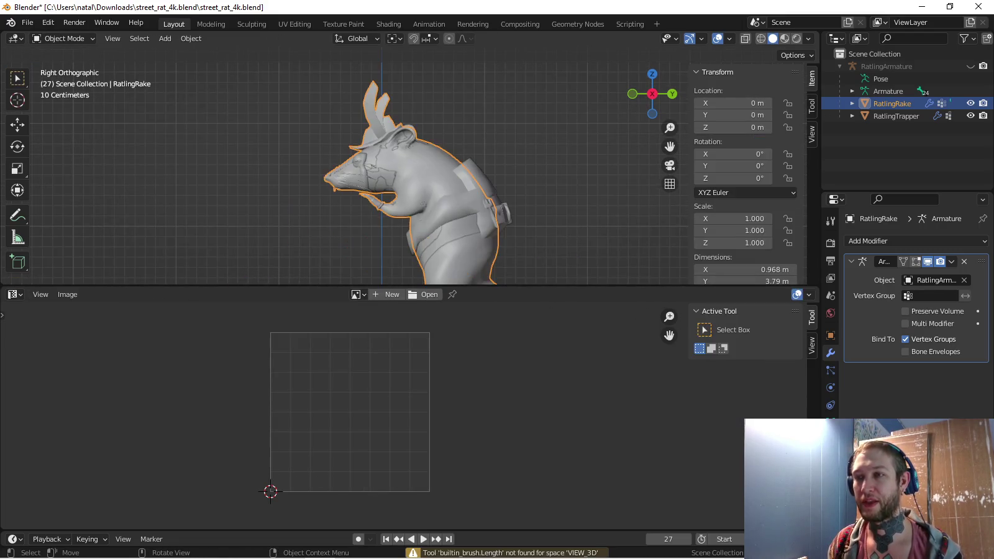
{"action": "left_click", "coordinate": [971, 103]}
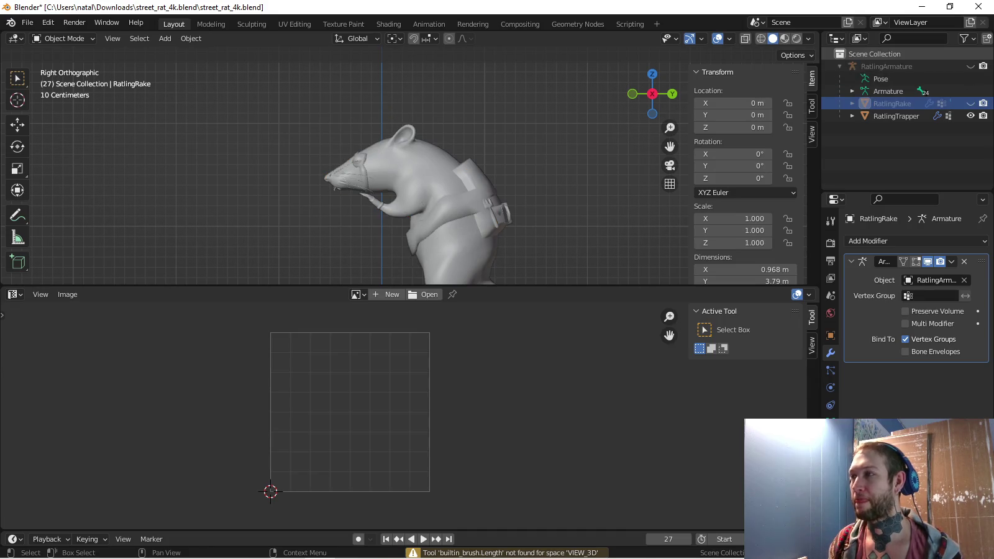
{"action": "left_click", "coordinate": [970, 66]}
{"action": "middle_click_drag", "start_coordinate": [498, 261], "coordinate": [348, 68], "text": "shift"}
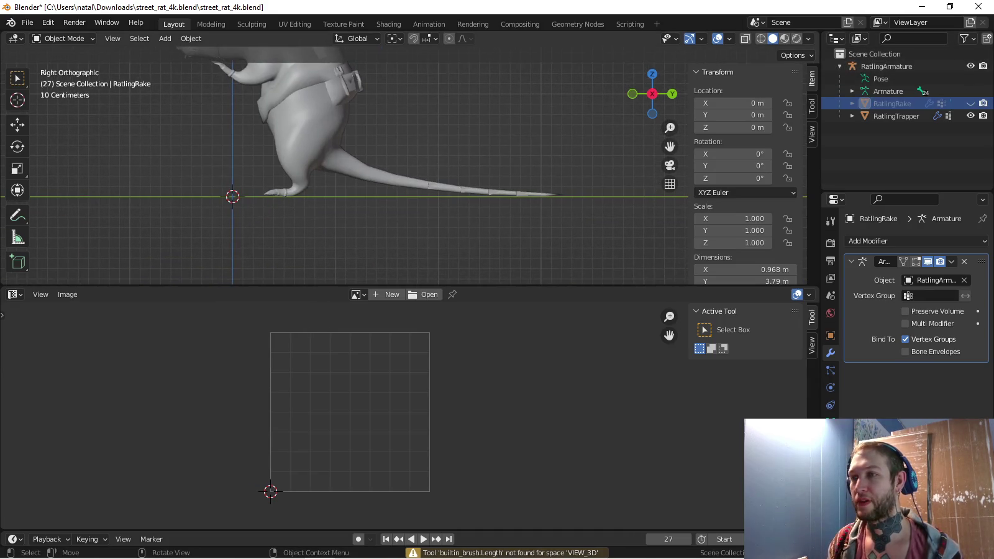
{"action": "left_click", "coordinate": [886, 66]}
{"action": "key", "text": "ctrl+Tab"}
{"action": "middle_click_drag", "start_coordinate": [373, 155], "coordinate": [383, 194], "text": "shift"}
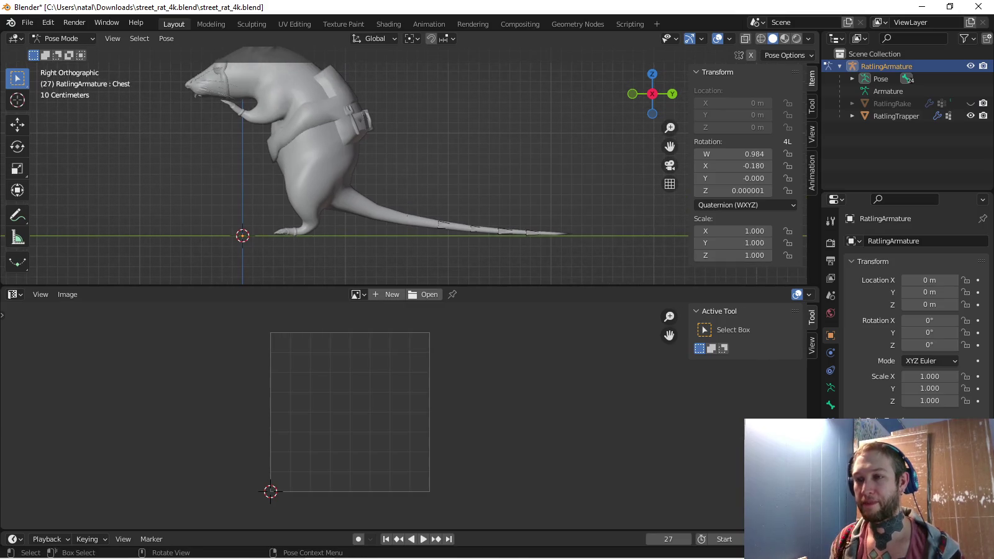
{"action": "left_click_drag", "start_coordinate": [435, 286], "coordinate": [435, 471]}
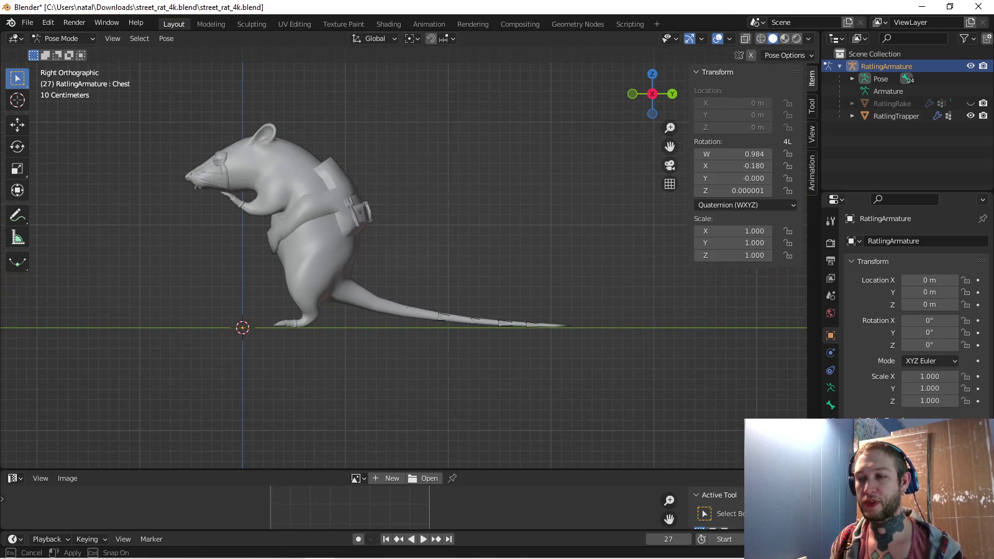
{"action": "left_click", "coordinate": [16, 478]}
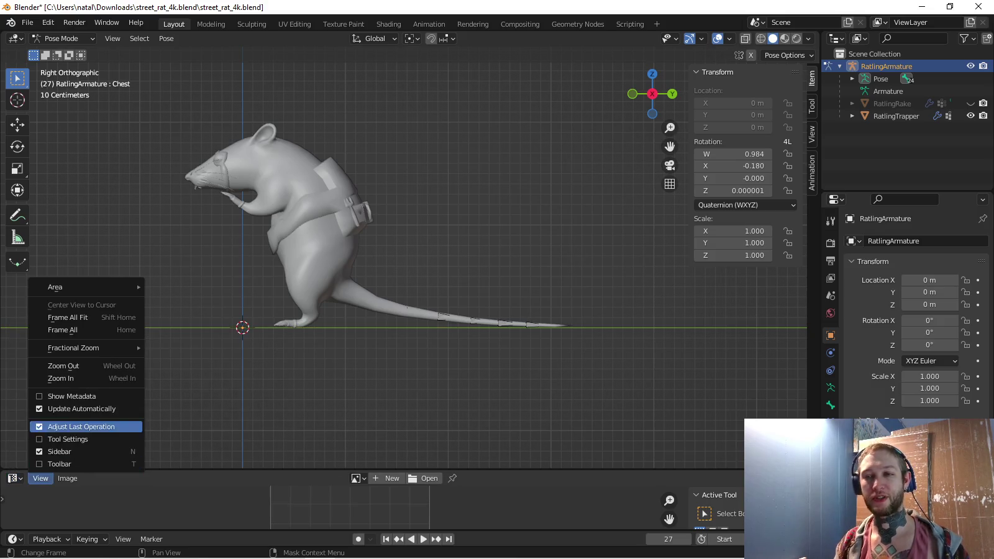
Switch the bottom area to the Action Editor and look over the existing actions
{"action": "left_click", "coordinate": [16, 477]}
{"action": "left_click", "coordinate": [168, 354]}
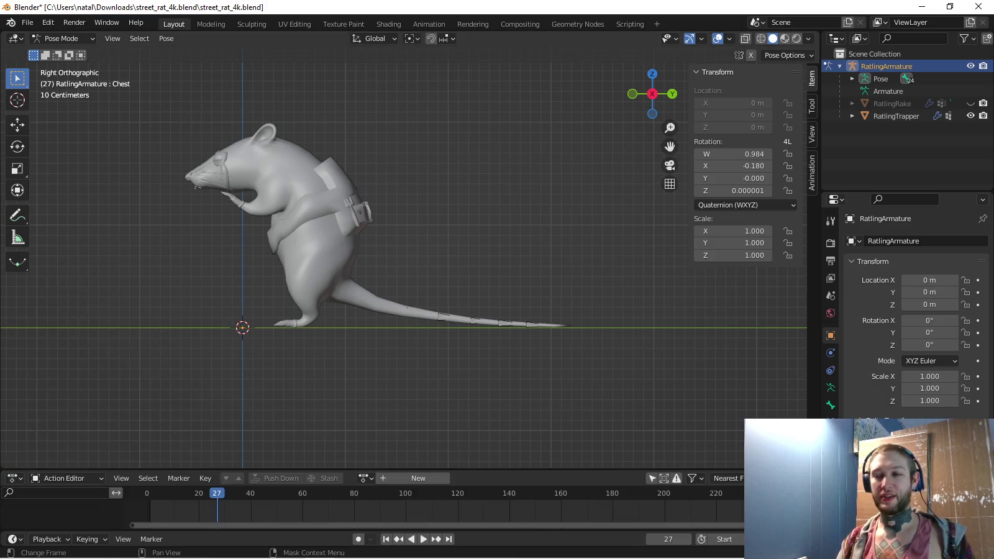
{"action": "left_click", "coordinate": [363, 478]}
{"action": "key", "text": "Escape"}
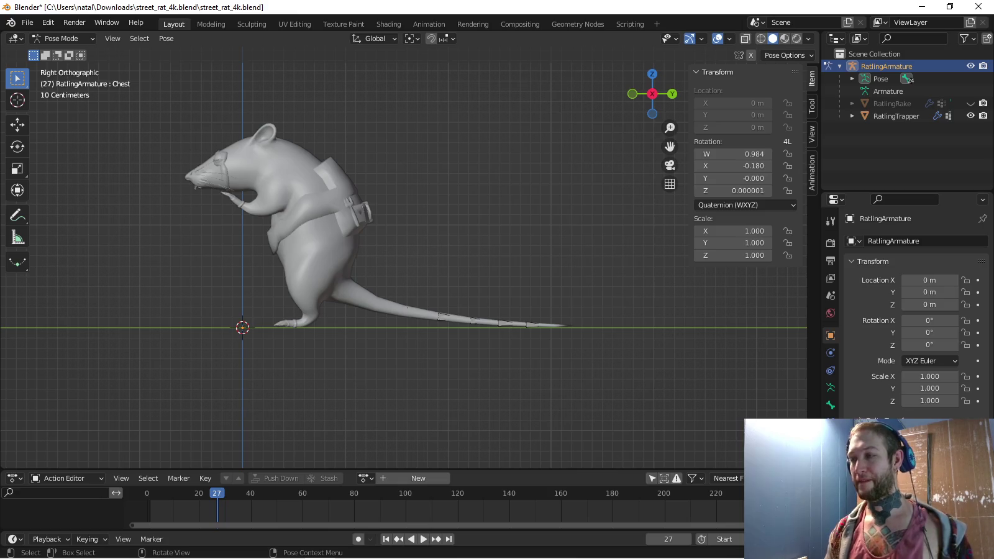
Create a new armature action named RatlingAttack1 and make the editor taller
{"action": "left_click", "coordinate": [418, 477]}
{"action": "double_click", "coordinate": [423, 477]}
{"action": "type", "text": "Ra"}
{"action": "key", "text": "BackSpace"}
{"action": "key", "text": "BackSpace"}
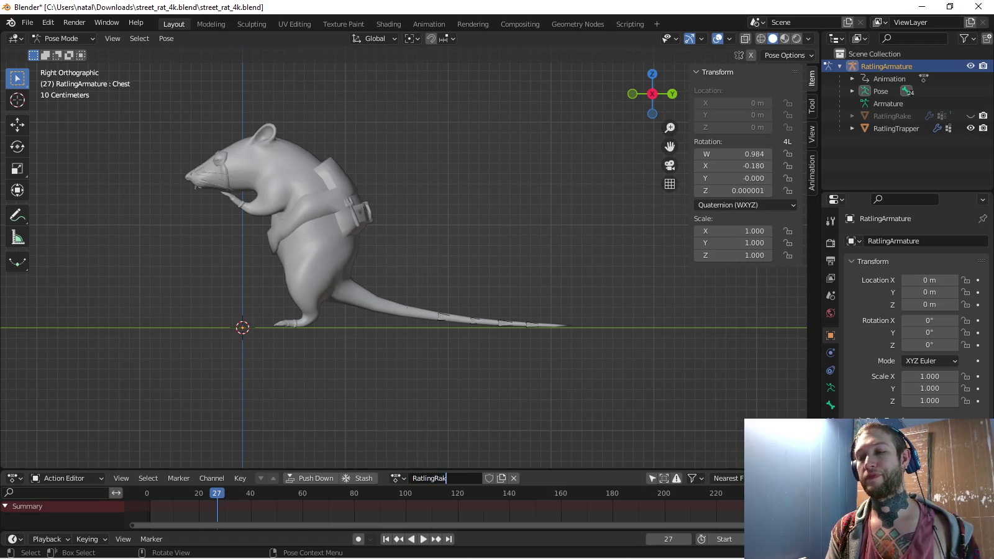
{"action": "type", "text": "ke"}
{"action": "type", "text": "ttack1"}
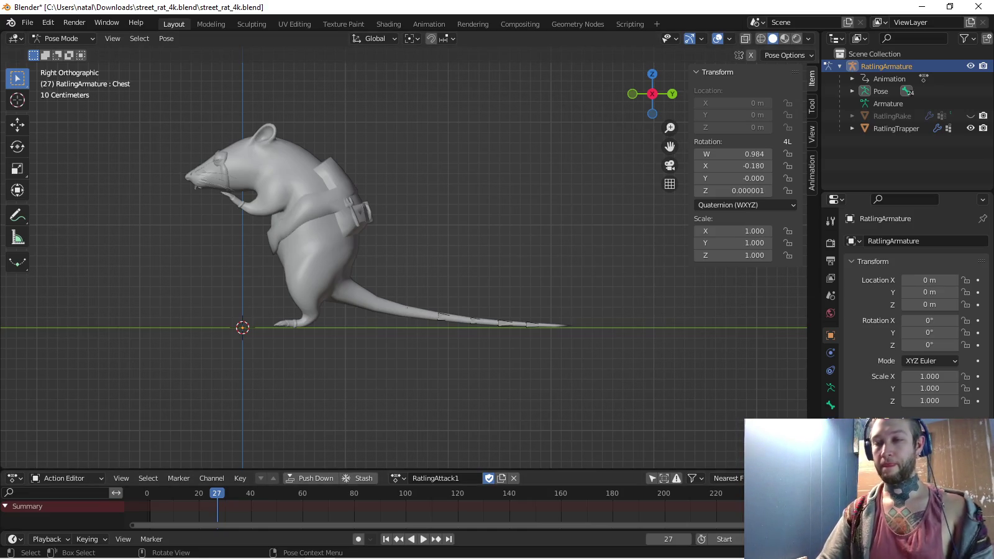
{"action": "mouse_move", "coordinate": [311, 470]}
{"action": "left_mouse_down"}
{"action": "mouse_move", "coordinate": [311, 366]}
{"action": "mouse_move", "coordinate": [310, 430]}
{"action": "left_mouse_up"}
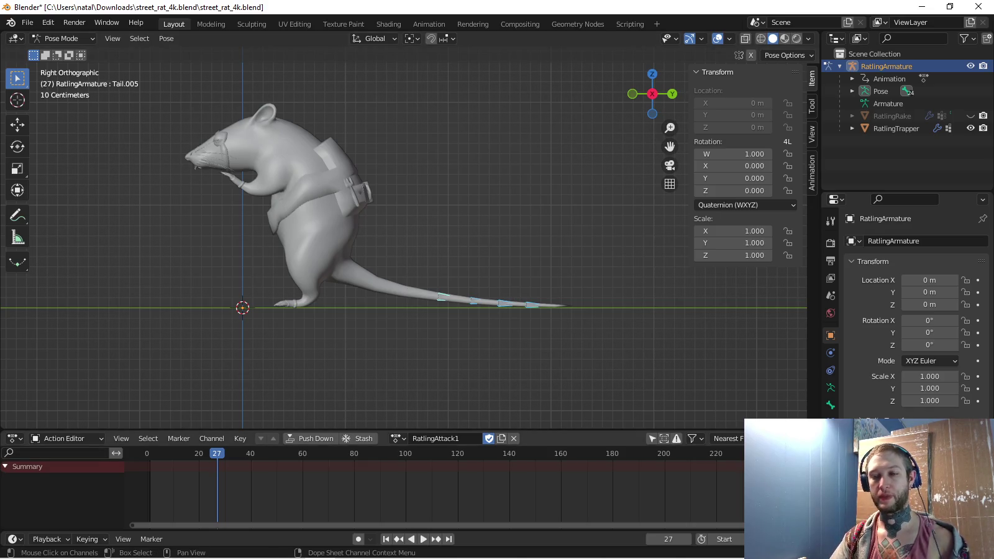
Set the active keying set to Location & Rotation
{"action": "left_click", "coordinate": [88, 538]}
{"action": "left_click", "coordinate": [80, 473]}
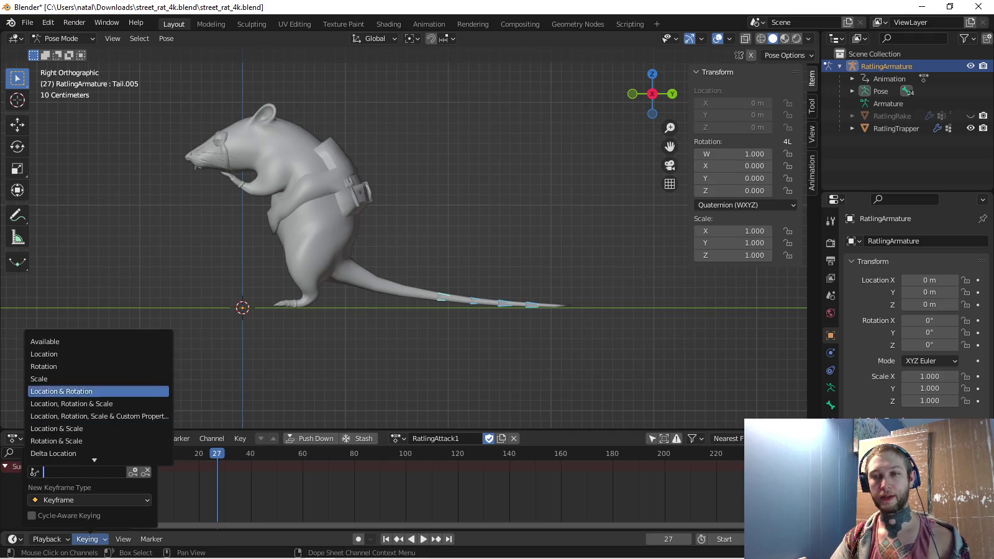
{"action": "left_click", "coordinate": [69, 391]}
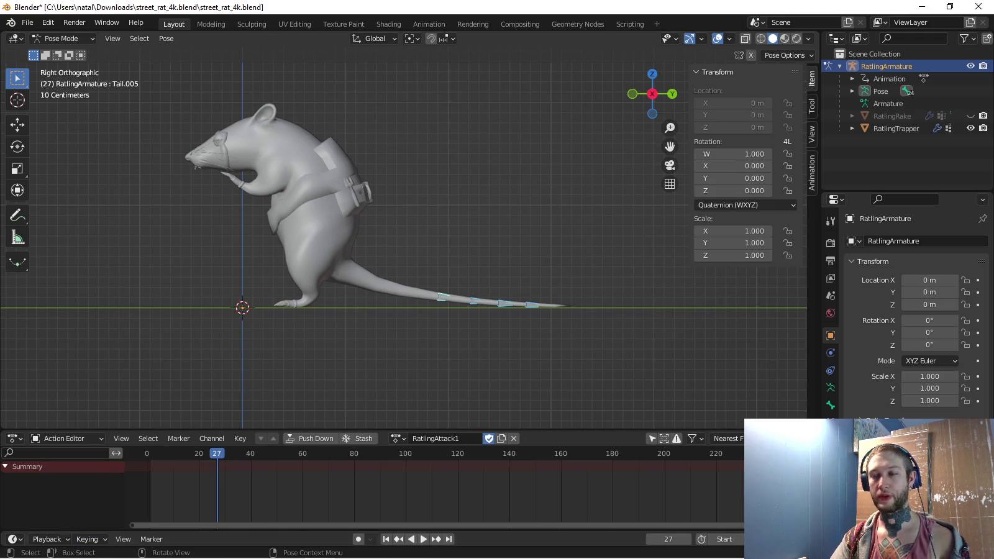
{"action": "mouse_move", "coordinate": [403, 248]}
{"action": "middle_mouse_down"}
{"action": "mouse_move", "coordinate": [472, 236]}
{"action": "mouse_move", "coordinate": [434, 243]}
{"action": "middle_mouse_up"}
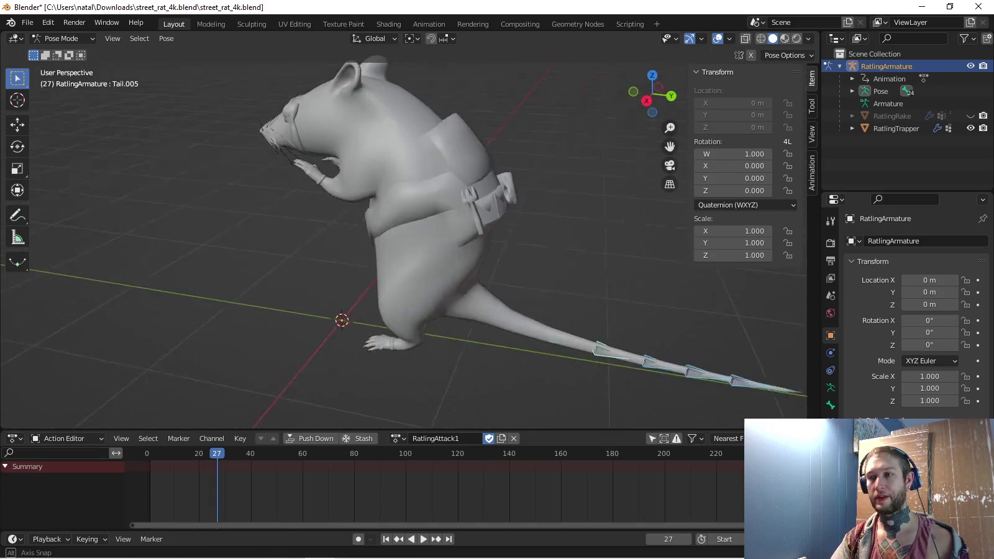
Make Tail.004 the active bone and inspect its Bone and Constraint properties
{"action": "key", "text": "bracketleft"}
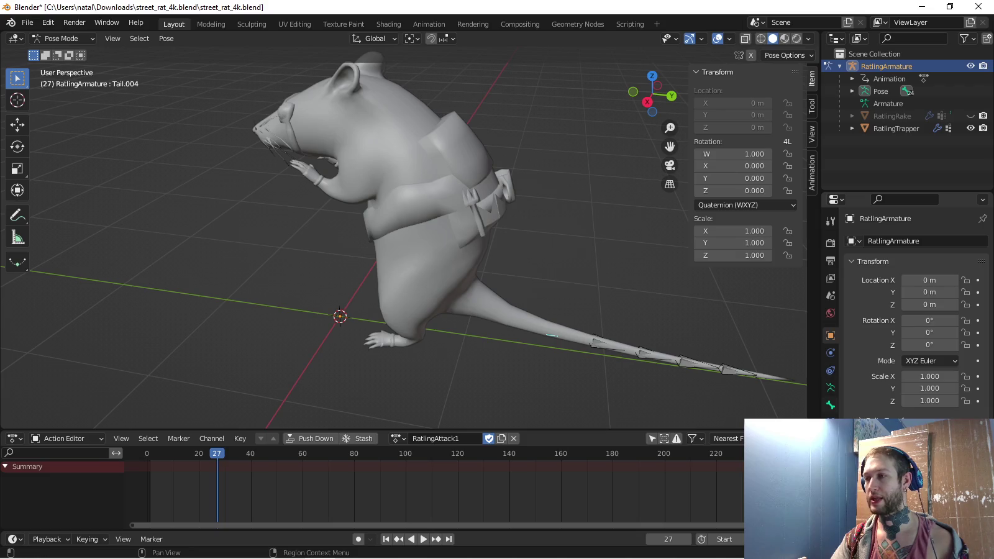
{"action": "left_click", "coordinate": [830, 405]}
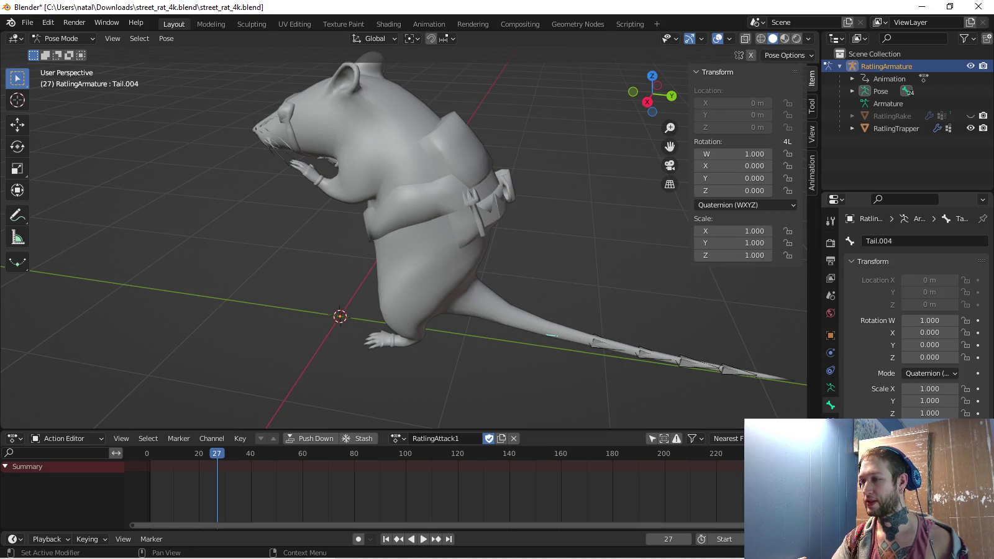
{"action": "scroll", "coordinate": [916, 316], "scroll_direction": "down", "scroll_amount": 1}
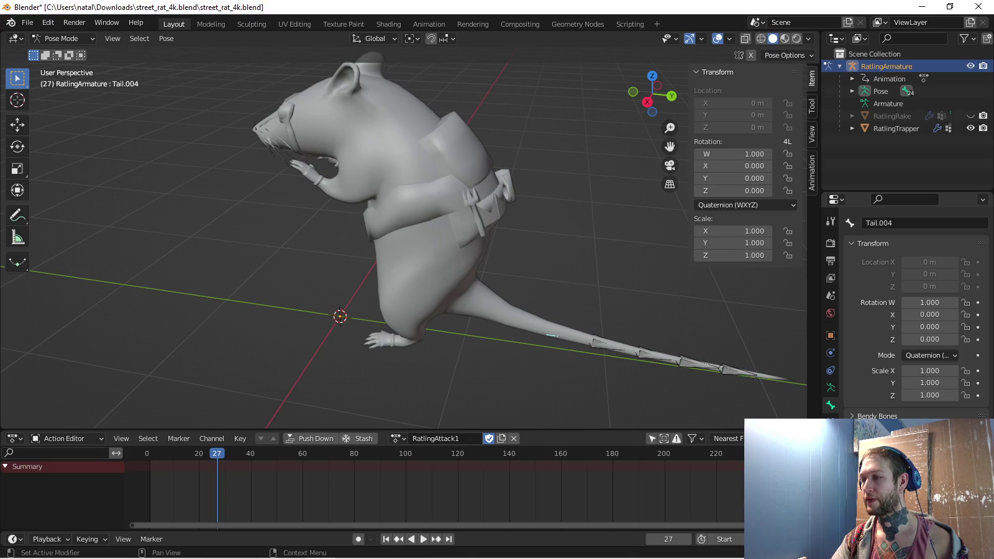
{"action": "scroll", "coordinate": [916, 317], "scroll_direction": "up", "scroll_amount": 1}
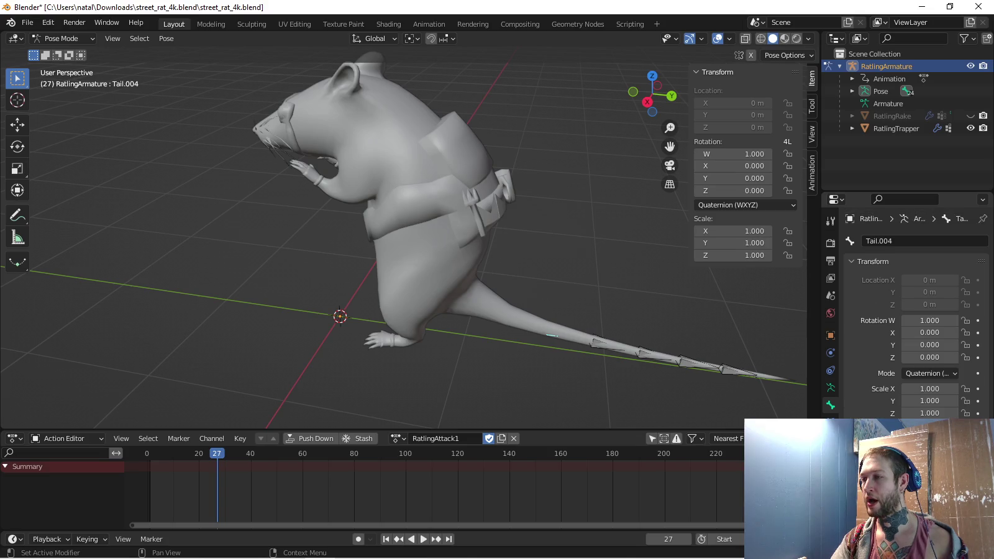
{"action": "left_click", "coordinate": [830, 422]}
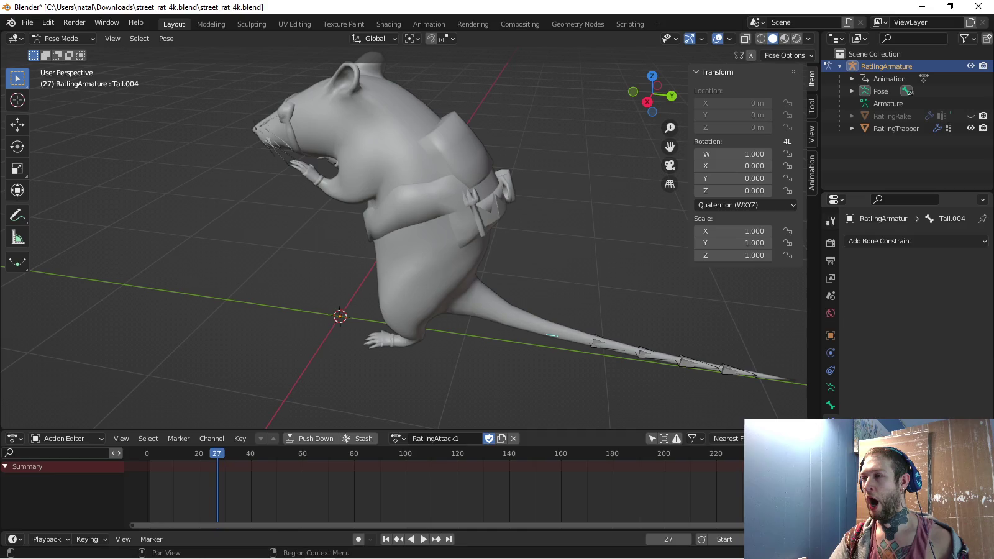
Review the render settings, then switch the rat armature to Object Mode
{"action": "key", "text": "ctrl+Tab"}
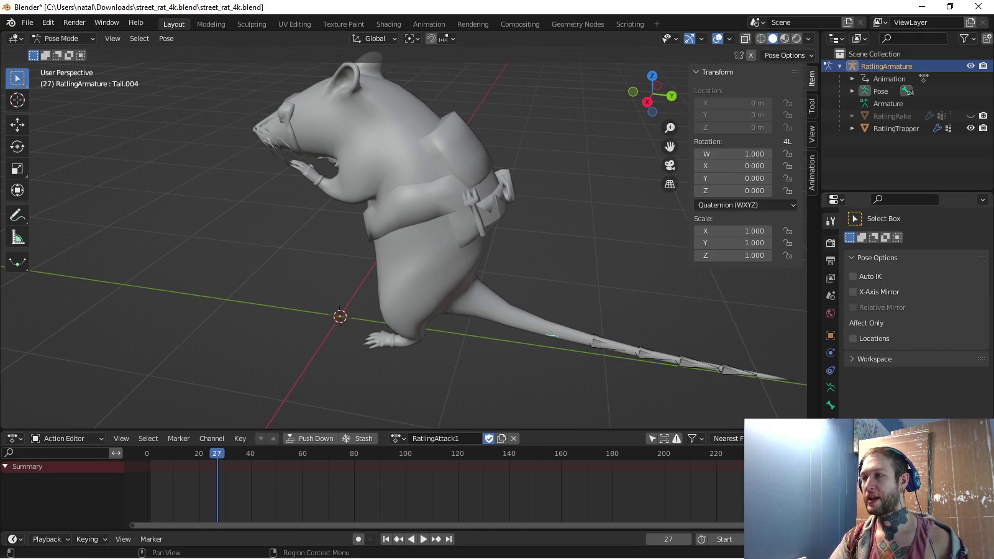
{"action": "key", "text": "ctrl+Tab"}
{"action": "scroll", "coordinate": [916, 311], "scroll_direction": "down", "scroll_amount": 2}
{"action": "scroll", "coordinate": [916, 311], "scroll_direction": "down", "scroll_amount": 1}
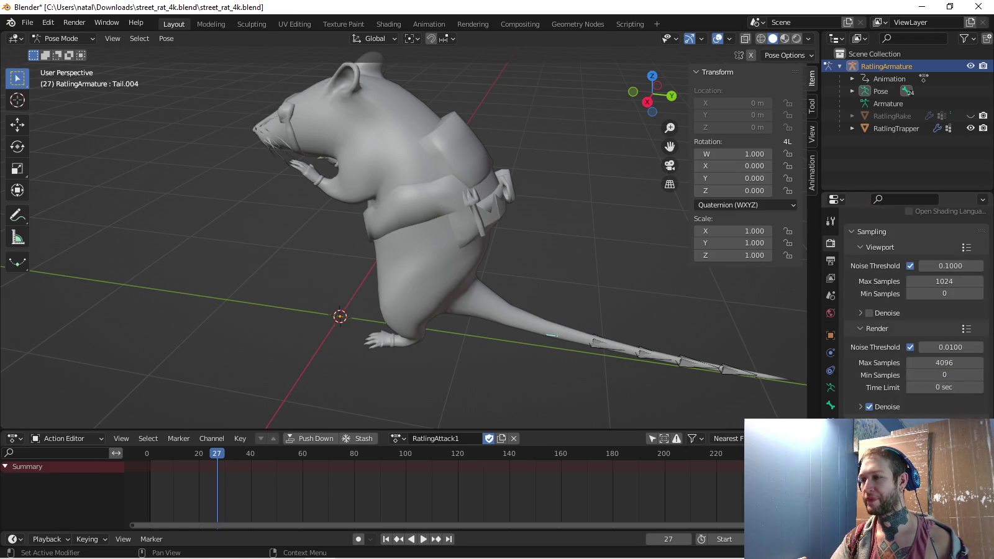
{"action": "scroll", "coordinate": [916, 311], "scroll_direction": "down", "scroll_amount": 2}
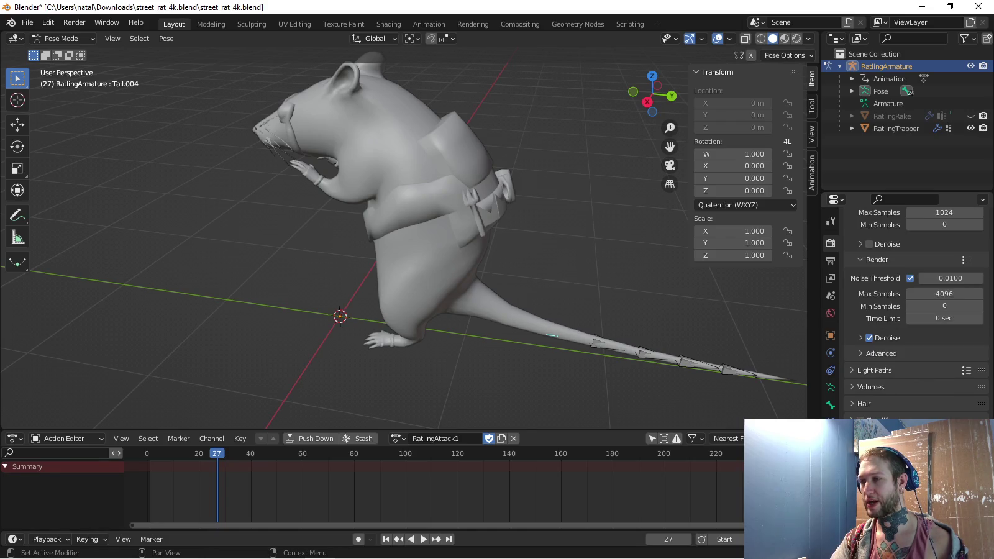
{"action": "key", "text": "Tab"}
{"action": "key", "text": "Tab"}
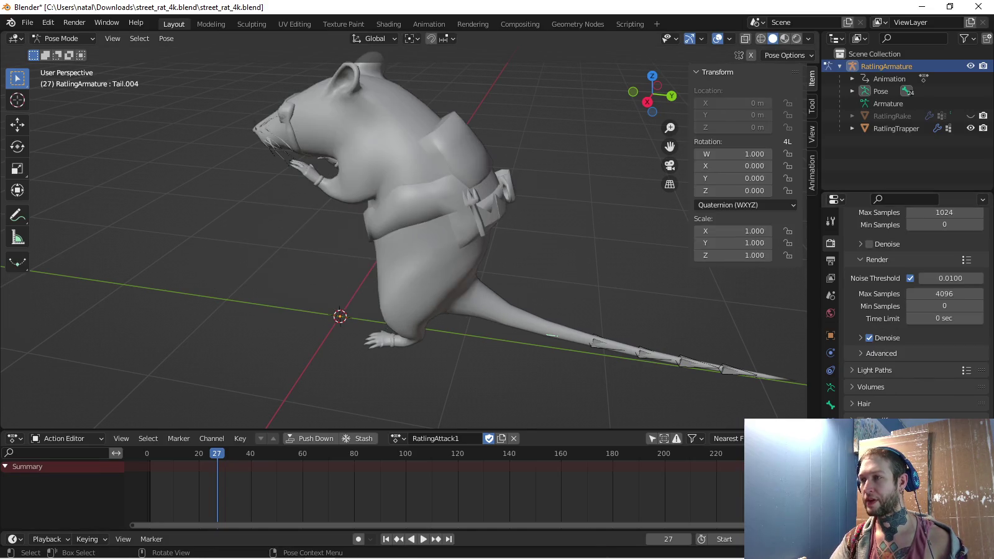
{"action": "key", "text": "ctrl+Tab"}
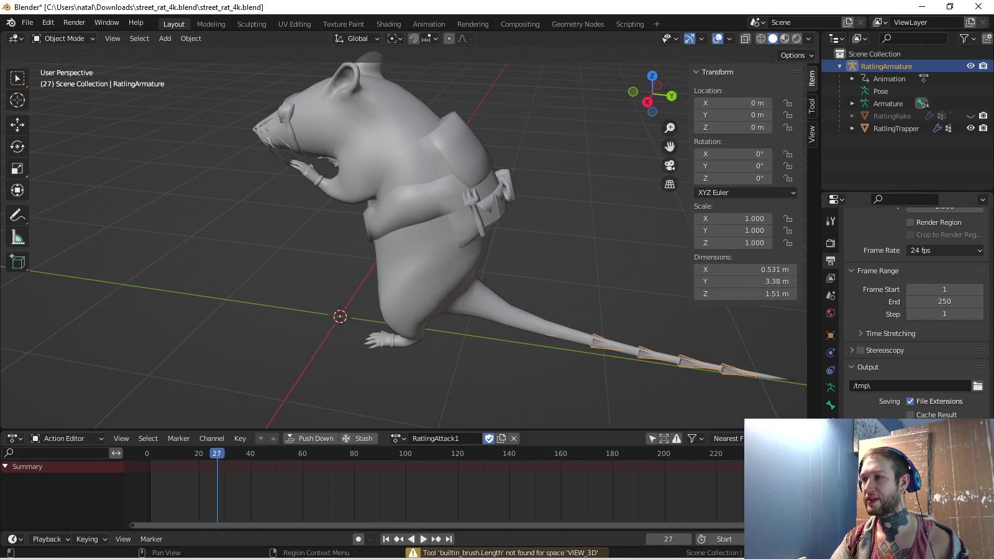
Enable In Front under the armature's Viewport Display, then return to Pose Mode
{"action": "key", "text": "ctrl+Tab"}
{"action": "key", "text": "ctrl+Tab"}
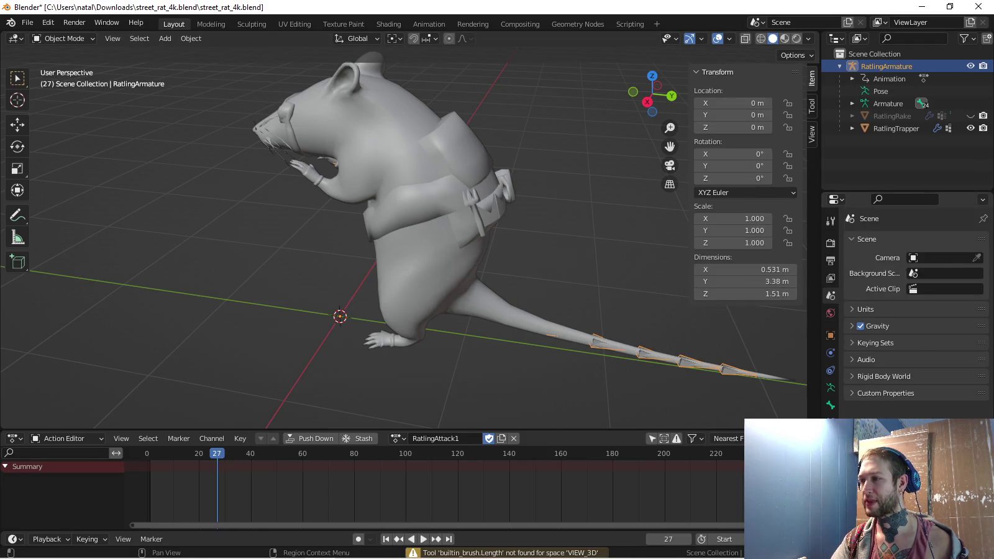
{"action": "key", "text": "ctrl+Tab"}
{"action": "key", "text": "ctrl+Tab"}
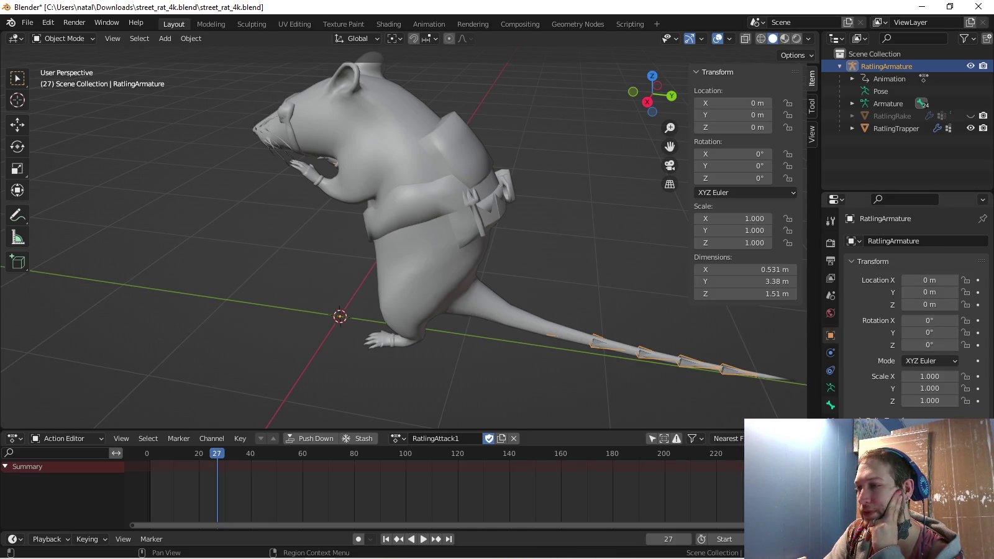
{"action": "key", "text": "ctrl+Tab"}
{"action": "key", "text": "ctrl+Tab"}
{"action": "key", "text": "ctrl+Tab"}
{"action": "key", "text": "ctrl+Tab"}
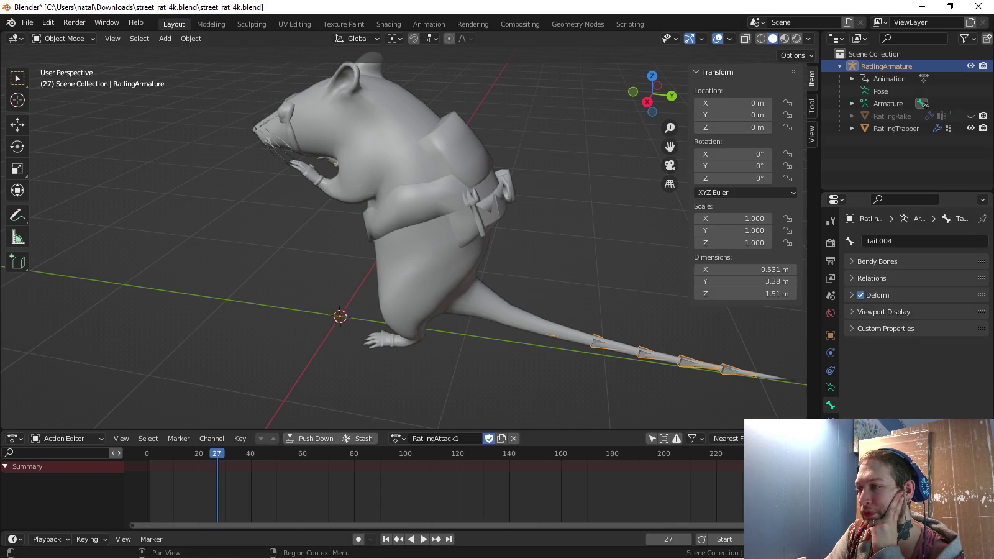
{"action": "left_click", "coordinate": [883, 311]}
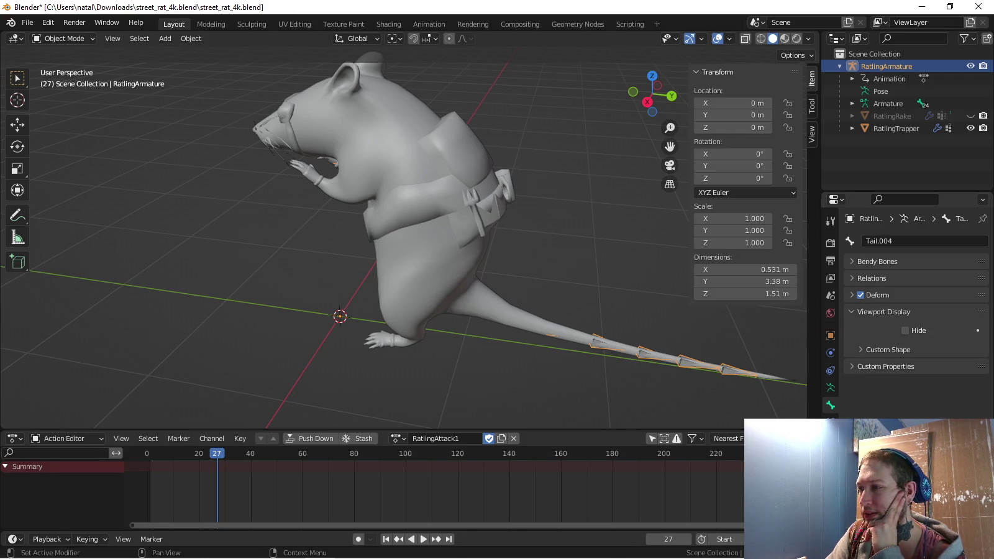
{"action": "key", "text": "ctrl+shift+Tab"}
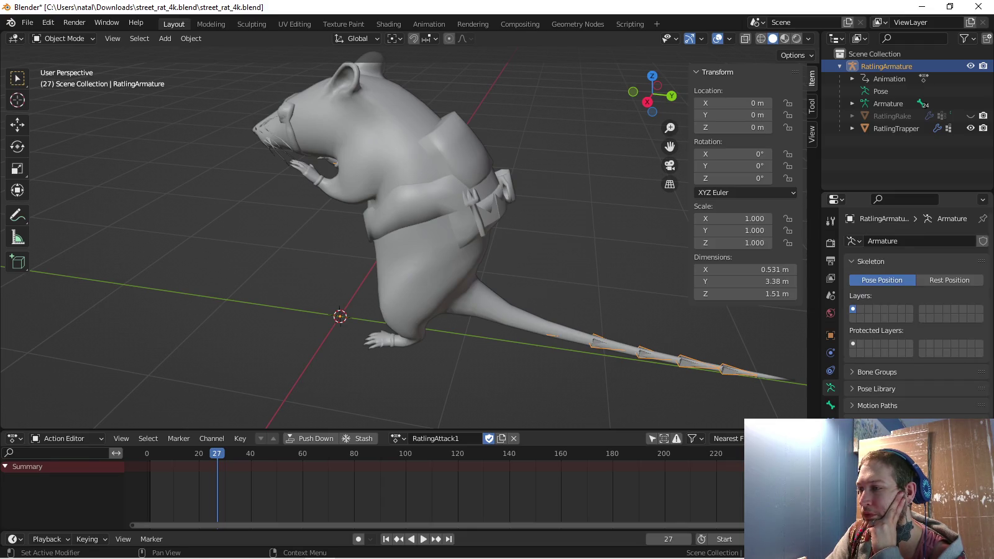
{"action": "scroll", "coordinate": [913, 310], "scroll_direction": "down", "scroll_amount": 1}
{"action": "left_click", "coordinate": [852, 494]}
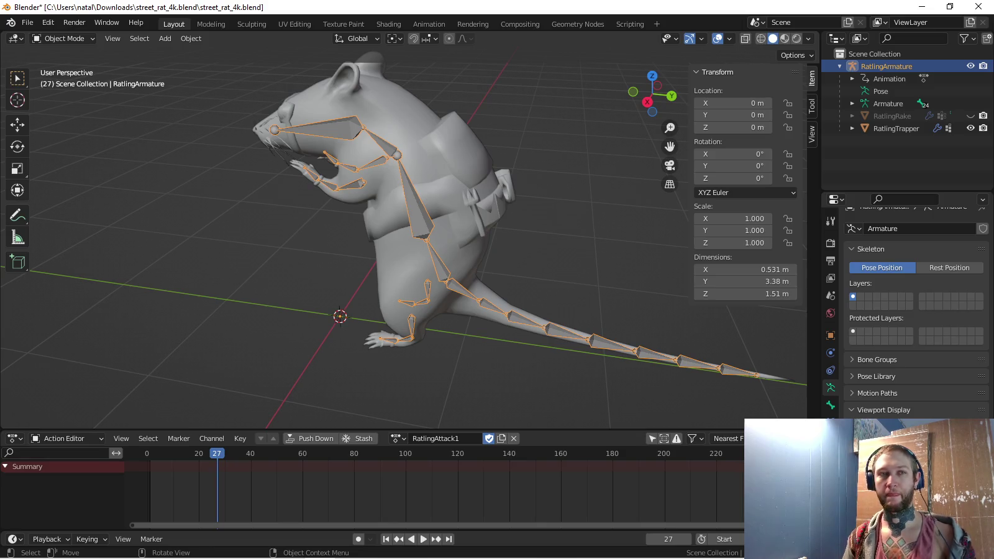
{"action": "key", "text": "ctrl+Tab"}
Orbit around the rat from the right view and rename RatlingAttack1 to RatlingCombat
{"action": "key", "text": "KP_3"}
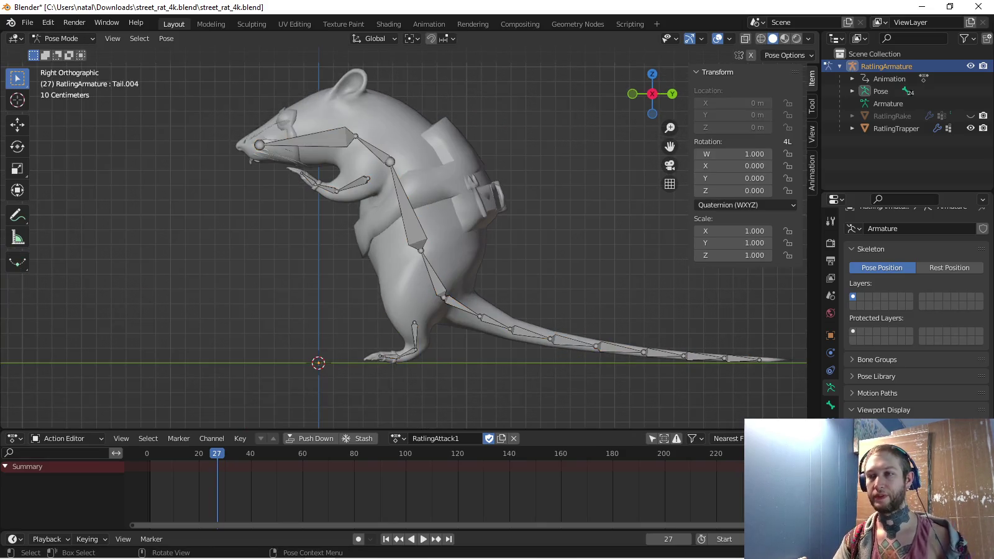
{"action": "middle_click_drag", "start_coordinate": [404, 236], "coordinate": [434, 186]}
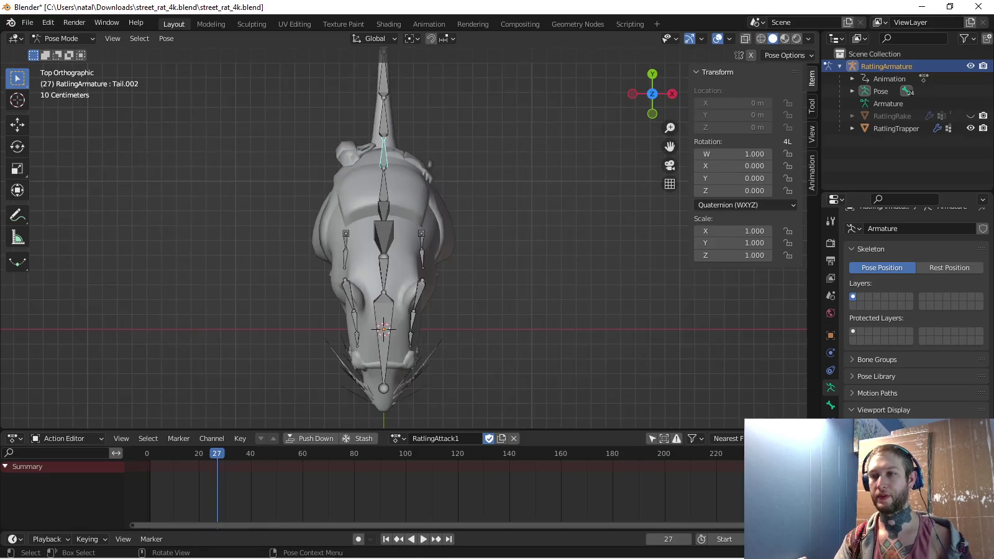
{"action": "key", "text": "KP_3"}
{"action": "scroll", "coordinate": [409, 238], "scroll_direction": "up", "scroll_amount": 1}
{"action": "middle_click_drag", "start_coordinate": [404, 249], "coordinate": [463, 234]}
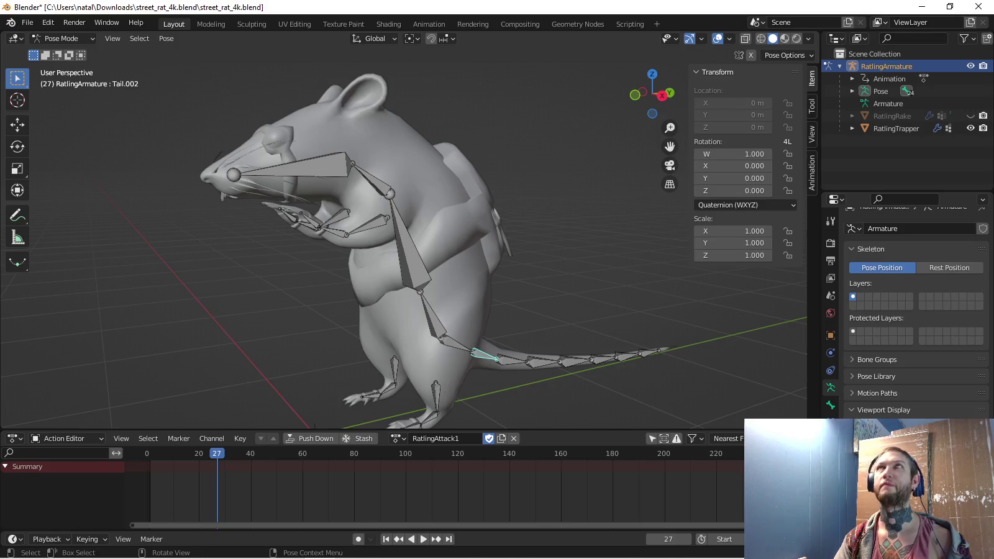
{"action": "left_click", "coordinate": [398, 439]}
{"action": "double_click", "coordinate": [435, 438]}
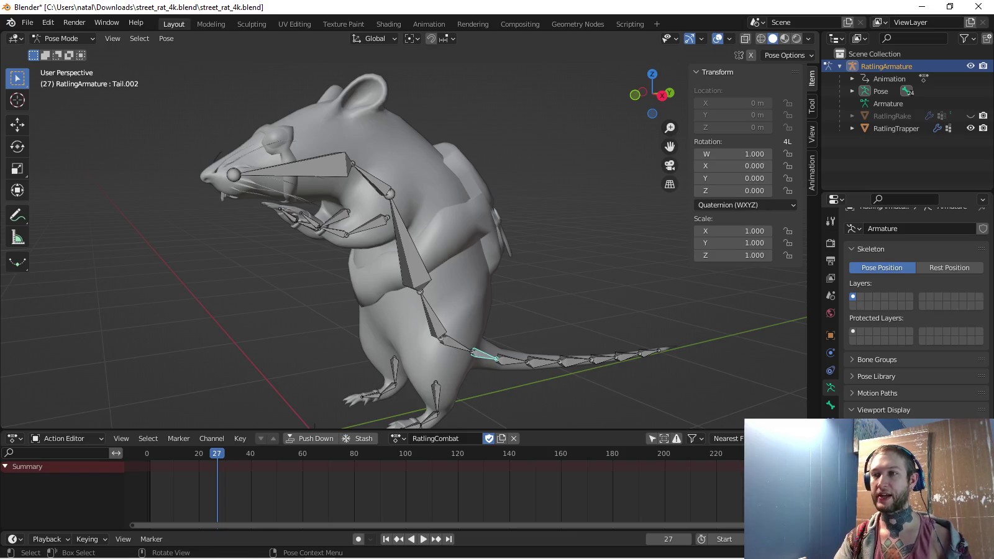
Find and select the Hips bone from the top view, trying then cancelling a first rotation
{"action": "middle_click_drag", "start_coordinate": [434, 249], "coordinate": [349, 255]}
{"action": "left_click", "coordinate": [485, 344]}
{"action": "middle_click_drag", "start_coordinate": [484, 343], "coordinate": [447, 341]}
{"action": "key", "text": "KP_7"}
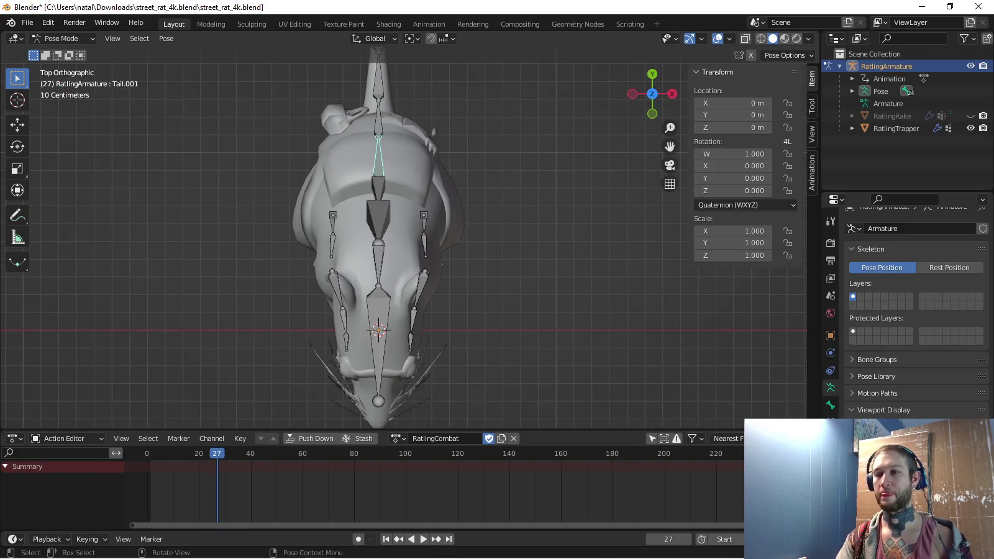
{"action": "middle_click_drag", "start_coordinate": [435, 310], "coordinate": [360, 317]}
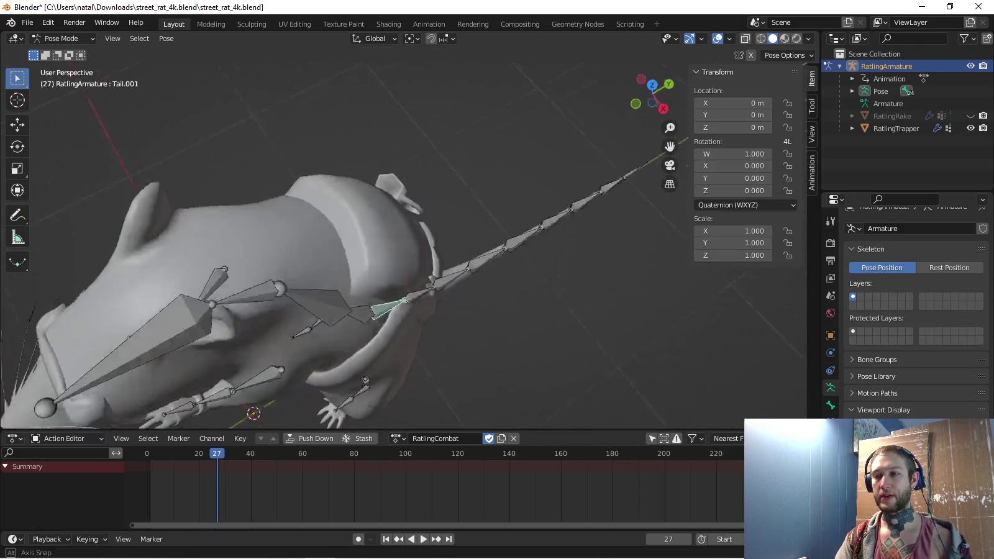
{"action": "left_click", "coordinate": [357, 318]}
{"action": "key", "text": "KP_7"}
{"action": "middle_click_drag", "start_coordinate": [434, 311], "coordinate": [385, 311]}
{"action": "key", "text": "KP_7"}
{"action": "left_click", "coordinate": [408, 267]}
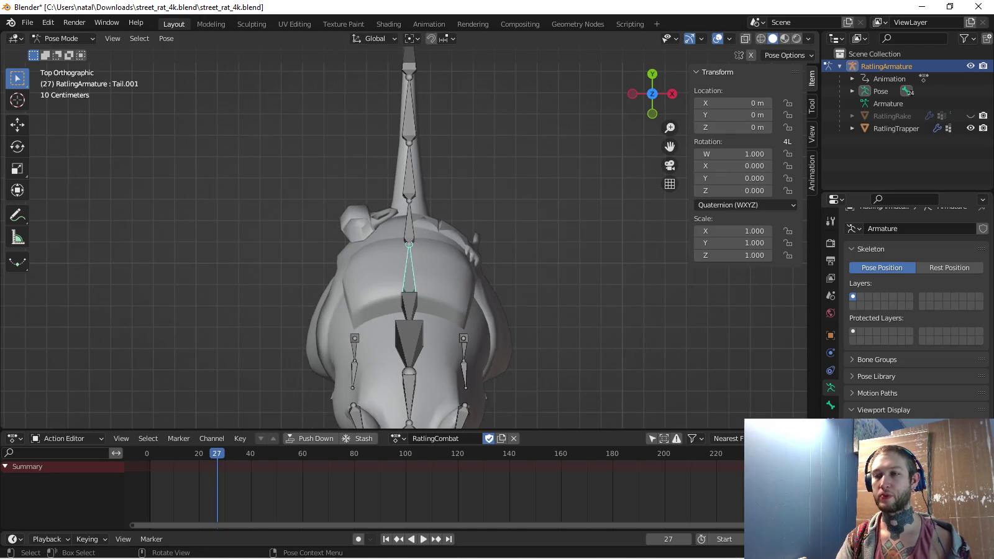
{"action": "left_click", "coordinate": [408, 304]}
{"action": "key", "text": "r"}
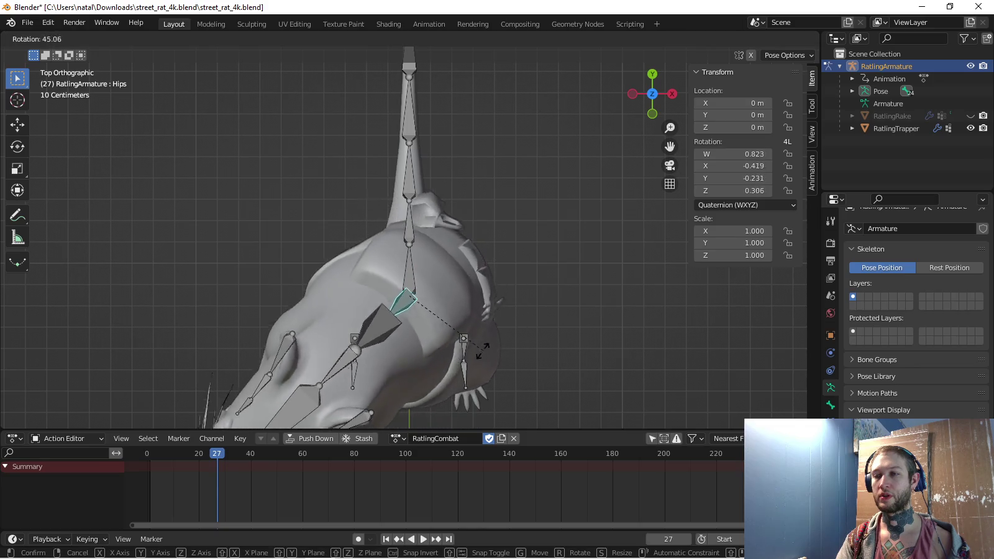
{"action": "key", "text": "Escape"}
Rotate the Hips bone at frame 27, checking the result from the side and top
{"action": "middle_click_drag", "start_coordinate": [509, 283], "coordinate": [435, 280]}
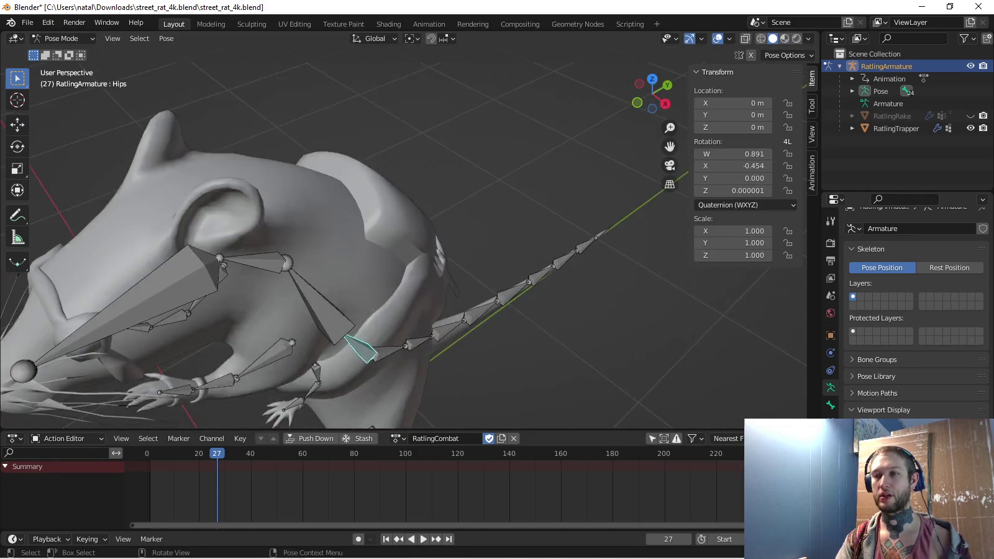
{"action": "key", "text": "KP_3"}
{"action": "left_click", "coordinate": [284, 259]}
{"action": "middle_click_drag", "start_coordinate": [282, 260], "coordinate": [283, 144], "text": "shift"}
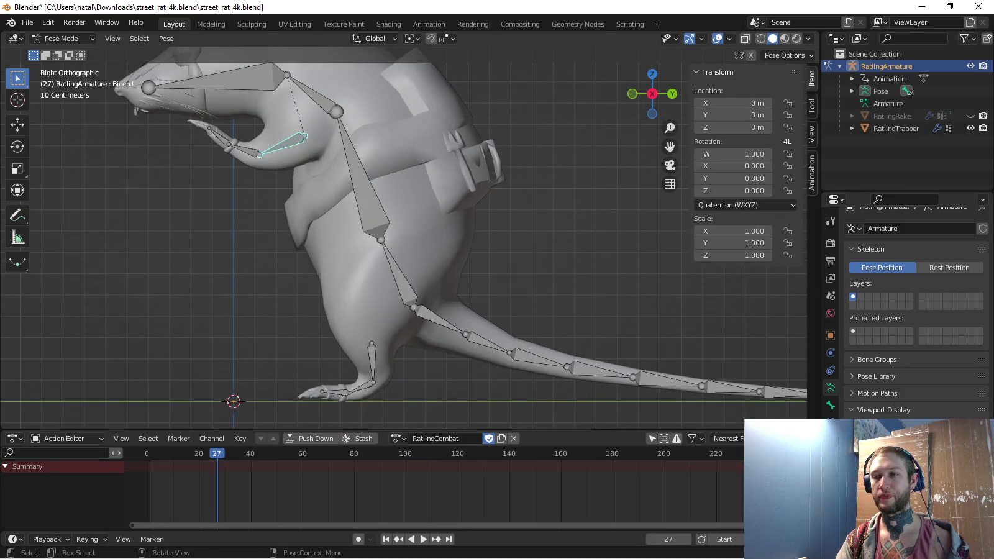
{"action": "left_click", "coordinate": [398, 273], "text": "shift"}
{"action": "middle_click_drag", "start_coordinate": [397, 273], "coordinate": [348, 280]}
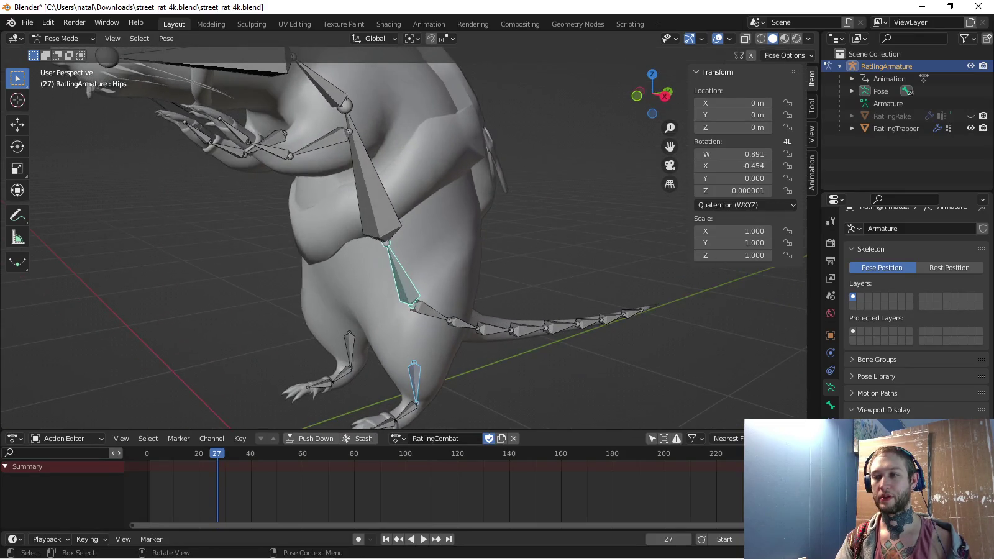
{"action": "key", "text": "r"}
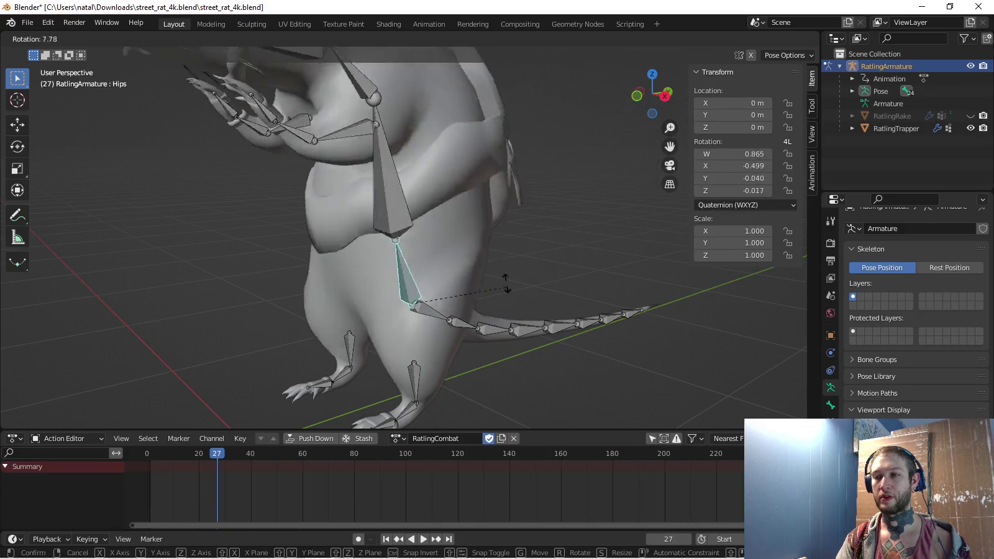
{"action": "key", "text": "KP_7"}
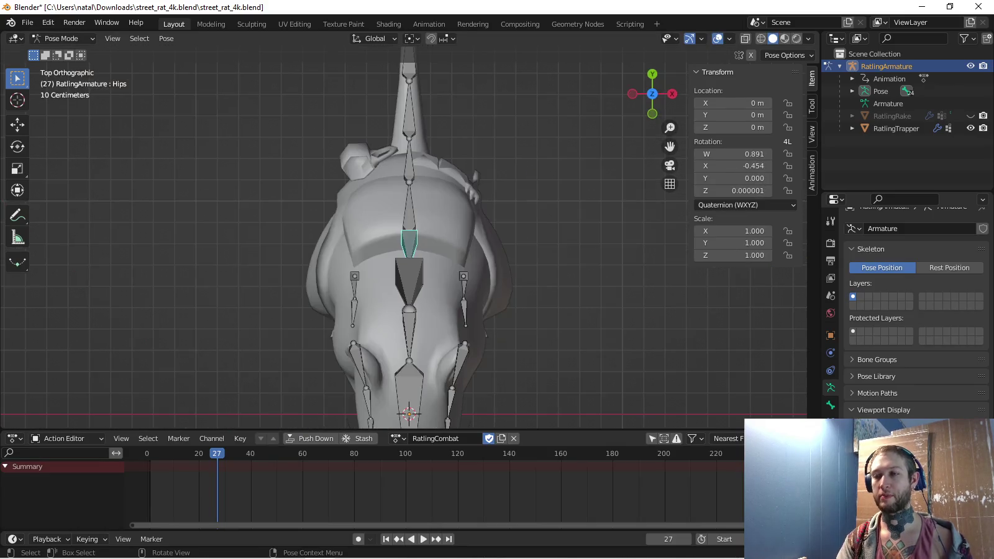
{"action": "left_click", "coordinate": [522, 334]}
Refine the Hips rotation from the side view
{"action": "mouse_move", "coordinate": [522, 334]}
{"action": "middle_mouse_down"}
{"action": "mouse_move", "coordinate": [472, 373]}
{"action": "mouse_move", "coordinate": [653, 366]}
{"action": "mouse_move", "coordinate": [621, 366]}
{"action": "middle_mouse_up"}
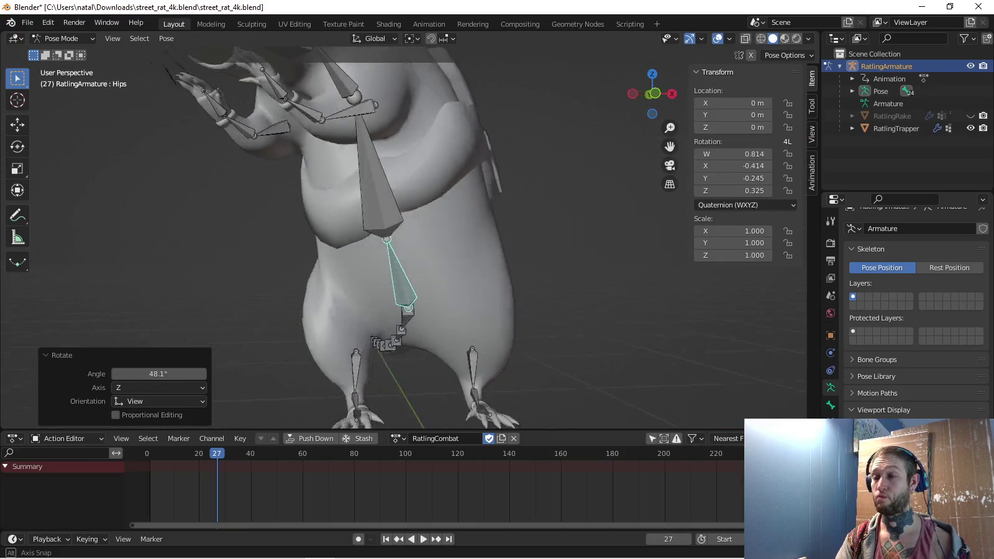
{"action": "key", "text": "KP_3"}
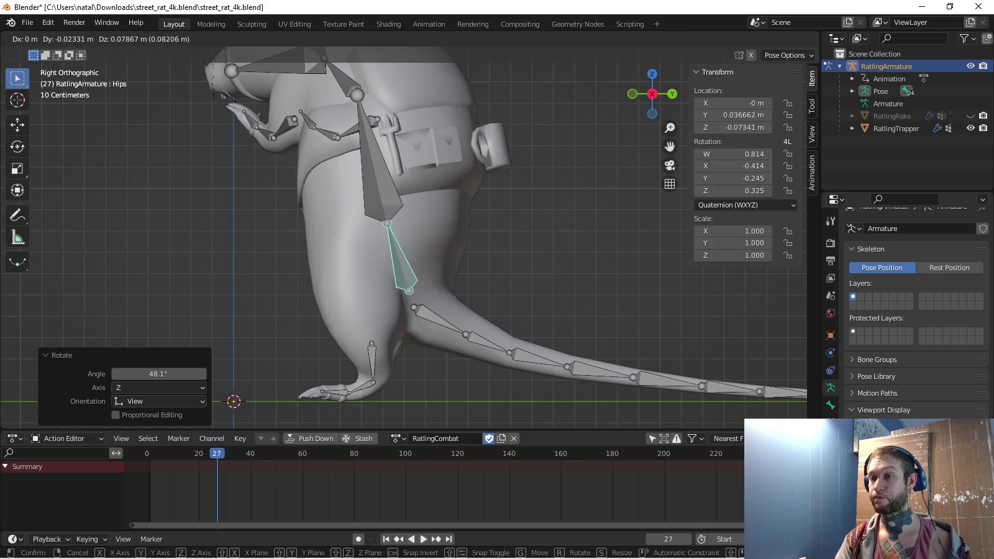
{"action": "mouse_move", "coordinate": [472, 267]}
{"action": "middle_mouse_down"}
{"action": "mouse_move", "coordinate": [513, 269]}
{"action": "mouse_move", "coordinate": [472, 282]}
{"action": "mouse_move", "coordinate": [522, 283]}
{"action": "mouse_move", "coordinate": [463, 234]}
{"action": "mouse_move", "coordinate": [436, 236]}
{"action": "mouse_move", "coordinate": [472, 292]}
{"action": "middle_mouse_up"}
{"action": "key", "text": "r"}
{"action": "left_click", "coordinate": [516, 283]}
Rotate the Chest bone to tilt the upper body
{"action": "left_click", "coordinate": [464, 235]}
{"action": "key", "text": "r"}
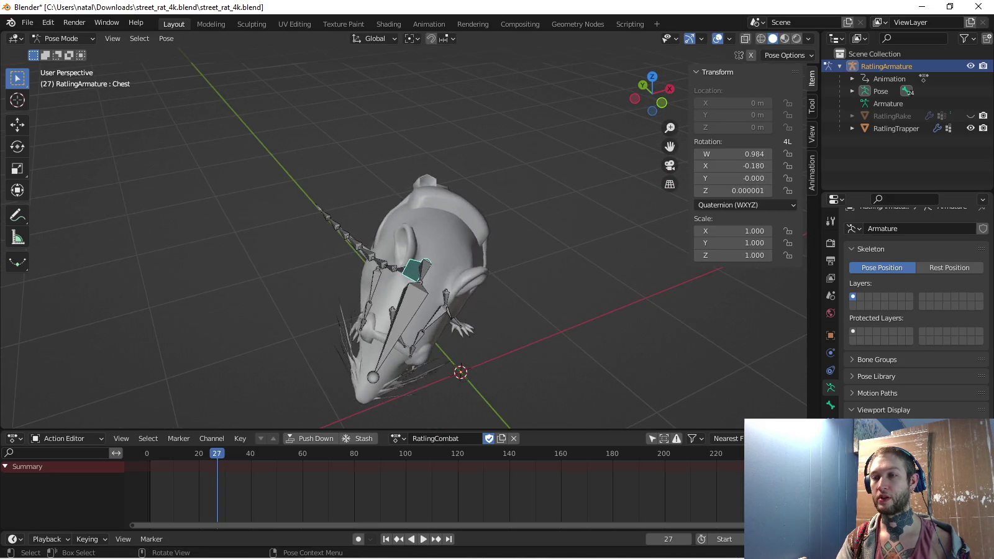
{"action": "left_click", "coordinate": [490, 315]}
{"action": "mouse_move", "coordinate": [490, 315]}
{"action": "middle_mouse_down"}
{"action": "mouse_move", "coordinate": [435, 292]}
{"action": "mouse_move", "coordinate": [521, 260]}
{"action": "mouse_move", "coordinate": [499, 286]}
{"action": "mouse_move", "coordinate": [404, 310]}
{"action": "middle_mouse_up"}
Rotate the Hips again to raise the body, then check front, underside and side views
{"action": "left_click", "coordinate": [526, 257]}
{"action": "left_click", "coordinate": [403, 310]}
{"action": "key", "text": "r"}
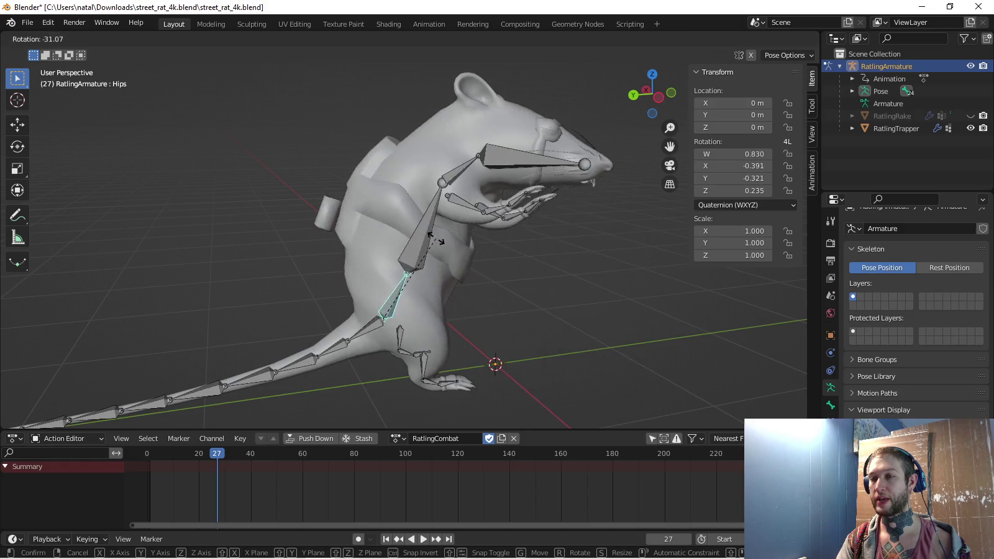
{"action": "left_click", "coordinate": [655, 268]}
{"action": "key", "text": "KP_1"}
{"action": "mouse_move", "coordinate": [403, 280]}
{"action": "middle_mouse_down"}
{"action": "mouse_move", "coordinate": [385, 187]}
{"action": "mouse_move", "coordinate": [335, 212]}
{"action": "middle_mouse_up"}
{"action": "key", "text": "KP_3"}
Bend the left leg by rotating the Thigh.L and Calf.L bones
{"action": "left_click", "coordinate": [413, 357]}
{"action": "middle_click_drag", "start_coordinate": [413, 357], "coordinate": [382, 307], "text": "shift"}
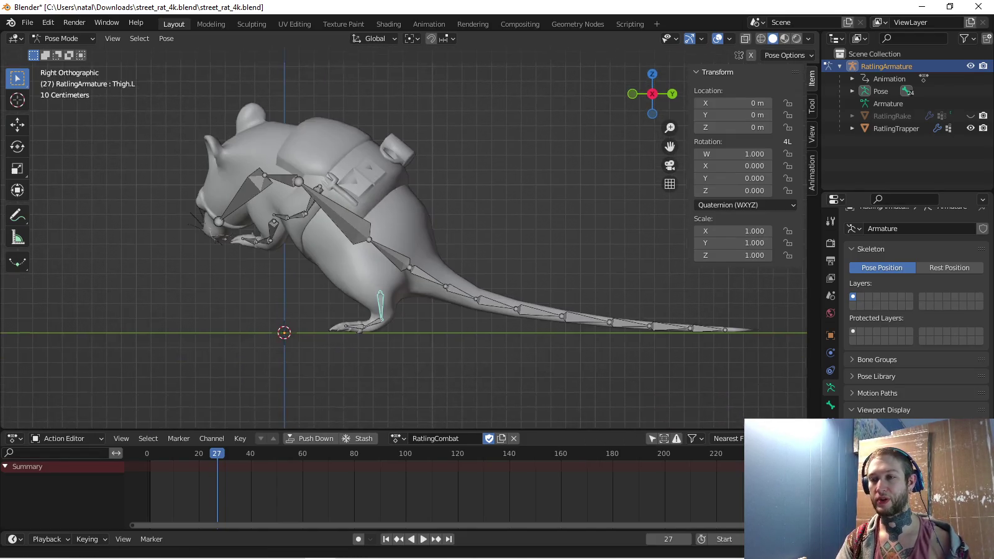
{"action": "key", "text": "r"}
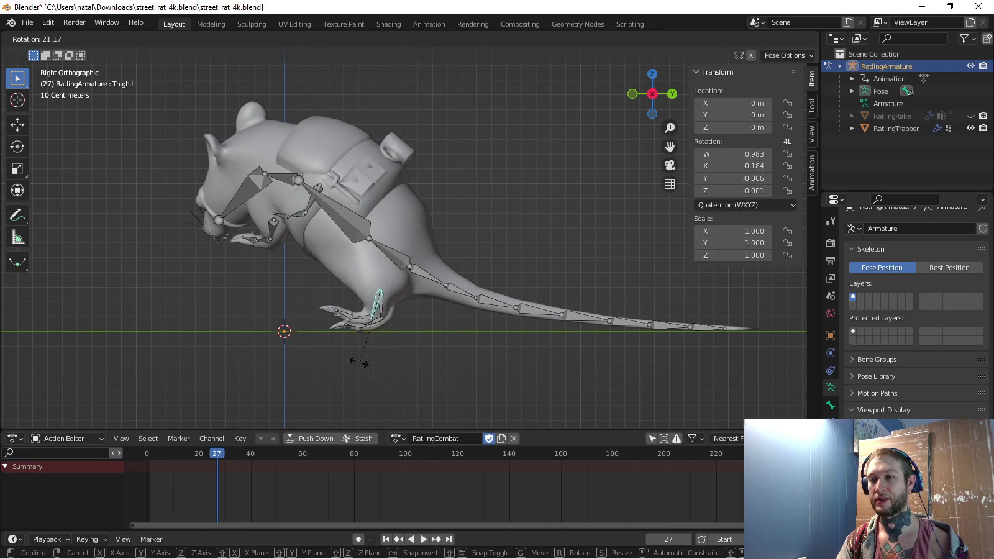
{"action": "left_click", "coordinate": [352, 360]}
{"action": "left_click", "coordinate": [357, 320]}
{"action": "key", "text": "r"}
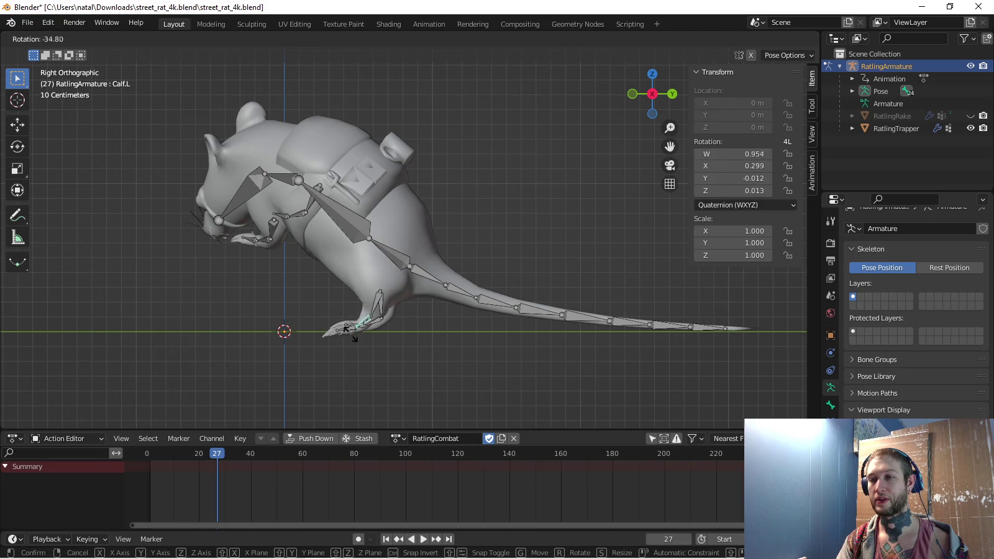
{"action": "left_click", "coordinate": [343, 325]}
Rotate the Thigh.R bone, after two cancelled attempts from different angles
{"action": "middle_click_drag", "start_coordinate": [343, 324], "coordinate": [435, 279]}
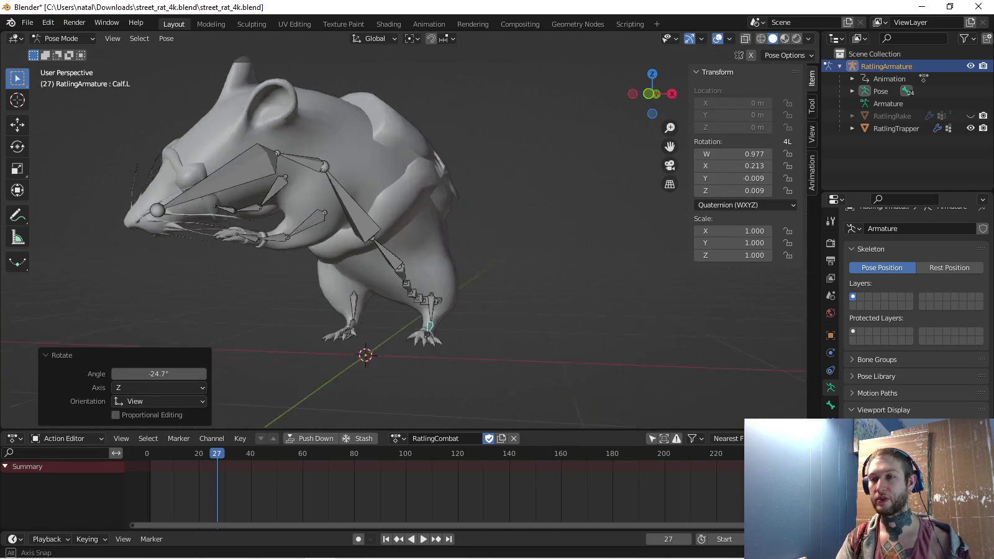
{"action": "key", "text": "KP_3"}
{"action": "left_click", "coordinate": [390, 302]}
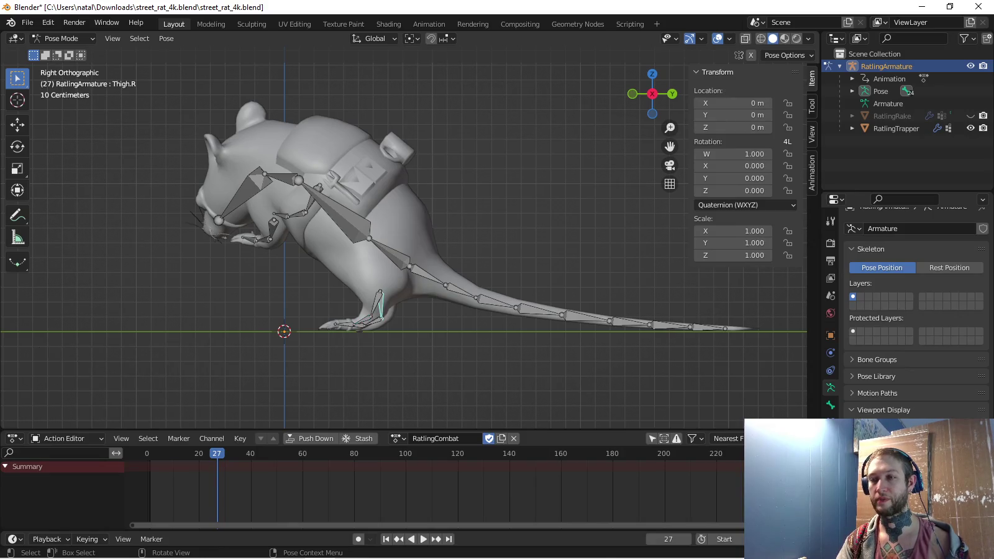
{"action": "key", "text": "r"}
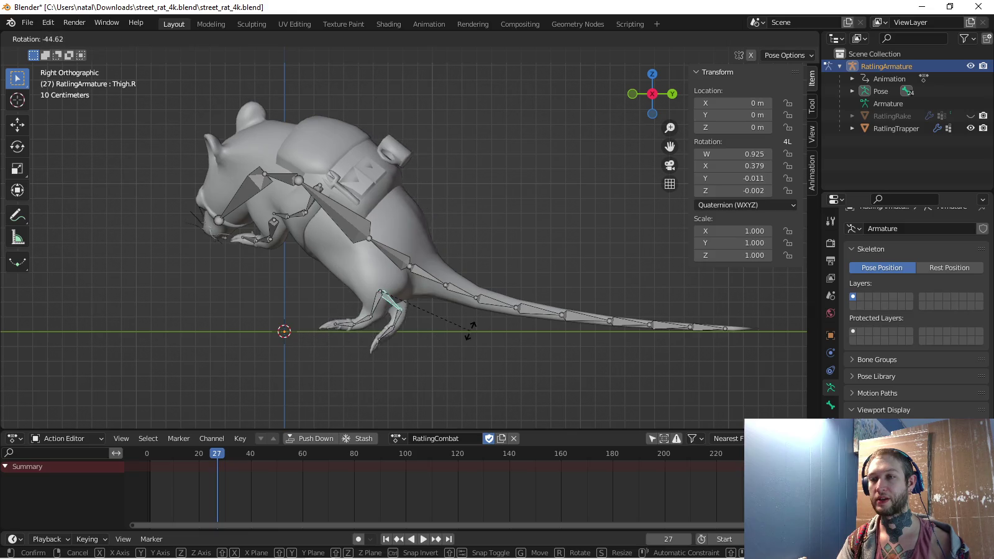
{"action": "key", "text": "Escape"}
{"action": "mouse_move", "coordinate": [471, 328]}
{"action": "middle_mouse_down"}
{"action": "mouse_move", "coordinate": [534, 310]}
{"action": "mouse_move", "coordinate": [608, 311]}
{"action": "middle_mouse_up"}
{"action": "key", "text": "r"}
{"action": "key", "text": "Escape"}
{"action": "middle_click_drag", "start_coordinate": [534, 311], "coordinate": [372, 347], "text": "alt"}
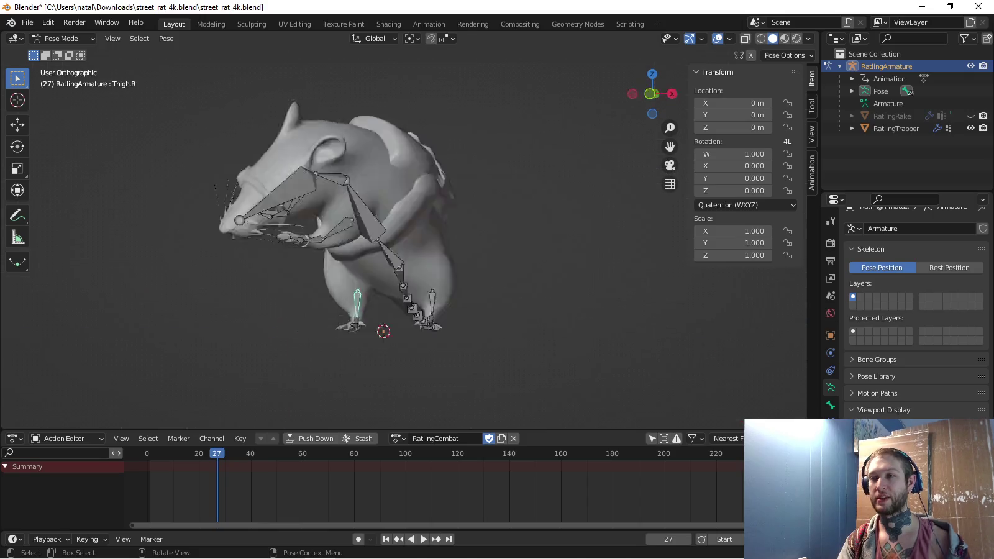
{"action": "key", "text": "r"}
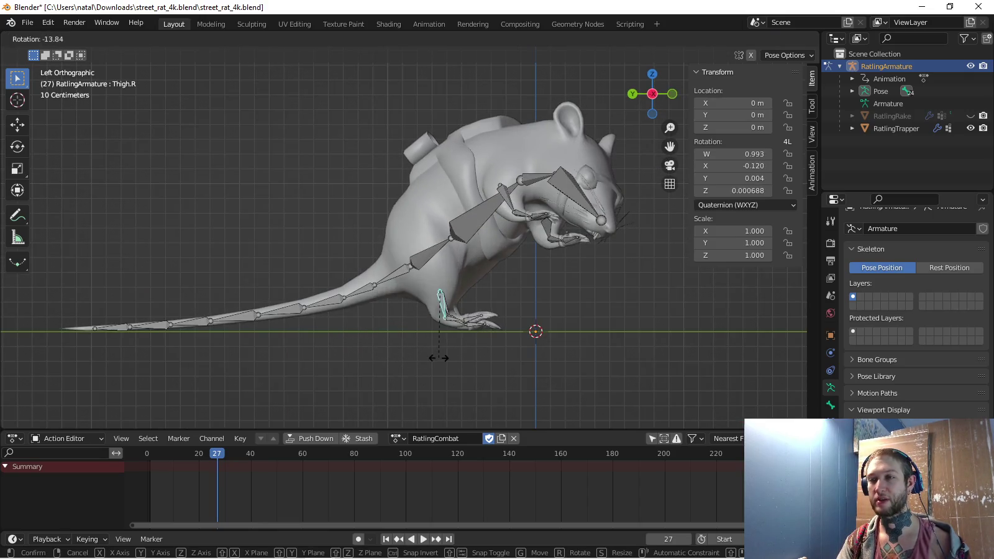
{"action": "left_click", "coordinate": [390, 357]}
Bend the right calf by rotating Calf.R about -19.3°
{"action": "left_click", "coordinate": [444, 307]}
{"action": "key", "text": "r"}
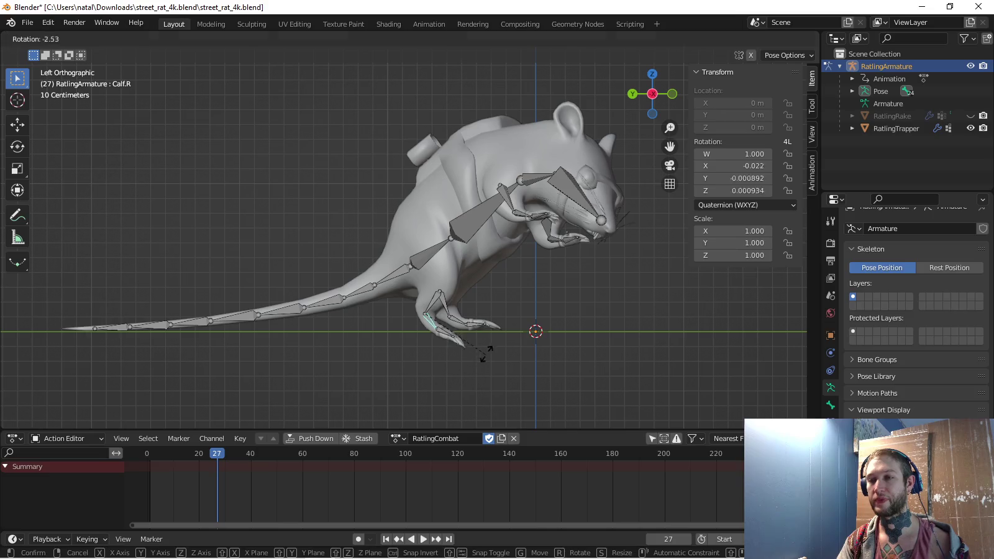
{"action": "left_click", "coordinate": [500, 335]}
{"action": "mouse_move", "coordinate": [500, 335]}
{"action": "middle_mouse_down"}
{"action": "mouse_move", "coordinate": [261, 335]}
{"action": "mouse_move", "coordinate": [323, 292]}
{"action": "middle_mouse_up"}
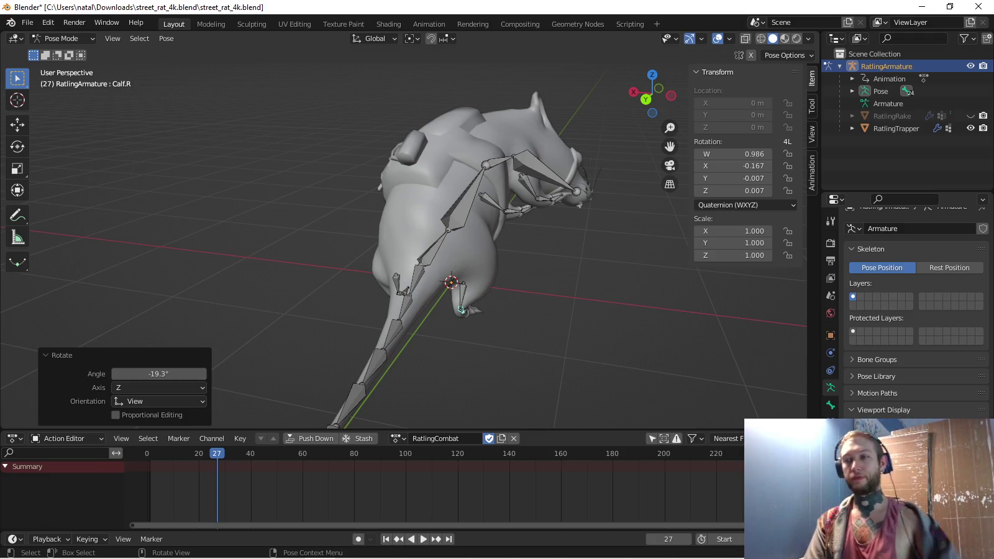
Inspect the crouched legs from the side and select the Hips bone
{"action": "middle_click_drag", "start_coordinate": [397, 236], "coordinate": [484, 237]}
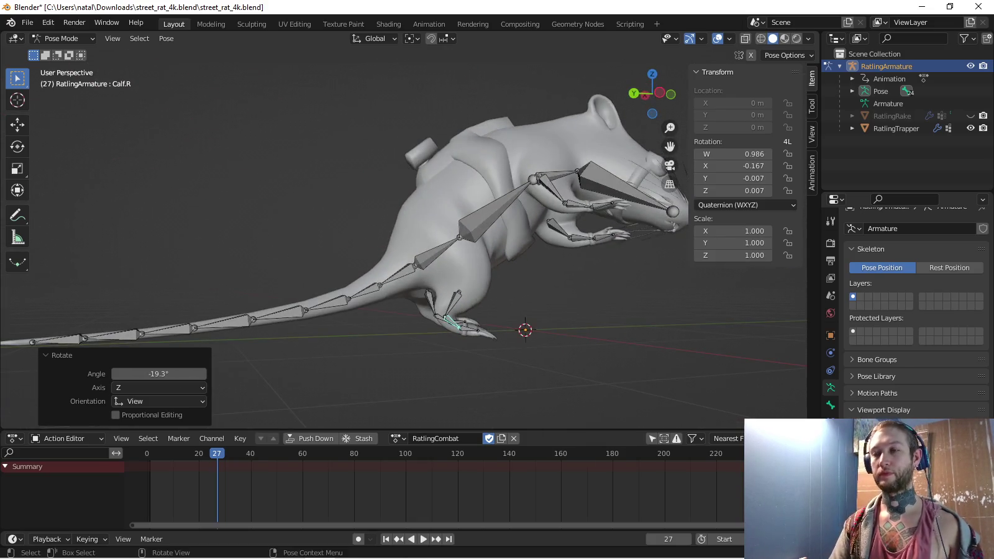
{"action": "key", "text": "KP_3"}
{"action": "mouse_move", "coordinate": [398, 236]}
{"action": "middle_mouse_down"}
{"action": "mouse_move", "coordinate": [447, 236]}
{"action": "mouse_move", "coordinate": [411, 240]}
{"action": "middle_mouse_up"}
{"action": "scroll", "coordinate": [398, 237], "scroll_direction": "up", "scroll_amount": 3}
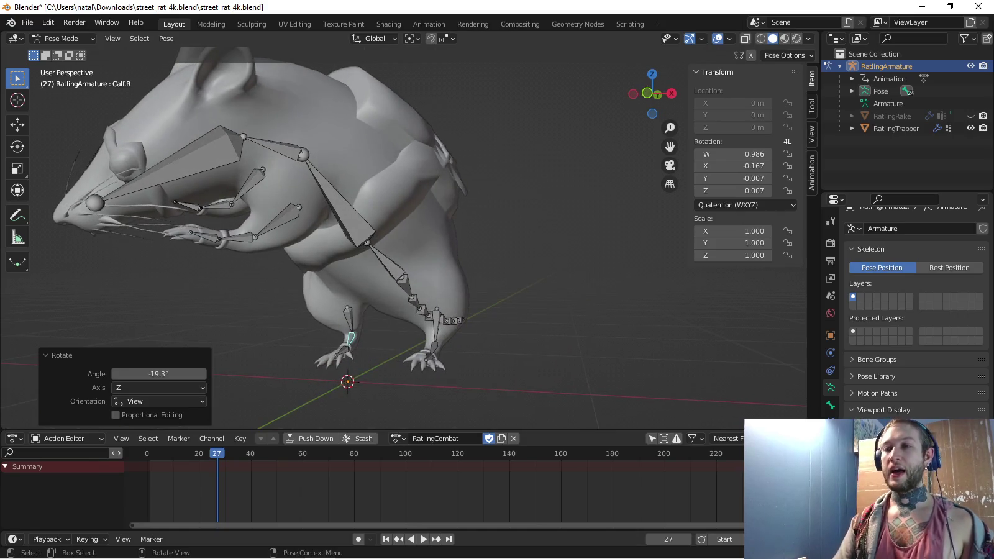
{"action": "key", "text": "KP_3"}
{"action": "left_click", "coordinate": [400, 259]}
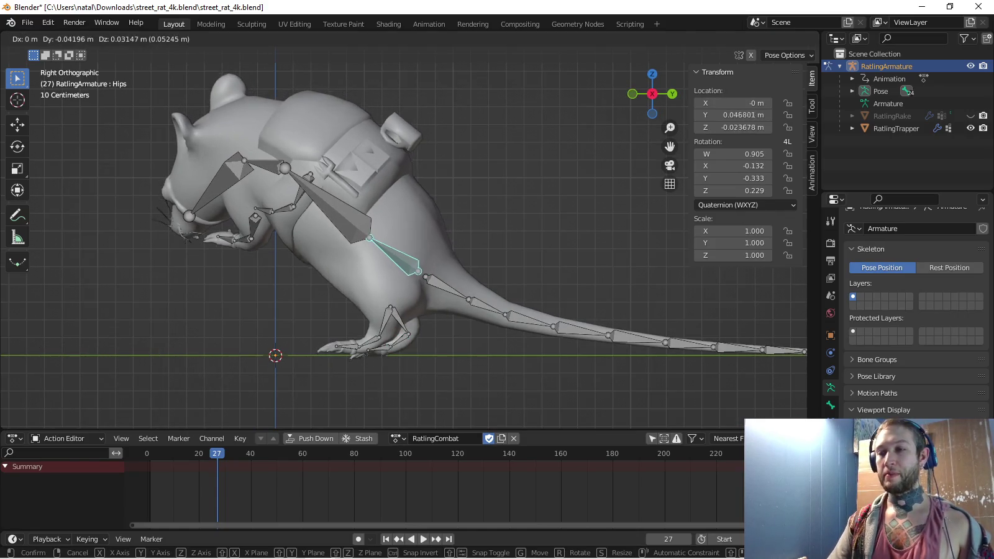
Try moving the Hips bone, cancel, and compare side and top views
{"action": "key", "text": "g"}
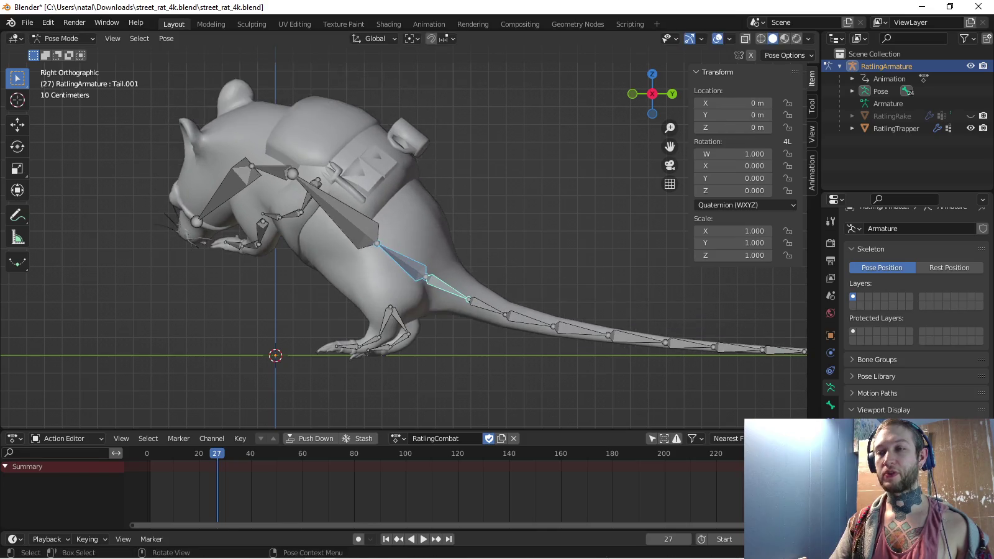
{"action": "key", "text": "Escape"}
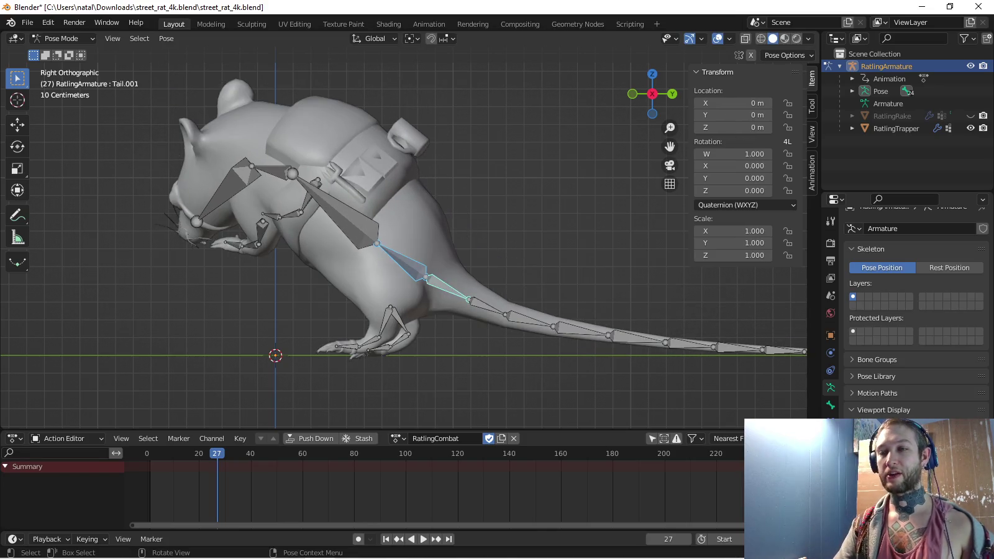
{"action": "middle_click_drag", "start_coordinate": [385, 236], "coordinate": [347, 231]}
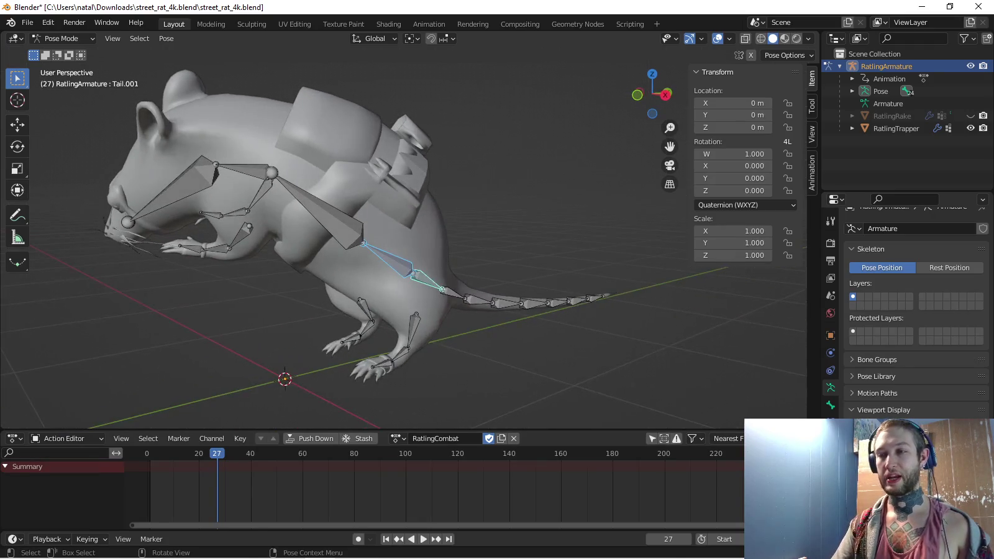
{"action": "key", "text": "KP_3"}
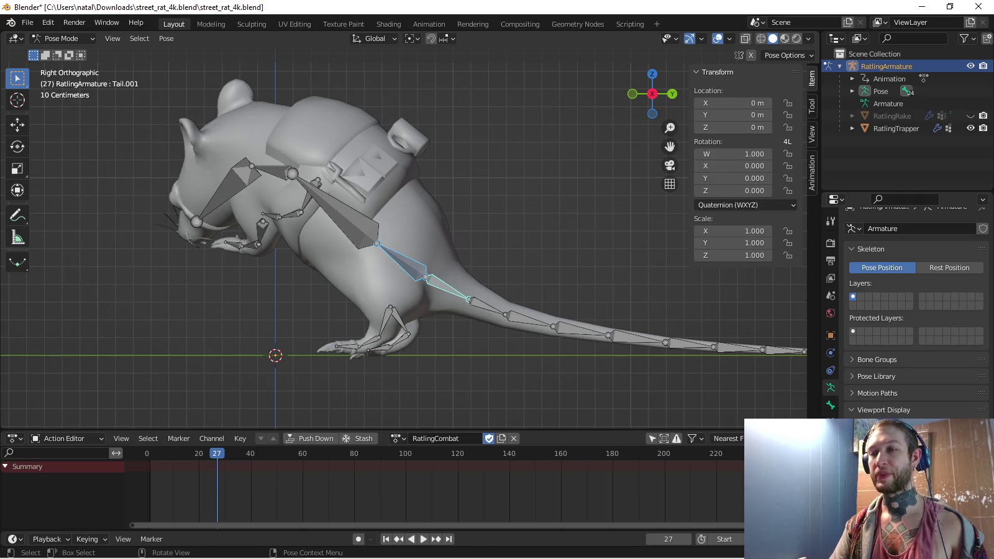
{"action": "key", "text": "KP_7"}
{"action": "key", "text": "KP_3"}
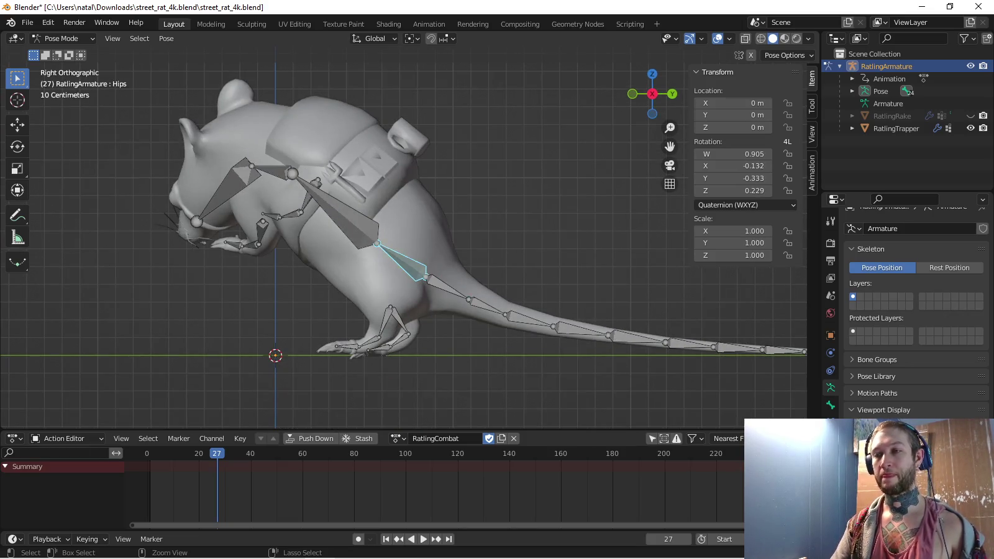
Rotate the Hips bone so the upper body rears upright around the tail base
{"action": "left_click", "coordinate": [390, 323]}
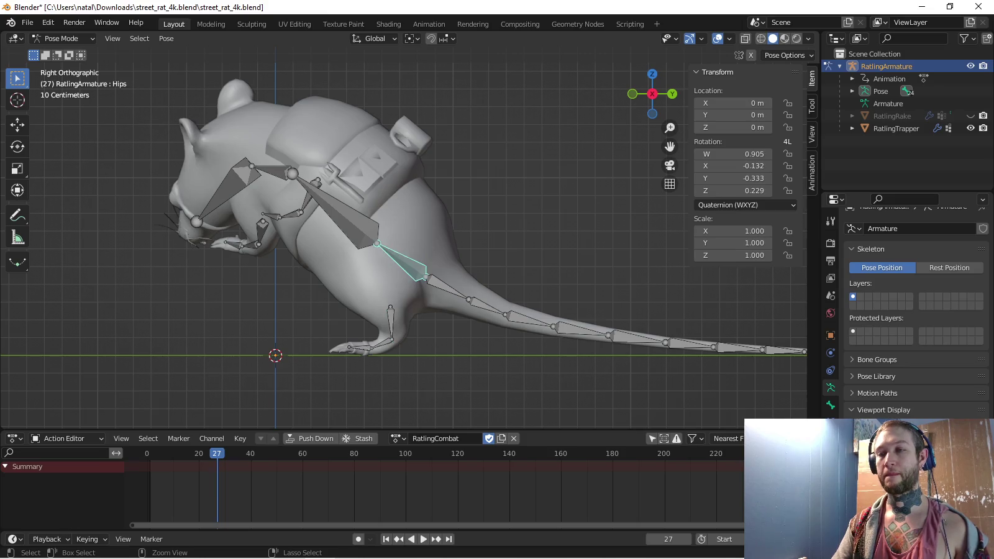
{"action": "left_click", "coordinate": [336, 211]}
{"action": "left_click", "coordinate": [401, 260]}
{"action": "key", "text": "r"}
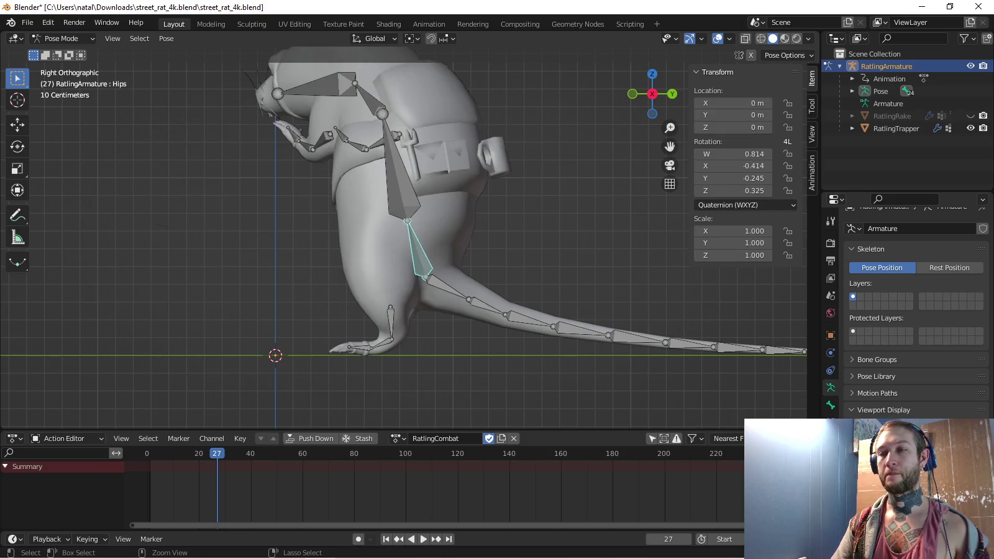
{"action": "middle_click_drag", "start_coordinate": [435, 249], "coordinate": [472, 186]}
{"action": "key", "text": "r"}
{"action": "left_click", "coordinate": [470, 267]}
{"action": "middle_click_drag", "start_coordinate": [471, 268], "coordinate": [436, 298]}
{"action": "key", "text": "ctrl+z"}
{"action": "key", "text": "ctrl+z"}
{"action": "key", "text": "ctrl+z"}
{"action": "key", "text": "KP_7"}
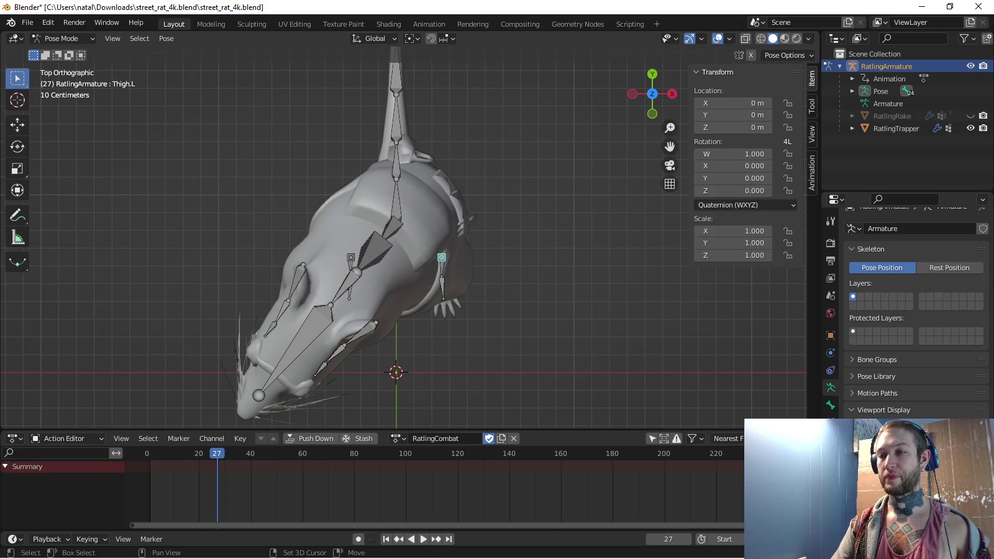
Rotate the Thigh.R bone and check the leg from the side
{"action": "key", "text": "r"}
{"action": "left_click", "coordinate": [607, 316]}
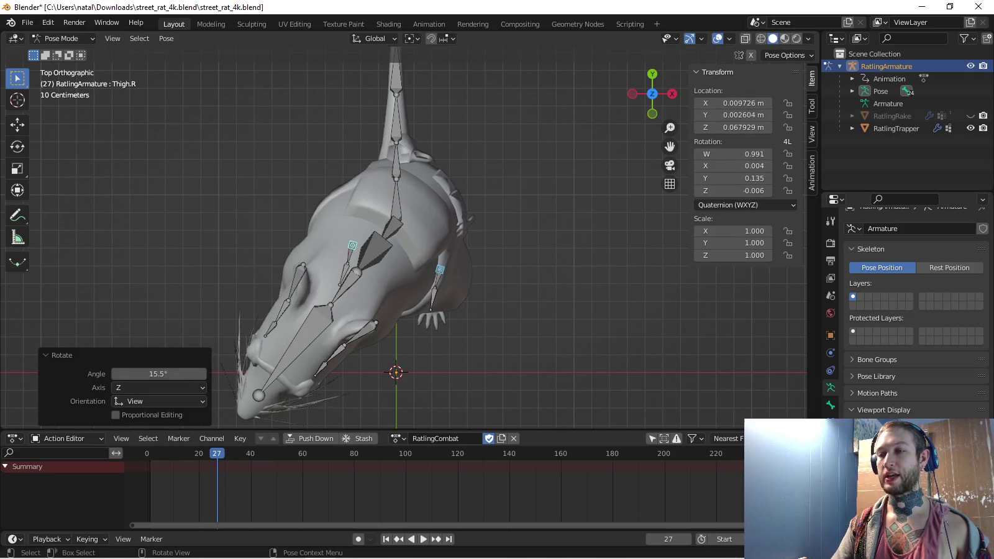
{"action": "middle_click_drag", "start_coordinate": [606, 317], "coordinate": [559, 260]}
{"action": "key", "text": "KP_3"}
{"action": "key", "text": "KP_8"}
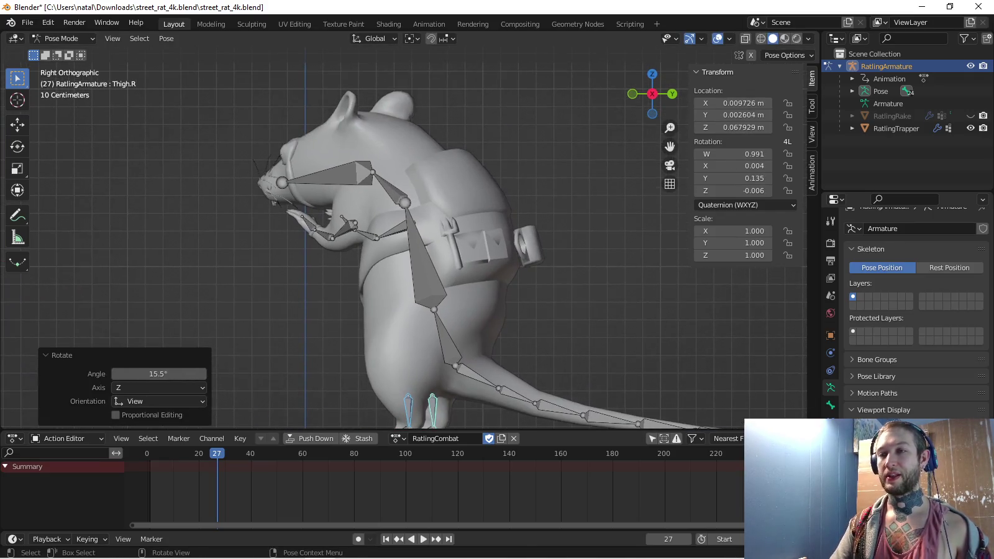
Rotate the Neck and Head bones to orient the rat's head
{"action": "left_click", "coordinate": [344, 230]}
{"action": "key", "text": "KP_7"}
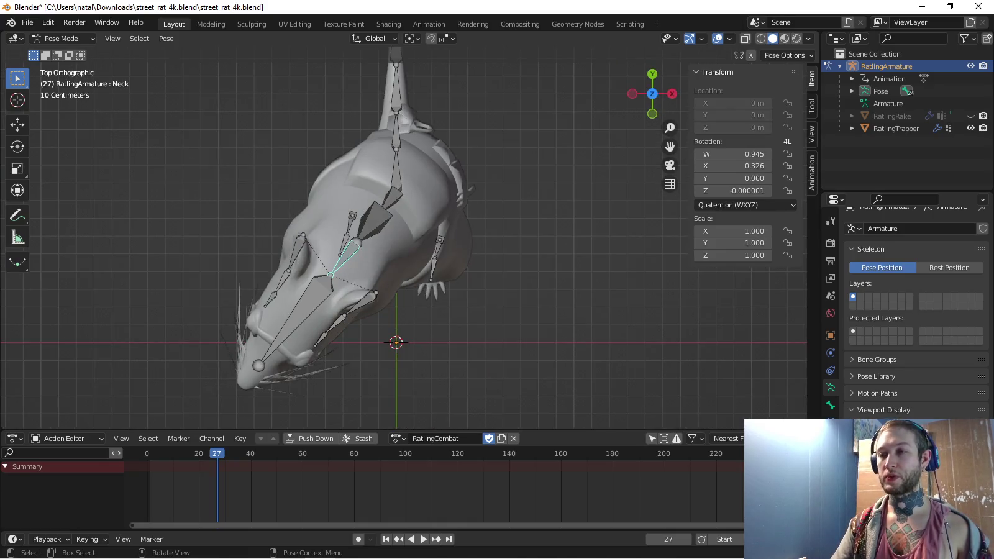
{"action": "key", "text": "r"}
{"action": "left_click", "coordinate": [449, 261]}
{"action": "left_click", "coordinate": [346, 354]}
{"action": "key", "text": "r"}
{"action": "left_click", "coordinate": [390, 393]}
{"action": "key", "text": "KP_3"}
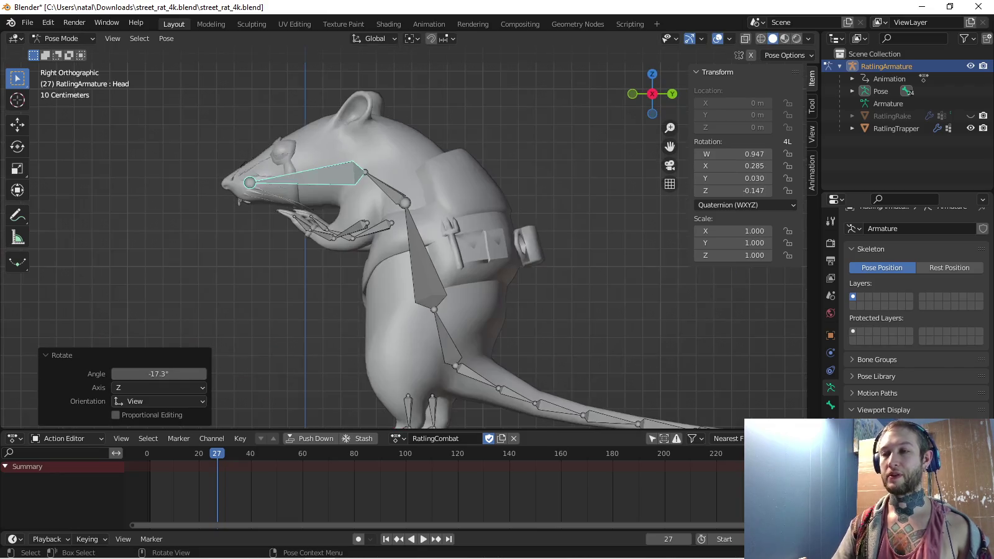
Raise the left upper arm by rotating Bicep.L
{"action": "left_click", "coordinate": [372, 222]}
{"action": "middle_click_drag", "start_coordinate": [397, 248], "coordinate": [435, 205]}
{"action": "key", "text": "KP_7"}
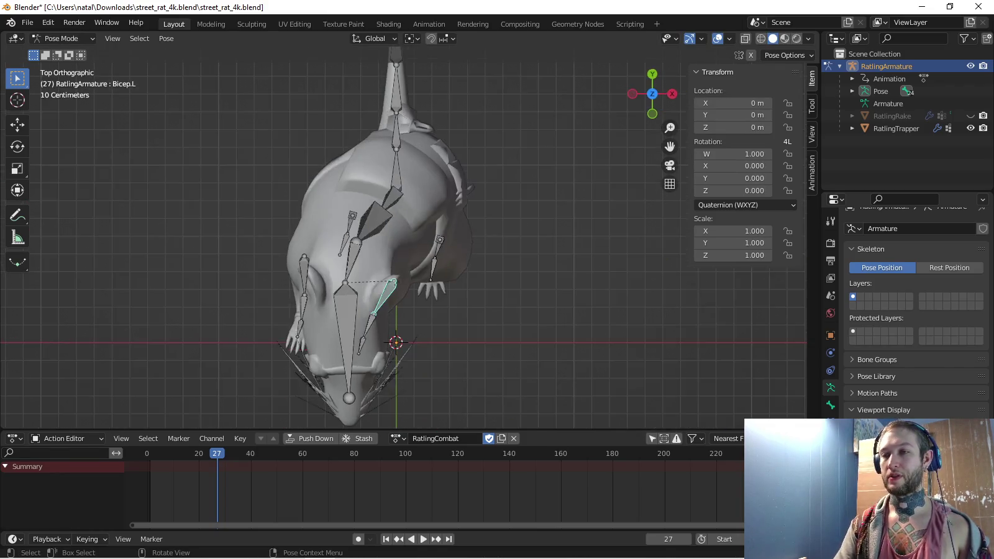
{"action": "key", "text": "r"}
{"action": "left_click", "coordinate": [488, 267]}
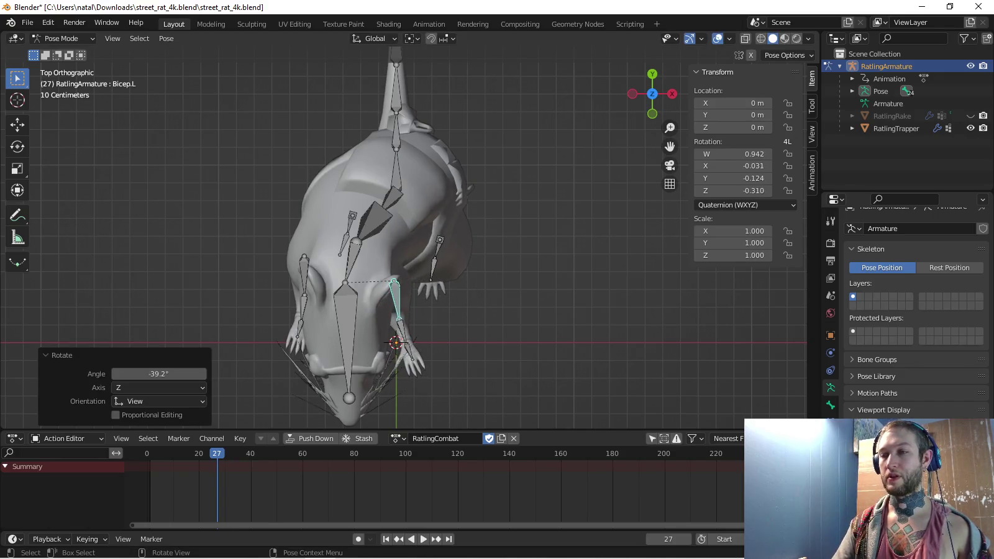
{"action": "middle_click_drag", "start_coordinate": [487, 267], "coordinate": [481, 201]}
{"action": "key", "text": "KP_3"}
{"action": "middle_click_drag", "start_coordinate": [534, 299], "coordinate": [559, 341]}
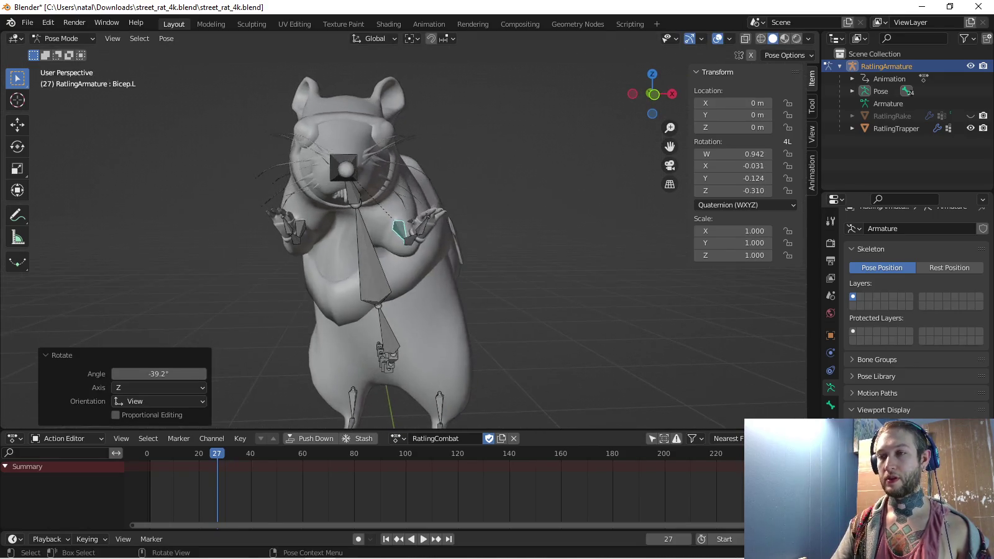
{"action": "key", "text": "r"}
{"action": "key", "text": "Escape"}
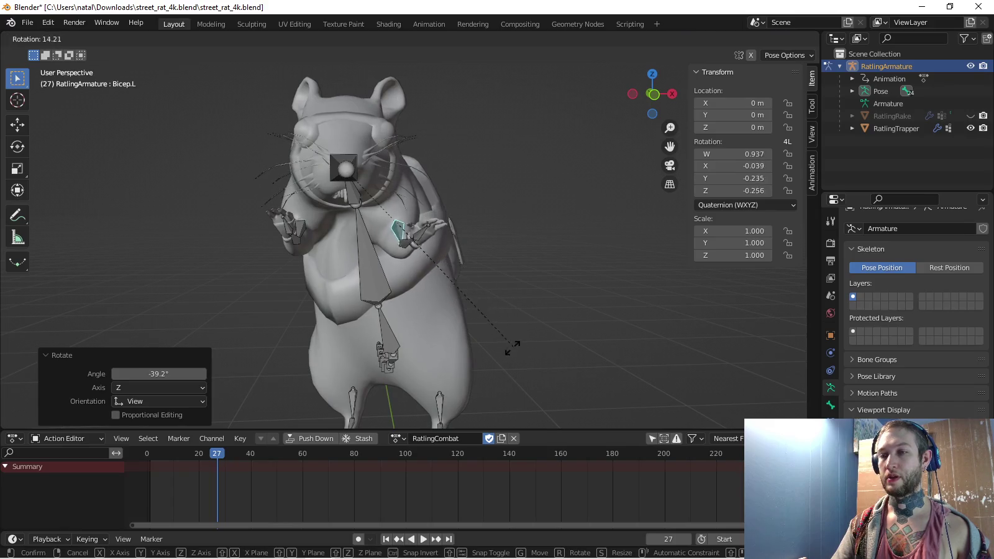
Bend the left forearm upward and rotate the left hand into a fist pose
{"action": "left_click", "coordinate": [410, 229]}
{"action": "key", "text": "r"}
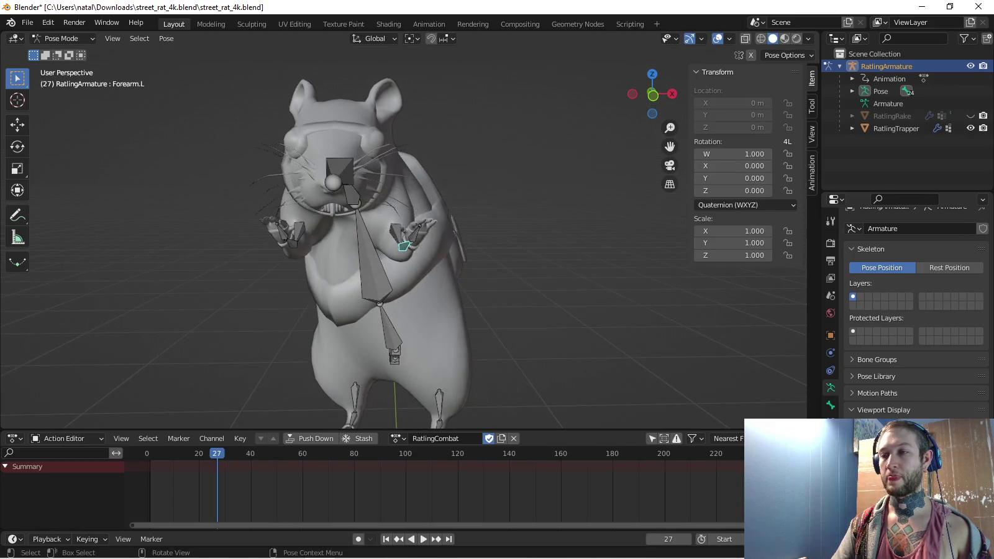
{"action": "key", "text": "Return"}
{"action": "key", "text": "KP_7"}
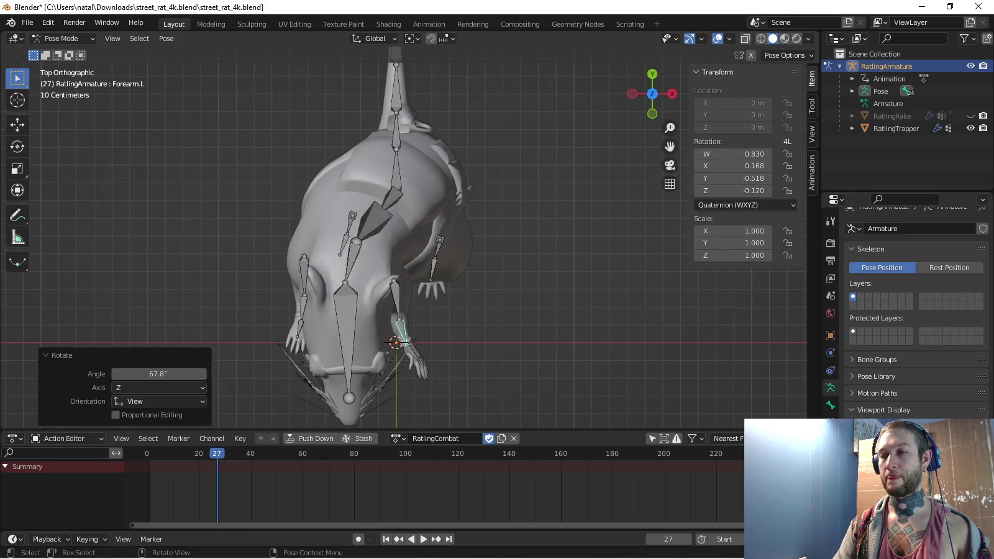
{"action": "left_click", "coordinate": [396, 357]}
{"action": "key", "text": "r"}
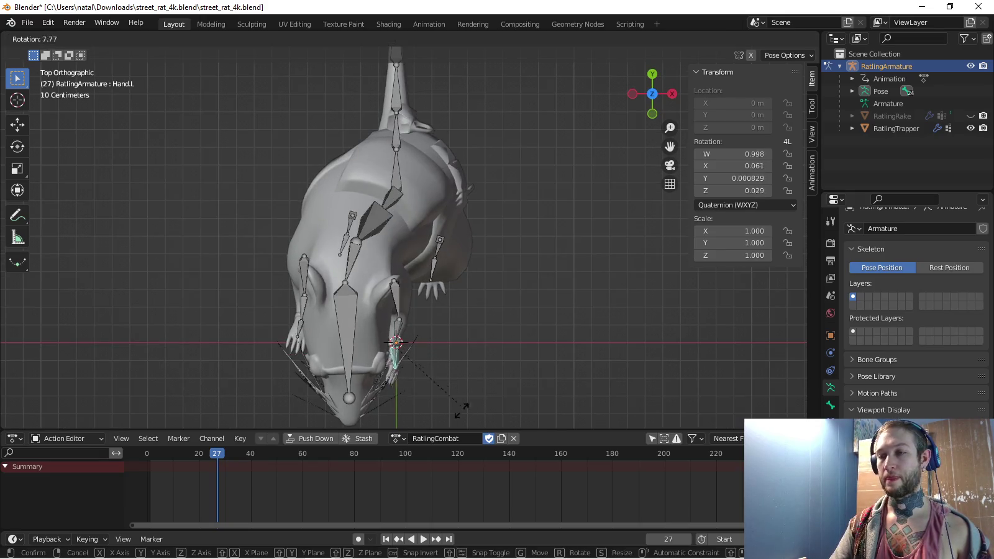
{"action": "left_click", "coordinate": [384, 385]}
{"action": "middle_click_drag", "start_coordinate": [383, 385], "coordinate": [469, 360]}
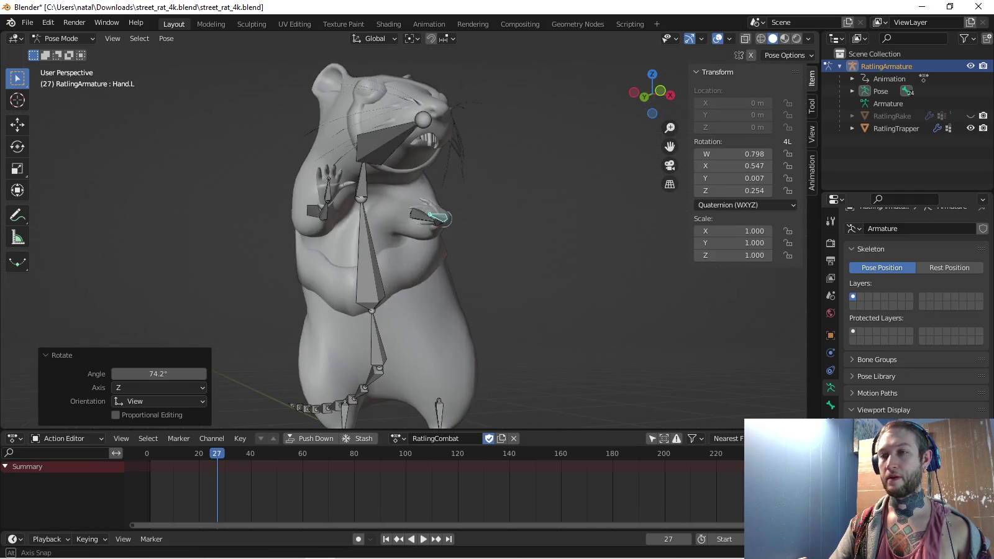
Rotate the right upper arm and bend the right forearm
{"action": "left_click", "coordinate": [323, 210]}
{"action": "key", "text": "KP_1"}
{"action": "key", "text": "KP_3"}
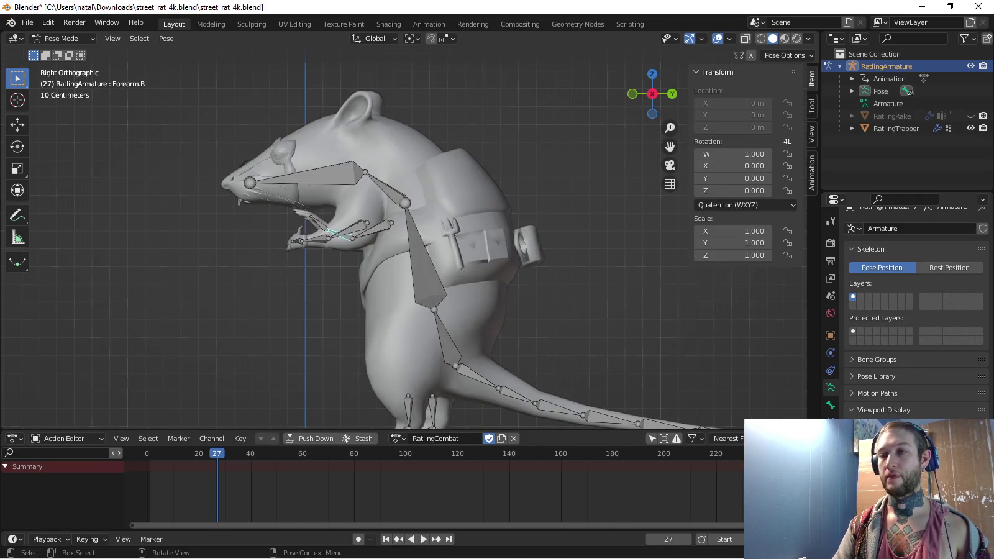
{"action": "left_click", "coordinate": [373, 222]}
{"action": "key", "text": "r"}
{"action": "left_click", "coordinate": [347, 236]}
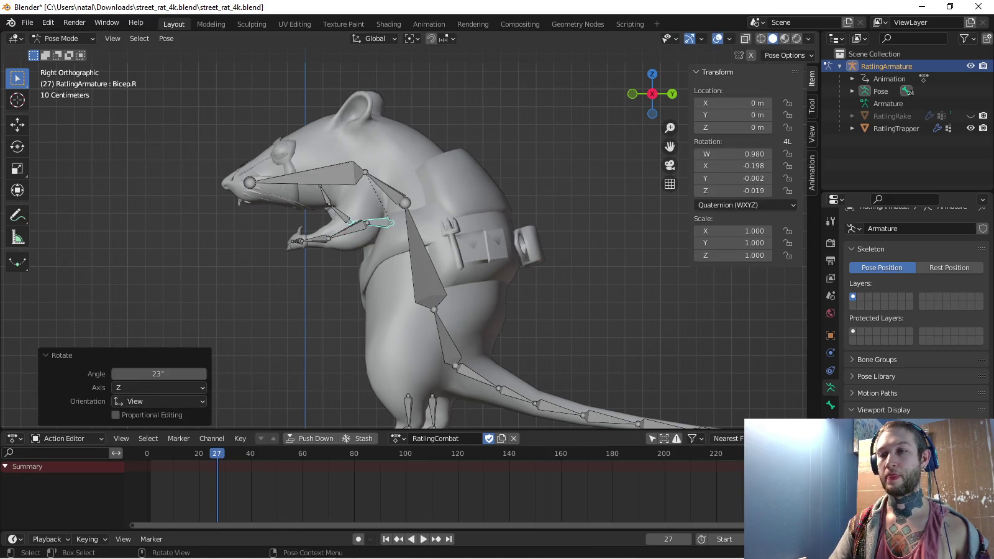
{"action": "left_click", "coordinate": [336, 231]}
{"action": "key", "text": "r"}
{"action": "left_click", "coordinate": [336, 232]}
{"action": "mouse_move", "coordinate": [336, 231]}
{"action": "middle_mouse_down"}
{"action": "mouse_move", "coordinate": [434, 236]}
{"action": "mouse_move", "coordinate": [508, 427]}
{"action": "middle_mouse_up"}
Rotate the right hand -15° from the left side view
{"action": "left_click", "coordinate": [517, 223]}
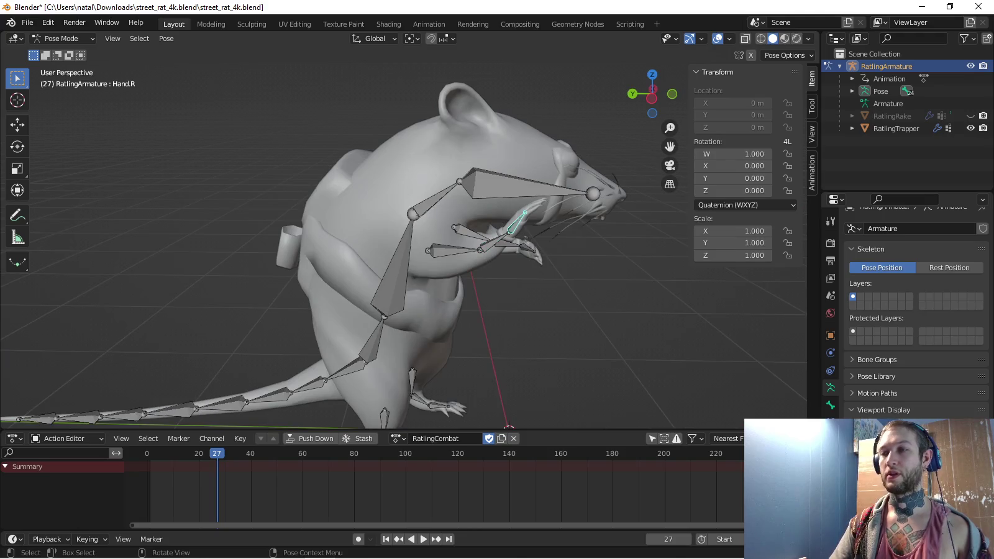
{"action": "key", "text": "KP_3"}
{"action": "key", "text": "ctrl+KP_3"}
{"action": "type", "text": "r-15"}
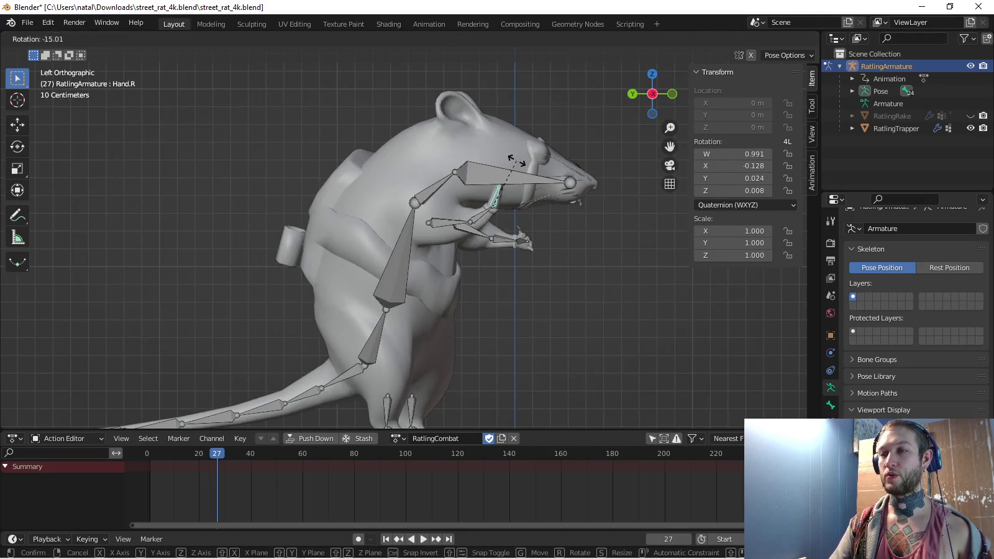
{"action": "key", "text": "Return"}
{"action": "scroll", "coordinate": [364, 234], "scroll_direction": "down", "scroll_amount": 3}
Test rotating the Hips and foot bones without change, then switch the armature to Edit Mode
{"action": "left_click", "coordinate": [368, 293]}
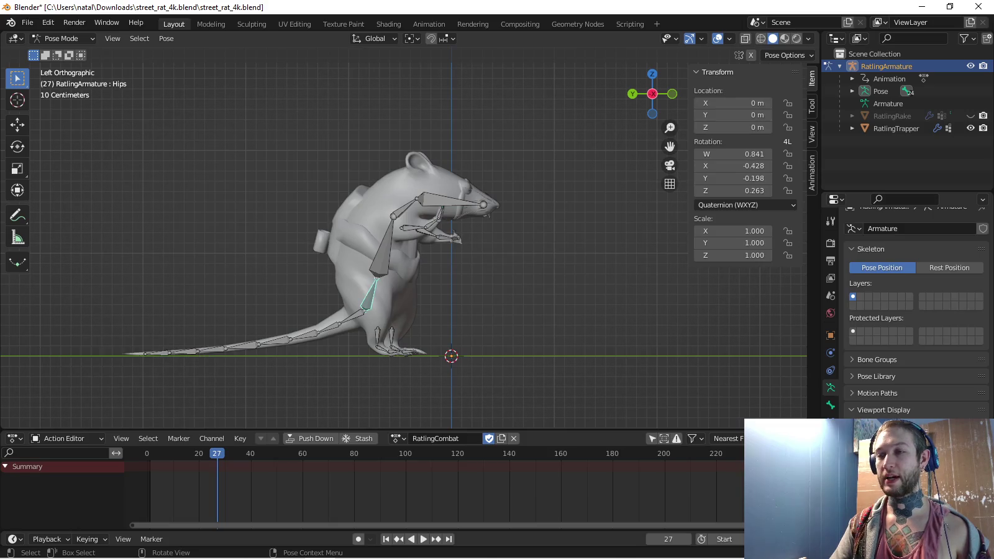
{"action": "key", "text": "r"}
{"action": "key", "text": "Escape"}
{"action": "left_click", "coordinate": [377, 336], "text": "shift"}
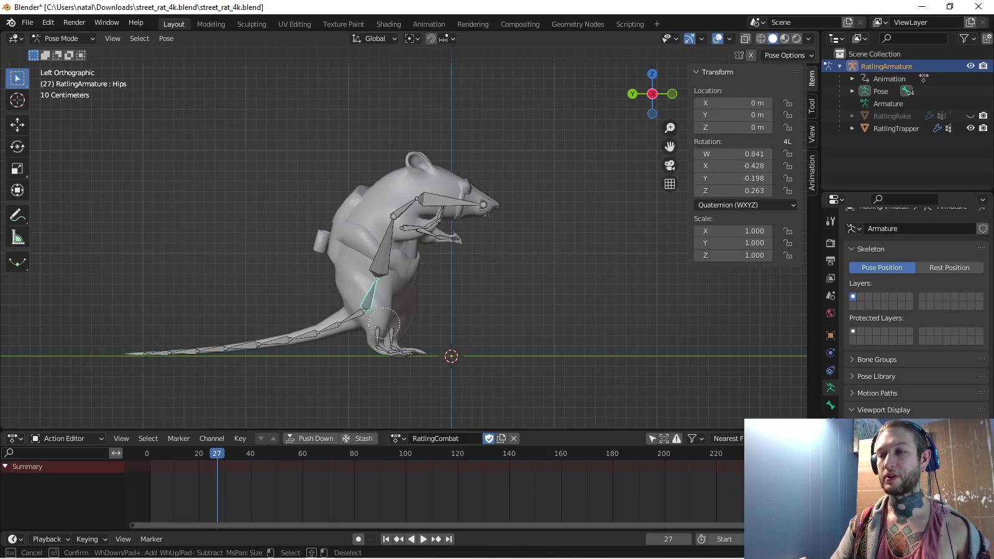
{"action": "key", "text": "r"}
{"action": "key", "text": "Escape"}
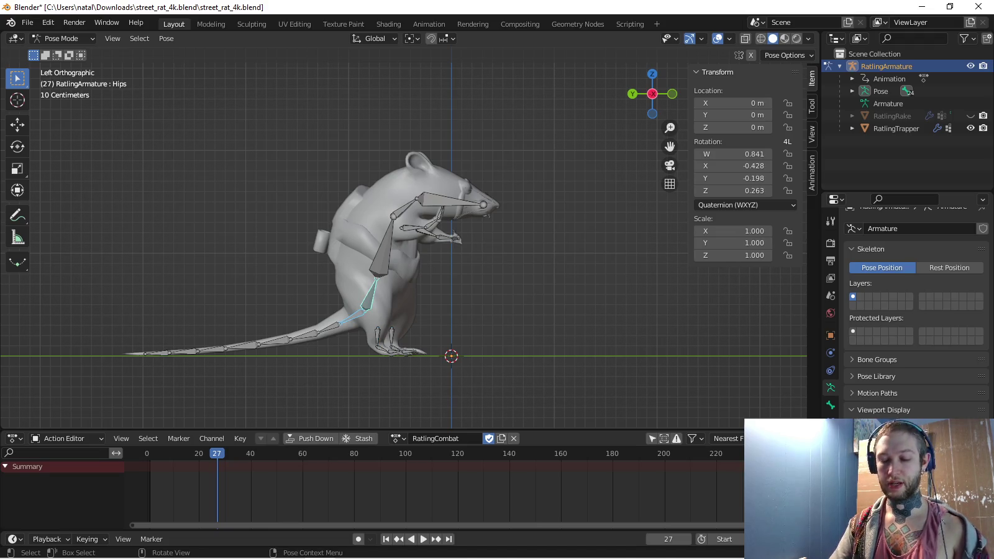
{"action": "key", "text": "Tab"}
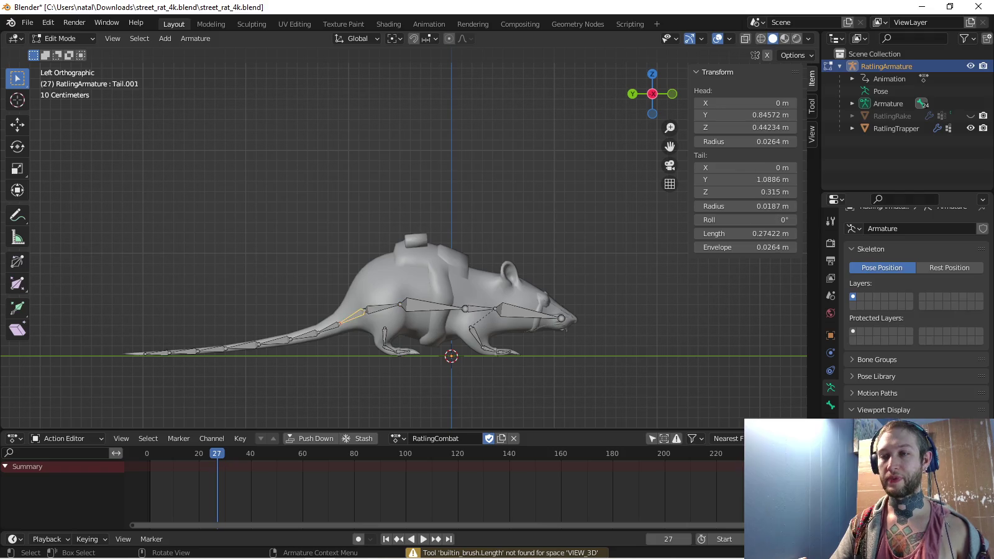
{"action": "key", "text": "ctrl+p"}
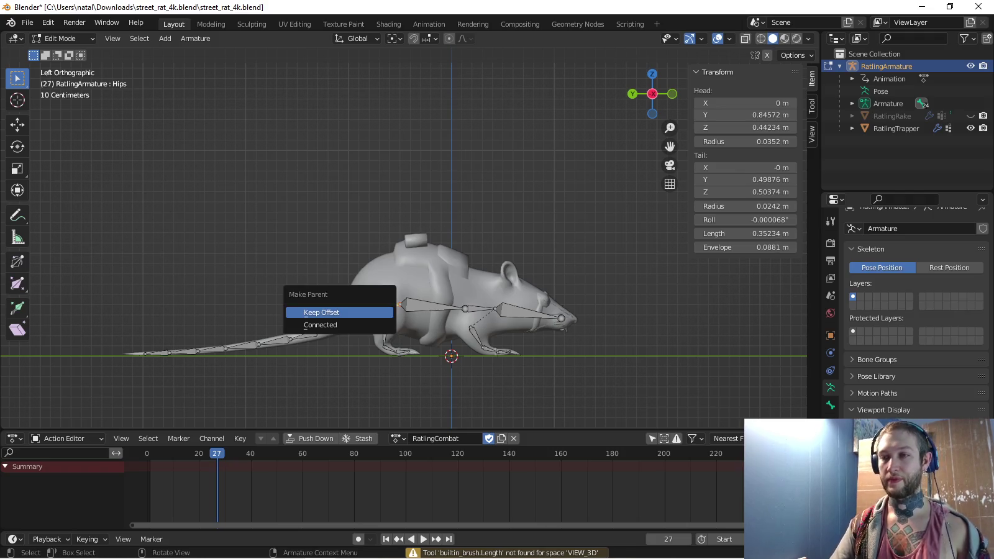
{"action": "left_click", "coordinate": [338, 312]}
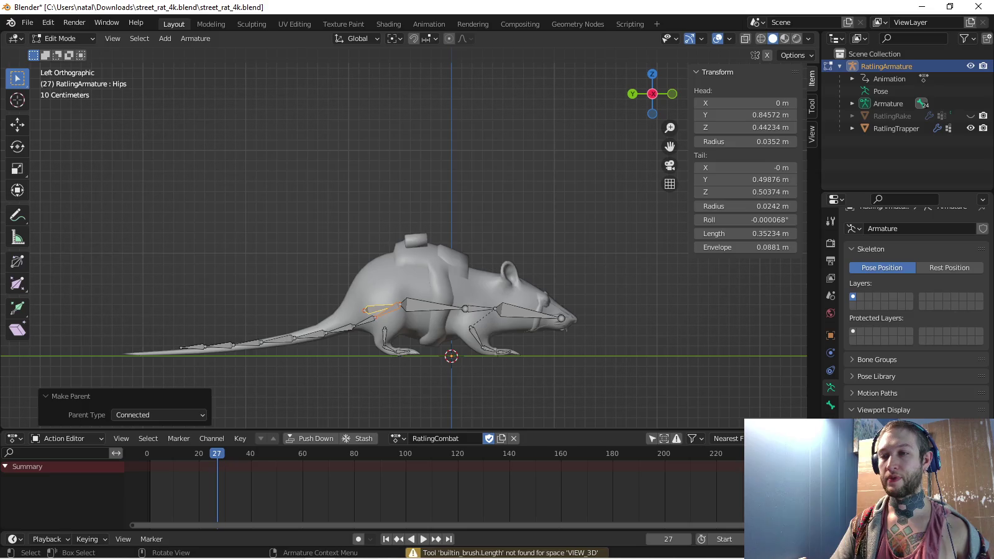
{"action": "scroll", "coordinate": [339, 312], "scroll_direction": "up", "scroll_amount": 2}
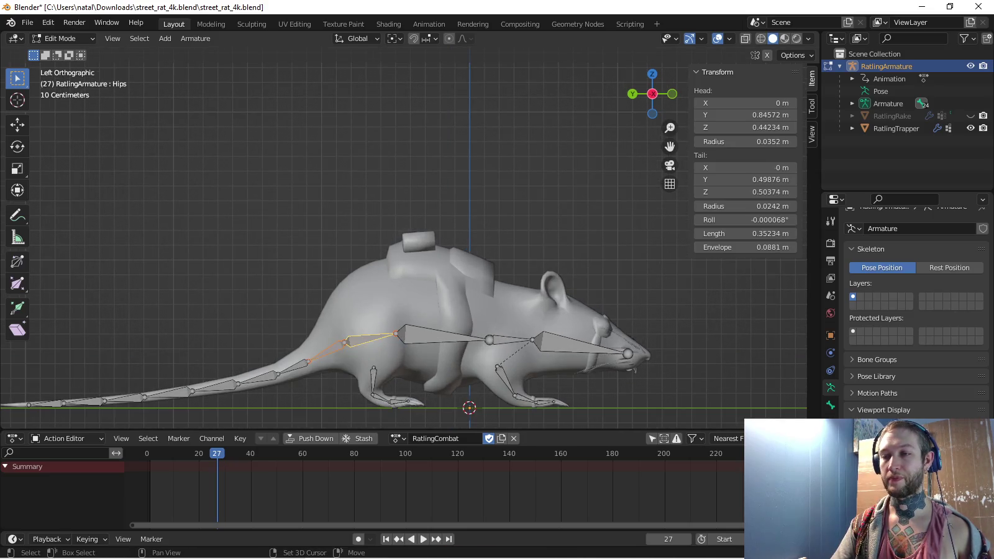
{"action": "key", "text": "ctrl+p"}
{"action": "left_click", "coordinate": [309, 339]}
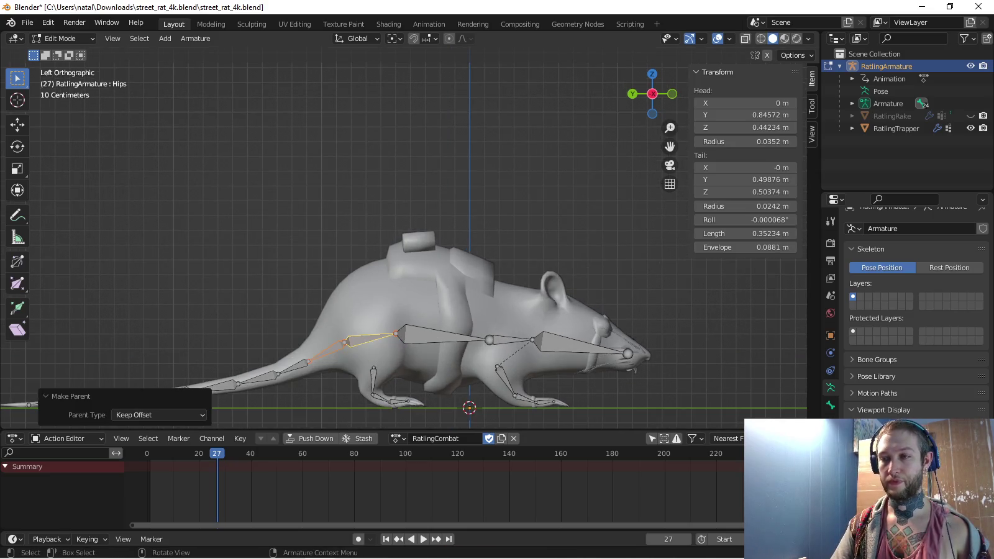
{"action": "scroll", "coordinate": [309, 340], "scroll_direction": "down", "scroll_amount": 1}
{"action": "key", "text": "ctrl+Tab"}
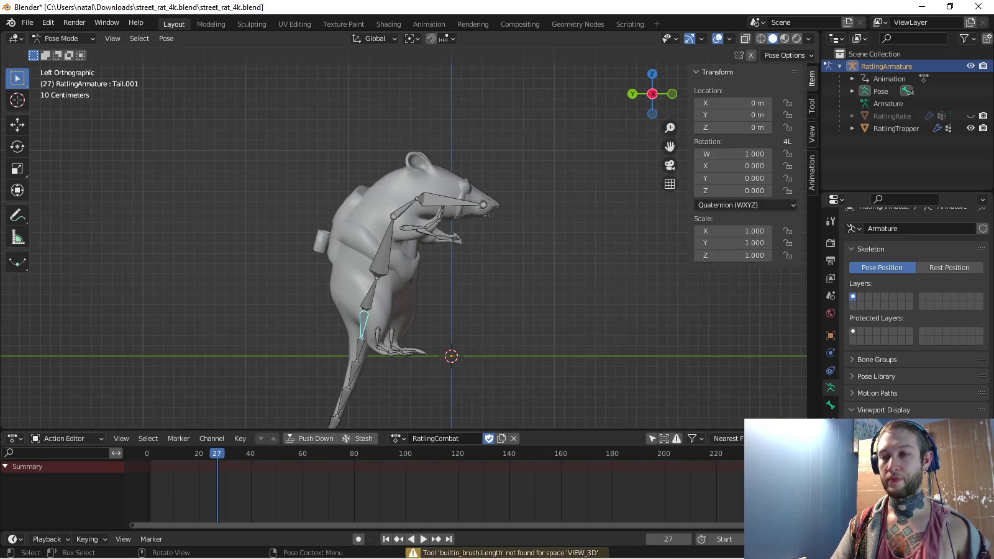
{"action": "middle_click_drag", "start_coordinate": [310, 398], "coordinate": [322, 328], "text": "shift"}
{"action": "key", "text": "r"}
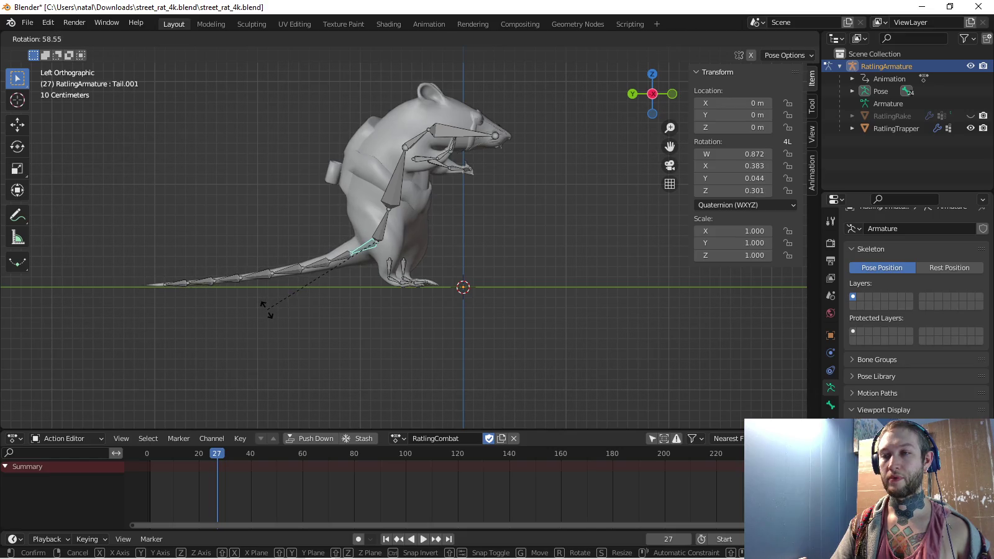
{"action": "key", "text": "Escape"}
{"action": "key", "text": "Tab"}
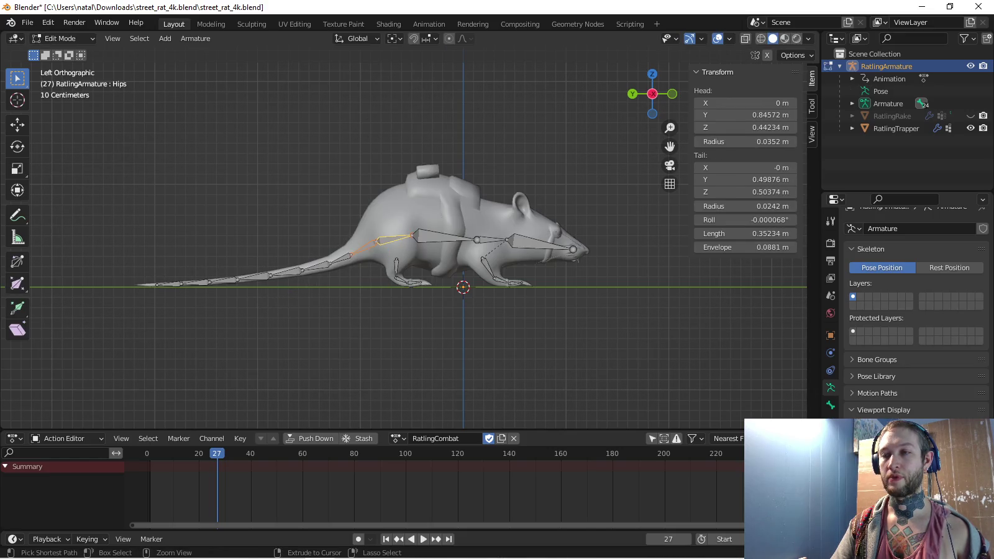
{"action": "key", "text": "Tab"}
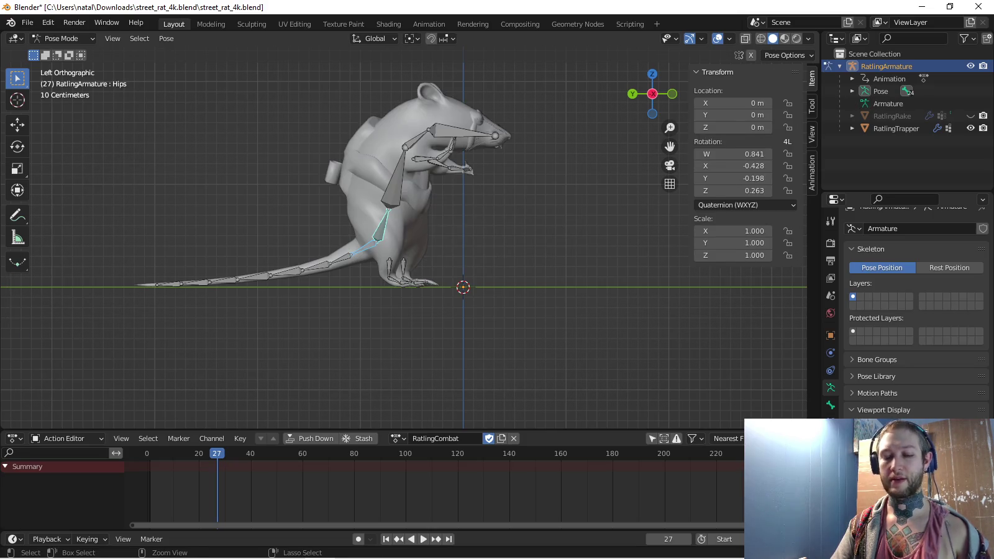
Rotate the tail base bone Tail.001, then inspect the rat from the side, front and back
{"action": "key", "text": "Tab"}
{"action": "key", "text": "Tab"}
{"action": "key", "text": "r"}
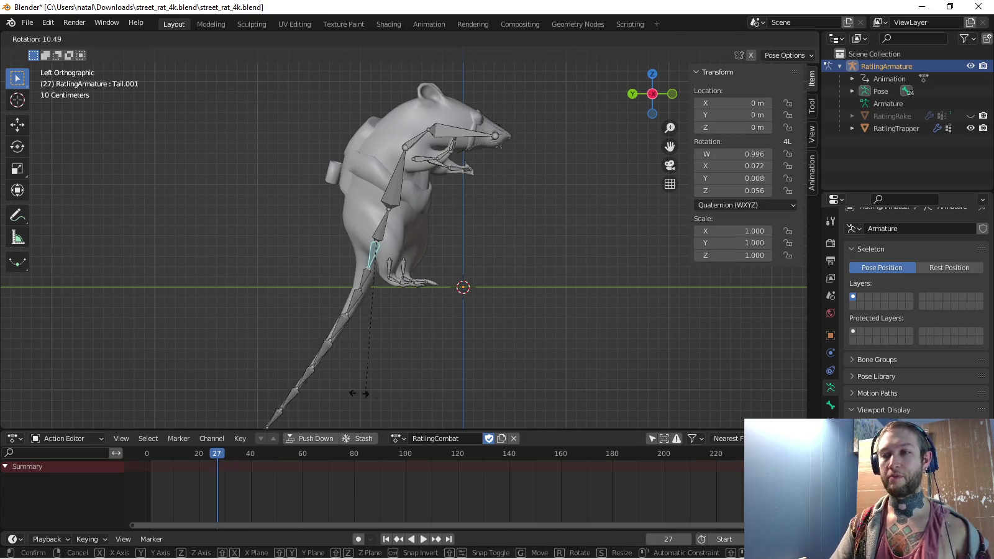
{"action": "left_click", "coordinate": [261, 329]}
{"action": "middle_click_drag", "start_coordinate": [261, 329], "coordinate": [435, 322]}
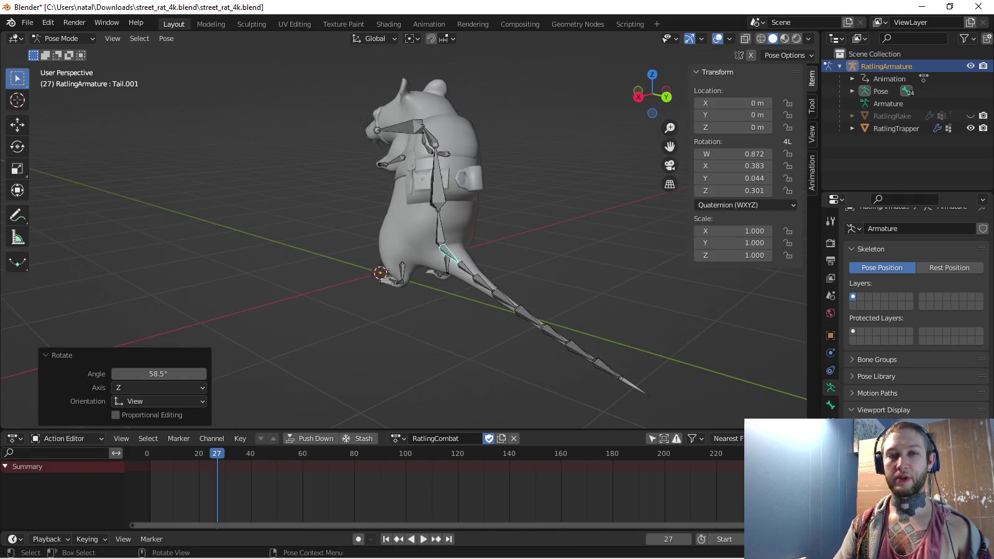
{"action": "key", "text": "KP_3"}
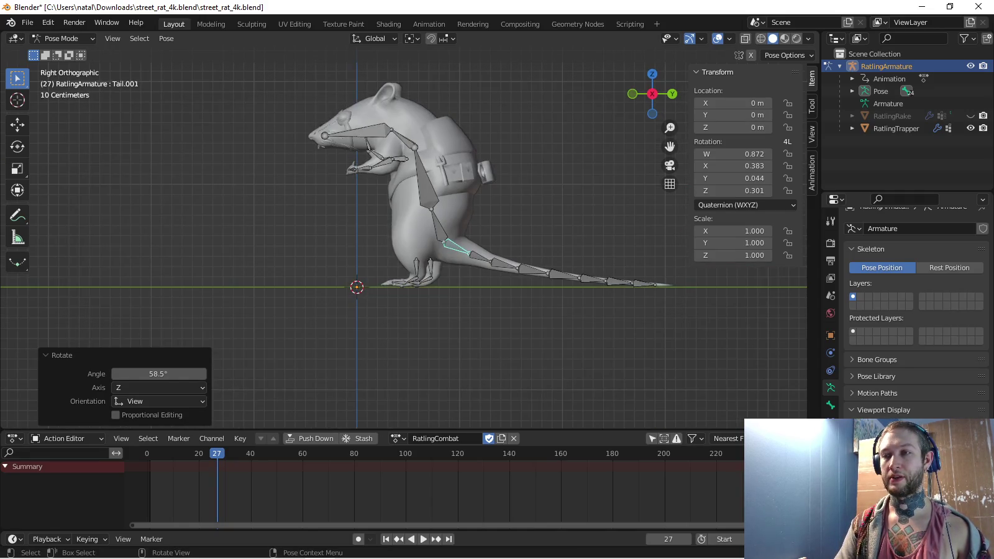
{"action": "key", "text": "KP_1"}
{"action": "key", "text": "ctrl+KP_1"}
{"action": "key", "text": "KP_1"}
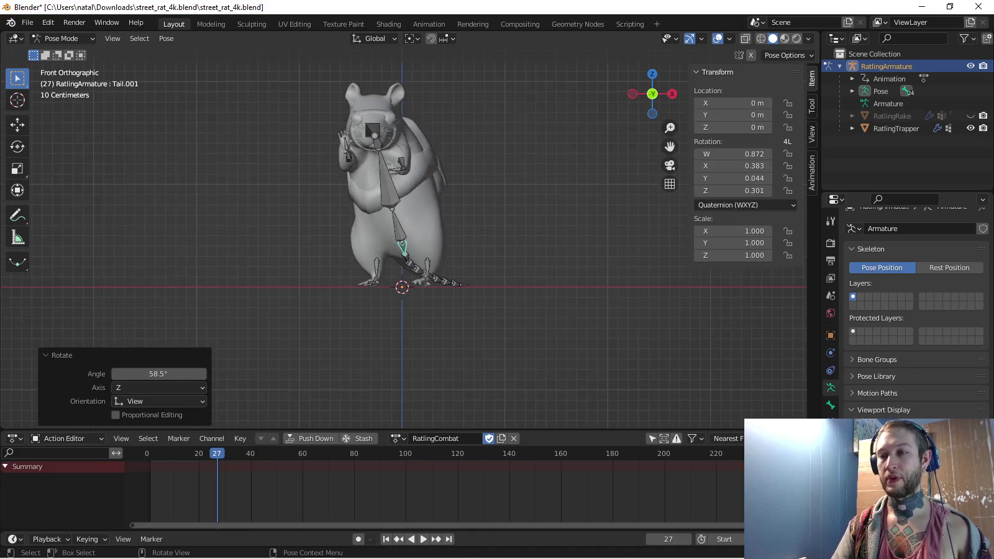
{"action": "key", "text": "KP_3"}
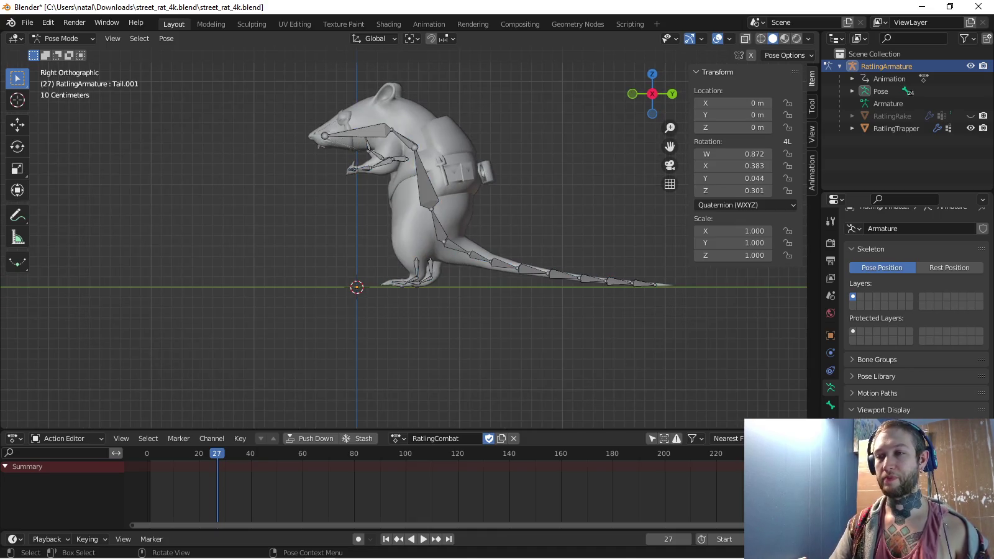
Move the hips bones along global Y so the feet rest on the ground
{"action": "key", "text": "c"}
{"action": "left_click", "coordinate": [421, 257]}
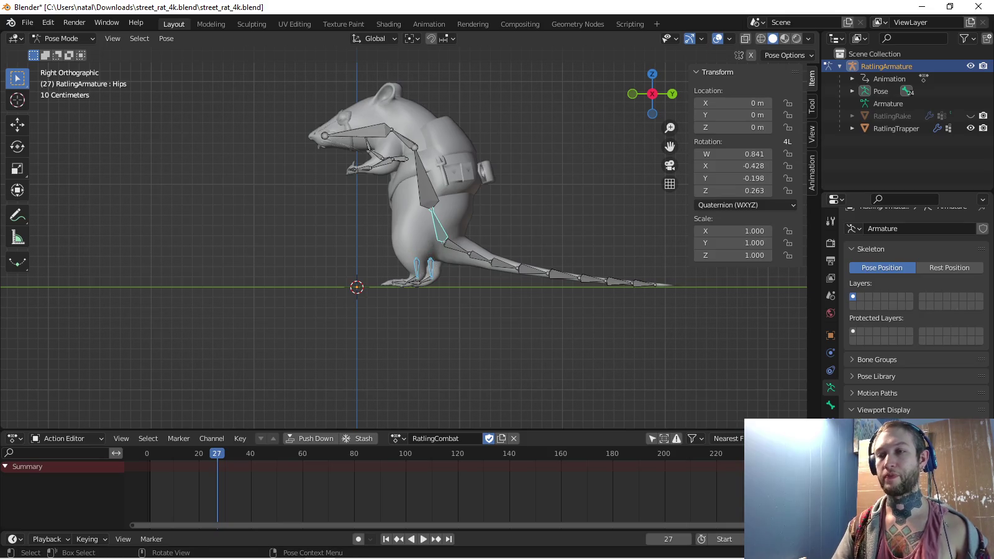
{"action": "key", "text": "g"}
{"action": "key", "text": "y"}
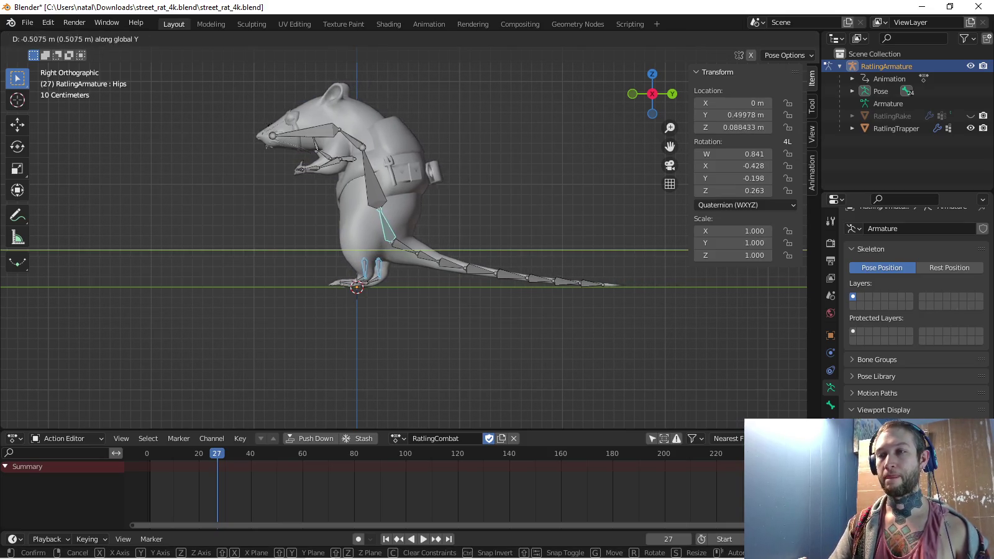
{"action": "key", "text": "Return"}
{"action": "mouse_move", "coordinate": [405, 249]}
{"action": "middle_mouse_down"}
{"action": "mouse_move", "coordinate": [434, 236]}
{"action": "mouse_move", "coordinate": [496, 236]}
{"action": "middle_mouse_up"}
{"action": "key", "text": "KP_1"}
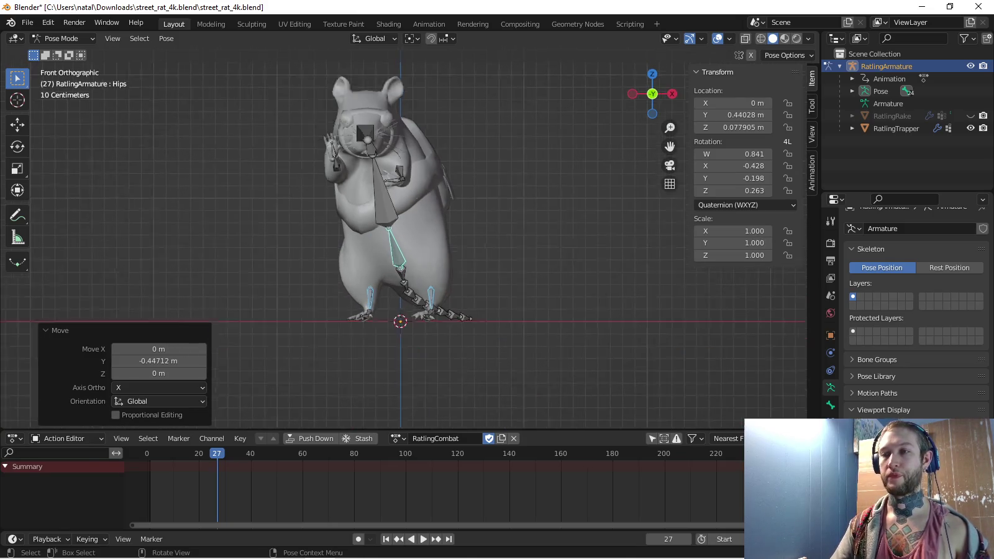
Shift the rat's leg bones along the X axis
{"action": "scroll", "coordinate": [398, 236], "scroll_direction": "up", "scroll_amount": 3}
{"action": "middle_click_drag", "start_coordinate": [404, 261], "coordinate": [405, 245], "text": "shift"}
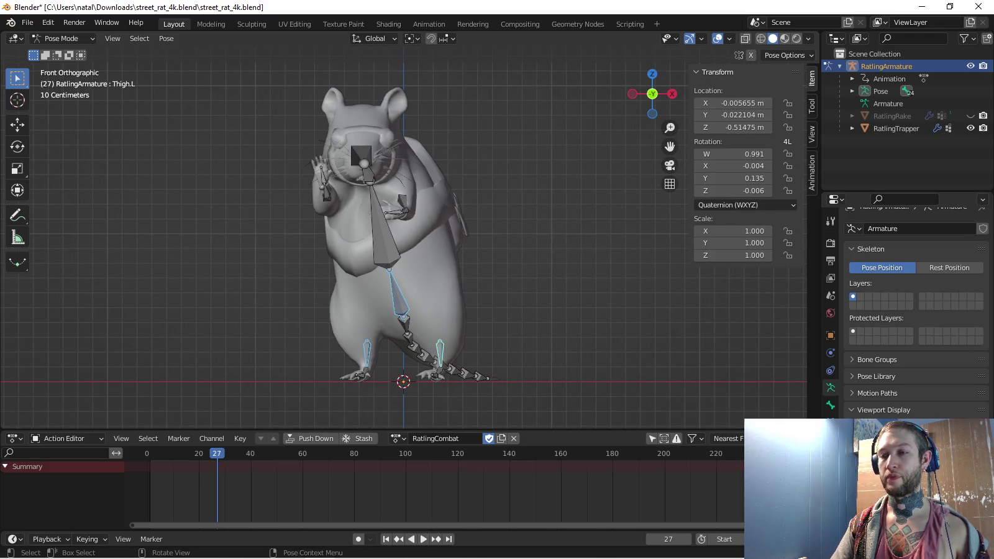
{"action": "key", "text": "g"}
{"action": "key", "text": "x"}
{"action": "left_click", "coordinate": [403, 248]}
{"action": "mouse_move", "coordinate": [404, 248]}
{"action": "middle_mouse_down"}
{"action": "mouse_move", "coordinate": [472, 243]}
{"action": "mouse_move", "coordinate": [410, 304]}
{"action": "mouse_move", "coordinate": [509, 358]}
{"action": "middle_mouse_up"}
In right orthographic view, rotate the first and second tail bones to start the curve
{"action": "left_click", "coordinate": [410, 304]}
{"action": "key", "text": "KP_5"}
{"action": "key", "text": "KP_7"}
{"action": "key", "text": "KP_3"}
{"action": "key", "text": "r"}
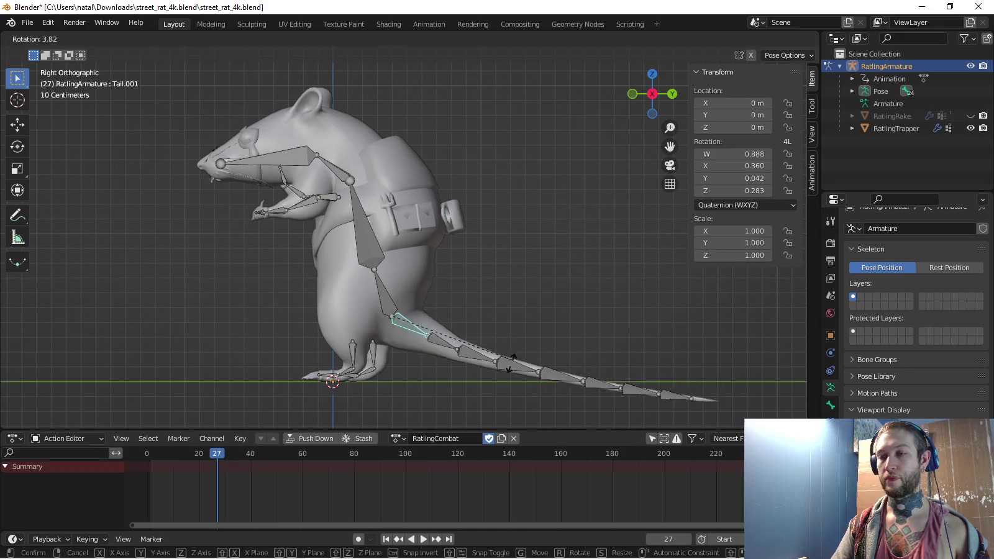
{"action": "left_click", "coordinate": [511, 359]}
{"action": "left_click", "coordinate": [436, 349]}
{"action": "key", "text": "r"}
{"action": "left_click", "coordinate": [494, 356]}
Rotate the third and fourth tail bones down toward the floor
{"action": "left_click", "coordinate": [472, 365]}
{"action": "key", "text": "r"}
{"action": "left_click", "coordinate": [497, 363]}
{"action": "left_click", "coordinate": [512, 370]}
{"action": "key", "text": "r"}
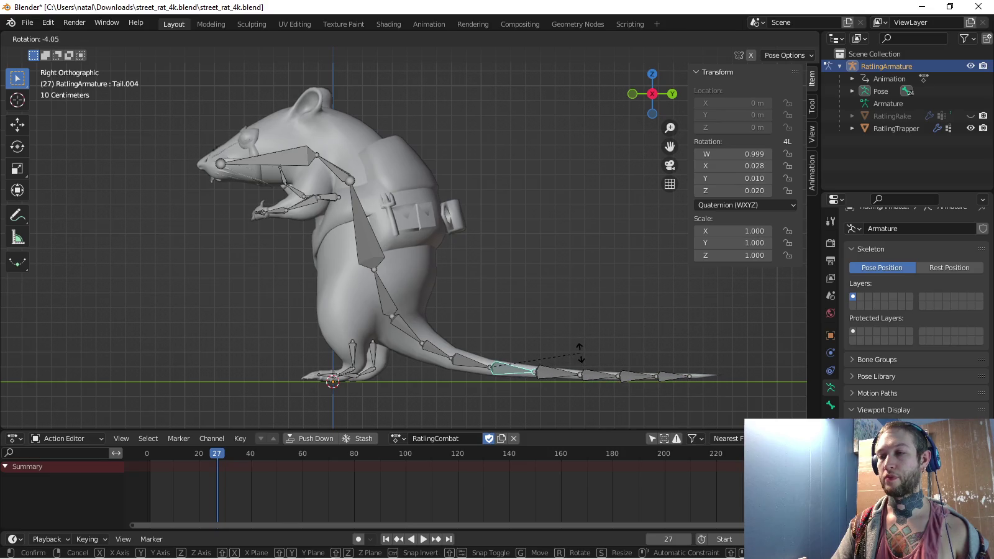
{"action": "left_click", "coordinate": [579, 353]}
From the top view, bend the third, fourth and fifth tail bones sideways
{"action": "left_click", "coordinate": [470, 362]}
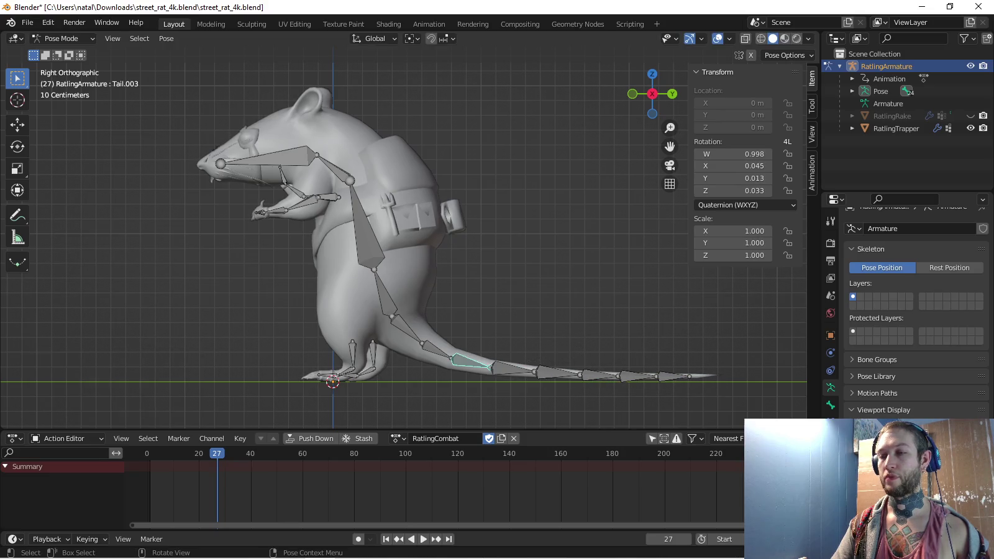
{"action": "key", "text": "KP_7"}
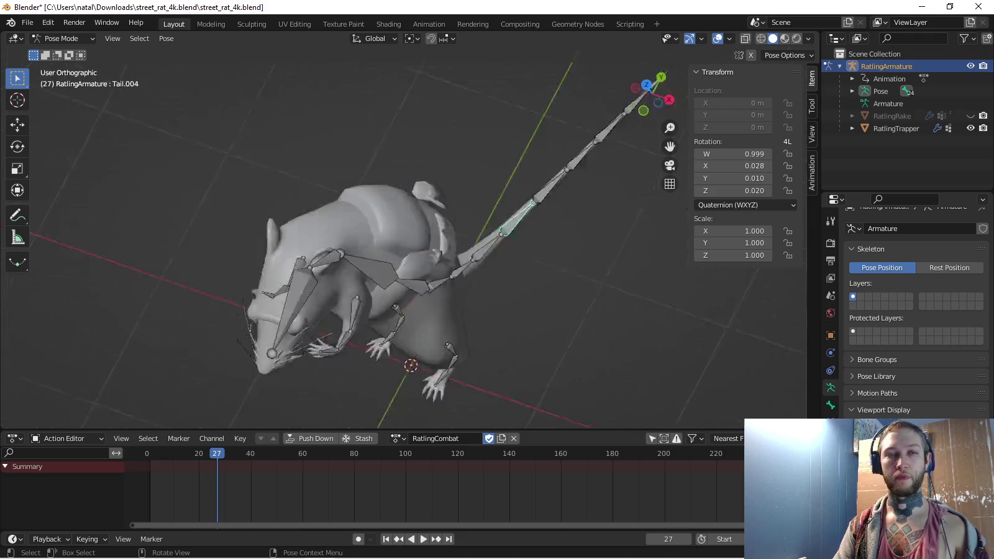
{"action": "key", "text": "KP_Decimal"}
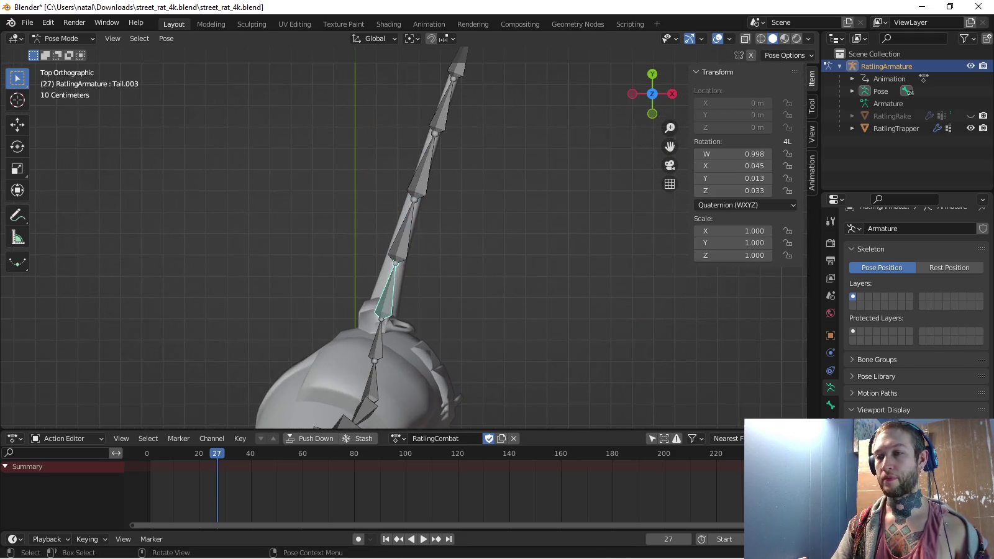
{"action": "key", "text": "r"}
{"action": "left_click", "coordinate": [454, 261]}
{"action": "left_click", "coordinate": [423, 261]}
{"action": "key", "text": "r"}
{"action": "left_click", "coordinate": [473, 236]}
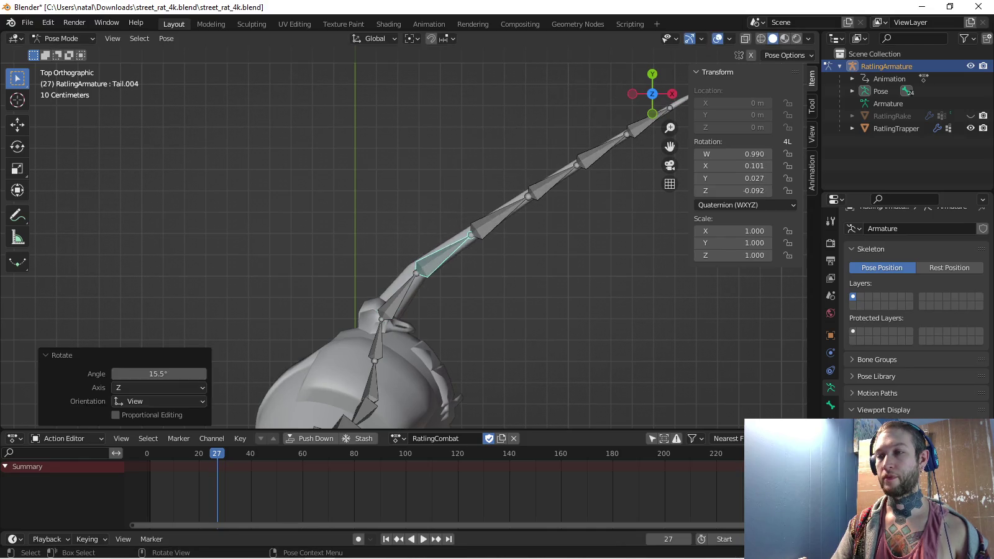
{"action": "key", "text": "r"}
{"action": "key", "text": "Return"}
Rotate the sixth, seventh and last tail bones to finish the tail curve
{"action": "left_click", "coordinate": [433, 241]}
{"action": "key", "text": "r"}
{"action": "key", "text": "Return"}
{"action": "key", "text": "bracketright"}
{"action": "key", "text": "r"}
{"action": "key", "text": "Return"}
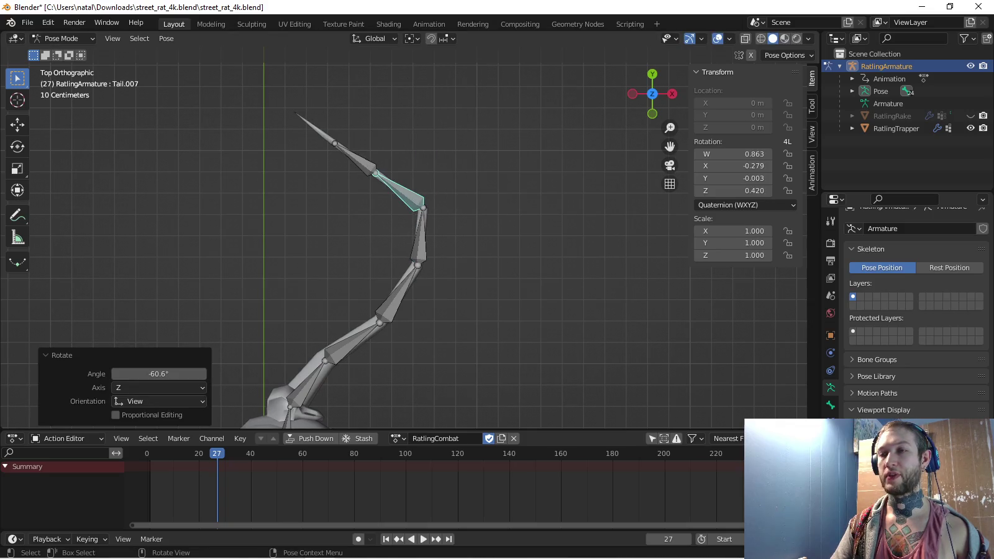
{"action": "key", "text": "bracketright"}
{"action": "key", "text": "r"}
{"action": "key", "text": "Return"}
{"action": "scroll", "coordinate": [404, 249], "scroll_direction": "down", "scroll_amount": 5}
{"action": "mouse_move", "coordinate": [404, 248]}
{"action": "middle_mouse_down"}
{"action": "mouse_move", "coordinate": [373, 280]}
{"action": "mouse_move", "coordinate": [465, 262]}
{"action": "mouse_move", "coordinate": [403, 267]}
{"action": "mouse_move", "coordinate": [436, 267]}
{"action": "mouse_move", "coordinate": [403, 249]}
{"action": "middle_mouse_up"}
Hide the armature and inspect the posed mesh from the front and side
{"action": "left_click", "coordinate": [970, 66]}
{"action": "mouse_move", "coordinate": [348, 261]}
{"action": "middle_mouse_down", "text": "shift"}
{"action": "mouse_move", "coordinate": [404, 234]}
{"action": "mouse_move", "coordinate": [448, 323]}
{"action": "mouse_move", "coordinate": [473, 310]}
{"action": "mouse_move", "coordinate": [476, 348]}
{"action": "middle_mouse_up", "text": "shift"}
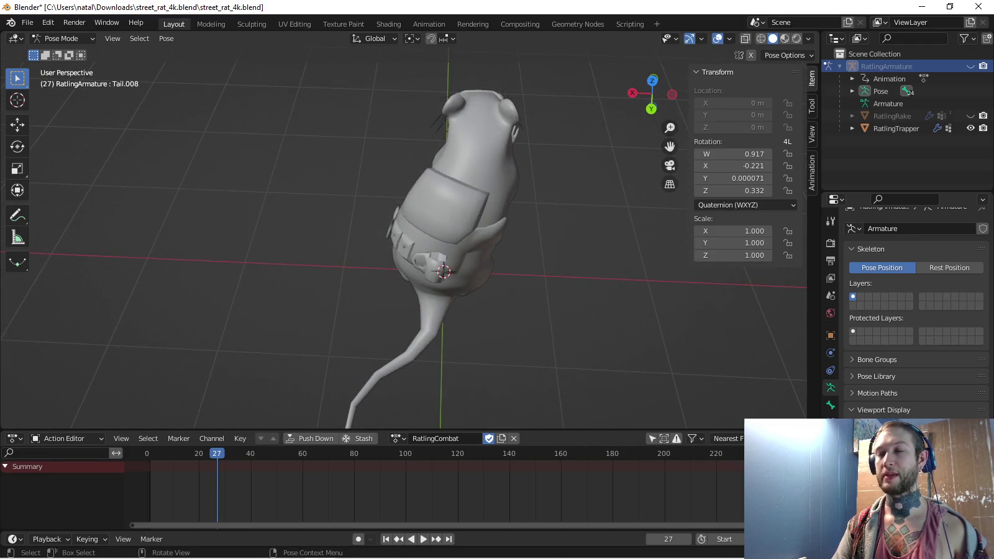
{"action": "middle_click_drag", "start_coordinate": [475, 348], "coordinate": [423, 310]}
{"action": "key", "text": "KP_3"}
{"action": "key", "text": "KP_1"}
{"action": "key", "text": "KP_3"}
{"action": "scroll", "coordinate": [403, 249], "scroll_direction": "up", "scroll_amount": 3}
{"action": "middle_click_drag", "start_coordinate": [435, 280], "coordinate": [390, 197], "text": "shift"}
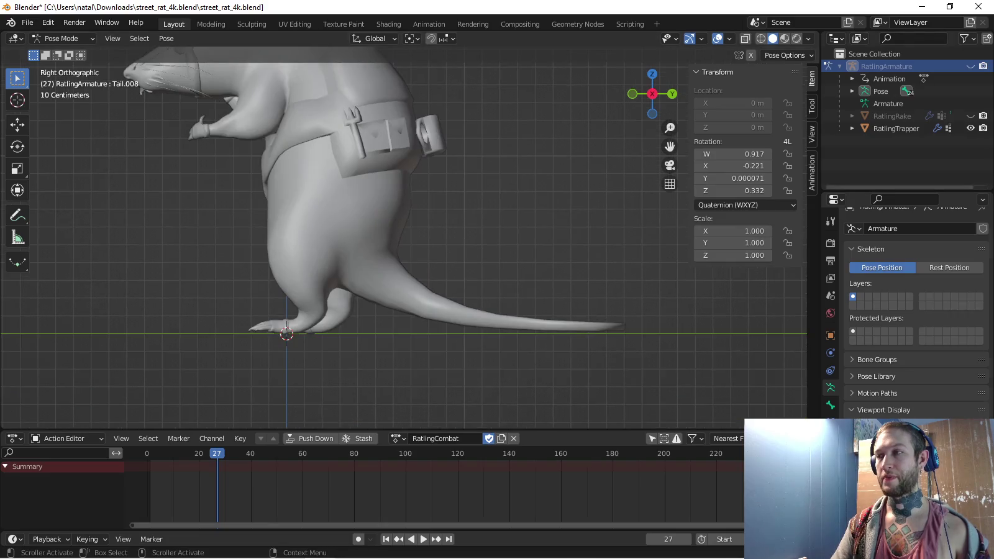
Reselect the fourth tail bone and recheck the hidden-armature mesh from the side and behind
{"action": "left_click", "coordinate": [970, 67]}
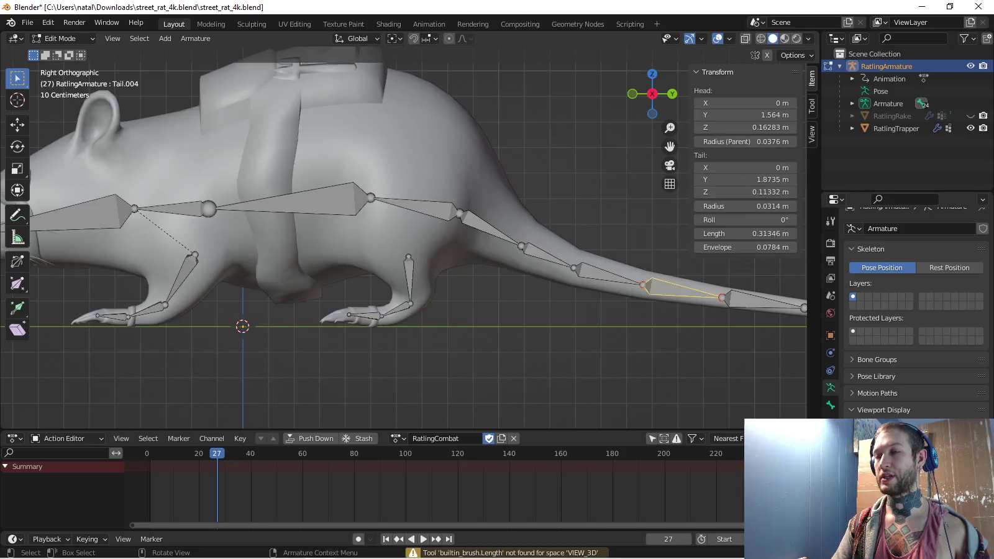
{"action": "left_click", "coordinate": [485, 291]}
{"action": "left_click", "coordinate": [970, 66]}
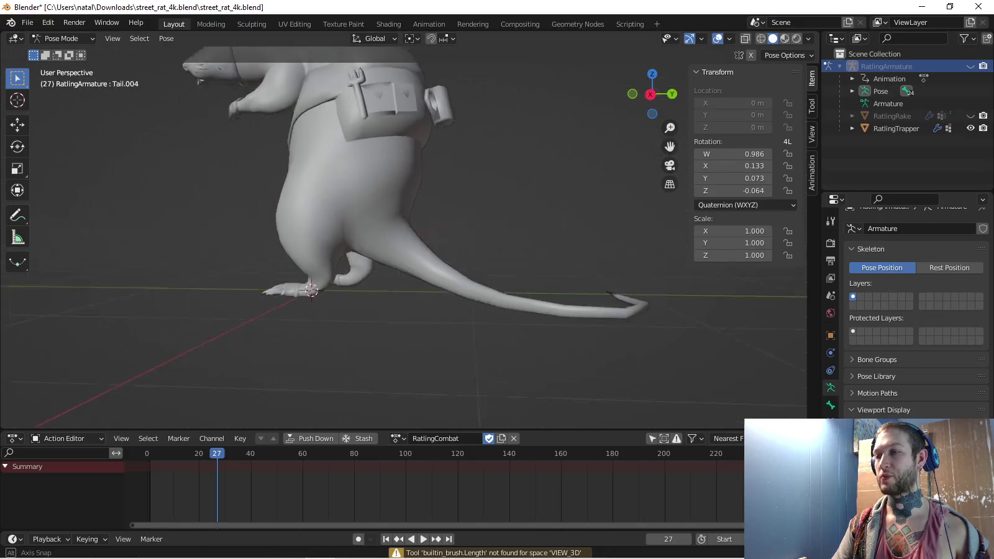
{"action": "middle_click_drag", "start_coordinate": [404, 249], "coordinate": [459, 298]}
{"action": "key", "text": "KP_3"}
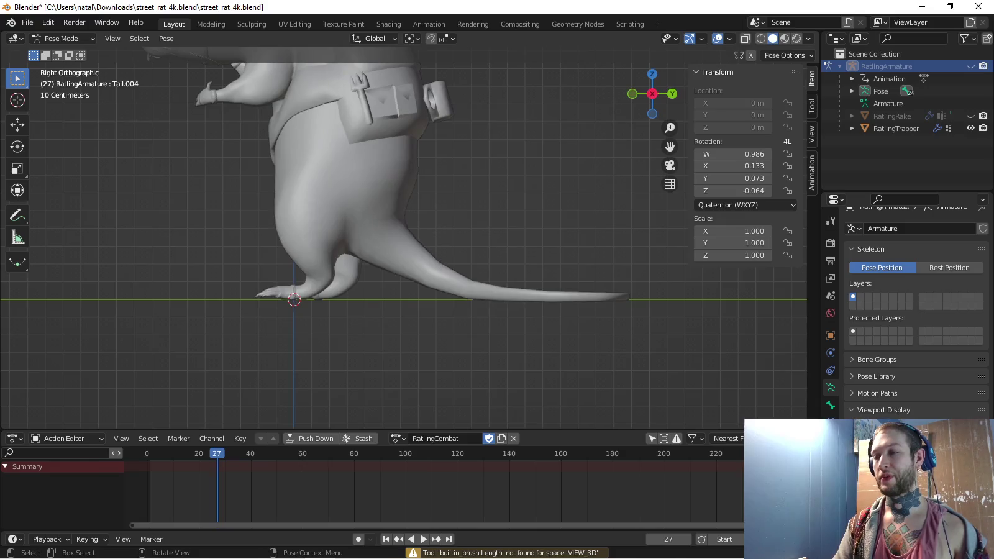
{"action": "key", "text": "ctrl+KP_1"}
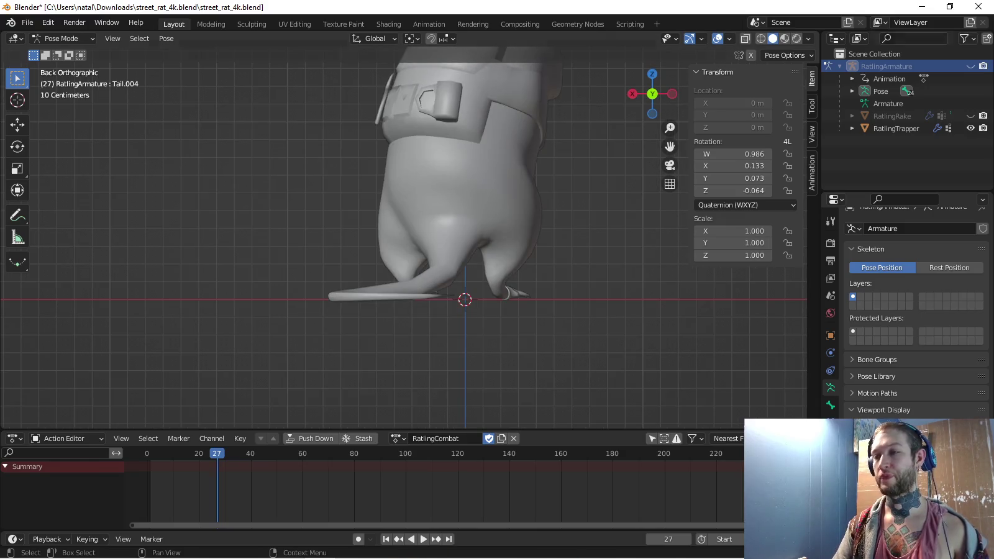
Show the armature and rotate tail tip bone Tail.008 by 2.84° to straighten it
{"action": "left_click", "coordinate": [970, 67]}
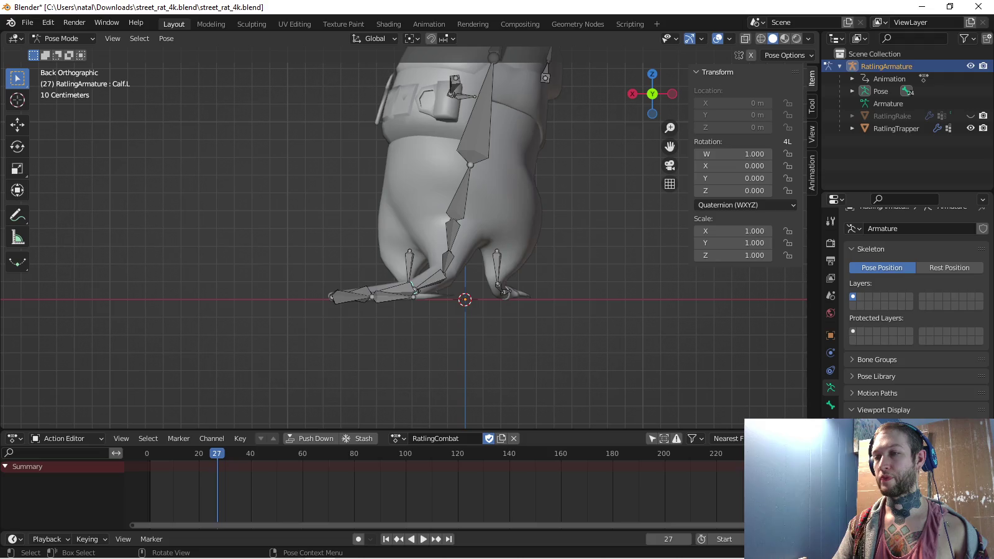
{"action": "left_click", "coordinate": [411, 290]}
{"action": "scroll", "coordinate": [411, 290], "scroll_direction": "up", "scroll_amount": 2}
{"action": "scroll", "coordinate": [411, 290], "scroll_direction": "up", "scroll_amount": 2}
{"action": "key", "text": "r"}
{"action": "left_click", "coordinate": [557, 324]}
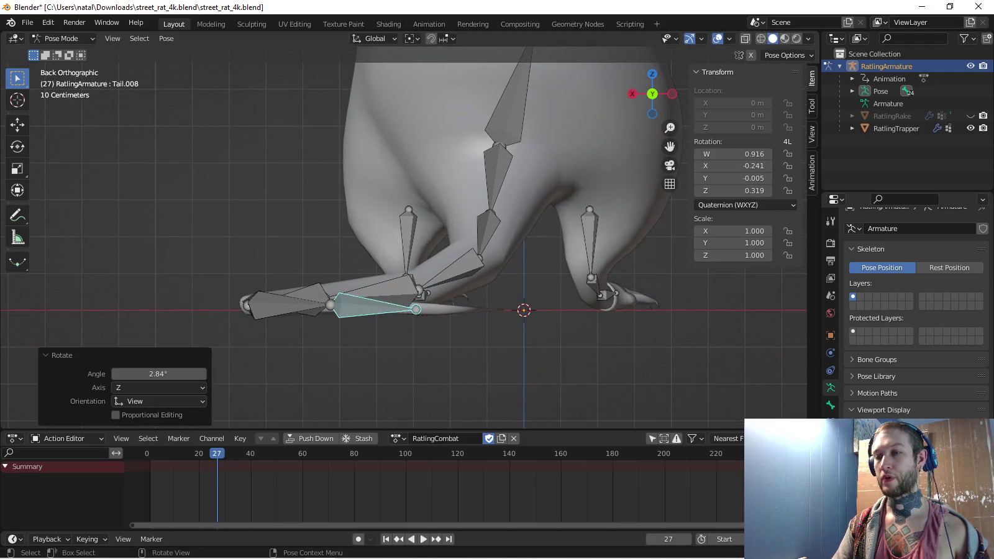
{"action": "scroll", "coordinate": [403, 236], "scroll_direction": "down", "scroll_amount": 3}
Return to the right side view and set the timeline to frame 0
{"action": "middle_click_drag", "start_coordinate": [403, 236], "coordinate": [466, 236]}
{"action": "key", "text": "KP_3"}
{"action": "scroll", "coordinate": [403, 235], "scroll_direction": "down", "scroll_amount": 1}
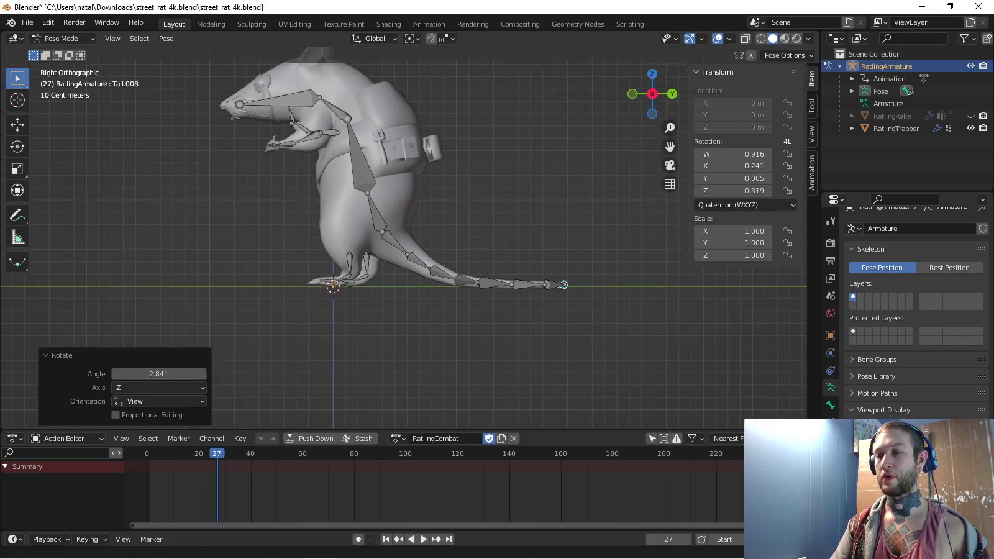
{"action": "key", "text": "shift+Left"}
{"action": "middle_click_drag", "start_coordinate": [403, 236], "coordinate": [411, 270], "text": "shift"}
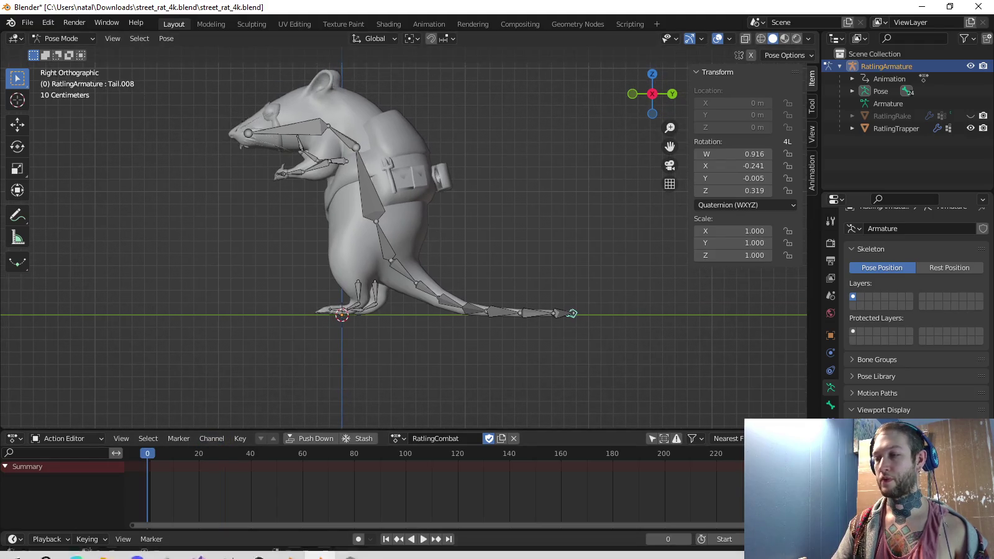
Shorten the scene's frame range and orbit to face the rat's front
{"action": "left_click", "coordinate": [720, 539]}
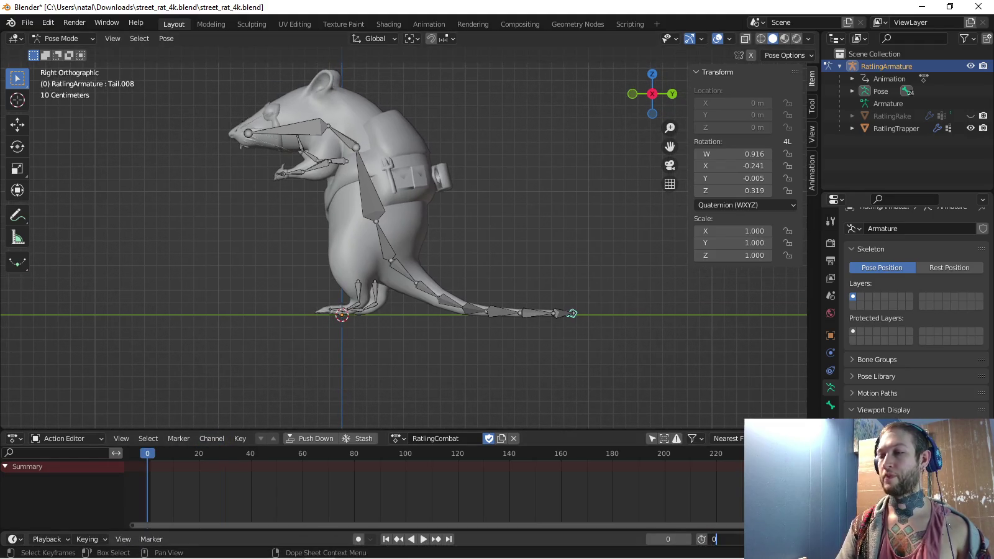
{"action": "key", "text": "Return"}
{"action": "scroll", "coordinate": [435, 485], "scroll_direction": "up", "scroll_amount": 2}
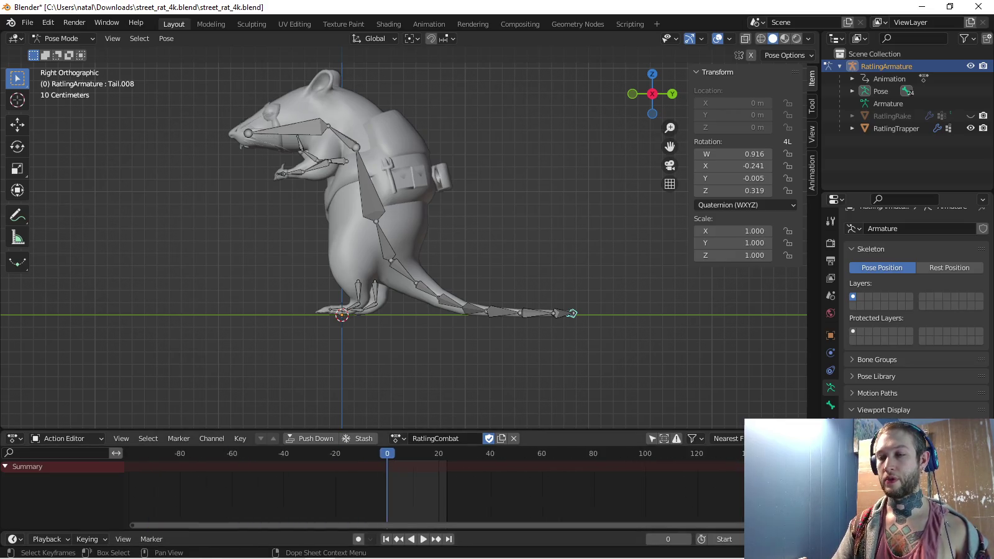
{"action": "scroll", "coordinate": [435, 485], "scroll_direction": "up", "scroll_amount": 2}
{"action": "scroll", "coordinate": [435, 484], "scroll_direction": "up", "scroll_amount": 2}
{"action": "scroll", "coordinate": [429, 484], "scroll_direction": "up", "scroll_amount": 4}
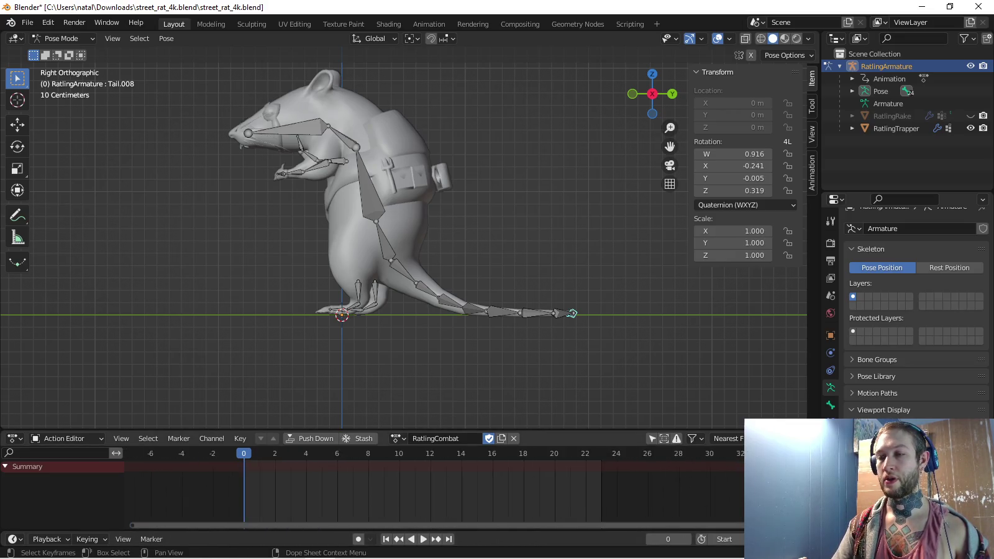
{"action": "mouse_move", "coordinate": [404, 248]}
{"action": "middle_mouse_down"}
{"action": "mouse_move", "coordinate": [466, 261]}
{"action": "mouse_move", "coordinate": [342, 254]}
{"action": "middle_mouse_up"}
{"action": "scroll", "coordinate": [341, 248], "scroll_direction": "up", "scroll_amount": 2}
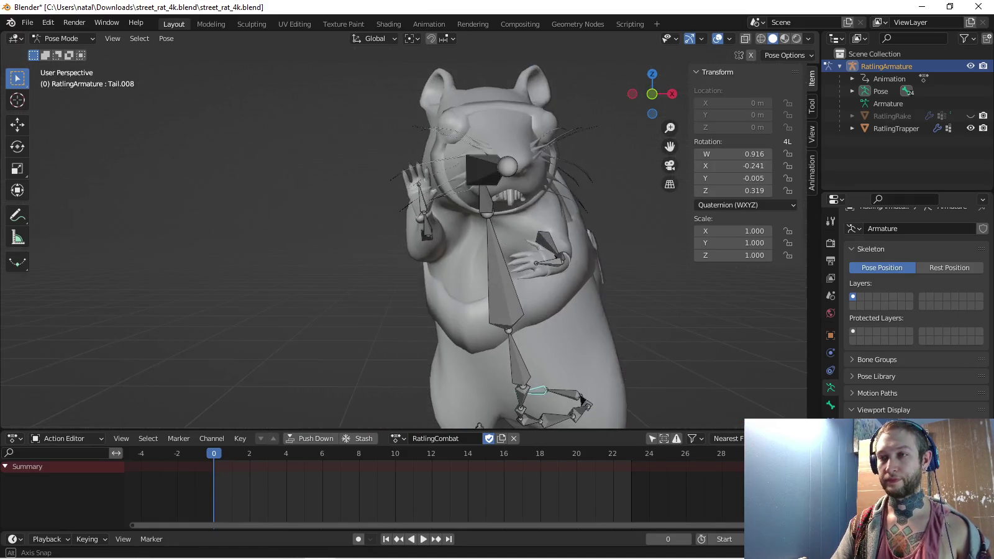
{"action": "mouse_move", "coordinate": [404, 248]}
{"action": "middle_mouse_down"}
{"action": "mouse_move", "coordinate": [428, 224]}
{"action": "mouse_move", "coordinate": [462, 244]}
{"action": "middle_mouse_up"}
Rotate the right upper arm Bicep.R, then turn Forearm.R -15.3° about Z
{"action": "left_click", "coordinate": [428, 220]}
{"action": "left_click", "coordinate": [441, 236]}
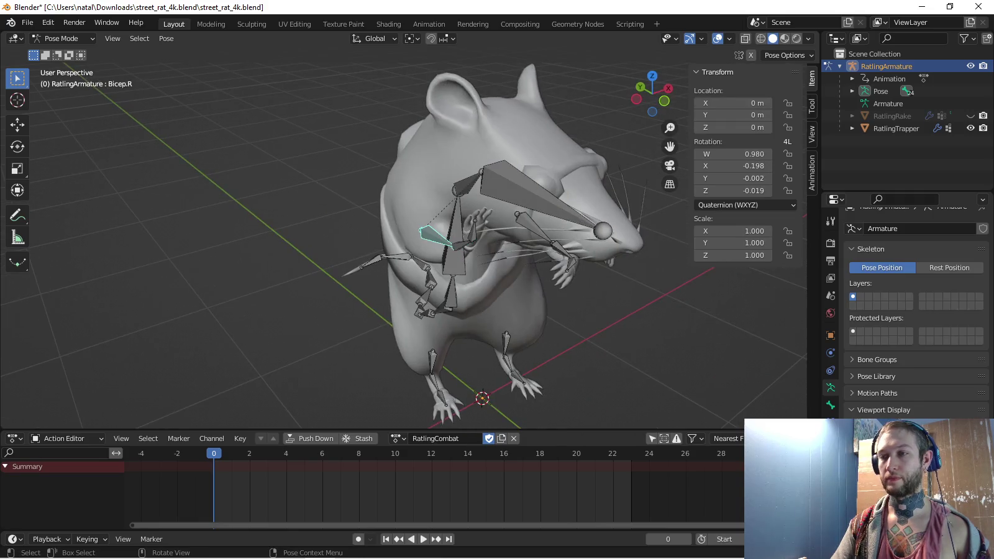
{"action": "key", "text": "KP_7"}
{"action": "key", "text": "r"}
{"action": "left_click", "coordinate": [410, 292]}
{"action": "left_click", "coordinate": [412, 291]}
{"action": "key", "text": "r"}
{"action": "left_click", "coordinate": [408, 299]}
{"action": "middle_click_drag", "start_coordinate": [407, 298], "coordinate": [435, 205]}
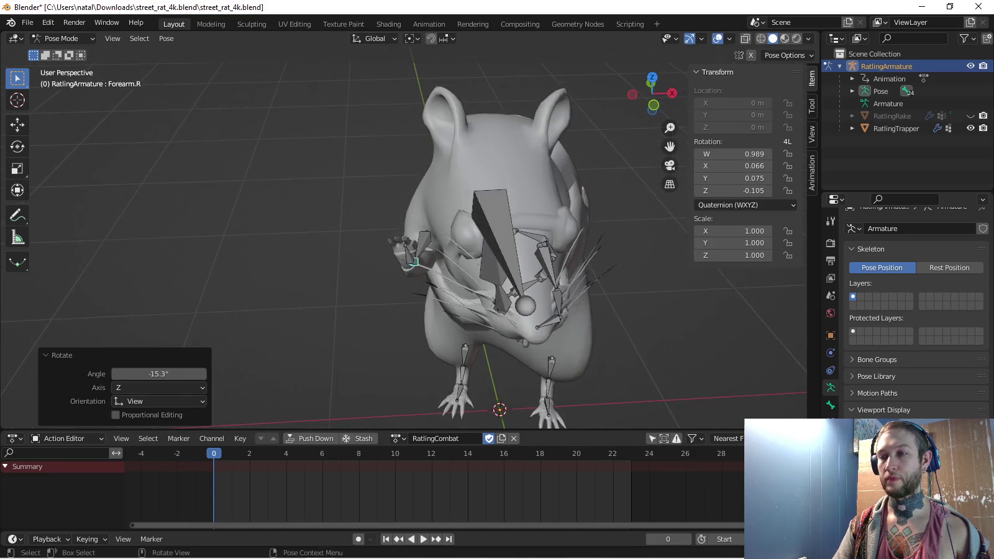
Rotate Forearm.R about its local Y axis and turn Hand.R 21.7° about local Y
{"action": "key", "text": "r"}
{"action": "key", "text": "y"}
{"action": "key", "text": "y"}
{"action": "left_click", "coordinate": [508, 260]}
{"action": "left_click", "coordinate": [405, 255]}
{"action": "key", "text": "r"}
{"action": "key", "text": "y"}
{"action": "key", "text": "y"}
{"action": "left_click", "coordinate": [404, 252]}
From the top orthographic view, rotate Hand.R by -36.4°
{"action": "middle_click_drag", "start_coordinate": [405, 252], "coordinate": [435, 236]}
{"action": "key", "text": "KP_5"}
{"action": "key", "text": "KP_7"}
{"action": "key", "text": "r"}
{"action": "left_click", "coordinate": [398, 323]}
Select the Hips bone and brush-add the leg bones to the selection
{"action": "mouse_move", "coordinate": [398, 324]}
{"action": "middle_mouse_down"}
{"action": "mouse_move", "coordinate": [447, 261]}
{"action": "mouse_move", "coordinate": [472, 248]}
{"action": "middle_mouse_up"}
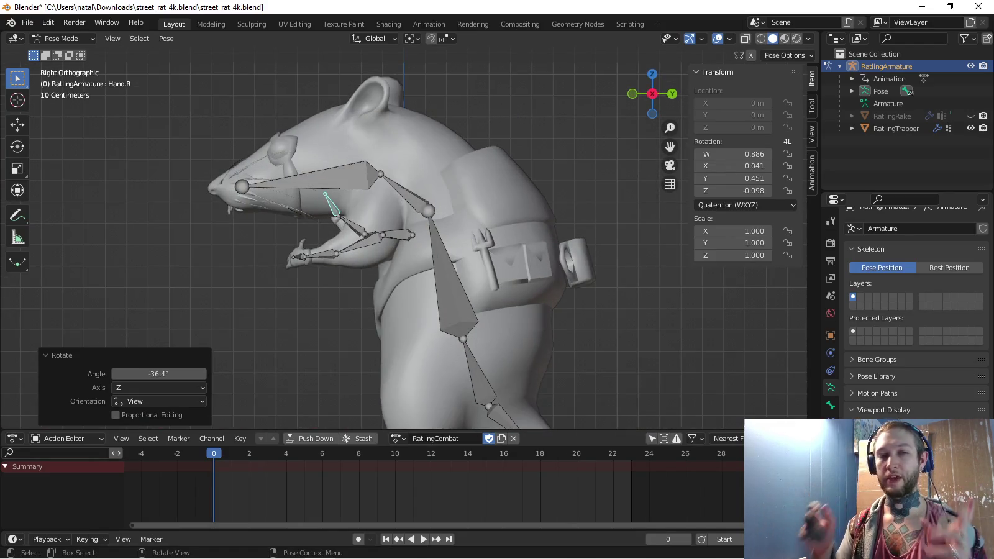
{"action": "scroll", "coordinate": [374, 163], "scroll_direction": "down", "scroll_amount": 2}
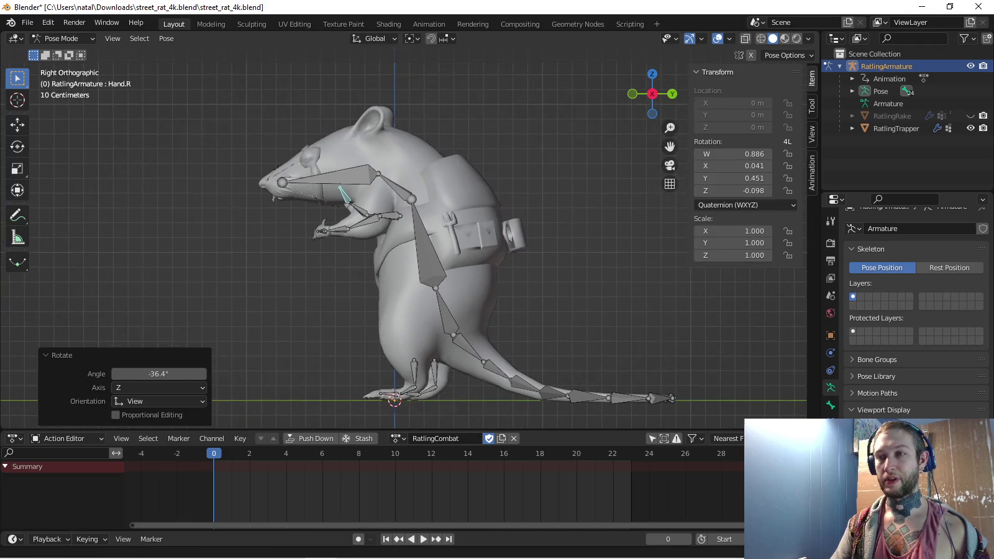
{"action": "middle_click_drag", "start_coordinate": [446, 304], "coordinate": [429, 263], "text": "shift"}
{"action": "left_click", "coordinate": [428, 262]}
{"action": "key", "text": "c"}
{"action": "left_click", "coordinate": [403, 311]}
Key location and rotation on hips and thighs, then rotation on every bone at frame 0
{"action": "key", "text": "Escape"}
{"action": "key", "text": "i"}
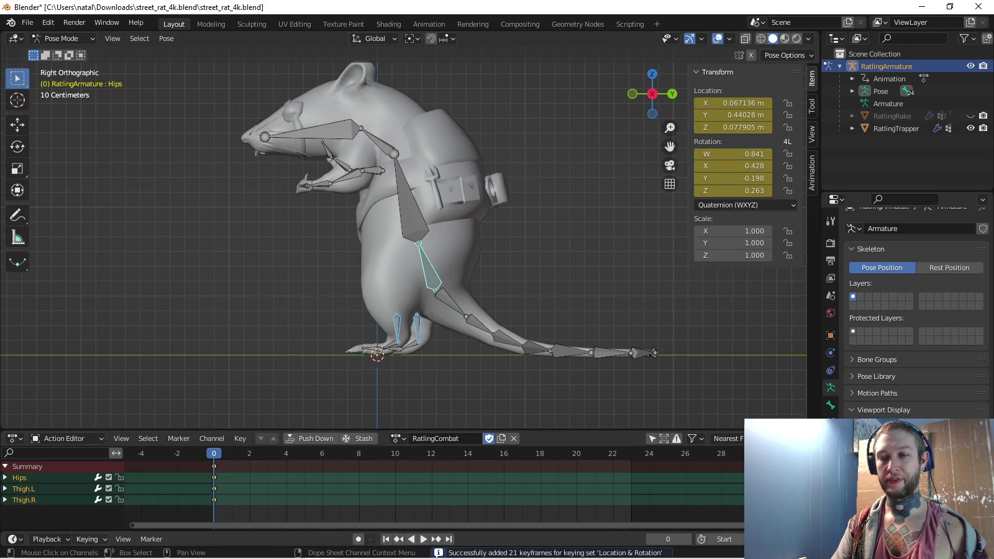
{"action": "left_click", "coordinate": [87, 539]}
{"action": "left_click", "coordinate": [75, 472]}
{"action": "left_click", "coordinate": [43, 366]}
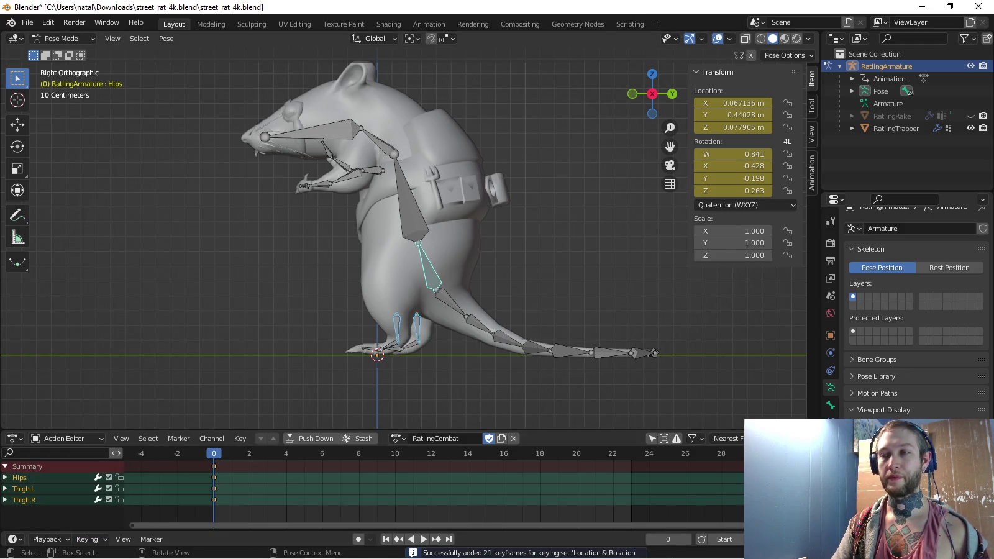
{"action": "key", "text": "a"}
{"action": "key", "text": "i"}
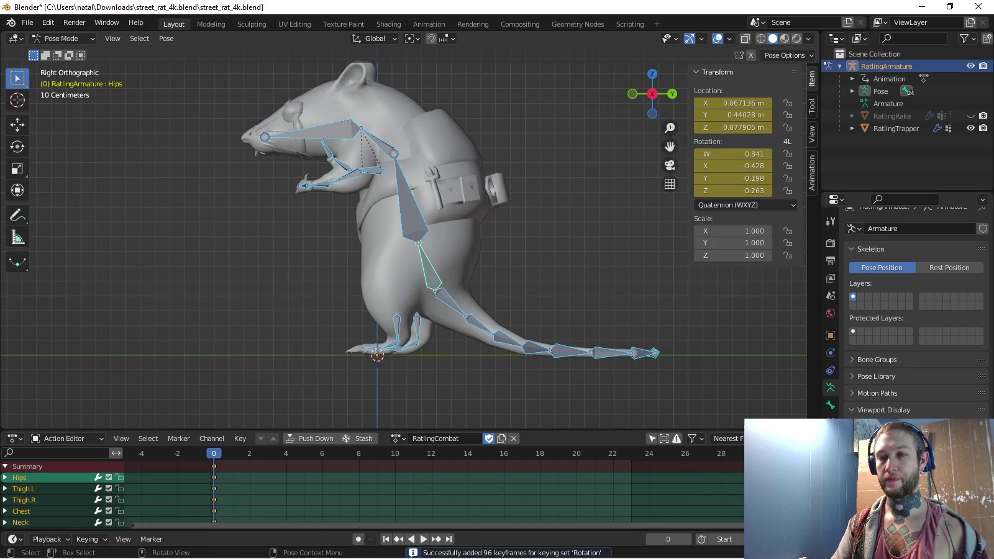
Test the keys by clearing rotations and undoing, then inspect the pose from side and front
{"action": "key", "text": "alt+r"}
{"action": "key", "text": "ctrl+z"}
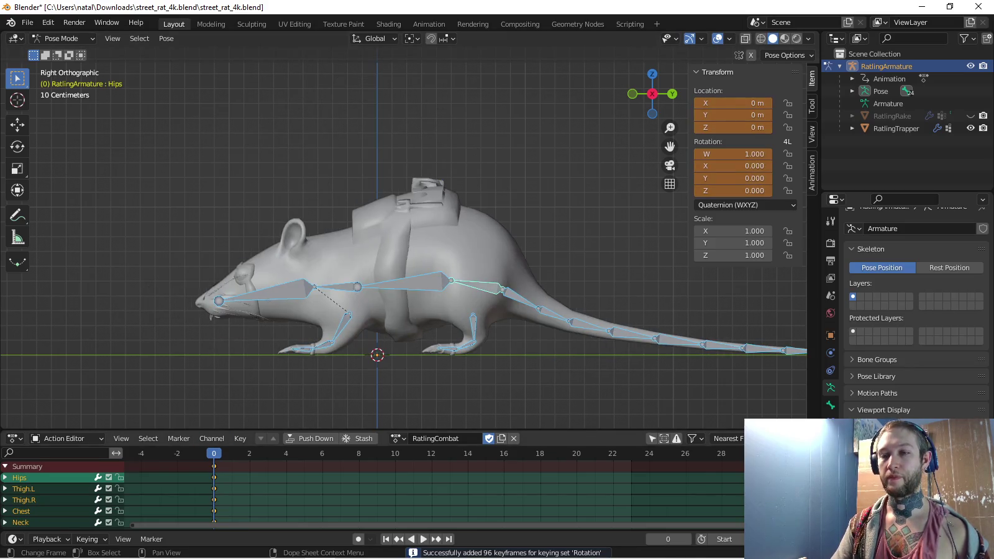
{"action": "key", "text": "ctrl+z"}
{"action": "middle_click_drag", "start_coordinate": [403, 236], "coordinate": [435, 224]}
{"action": "key", "text": "alt+a"}
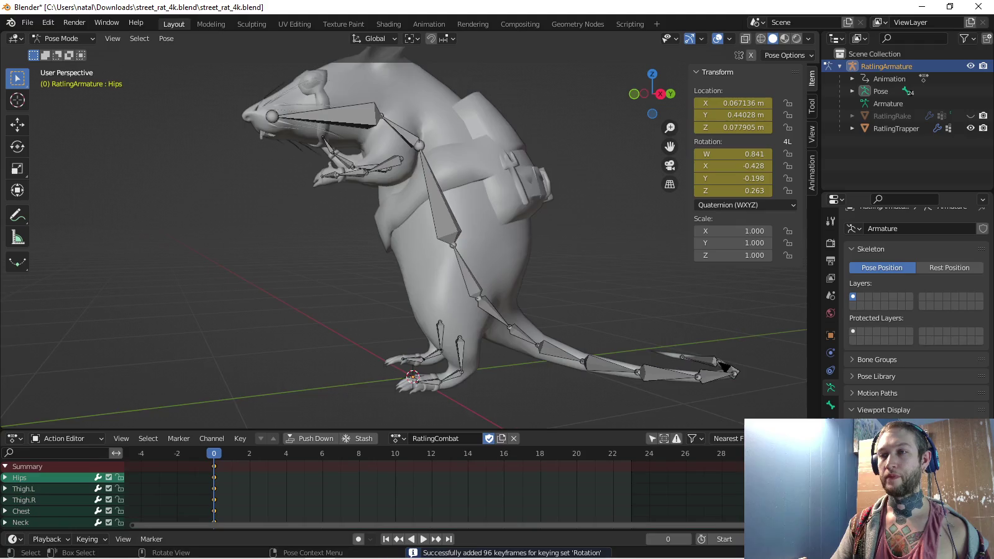
{"action": "key", "text": "KP_3"}
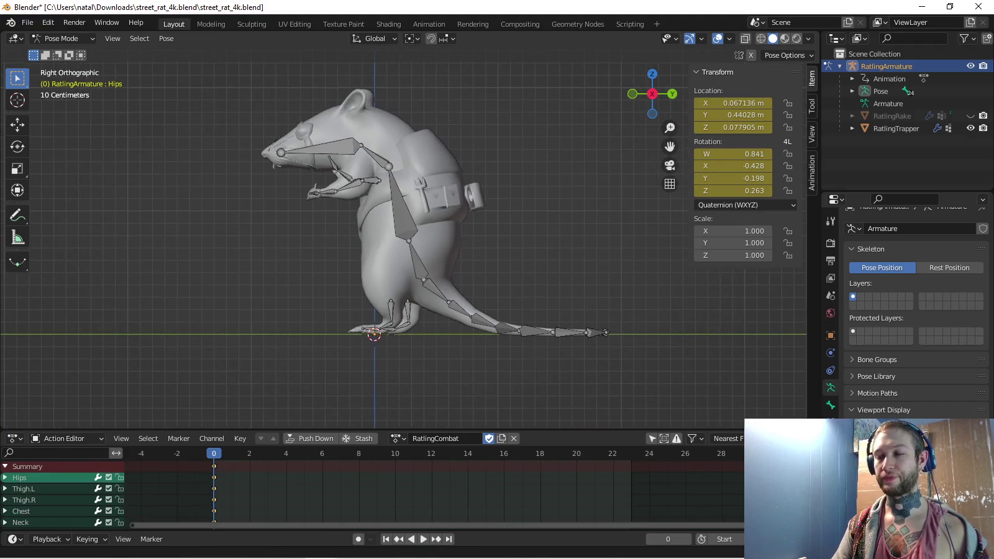
{"action": "middle_click_drag", "start_coordinate": [403, 236], "coordinate": [472, 230]}
{"action": "key", "text": "KP_1"}
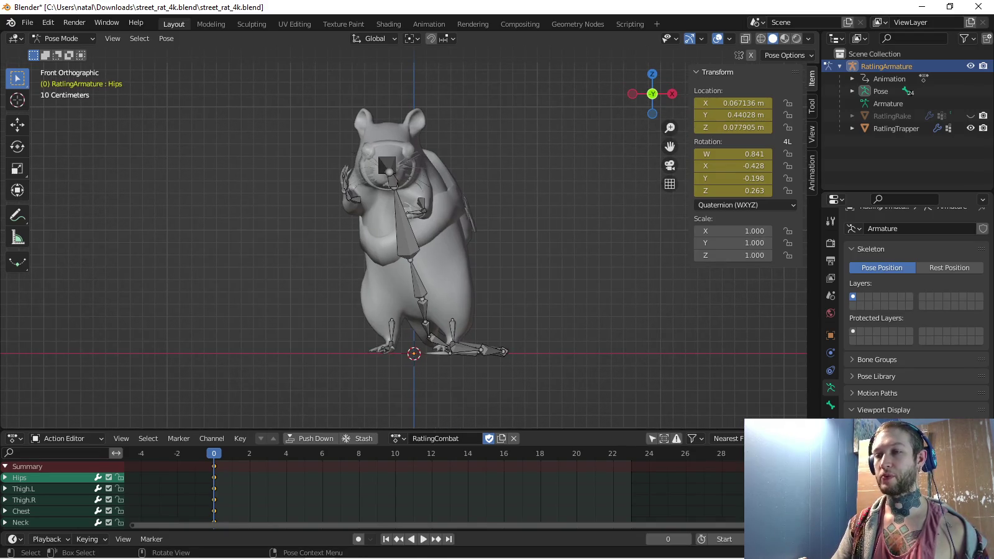
Check the rat from above and the side, then select the hips bone
{"action": "middle_click_drag", "start_coordinate": [404, 236], "coordinate": [436, 322]}
{"action": "scroll", "coordinate": [385, 261], "scroll_direction": "down", "scroll_amount": 1}
{"action": "scroll", "coordinate": [385, 261], "scroll_direction": "down", "scroll_amount": 2}
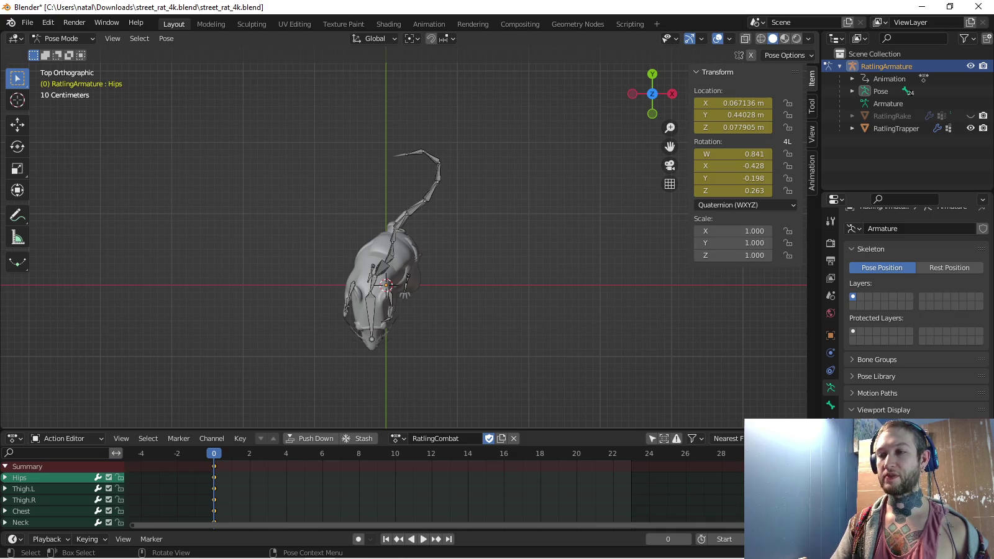
{"action": "key", "text": "KP_3"}
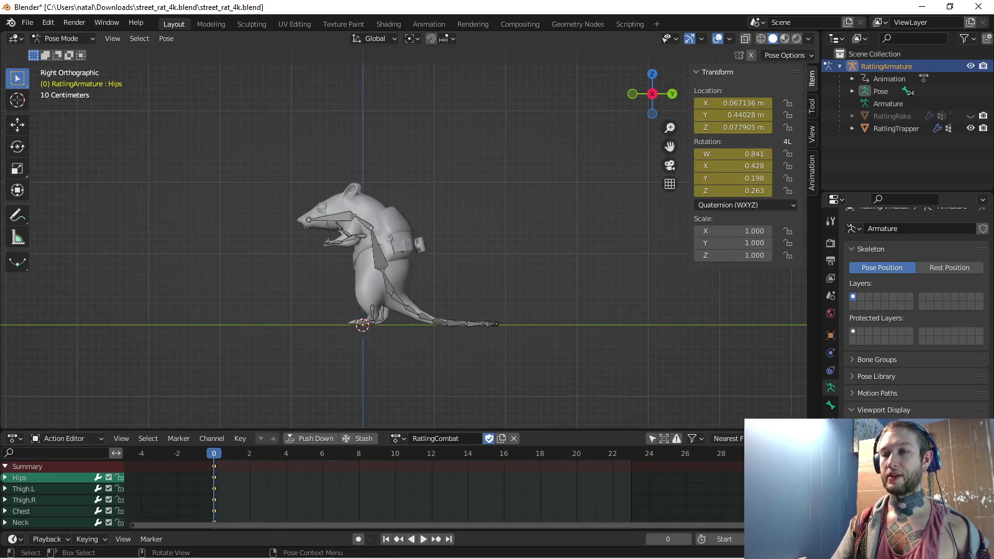
{"action": "scroll", "coordinate": [373, 261], "scroll_direction": "up", "scroll_amount": 2}
{"action": "left_click", "coordinate": [413, 280]}
{"action": "scroll", "coordinate": [372, 261], "scroll_direction": "up", "scroll_amount": 2}
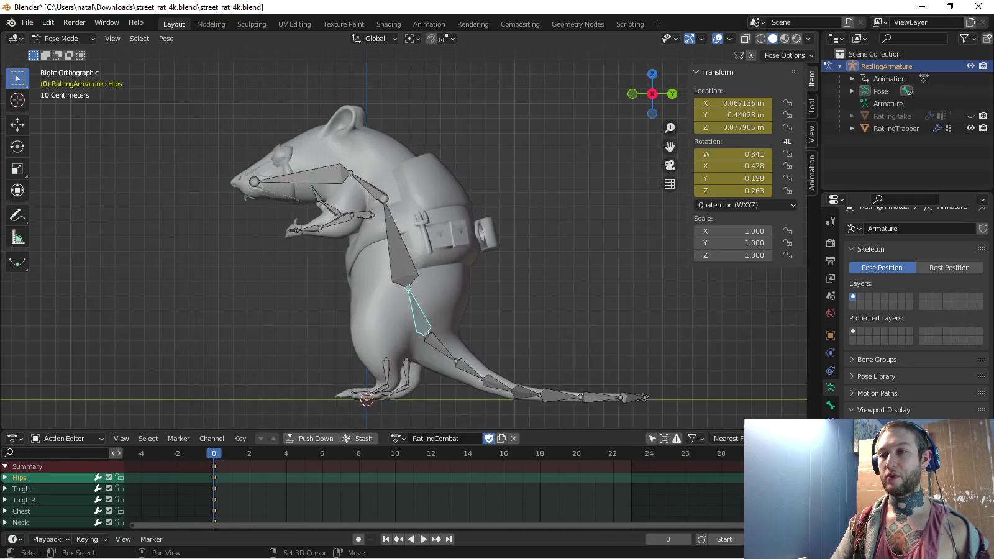
Move the hips and thighs about 0.19 m along global Y
{"action": "middle_click_drag", "start_coordinate": [404, 249], "coordinate": [371, 225], "text": "shift"}
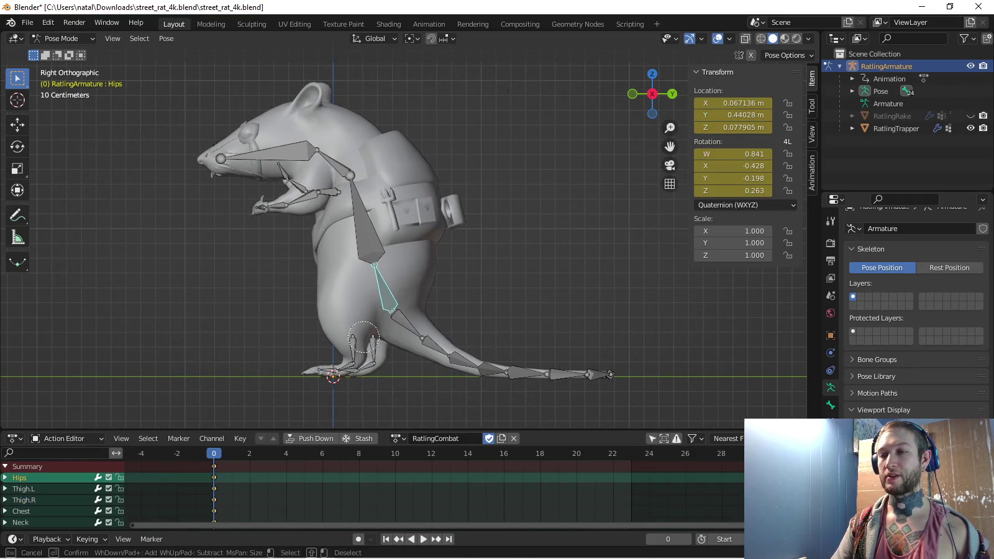
{"action": "key", "text": "g"}
{"action": "key", "text": "y"}
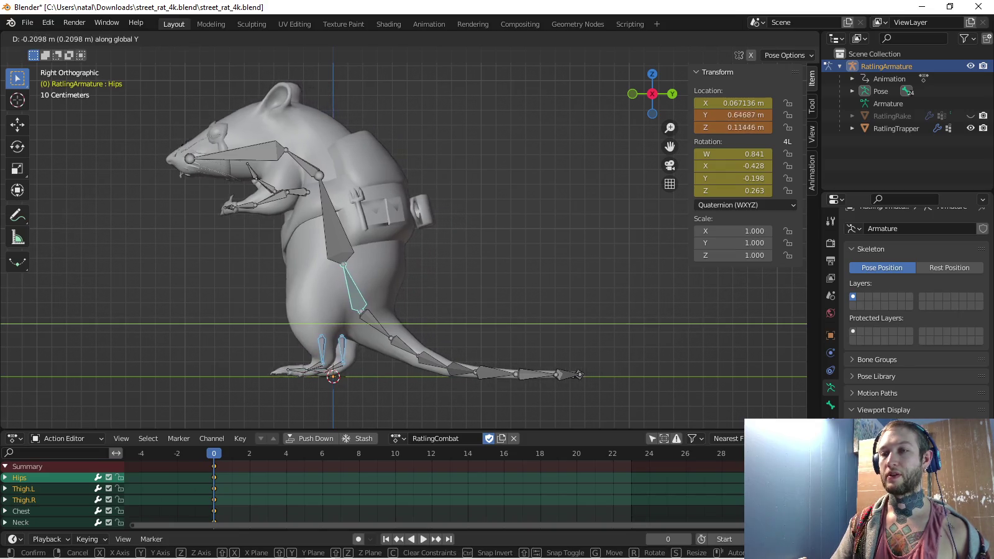
{"action": "key", "text": "Return"}
Inspect the new hip position from the top and side views
{"action": "middle_click_drag", "start_coordinate": [398, 236], "coordinate": [348, 224]}
{"action": "scroll", "coordinate": [397, 236], "scroll_direction": "down", "scroll_amount": 3}
{"action": "key", "text": "KP_7"}
{"action": "key", "text": "KP_3"}
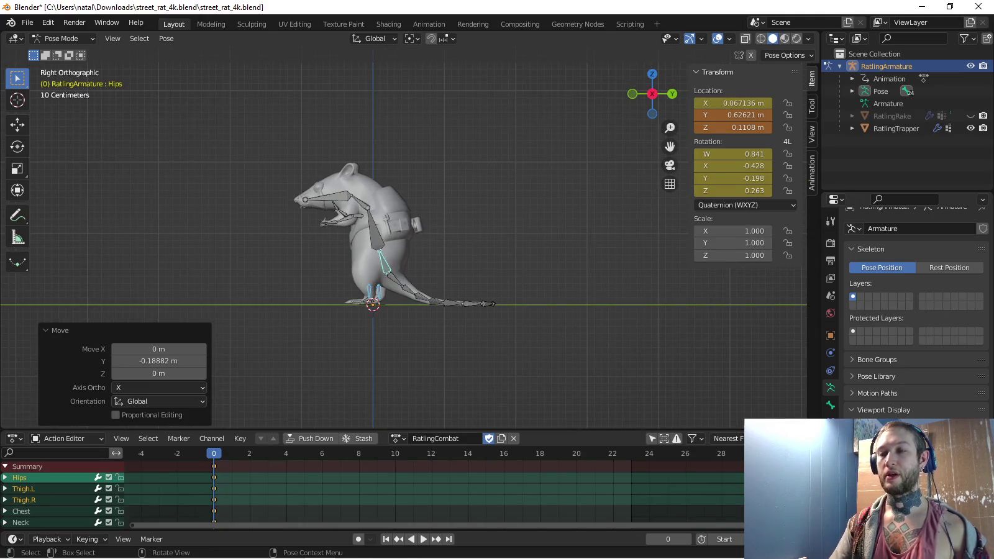
{"action": "key", "text": "KP_4"}
{"action": "key", "text": "KP_3"}
{"action": "scroll", "coordinate": [405, 242], "scroll_direction": "up", "scroll_amount": 1}
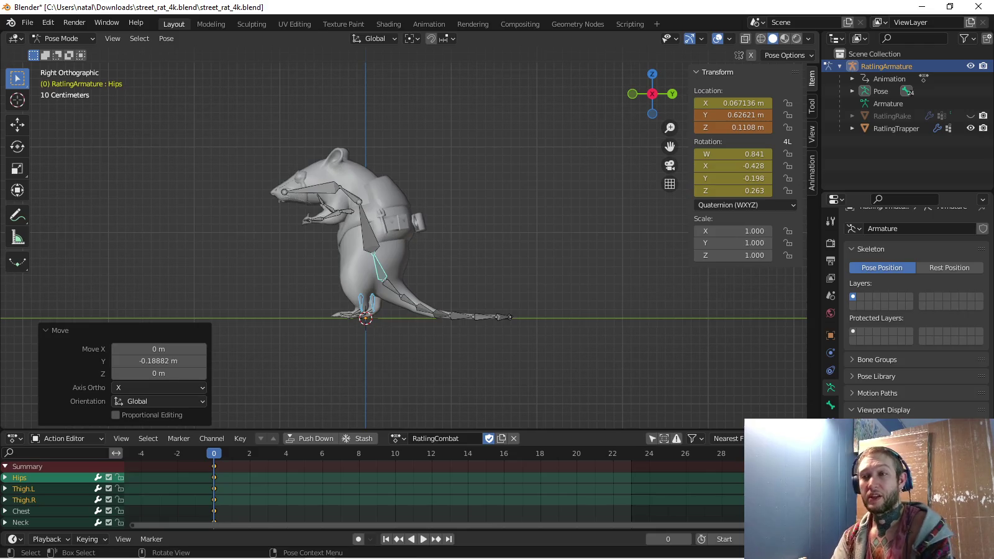
{"action": "scroll", "coordinate": [404, 242], "scroll_direction": "down", "scroll_amount": 4}
{"action": "scroll", "coordinate": [404, 242], "scroll_direction": "down", "scroll_amount": 8}
{"action": "scroll", "coordinate": [403, 242], "scroll_direction": "up", "scroll_amount": 5}
{"action": "scroll", "coordinate": [404, 243], "scroll_direction": "up", "scroll_amount": 5}
{"action": "key", "text": "KP_4"}
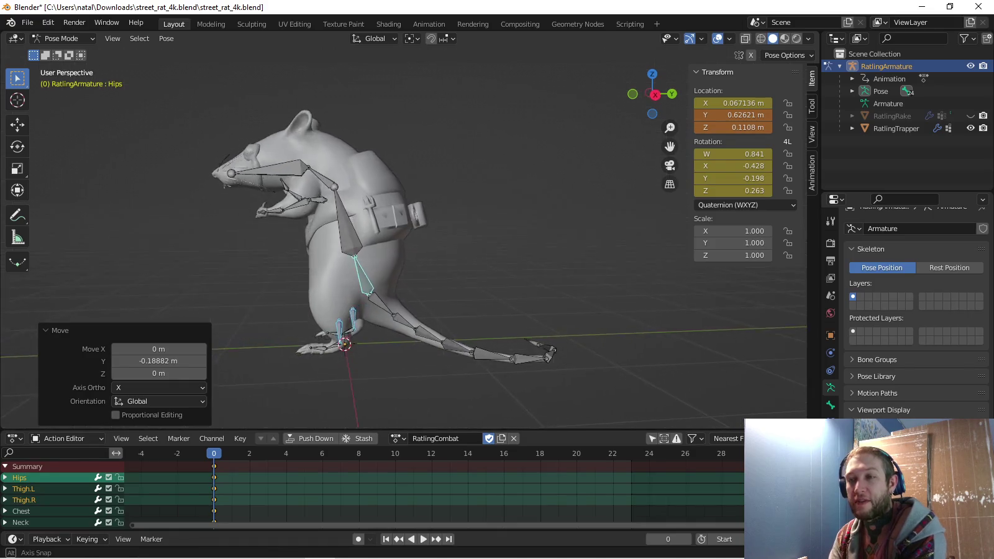
{"action": "key", "text": "KP_4"}
{"action": "key", "text": "KP_3"}
{"action": "scroll", "coordinate": [405, 242], "scroll_direction": "down", "scroll_amount": 4}
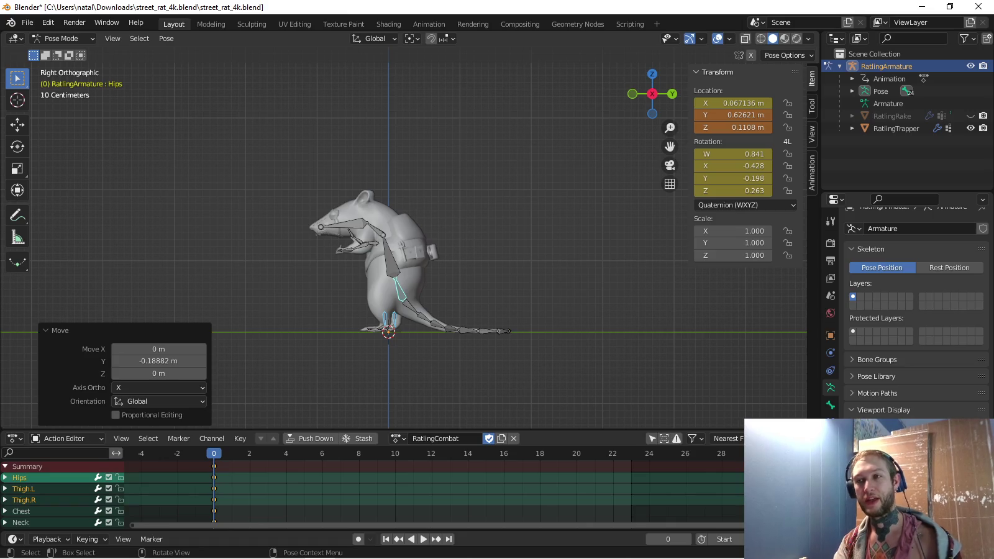
{"action": "scroll", "coordinate": [435, 279], "scroll_direction": "up", "scroll_amount": 1}
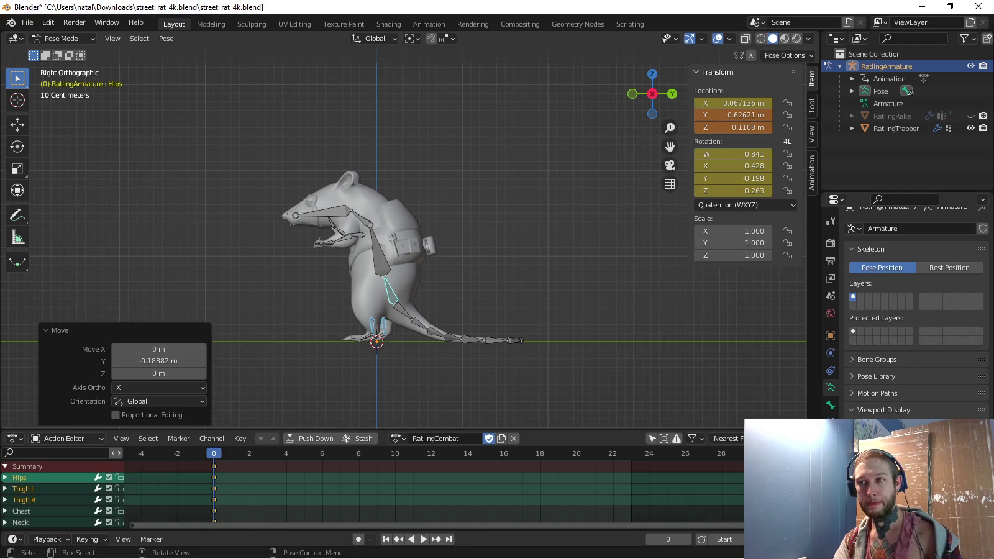
Key the hips and thighs at frame 0 with the Location & Rotation keying set
{"action": "left_click", "coordinate": [88, 538]}
{"action": "left_click", "coordinate": [74, 472]}
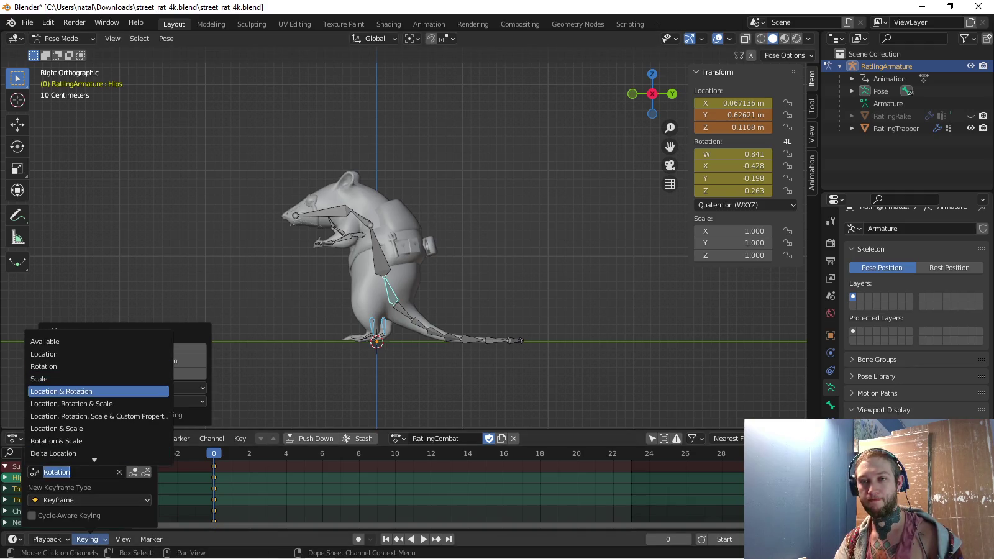
{"action": "left_click", "coordinate": [98, 391]}
{"action": "key", "text": "i"}
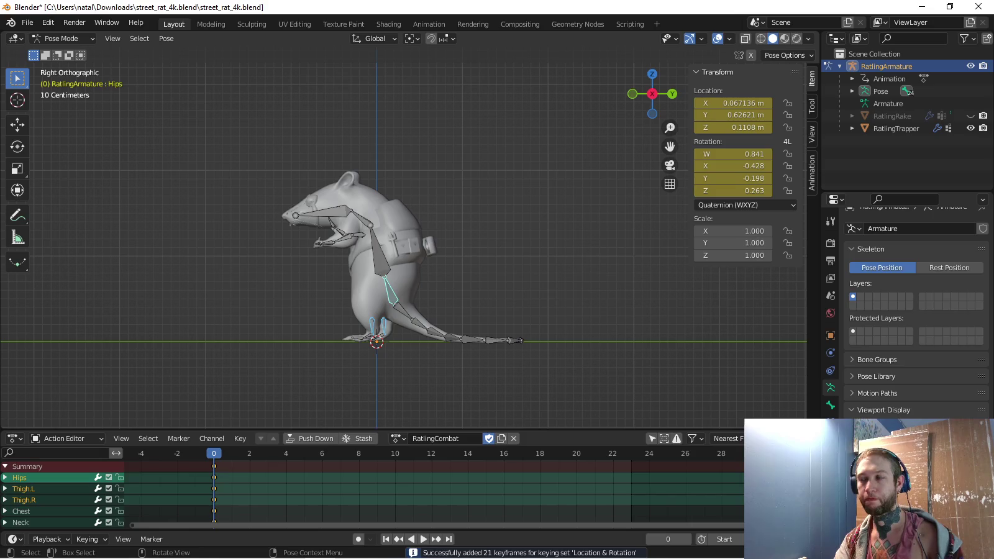
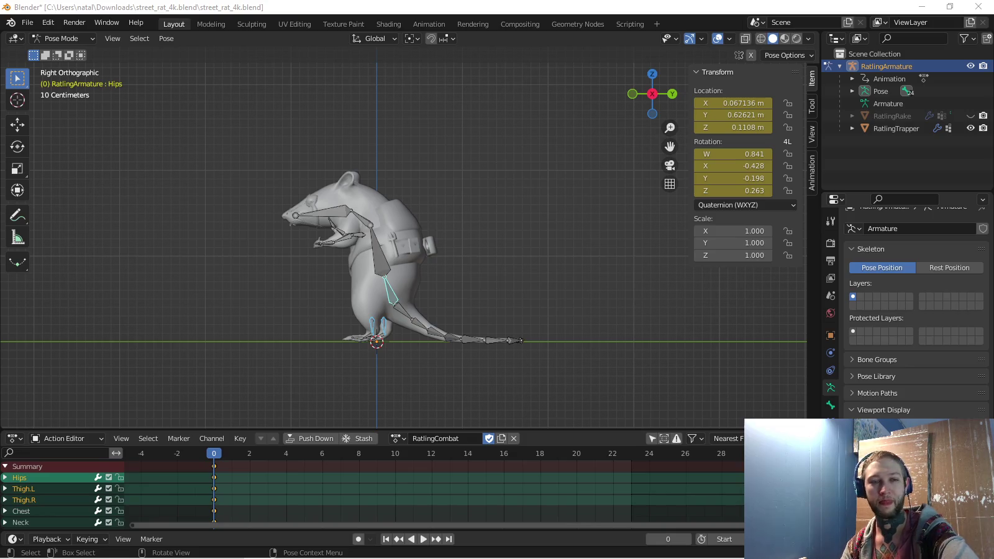
Orbit around the rat and check it from the side and top views
{"action": "middle_click_drag", "start_coordinate": [403, 236], "coordinate": [435, 236]}
{"action": "key", "text": "KP_3"}
{"action": "scroll", "coordinate": [415, 257], "scroll_direction": "up", "scroll_amount": 3}
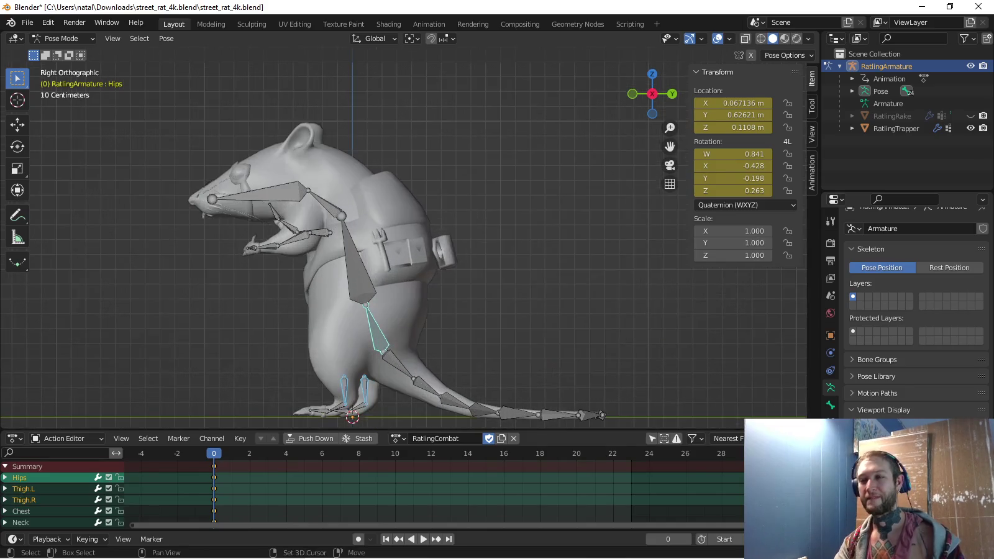
{"action": "scroll", "coordinate": [458, 232], "scroll_direction": "down", "scroll_amount": 4}
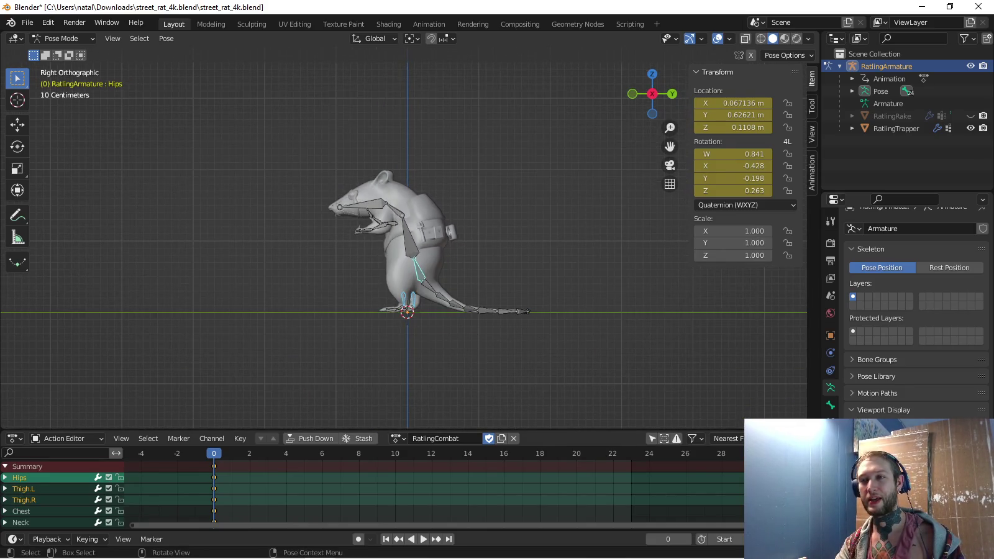
{"action": "mouse_move", "coordinate": [404, 236]}
{"action": "middle_mouse_down"}
{"action": "mouse_move", "coordinate": [447, 255]}
{"action": "mouse_move", "coordinate": [416, 254]}
{"action": "mouse_move", "coordinate": [447, 260]}
{"action": "mouse_move", "coordinate": [404, 245]}
{"action": "middle_mouse_up"}
{"action": "key", "text": "KP_7"}
{"action": "key", "text": "KP_3"}
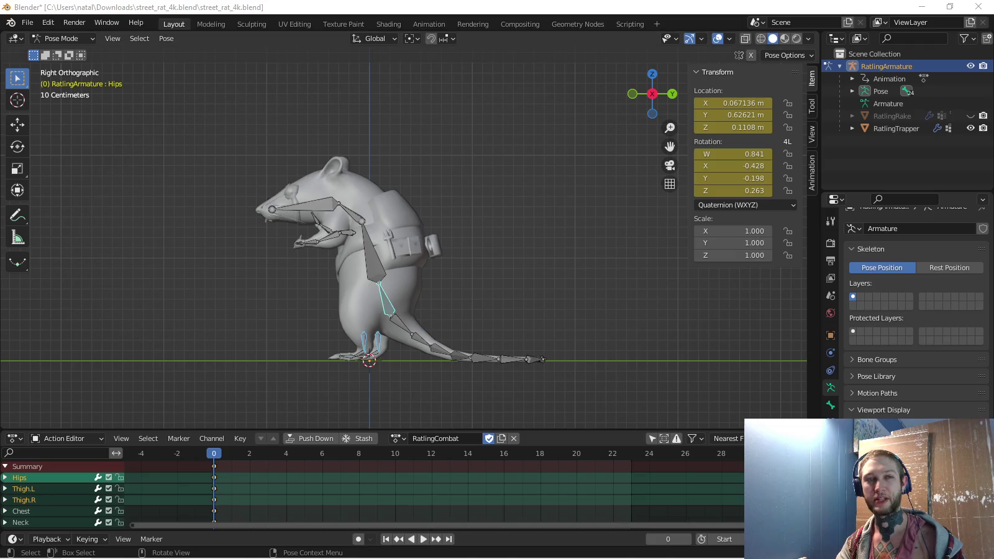
{"action": "key", "text": "alt+Tab"}
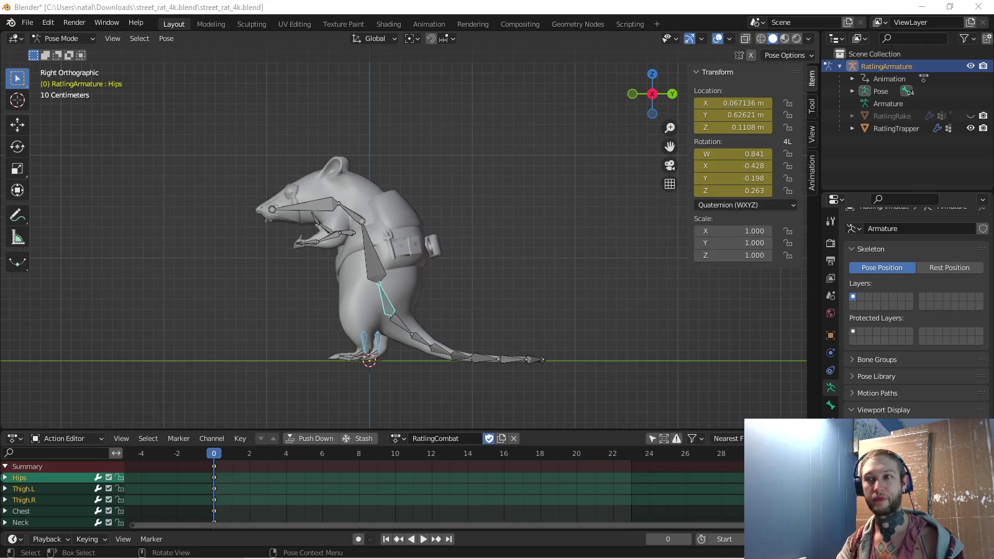
{"action": "middle_click_drag", "start_coordinate": [403, 249], "coordinate": [379, 230]}
{"action": "key", "text": "KP_3"}
{"action": "scroll", "coordinate": [404, 242], "scroll_direction": "up", "scroll_amount": 2}
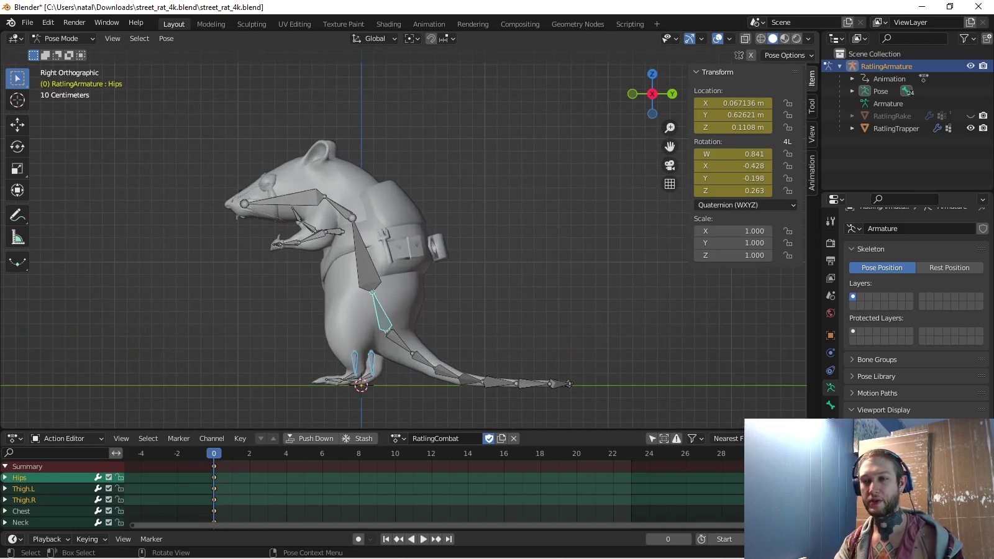
Duplicate the RatlingCombat action into a new copy, RatlingCombat.001, on the rig
{"action": "left_click", "coordinate": [396, 438]}
{"action": "left_click", "coordinate": [501, 439]}
{"action": "double_click", "coordinate": [447, 438]}
Rename the copied action to RatlingAttack1
{"action": "left_click_drag", "start_coordinate": [434, 439], "coordinate": [475, 439]}
{"action": "key", "text": "BackSpace"}
{"action": "type", "text": "Attack1"}
{"action": "key", "text": "Return"}
Recentre the view and select the rig's Hips bone after trying foot-bone selections
{"action": "middle_click_drag", "start_coordinate": [373, 248], "coordinate": [407, 245], "text": "shift"}
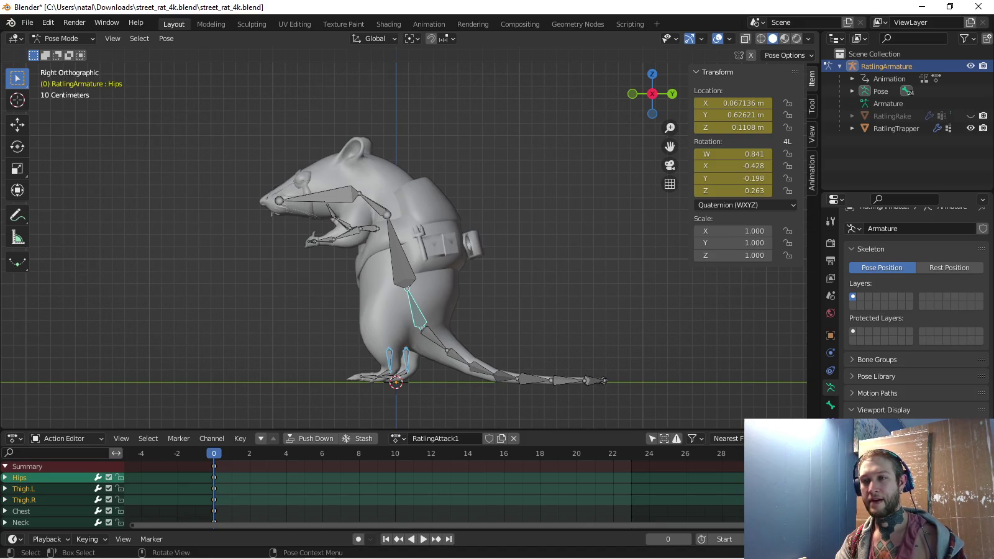
{"action": "left_click", "coordinate": [415, 307]}
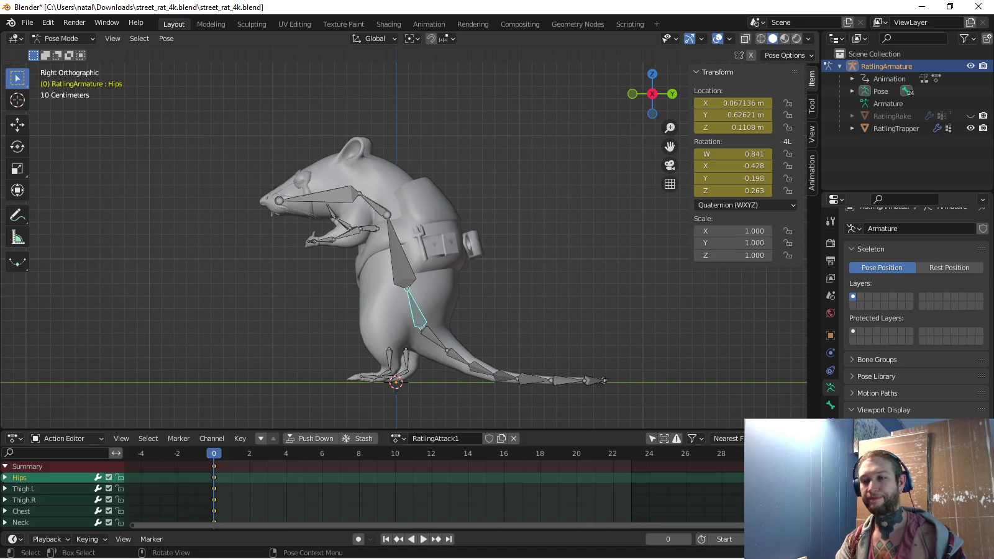
{"action": "key", "text": "a"}
{"action": "key", "text": "alt+a"}
{"action": "key", "text": "c"}
{"action": "left_click", "coordinate": [393, 349]}
{"action": "key", "text": "Escape"}
{"action": "left_click", "coordinate": [414, 306]}
Reposition the Hips bone with two moves, discarding trial rotations
{"action": "key", "text": "r"}
{"action": "key", "text": "Escape"}
{"action": "key", "text": "r"}
{"action": "key", "text": "Escape"}
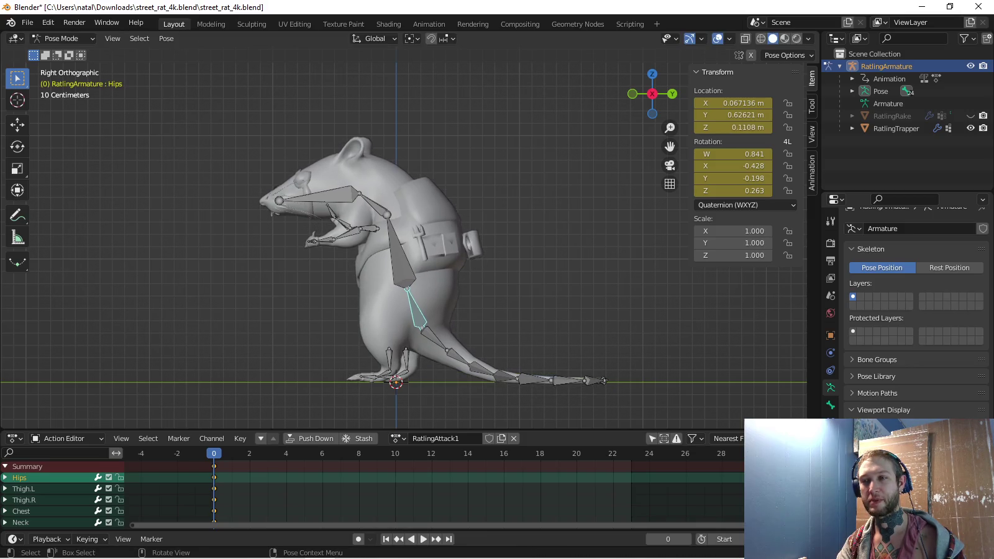
{"action": "key", "text": "g"}
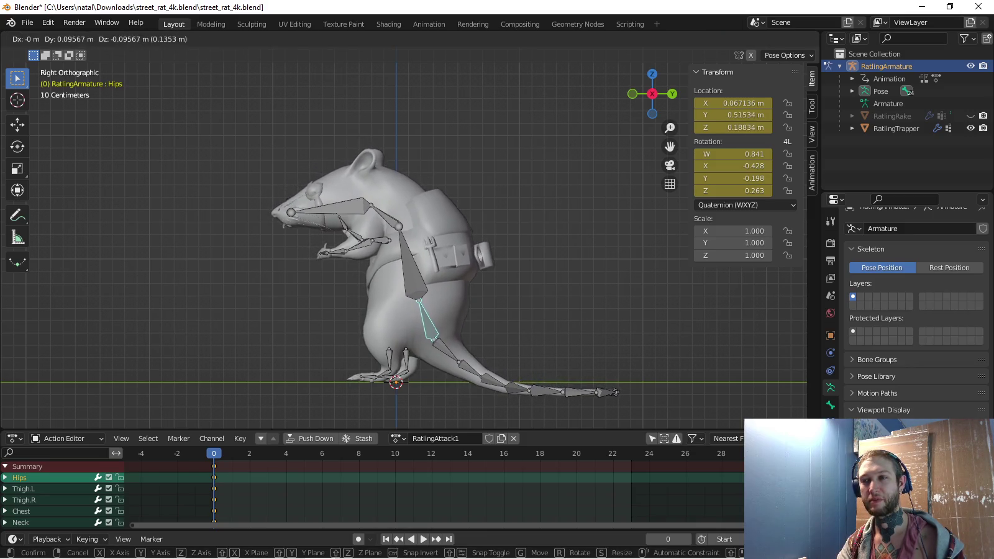
{"action": "key", "text": "Return"}
{"action": "key", "text": "g"}
{"action": "key", "text": "Return"}
{"action": "key", "text": "r"}
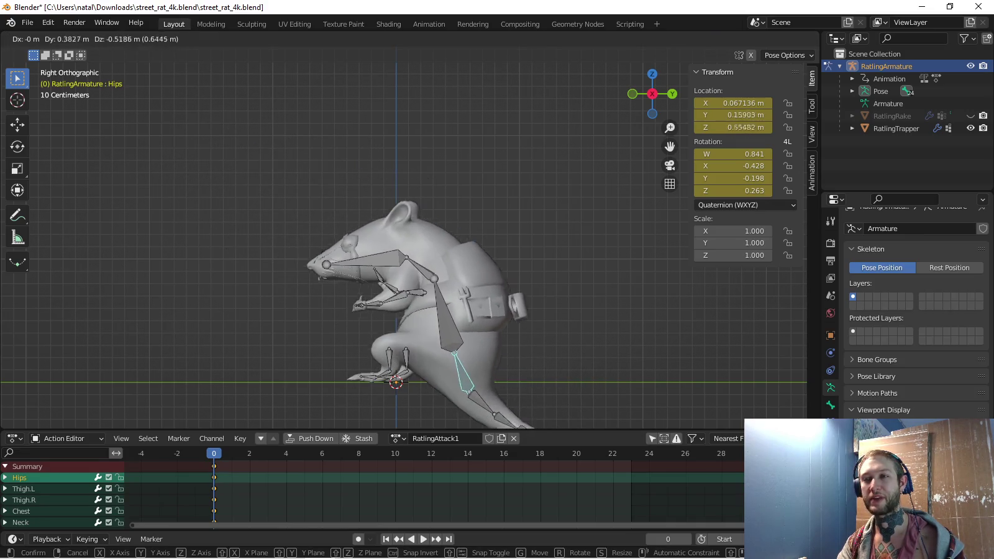
{"action": "key", "text": "Escape"}
{"action": "scroll", "coordinate": [403, 245], "scroll_direction": "up", "scroll_amount": 1}
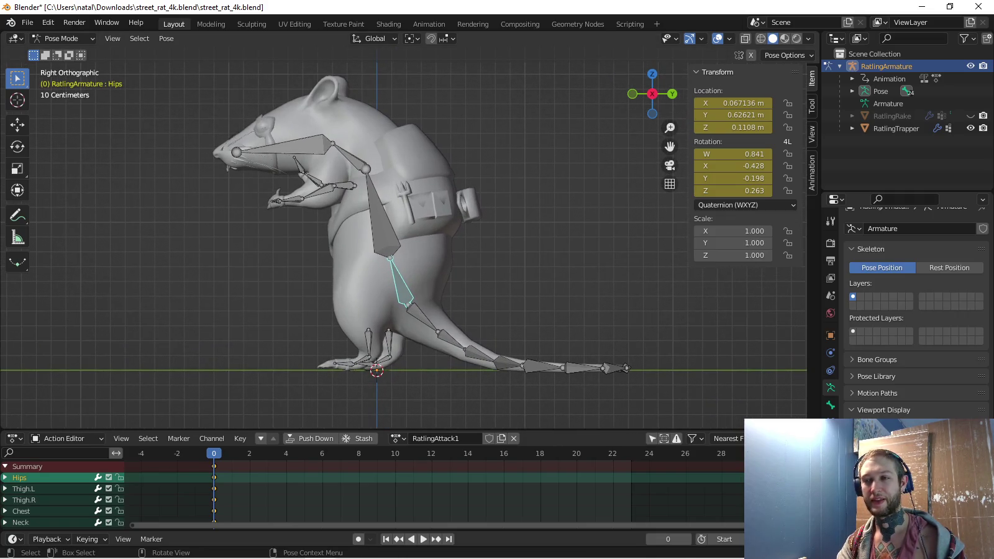
Set the active keying set to Location and move the playhead to frame 6
{"action": "left_click", "coordinate": [87, 538]}
{"action": "left_click", "coordinate": [74, 471]}
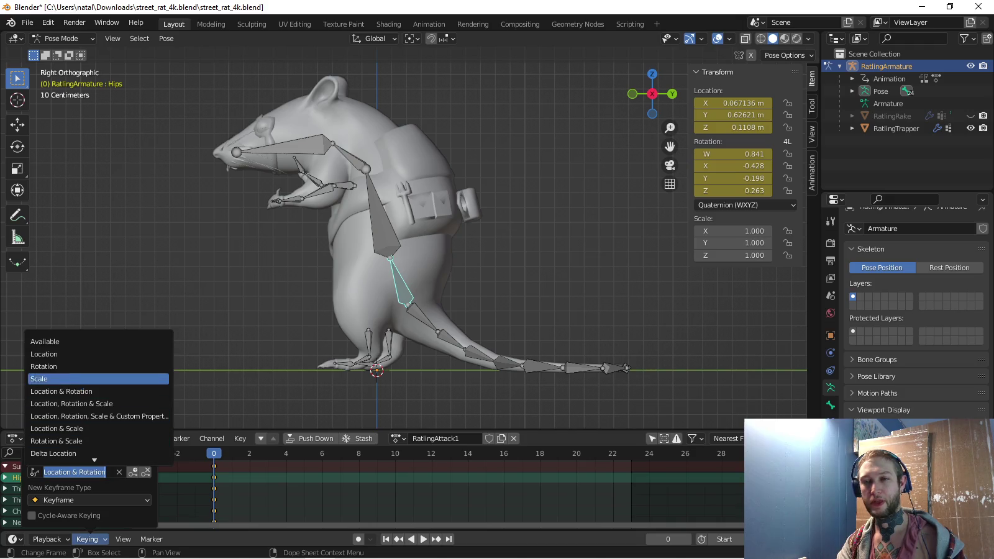
{"action": "left_click", "coordinate": [44, 354]}
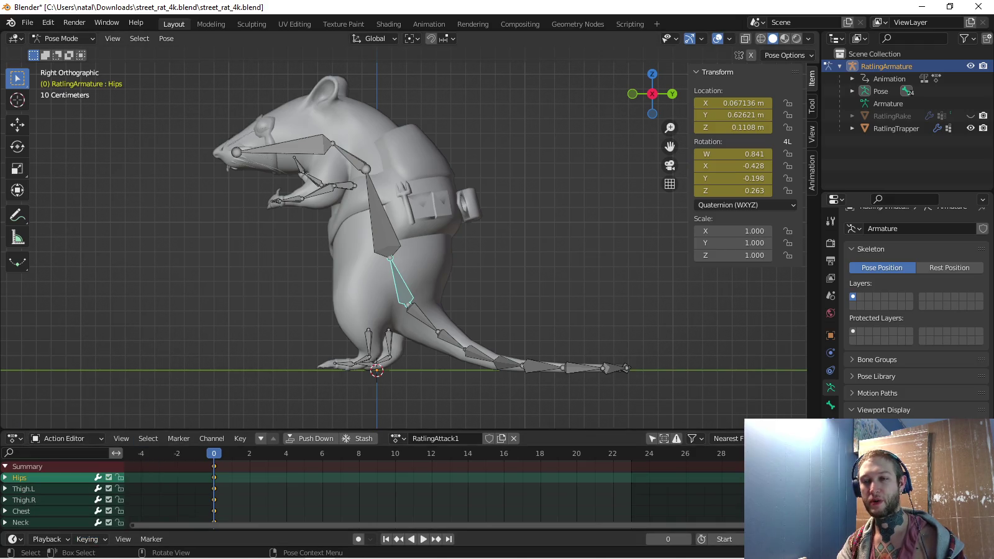
{"action": "left_click", "coordinate": [322, 453]}
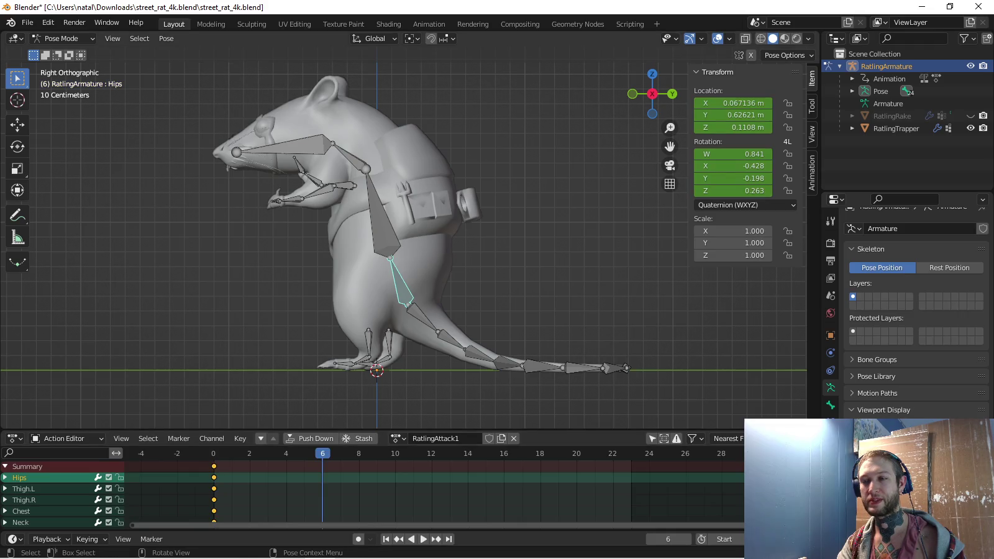
At frame 6, move the Hips, then shift both thighs along Y and rotate them 9.41°
{"action": "key", "text": "g"}
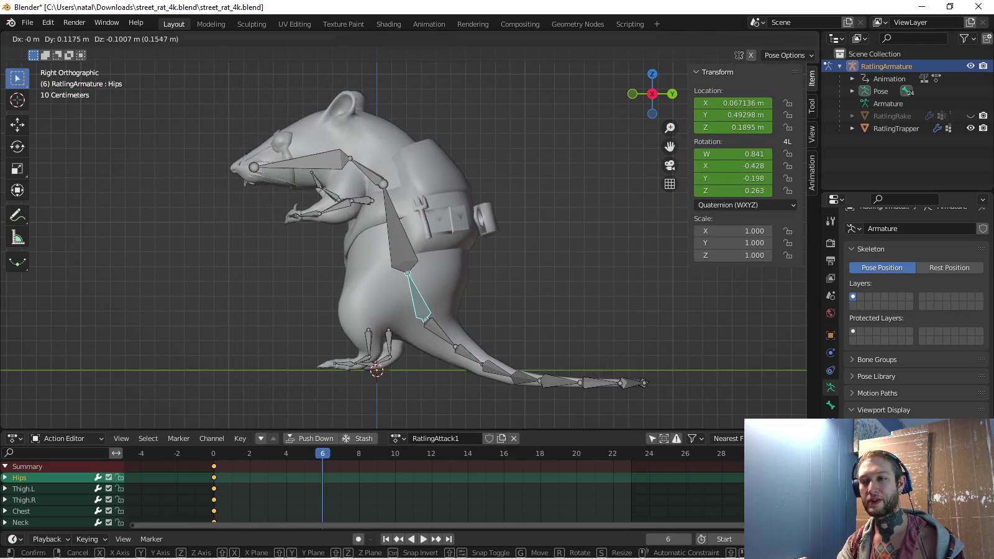
{"action": "key", "text": "Return"}
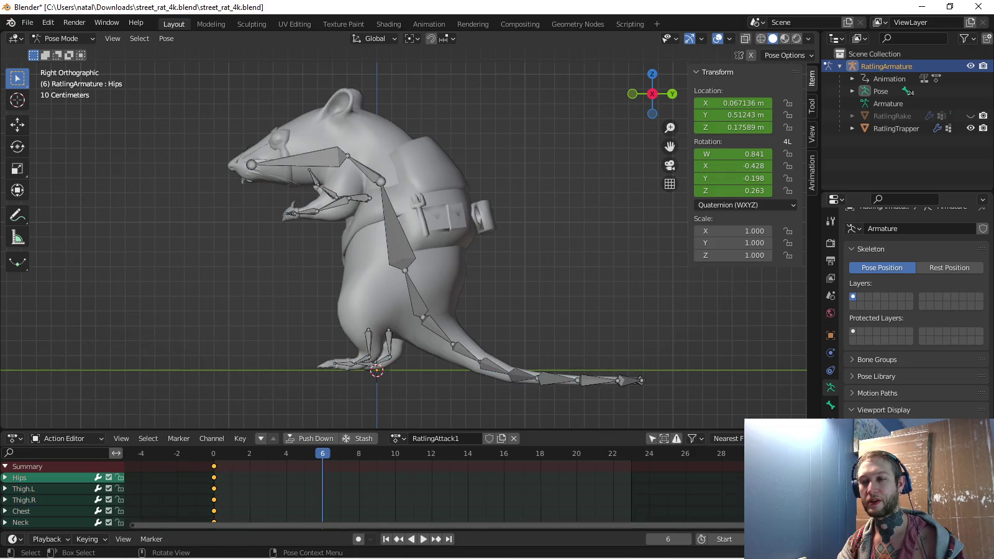
{"action": "left_click", "coordinate": [369, 340]}
{"action": "left_click", "coordinate": [389, 341], "text": "shift"}
{"action": "key", "text": "g"}
{"action": "key", "text": "y"}
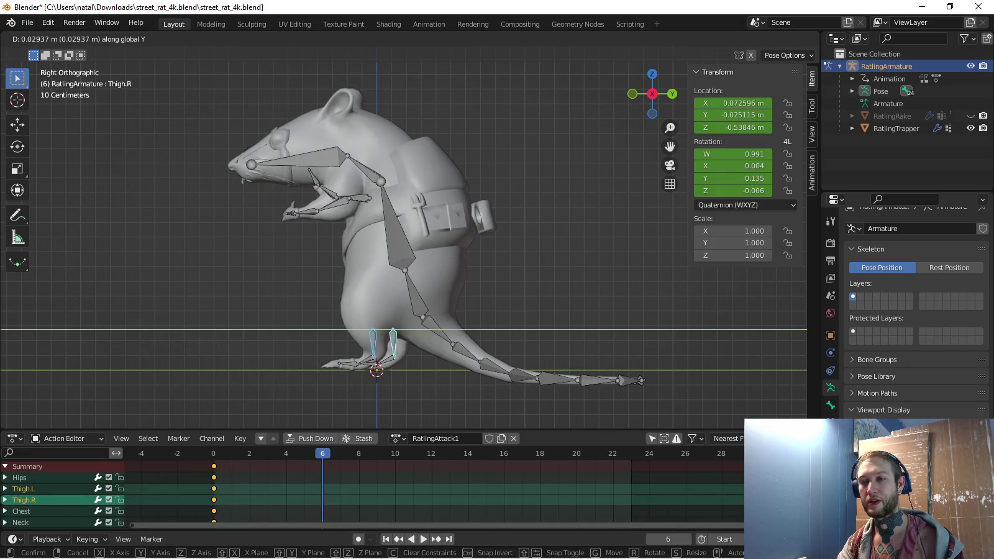
{"action": "key", "text": "Return"}
{"action": "key", "text": "r"}
{"action": "key", "text": "Return"}
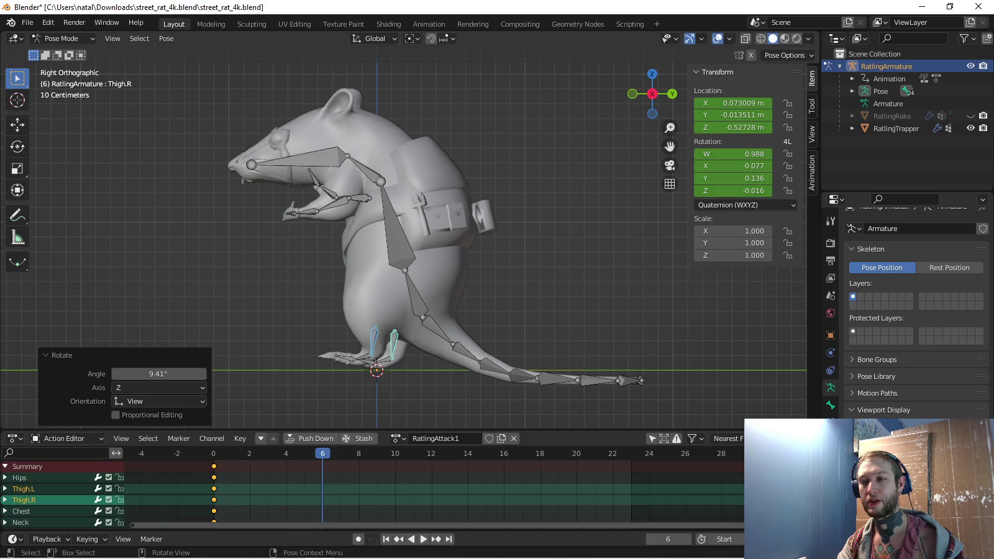
Rotate both lower-leg bones, including Calf.R, and the Foot.R bone into the attack pose
{"action": "scroll", "coordinate": [374, 376], "scroll_direction": "up", "scroll_amount": 4}
{"action": "left_click", "coordinate": [350, 336]}
{"action": "left_click", "coordinate": [393, 342], "text": "shift"}
{"action": "key", "text": "r"}
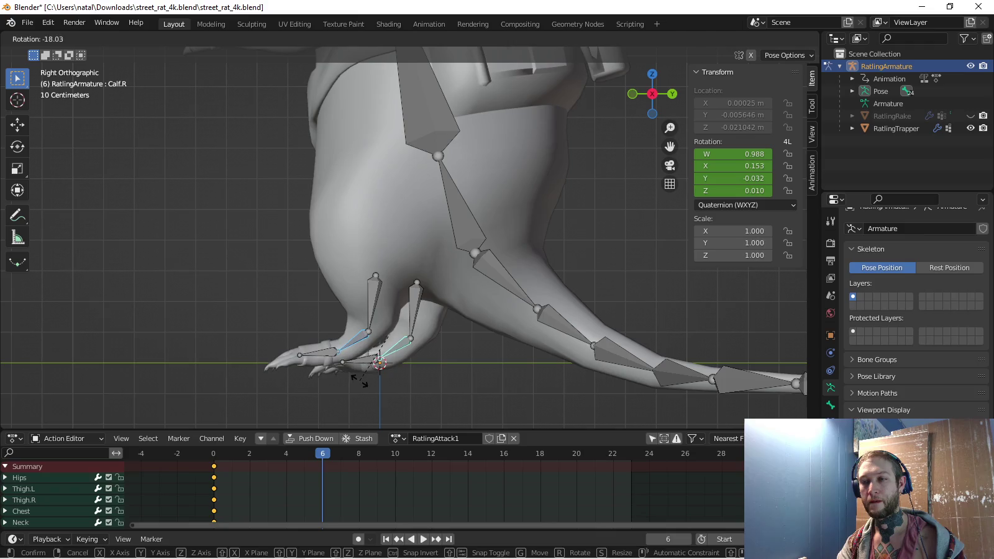
{"action": "left_click", "coordinate": [361, 382]}
{"action": "key", "text": "r"}
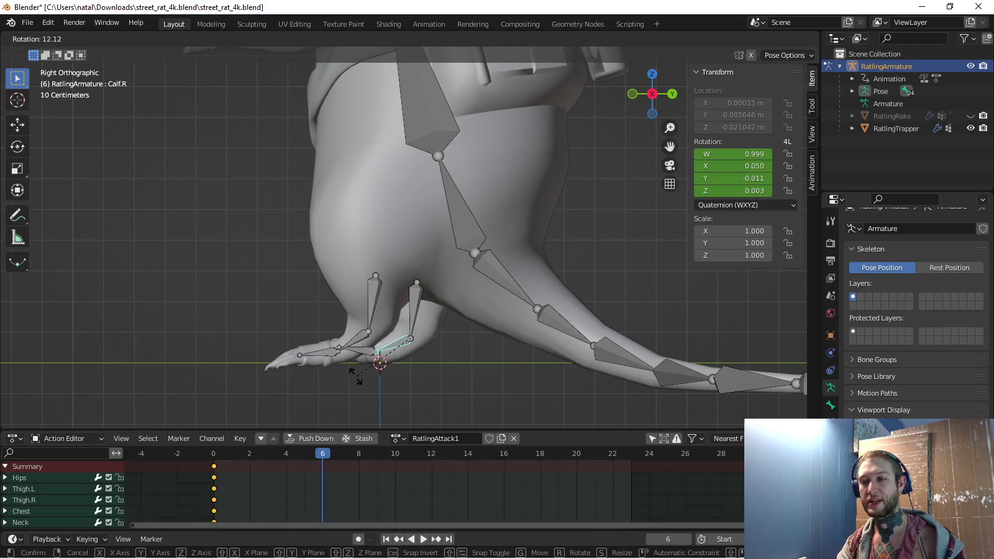
{"action": "left_click", "coordinate": [363, 373]}
{"action": "left_click", "coordinate": [357, 351]}
{"action": "key", "text": "r"}
{"action": "left_click", "coordinate": [339, 372]}
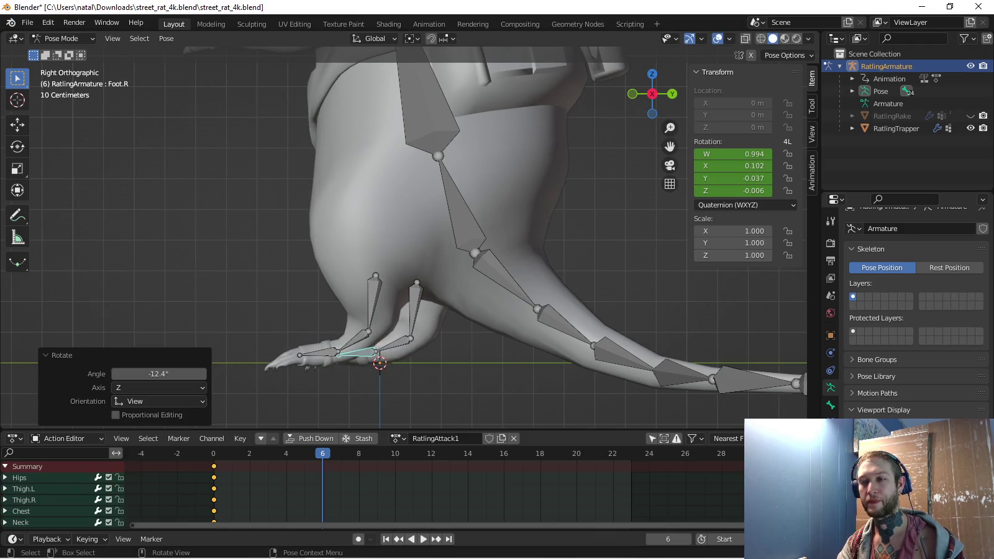
Key the leg bone locations at frame 6, then switch the keying set to Rotation
{"action": "key", "text": "c"}
{"action": "middle_click_drag", "start_coordinate": [408, 351], "coordinate": [369, 348]}
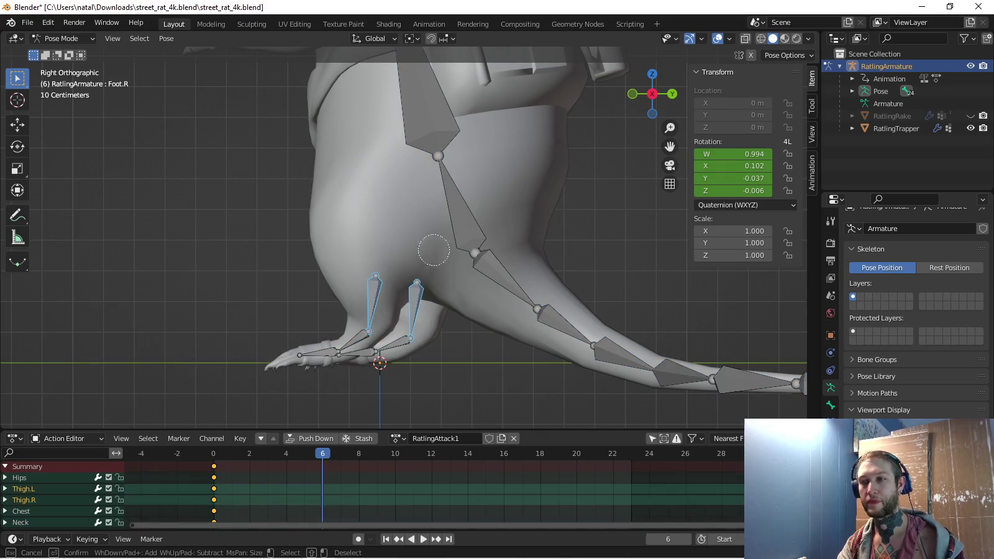
{"action": "left_click", "coordinate": [444, 220]}
{"action": "key", "text": "Escape"}
{"action": "key", "text": "i"}
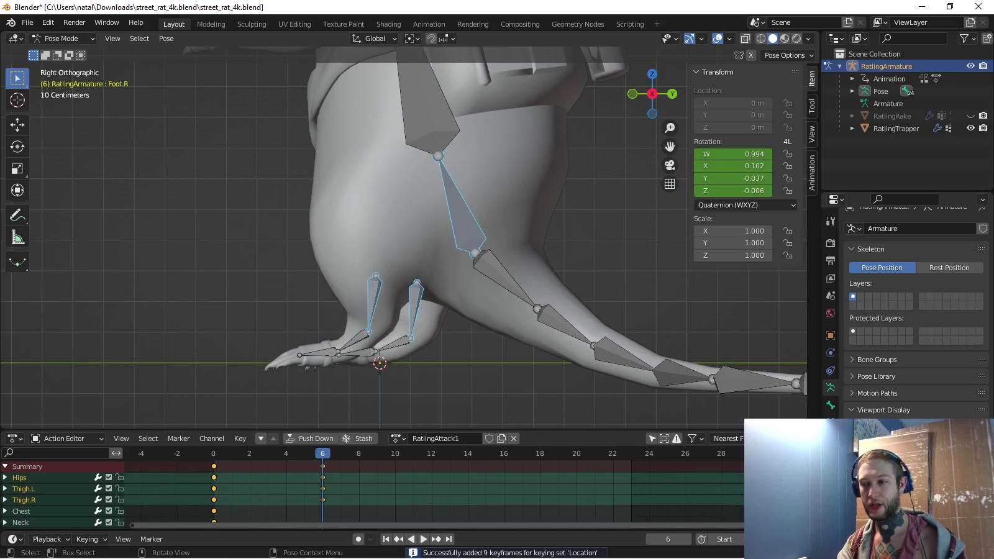
{"action": "left_click", "coordinate": [90, 539]}
{"action": "left_click", "coordinate": [77, 472]}
{"action": "left_click", "coordinate": [62, 367]}
Select the foot bones and then the Hips, previewing the animation between selections
{"action": "key", "text": "c"}
{"action": "left_click", "coordinate": [371, 332]}
{"action": "key", "text": "Escape"}
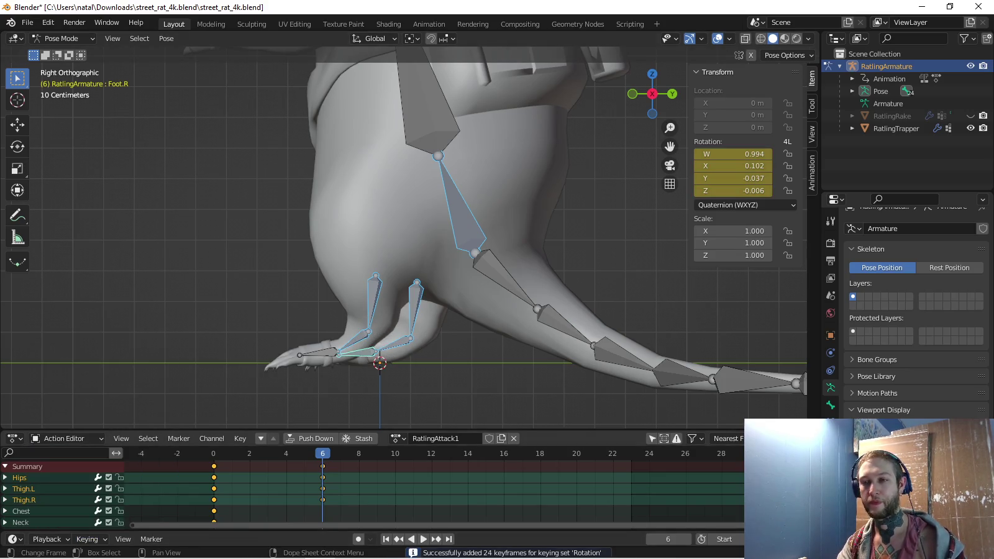
{"action": "key", "text": "space"}
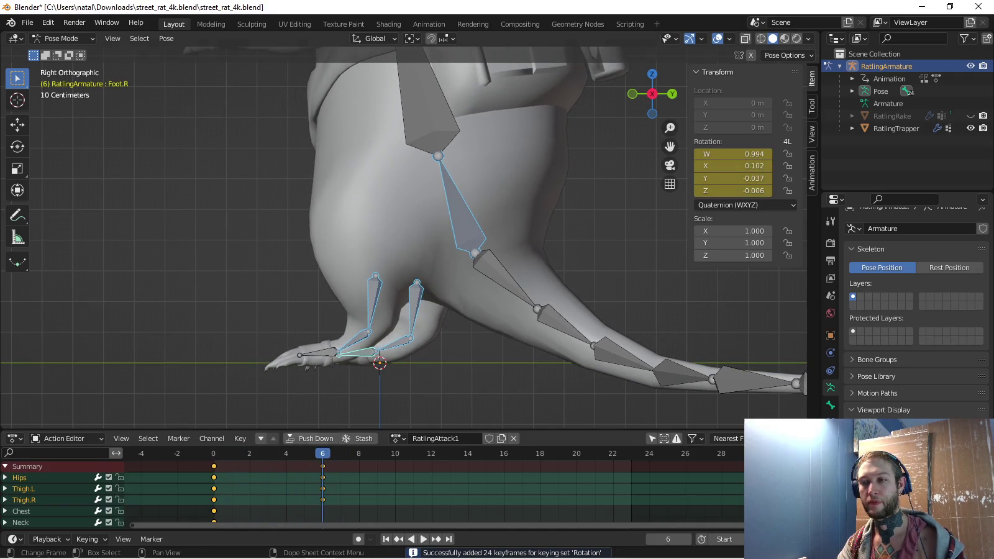
{"action": "left_click", "coordinate": [460, 208]}
{"action": "key", "text": "space"}
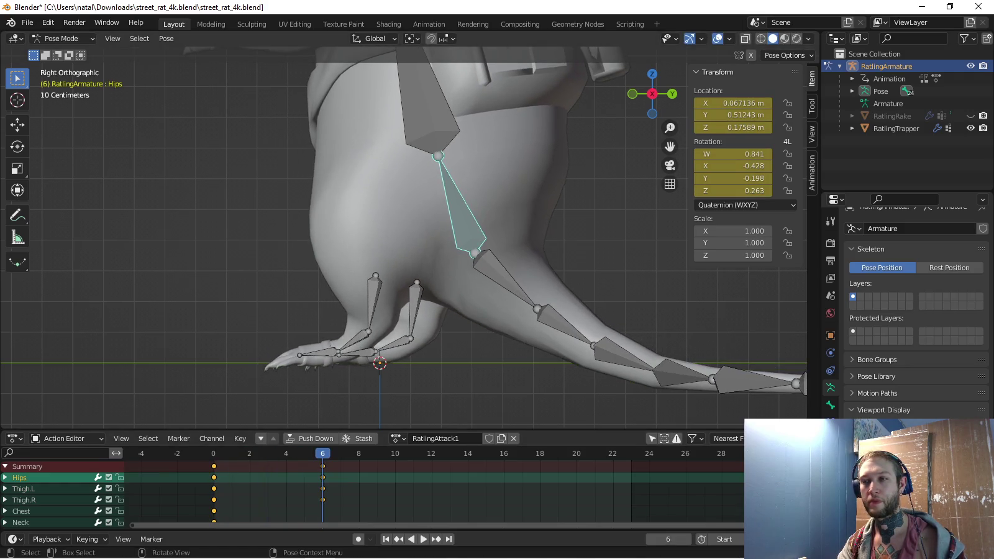
Tilt the Hips and Chest bones slightly and key their rotations at frame 6
{"action": "middle_click_drag", "start_coordinate": [404, 249], "coordinate": [410, 287], "text": "shift"}
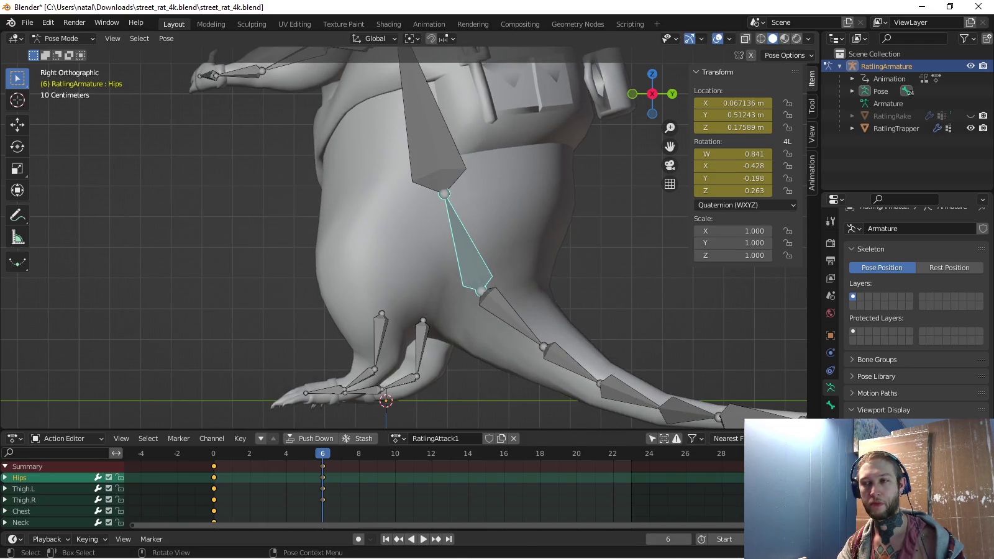
{"action": "key", "text": "r"}
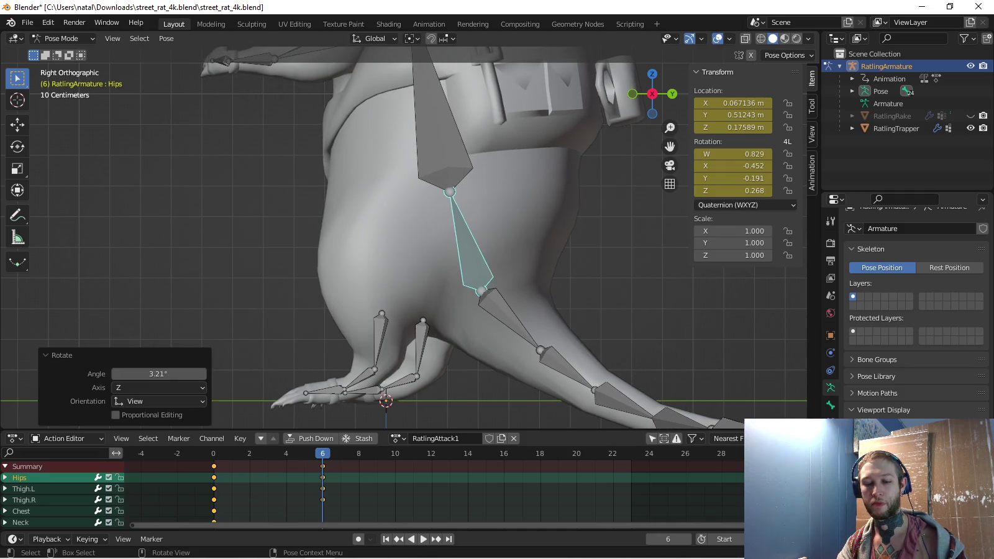
{"action": "key", "text": "i"}
{"action": "middle_click_drag", "start_coordinate": [404, 187], "coordinate": [408, 319], "text": "shift"}
{"action": "left_click", "coordinate": [442, 261]}
{"action": "key", "text": "r"}
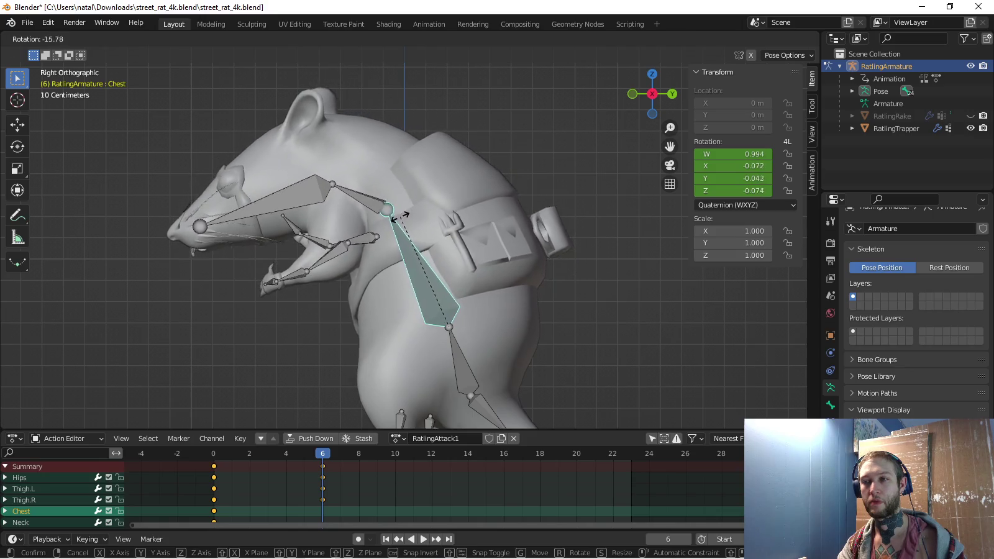
{"action": "left_click", "coordinate": [410, 190]}
{"action": "key", "text": "i"}
Rotate the Neck and raise the Head, key Neck, Chest and Hips rotations, and preview
{"action": "left_click", "coordinate": [351, 200]}
{"action": "key", "text": "r"}
{"action": "left_click", "coordinate": [330, 200]}
{"action": "key", "text": "i"}
{"action": "left_click", "coordinate": [255, 208]}
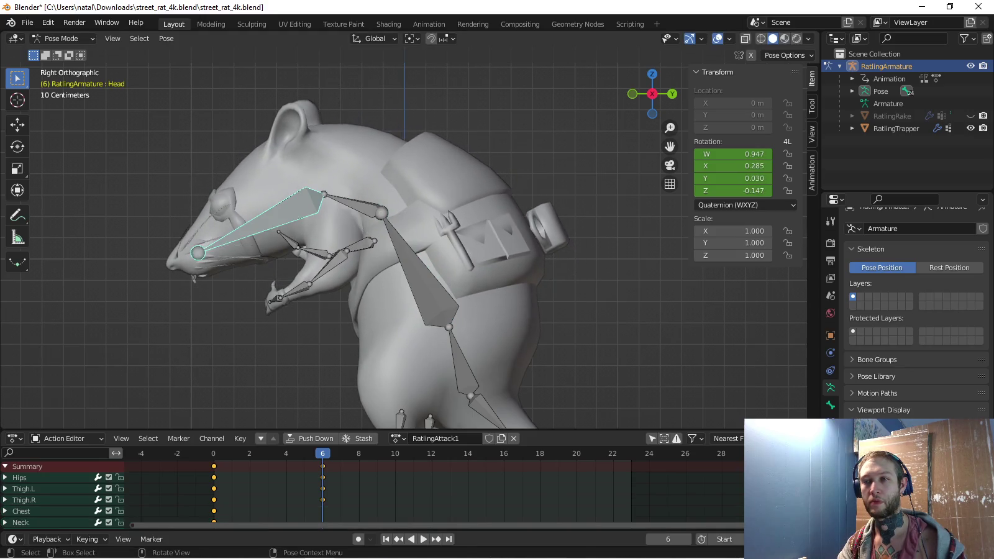
{"action": "key", "text": "r"}
{"action": "left_click", "coordinate": [231, 255]}
{"action": "left_click", "coordinate": [413, 273], "text": "ctrl"}
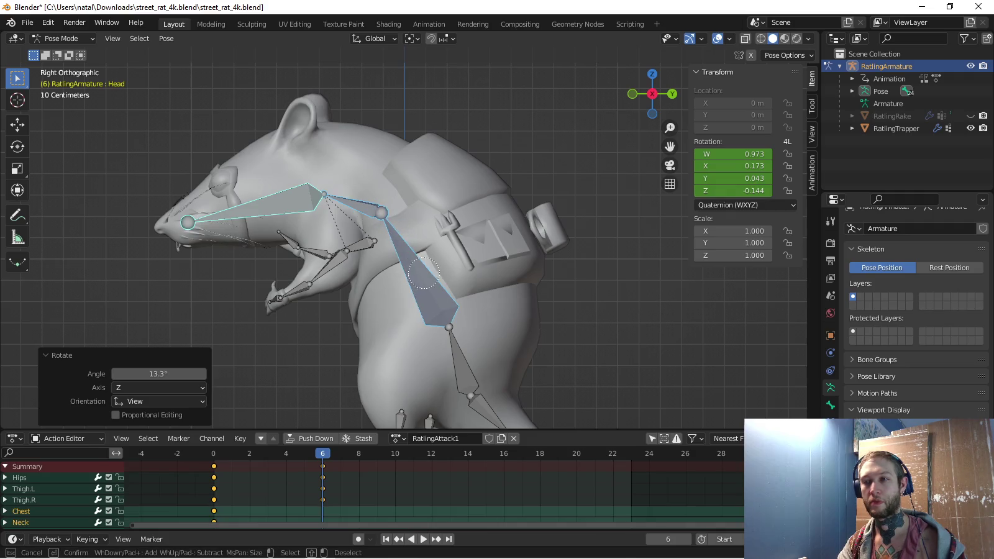
{"action": "left_click", "coordinate": [460, 360], "text": "ctrl"}
{"action": "key", "text": "i"}
{"action": "scroll", "coordinate": [450, 369], "scroll_direction": "down", "scroll_amount": 2}
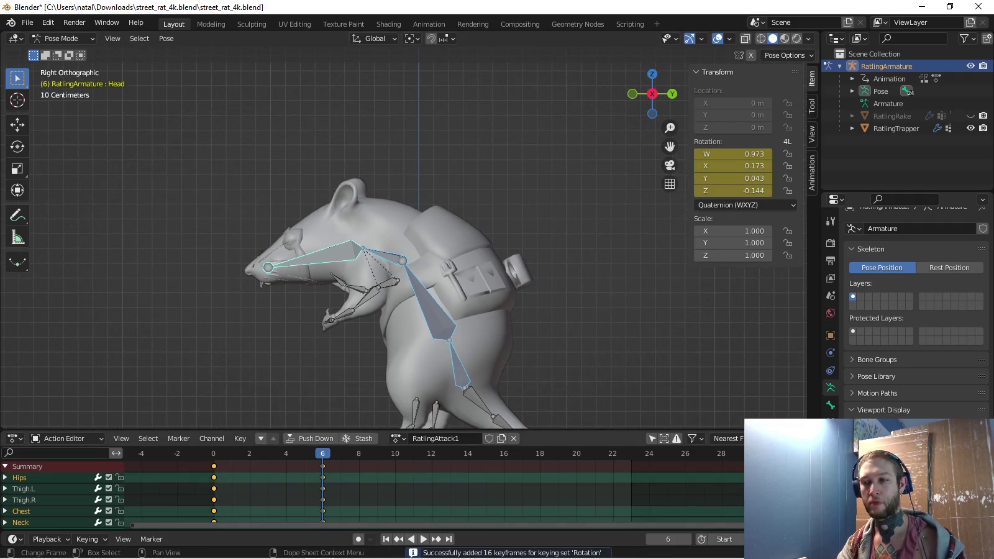
{"action": "key", "text": "space"}
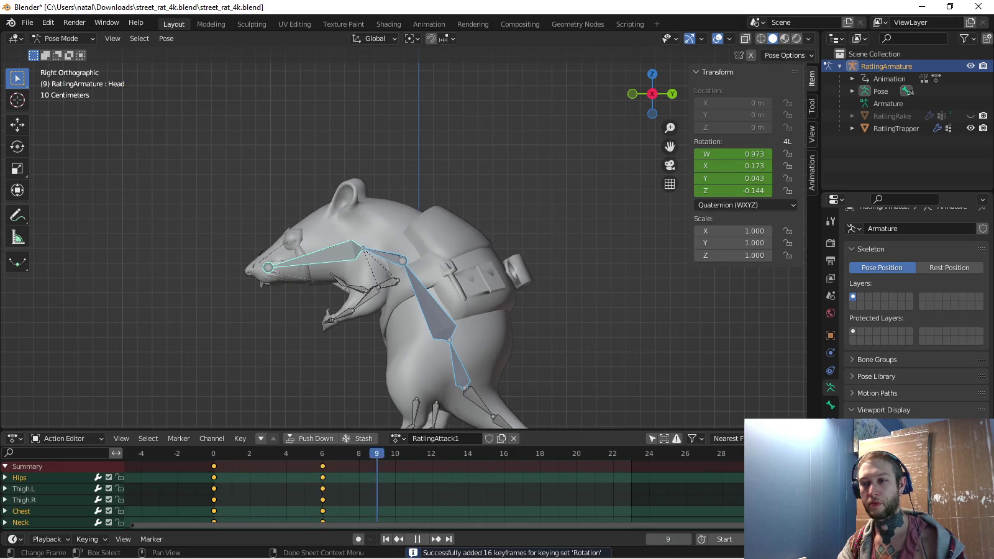
At frame 12, move the Hips and thighs up and forward and tilt the body back
{"action": "key", "text": "space"}
{"action": "middle_click_drag", "start_coordinate": [435, 311], "coordinate": [412, 286], "text": "shift"}
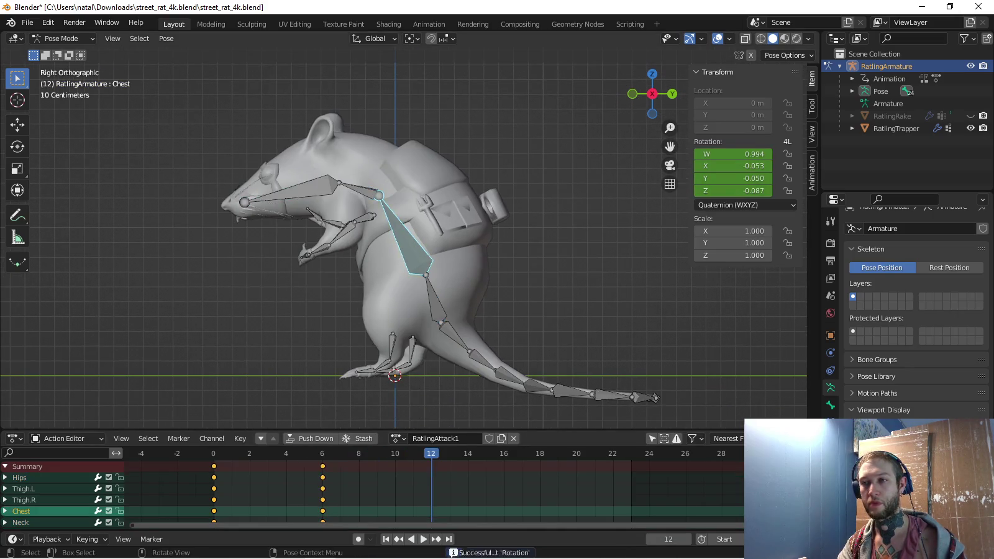
{"action": "left_click", "coordinate": [433, 299]}
{"action": "key", "text": "c"}
{"action": "left_click", "coordinate": [402, 334]}
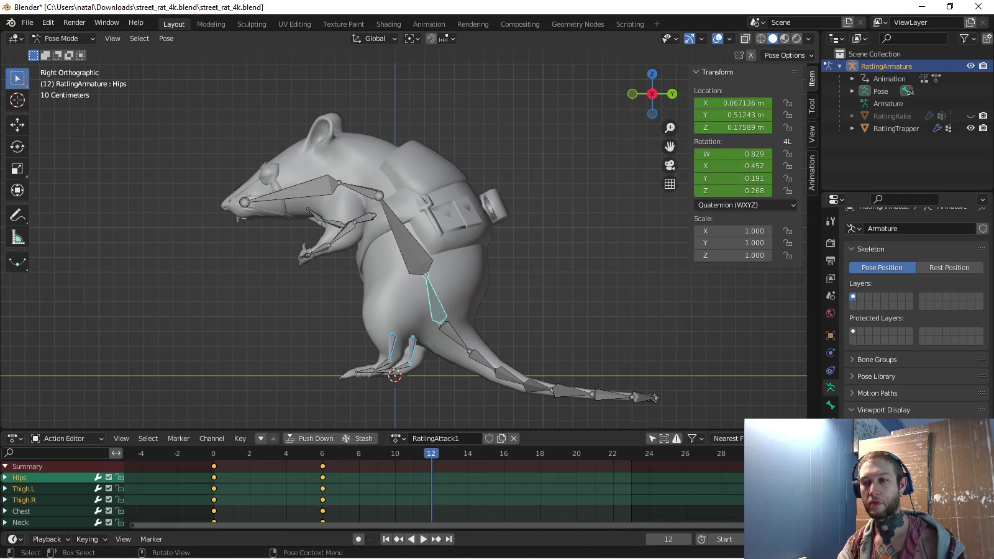
{"action": "key", "text": "g"}
{"action": "key", "text": "Return"}
{"action": "scroll", "coordinate": [404, 237], "scroll_direction": "down", "scroll_amount": 3}
{"action": "key", "text": "r"}
{"action": "key", "text": "Return"}
{"action": "scroll", "coordinate": [314, 125], "scroll_direction": "up", "scroll_amount": 2}
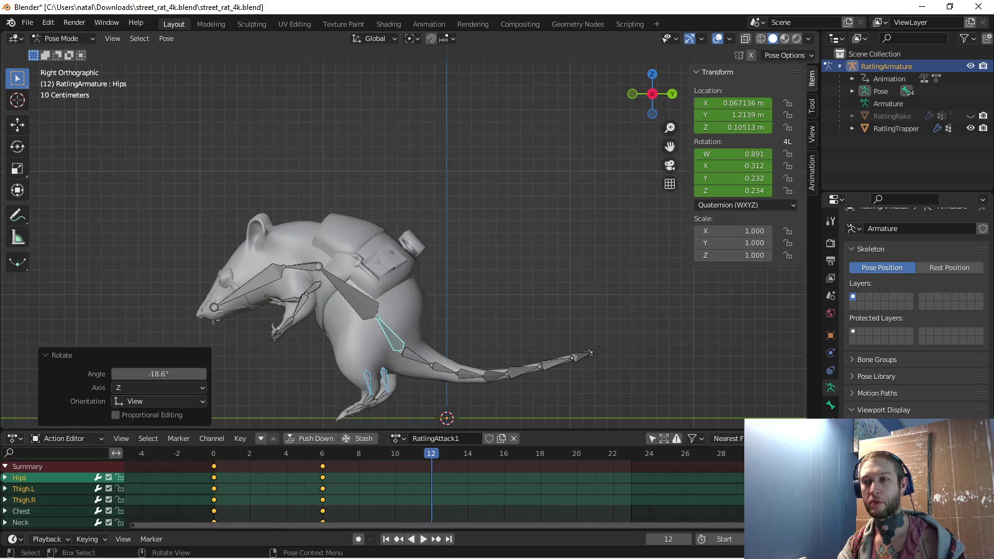
Clear the Chest bone's rotation and rotate the Hips from the top view
{"action": "key", "text": "alt+a"}
{"action": "left_click", "coordinate": [348, 291]}
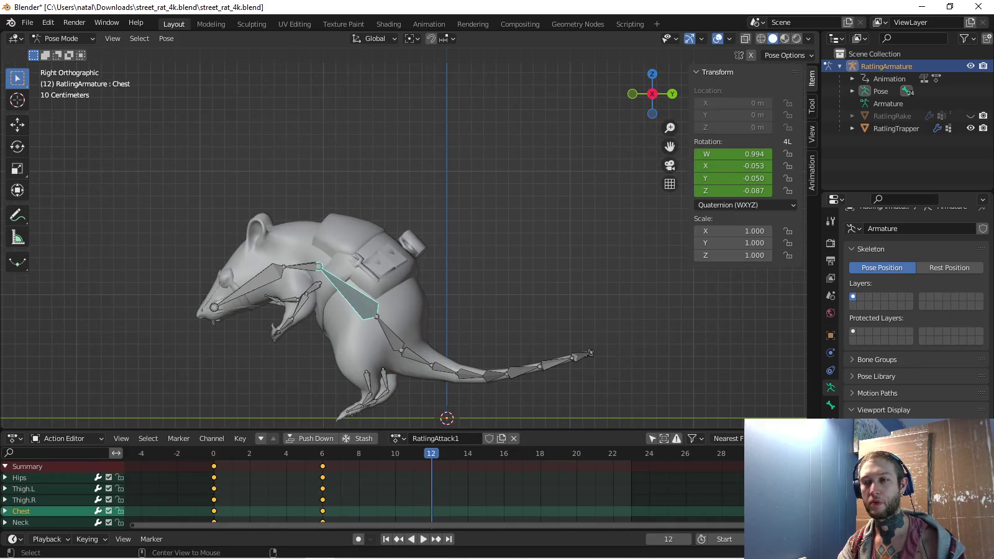
{"action": "key", "text": "alt+r"}
{"action": "left_click", "coordinate": [301, 266]}
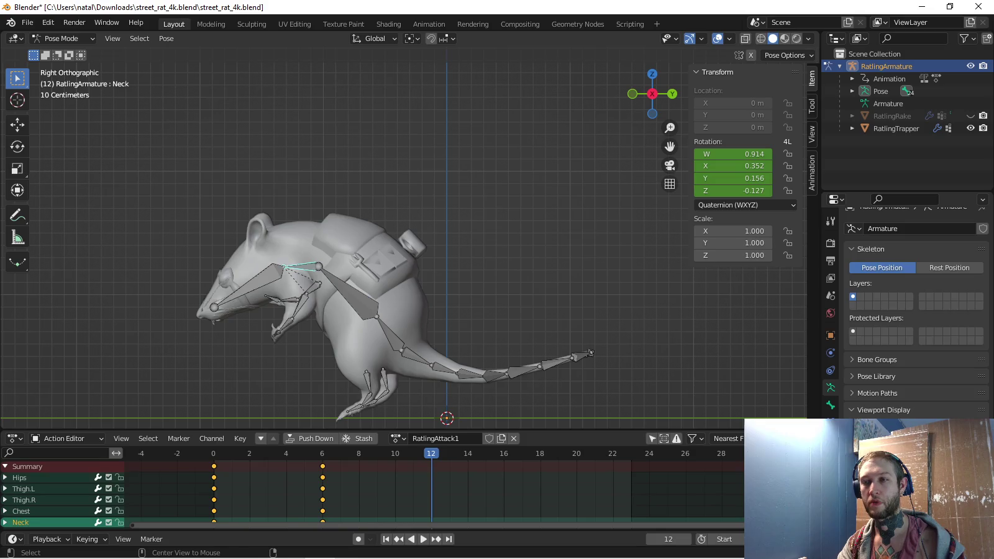
{"action": "left_click", "coordinate": [390, 332]}
{"action": "key", "text": "KP_7"}
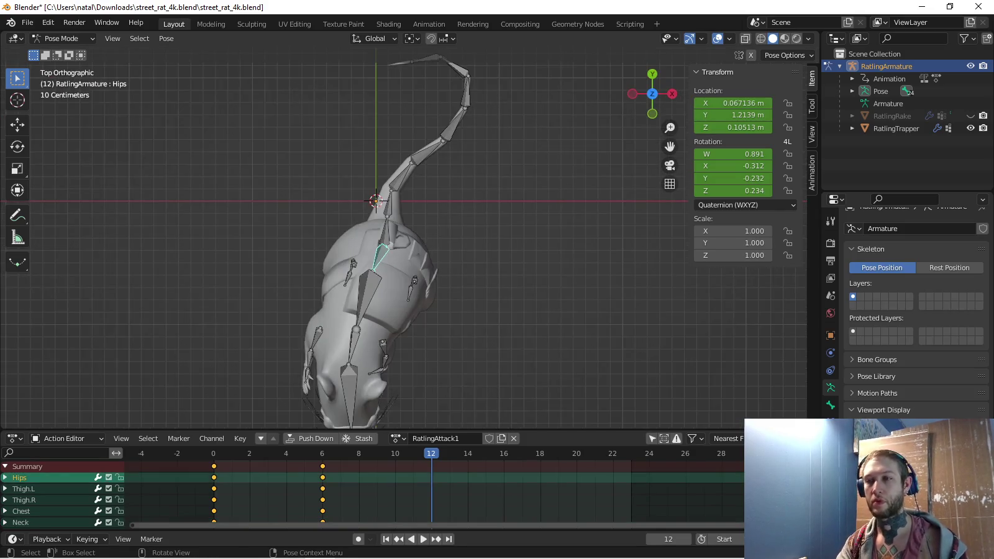
{"action": "key", "text": "r"}
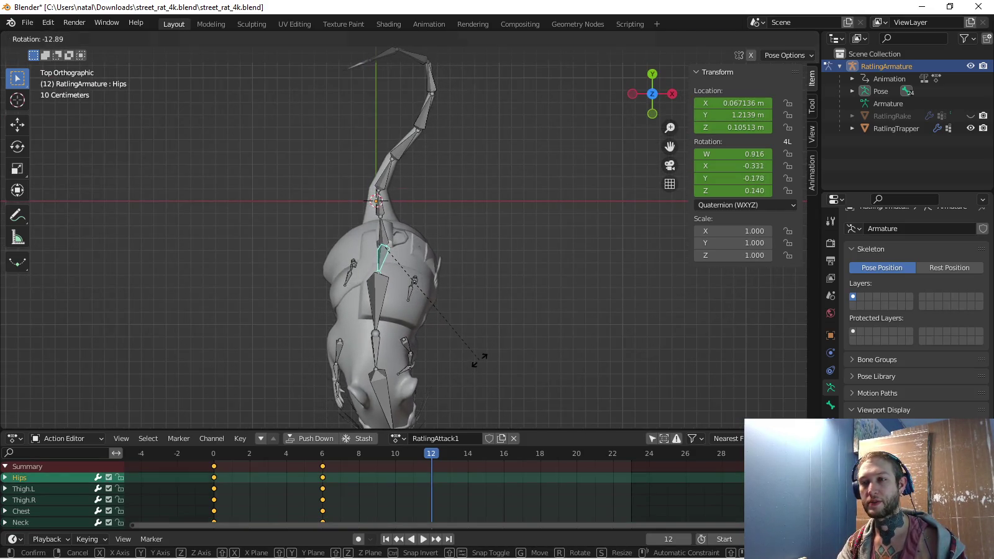
{"action": "left_click", "coordinate": [478, 360]}
Rotate the Hips and Thigh.R so the rat stands upright, then rotate the Chest
{"action": "scroll", "coordinate": [478, 361], "scroll_direction": "up", "scroll_amount": 2}
{"action": "left_click", "coordinate": [312, 283], "text": "shift"}
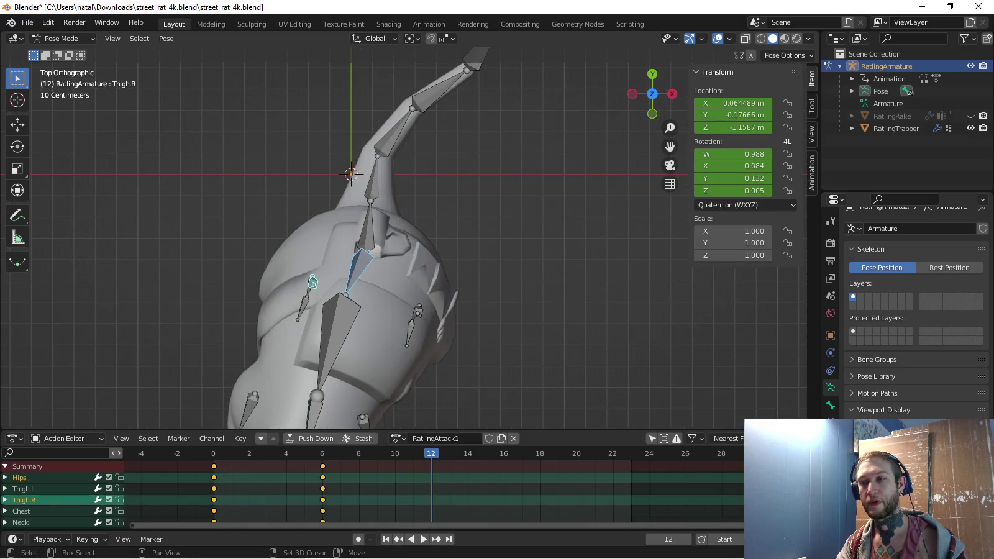
{"action": "key", "text": "r"}
{"action": "left_click", "coordinate": [372, 261]}
{"action": "left_click", "coordinate": [346, 335]}
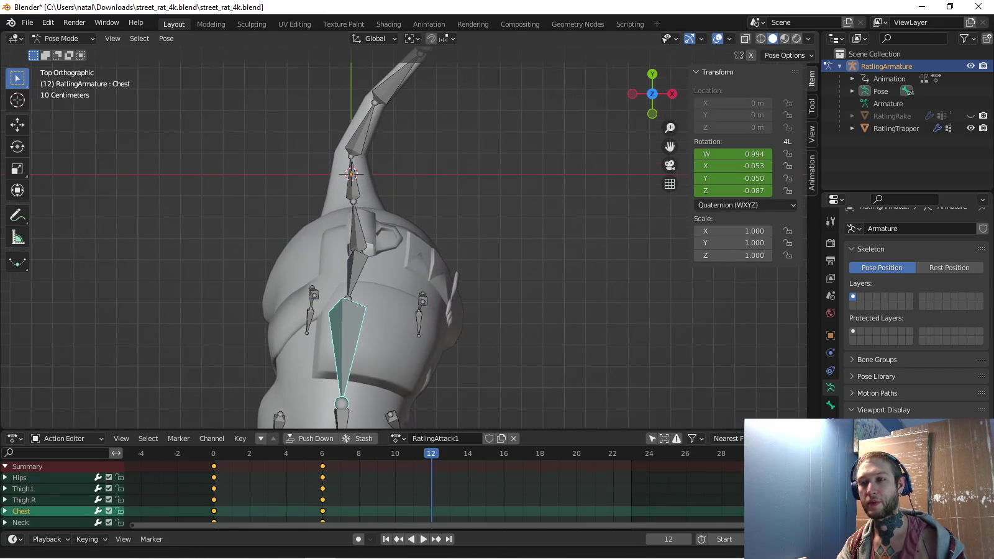
{"action": "middle_click_drag", "start_coordinate": [346, 336], "coordinate": [401, 251], "text": "shift"}
{"action": "key", "text": "r"}
{"action": "left_click", "coordinate": [400, 261]}
Rotate the Neck slightly and tip the Head up by 10.4°
{"action": "left_click", "coordinate": [399, 347]}
{"action": "key", "text": "r"}
{"action": "left_click", "coordinate": [410, 348]}
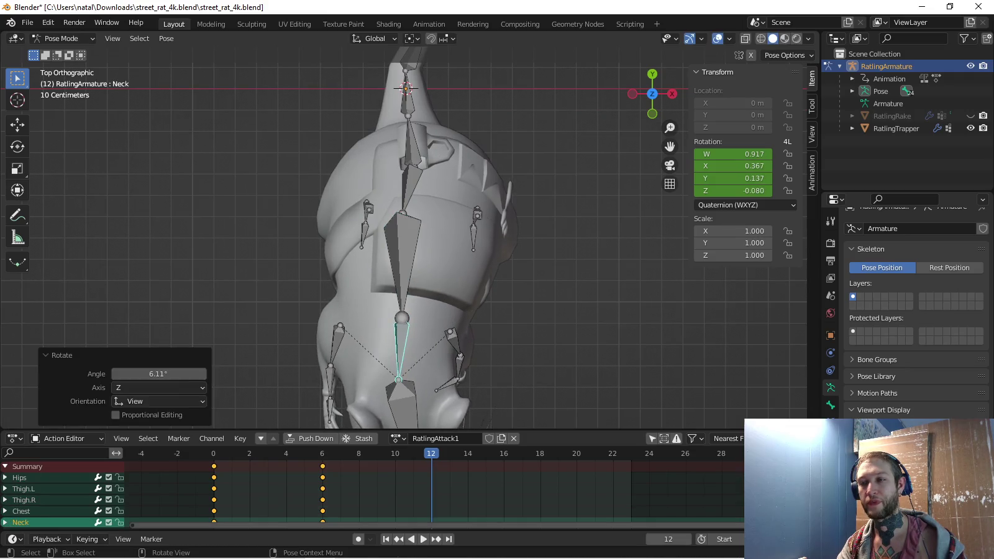
{"action": "left_click", "coordinate": [400, 404]}
{"action": "middle_click_drag", "start_coordinate": [400, 403], "coordinate": [400, 329], "text": "shift"}
{"action": "key", "text": "r"}
{"action": "left_click", "coordinate": [422, 373]}
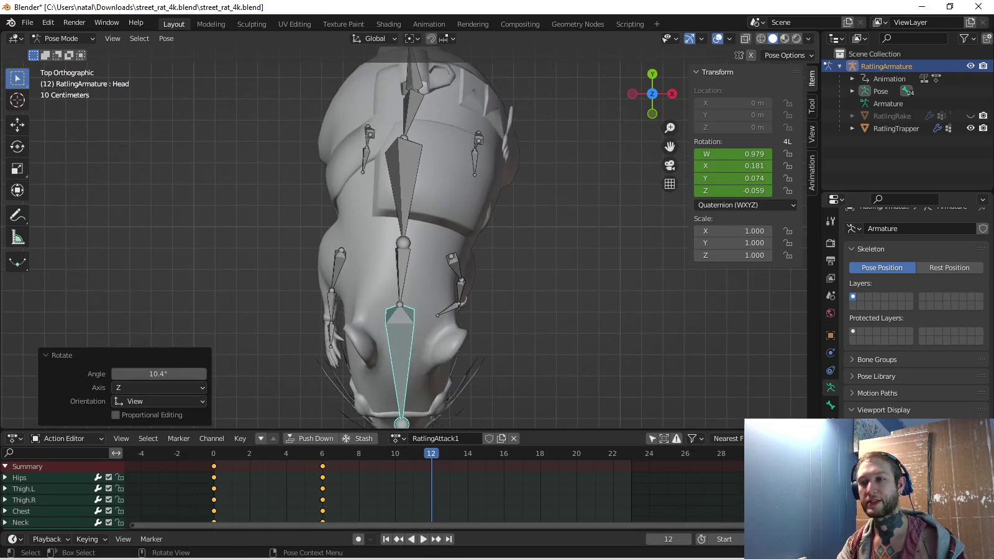
{"action": "key", "text": "KP_3"}
Clear the rotations of the Chest, Neck and Head bones
{"action": "left_click", "coordinate": [435, 317]}
{"action": "scroll", "coordinate": [435, 311], "scroll_direction": "up", "scroll_amount": 2}
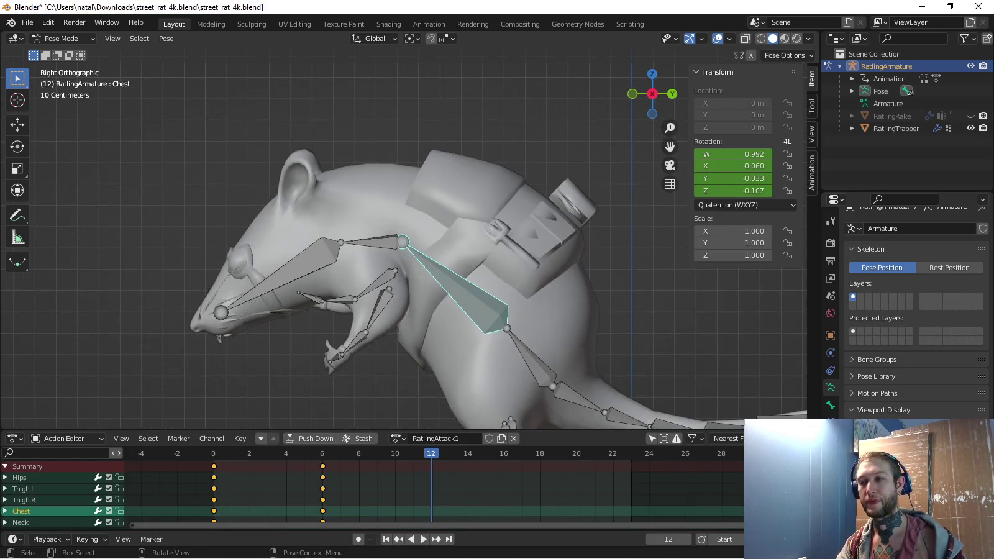
{"action": "key", "text": "alt+r"}
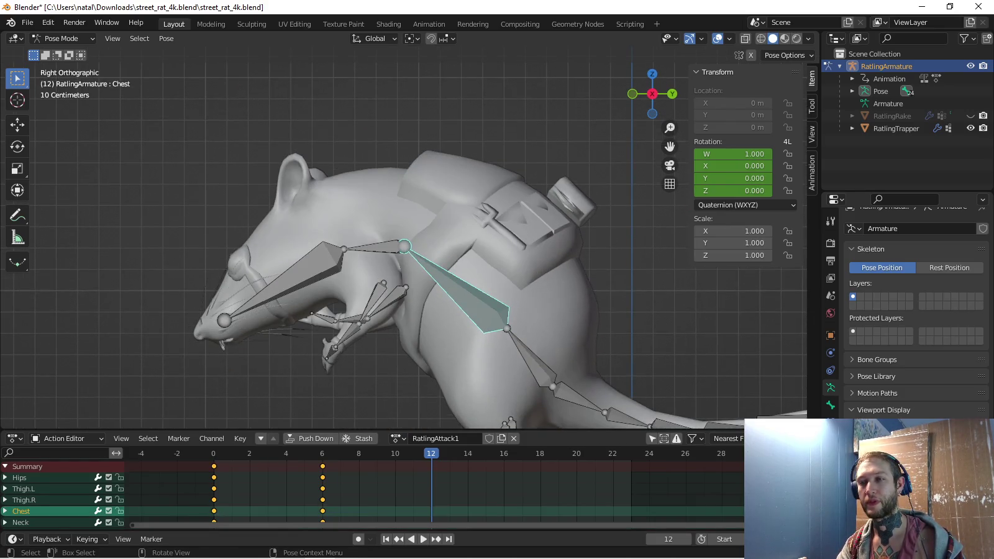
{"action": "left_click", "coordinate": [372, 248]}
{"action": "key", "text": "alt+r"}
{"action": "left_click", "coordinate": [298, 186]}
{"action": "key", "text": "alt+r"}
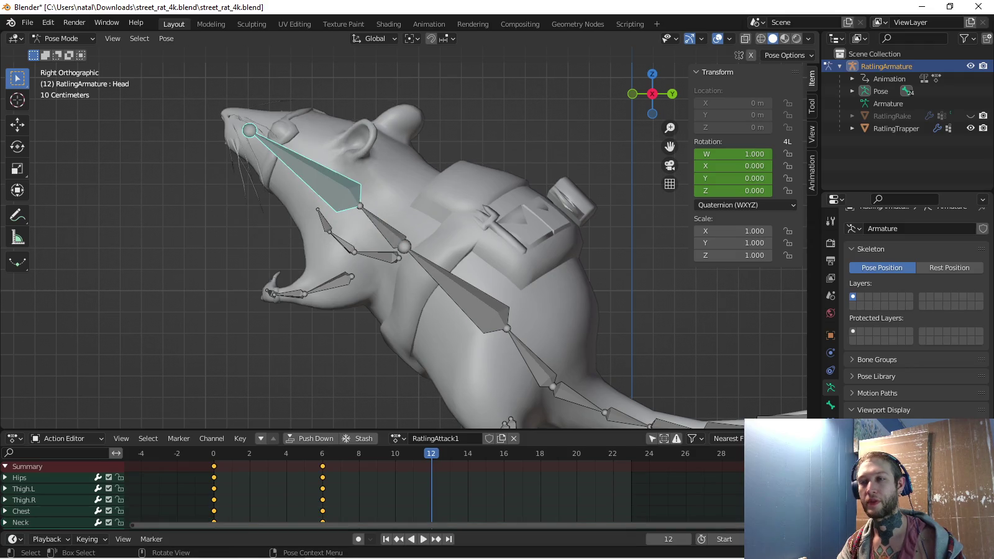
{"action": "key", "text": "KP_7"}
Rotate the Hips -19°, twist them on local Y, then rotate a further 4.99°
{"action": "left_click", "coordinate": [409, 143]}
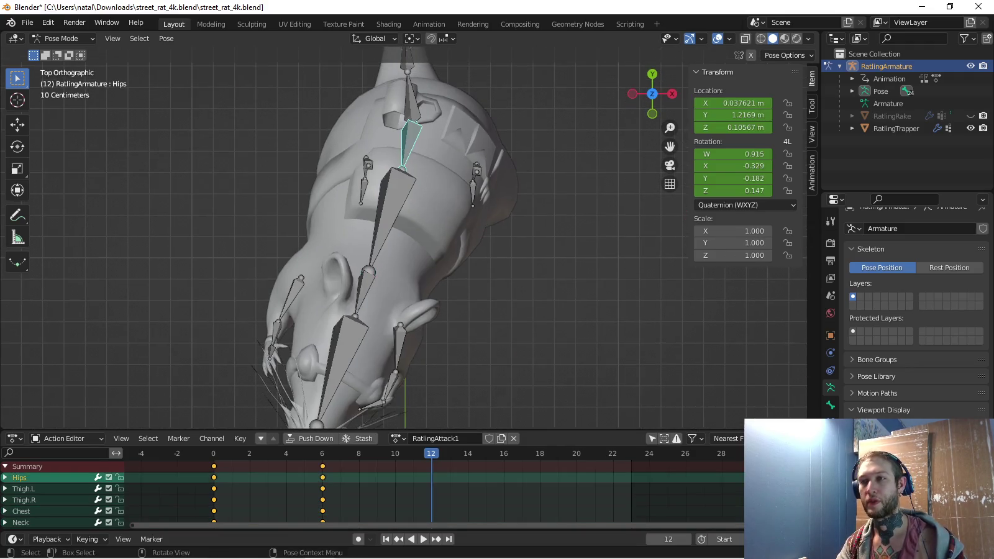
{"action": "key", "text": "r"}
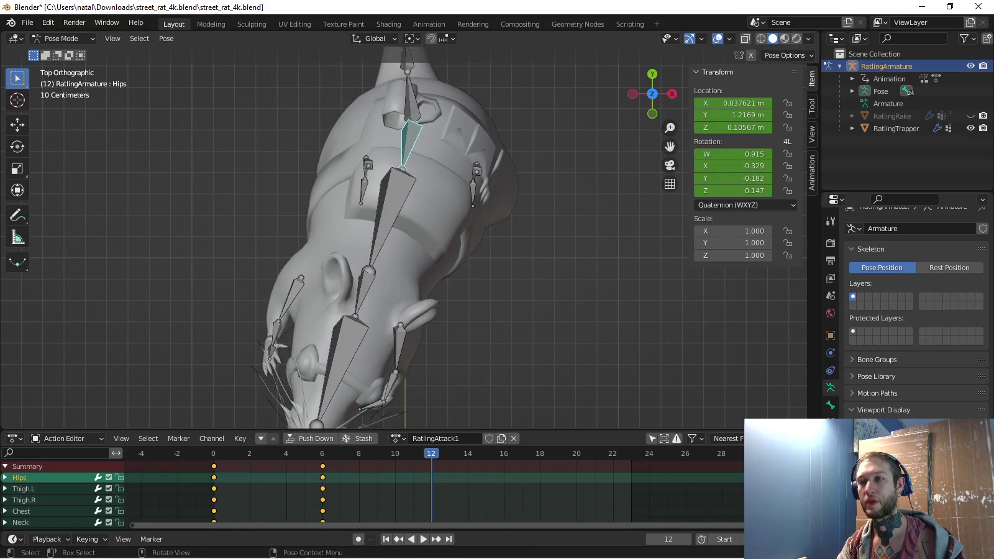
{"action": "left_click", "coordinate": [516, 267]}
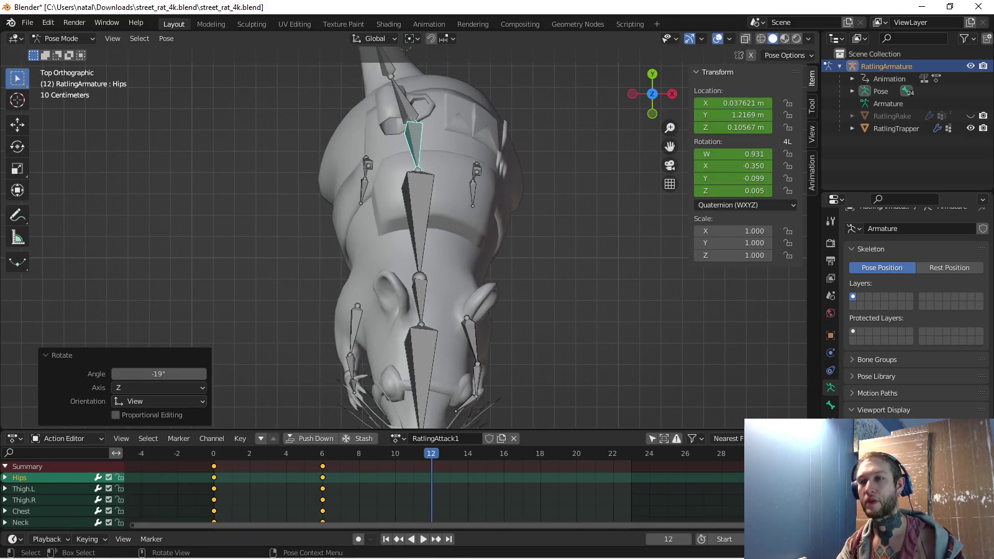
{"action": "key", "text": "KP_1"}
{"action": "key", "text": "r"}
{"action": "key", "text": "y"}
{"action": "key", "text": "y"}
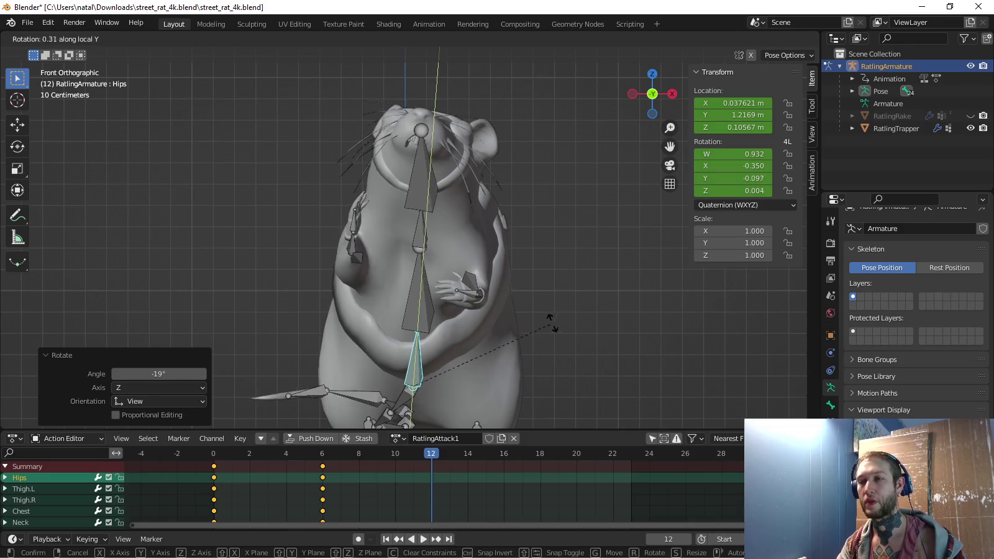
{"action": "left_click", "coordinate": [582, 272]}
{"action": "key", "text": "KP_3"}
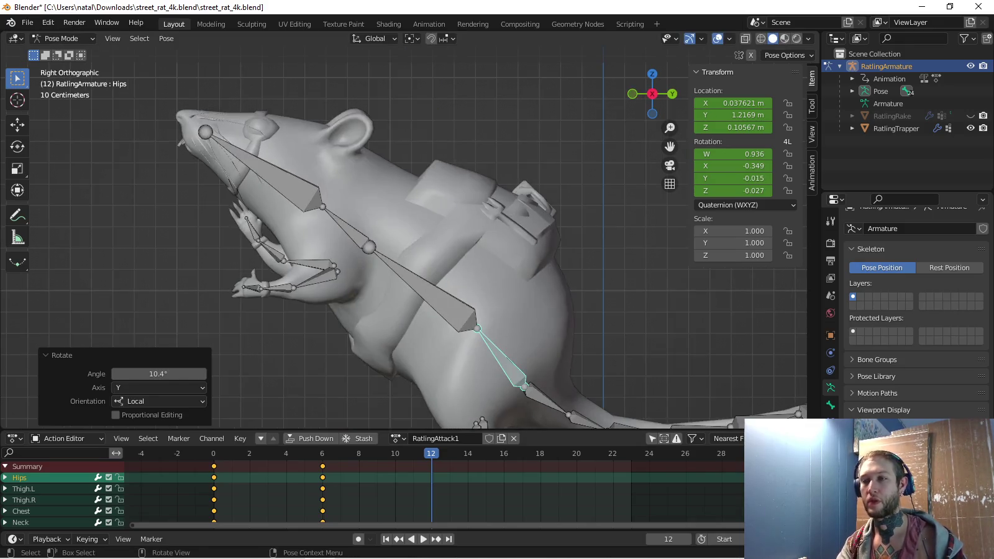
{"action": "key", "text": "KP_7"}
{"action": "key", "text": "r"}
{"action": "left_click", "coordinate": [549, 362]}
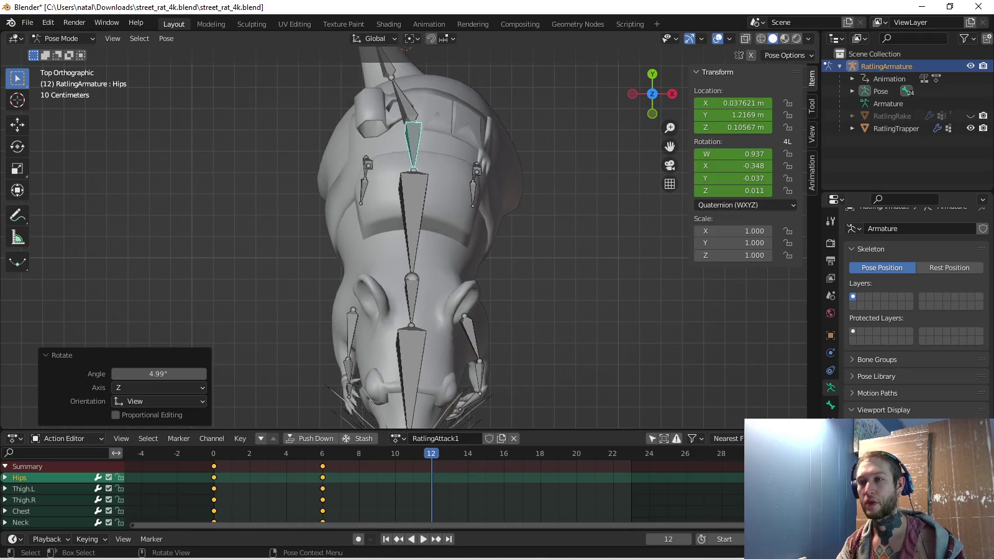
{"action": "key", "text": "KP_3"}
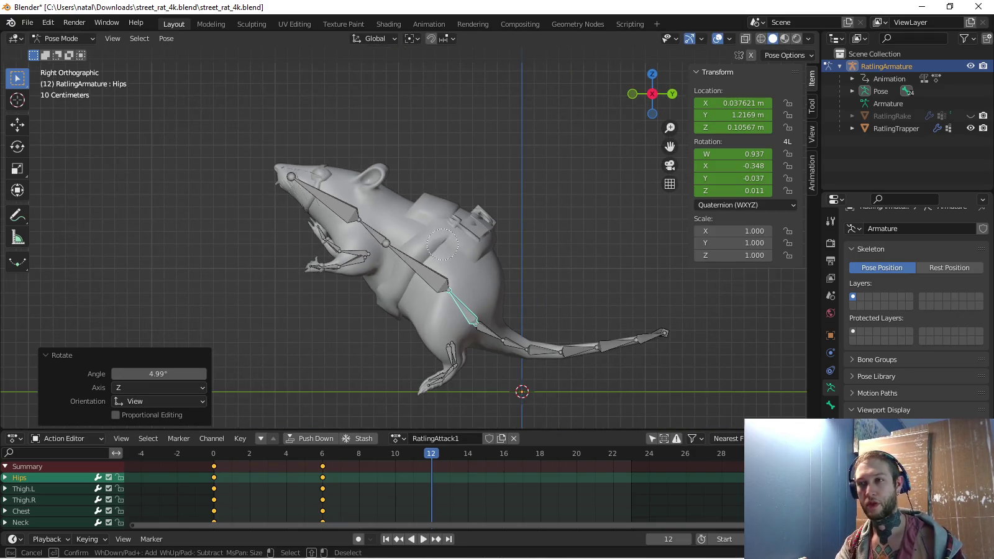
Key the rotation of the Chest, Neck and other selected bones at frame 12
{"action": "left_click", "coordinate": [21, 511], "text": "shift"}
{"action": "left_click", "coordinate": [21, 522], "text": "shift"}
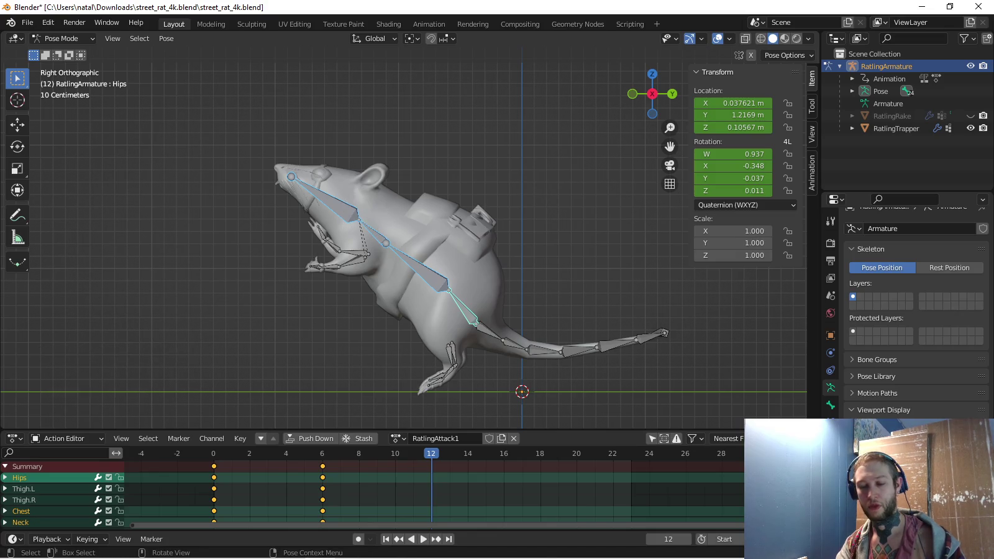
{"action": "key", "text": "i"}
{"action": "left_click", "coordinate": [23, 488]}
{"action": "left_click", "coordinate": [24, 499], "text": "shift"}
{"action": "left_click", "coordinate": [19, 477], "text": "shift"}
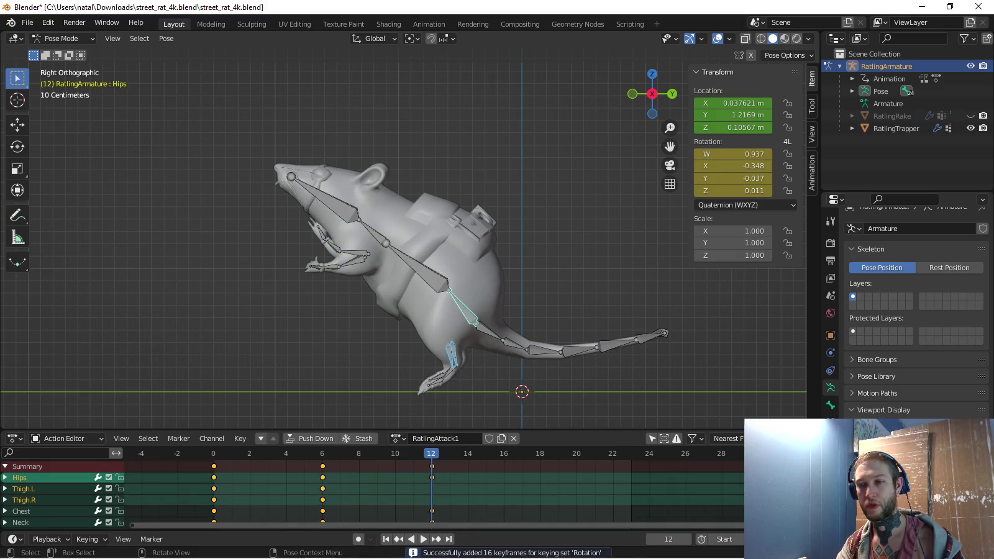
With the Location & Rotation keying set, push Hips and thighs forward, key them, and preview playback
{"action": "left_click", "coordinate": [87, 539]}
{"action": "left_click", "coordinate": [75, 472]}
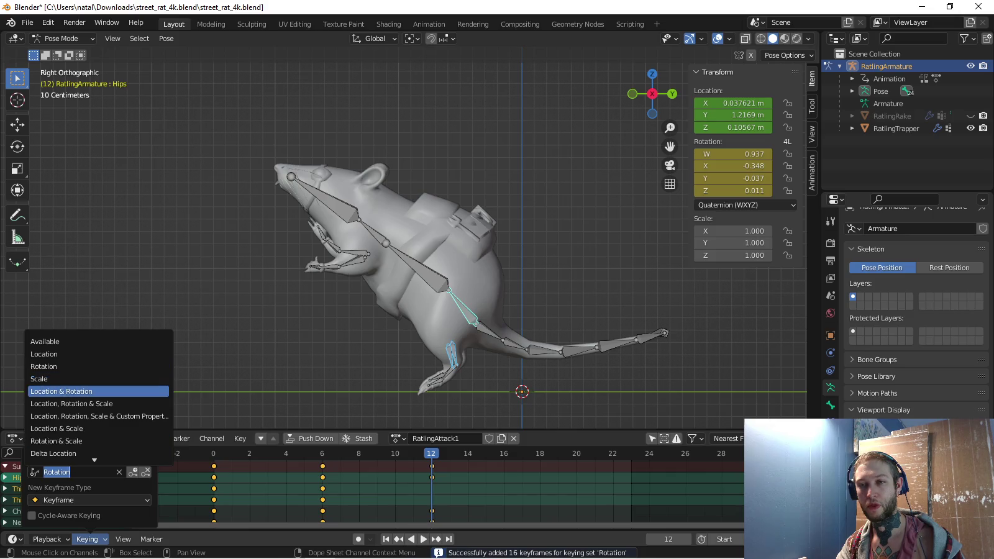
{"action": "left_click", "coordinate": [98, 391]}
{"action": "key", "text": "g"}
{"action": "left_click", "coordinate": [348, 261]}
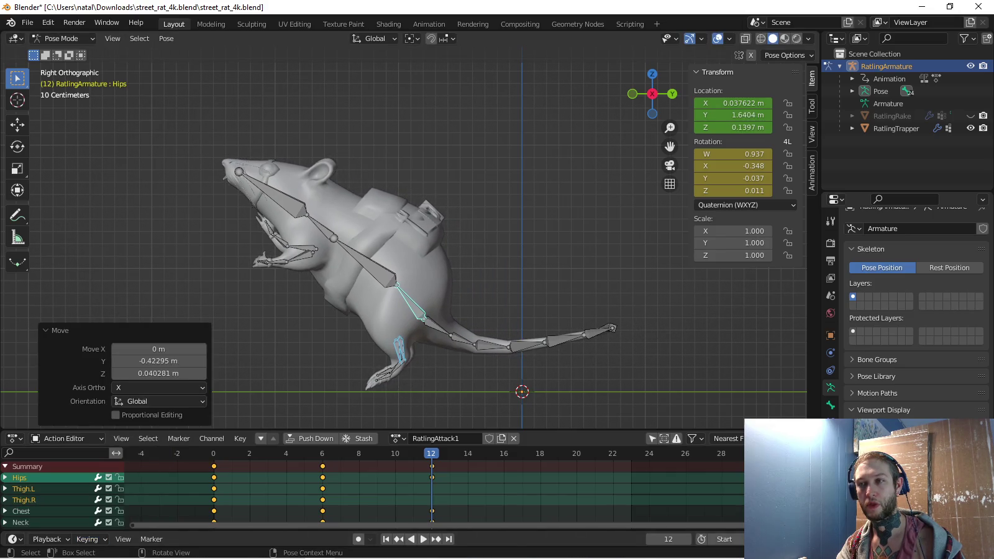
{"action": "key", "text": "i"}
{"action": "key", "text": "space"}
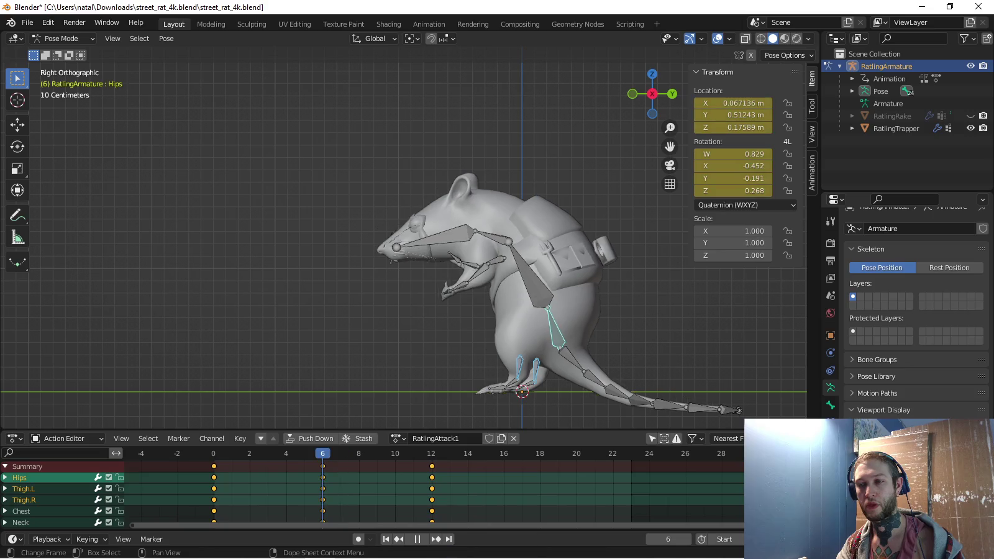
{"action": "key", "text": "space"}
Swing Thigh.L back by -43° and switch the keying set to Rotation
{"action": "scroll", "coordinate": [596, 373], "scroll_direction": "up", "scroll_amount": 3}
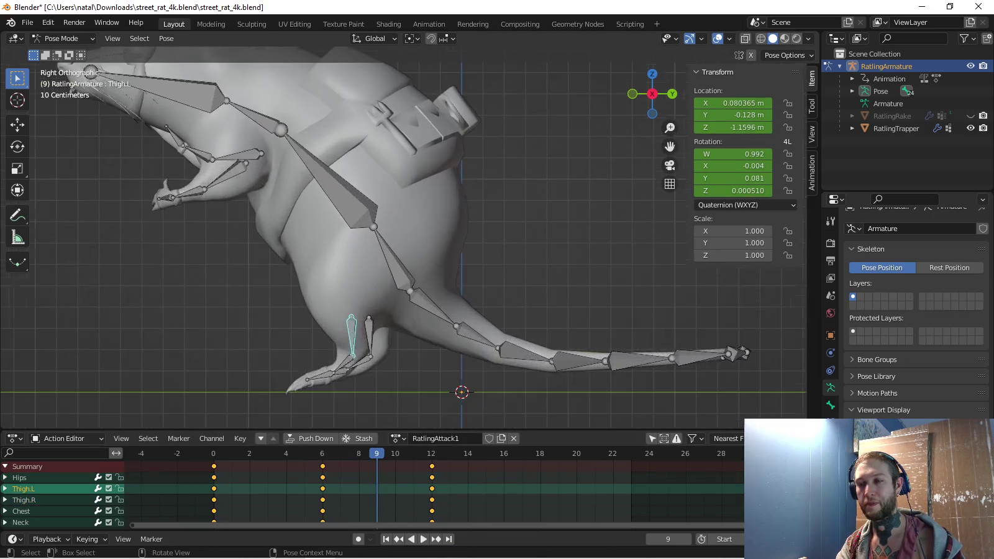
{"action": "left_click", "coordinate": [359, 329]}
{"action": "key", "text": "r"}
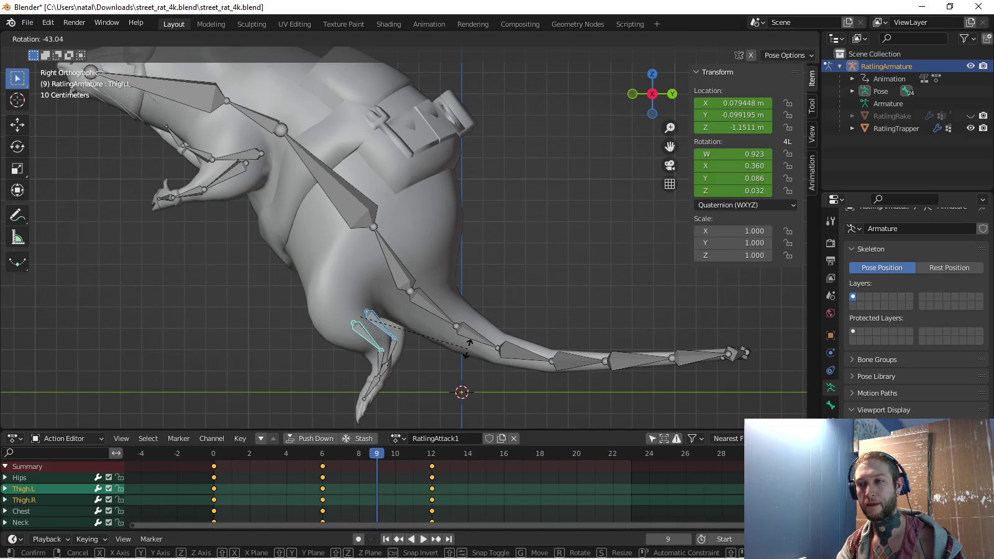
{"action": "left_click", "coordinate": [467, 346]}
{"action": "left_click", "coordinate": [87, 539]}
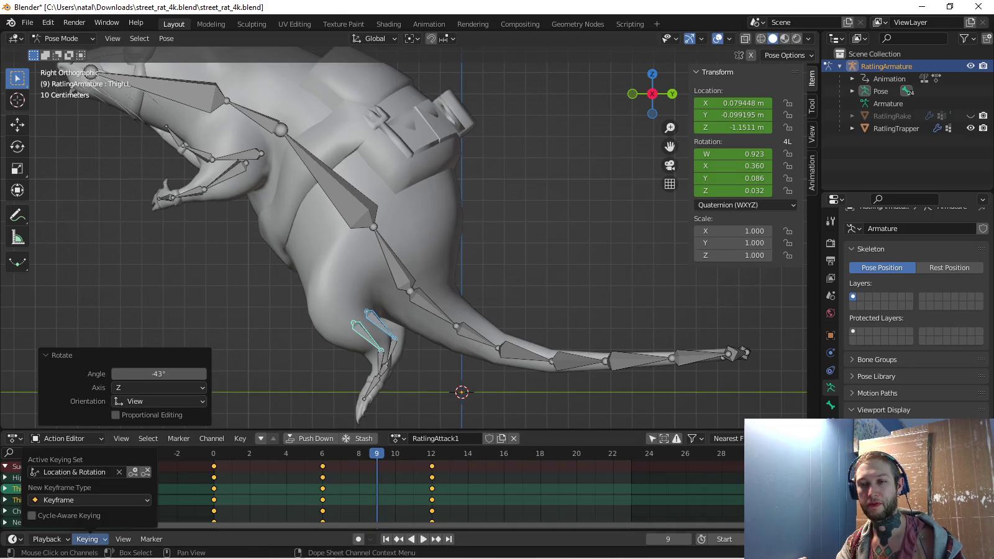
{"action": "left_click", "coordinate": [75, 472]}
{"action": "left_click", "coordinate": [98, 366]}
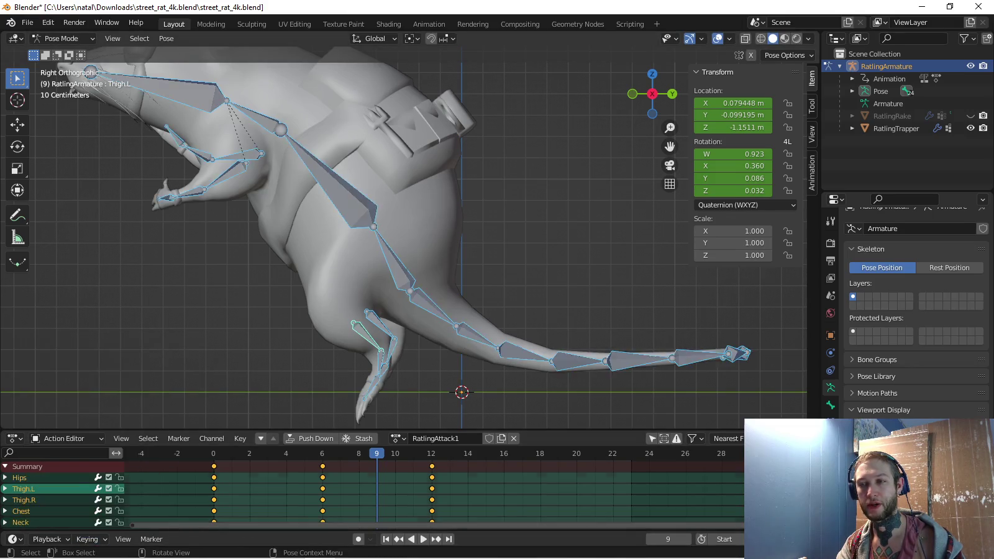
Rotate the foot bone, key all bone rotations at frame 9, and play back
{"action": "left_click", "coordinate": [379, 372]}
{"action": "key", "text": "r"}
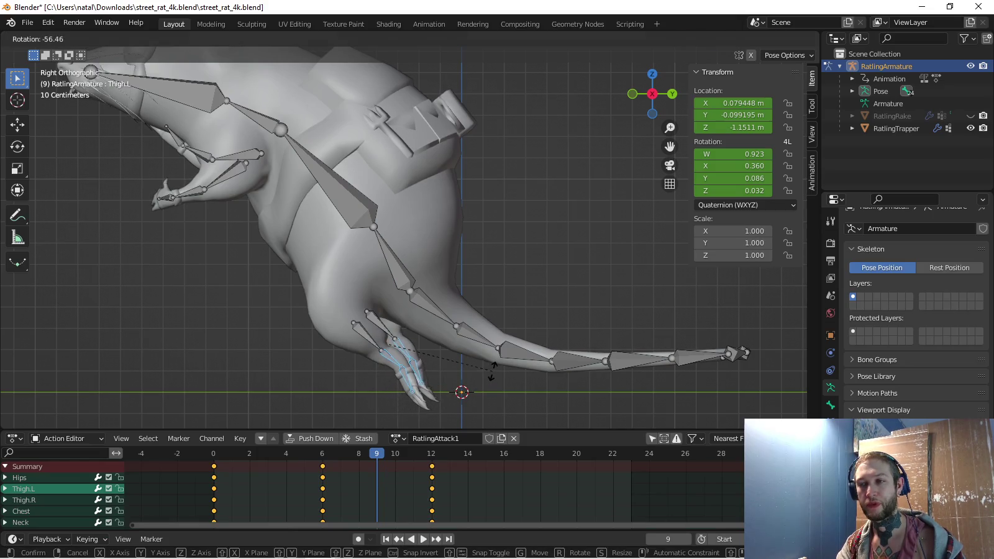
{"action": "left_click", "coordinate": [492, 372]}
{"action": "left_click", "coordinate": [382, 347]}
{"action": "key", "text": "Escape"}
{"action": "key", "text": "i"}
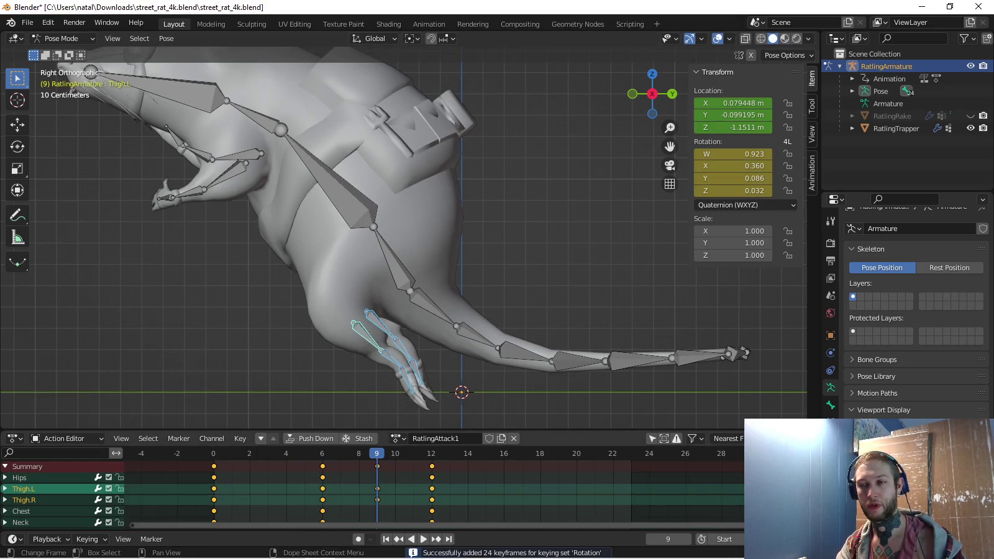
{"action": "key", "text": "space"}
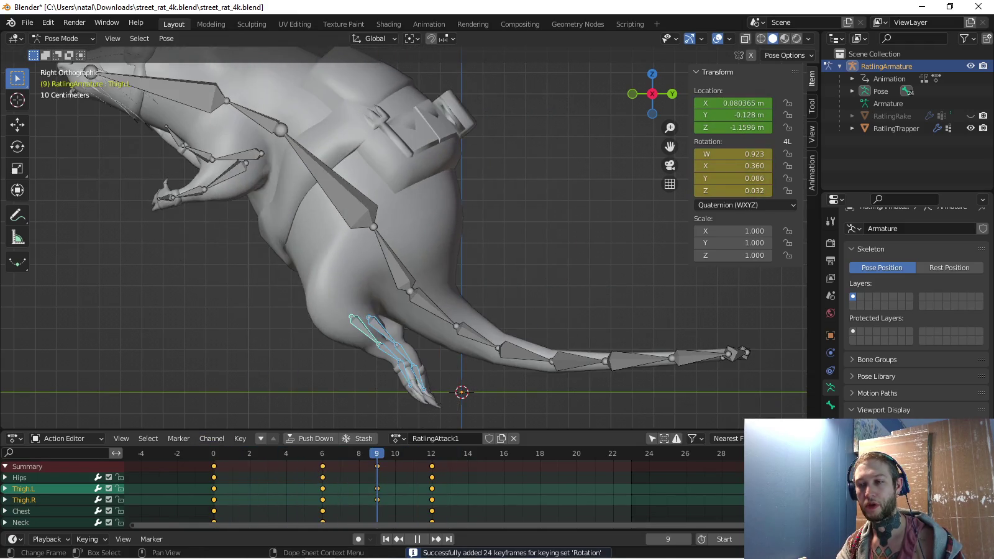
Move the Hips, then the Hips with both thighs, vertically along Z
{"action": "left_click", "coordinate": [390, 252]}
{"action": "left_click", "coordinate": [329, 180]}
{"action": "left_click", "coordinate": [390, 252]}
{"action": "key", "text": "g"}
{"action": "key", "text": "z"}
{"action": "key", "text": "Return"}
{"action": "left_click", "coordinate": [363, 329], "text": "shift"}
{"action": "left_click", "coordinate": [382, 333], "text": "shift"}
{"action": "key", "text": "g"}
{"action": "key", "text": "z"}
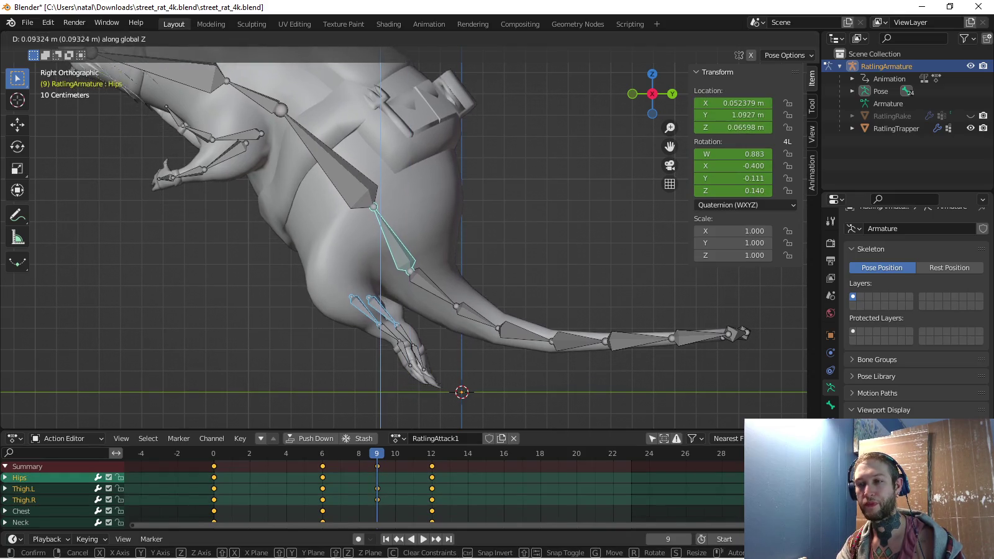
{"action": "key", "text": "Return"}
Switch the keying set to Location, key the bone locations at frame 9, and review playback
{"action": "left_click", "coordinate": [87, 539]}
{"action": "left_click", "coordinate": [74, 472]}
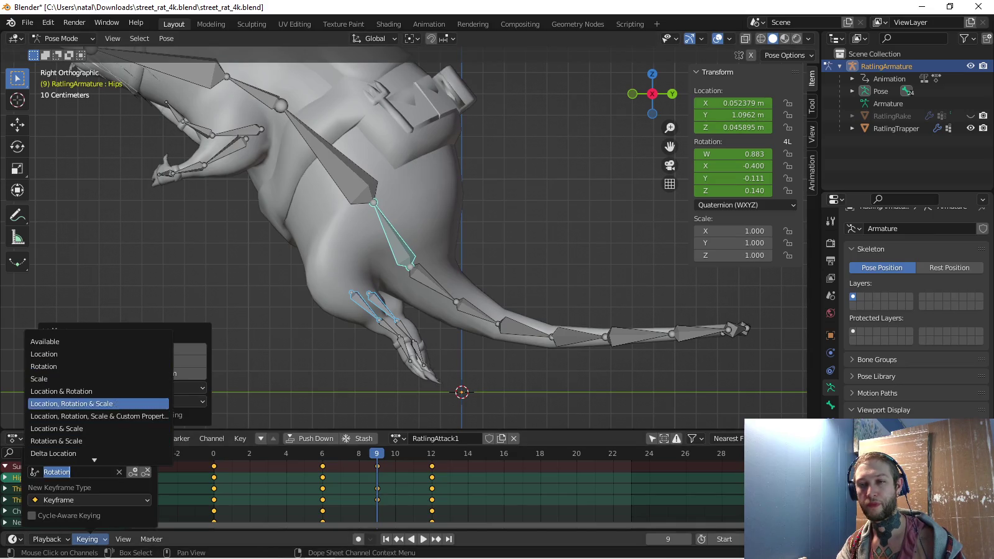
{"action": "left_click", "coordinate": [62, 353]}
{"action": "key", "text": "i"}
{"action": "key", "text": "space"}
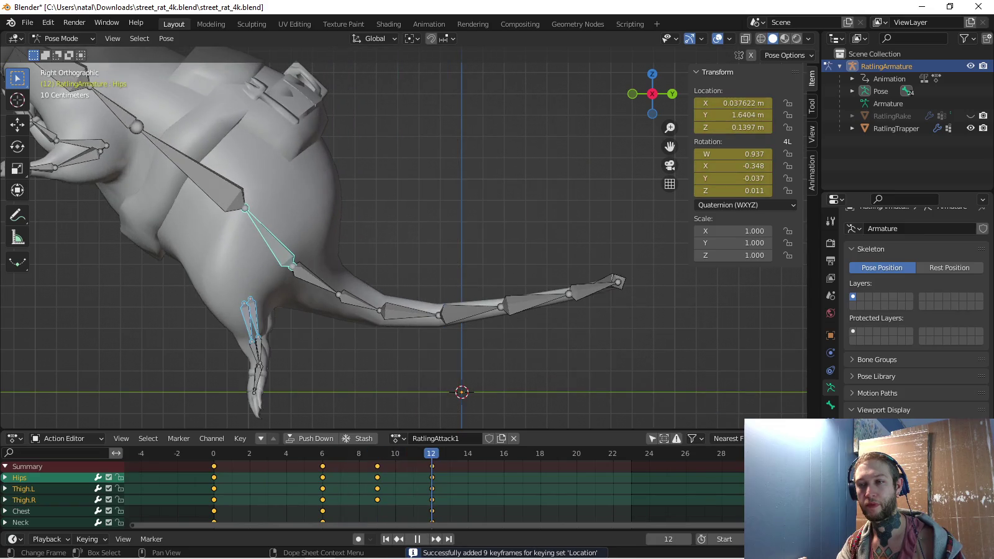
{"action": "scroll", "coordinate": [410, 239], "scroll_direction": "down", "scroll_amount": 3}
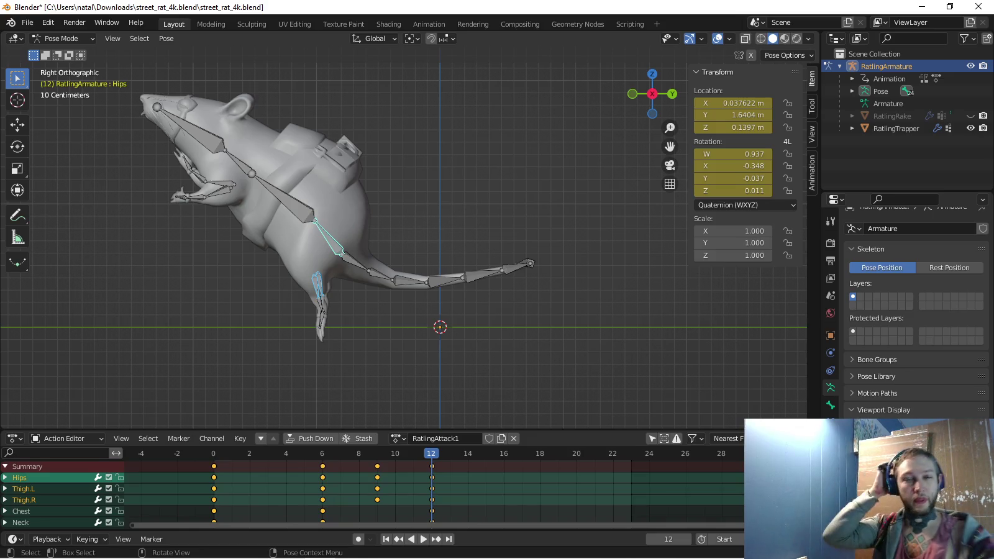
{"action": "key", "text": "space"}
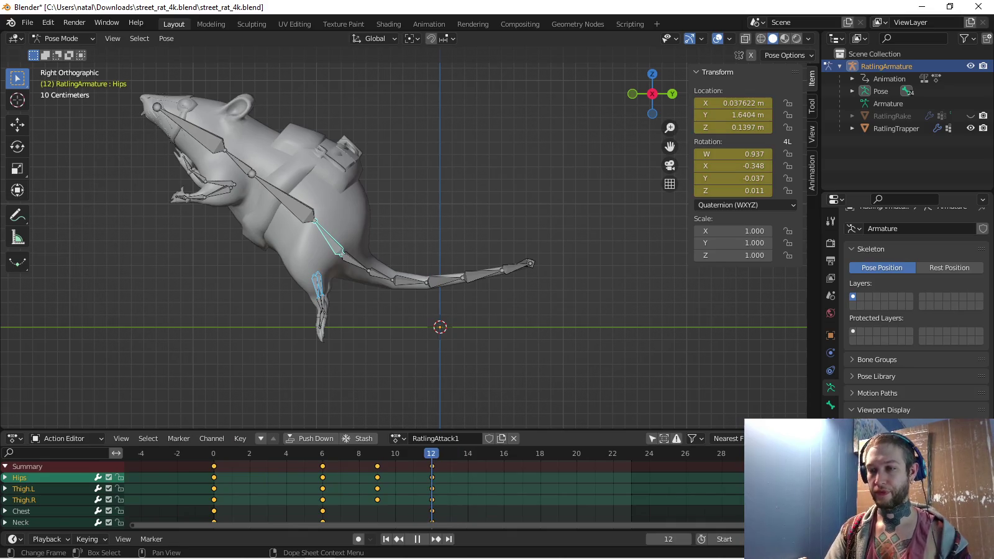
{"action": "left_click", "coordinate": [328, 237]}
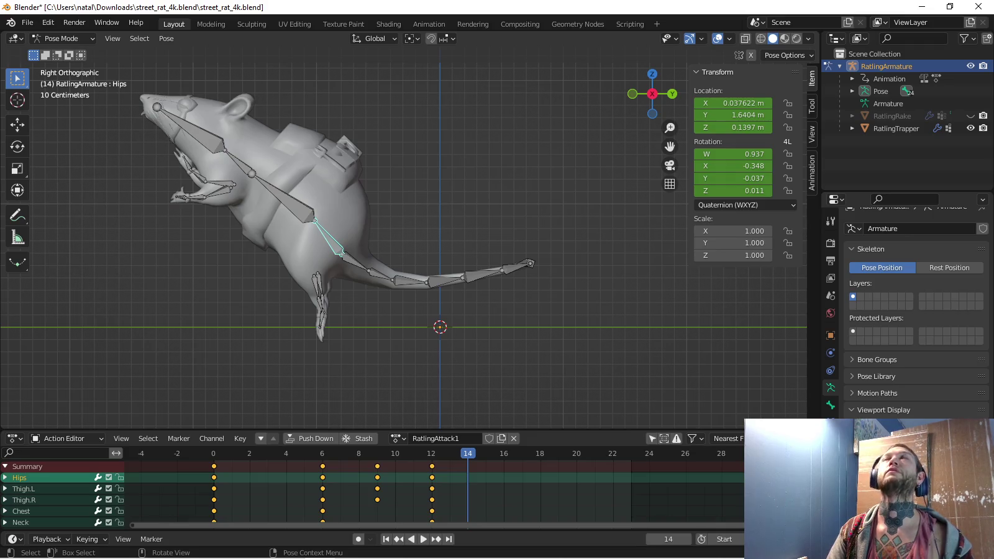
At frame 14, tilt the Head and rotate the Hips, Chest and Neck so the rat rears up
{"action": "middle_click_drag", "start_coordinate": [372, 248], "coordinate": [393, 292], "text": "shift"}
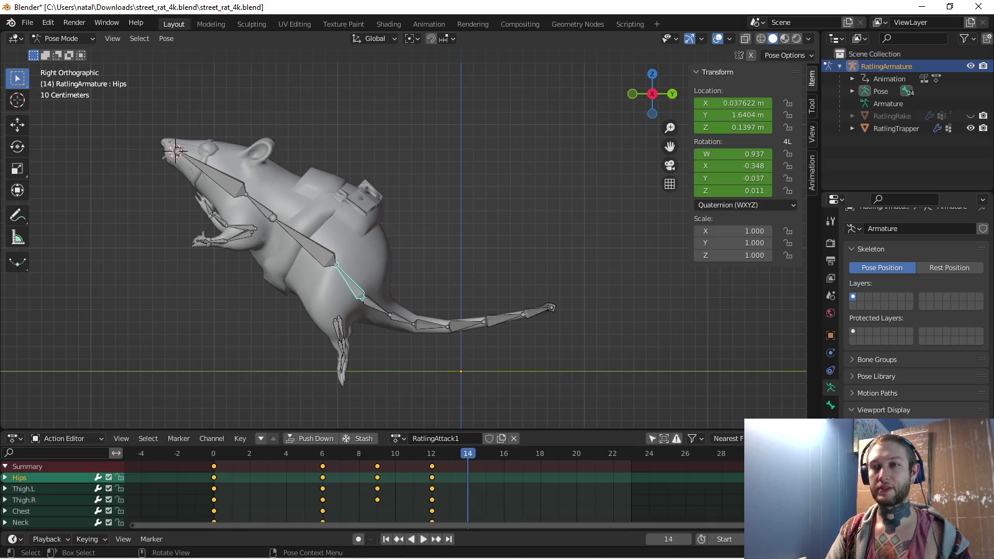
{"action": "left_click", "coordinate": [177, 151]}
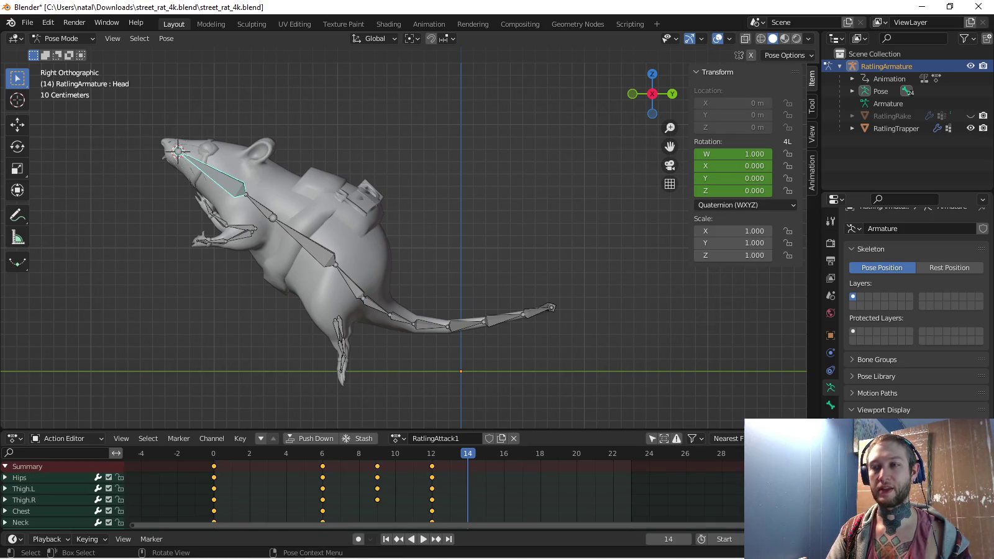
{"action": "middle_click_drag", "start_coordinate": [177, 151], "coordinate": [199, 204], "text": "shift"}
{"action": "key", "text": "r"}
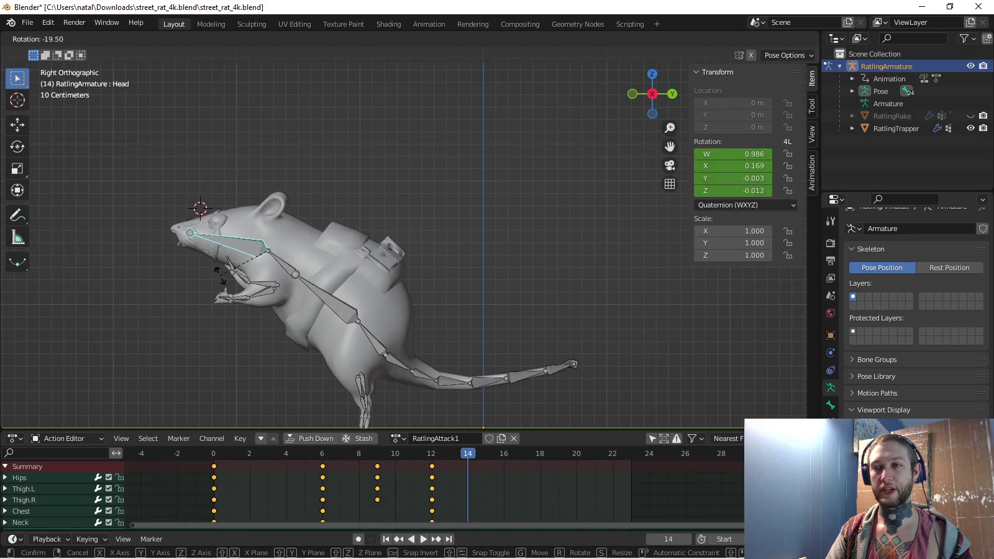
{"action": "left_click", "coordinate": [219, 274]}
{"action": "left_click", "coordinate": [372, 337]}
{"action": "key", "text": "r"}
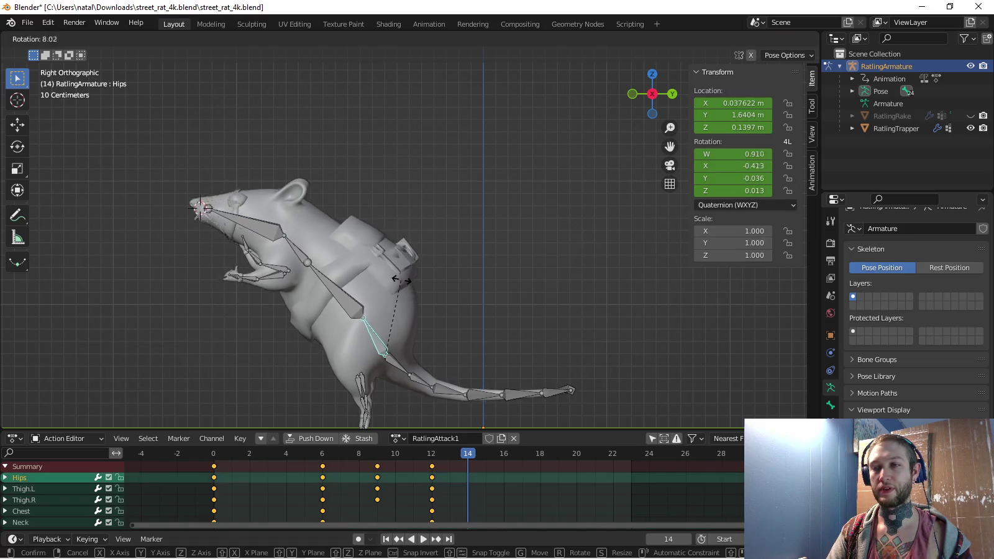
{"action": "left_click", "coordinate": [347, 323]}
{"action": "left_click", "coordinate": [336, 286]}
{"action": "key", "text": "r"}
{"action": "left_click", "coordinate": [292, 242]}
{"action": "left_click", "coordinate": [299, 246]}
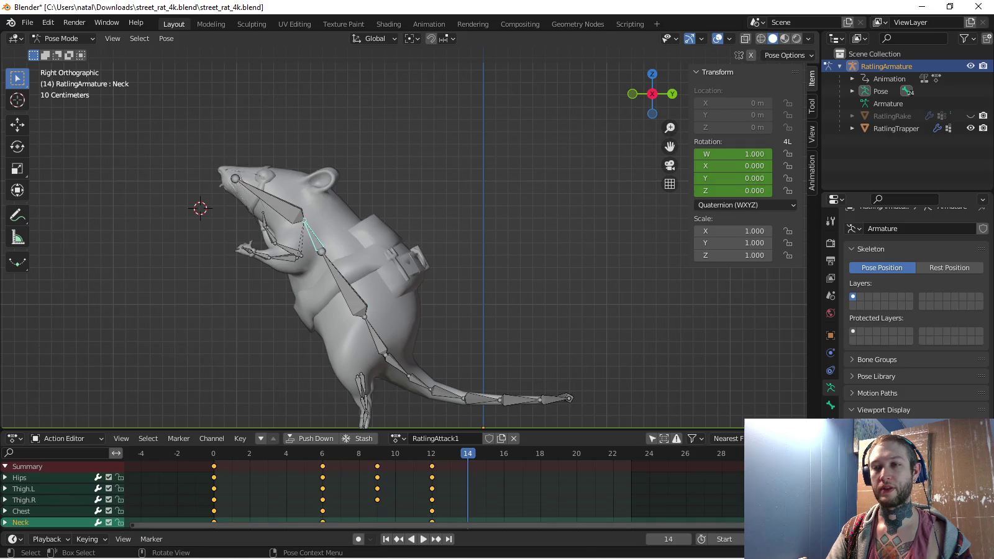
{"action": "key", "text": "r"}
{"action": "left_click", "coordinate": [277, 247]}
Move the hips together with the hind legs and rotate the hind foot flat, about 15.3°
{"action": "left_click", "coordinate": [372, 336]}
{"action": "key", "text": "g"}
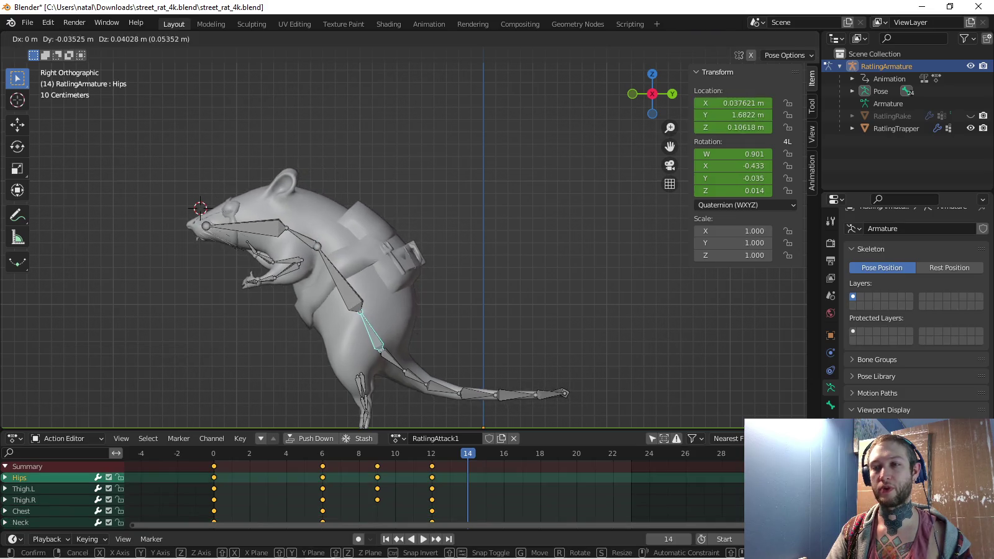
{"action": "key", "text": "Escape"}
{"action": "key", "text": "c"}
{"action": "left_click", "coordinate": [362, 378]}
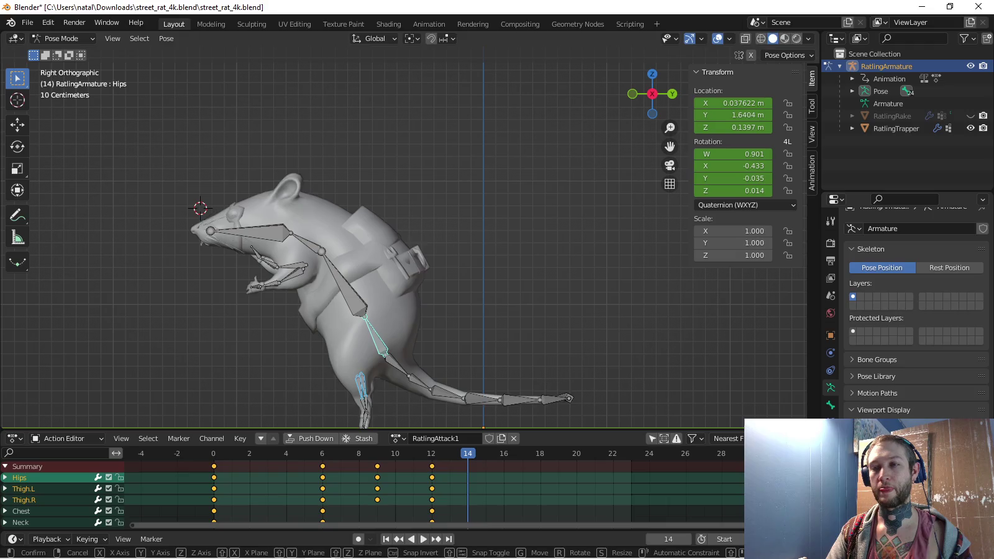
{"action": "key", "text": "g"}
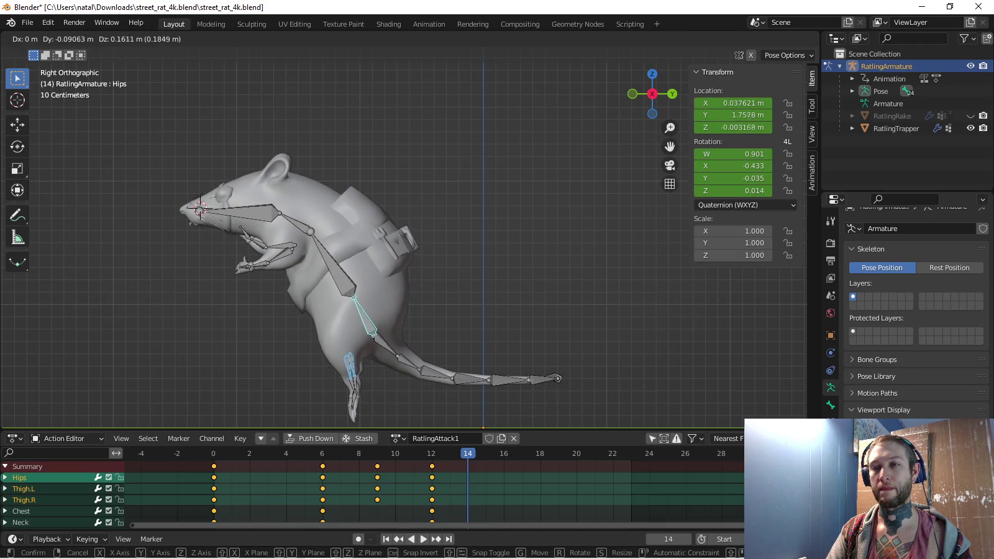
{"action": "key", "text": "Return"}
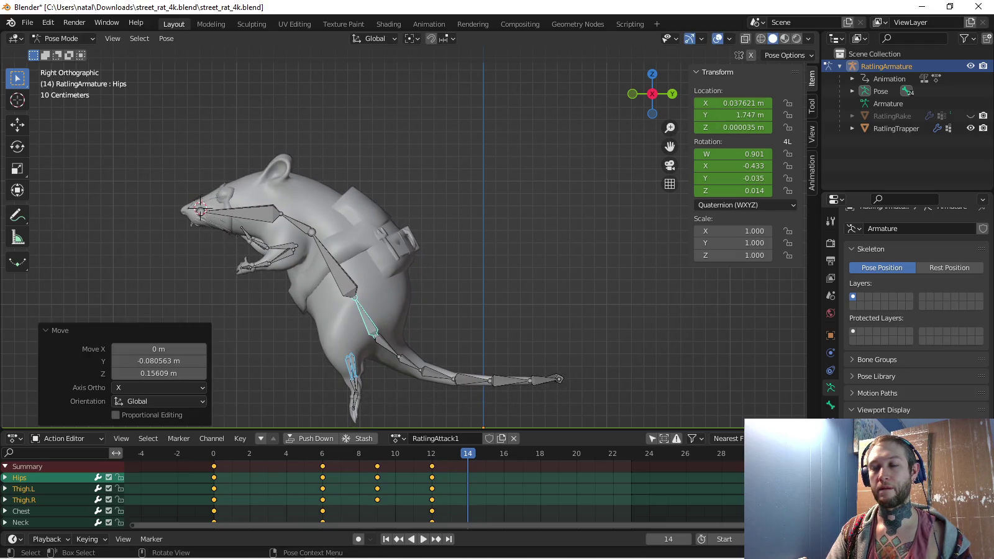
{"action": "key", "text": "ctrl+z"}
{"action": "key", "text": "ctrl+shift+z"}
{"action": "key", "text": "r"}
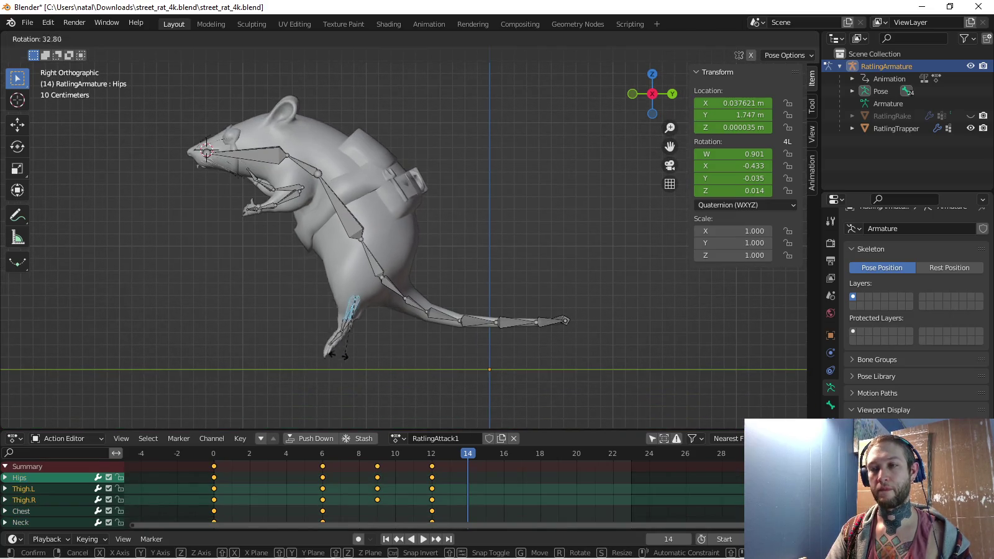
{"action": "left_click", "coordinate": [322, 343]}
{"action": "key", "text": "ctrl+z"}
{"action": "key", "text": "r"}
{"action": "left_click", "coordinate": [320, 335]}
{"action": "key", "text": "ctrl+z"}
{"action": "key", "text": "r"}
{"action": "left_click", "coordinate": [295, 328]}
Select the thigh, head, neck, chest and spine bones and key their locations at frame 14
{"action": "key", "text": "c"}
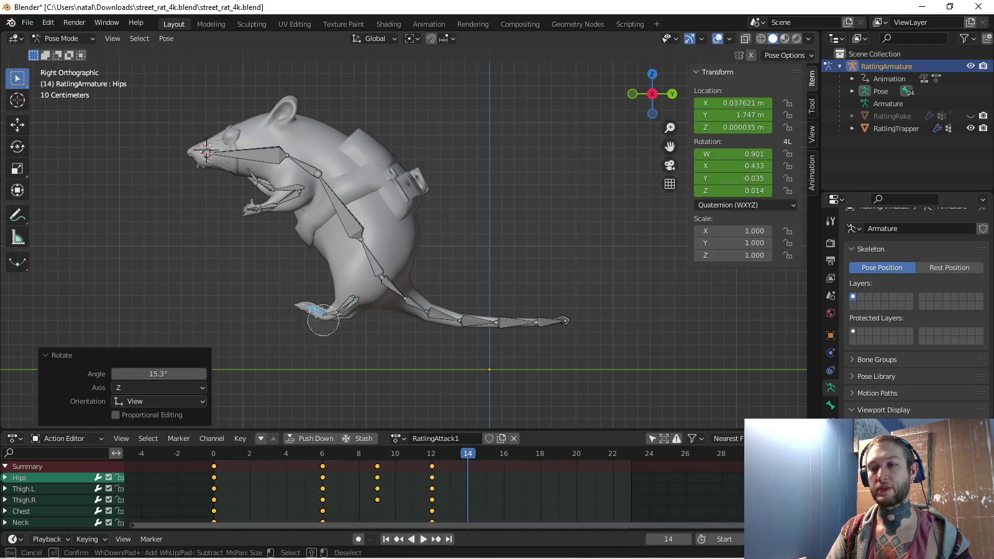
{"action": "left_click_drag", "start_coordinate": [321, 326], "coordinate": [341, 308]}
{"action": "left_click_drag", "start_coordinate": [295, 194], "coordinate": [260, 160]}
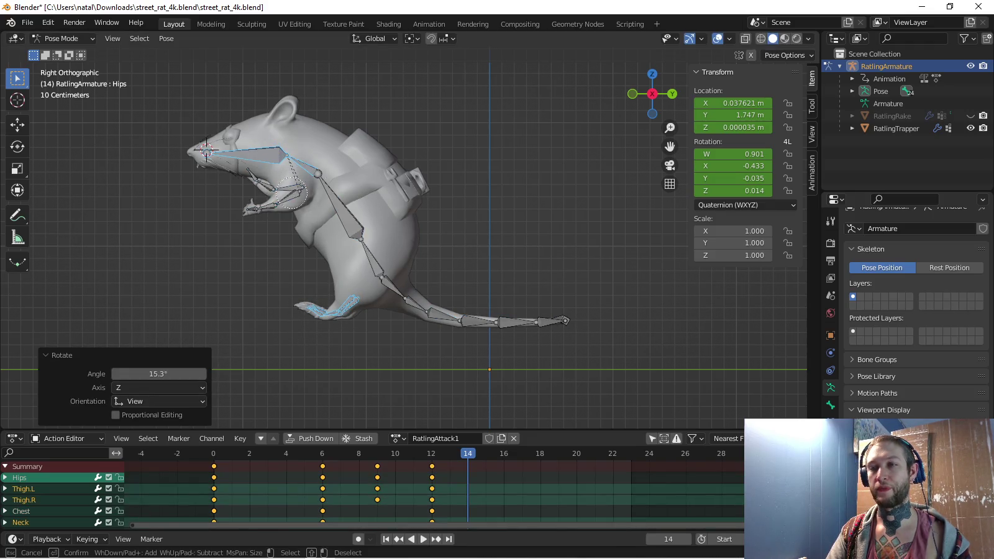
{"action": "left_click_drag", "start_coordinate": [286, 194], "coordinate": [380, 267]}
{"action": "key", "text": "Escape"}
{"action": "key", "text": "i"}
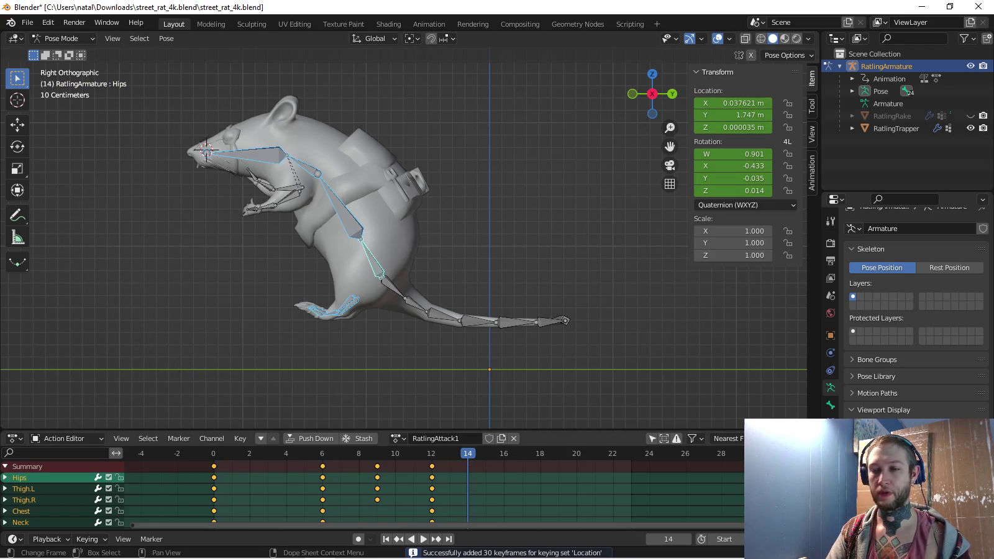
Switch the keying set to Rotation, reselect the hips and hind legs, and play back the pose
{"action": "left_click", "coordinate": [87, 538]}
{"action": "left_click", "coordinate": [69, 472]}
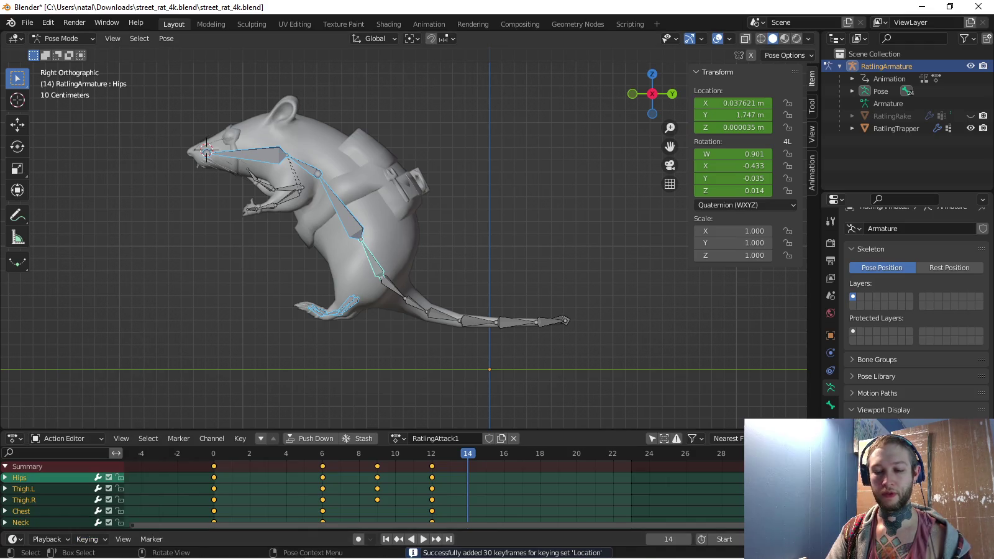
{"action": "left_click", "coordinate": [371, 258]}
{"action": "left_click", "coordinate": [87, 538]}
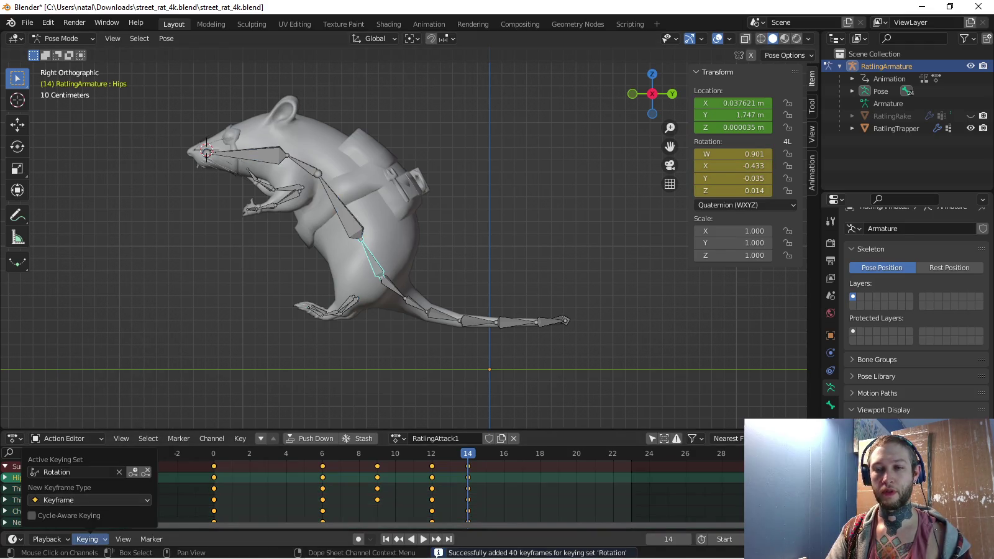
{"action": "left_click", "coordinate": [68, 472]}
{"action": "left_click", "coordinate": [348, 305], "text": "shift"}
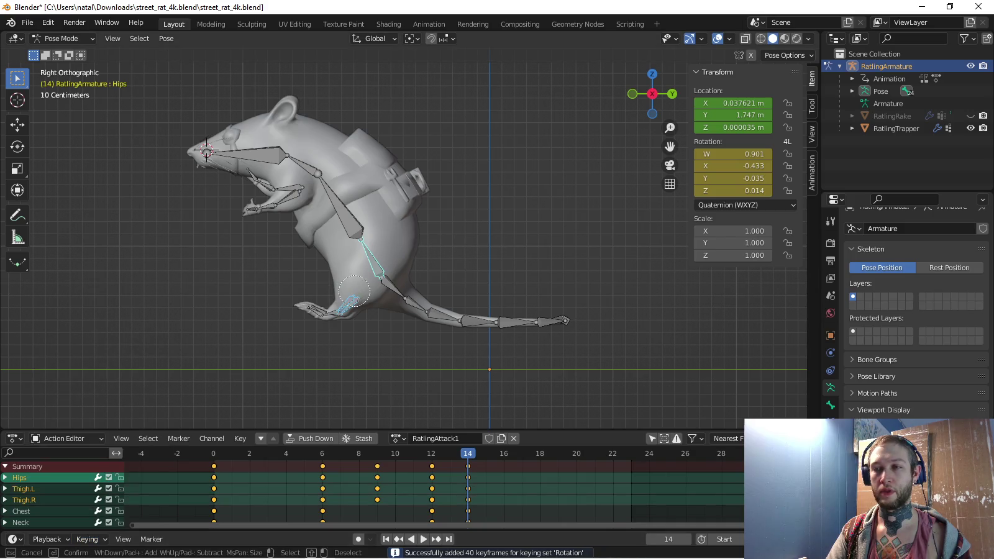
{"action": "key", "text": "space"}
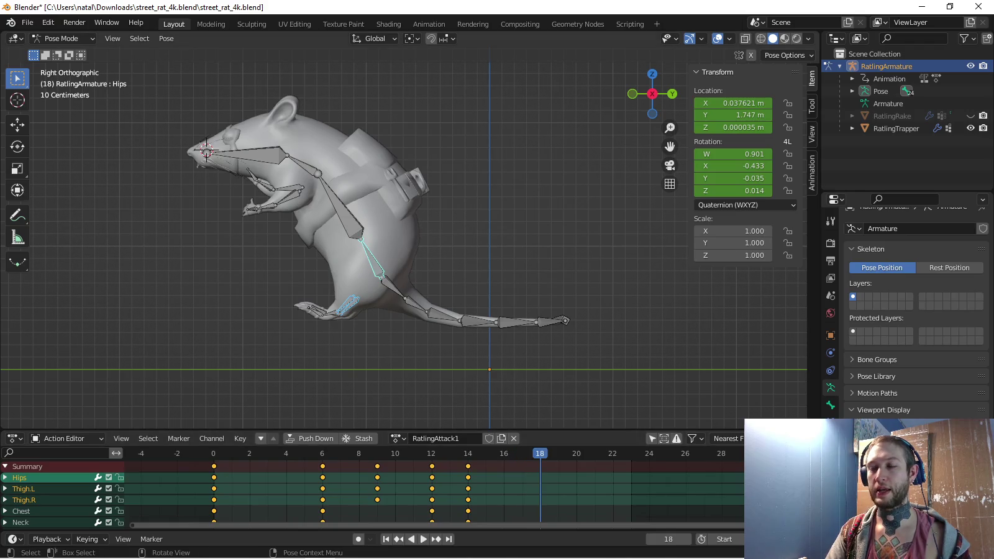
Paste the rat's frame-0 standing leg pose at frame 18, key it, and play it back
{"action": "left_click", "coordinate": [372, 254]}
{"action": "left_click", "coordinate": [214, 453]}
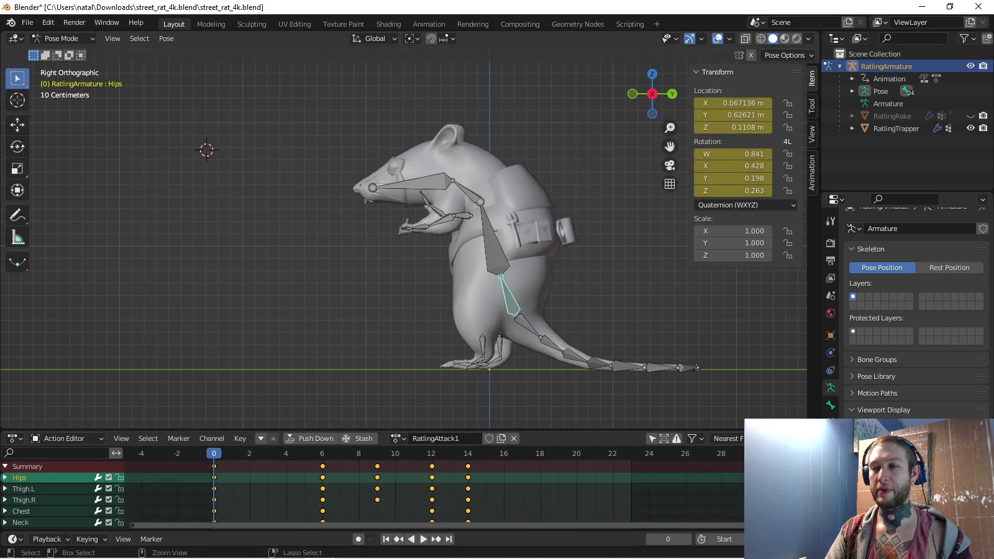
{"action": "left_click", "coordinate": [539, 454]}
{"action": "key", "text": "ctrl+v"}
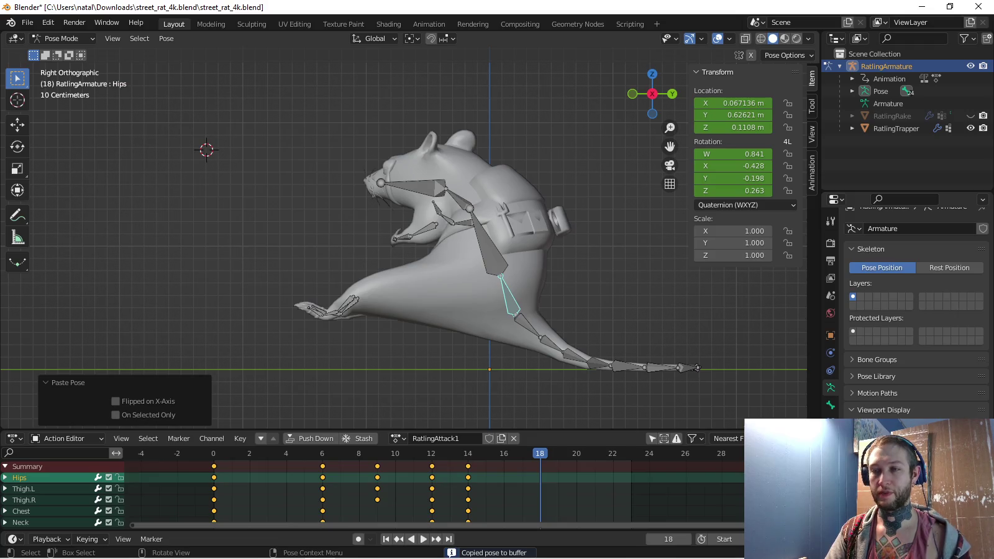
{"action": "left_click", "coordinate": [213, 453]}
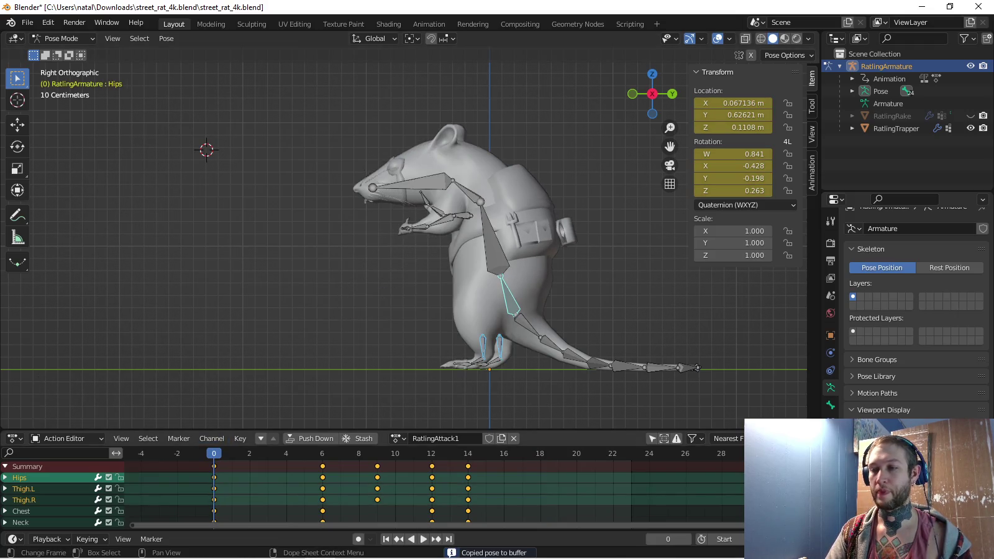
{"action": "left_click", "coordinate": [540, 453]}
{"action": "key", "text": "ctrl+v"}
{"action": "key", "text": "i"}
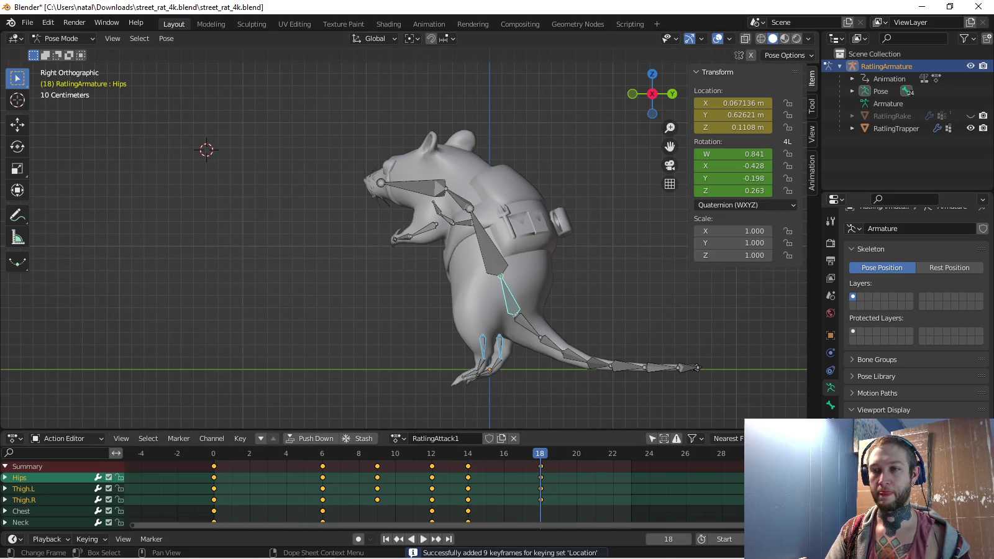
{"action": "key", "text": "space"}
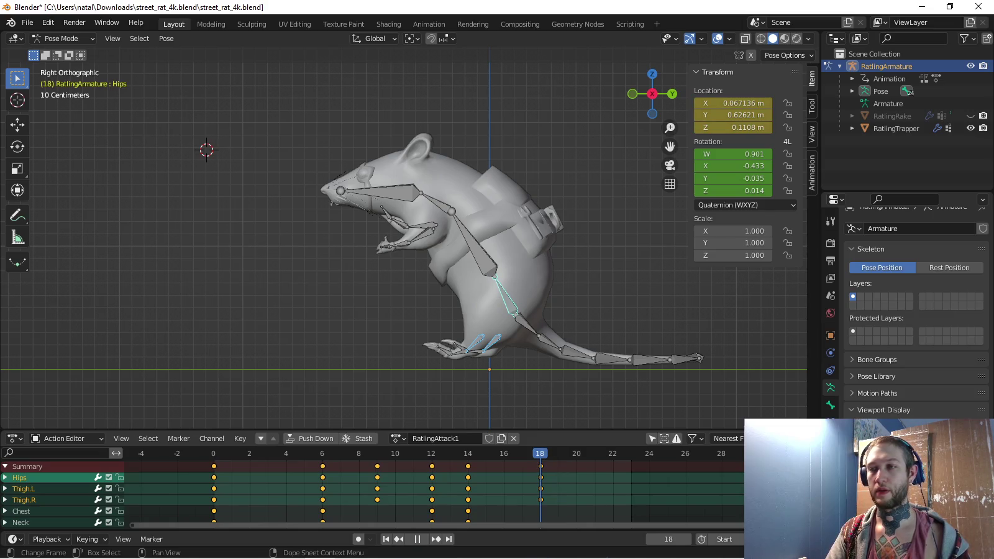
{"action": "middle_click_drag", "start_coordinate": [236, 385], "coordinate": [153, 343], "text": "shift"}
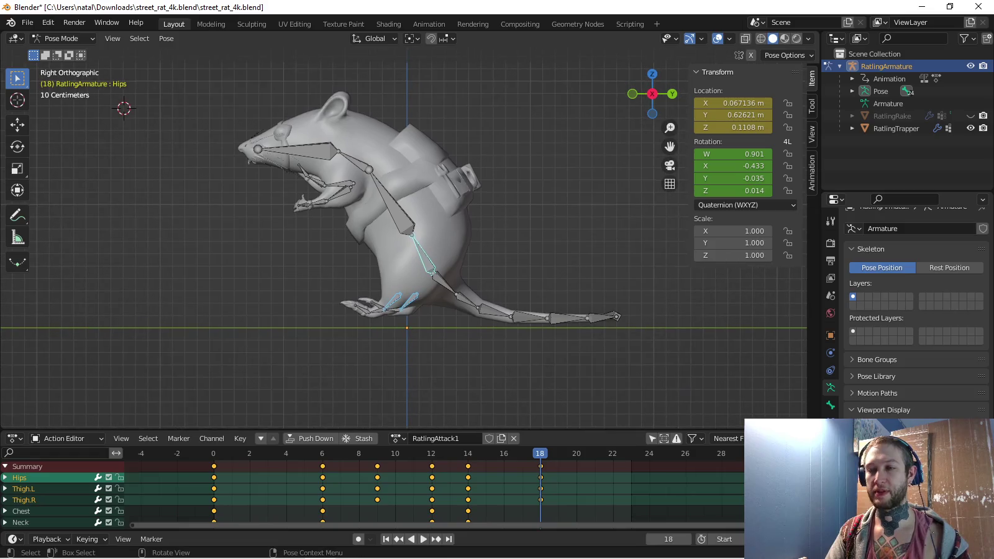
{"action": "scroll", "coordinate": [416, 286], "scroll_direction": "up", "scroll_amount": 2}
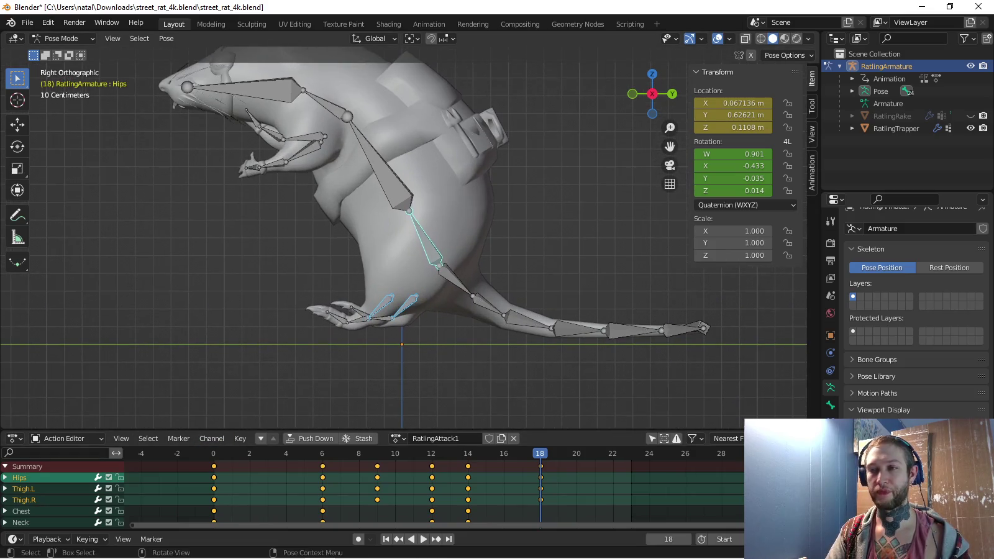
With Rotation as the keying set, paste the standing foot pose at frame 24, key it, and play
{"action": "key", "text": "shift+Left"}
{"action": "key", "text": "c"}
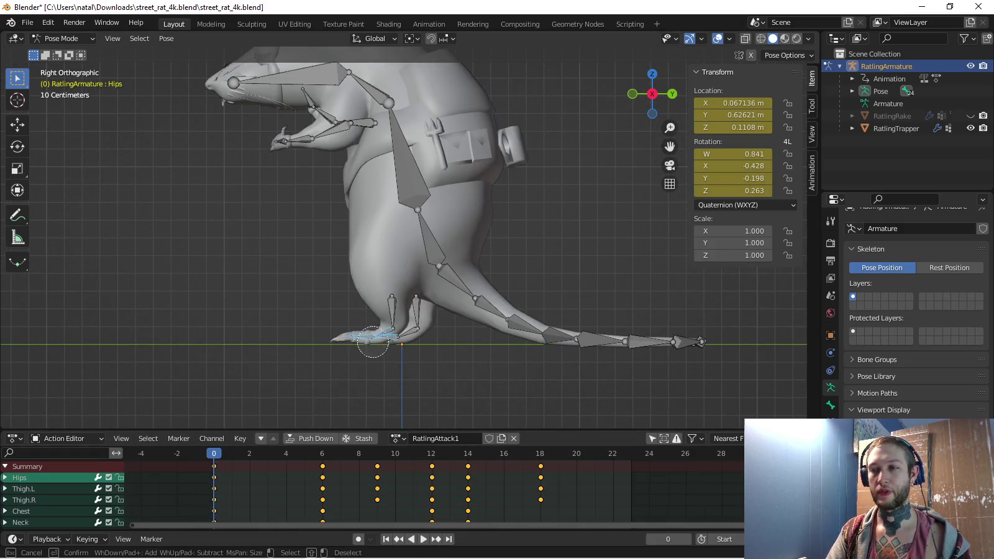
{"action": "left_click", "coordinate": [87, 539]}
{"action": "left_click", "coordinate": [87, 473]}
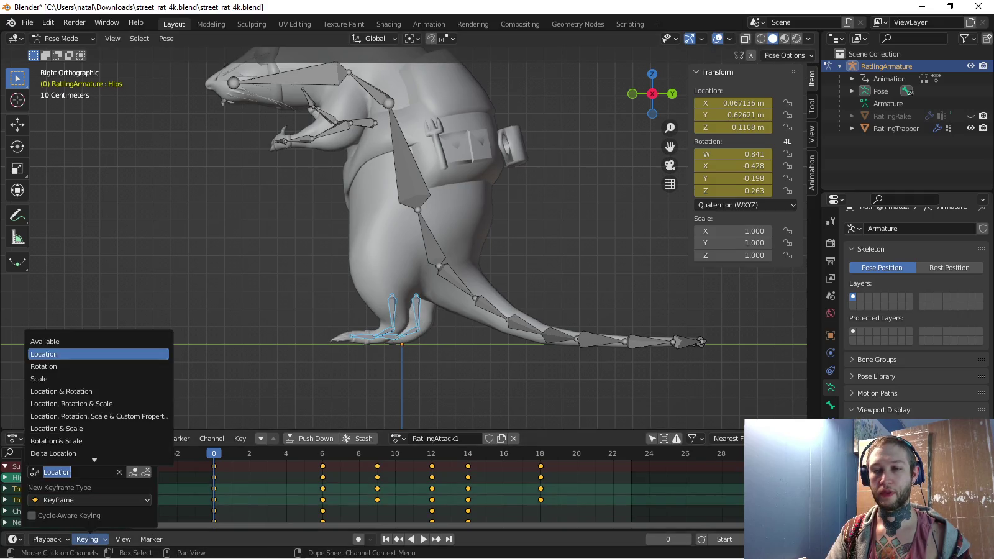
{"action": "left_click", "coordinate": [56, 364]}
{"action": "left_click", "coordinate": [630, 453]}
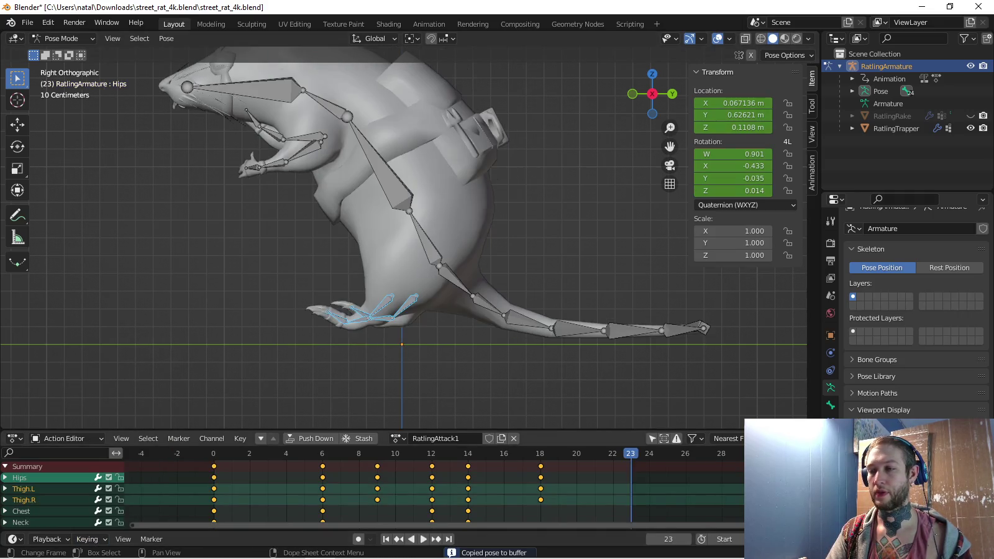
{"action": "key", "text": "ctrl+v"}
{"action": "key", "text": "i"}
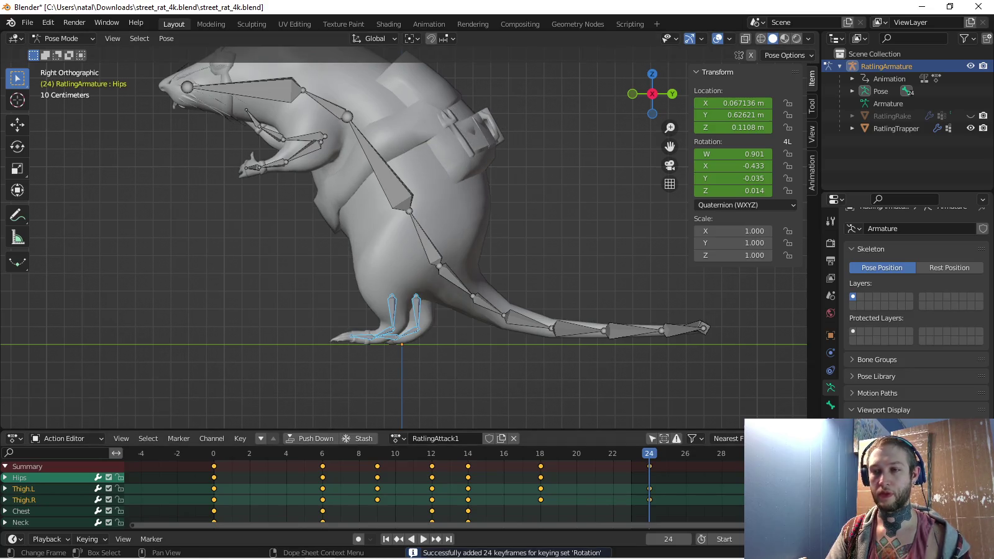
{"action": "key", "text": "space"}
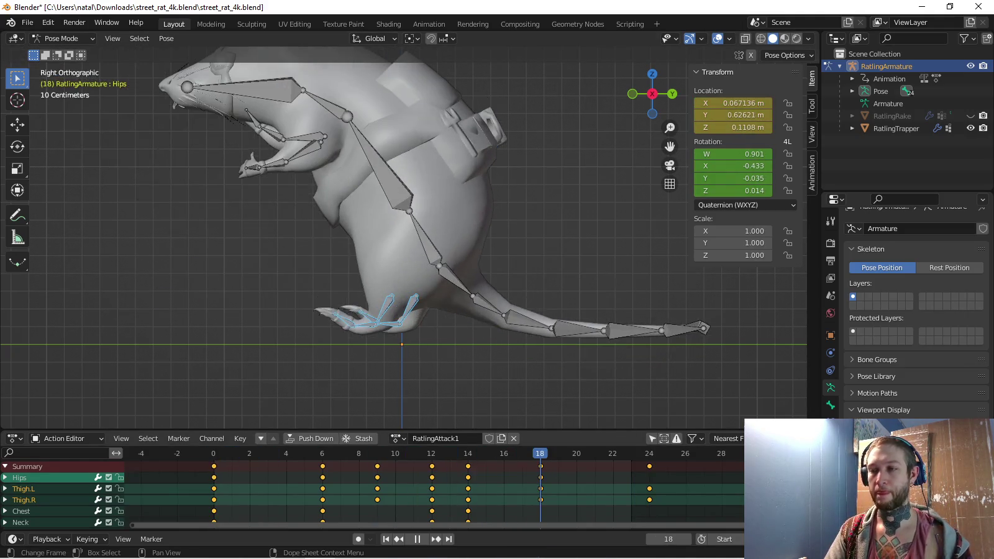
At frame 18, rotate the Hips, Chest, Neck and Head so the rat leans back upward
{"action": "key", "text": "space"}
{"action": "middle_click_drag", "start_coordinate": [385, 249], "coordinate": [410, 323], "text": "shift"}
{"action": "left_click", "coordinate": [443, 281]}
{"action": "key", "text": "r"}
{"action": "left_click", "coordinate": [434, 261]}
{"action": "key", "text": "r"}
{"action": "left_click", "coordinate": [410, 261]}
{"action": "left_click", "coordinate": [401, 180]}
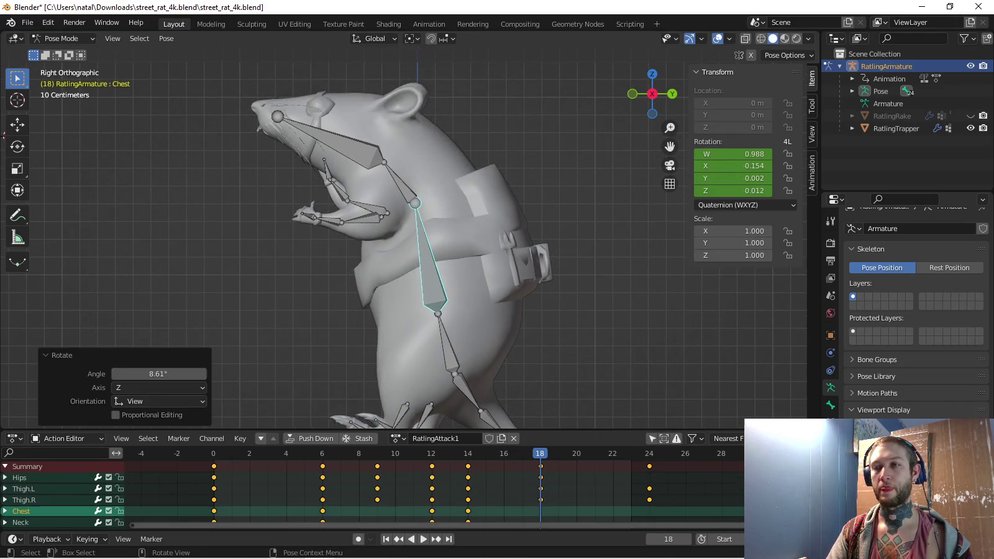
{"action": "key", "text": "r"}
{"action": "left_click", "coordinate": [410, 186]}
{"action": "left_click", "coordinate": [347, 118]}
{"action": "key", "text": "r"}
{"action": "left_click", "coordinate": [348, 118]}
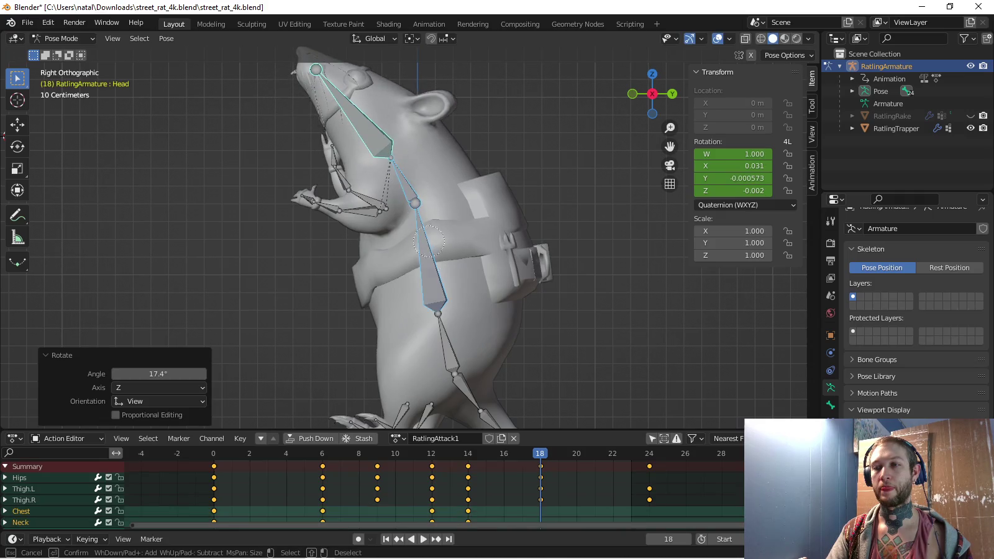
{"action": "left_click", "coordinate": [87, 539]}
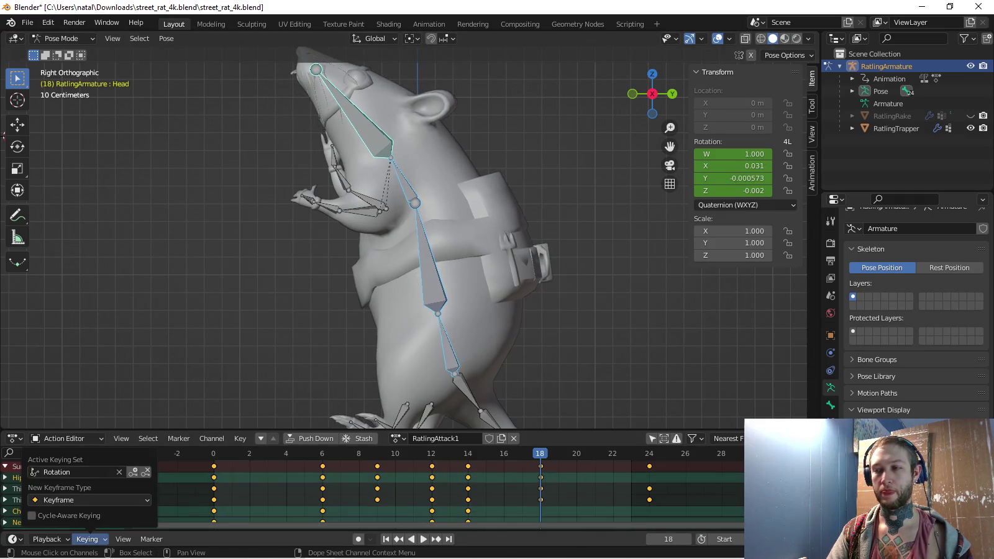
Copy the frame-0 pose onto frame 24, key it, and play the looping attack
{"action": "key", "text": "shift+Left"}
{"action": "key", "text": "ctrl+c"}
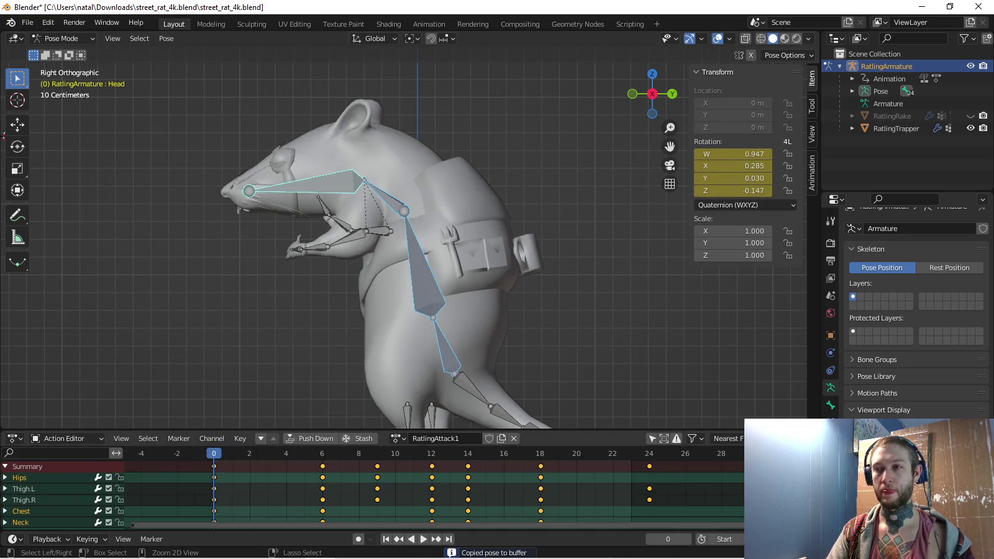
{"action": "key", "text": "shift+Right"}
{"action": "key", "text": "ctrl+v"}
{"action": "key", "text": "i"}
{"action": "scroll", "coordinate": [379, 154], "scroll_direction": "down", "scroll_amount": 2}
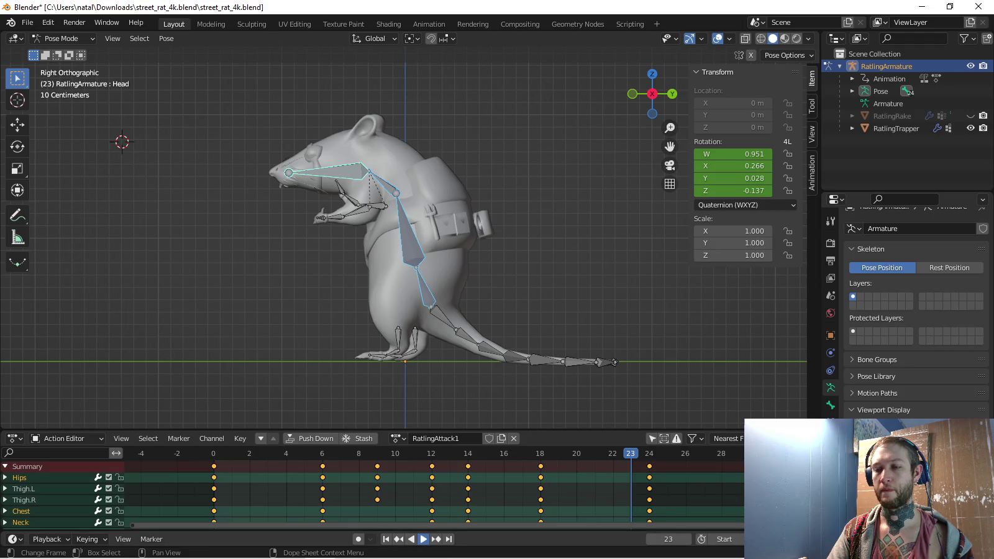
{"action": "key", "text": "space"}
{"action": "scroll", "coordinate": [404, 248], "scroll_direction": "down", "scroll_amount": 2}
{"action": "scroll", "coordinate": [404, 249], "scroll_direction": "down", "scroll_amount": 1}
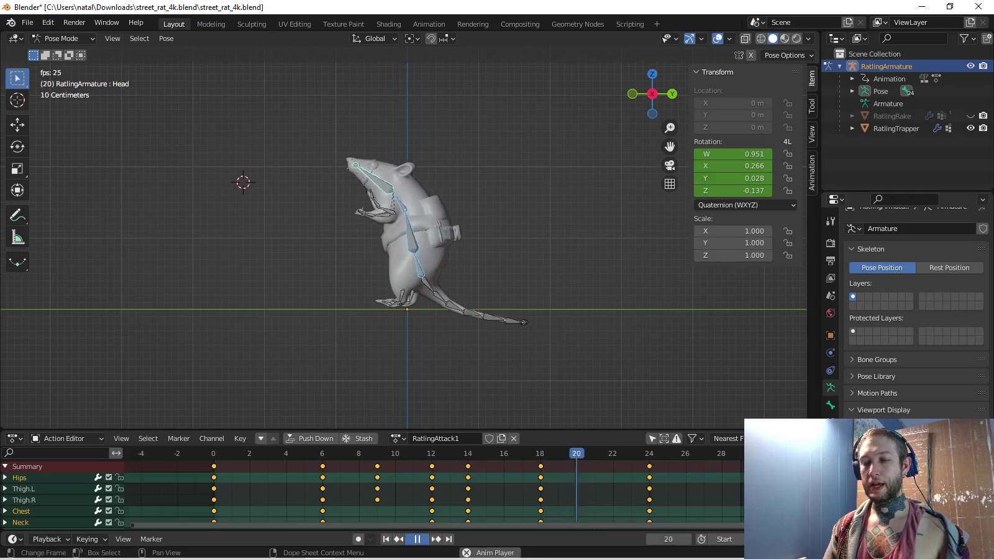
{"action": "key", "text": "space"}
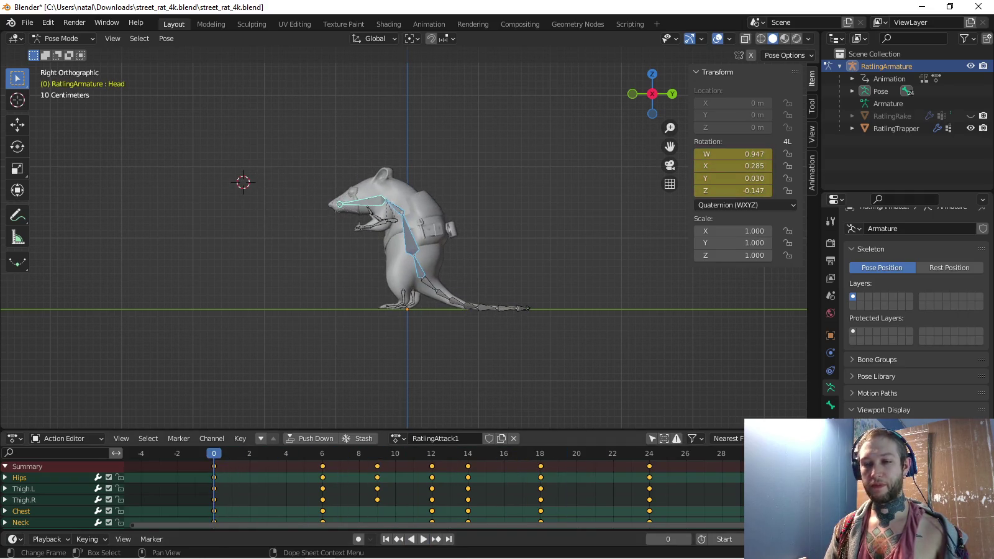
{"action": "left_click", "coordinate": [87, 539]}
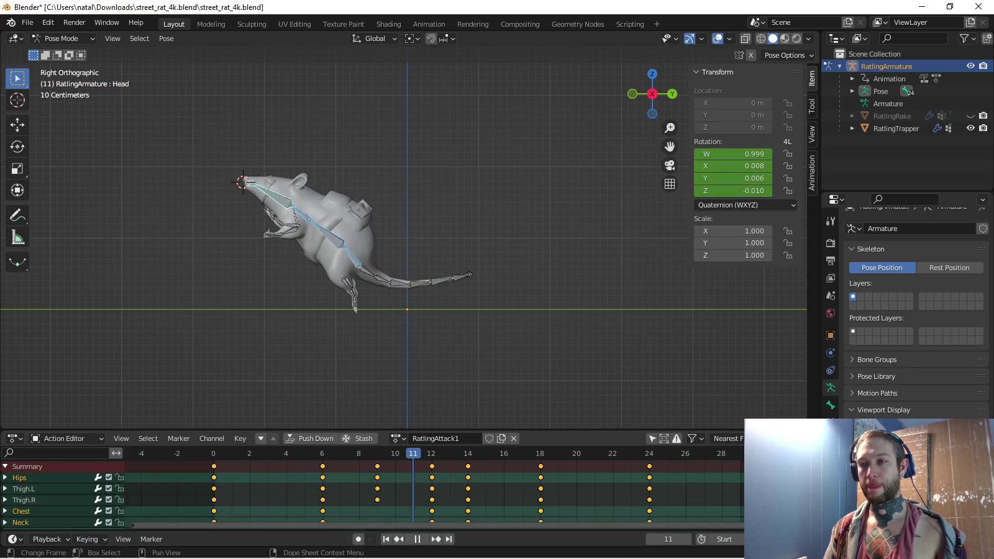
{"action": "key", "text": "space"}
{"action": "key", "text": "Left"}
{"action": "key", "text": "Left"}
{"action": "scroll", "coordinate": [158, 180], "scroll_direction": "up", "scroll_amount": 5}
Bend the left bicep upward and key it at frame 12
{"action": "left_click", "coordinate": [453, 304]}
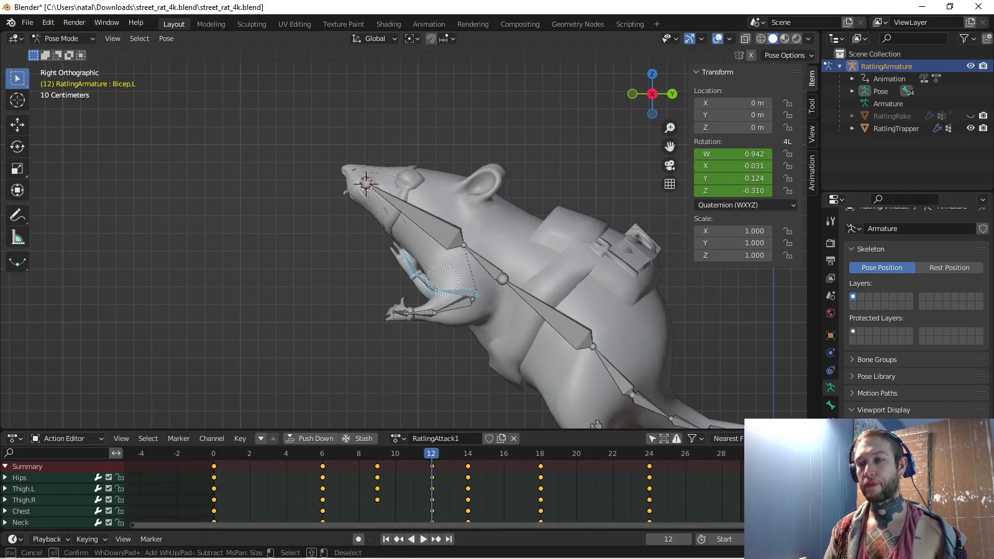
{"action": "key", "text": "ctrl+c"}
{"action": "key", "text": "ctrl+shift+v"}
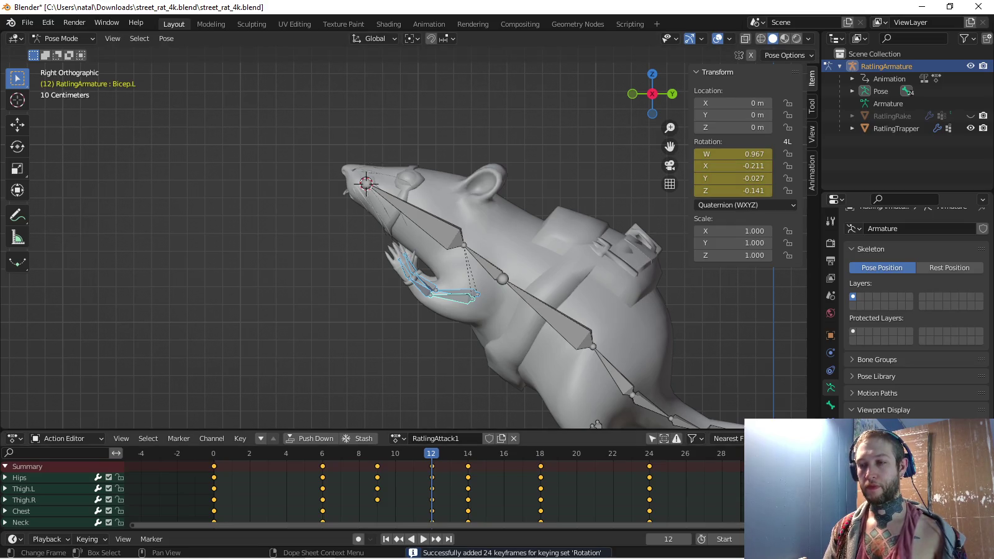
At frame 18, raise both biceps and curl the left forearm and hand upward
{"action": "left_click_drag", "start_coordinate": [432, 453], "coordinate": [540, 453]}
{"action": "middle_click_drag", "start_coordinate": [621, 248], "coordinate": [292, 272], "text": "shift"}
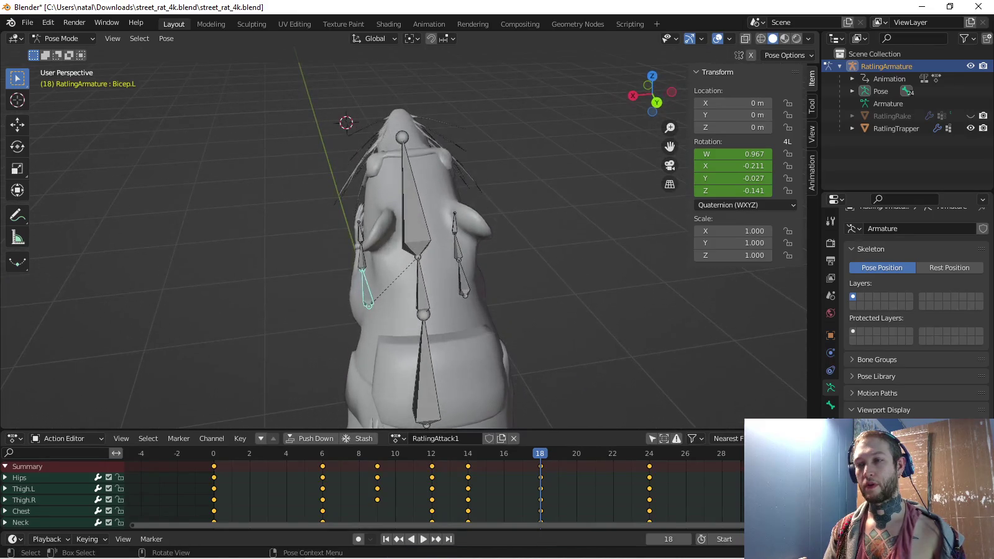
{"action": "key", "text": "r"}
{"action": "left_click", "coordinate": [282, 295]}
{"action": "left_click", "coordinate": [478, 264]}
{"action": "key", "text": "r"}
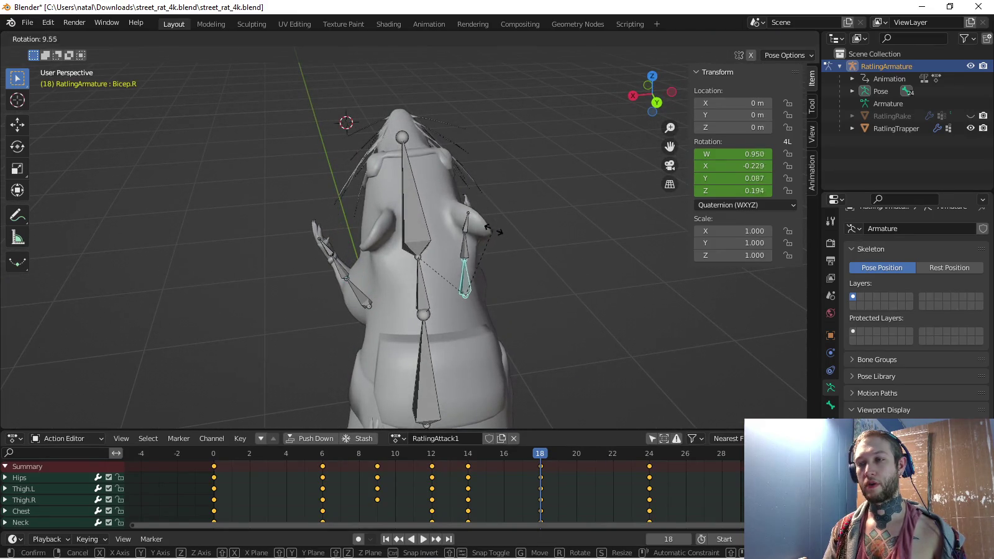
{"action": "key", "text": "Return"}
{"action": "left_click", "coordinate": [341, 267]}
{"action": "middle_click_drag", "start_coordinate": [340, 267], "coordinate": [561, 227]}
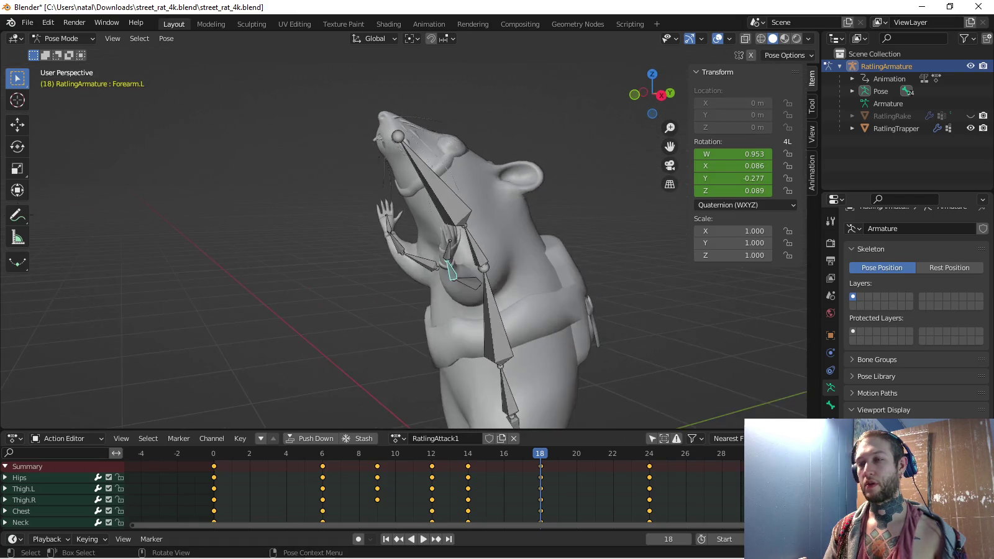
{"action": "key", "text": "r"}
{"action": "left_click", "coordinate": [572, 257]}
{"action": "left_click", "coordinate": [472, 236]}
{"action": "middle_click_drag", "start_coordinate": [472, 236], "coordinate": [435, 248]}
{"action": "key", "text": "r"}
{"action": "left_click", "coordinate": [517, 414]}
Curl the right forearm and hand toward the mouth, view from the right side, and play back
{"action": "left_click", "coordinate": [366, 246]}
{"action": "middle_click_drag", "start_coordinate": [365, 245], "coordinate": [670, 326]}
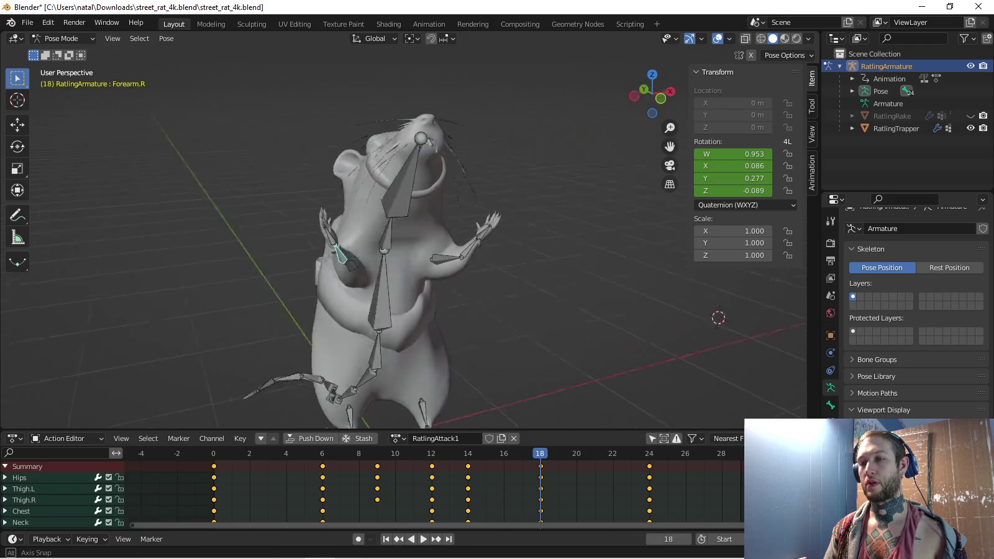
{"action": "key", "text": "r"}
{"action": "left_click", "coordinate": [377, 427]}
{"action": "left_click", "coordinate": [444, 231]}
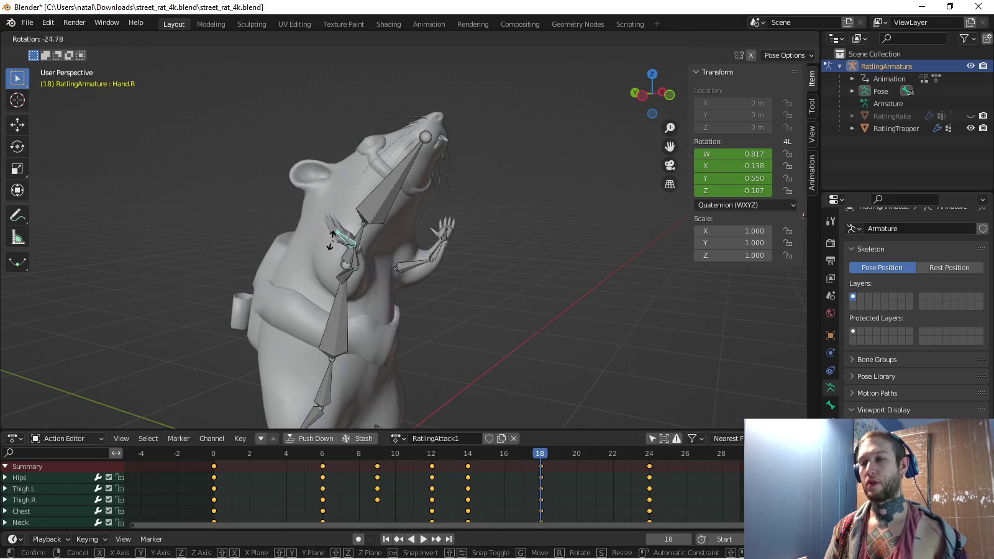
{"action": "key", "text": "r"}
{"action": "left_click", "coordinate": [435, 249]}
{"action": "middle_click_drag", "start_coordinate": [434, 248], "coordinate": [401, 285]}
{"action": "key", "text": "c"}
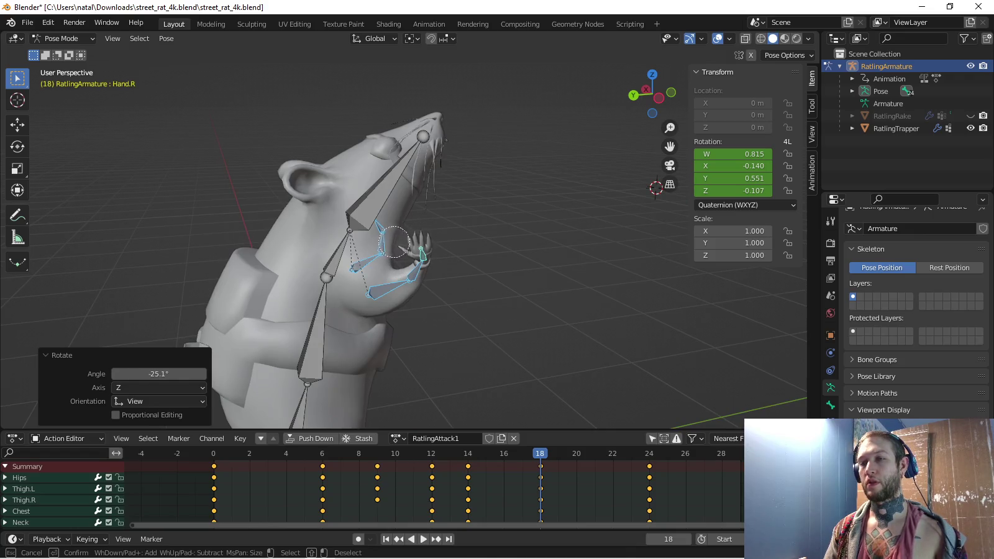
{"action": "key", "text": "Escape"}
{"action": "key", "text": "KP_5"}
{"action": "key", "text": "KP_3"}
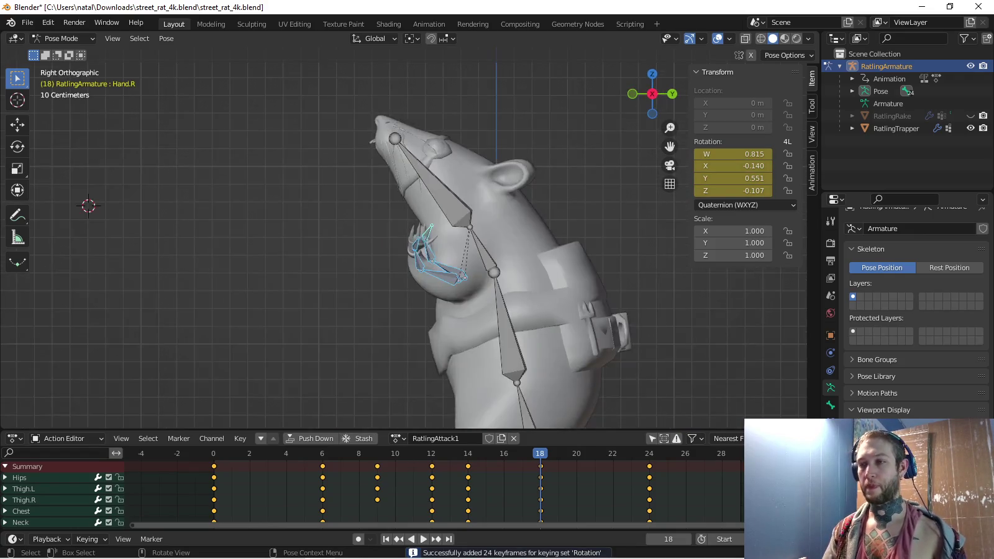
{"action": "scroll", "coordinate": [403, 245], "scroll_direction": "down", "scroll_amount": 2}
{"action": "key", "text": "space"}
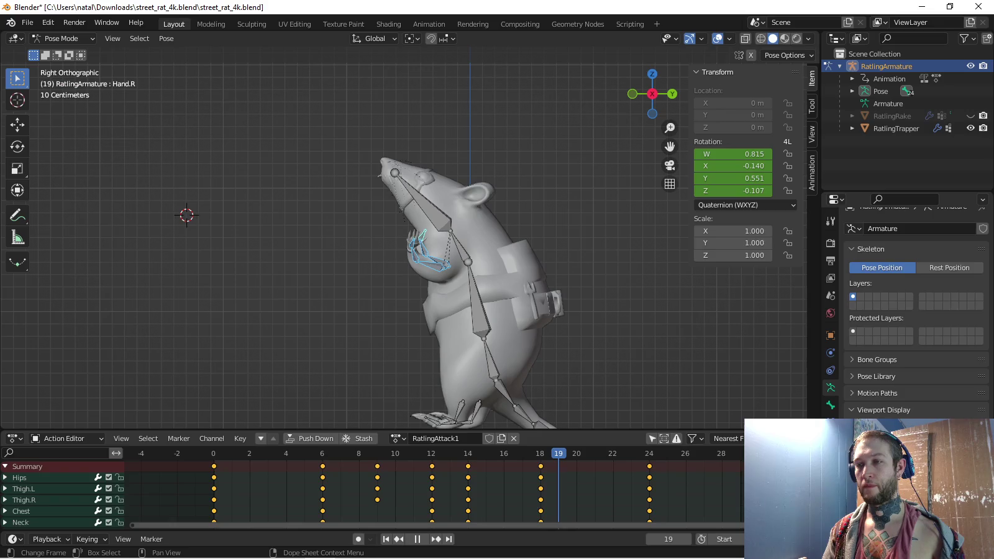
Paste the starting pose at frame 24, key it, and replay the attack to check the loop
{"action": "key", "text": "Escape"}
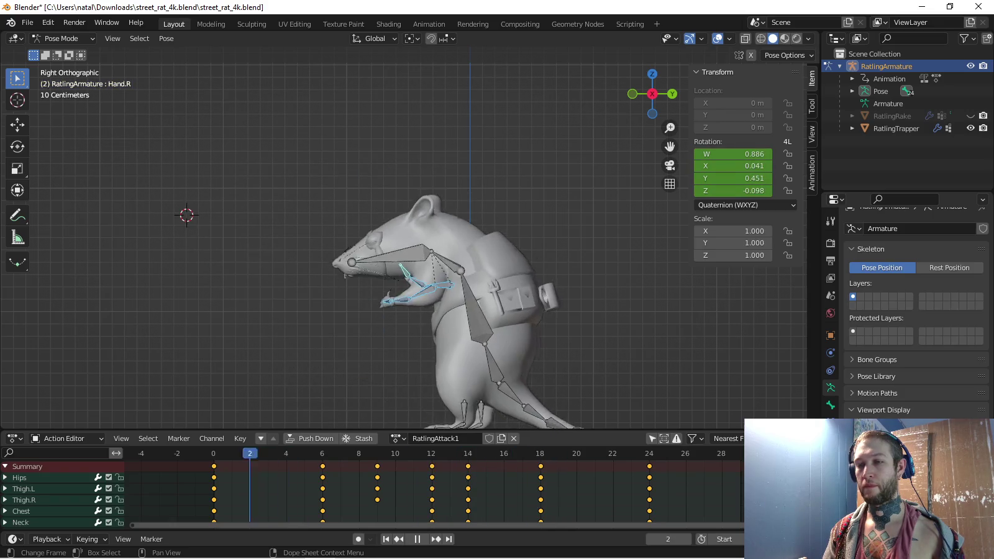
{"action": "key", "text": "ctrl+shift+v"}
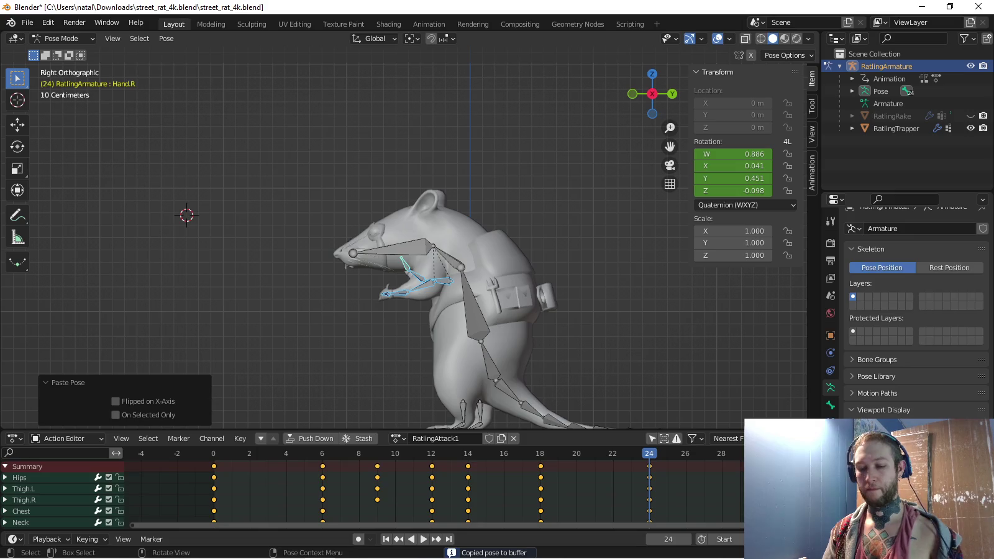
{"action": "key", "text": "i"}
{"action": "scroll", "coordinate": [404, 242], "scroll_direction": "down", "scroll_amount": 1}
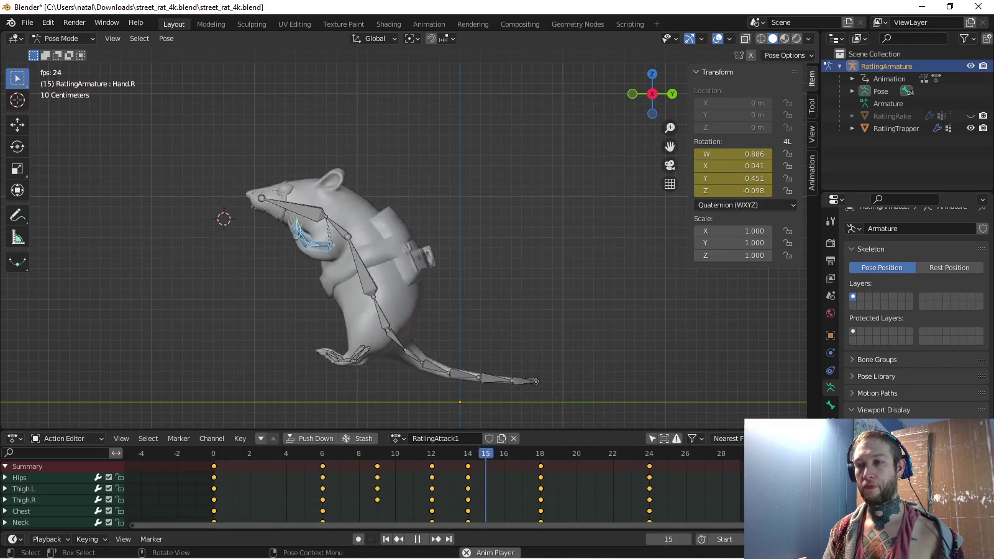
{"action": "key", "text": "space"}
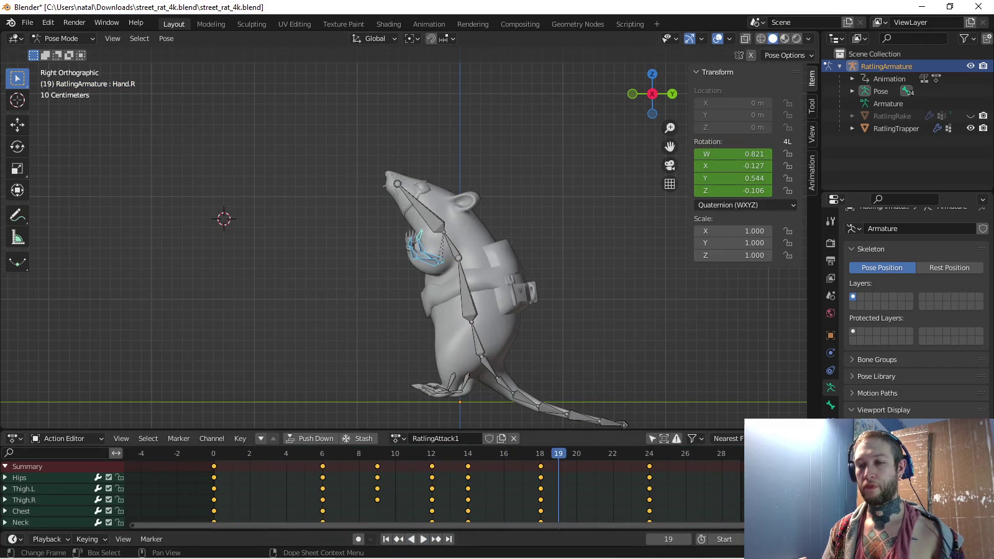
{"action": "key", "text": "space"}
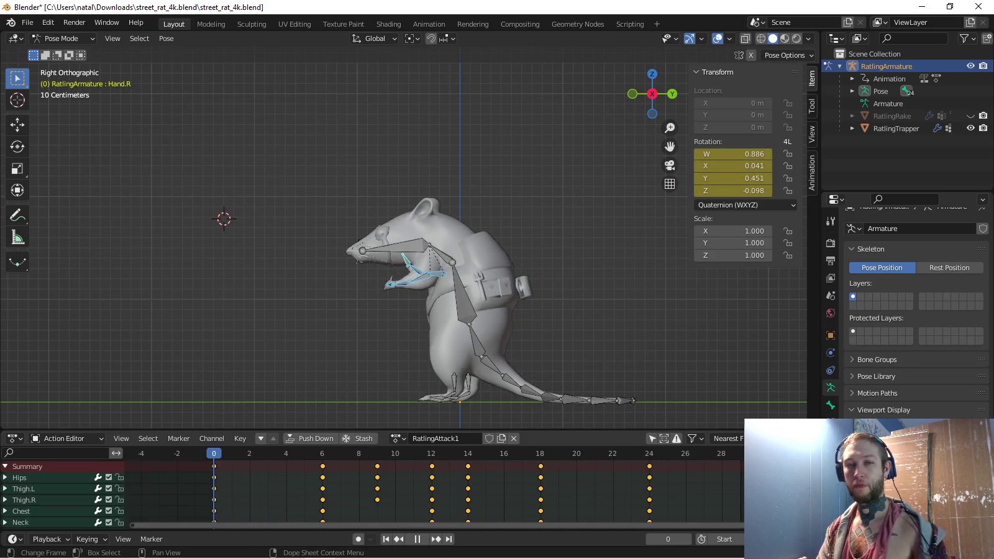
{"action": "key", "text": "space"}
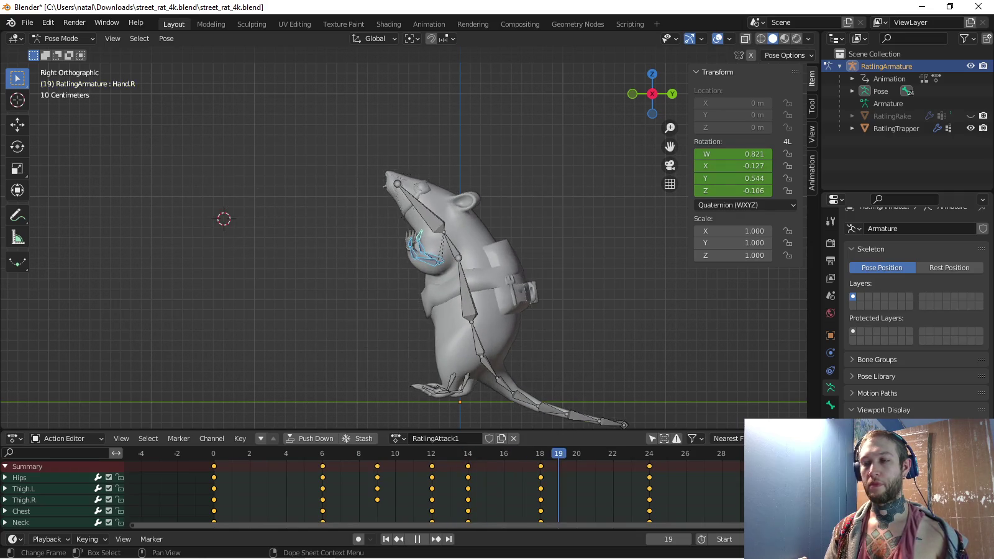
{"action": "key", "text": "space"}
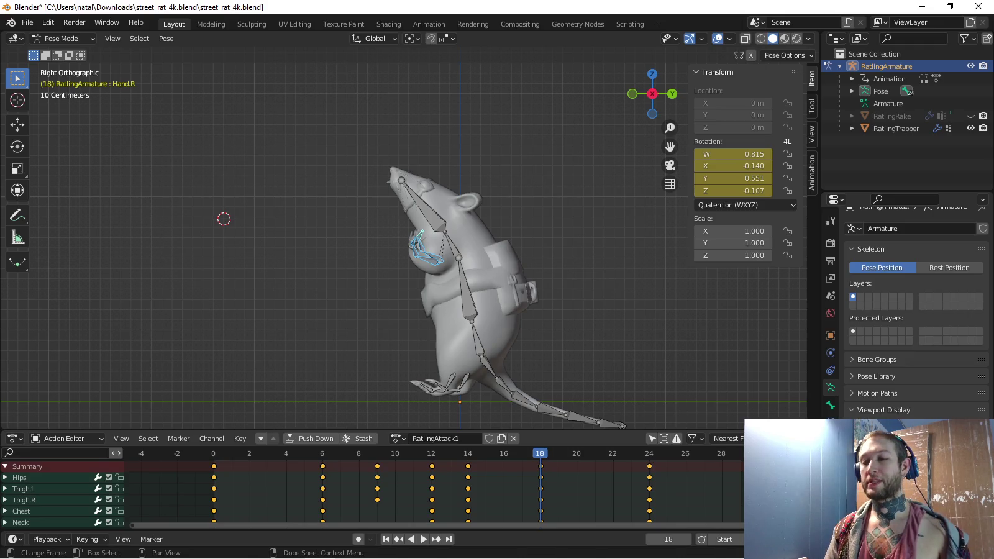
{"action": "key", "text": "space"}
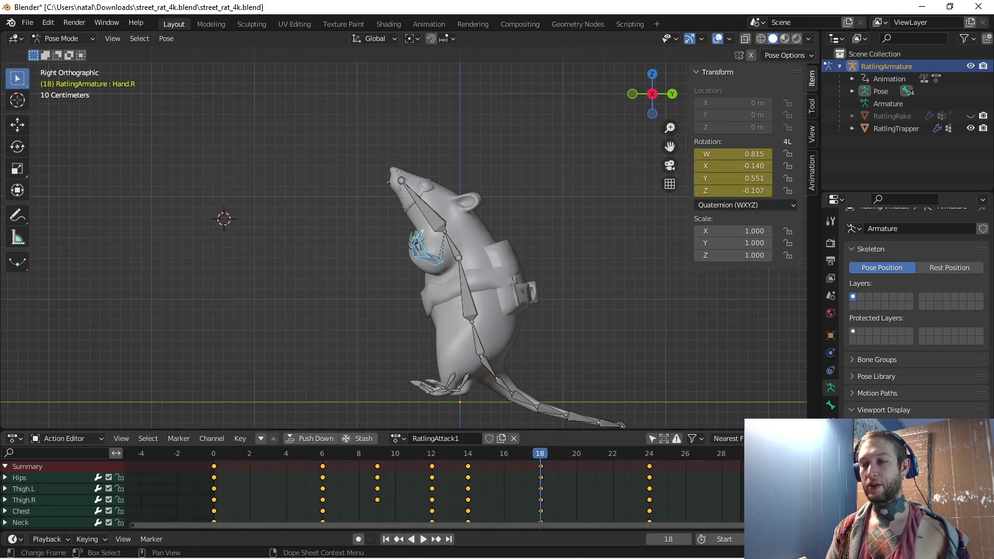
Raise the Hips and both foot bones and key their Location at frame 18
{"action": "left_click", "coordinate": [475, 336]}
{"action": "scroll", "coordinate": [567, 394], "scroll_direction": "up", "scroll_amount": 2}
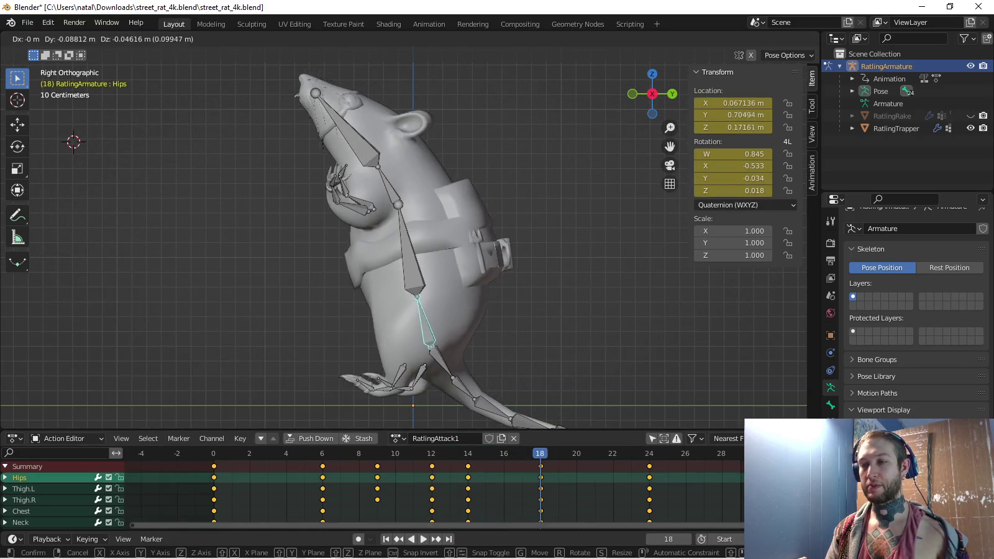
{"action": "left_click_drag", "start_coordinate": [360, 360], "coordinate": [428, 391], "text": "shift"}
{"action": "key", "text": "g"}
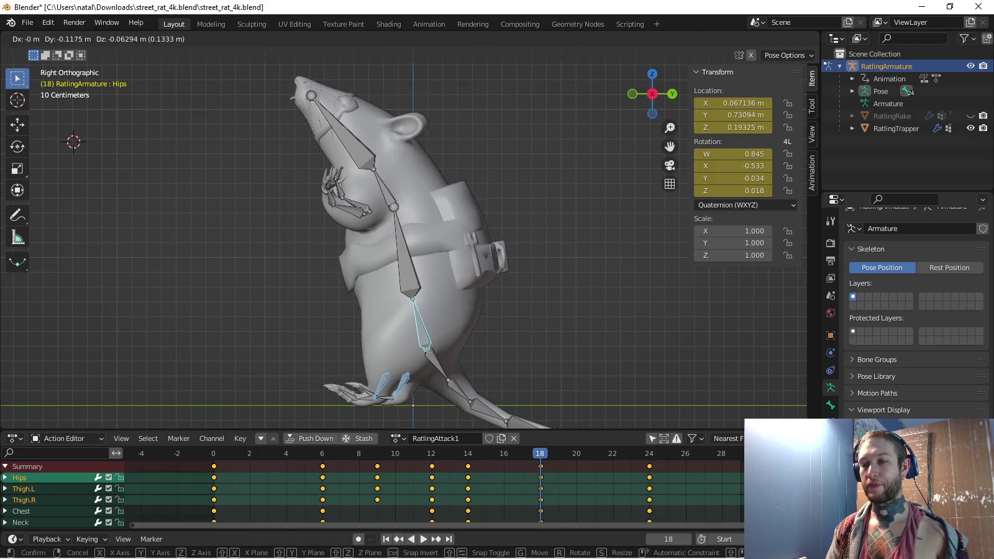
{"action": "left_click", "coordinate": [397, 373]}
{"action": "left_click", "coordinate": [87, 539]}
{"action": "left_click", "coordinate": [75, 472]}
{"action": "left_click", "coordinate": [75, 472]}
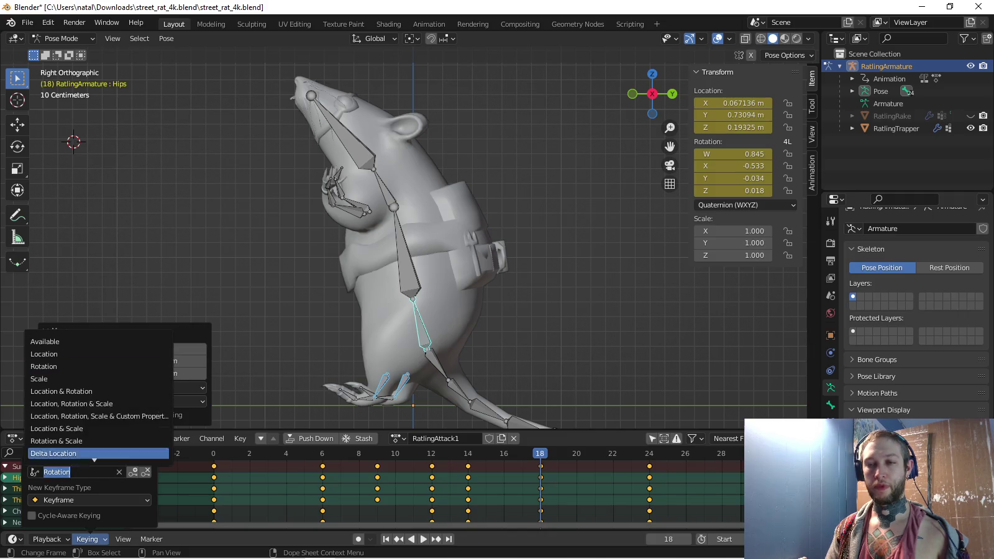
{"action": "key", "text": "i"}
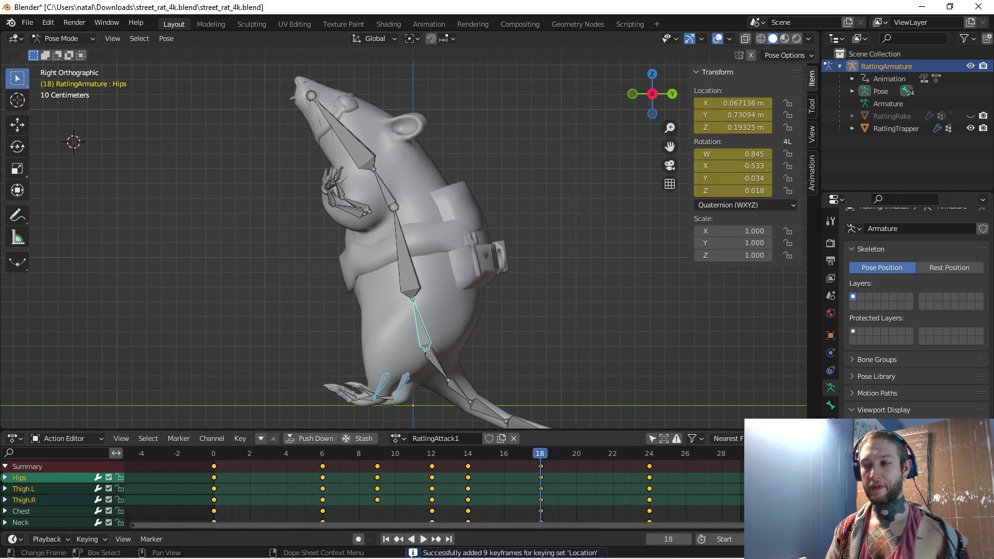
Copy the frame-0 pose to frame 24, key it, and play the loop
{"action": "key", "text": "Escape"}
{"action": "key", "text": "shift+Right"}
{"action": "key", "text": "ctrl+v"}
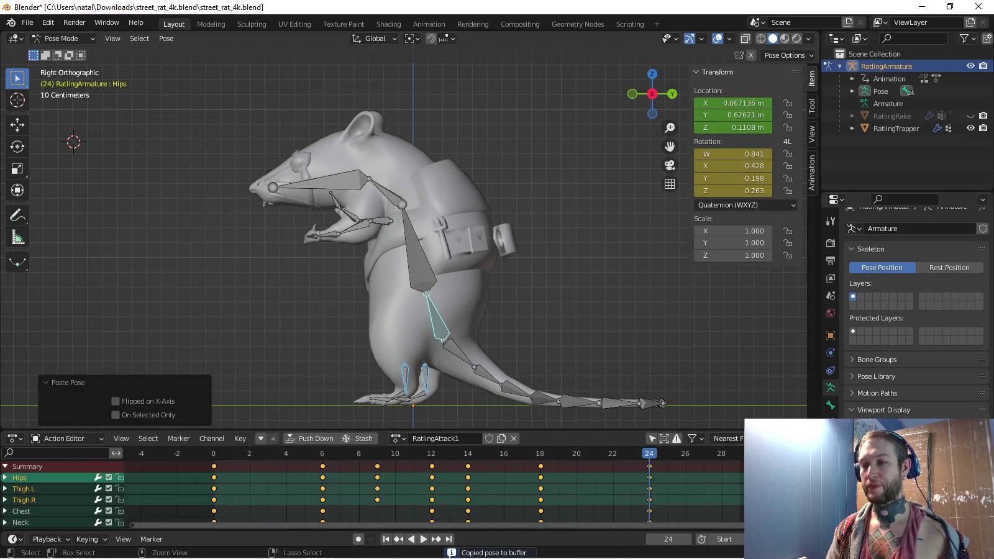
{"action": "key", "text": "i"}
{"action": "key", "text": "space"}
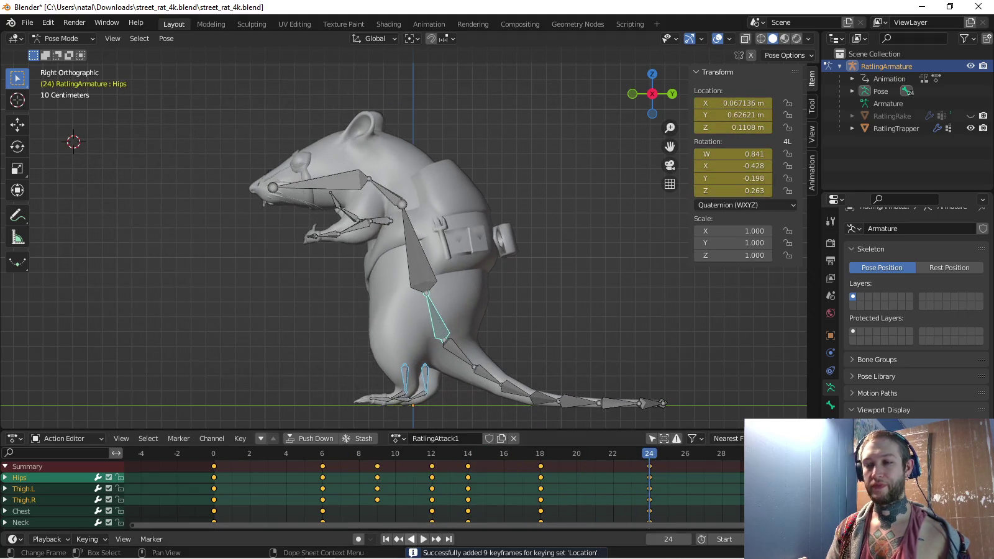
{"action": "right_click", "coordinate": [176, 169], "text": "shift"}
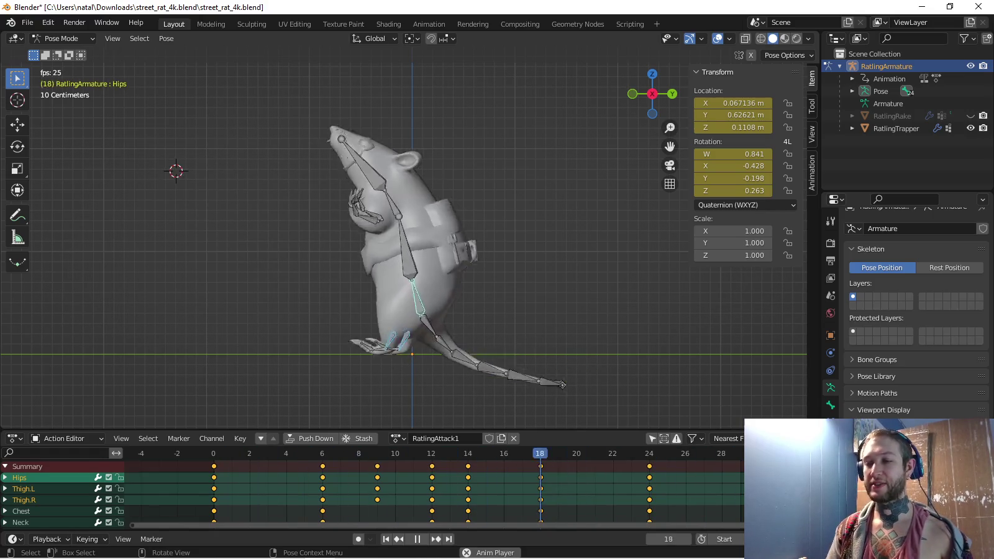
Scale all RatlingAttack1 keyframes by 0.5 from frame 0 and preview the faster attack
{"action": "key", "text": "space"}
{"action": "key", "text": "shift+Left"}
{"action": "key", "text": "s"}
{"action": "key", "text": "Return"}
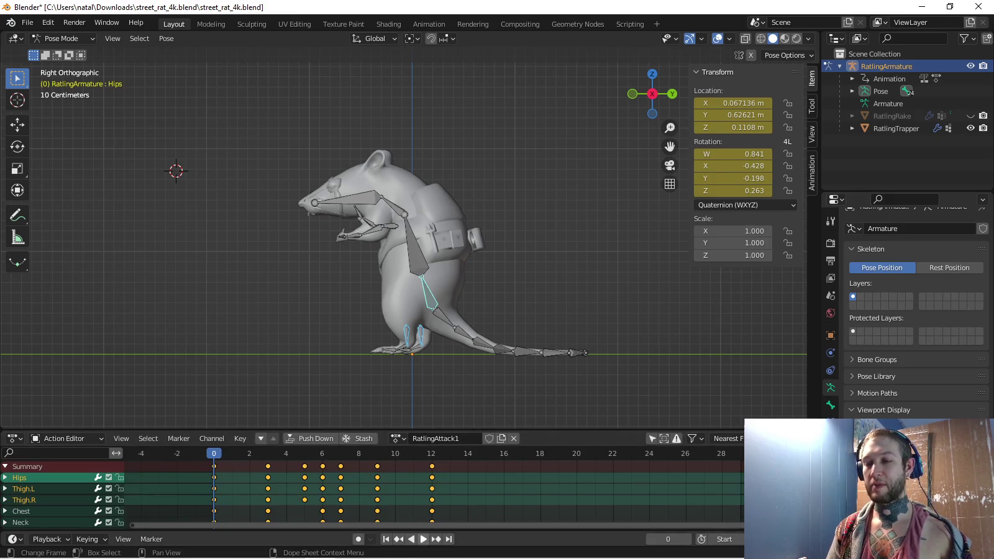
{"action": "key", "text": "space"}
{"action": "middle_click_drag", "start_coordinate": [434, 279], "coordinate": [496, 264]}
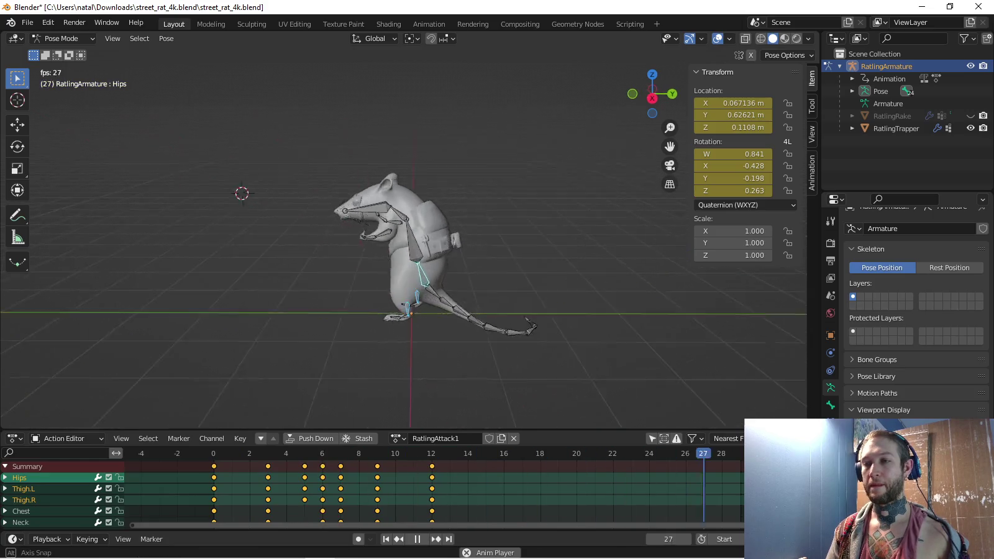
{"action": "key", "text": "KP_3"}
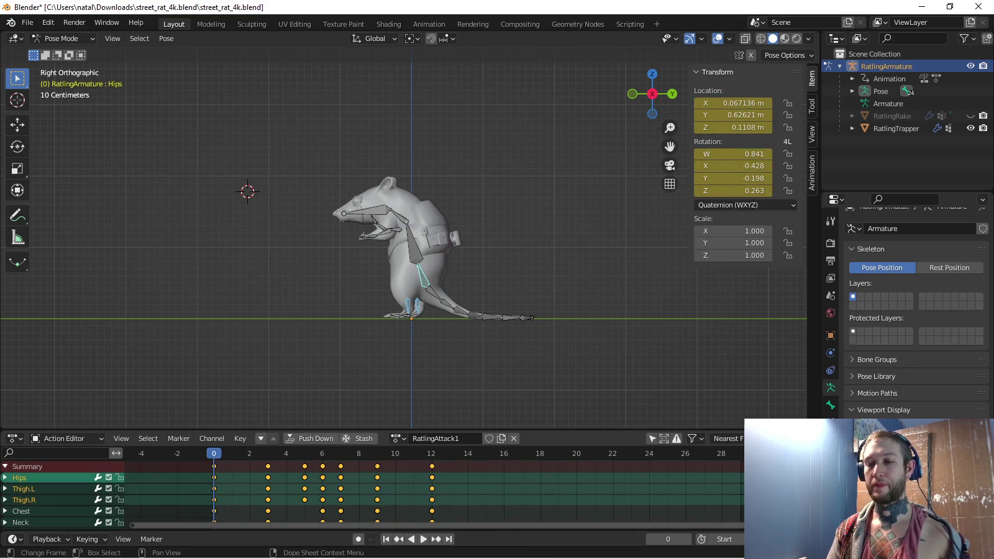
Scale the keyframes by 2 to restore the 0–24 timing and replay
{"action": "key", "text": "s"}
{"action": "key", "text": "2"}
{"action": "key", "text": "Return"}
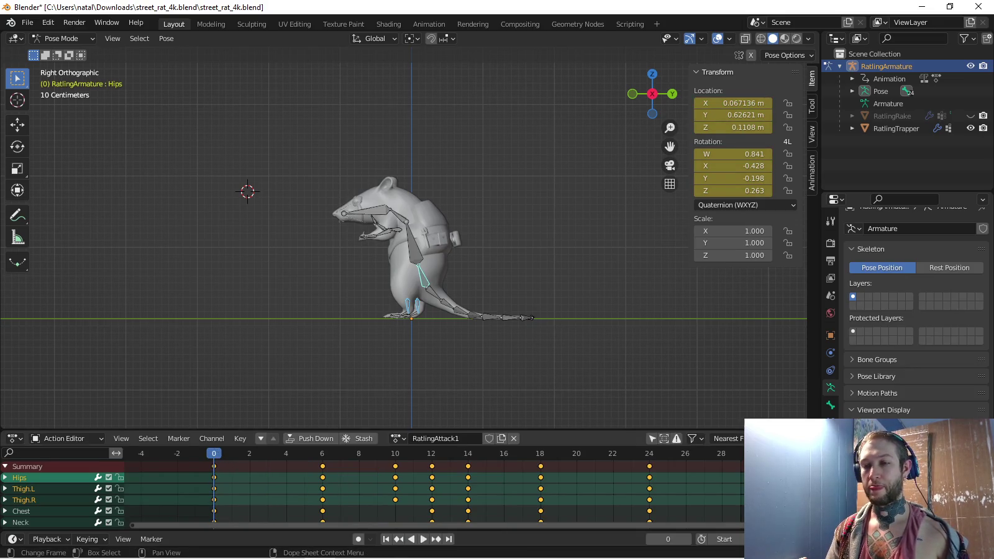
{"action": "key", "text": "space"}
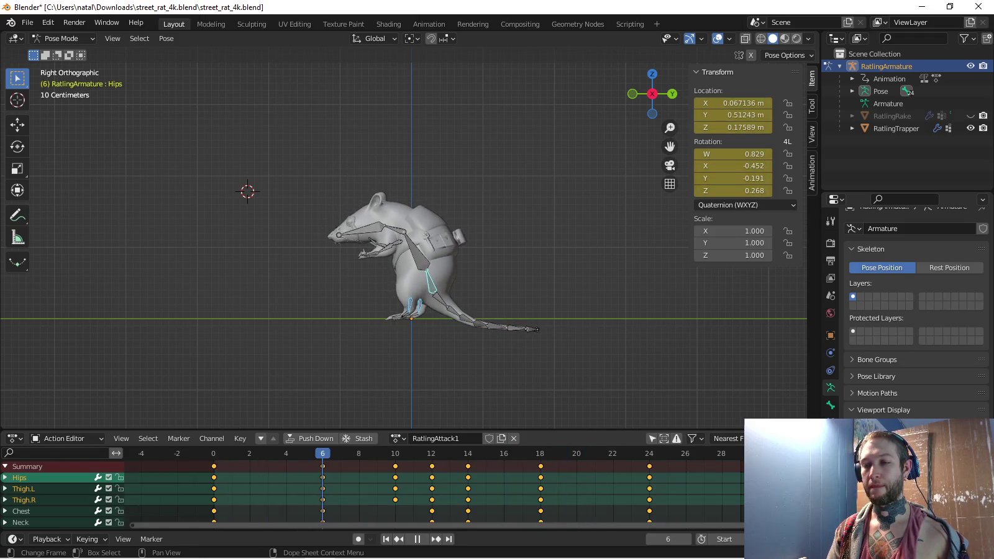
Rotate the Tail.003 bone upward at frame 6
{"action": "left_click", "coordinate": [506, 283]}
{"action": "scroll", "coordinate": [506, 283], "scroll_direction": "up", "scroll_amount": 1}
{"action": "scroll", "coordinate": [507, 283], "scroll_direction": "up", "scroll_amount": 2}
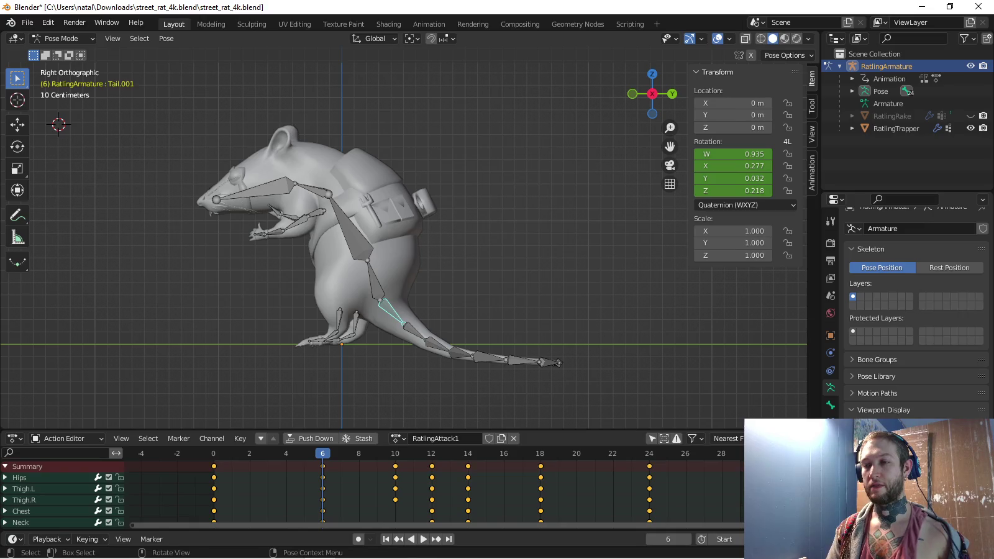
{"action": "left_click", "coordinate": [438, 341]}
{"action": "key", "text": "r"}
{"action": "right_click", "coordinate": [526, 329]}
{"action": "key", "text": "r"}
{"action": "left_click", "coordinate": [543, 332]}
{"action": "key", "text": "r"}
{"action": "left_click", "coordinate": [547, 333]}
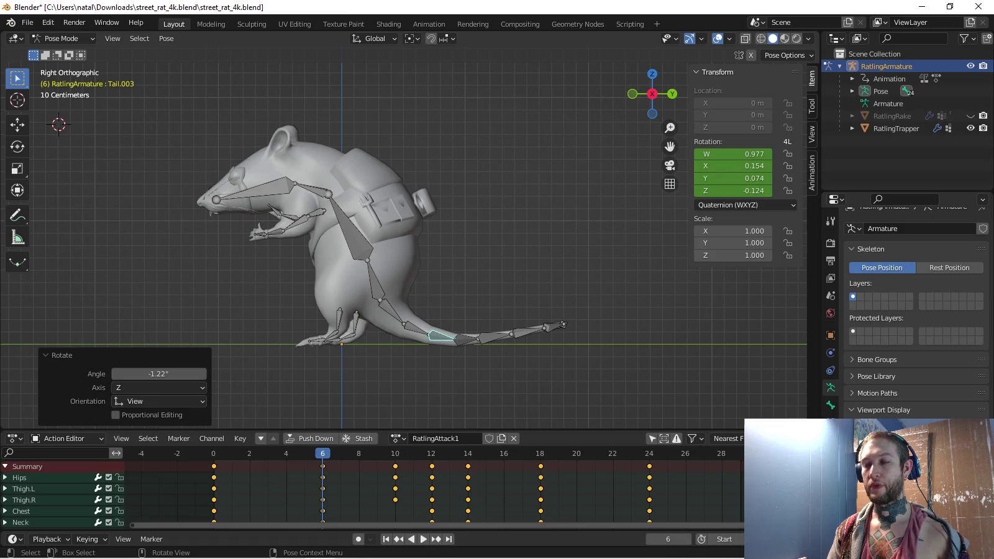
Key Tail.003 and Tail.002 with the Rotation keying set and play the animation
{"action": "left_click", "coordinate": [416, 328], "text": "shift"}
{"action": "key", "text": "i"}
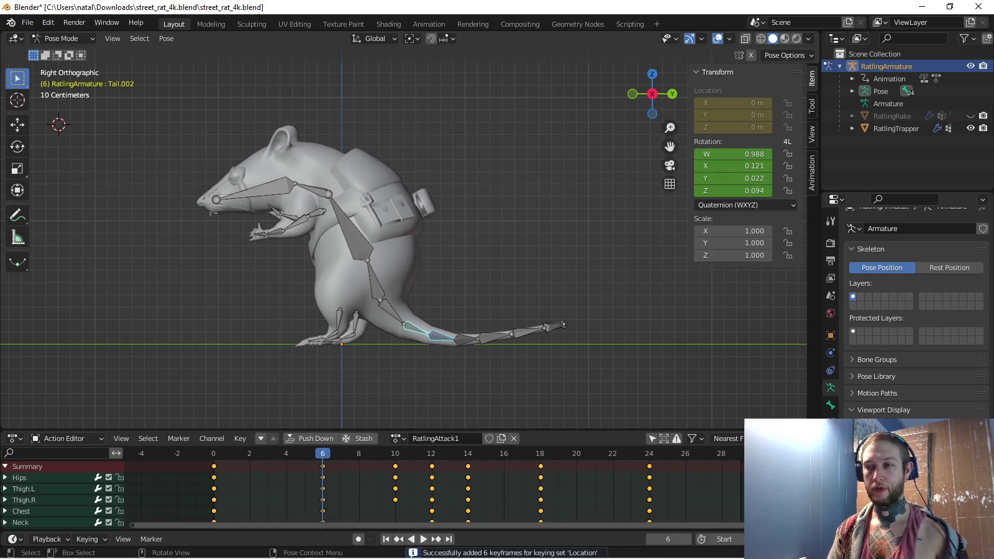
{"action": "key", "text": "space"}
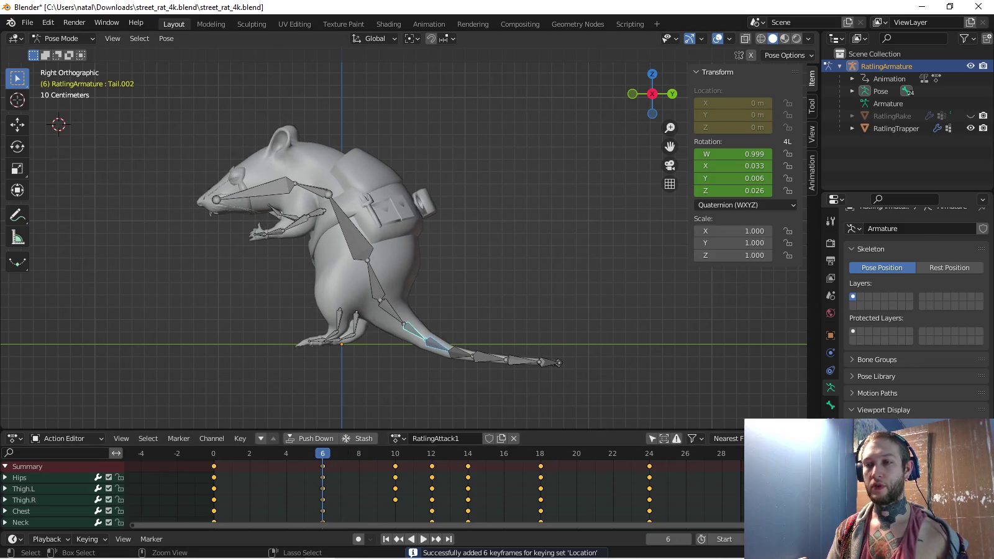
{"action": "key", "text": "ctrl+z"}
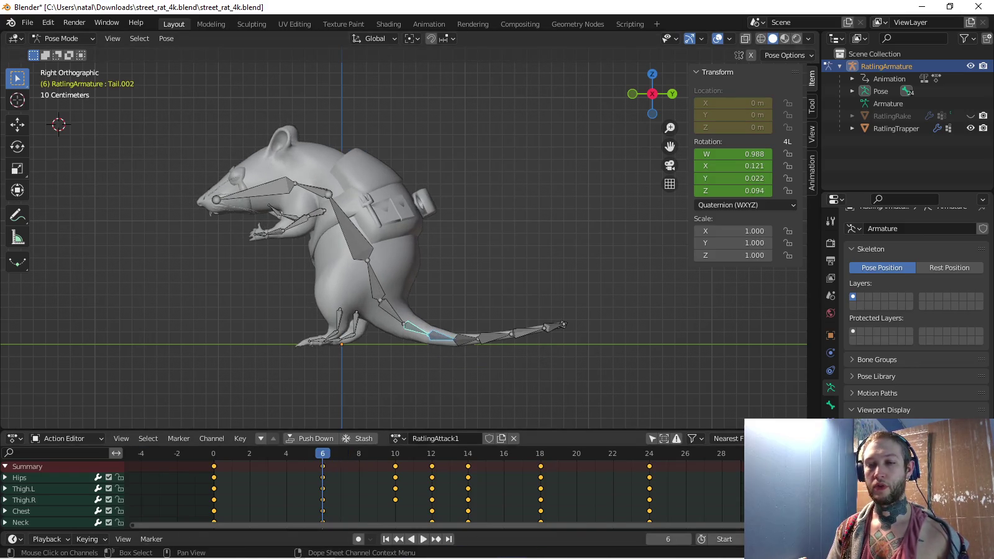
{"action": "left_click", "coordinate": [90, 539]}
{"action": "left_click", "coordinate": [74, 472]}
{"action": "left_click", "coordinate": [62, 366]}
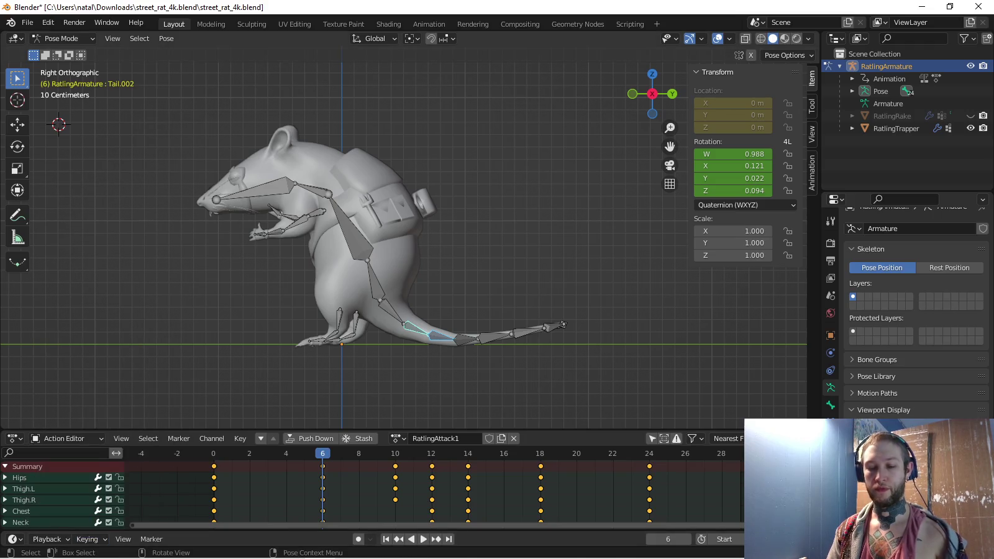
{"action": "key", "text": "space"}
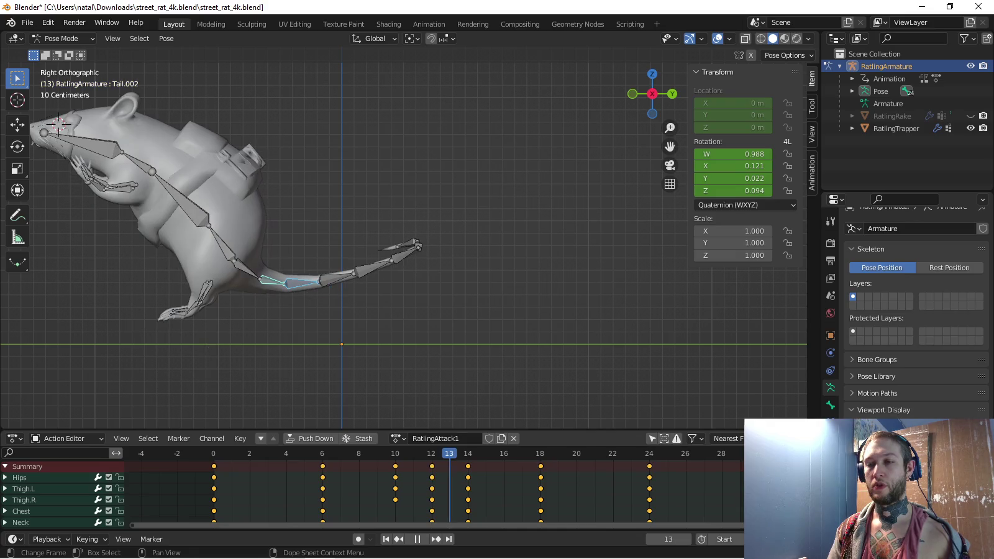
Stop playback, reselect bones, and move to the keyframe at frame 12
{"action": "key", "text": "Escape"}
{"action": "scroll", "coordinate": [196, 307], "scroll_direction": "up", "scroll_amount": 3}
{"action": "key", "text": "c"}
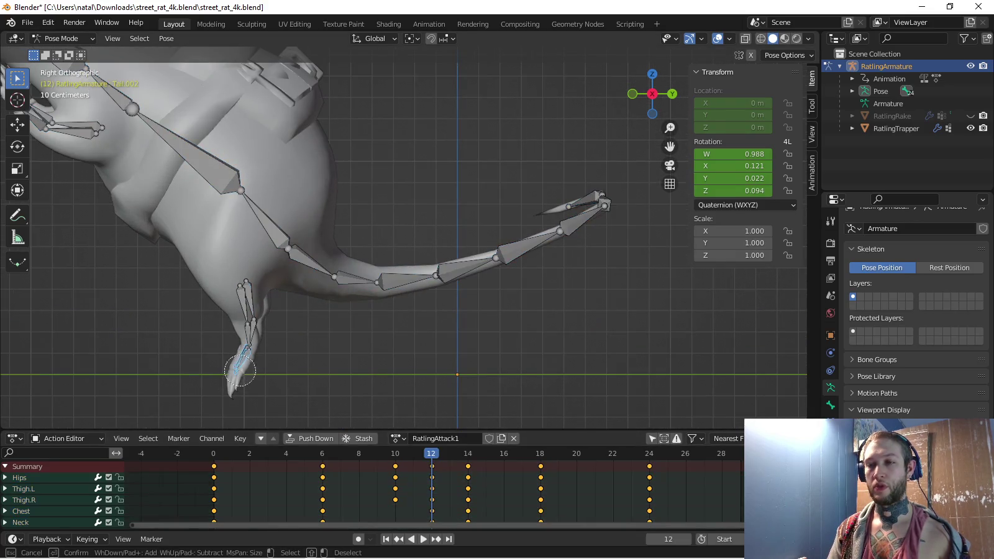
{"action": "key", "text": "Escape"}
{"action": "left_click", "coordinate": [241, 358]}
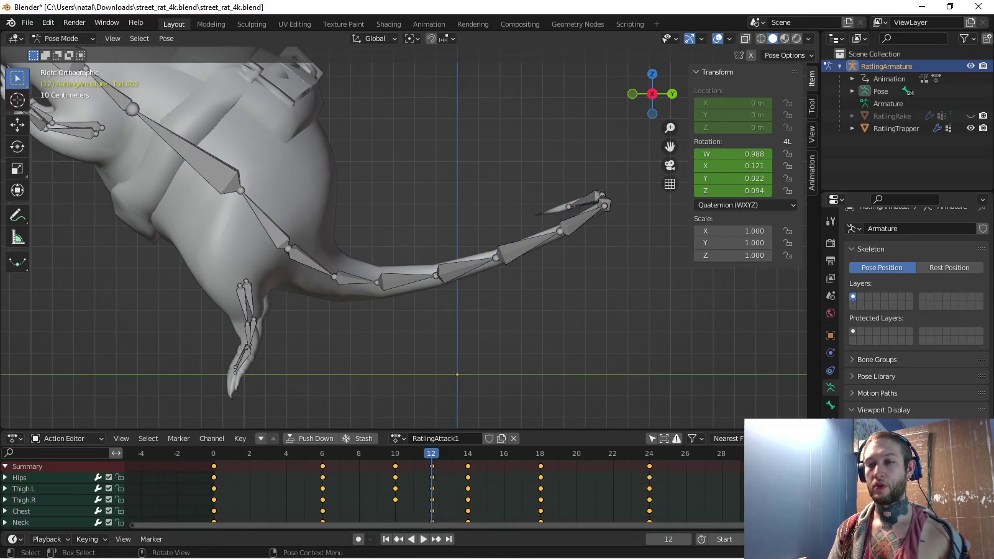
{"action": "key", "text": "shift+Left"}
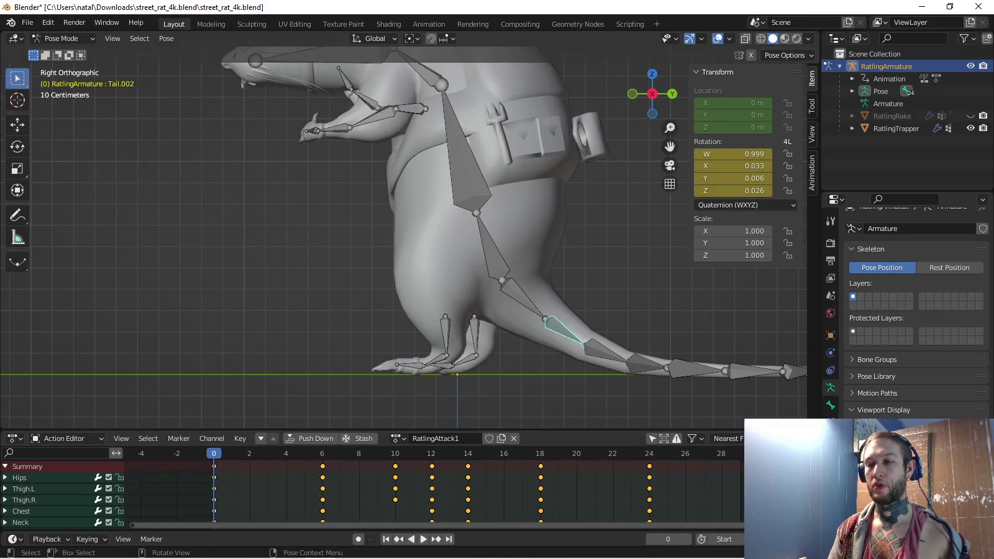
{"action": "key", "text": "Up"}
{"action": "middle_click_drag", "start_coordinate": [497, 248], "coordinate": [367, 248], "text": "shift"}
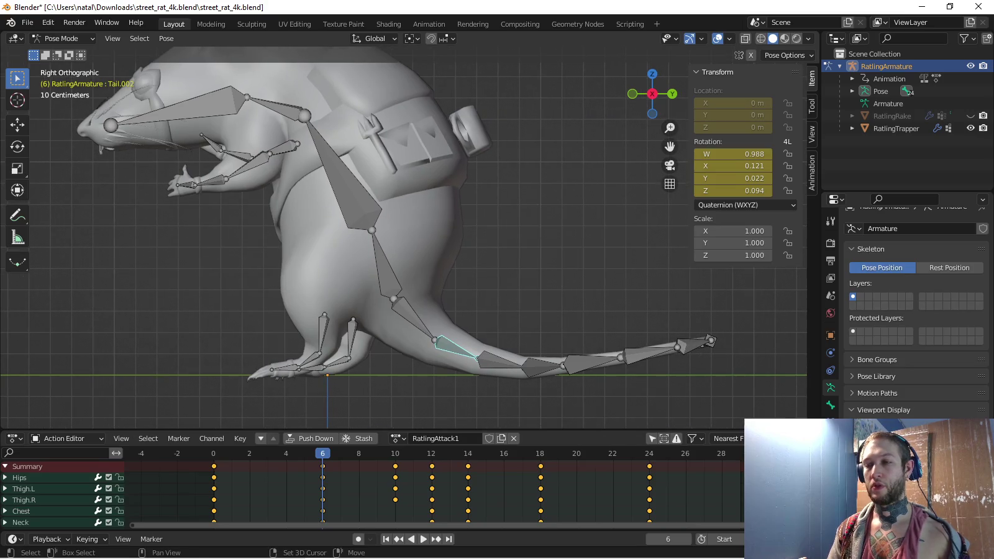
{"action": "key", "text": "Up"}
{"action": "key", "text": "Up"}
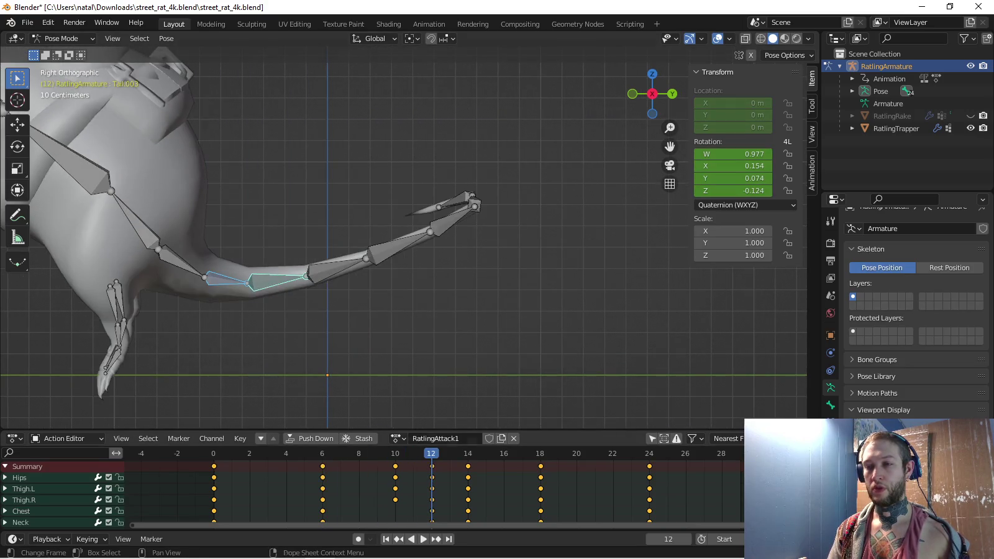
In top view, bend Tail.003, Tail.005 and Tail.006 (about 50°) sideways
{"action": "middle_click_drag", "start_coordinate": [435, 248], "coordinate": [496, 218]}
{"action": "key", "text": "KP_7"}
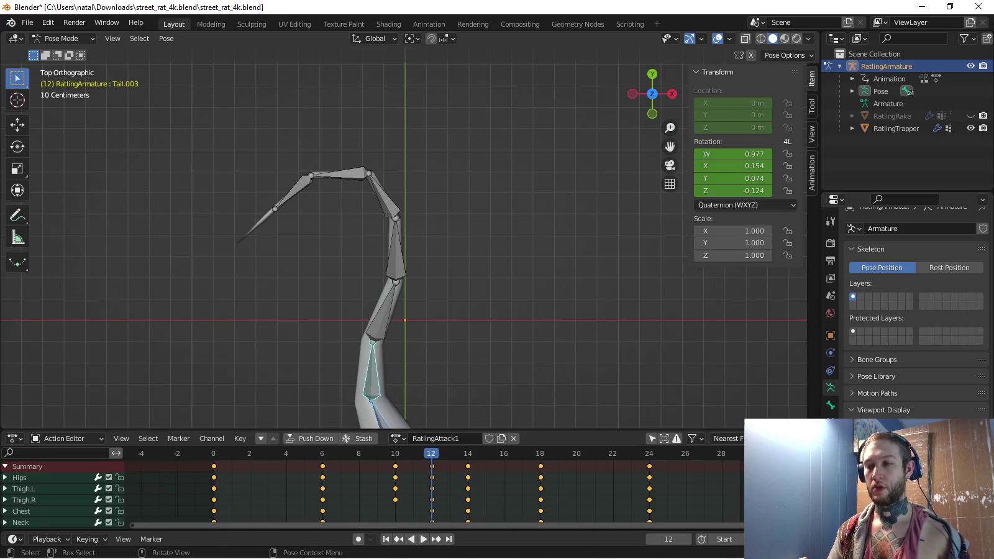
{"action": "key", "text": "r"}
{"action": "key", "text": "Return"}
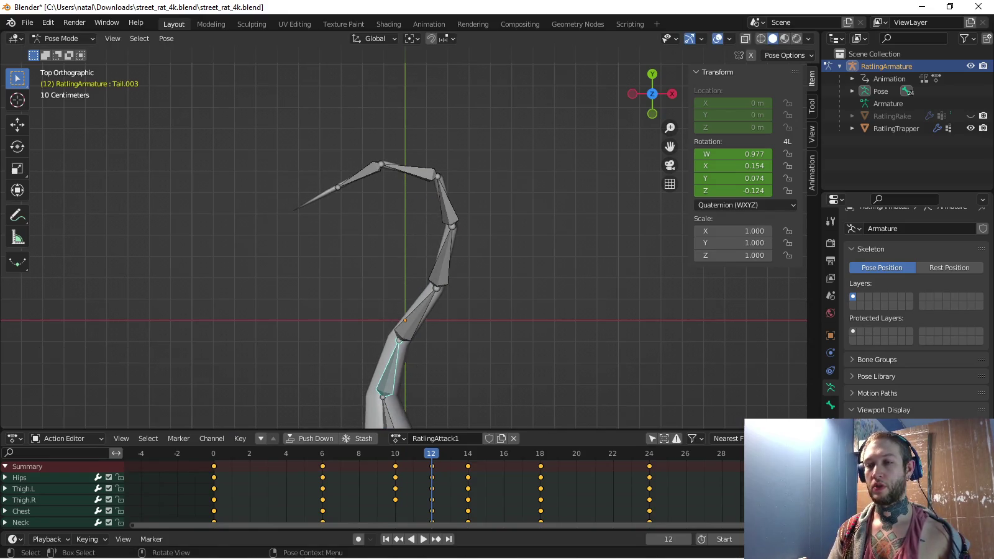
{"action": "key", "text": "r"}
{"action": "key", "text": "Return"}
{"action": "left_click", "coordinate": [410, 245]}
{"action": "key", "text": "r"}
{"action": "key", "text": "Return"}
{"action": "left_click", "coordinate": [393, 187]}
{"action": "middle_click_drag", "start_coordinate": [397, 249], "coordinate": [409, 329], "text": "shift"}
{"action": "key", "text": "r"}
{"action": "key", "text": "Return"}
Rotate Tail.007 and Tail.008 (about 78°) and key the tail at frame 12
{"action": "left_click", "coordinate": [417, 214]}
{"action": "key", "text": "r"}
{"action": "key", "text": "Return"}
{"action": "left_click", "coordinate": [386, 173]}
{"action": "key", "text": "r"}
{"action": "key", "text": "Return"}
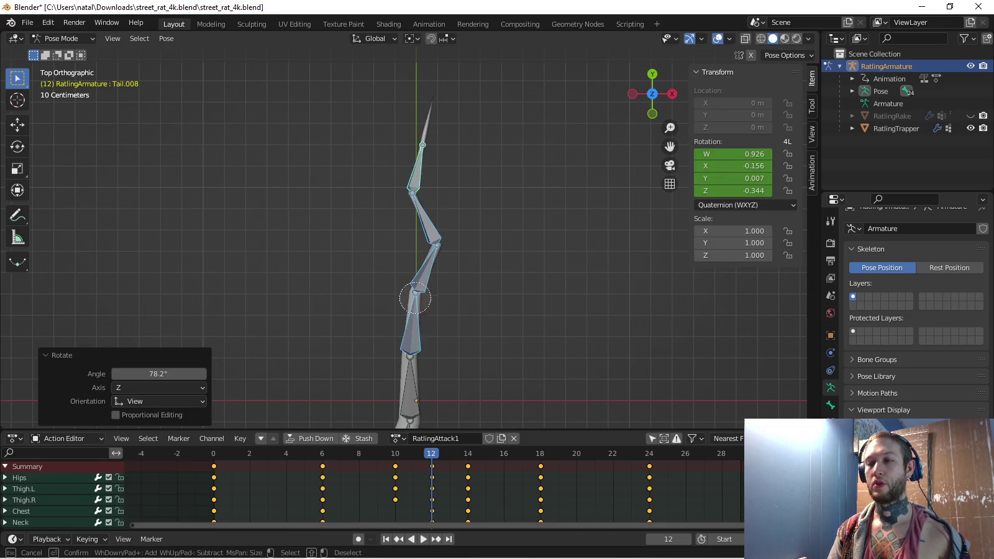
{"action": "key", "text": "Escape"}
Inspect the tail mesh from the side with the skeleton hidden, then shown again
{"action": "middle_click_drag", "start_coordinate": [414, 294], "coordinate": [435, 236]}
{"action": "key", "text": "KP_3"}
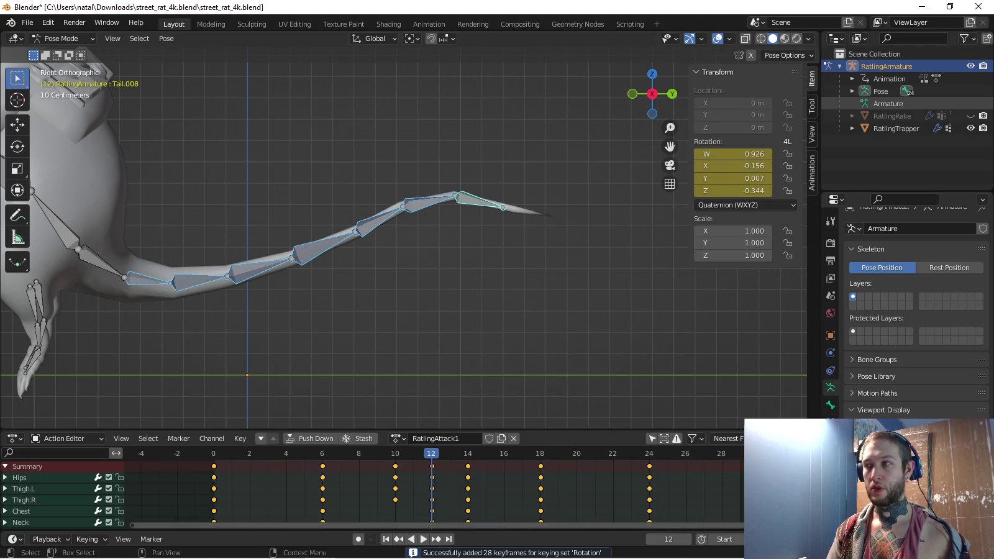
{"action": "left_click", "coordinate": [970, 66]}
{"action": "middle_click_drag", "start_coordinate": [422, 249], "coordinate": [410, 186]}
{"action": "left_click", "coordinate": [970, 66]}
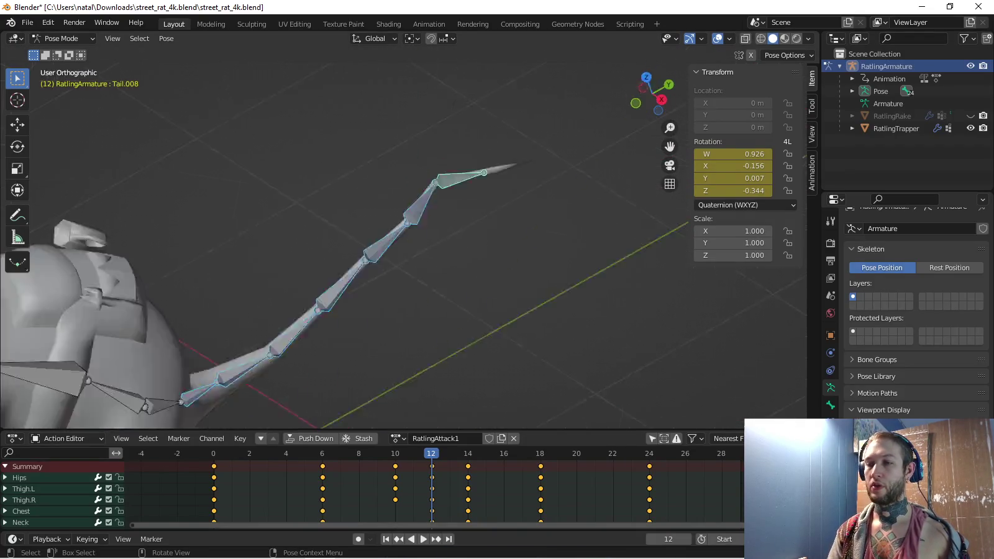
{"action": "middle_click_drag", "start_coordinate": [416, 248], "coordinate": [385, 160], "text": "shift"}
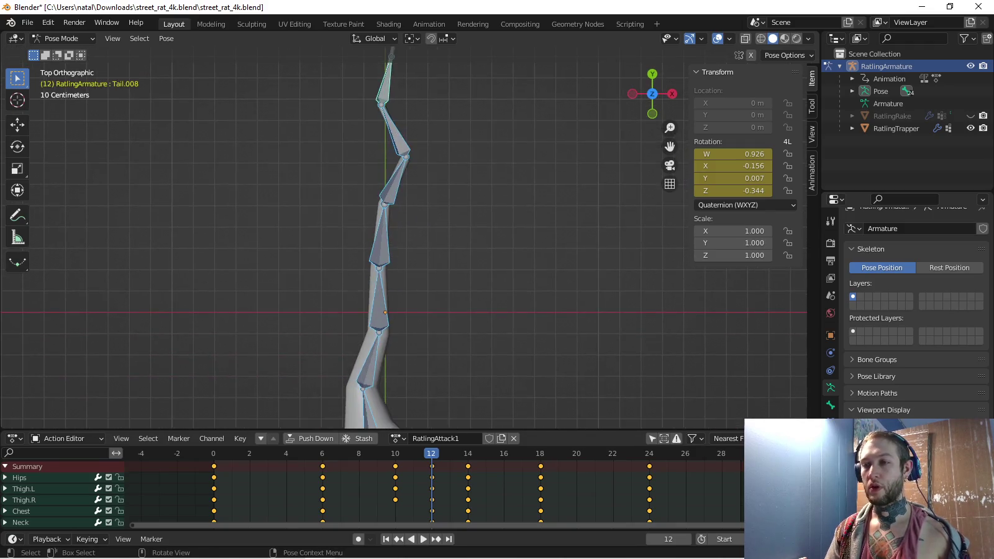
Rework the rotations of Tail.002, Tail.003 and Tail.004 toward a straighter tail
{"action": "left_click", "coordinate": [357, 402]}
{"action": "middle_click_drag", "start_coordinate": [357, 403], "coordinate": [367, 342], "text": "shift"}
{"action": "key", "text": "r"}
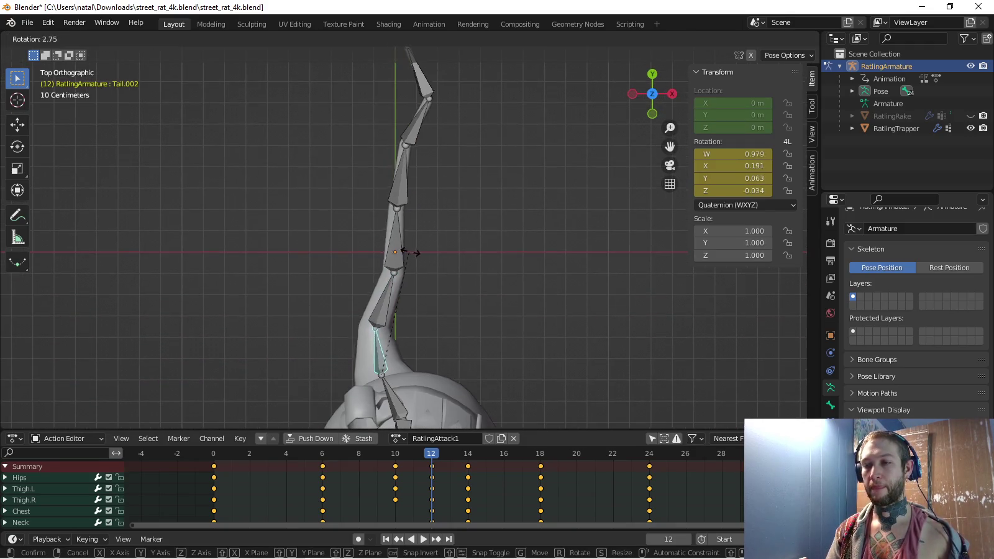
{"action": "left_click", "coordinate": [433, 251]}
{"action": "left_click", "coordinate": [397, 301]}
{"action": "key", "text": "r"}
{"action": "left_click", "coordinate": [410, 206]}
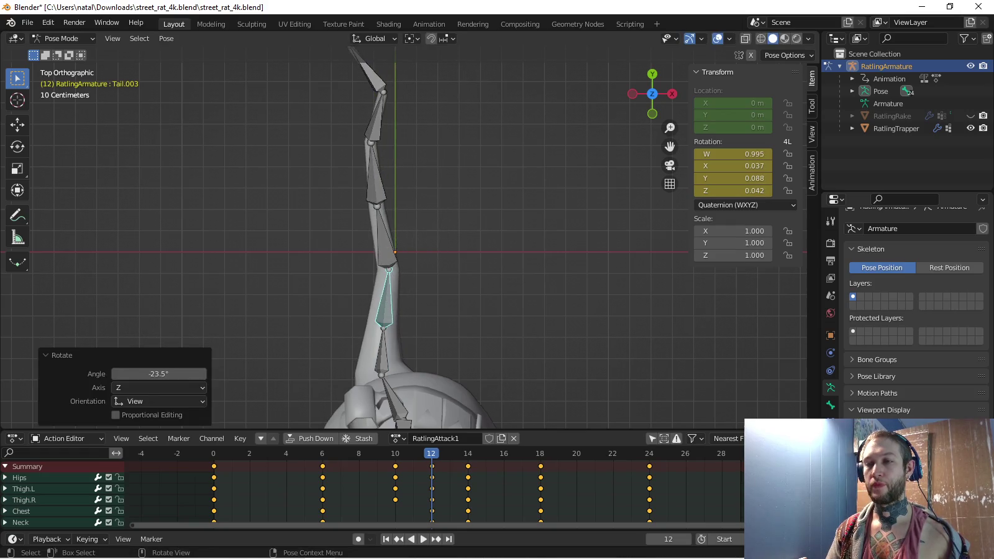
{"action": "left_click", "coordinate": [384, 237]}
{"action": "middle_click_drag", "start_coordinate": [385, 238], "coordinate": [404, 285], "text": "shift"}
{"action": "key", "text": "r"}
{"action": "left_click", "coordinate": [433, 206]}
Re-rotate Tail.005, Tail.006 and Tail.007 to continue the reworked tail curve
{"action": "left_click", "coordinate": [417, 177]}
{"action": "key", "text": "r"}
{"action": "left_click", "coordinate": [437, 165]}
{"action": "key", "text": "r"}
{"action": "mouse_move", "coordinate": [436, 122]}
{"action": "middle_mouse_down", "text": "shift"}
{"action": "mouse_move", "coordinate": [444, 156]}
{"action": "mouse_move", "coordinate": [434, 171]}
{"action": "middle_mouse_up", "text": "shift"}
{"action": "left_click", "coordinate": [442, 152]}
{"action": "left_click", "coordinate": [404, 156]}
{"action": "key", "text": "r"}
{"action": "left_click", "coordinate": [493, 110]}
Rotate Tail.008 about -33°, key the tail at frame 12, and preview from the right
{"action": "left_click", "coordinate": [417, 181]}
{"action": "key", "text": "r"}
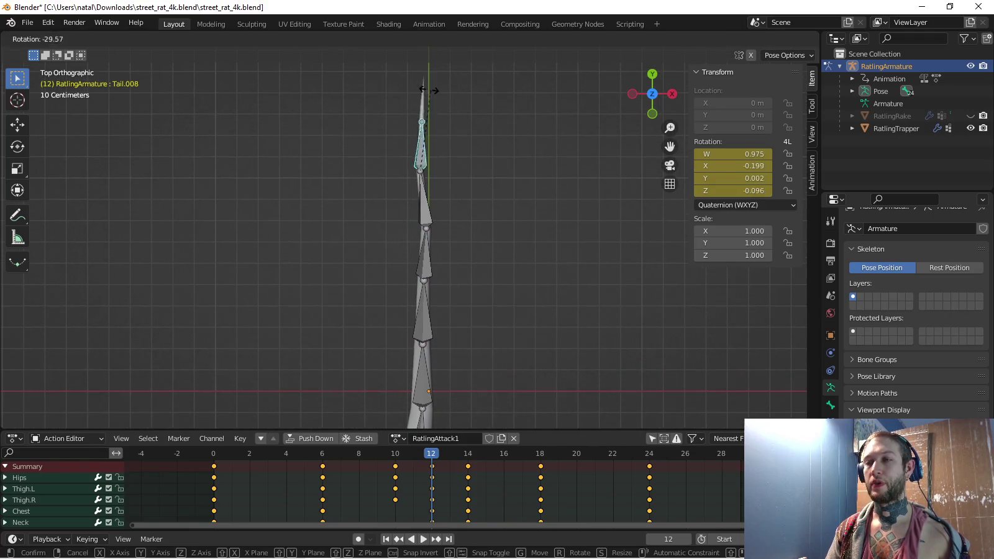
{"action": "left_click", "coordinate": [429, 124]}
{"action": "key", "text": "Escape"}
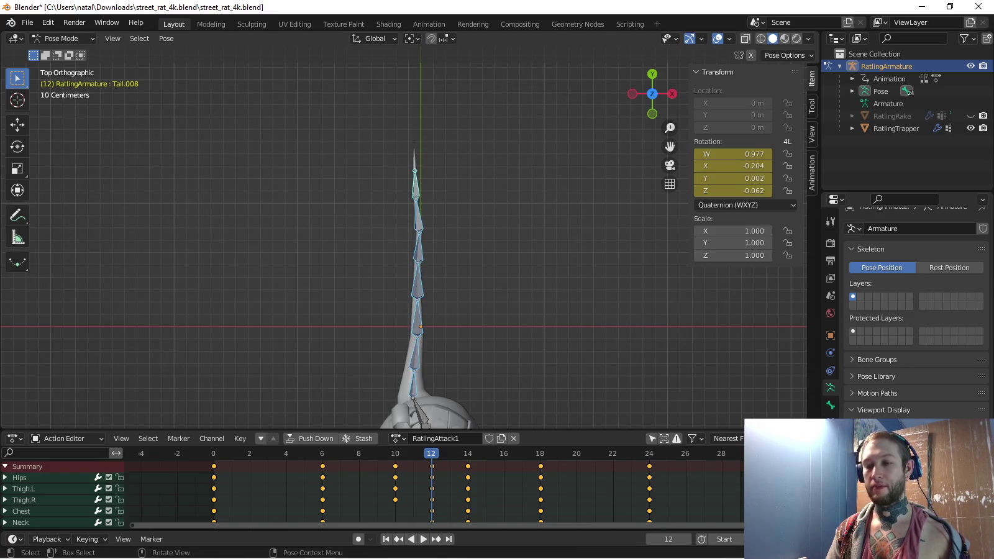
{"action": "key", "text": "KP_3"}
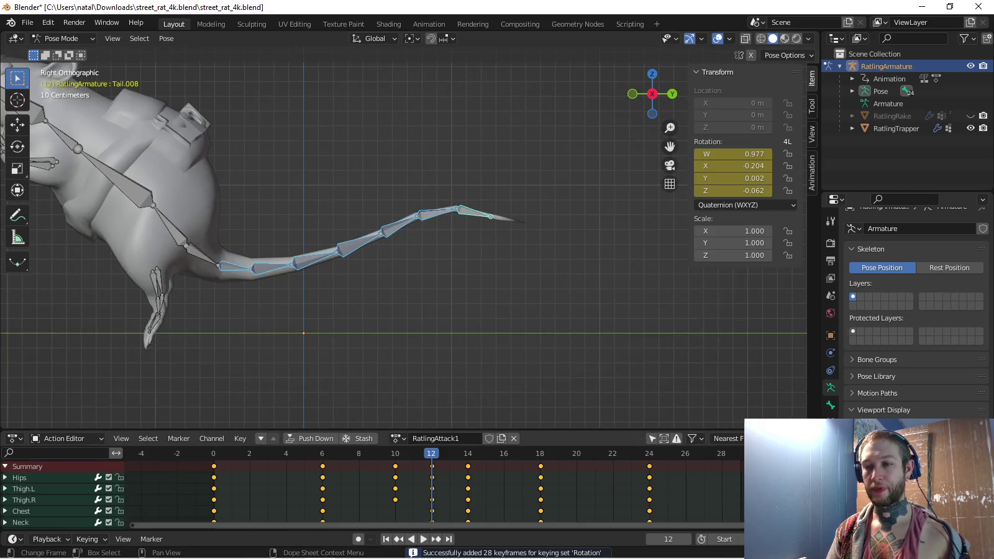
{"action": "key", "text": "space"}
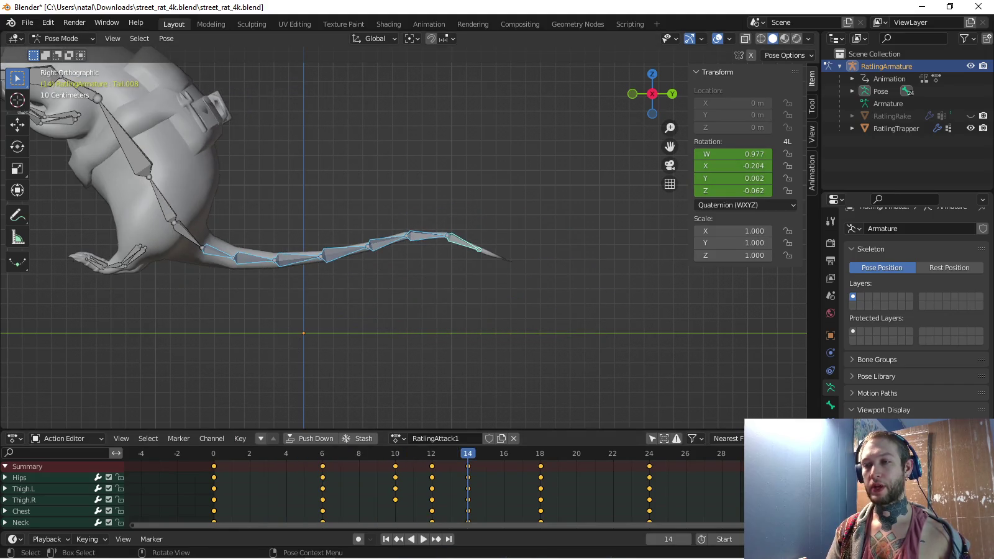
In top view at frame 14, swing Tail.003 and Tail.004 sideways
{"action": "left_click", "coordinate": [256, 258]}
{"action": "key", "text": "KP_7"}
{"action": "middle_click_drag", "start_coordinate": [435, 187], "coordinate": [404, 310], "text": "shift"}
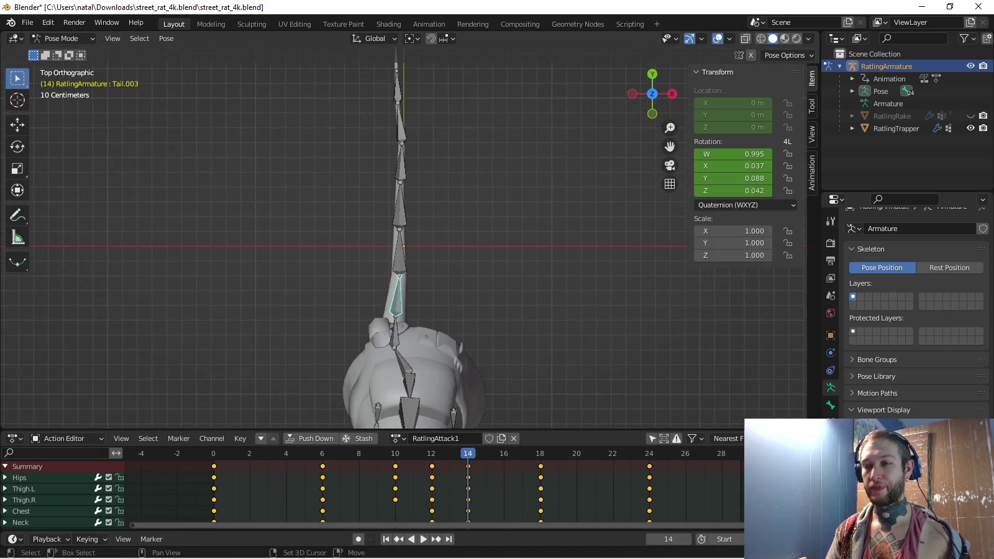
{"action": "key", "text": "r"}
{"action": "left_click", "coordinate": [390, 202]}
{"action": "left_click", "coordinate": [397, 261]}
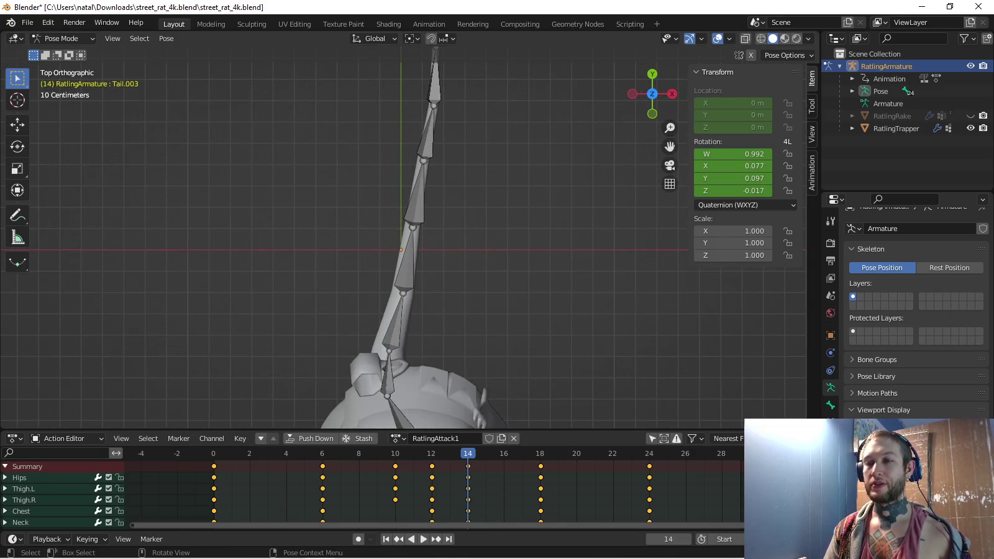
{"action": "key", "text": "r"}
{"action": "left_click", "coordinate": [390, 202]}
Rotate Tail.005 about 24° and Tail.006 to continue the bend
{"action": "left_click", "coordinate": [385, 198]}
{"action": "key", "text": "r"}
{"action": "left_click", "coordinate": [397, 186]}
{"action": "middle_click_drag", "start_coordinate": [397, 186], "coordinate": [426, 311], "text": "shift"}
{"action": "left_click", "coordinate": [424, 257]}
{"action": "key", "text": "r"}
{"action": "left_click", "coordinate": [466, 195]}
{"action": "key", "text": "alt+a"}
Rotate Tail.007 and Tail.008 (-42°) and key the tail rotations at frame 14
{"action": "left_click", "coordinate": [399, 204]}
{"action": "key", "text": "r"}
{"action": "left_click", "coordinate": [434, 178]}
{"action": "left_click", "coordinate": [434, 155]}
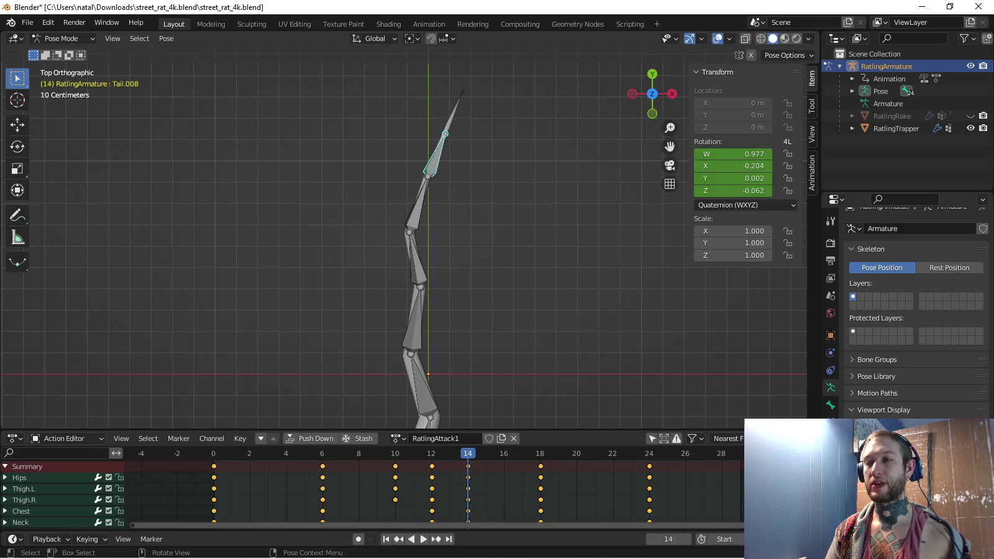
{"action": "middle_click_drag", "start_coordinate": [434, 155], "coordinate": [420, 229], "text": "shift"}
{"action": "key", "text": "r"}
{"action": "left_click", "coordinate": [401, 162]}
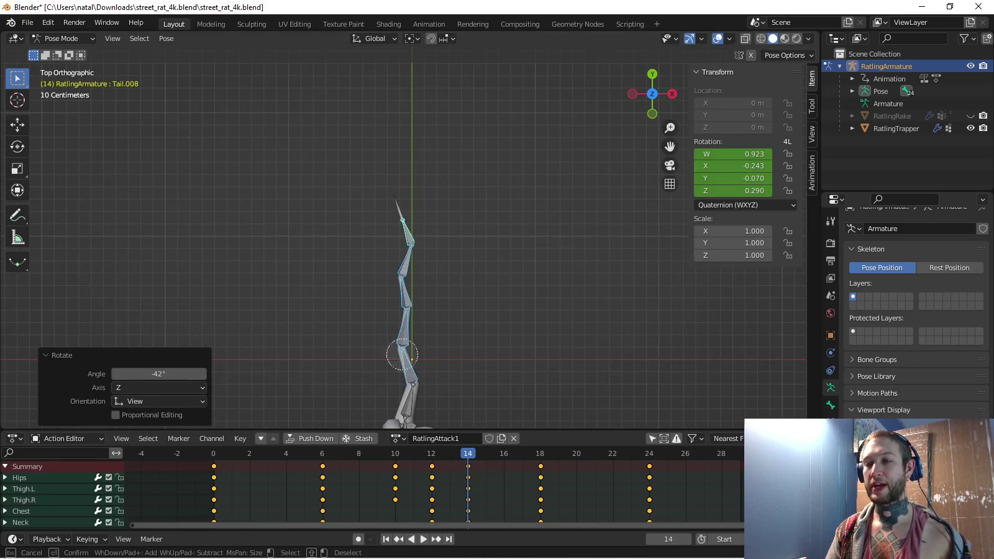
{"action": "key", "text": "Escape"}
Orbit around the rat and play the animation to preview the tail swing
{"action": "middle_click_drag", "start_coordinate": [402, 349], "coordinate": [348, 292]}
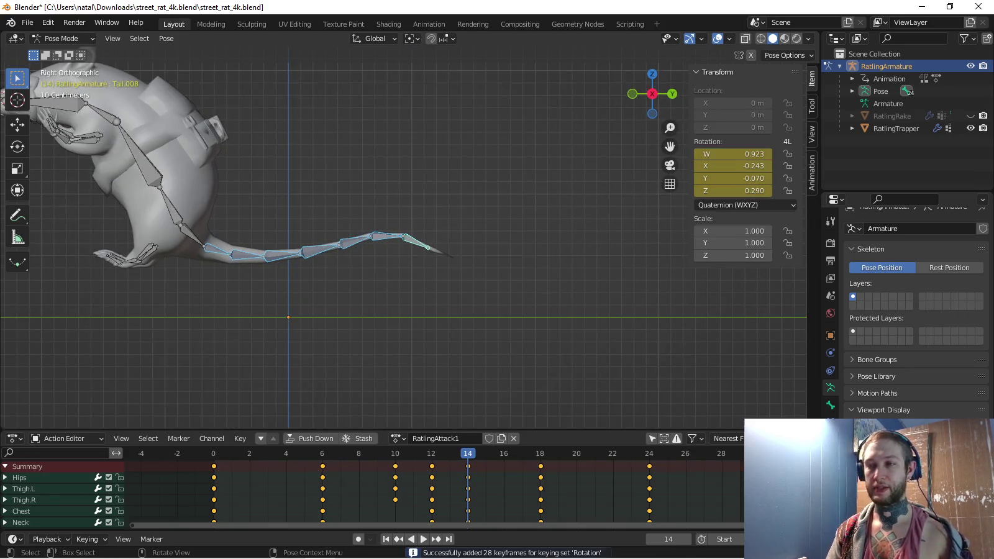
{"action": "key", "text": "space"}
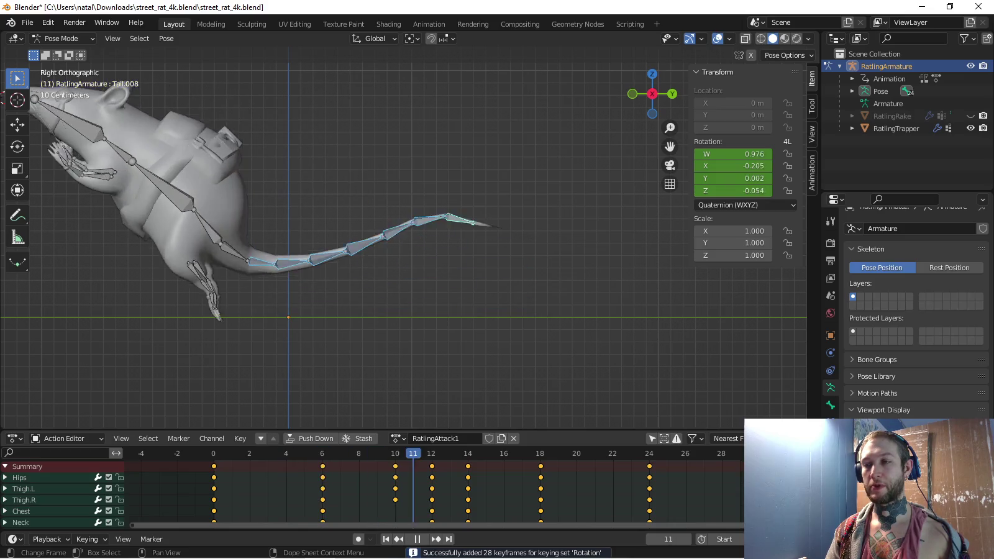
{"action": "key", "text": "Escape"}
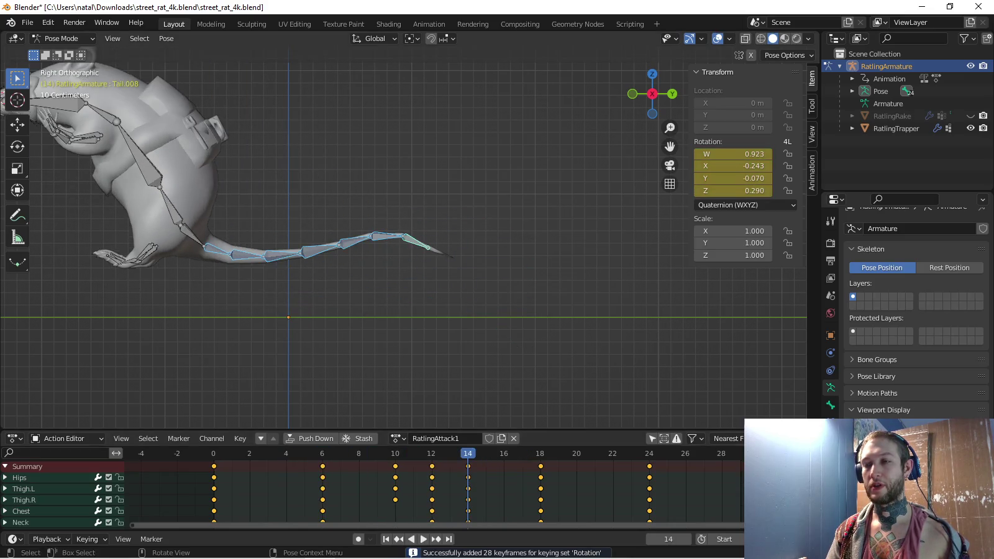
{"action": "middle_click_drag", "start_coordinate": [348, 292], "coordinate": [435, 261]}
{"action": "key", "text": "space"}
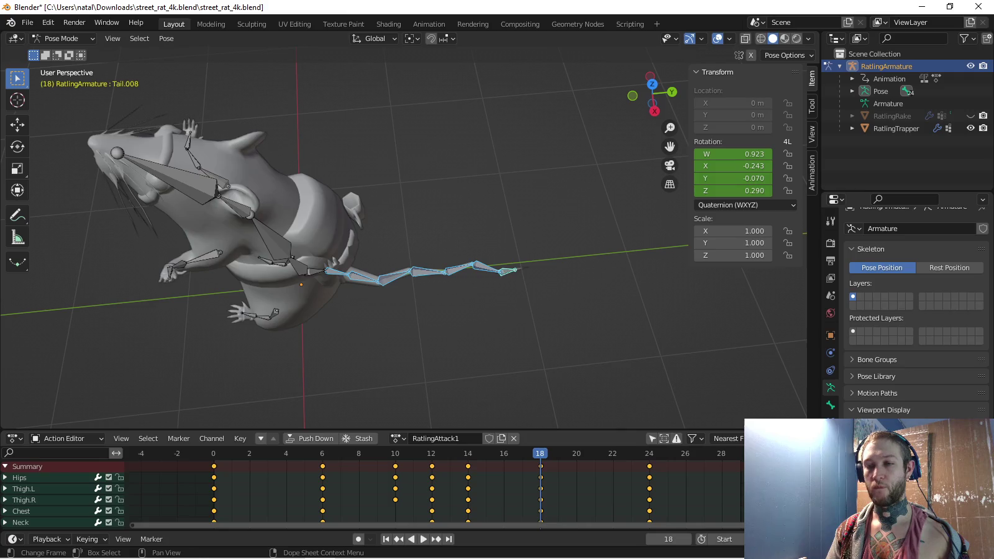
Copy the frame-0 pose and key it at frame 24 so RatlingAttack1 loops
{"action": "key", "text": "space"}
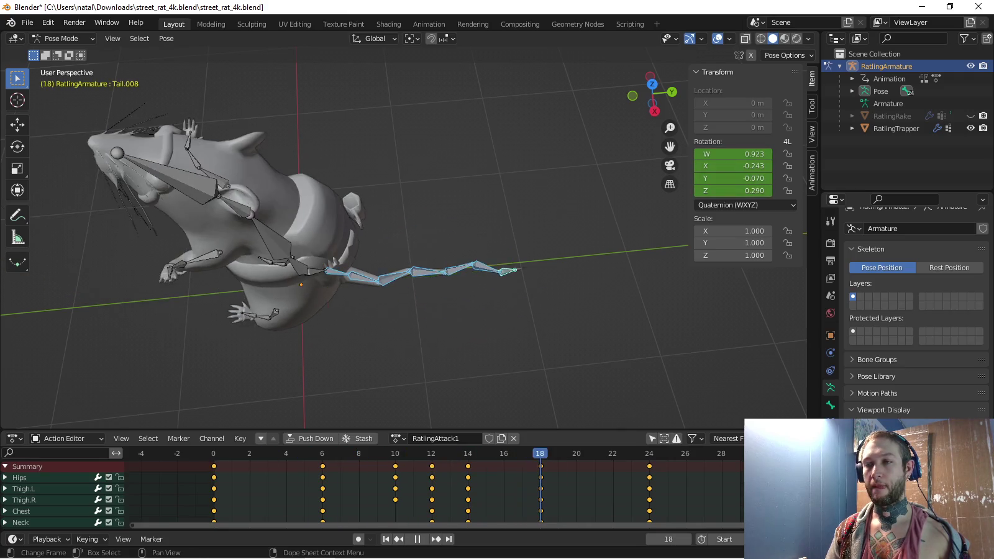
{"action": "key", "text": "Escape"}
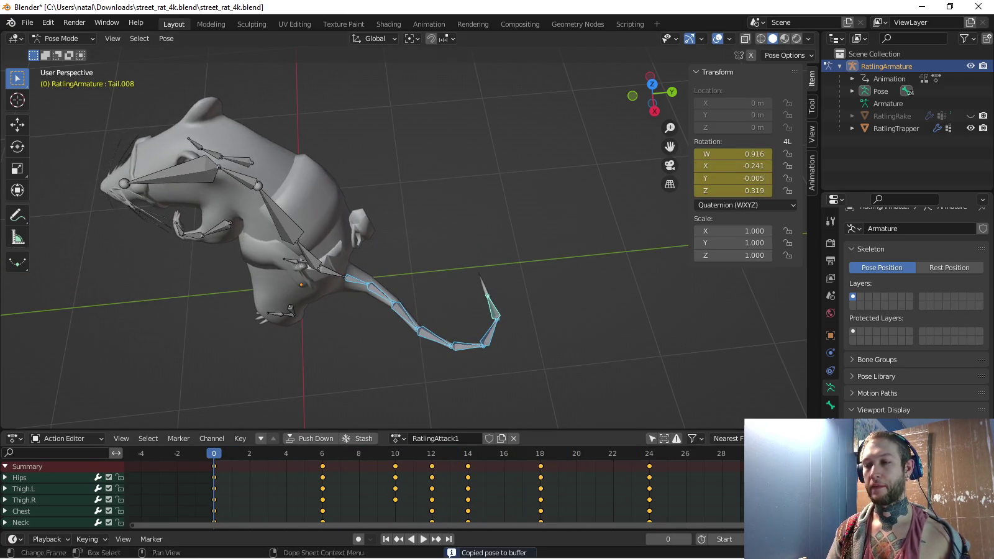
{"action": "key", "text": "shift+Right"}
{"action": "key", "text": "ctrl+v"}
{"action": "key", "text": "i"}
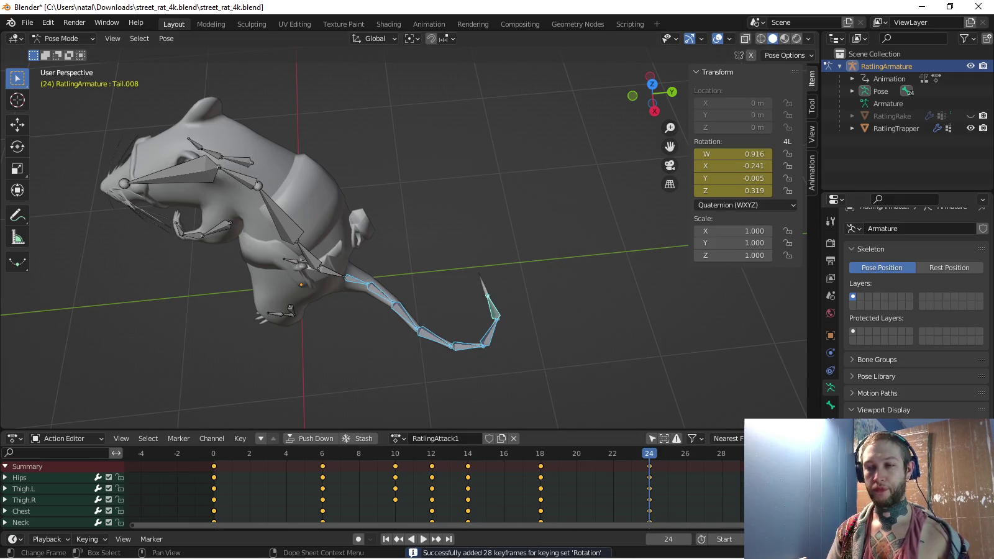
{"action": "key", "text": "space"}
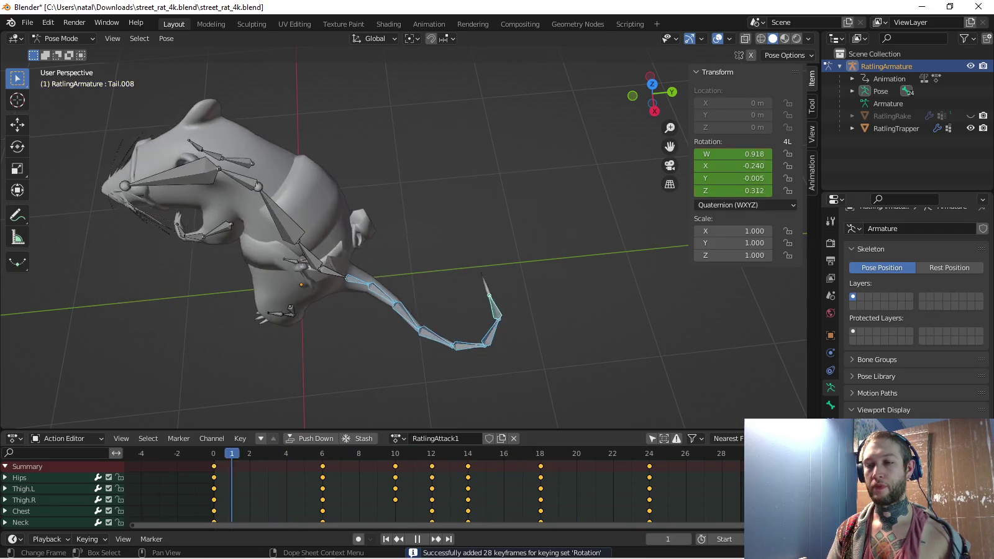
Paste the frame-0 tail curl at frame 6 and key the tail bones' rotation
{"action": "key", "text": "Up"}
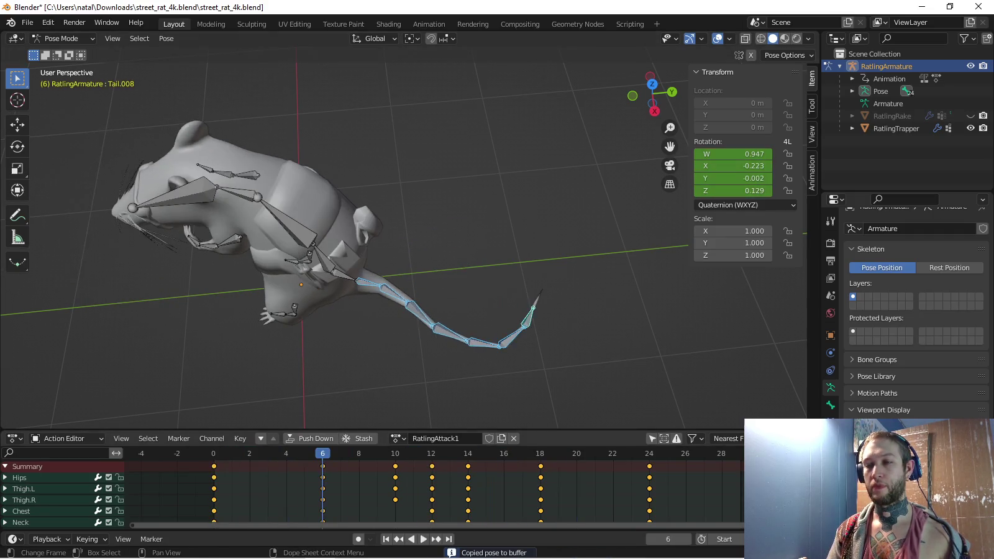
{"action": "key", "text": "ctrl+v"}
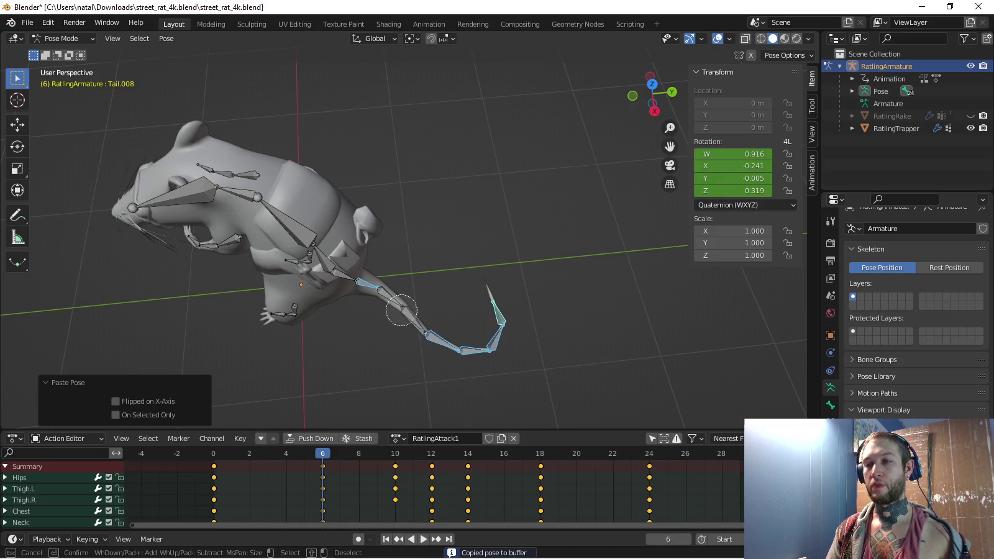
{"action": "left_click", "coordinate": [401, 310]}
{"action": "key", "text": "Escape"}
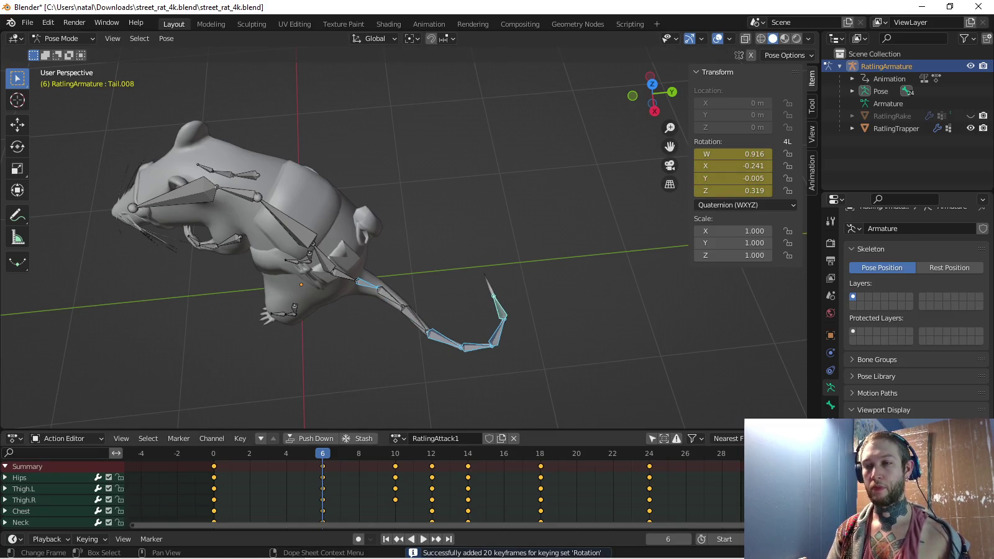
{"action": "key", "text": "KP_3"}
{"action": "scroll", "coordinate": [403, 249], "scroll_direction": "up", "scroll_amount": 3}
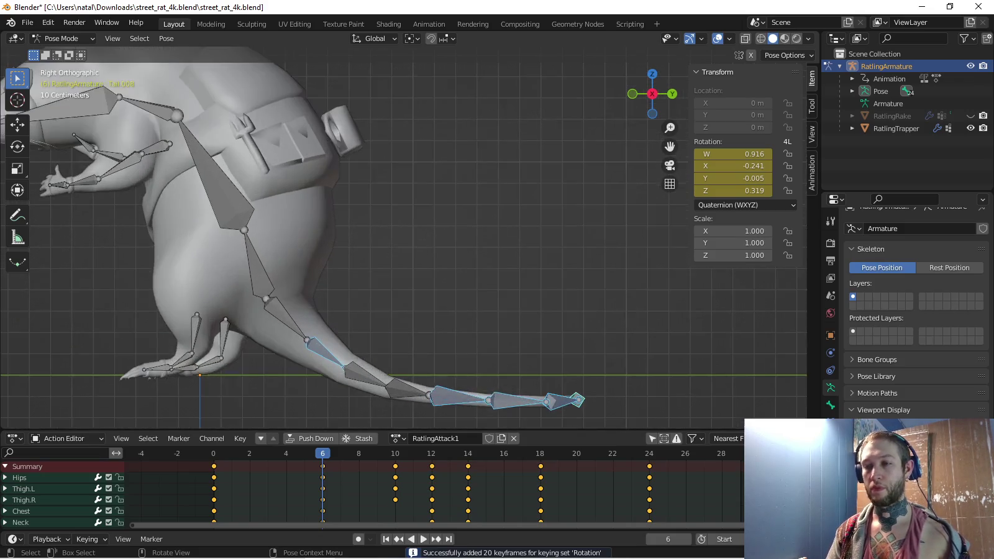
Rotate Tail.002 upward about 13° and key its rotation at frame 6
{"action": "scroll", "coordinate": [403, 248], "scroll_direction": "up", "scroll_amount": 2}
{"action": "left_click", "coordinate": [354, 251]}
{"action": "key", "text": "r"}
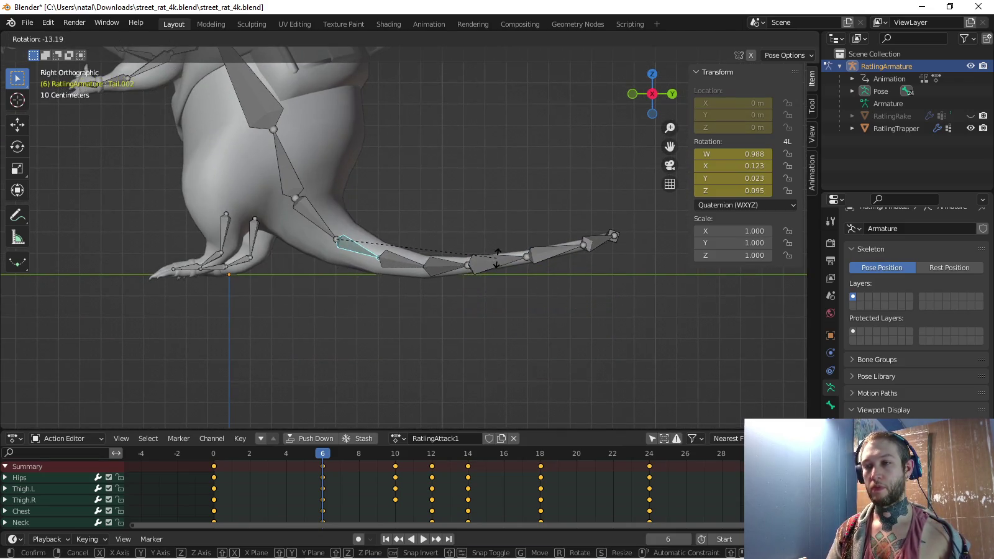
{"action": "key", "text": "Return"}
{"action": "key", "text": "i"}
{"action": "key", "text": "space"}
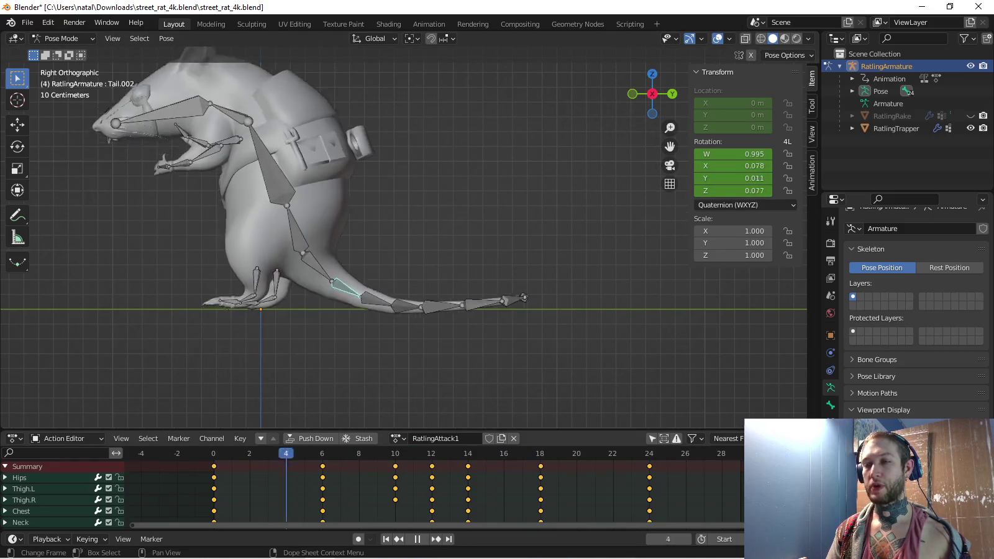
At frame 18, rotate the tail chain -14.5° and key it, then review from above
{"action": "key", "text": "space"}
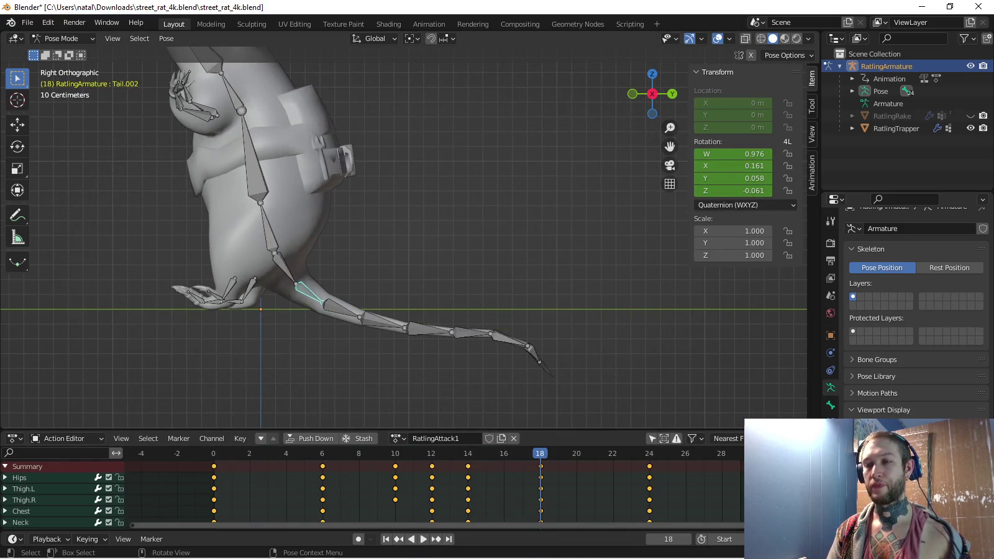
{"action": "key", "text": "r"}
{"action": "left_click", "coordinate": [430, 322]}
{"action": "key", "text": "i"}
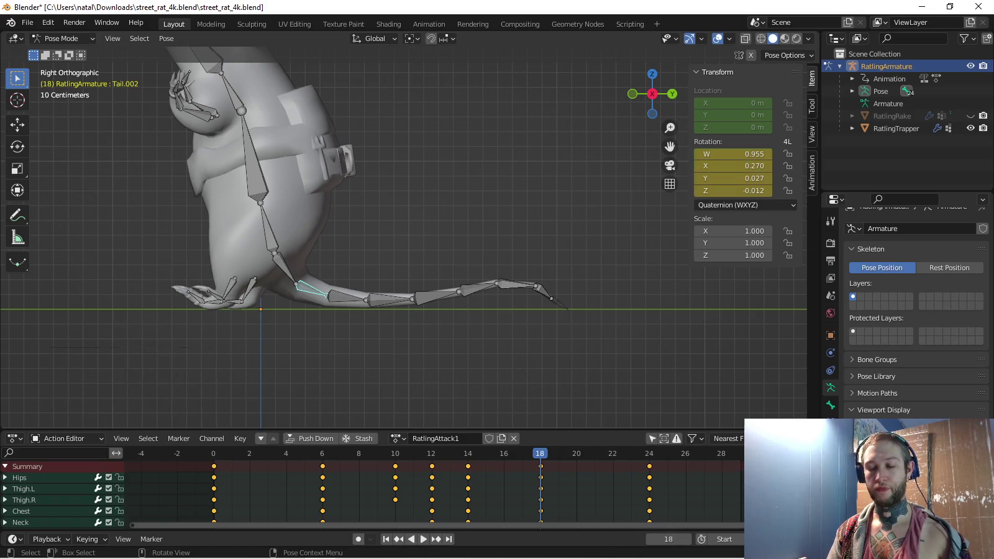
{"action": "key", "text": "space"}
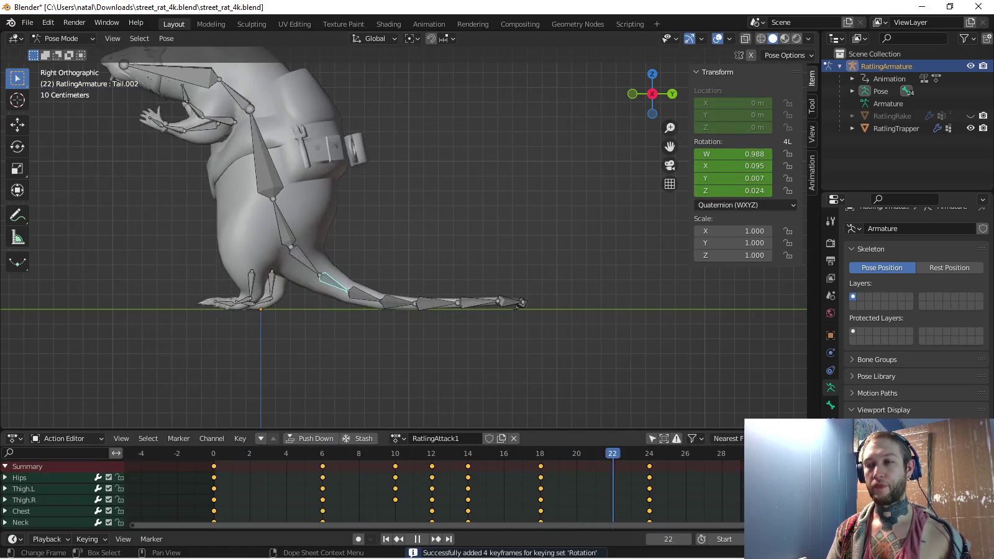
{"action": "middle_click_drag", "start_coordinate": [403, 236], "coordinate": [434, 186]}
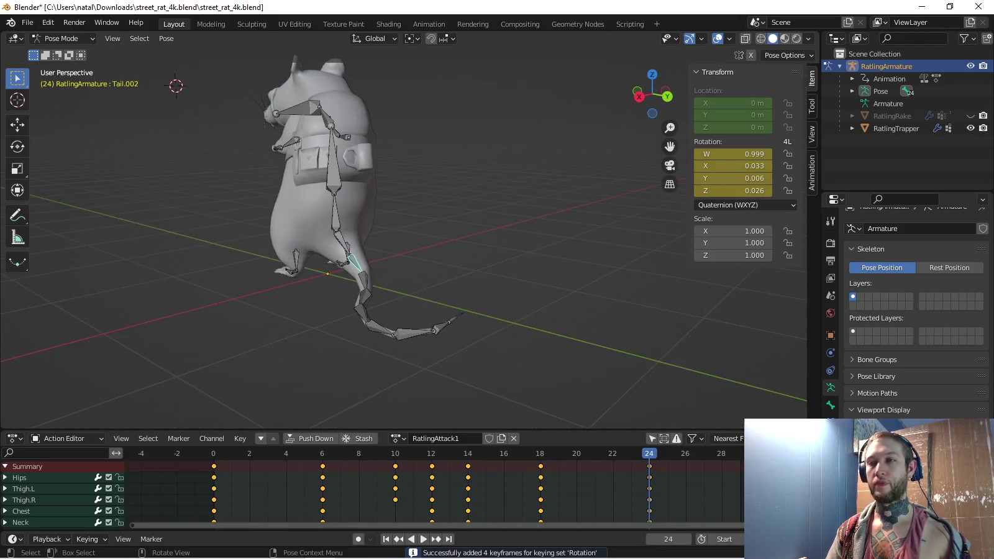
{"action": "key", "text": "KP_7"}
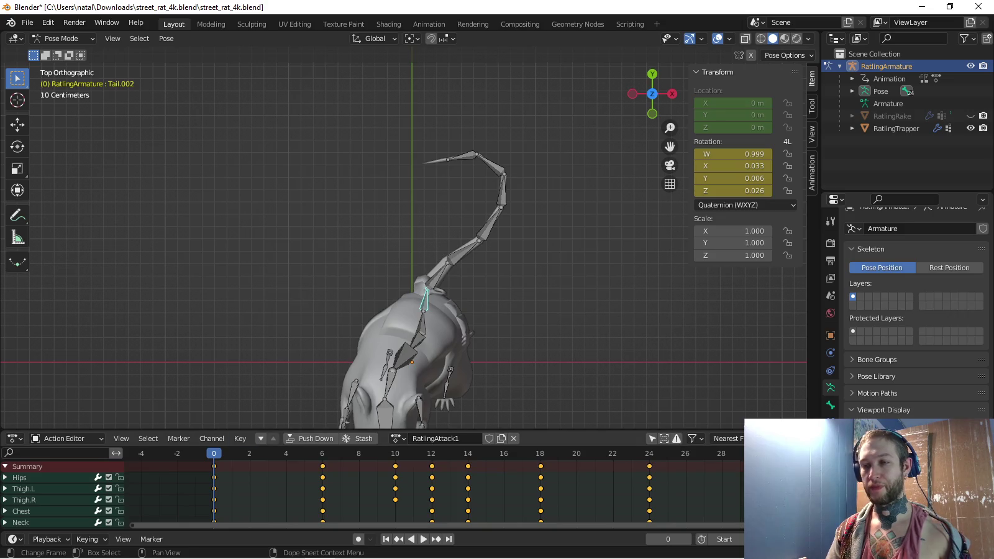
Select the tail bones, then paste and key the copied tail pose at frame 14
{"action": "key", "text": "alt+a"}
{"action": "key", "text": "c"}
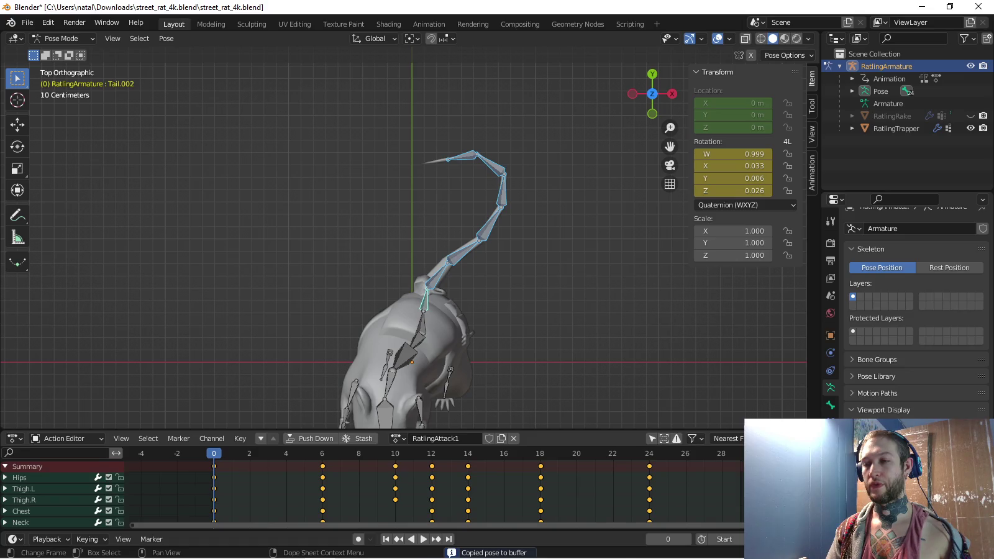
{"action": "left_click", "coordinate": [468, 453]}
{"action": "key", "text": "ctrl+v"}
{"action": "key", "text": "i"}
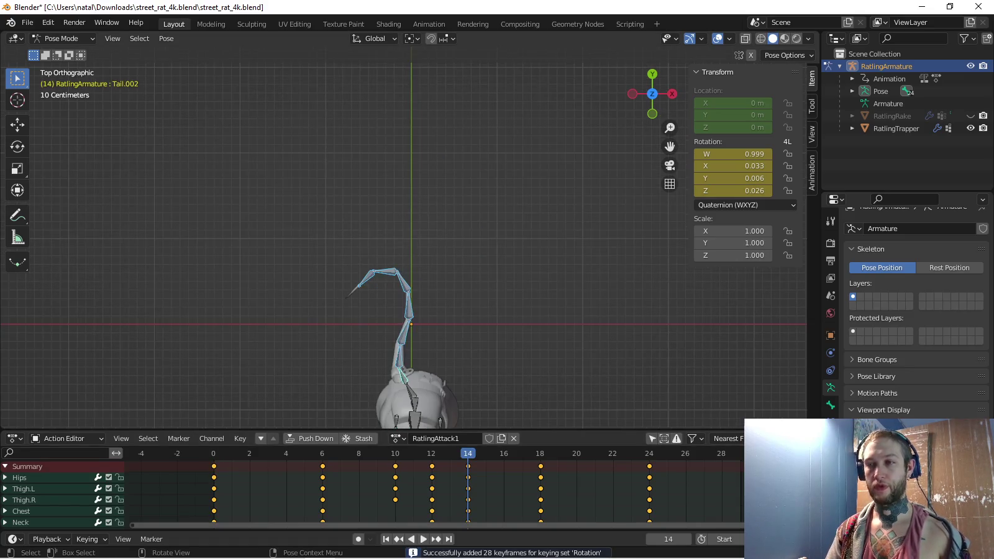
{"action": "key", "text": "KP_3"}
{"action": "key", "text": "space"}
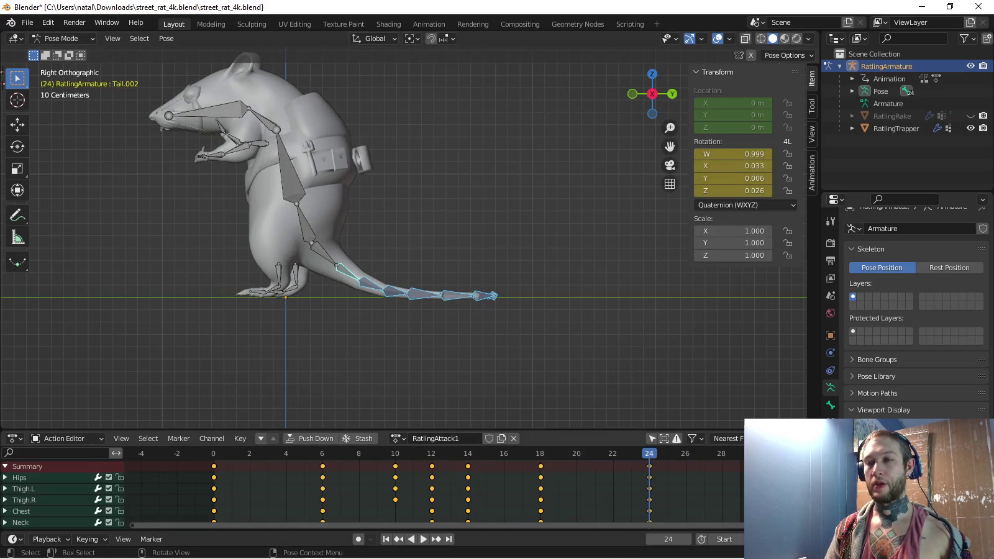
Delete the frame-24 tail keys in the enlarged Dope Sheet and replay the loop
{"action": "left_click_drag", "start_coordinate": [373, 428], "coordinate": [373, 298]}
{"action": "scroll", "coordinate": [372, 435], "scroll_direction": "down", "scroll_amount": 2}
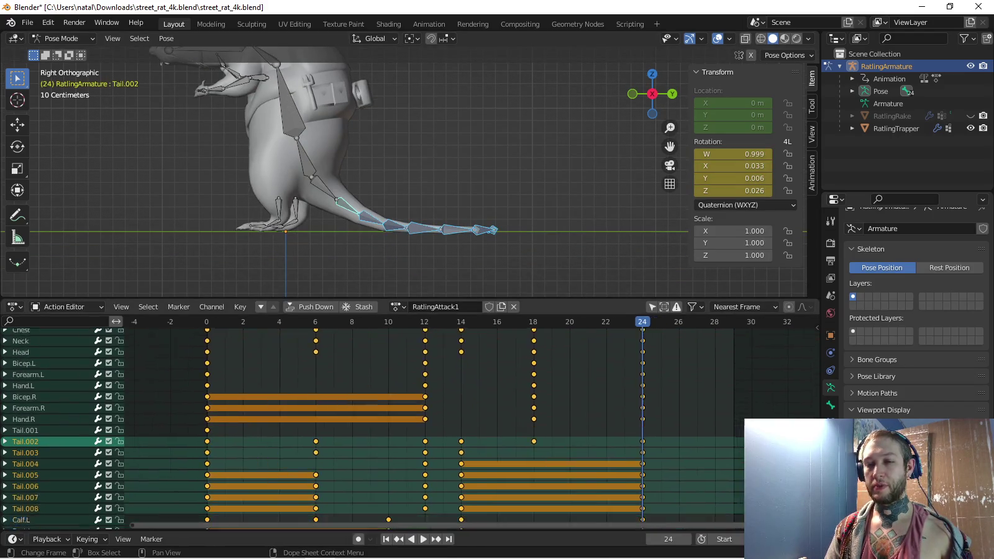
{"action": "scroll", "coordinate": [373, 435], "scroll_direction": "down", "scroll_amount": 3}
{"action": "left_click_drag", "start_coordinate": [622, 420], "coordinate": [656, 467]}
{"action": "key", "text": "x"}
{"action": "left_click", "coordinate": [656, 466]}
{"action": "middle_click_drag", "start_coordinate": [656, 465], "coordinate": [664, 516]}
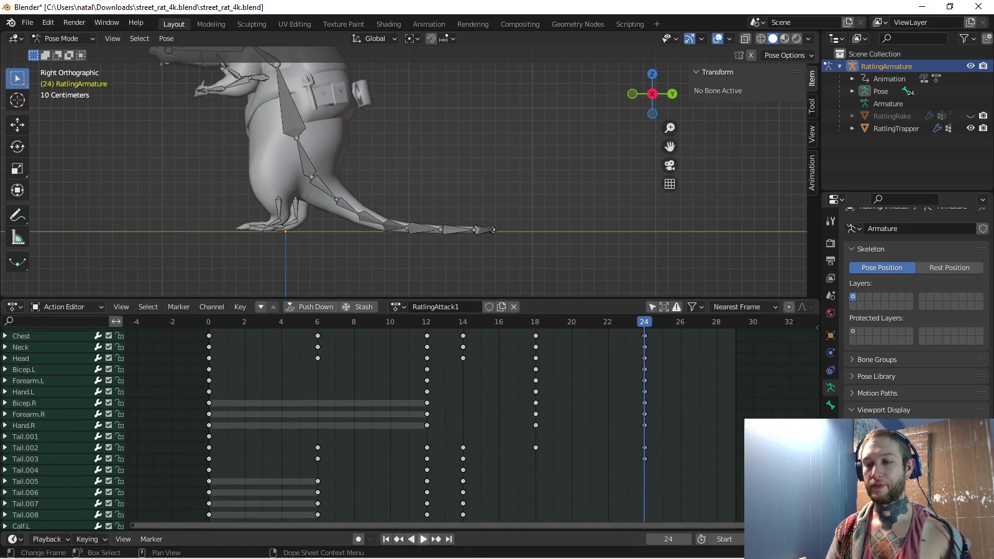
{"action": "key", "text": "space"}
{"action": "left_click_drag", "start_coordinate": [435, 299], "coordinate": [434, 456]}
Review the attack from several angles, return to frame 0 and save street_rat_4k.blend
{"action": "middle_click_drag", "start_coordinate": [435, 249], "coordinate": [385, 323]}
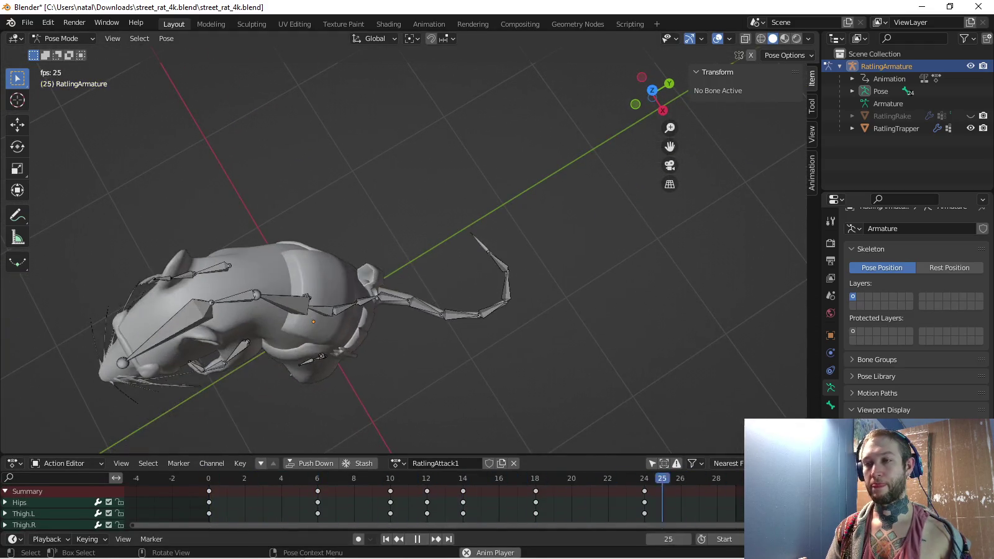
{"action": "mouse_move", "coordinate": [385, 249]}
{"action": "middle_mouse_down"}
{"action": "mouse_move", "coordinate": [472, 248]}
{"action": "mouse_move", "coordinate": [404, 261]}
{"action": "middle_mouse_up"}
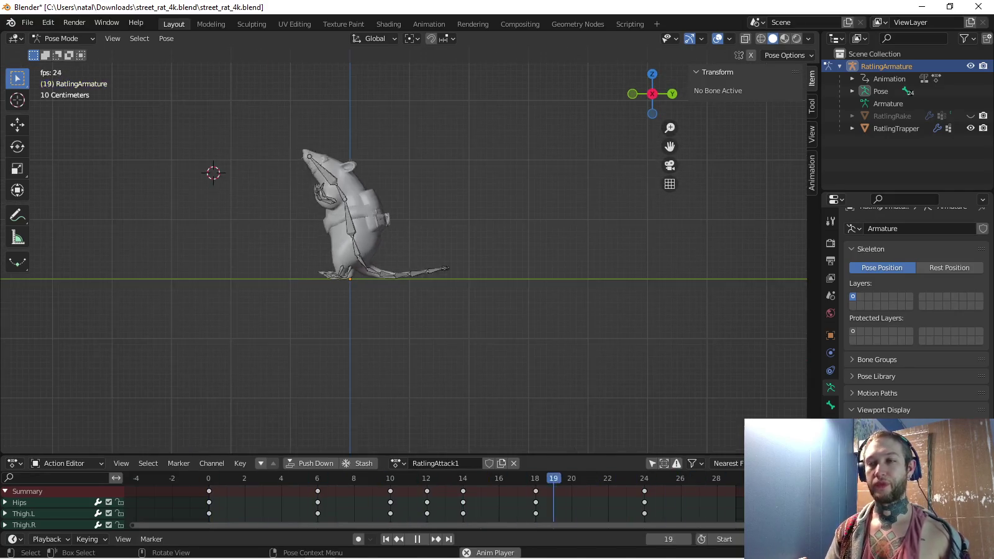
{"action": "middle_click_drag", "start_coordinate": [403, 260], "coordinate": [434, 261], "text": "alt"}
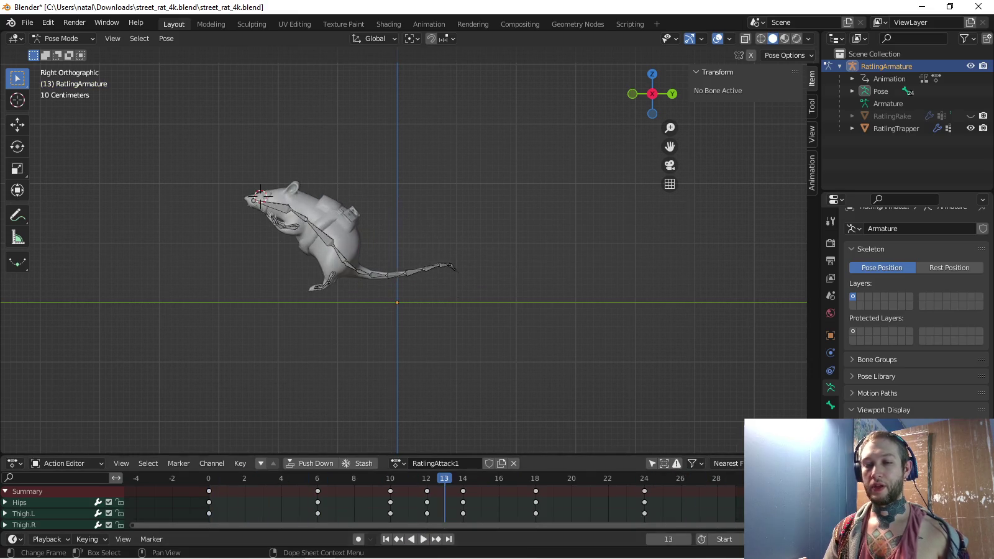
{"action": "key", "text": "Escape"}
{"action": "key", "text": "ctrl+s"}
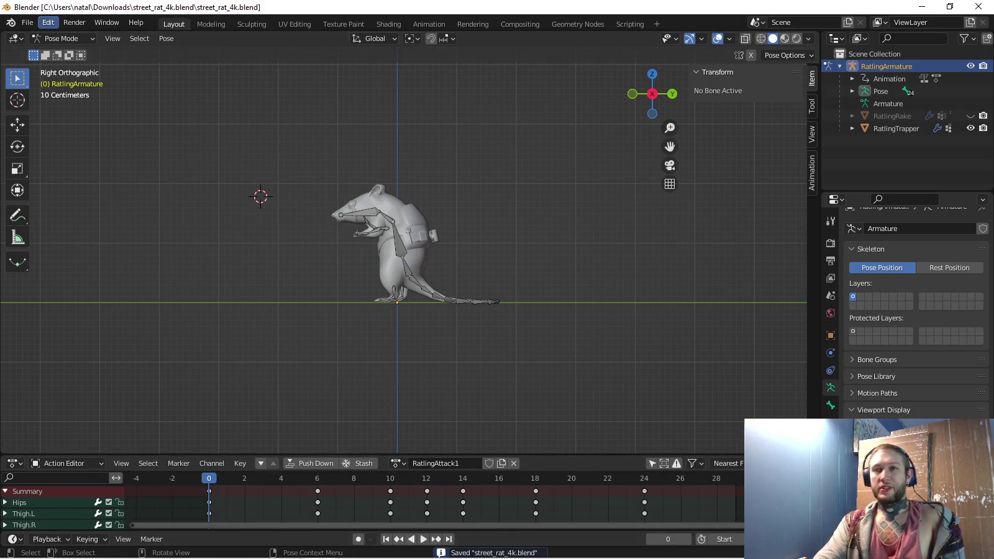
{"action": "left_click", "coordinate": [27, 22]}
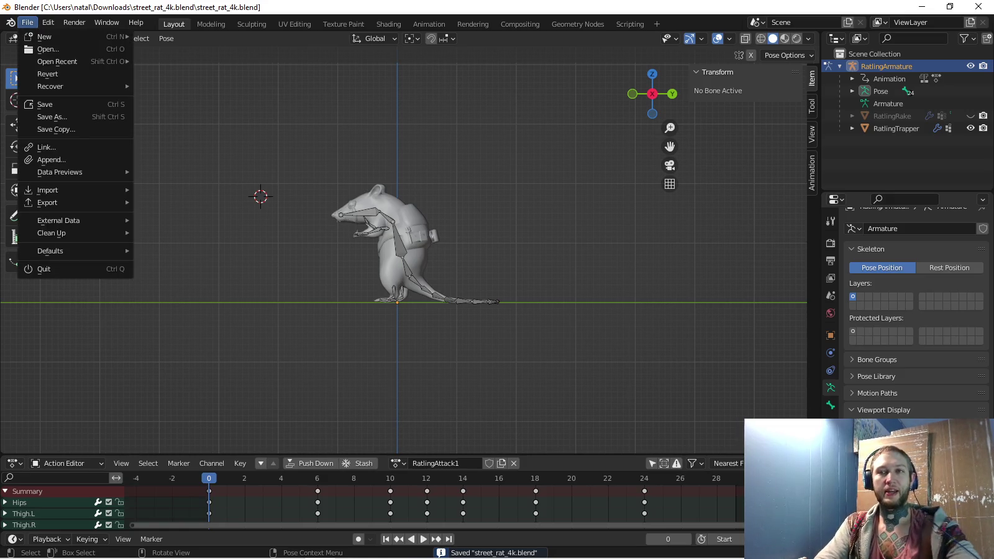
{"action": "mouse_move", "coordinate": [47, 202]}
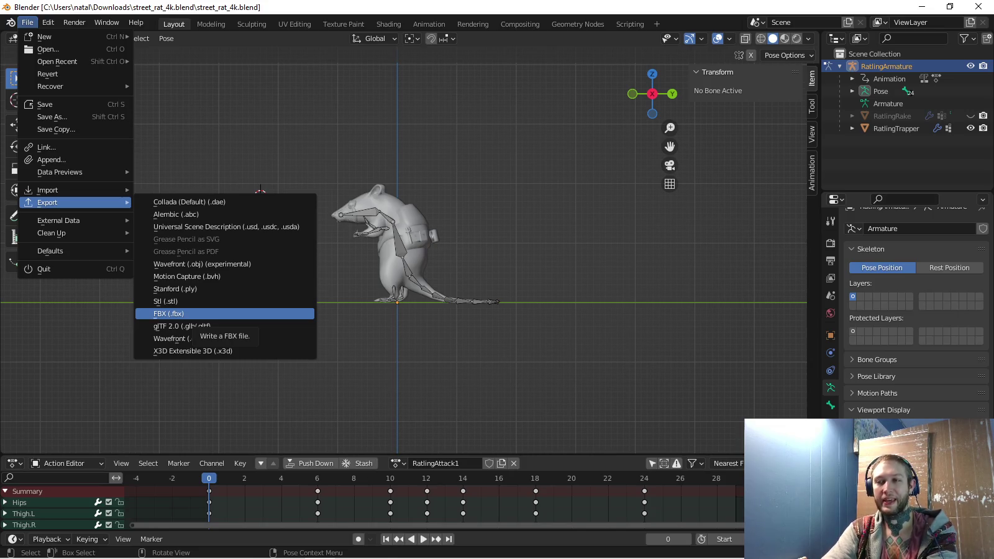
Choose FBX export and create a new Ratling folder inside Models\NonHeroRenders
{"action": "left_click", "coordinate": [187, 313]}
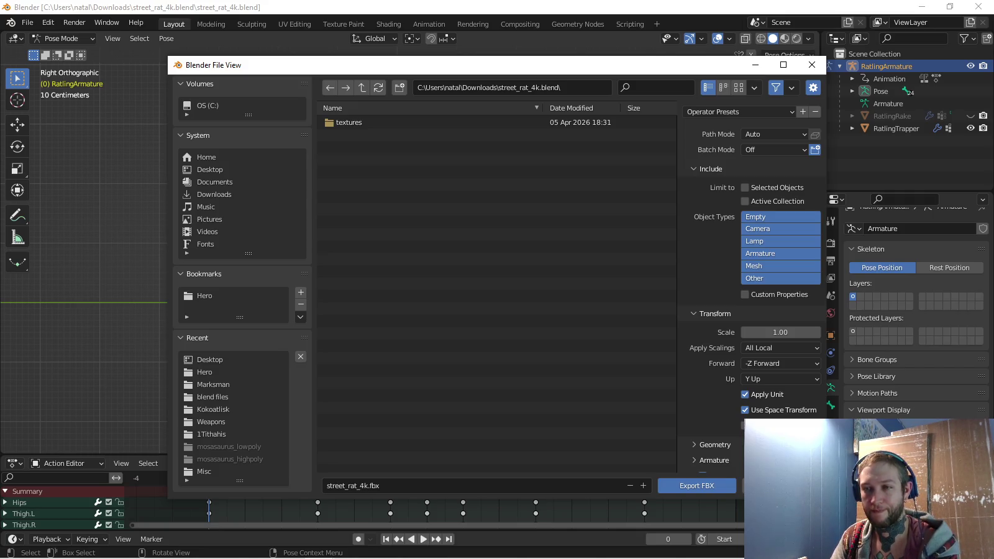
{"action": "left_click", "coordinate": [204, 296]}
{"action": "left_click", "coordinate": [361, 87]}
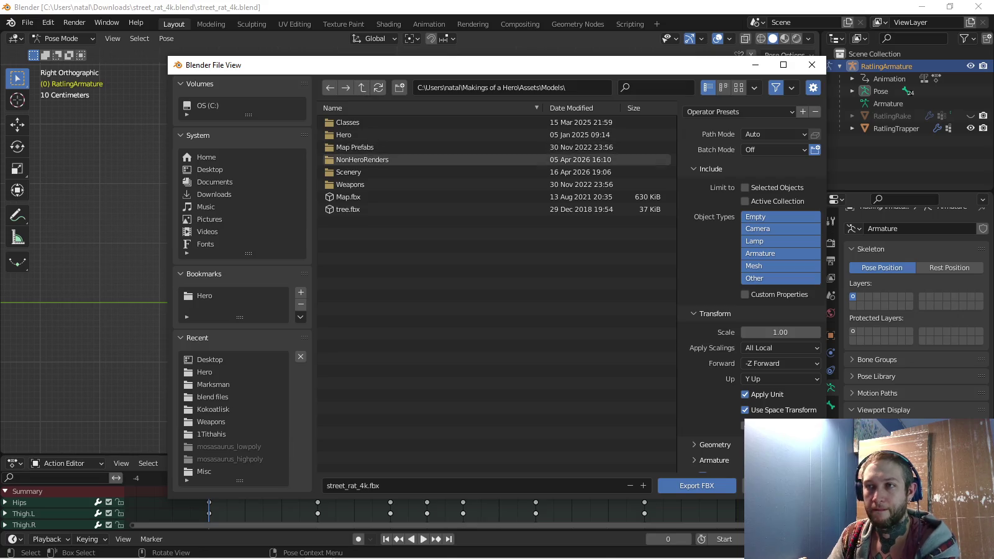
{"action": "double_click", "coordinate": [362, 160]}
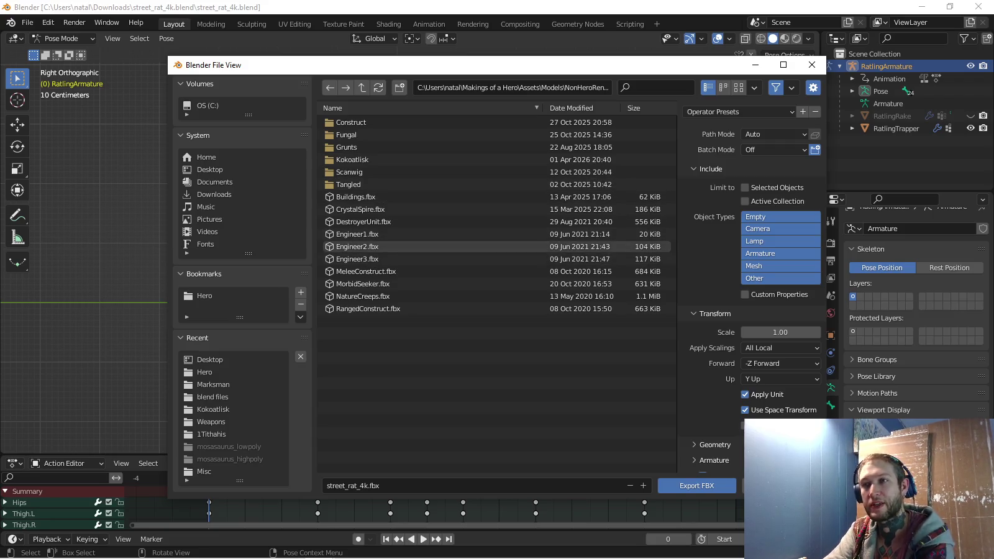
{"action": "left_click", "coordinate": [400, 88]}
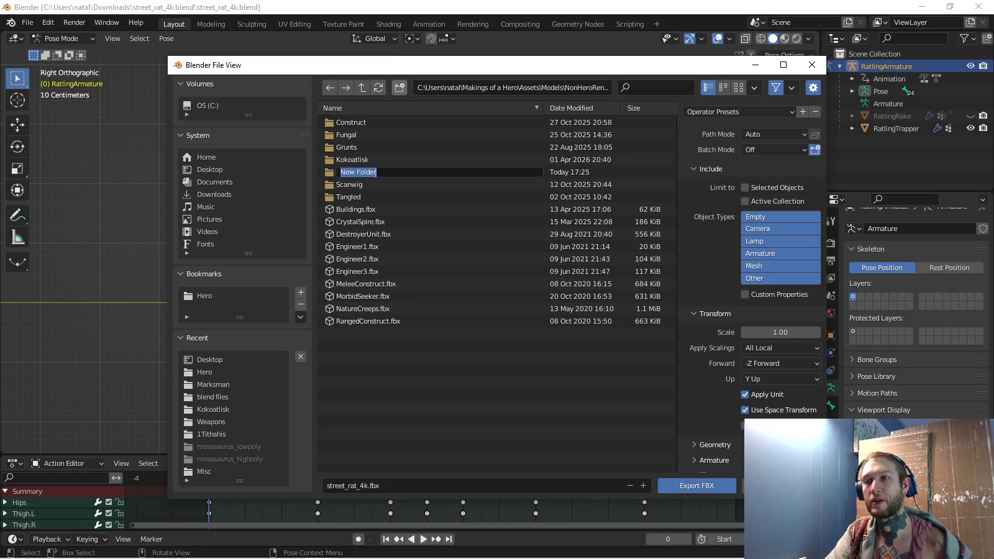
{"action": "type", "text": "Ratling"}
{"action": "key", "text": "Return"}
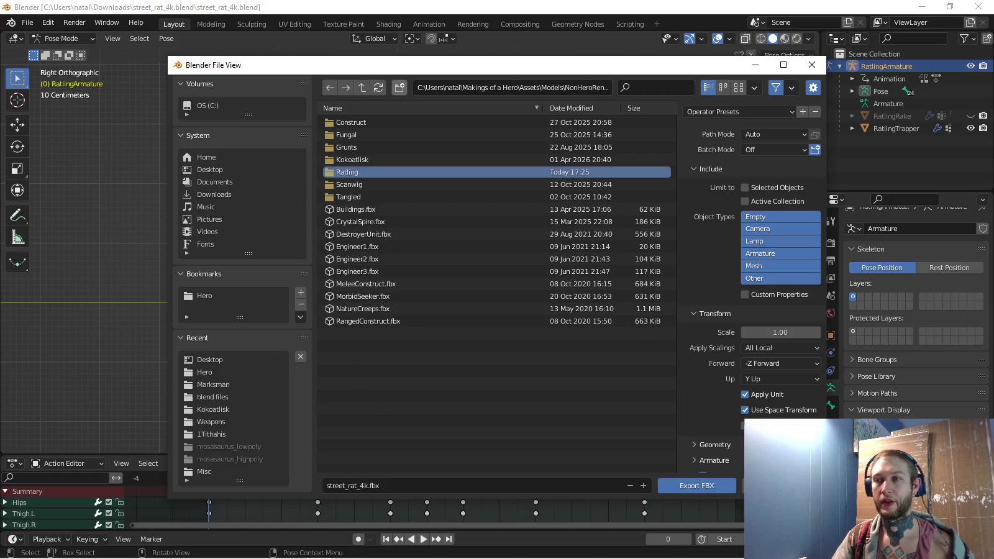
{"action": "double_click", "coordinate": [347, 172]}
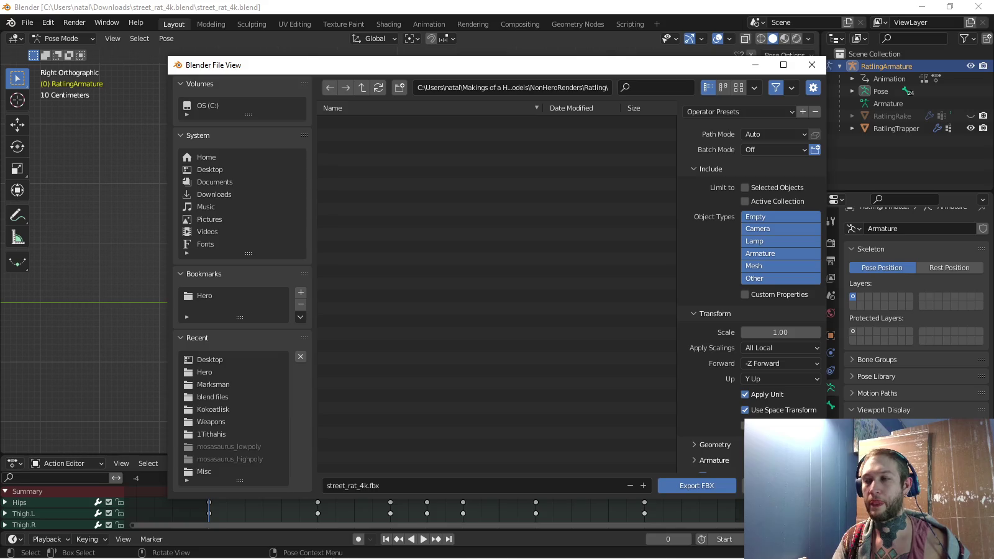
Name the file Ratling.fbx, set Apply Scalings to FBX Units Scale, and export
{"action": "left_click", "coordinate": [351, 485]}
{"action": "type", "text": "Rat"}
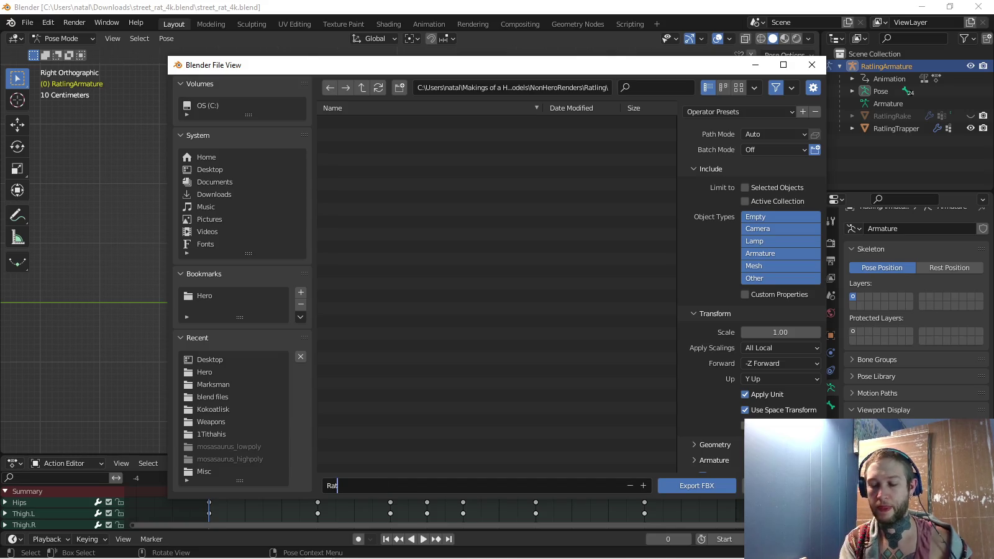
{"action": "type", "text": "x"}
{"action": "left_click", "coordinate": [781, 348]}
{"action": "left_click", "coordinate": [776, 375]}
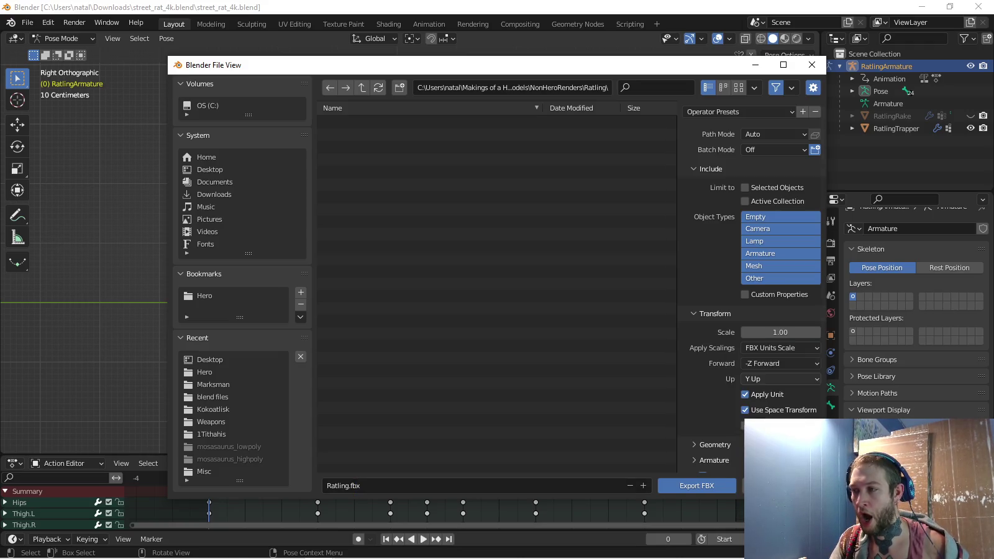
{"action": "scroll", "coordinate": [753, 283], "scroll_direction": "down", "scroll_amount": 1}
{"action": "left_click", "coordinate": [714, 449]}
{"action": "scroll", "coordinate": [754, 311], "scroll_direction": "down", "scroll_amount": 3}
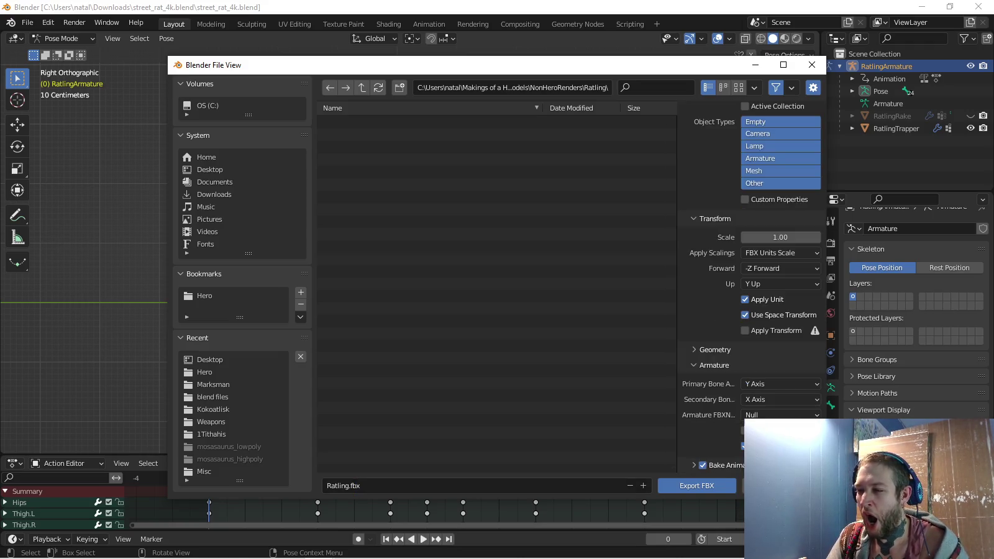
{"action": "left_click", "coordinate": [696, 485]}
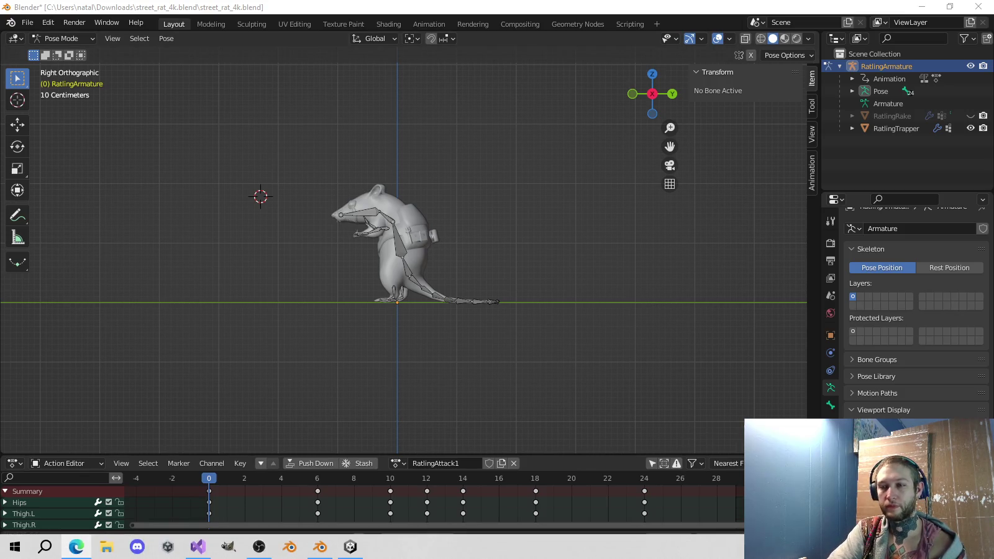
Switch to the Unity editor showing the imported Ratling model
{"action": "left_click", "coordinate": [351, 550]}
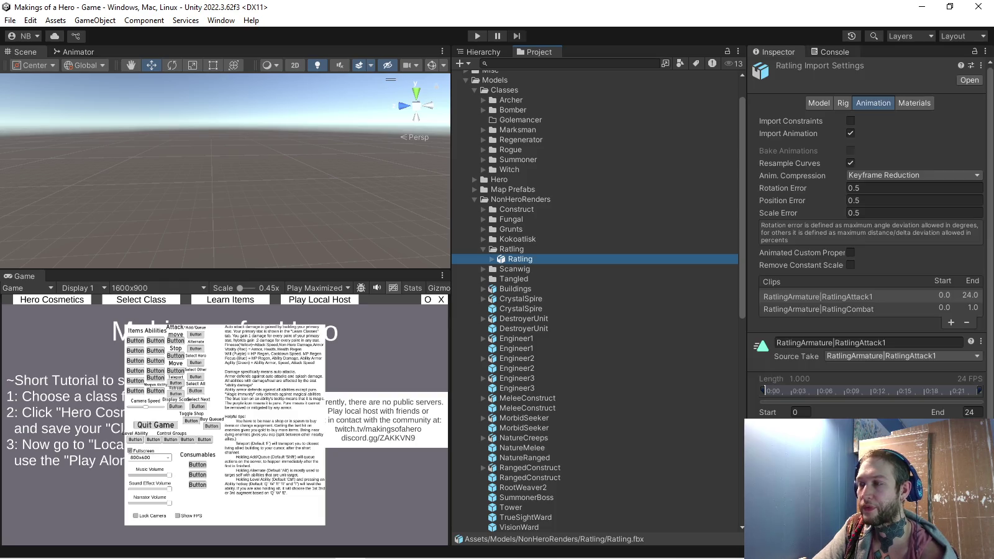
Set Ratling.fbx to create no materials and turn off blend shape import
{"action": "left_click", "coordinate": [913, 103]}
{"action": "left_click", "coordinate": [916, 121]}
{"action": "left_click", "coordinate": [869, 134]}
{"action": "left_click", "coordinate": [846, 103]}
{"action": "left_click", "coordinate": [822, 103]}
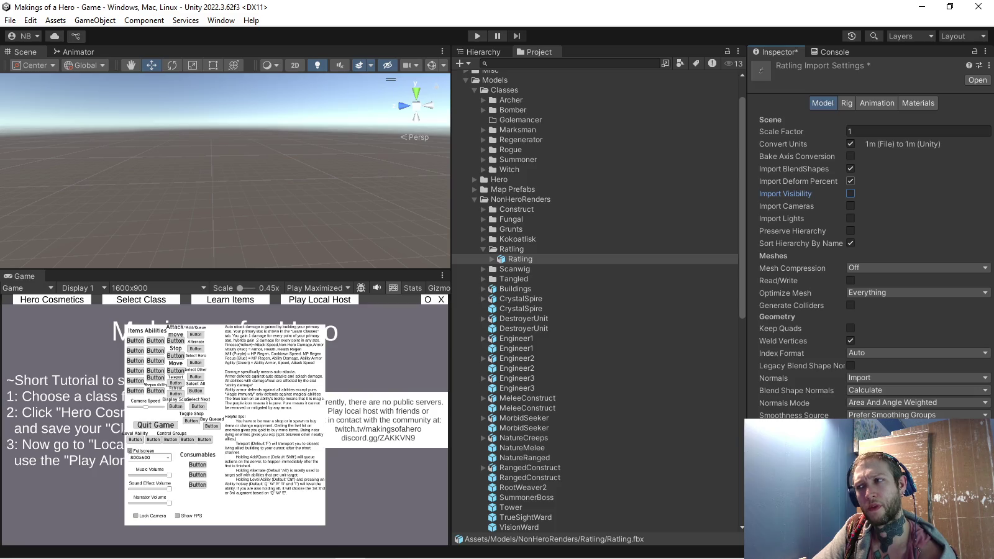
{"action": "left_click", "coordinate": [850, 168]}
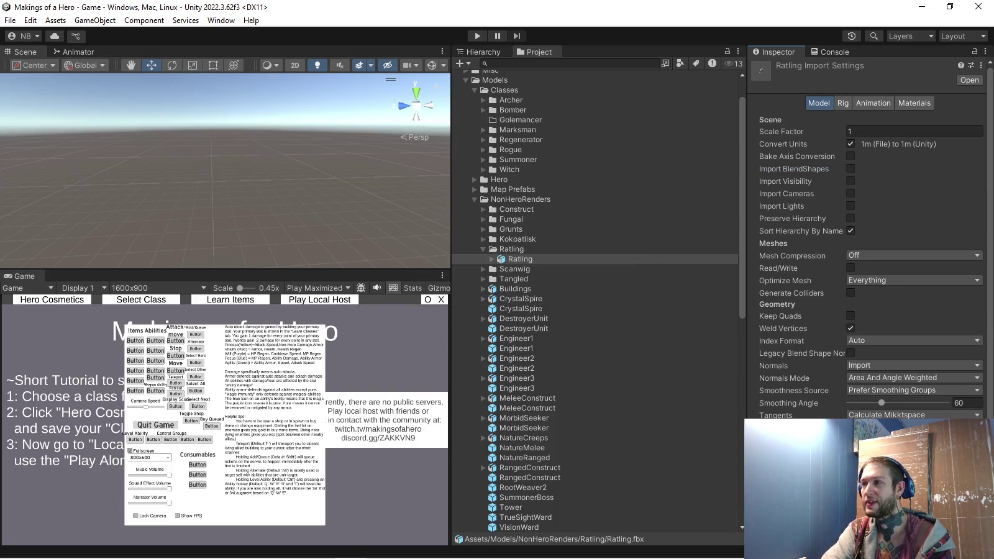
Review the RatlingCombat and RatlingAttack1 animation clips and save the import settings
{"action": "left_click", "coordinate": [842, 103]}
{"action": "left_click", "coordinate": [873, 103]}
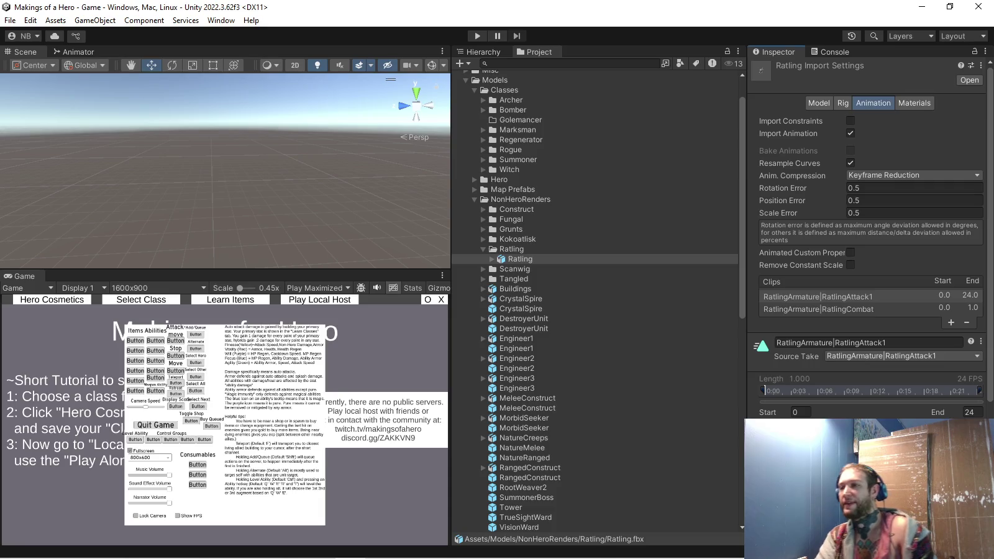
{"action": "left_click", "coordinate": [818, 309]}
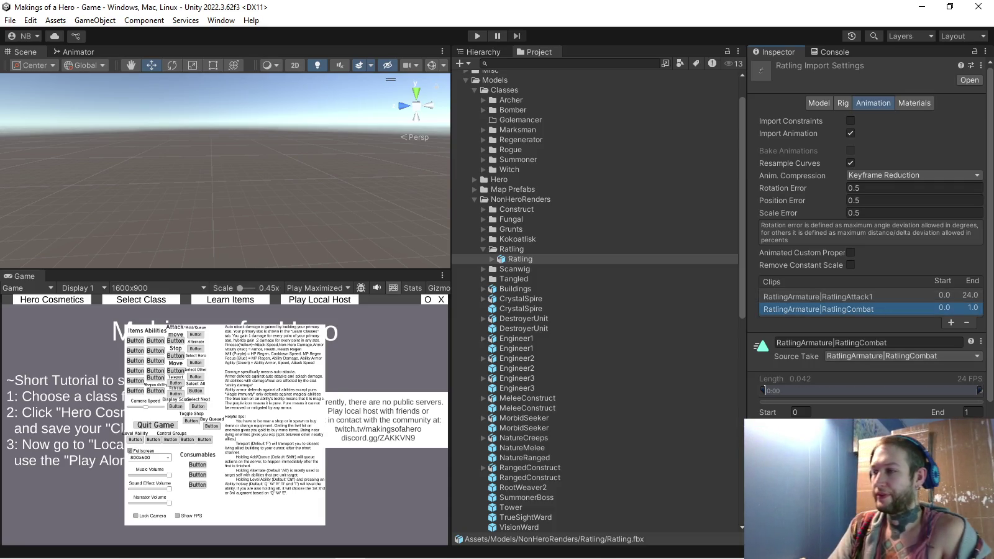
{"action": "left_click", "coordinate": [819, 296]}
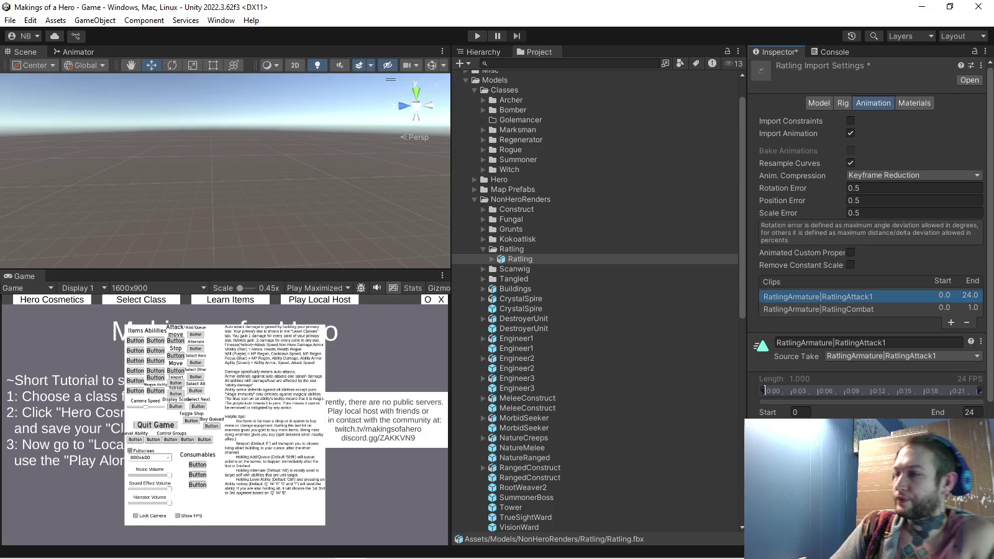
{"action": "left_click", "coordinate": [520, 258]}
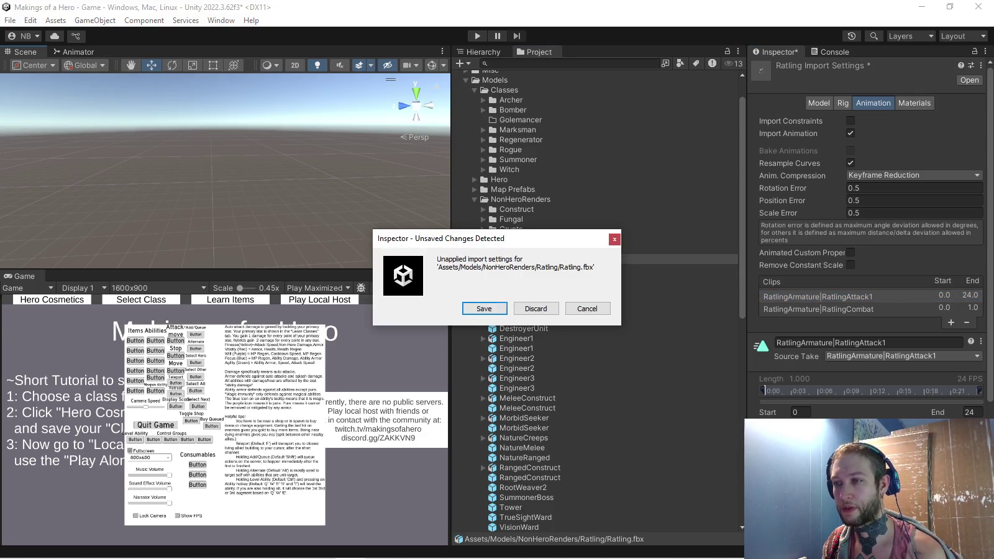
{"action": "left_click", "coordinate": [483, 308]}
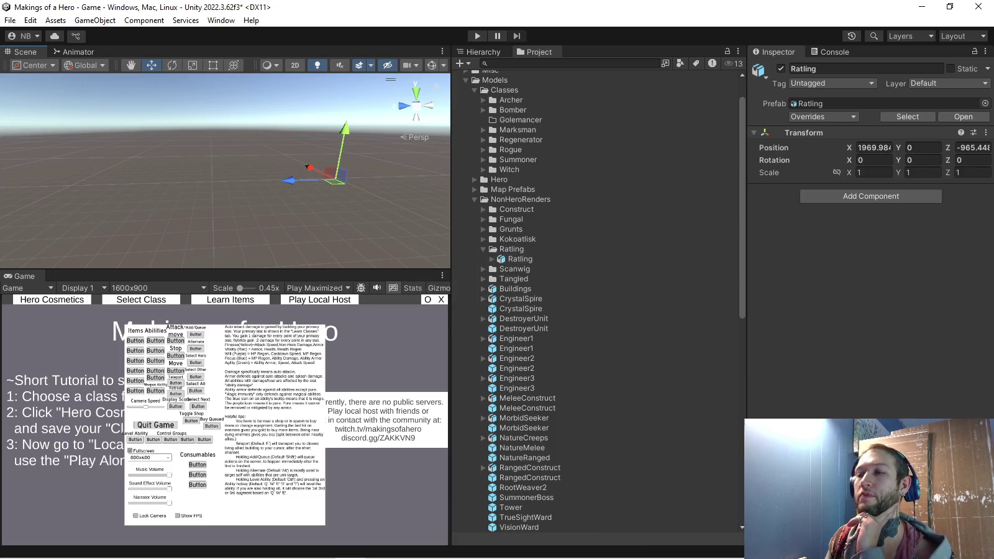
Place a Ratling instance in the Game scene and frame its RatlingRake mesh
{"action": "left_click_drag", "start_coordinate": [519, 258], "coordinate": [512, 254]}
{"action": "left_click", "coordinate": [483, 254]}
{"action": "left_click", "coordinate": [466, 274]}
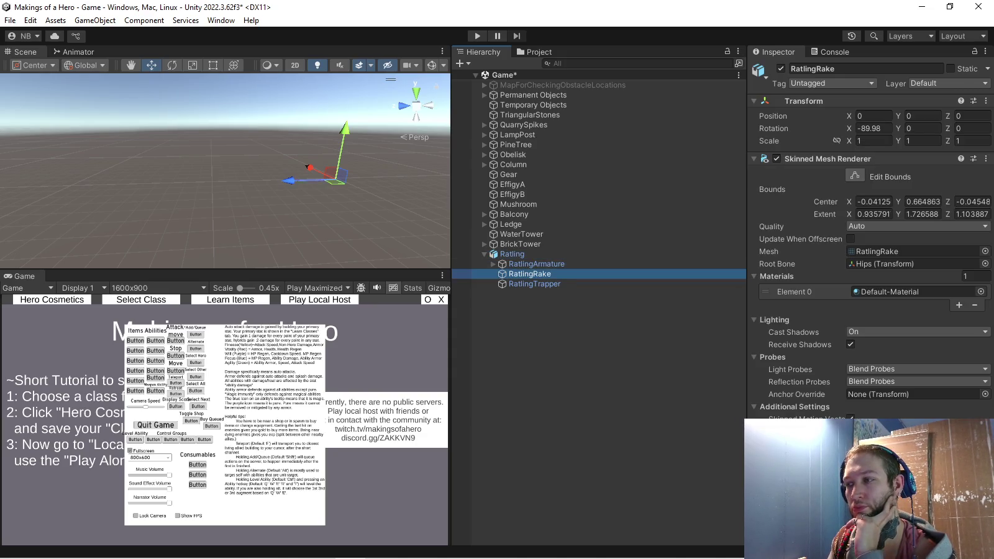
{"action": "right_click_drag", "start_coordinate": [308, 167], "coordinate": [261, 142]}
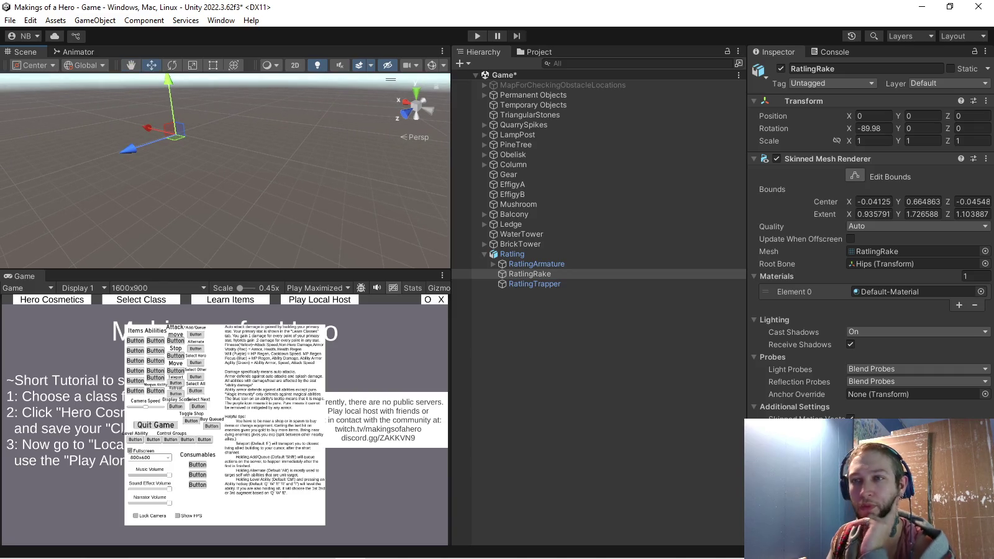
{"action": "key", "text": "f"}
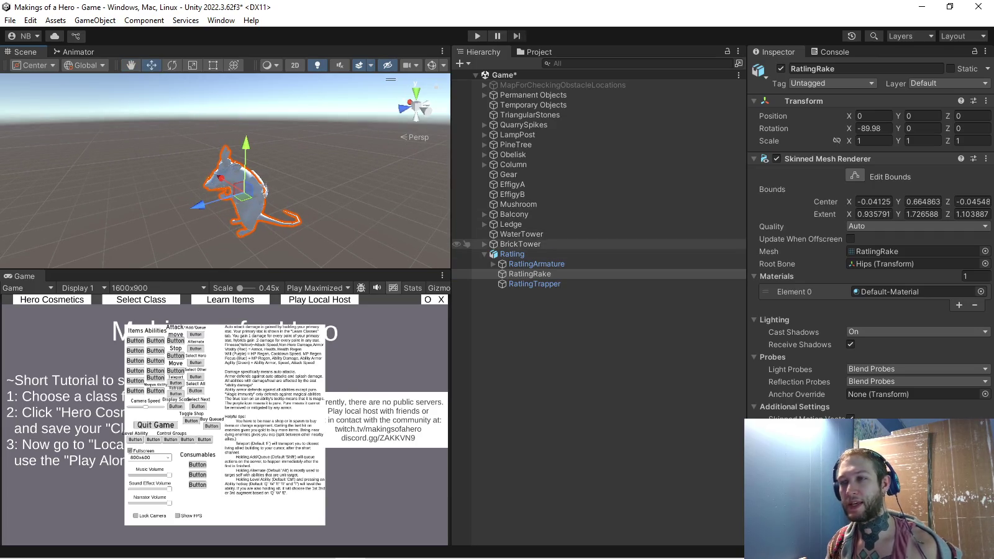
Unpack the Ratling from its prefab and set its X position to 0
{"action": "left_click", "coordinate": [518, 253]}
{"action": "right_click", "coordinate": [518, 254]}
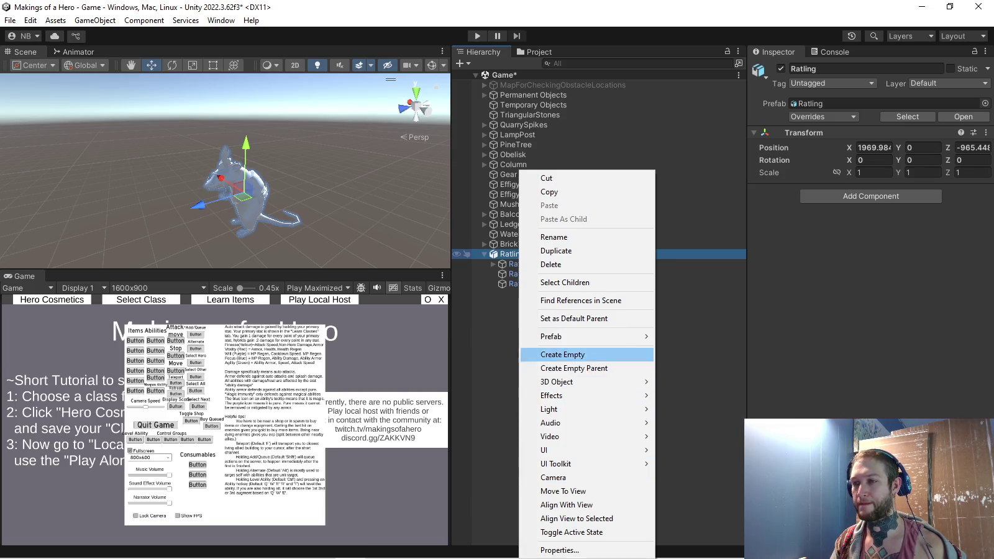
{"action": "mouse_move", "coordinate": [551, 336]}
{"action": "left_click", "coordinate": [686, 417]}
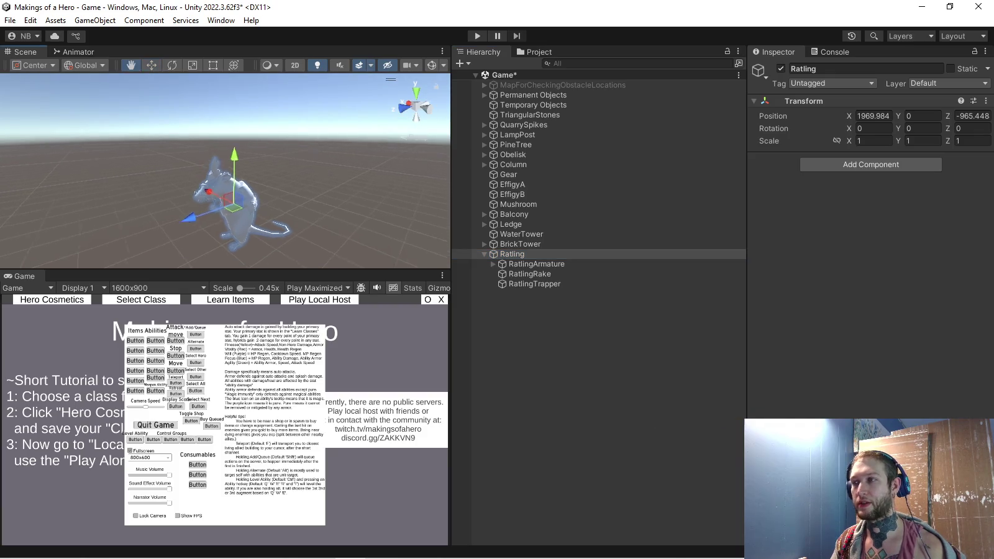
{"action": "left_click", "coordinate": [872, 115]}
{"action": "type", "text": "0"}
{"action": "key", "text": "Tab"}
{"action": "key", "text": "Tab"}
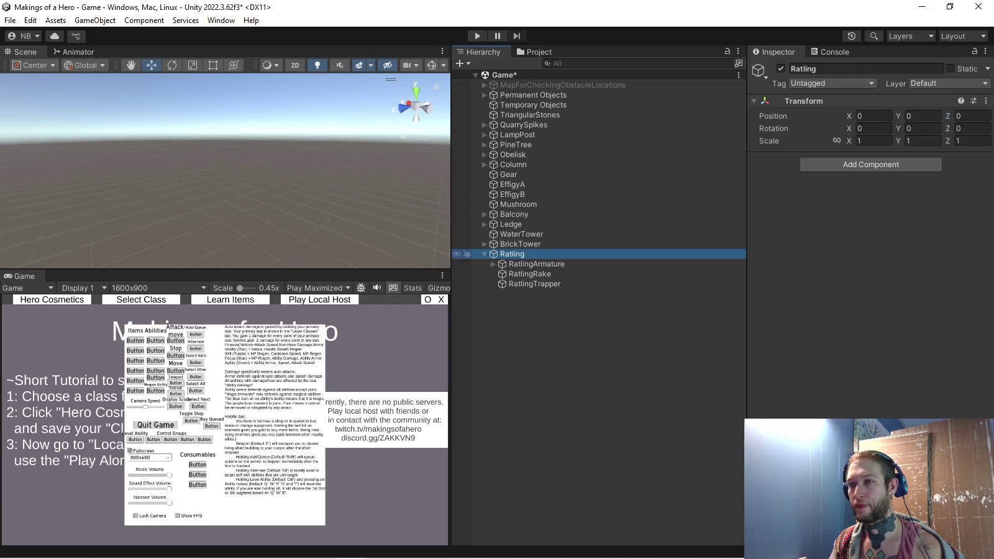
Drag the Ratling up onto the tower, to about 3.64 high
{"action": "double_click", "coordinate": [467, 254]}
{"action": "left_click_drag", "start_coordinate": [187, 186], "coordinate": [280, 186], "text": "alt"}
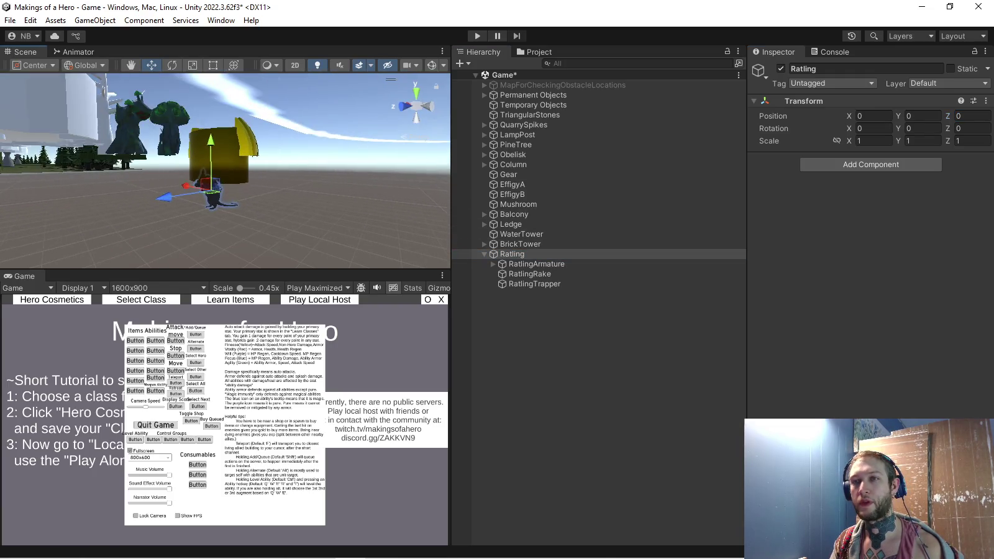
{"action": "left_click_drag", "start_coordinate": [218, 186], "coordinate": [219, 124]}
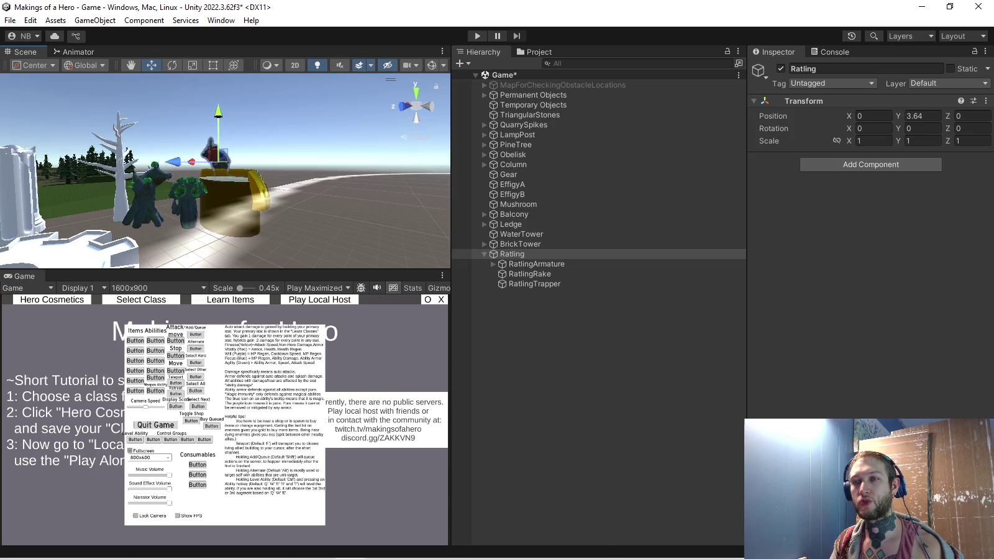
{"action": "left_click_drag", "start_coordinate": [187, 186], "coordinate": [280, 187], "text": "alt"}
{"action": "left_click_drag", "start_coordinate": [224, 174], "coordinate": [298, 173], "text": "alt"}
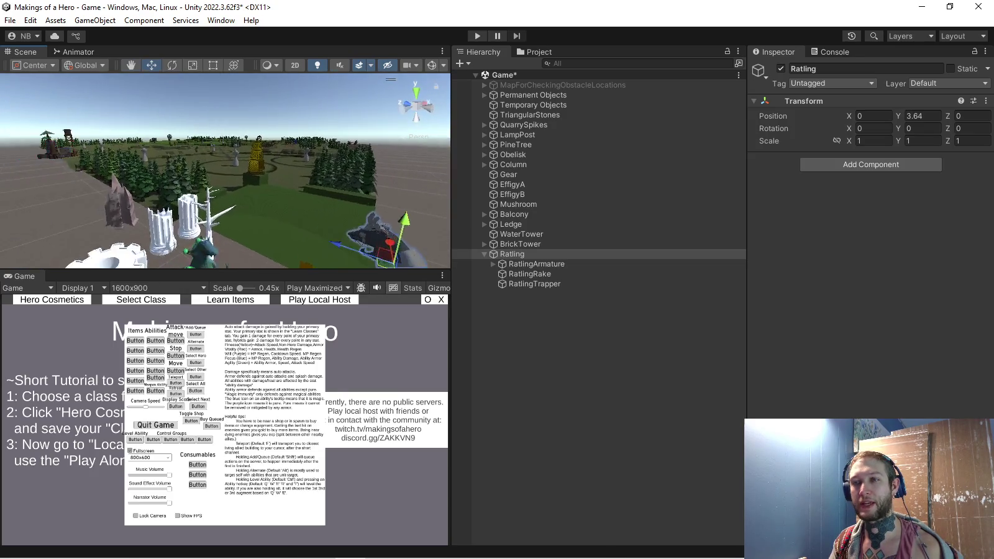
{"action": "left_click_drag", "start_coordinate": [223, 174], "coordinate": [286, 177], "text": "alt"}
{"action": "mouse_move", "coordinate": [186, 174]}
{"action": "left_mouse_down", "text": "alt"}
{"action": "mouse_move", "coordinate": [127, 140]}
{"action": "mouse_move", "coordinate": [205, 156]}
{"action": "mouse_move", "coordinate": [155, 168]}
{"action": "mouse_move", "coordinate": [249, 168]}
{"action": "left_mouse_up", "text": "alt"}
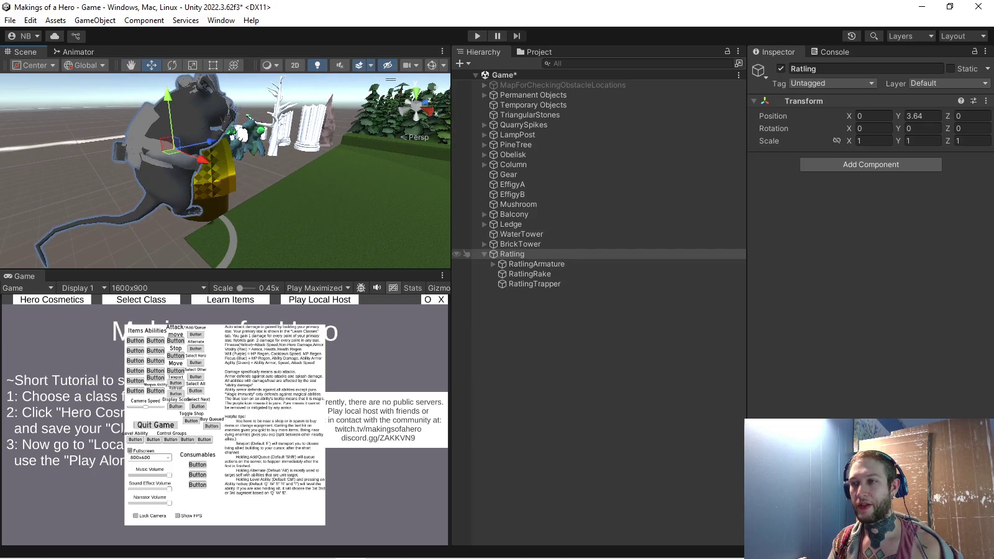
Scale the RatlingArmature to 0.6 on X, Y and Z
{"action": "left_click", "coordinate": [537, 264]}
{"action": "left_click", "coordinate": [872, 141]}
{"action": "type", "text": "0.6"}
{"action": "key", "text": "Tab"}
{"action": "type", "text": "0.6"}
{"action": "key", "text": "Tab"}
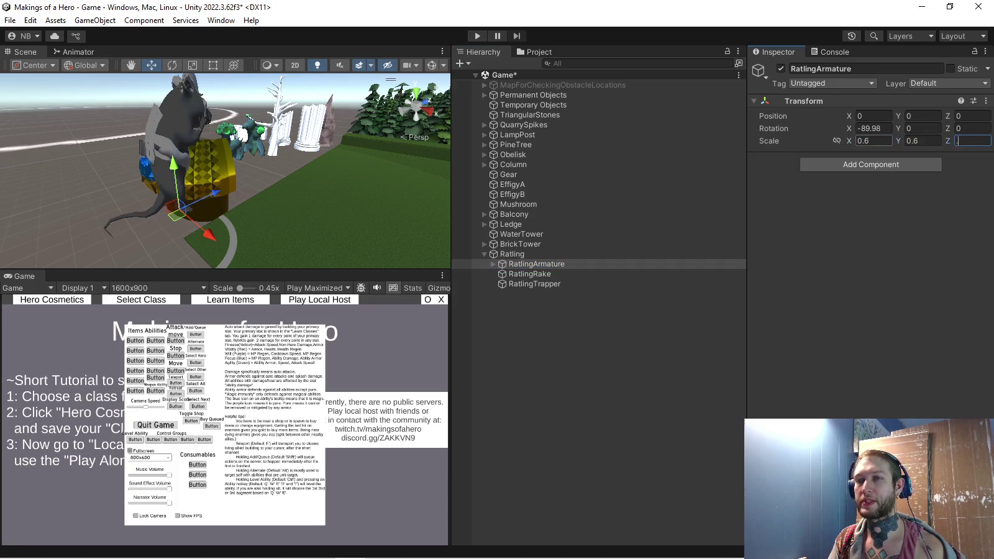
{"action": "type", "text": "0.6"}
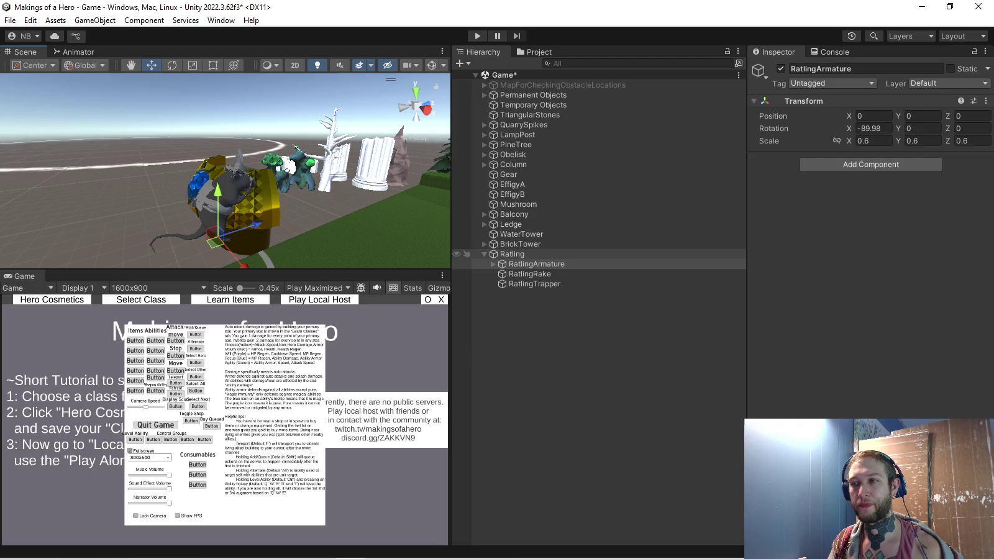
Set the Ratling's Y position to 3 and inspect it from behind
{"action": "left_click", "coordinate": [511, 254]}
{"action": "left_click", "coordinate": [922, 115]}
{"action": "type", "text": "3"}
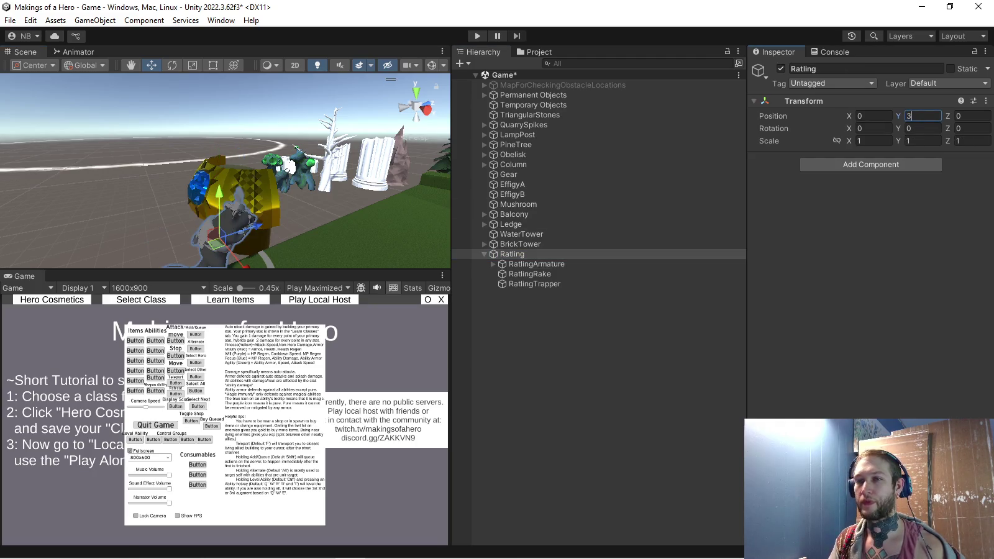
{"action": "key", "text": "Return"}
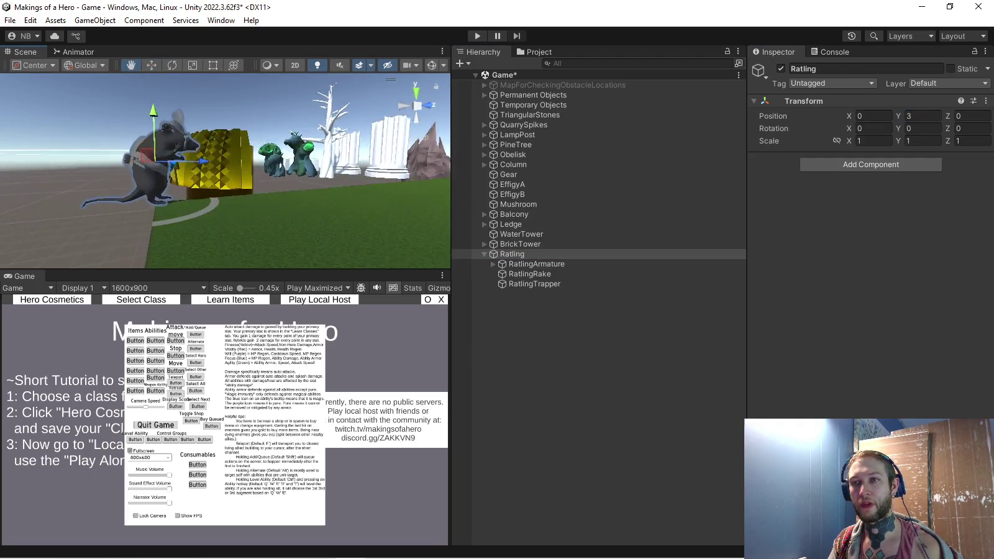
{"action": "mouse_move", "coordinate": [224, 174]}
{"action": "left_mouse_down", "text": "alt"}
{"action": "mouse_move", "coordinate": [323, 174]}
{"action": "mouse_move", "coordinate": [267, 180]}
{"action": "left_mouse_up", "text": "alt"}
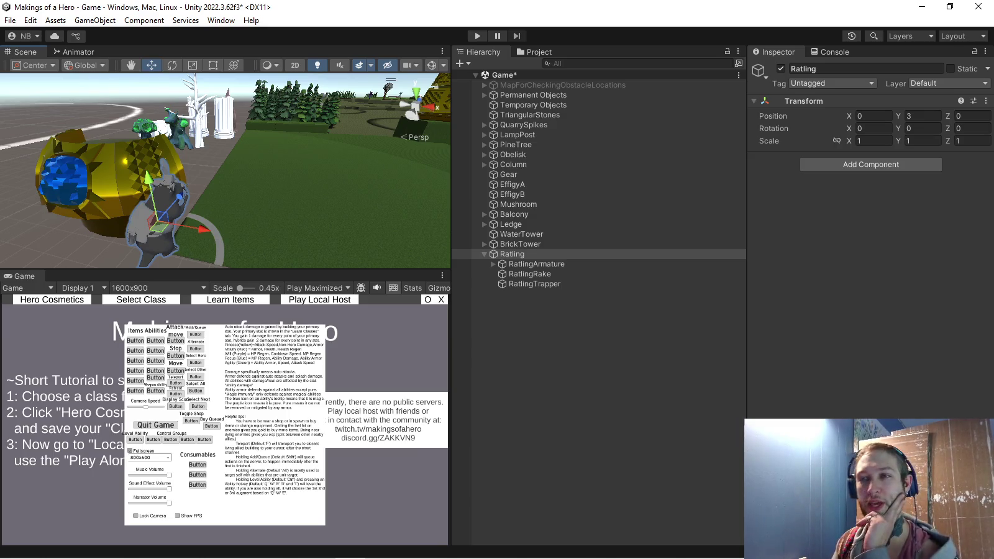
{"action": "mouse_move", "coordinate": [267, 180]}
{"action": "left_mouse_down", "text": "alt"}
{"action": "mouse_move", "coordinate": [323, 187]}
{"action": "mouse_move", "coordinate": [292, 186]}
{"action": "mouse_move", "coordinate": [310, 187]}
{"action": "left_mouse_up", "text": "alt"}
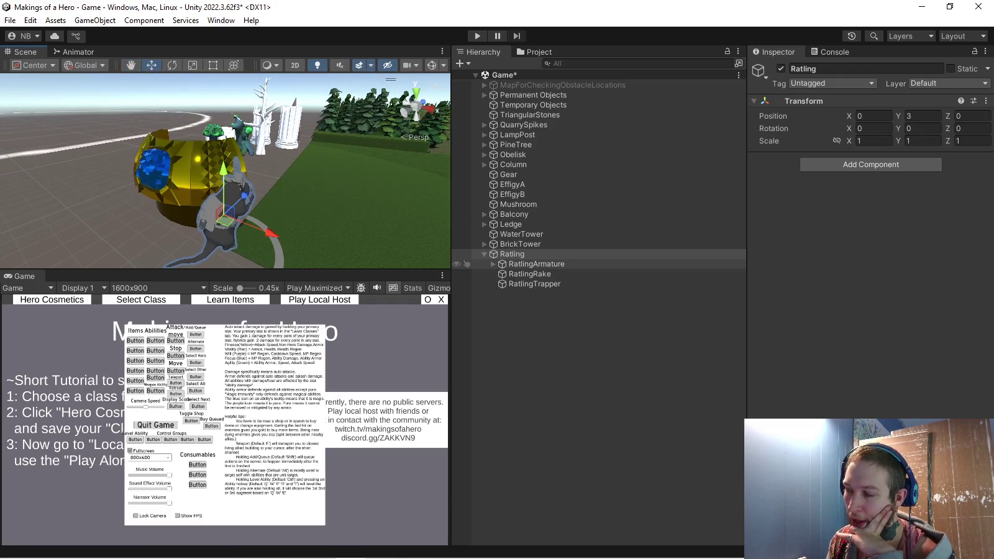
Dock the Project files beside the Hierarchy and save Ratling as a prefab in the Ratling folder
{"action": "left_click", "coordinate": [536, 263]}
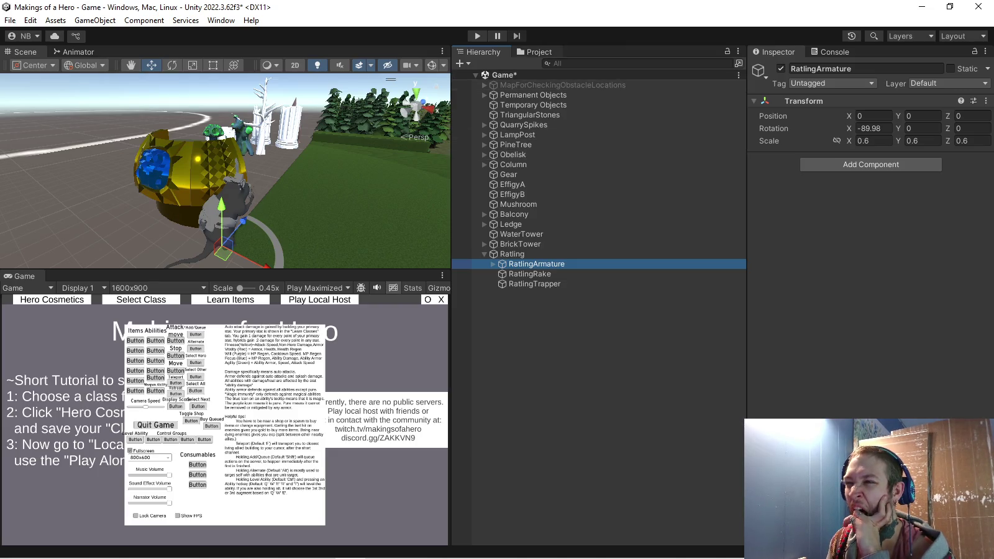
{"action": "left_click_drag", "start_coordinate": [534, 51], "coordinate": [770, 52]}
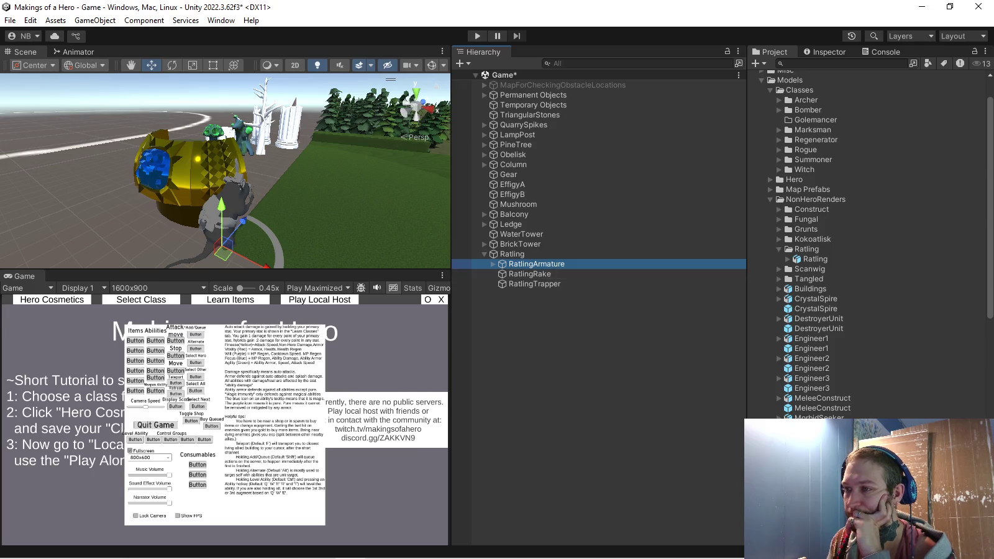
{"action": "left_click_drag", "start_coordinate": [498, 262], "coordinate": [808, 249]}
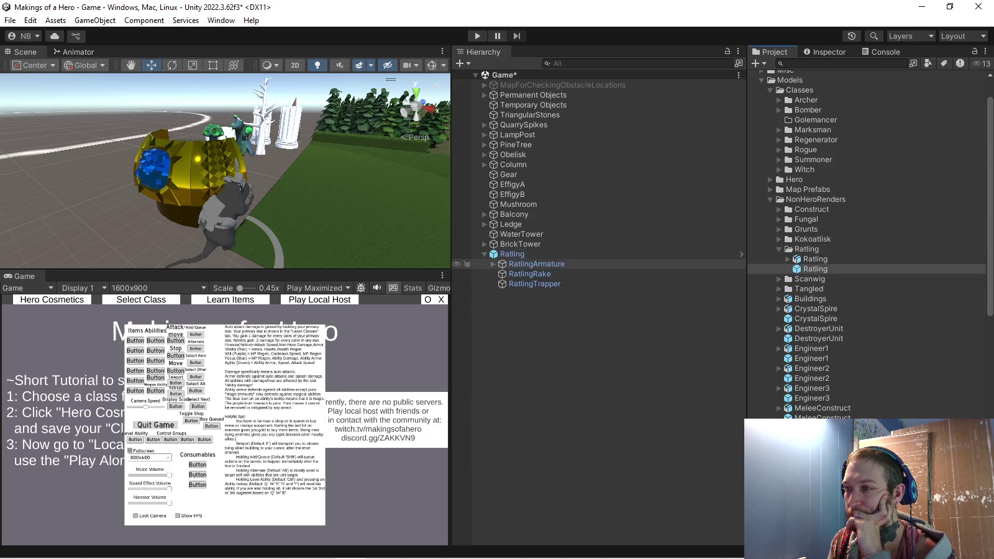
Unpack the scene Ratling, rename the first prefab RatlingRake, and save Ratling as a new prefab
{"action": "right_click", "coordinate": [519, 254]}
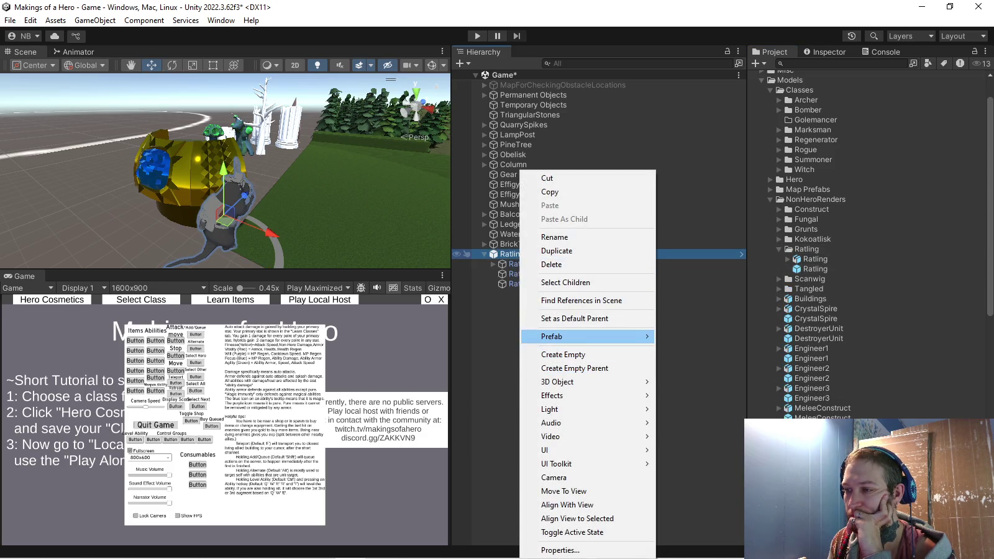
{"action": "mouse_move", "coordinate": [587, 336]}
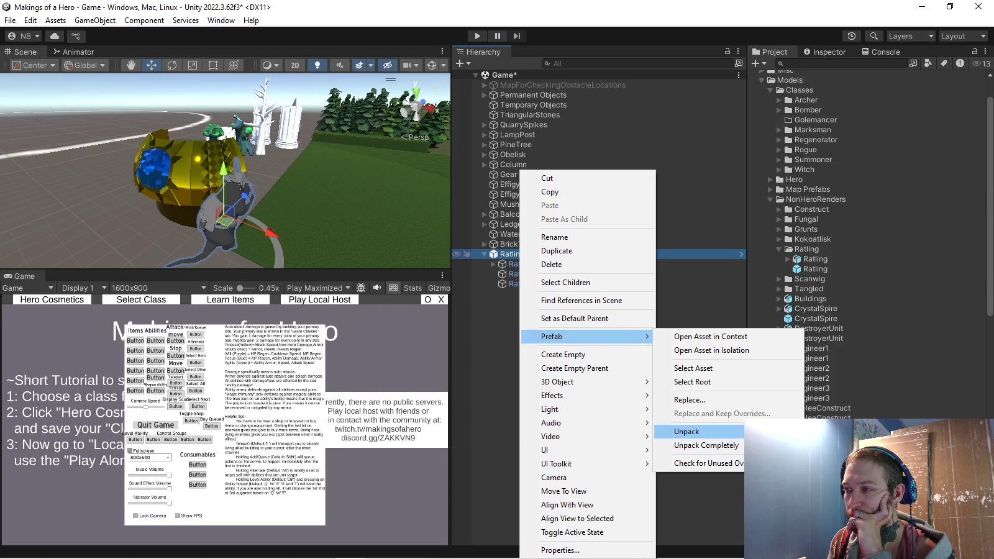
{"action": "left_click", "coordinate": [706, 445]}
{"action": "left_click", "coordinate": [813, 269]}
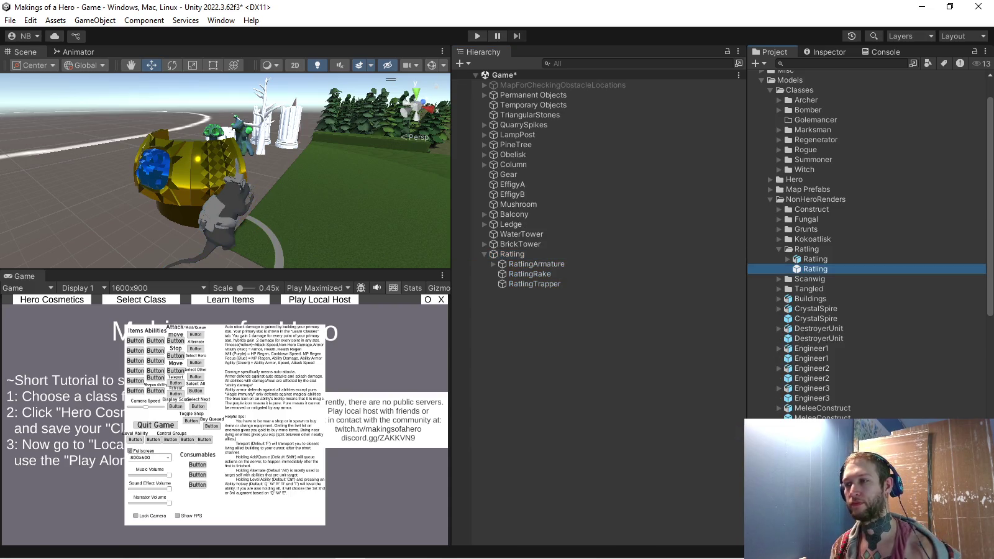
{"action": "key", "text": "F2"}
{"action": "key", "text": "End"}
{"action": "type", "text": "Rake"}
{"action": "key", "text": "Return"}
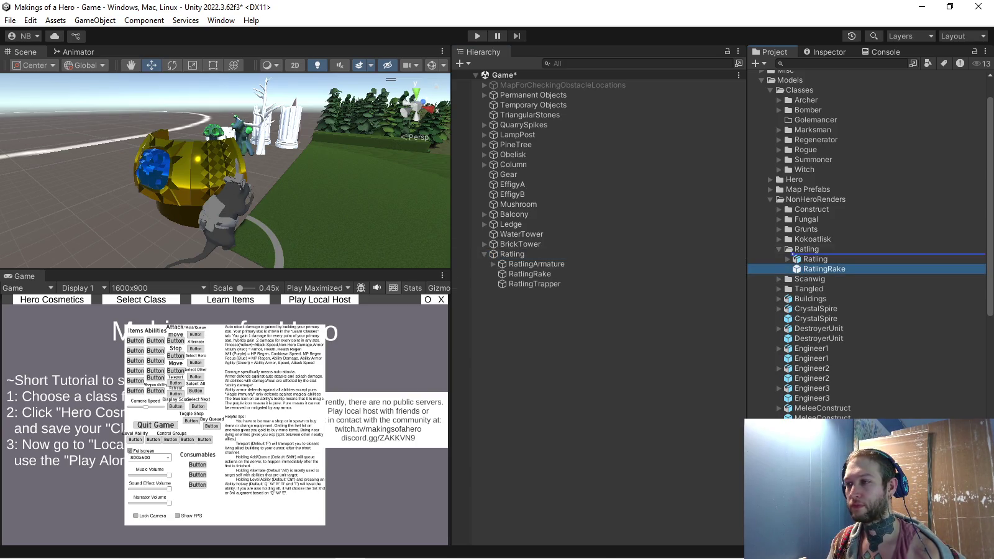
{"action": "left_click_drag", "start_coordinate": [512, 254], "coordinate": [806, 249]}
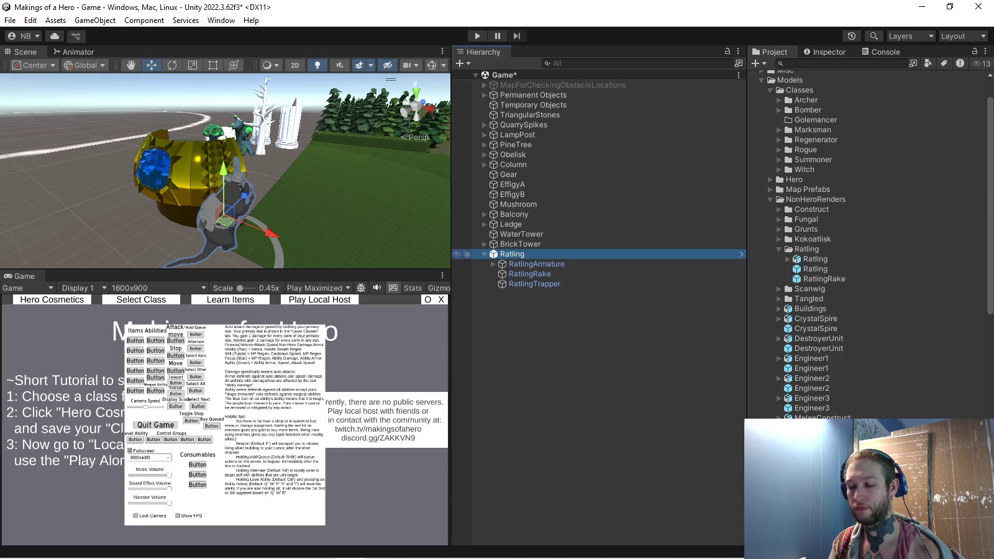